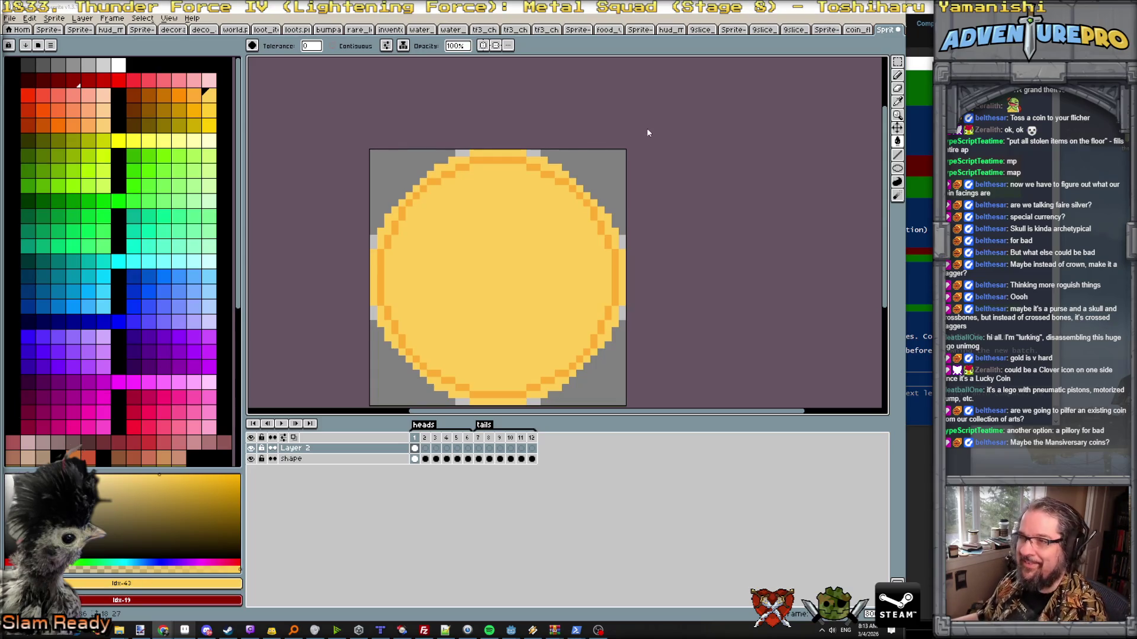
- Leave the yellow coin sprite untouched and switch over to the Godot coin-flip script editor
{"action": "key", "text": "i"}
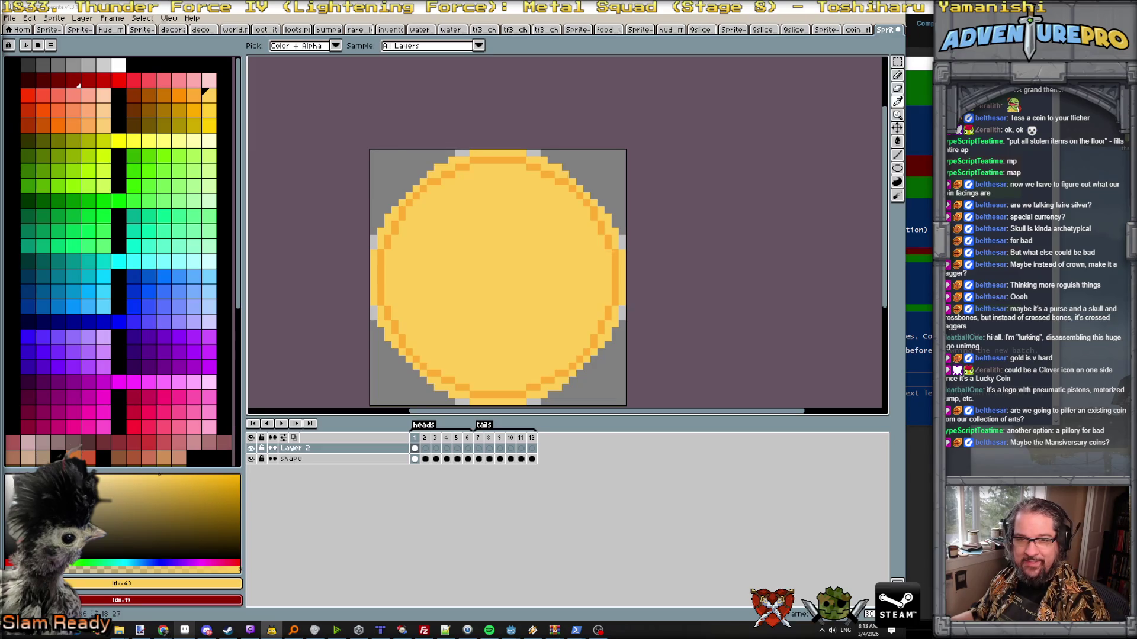
{"action": "key", "text": "alt+Tab"}
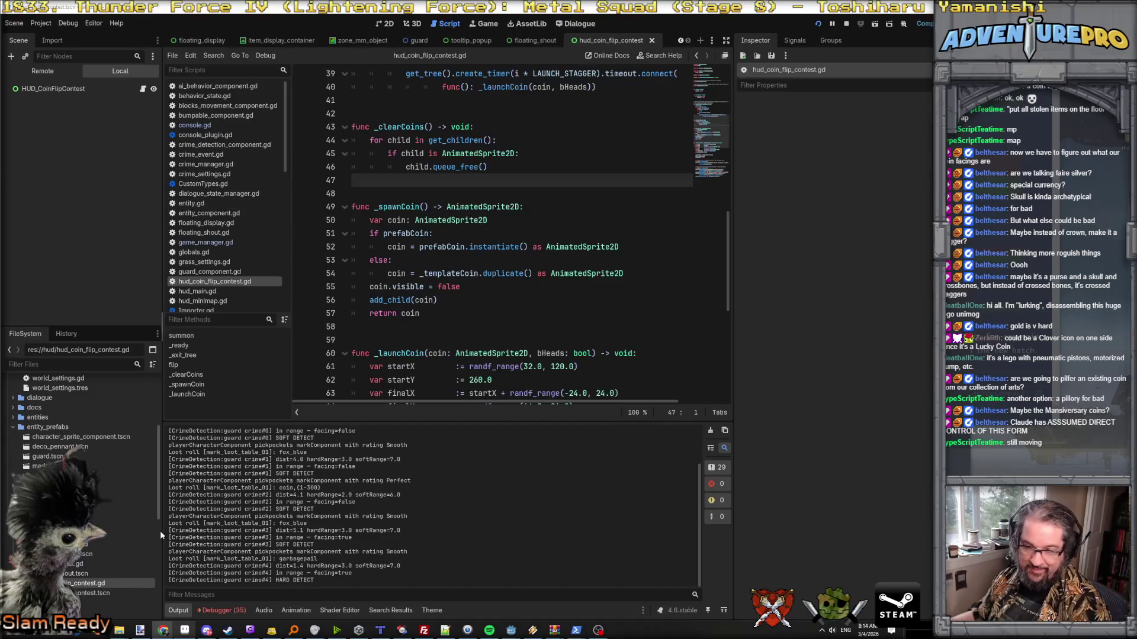
- Open the ring sprite sheet in Paint.NET, select a narrow strip of the big gold ring, and return to Aseprite
{"action": "left_click", "coordinate": [140, 630]}
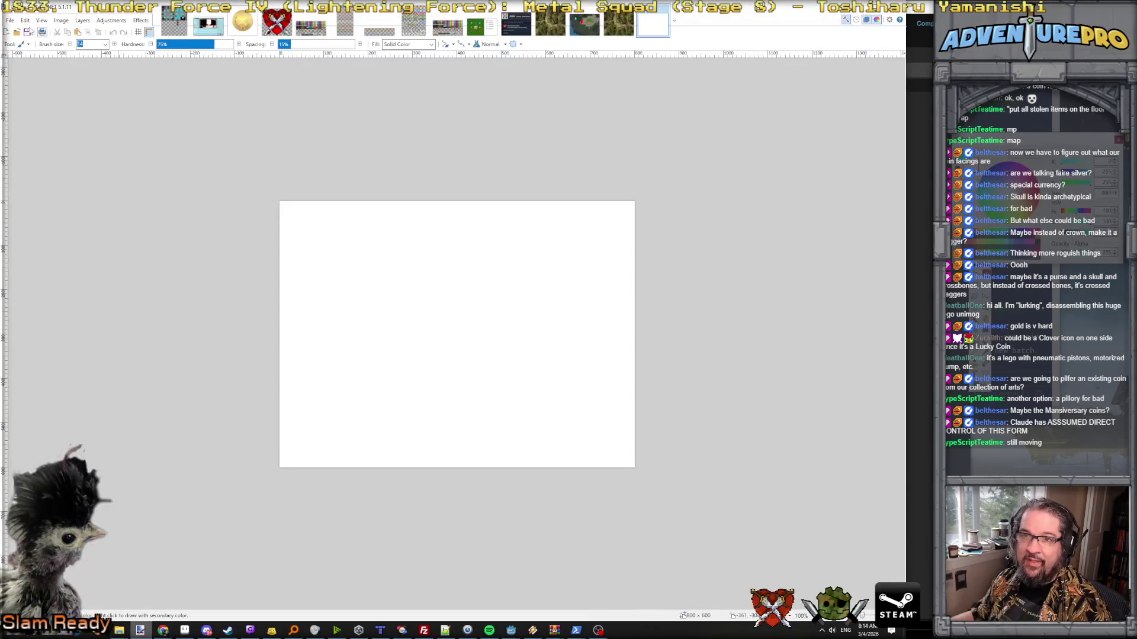
{"action": "left_click", "coordinate": [54, 105]}
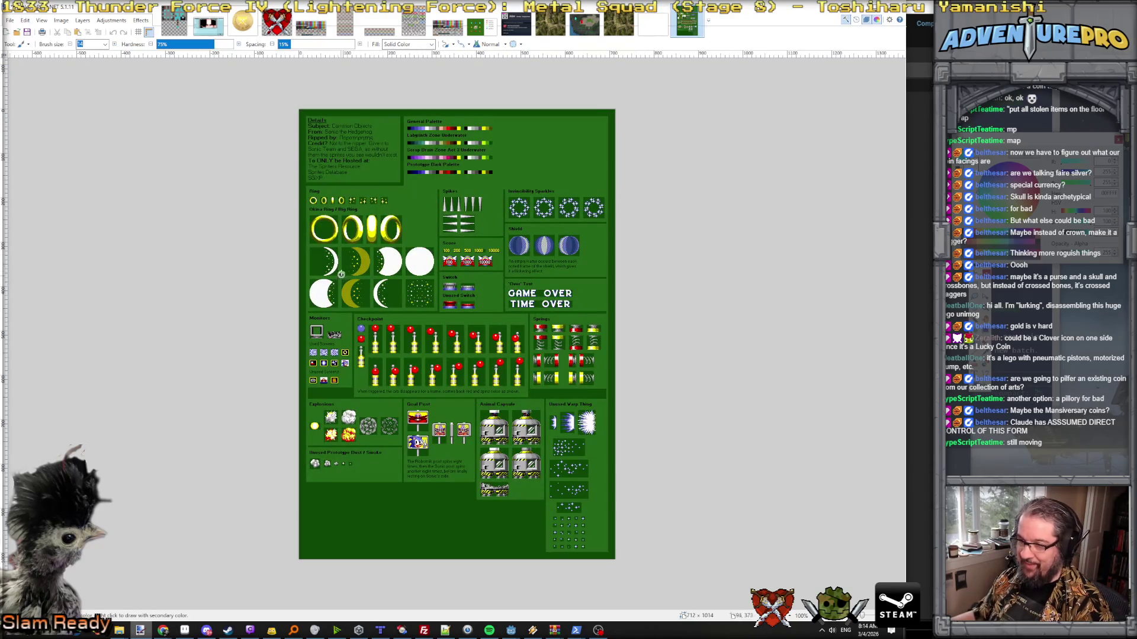
{"action": "scroll", "coordinate": [345, 213], "scroll_direction": "up", "scroll_amount": 2}
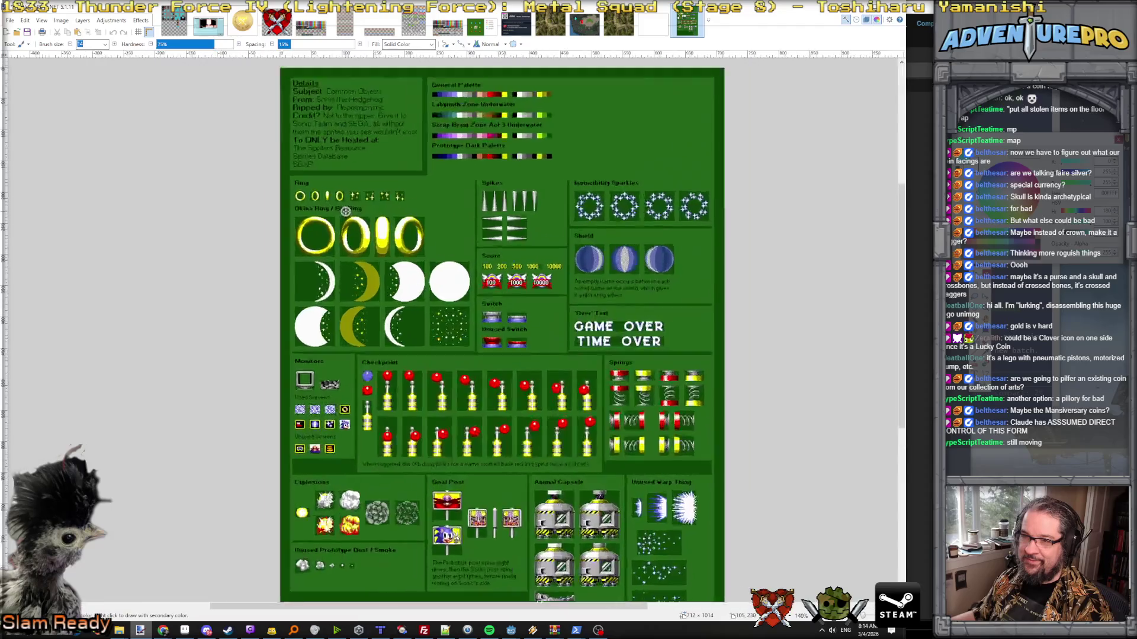
{"action": "scroll", "coordinate": [344, 210], "scroll_direction": "up", "scroll_amount": 2}
{"action": "scroll", "coordinate": [346, 211], "scroll_direction": "up", "scroll_amount": 1}
{"action": "scroll", "coordinate": [348, 210], "scroll_direction": "up", "scroll_amount": 1}
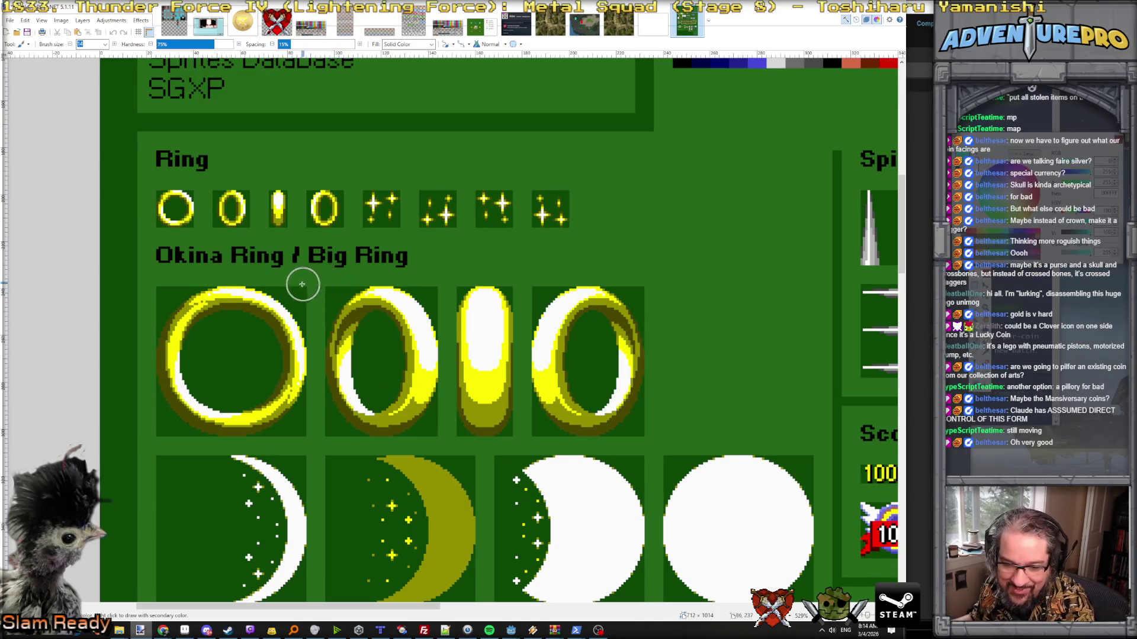
{"action": "scroll", "coordinate": [326, 317], "scroll_direction": "up", "scroll_amount": 1}
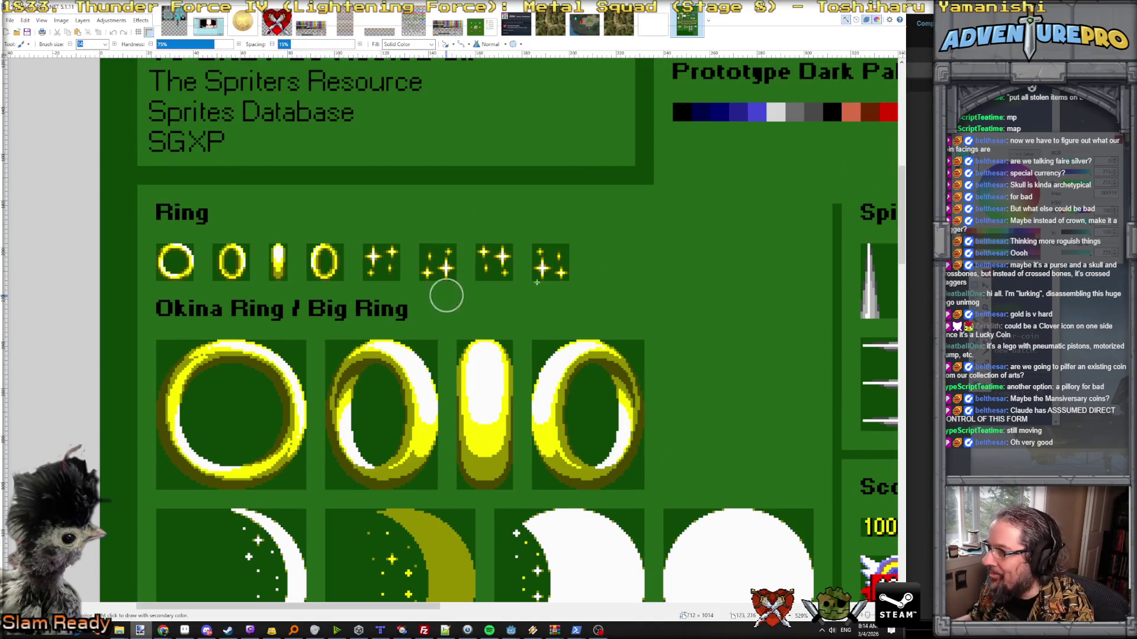
{"action": "key", "text": "s"}
{"action": "scroll", "coordinate": [380, 381], "scroll_direction": "up", "scroll_amount": 1}
{"action": "scroll", "coordinate": [378, 380], "scroll_direction": "down", "scroll_amount": 1}
{"action": "scroll", "coordinate": [379, 380], "scroll_direction": "up", "scroll_amount": 2}
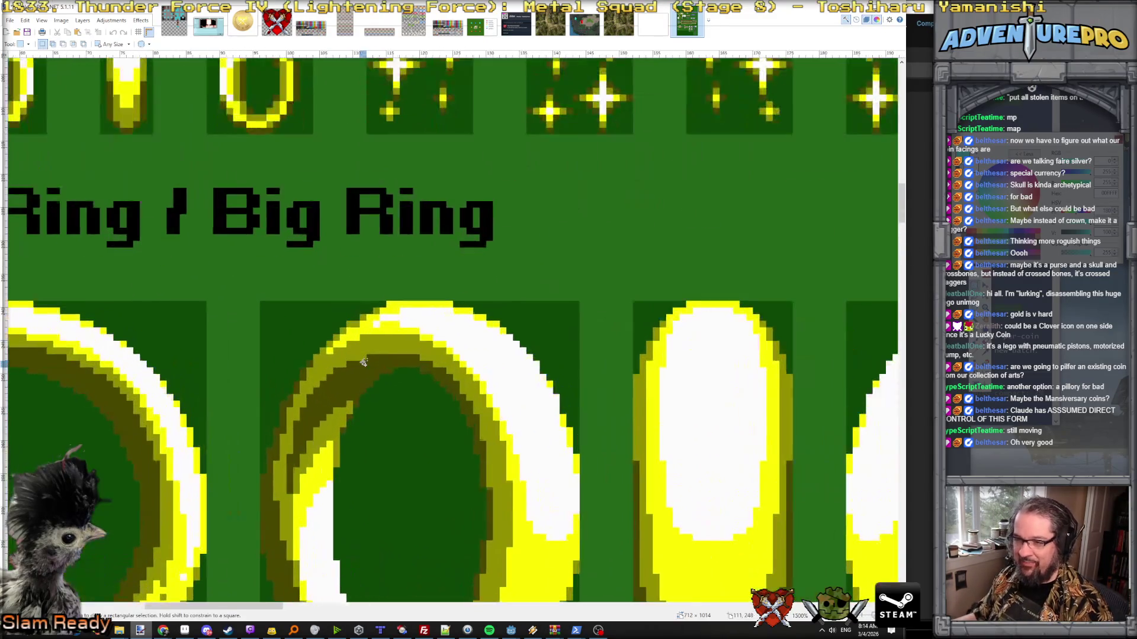
{"action": "left_click_drag", "start_coordinate": [384, 370], "coordinate": [378, 310]}
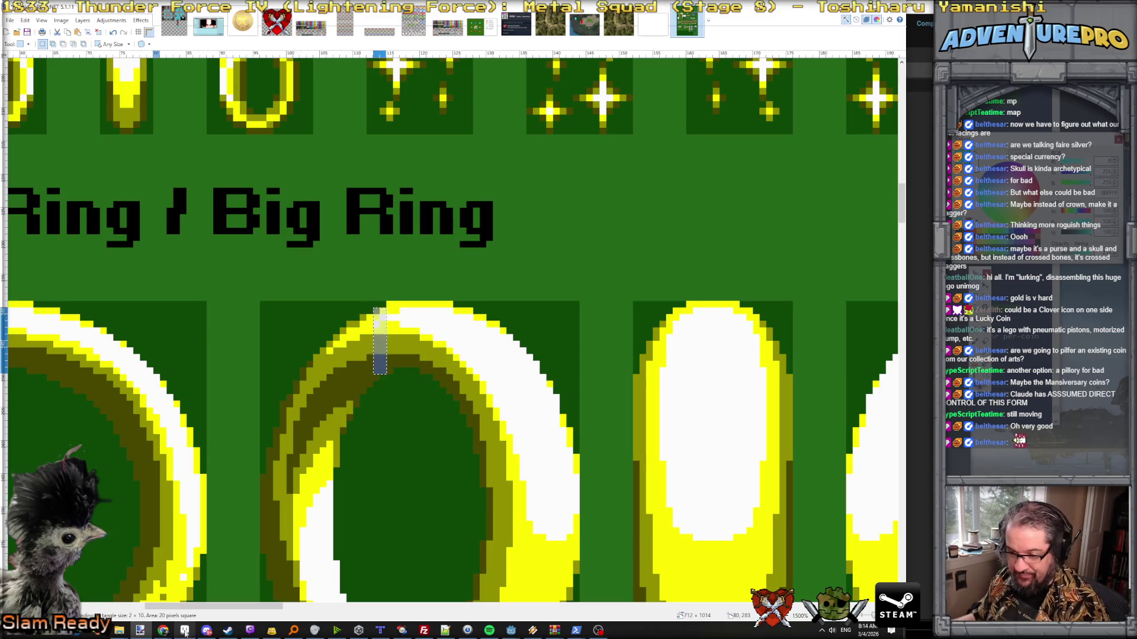
{"action": "mouse_move", "coordinate": [184, 631]}
{"action": "left_click", "coordinate": [184, 594]}
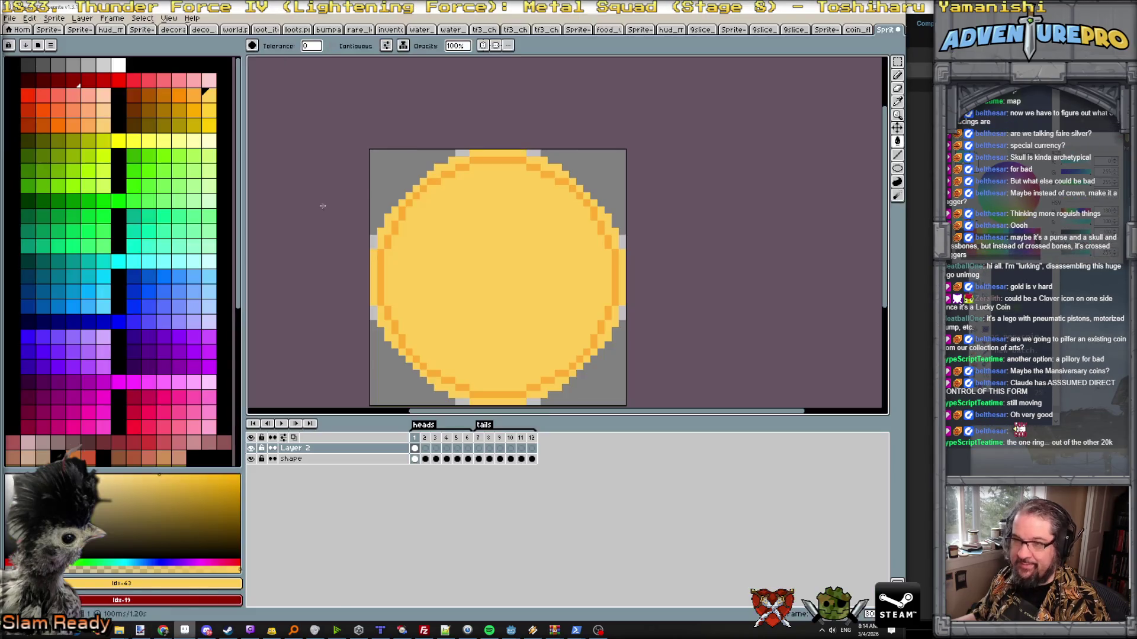
- Paste the copied gold ring strip onto a new layer upright in the coin's centre
{"action": "left_click", "coordinate": [30, 18]}
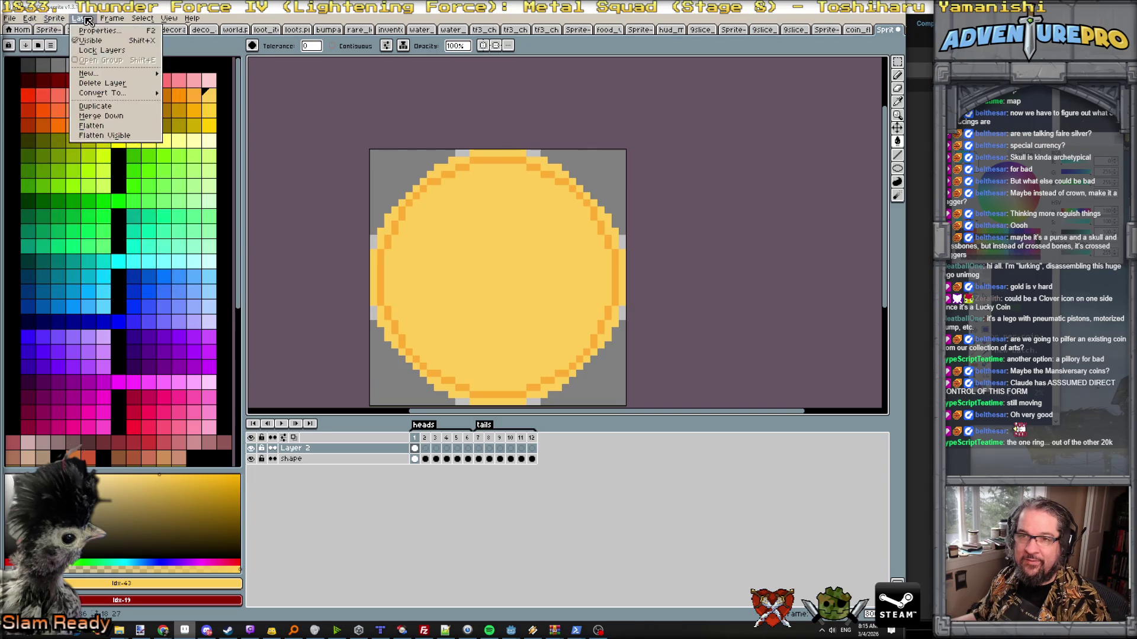
{"action": "left_click", "coordinate": [273, 98]}
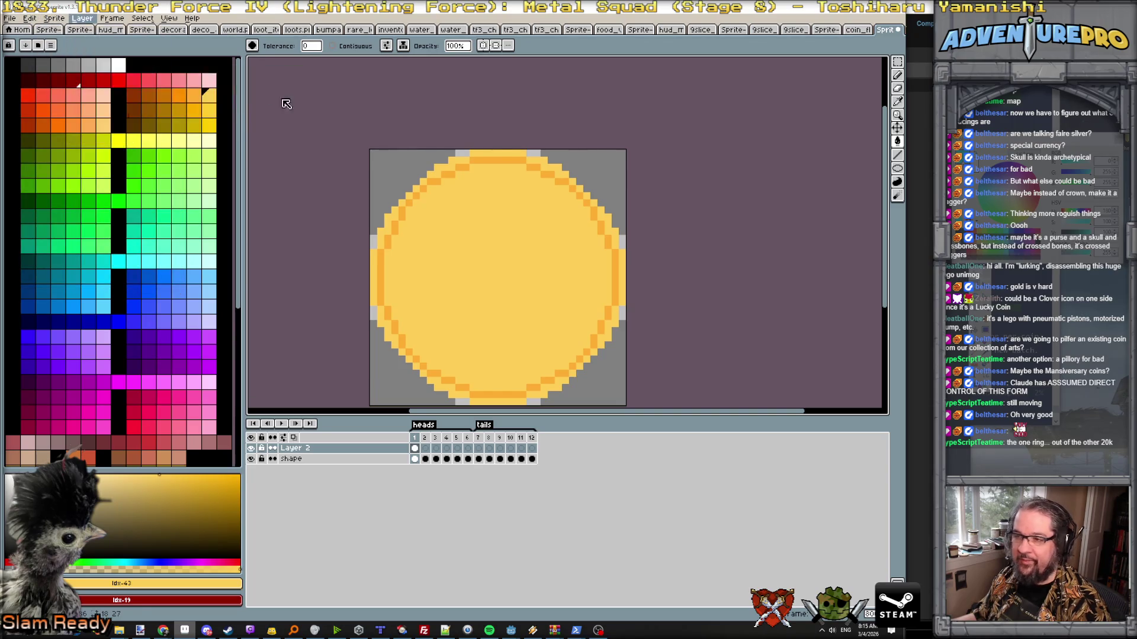
{"action": "key", "text": "ctrl+v"}
{"action": "scroll", "coordinate": [507, 276], "scroll_direction": "up", "scroll_amount": 1}
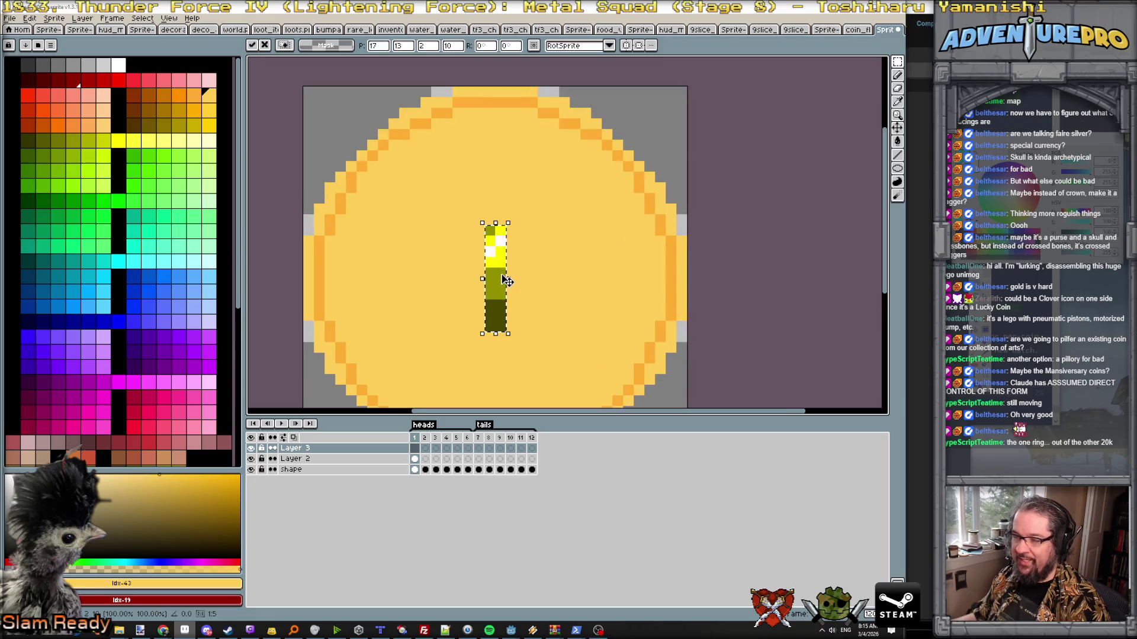
{"action": "scroll", "coordinate": [504, 280], "scroll_direction": "down", "scroll_amount": 1}
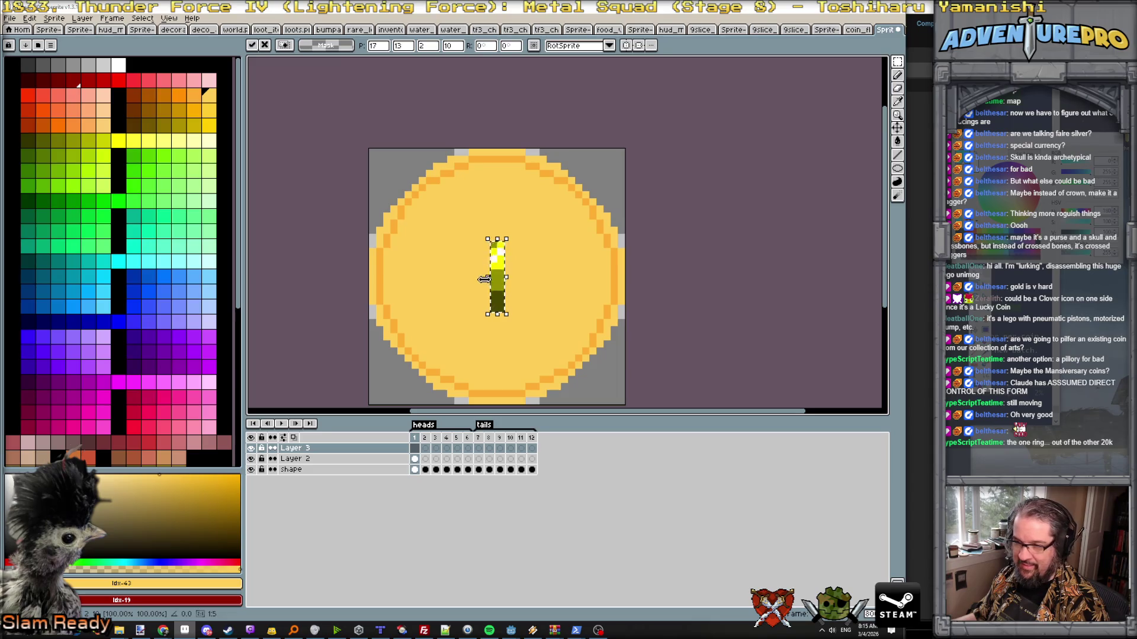
{"action": "key", "text": "Return"}
- Get ready to draw in bright yellow on Layer 2 with the pencil
{"action": "key", "text": "b"}
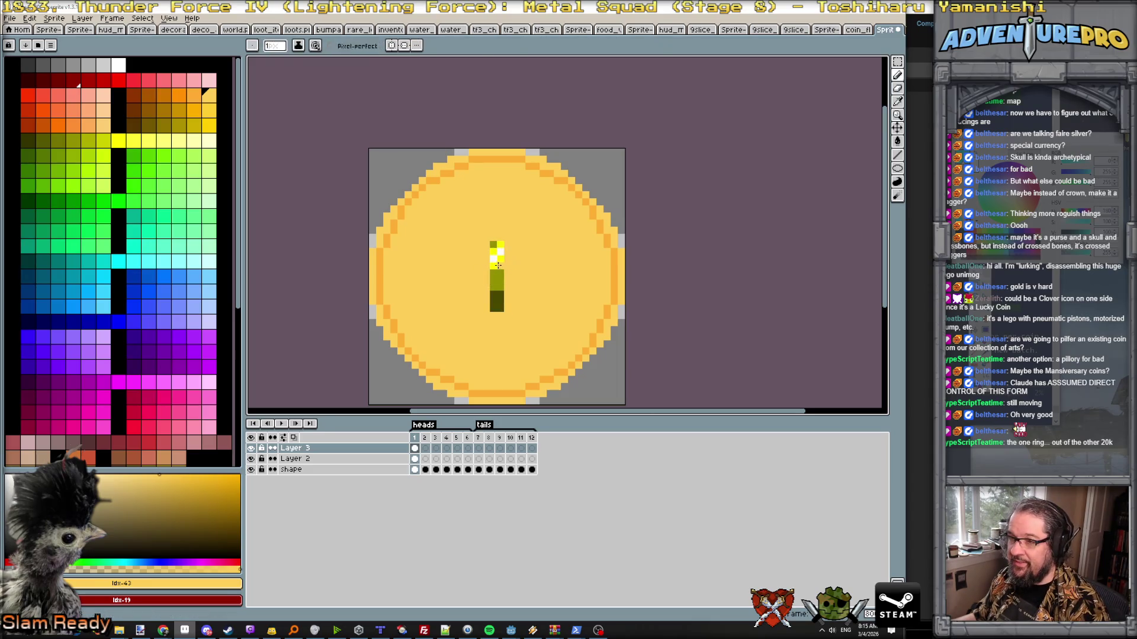
{"action": "left_click", "coordinate": [497, 265], "text": "alt"}
{"action": "left_click", "coordinate": [414, 458]}
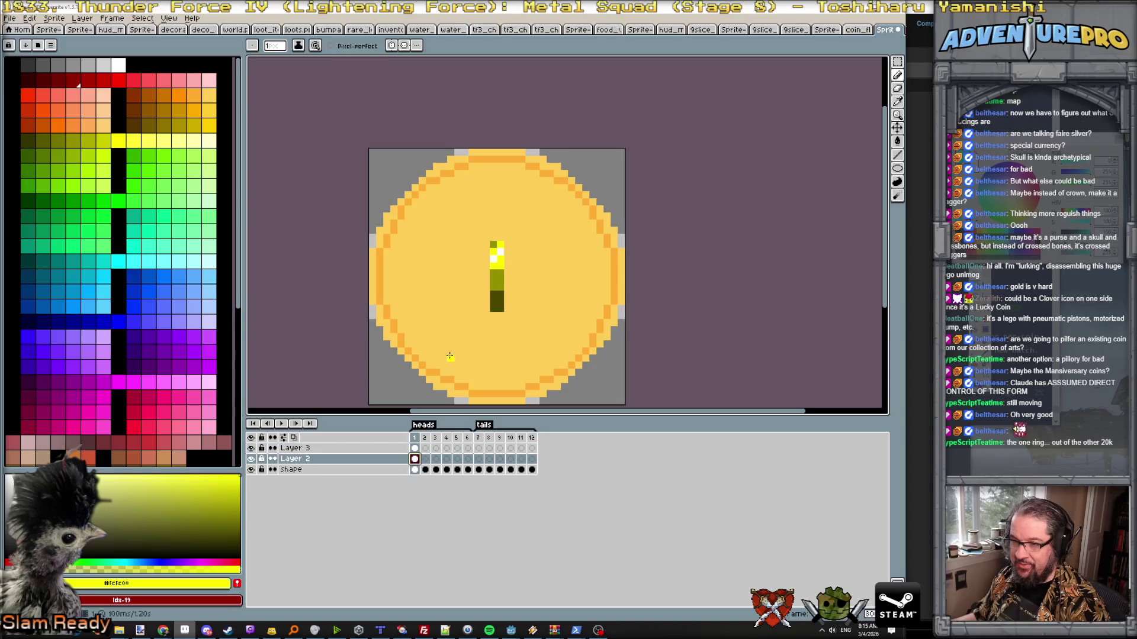
- Flood-fill the coin interior bright yellow and its outline ring olive, undo a stray fill, and enable vertical symmetry
{"action": "key", "text": "g"}
{"action": "left_click", "coordinate": [434, 323]}
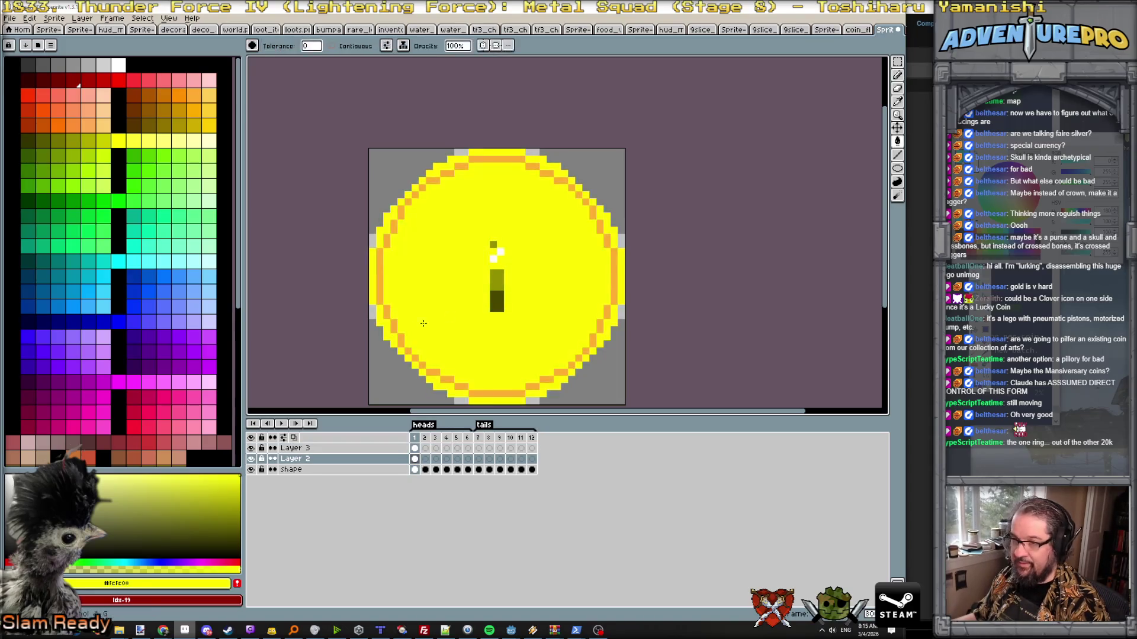
{"action": "left_click", "coordinate": [496, 280], "text": "alt"}
{"action": "left_click", "coordinate": [391, 323]}
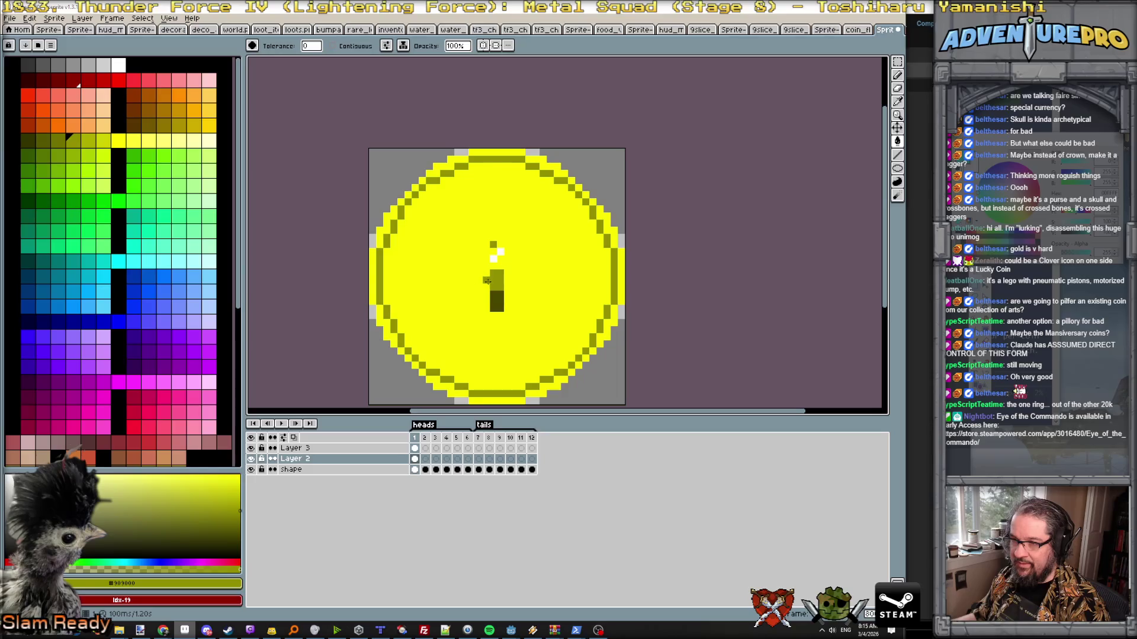
{"action": "scroll", "coordinate": [484, 283], "scroll_direction": "down", "scroll_amount": 2}
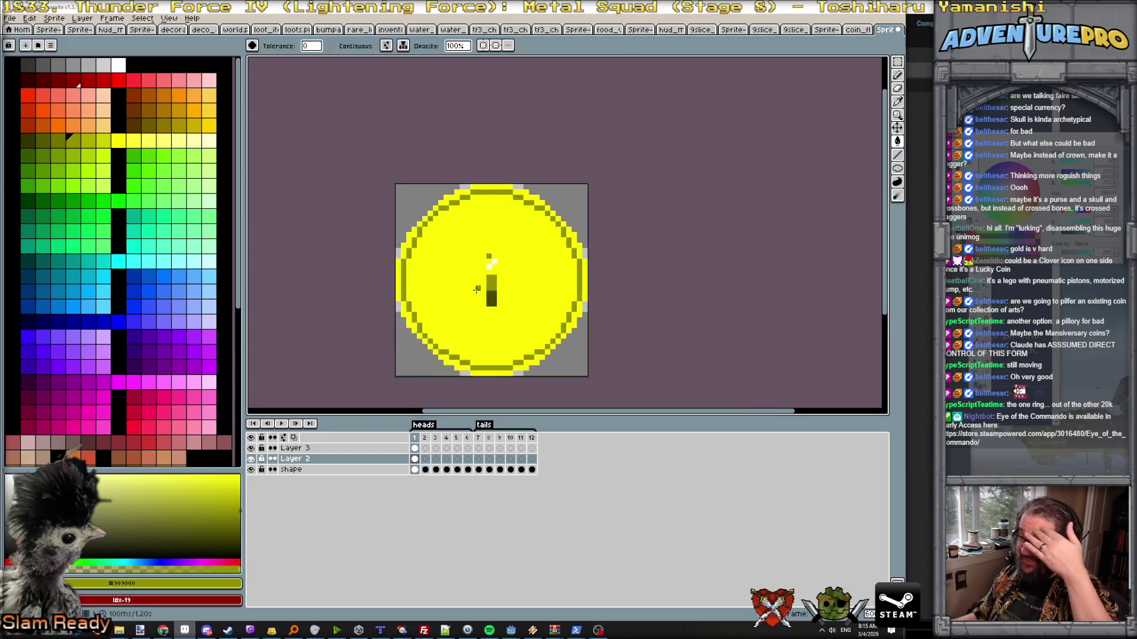
{"action": "scroll", "coordinate": [475, 279], "scroll_direction": "down", "scroll_amount": 2}
{"action": "scroll", "coordinate": [470, 276], "scroll_direction": "down", "scroll_amount": 1}
{"action": "scroll", "coordinate": [469, 270], "scroll_direction": "up", "scroll_amount": 2}
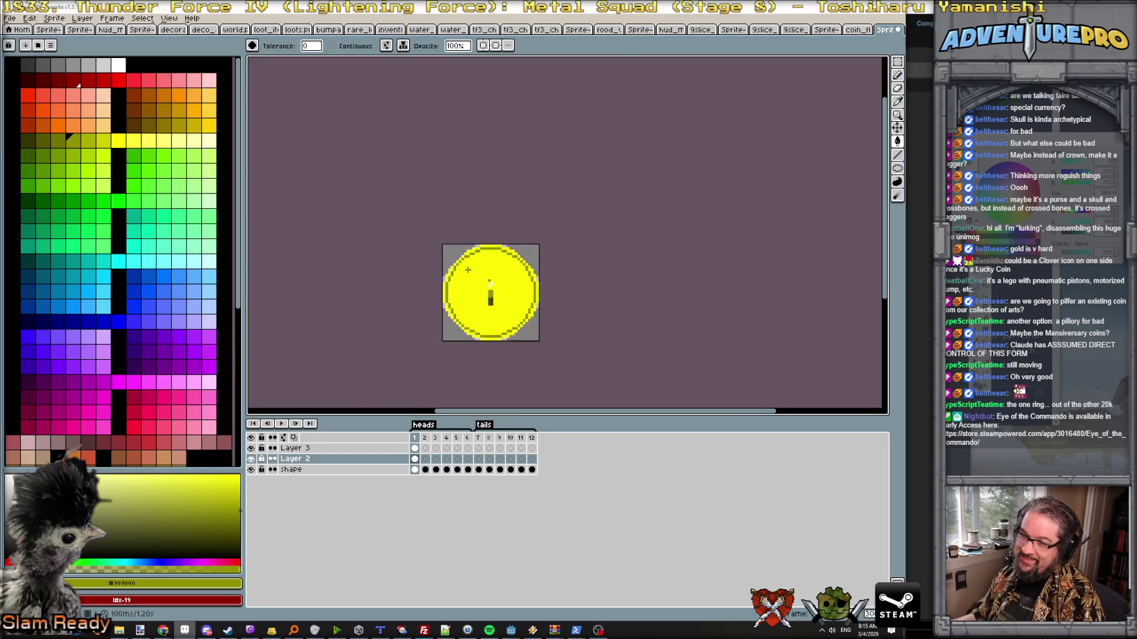
{"action": "scroll", "coordinate": [467, 264], "scroll_direction": "up", "scroll_amount": 1}
{"action": "left_click", "coordinate": [502, 244]}
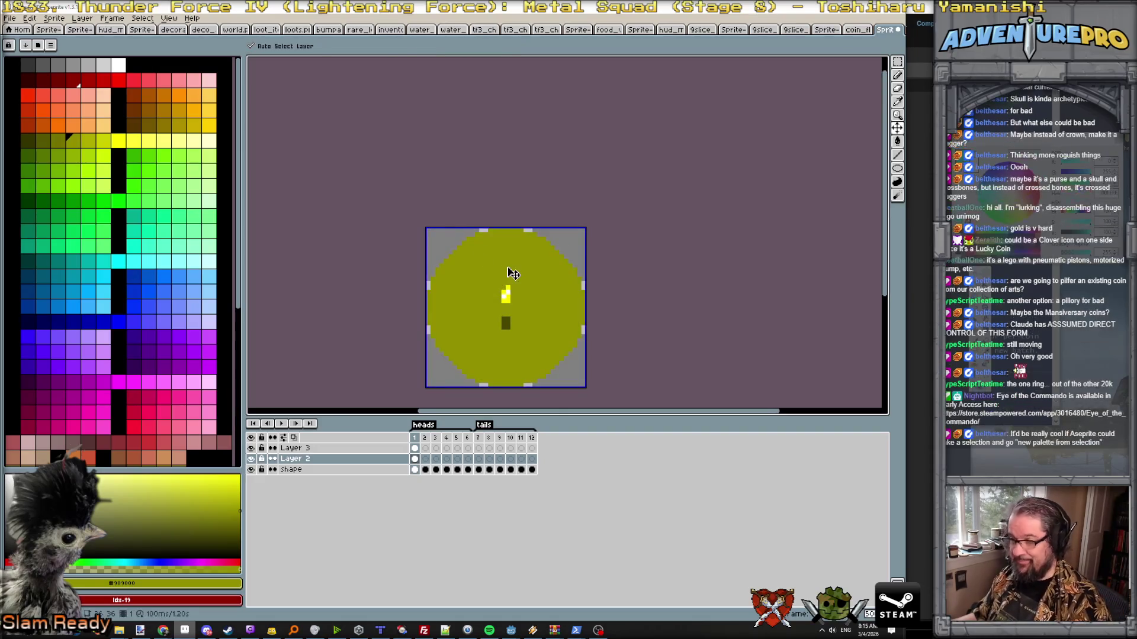
{"action": "key", "text": "ctrl+z"}
{"action": "left_click", "coordinate": [494, 46]}
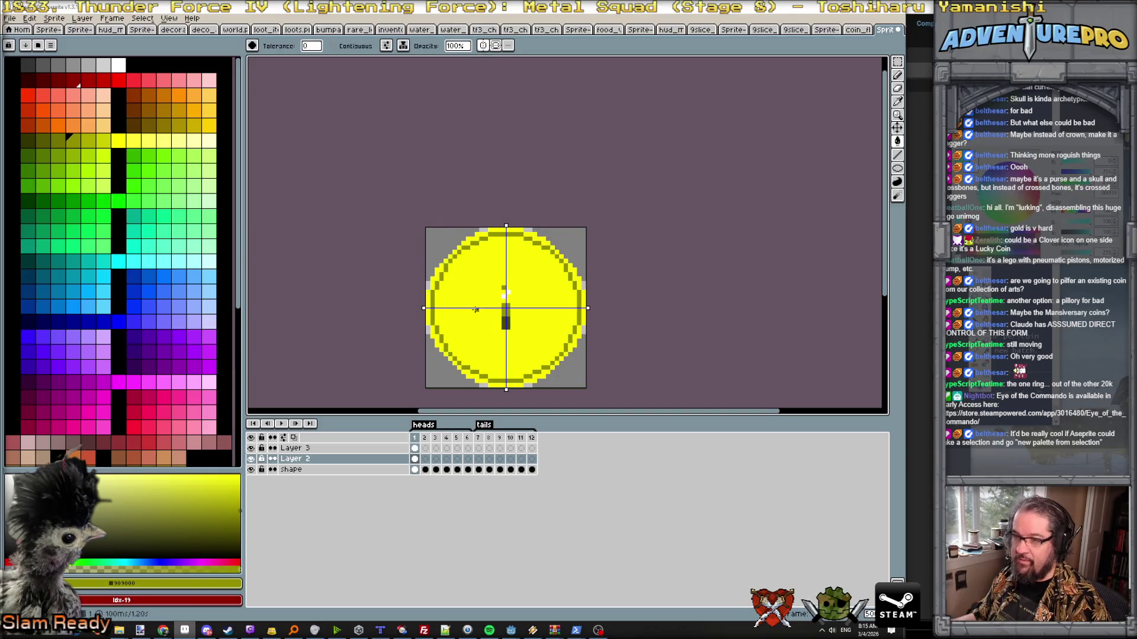
{"action": "scroll", "coordinate": [476, 311], "scroll_direction": "up", "scroll_amount": 1}
- Darken mirrored outline pixels along the coin's left and upper-left edges, hide the strip-detail layer and stop mirroring
{"action": "key", "text": "b"}
{"action": "left_click_drag", "start_coordinate": [417, 305], "coordinate": [444, 243]}
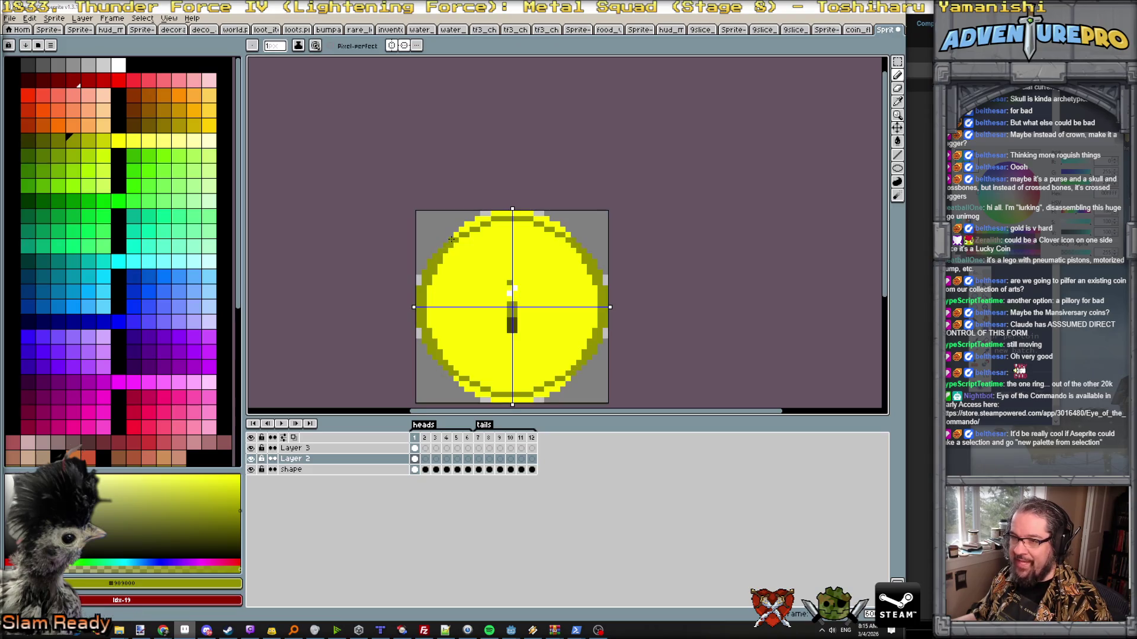
{"action": "left_click_drag", "start_coordinate": [442, 246], "coordinate": [512, 213]}
{"action": "scroll", "coordinate": [513, 245], "scroll_direction": "down", "scroll_amount": 1}
{"action": "scroll", "coordinate": [513, 245], "scroll_direction": "down", "scroll_amount": 1}
{"action": "scroll", "coordinate": [513, 245], "scroll_direction": "up", "scroll_amount": 1}
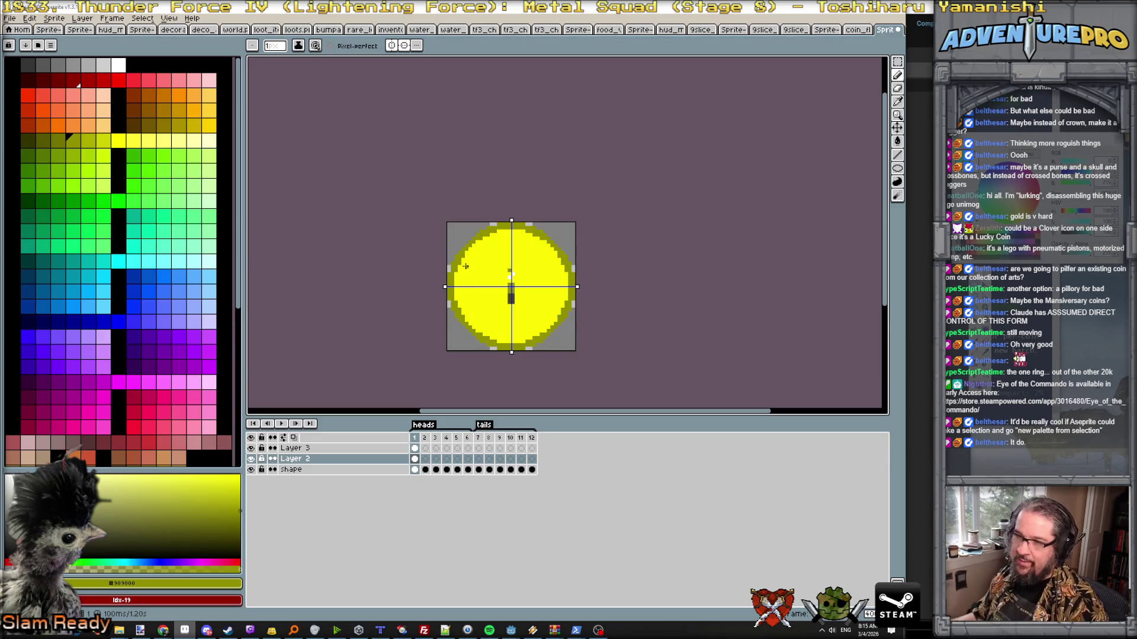
{"action": "scroll", "coordinate": [484, 257], "scroll_direction": "up", "scroll_amount": 3}
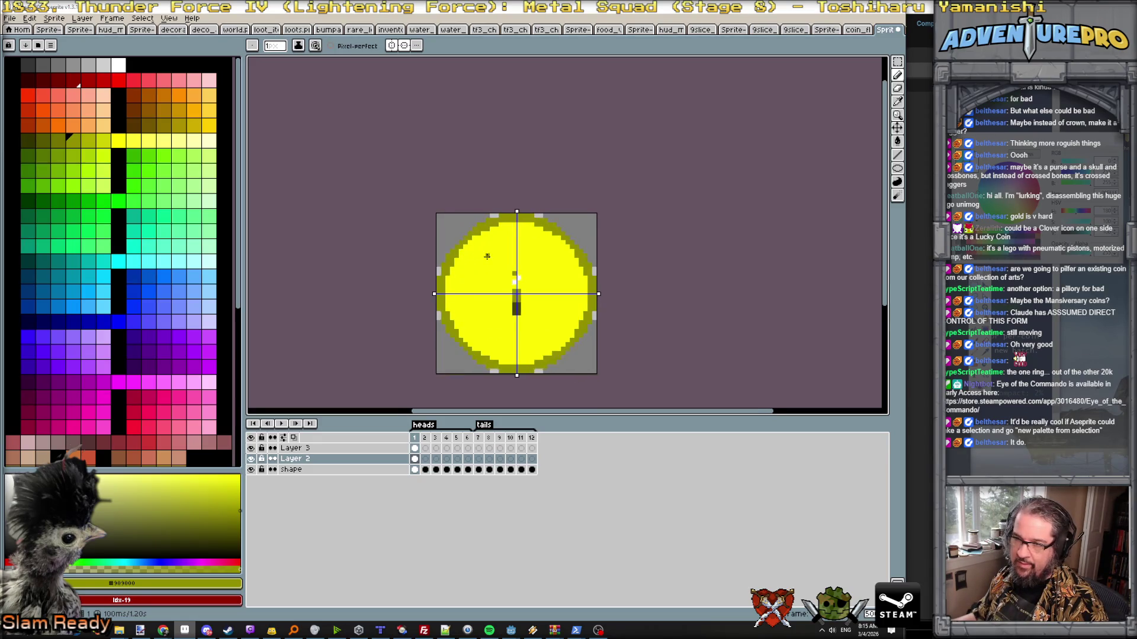
{"action": "scroll", "coordinate": [486, 255], "scroll_direction": "down", "scroll_amount": 1}
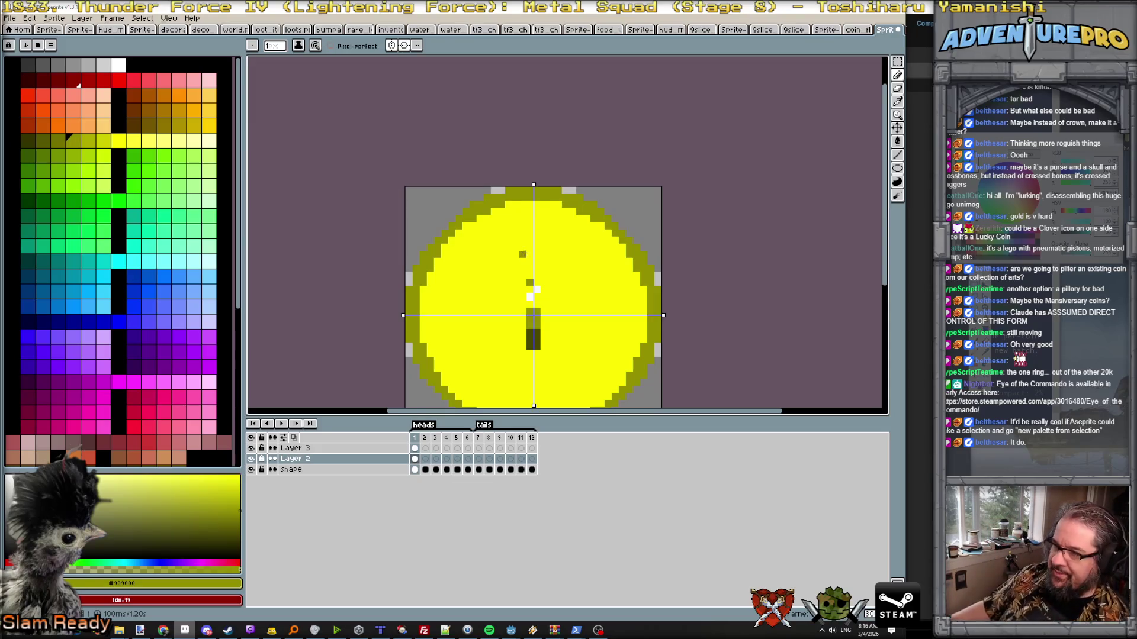
{"action": "left_click", "coordinate": [533, 337], "text": "alt"}
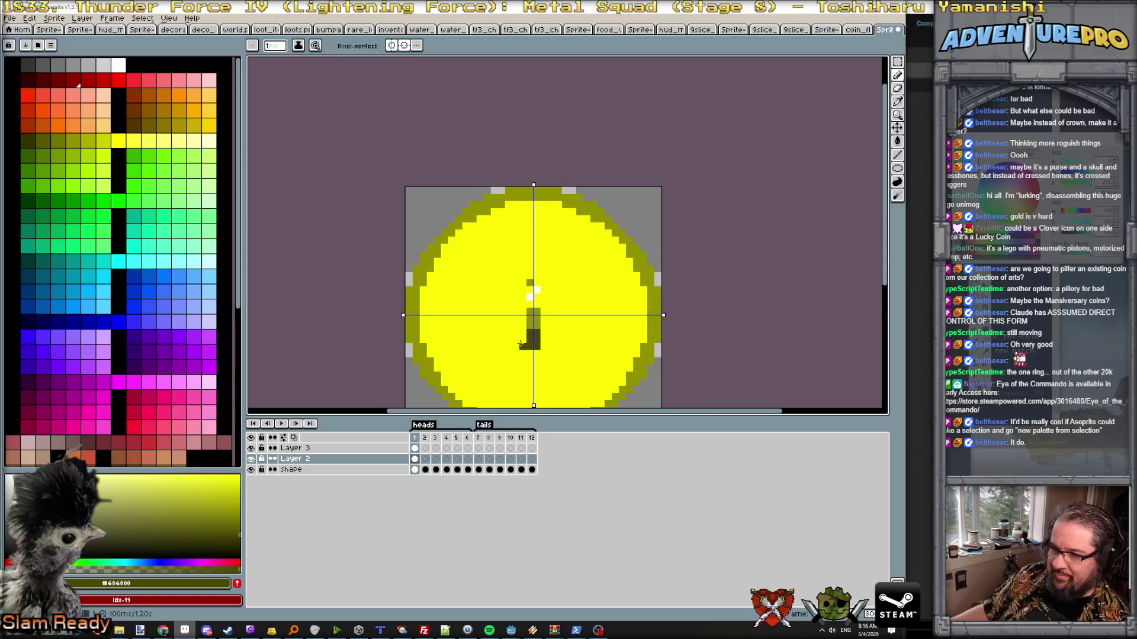
{"action": "left_click", "coordinate": [250, 448]}
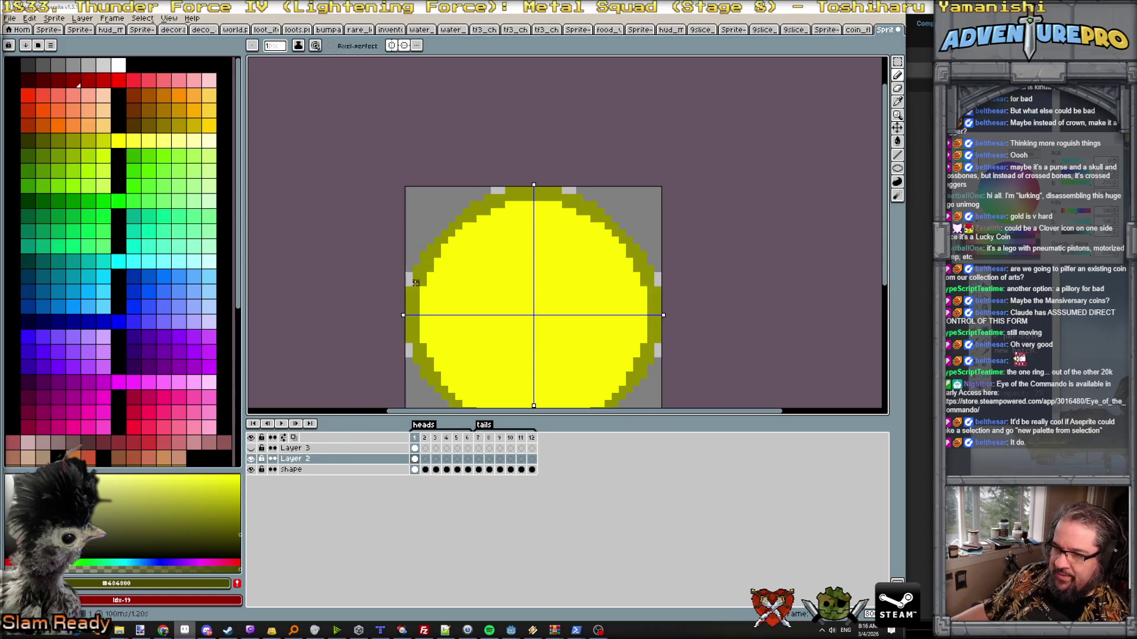
{"action": "left_click", "coordinate": [391, 46]}
{"action": "left_click", "coordinate": [404, 45]}
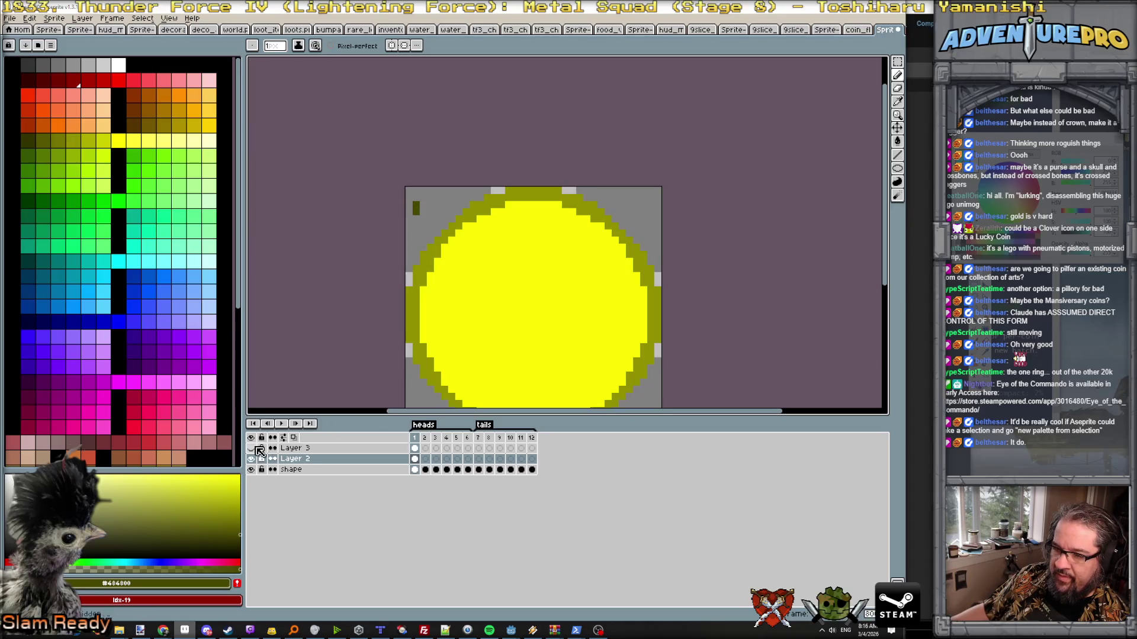
- Place a white swatch pixel beside the olive corner pixel, hide the slot layer, and start the crown outline with vertical symmetry on
{"action": "left_click", "coordinate": [251, 447]}
{"action": "key", "text": "x"}
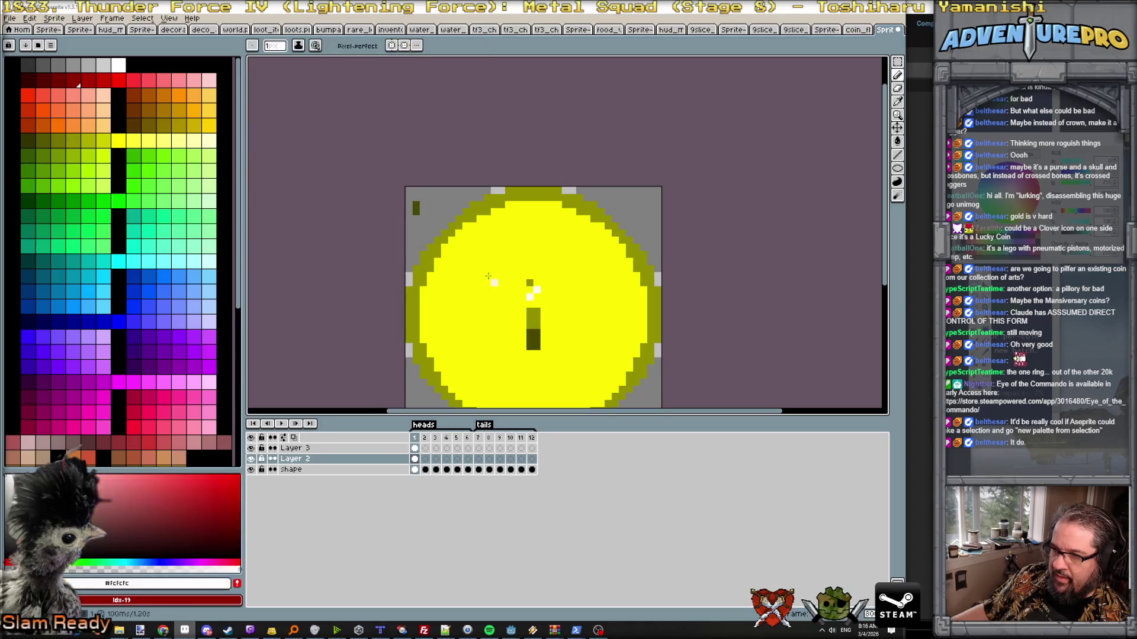
{"action": "left_click", "coordinate": [430, 210]}
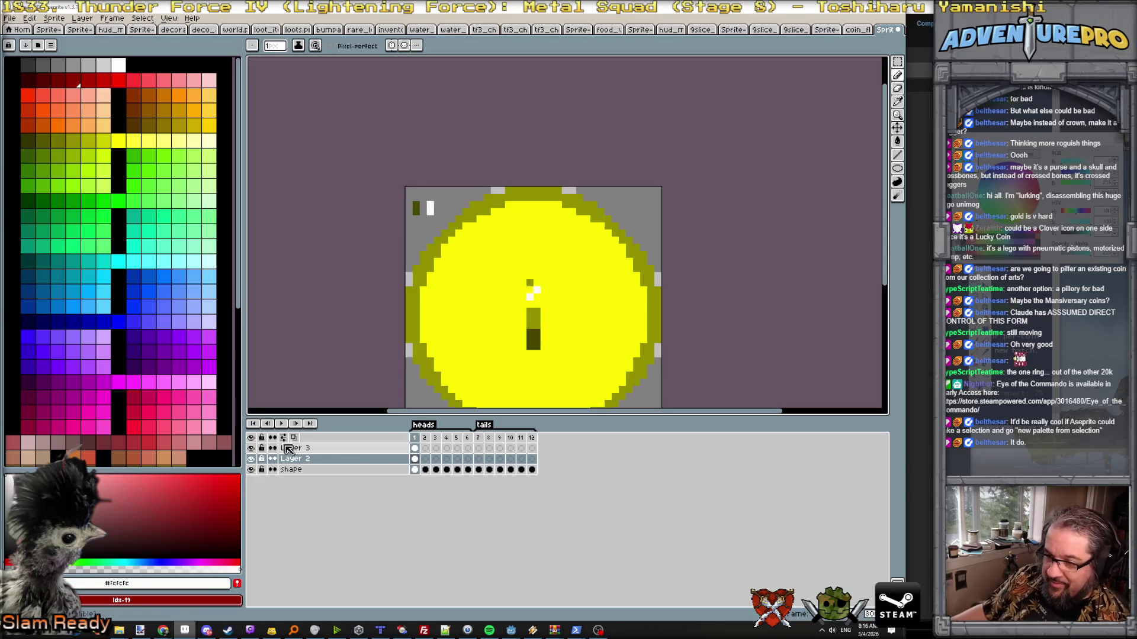
{"action": "left_click", "coordinate": [250, 448]}
{"action": "scroll", "coordinate": [479, 316], "scroll_direction": "down", "scroll_amount": 1}
{"action": "scroll", "coordinate": [478, 315], "scroll_direction": "down", "scroll_amount": 1}
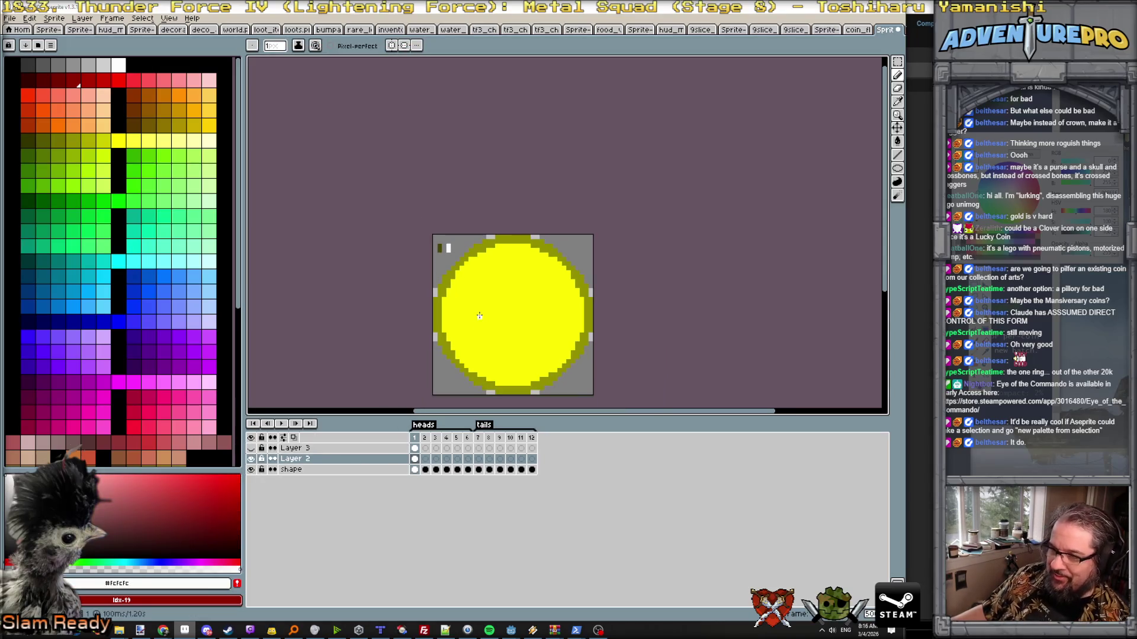
{"action": "scroll", "coordinate": [444, 248], "scroll_direction": "up", "scroll_amount": 1}
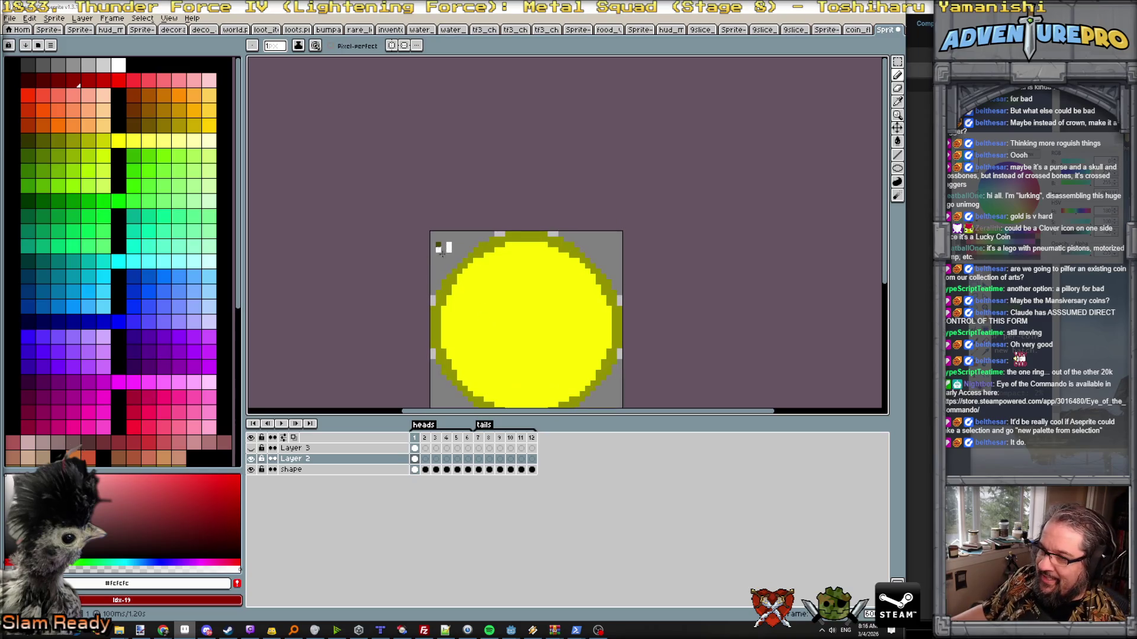
{"action": "left_click", "coordinate": [443, 287], "text": "alt"}
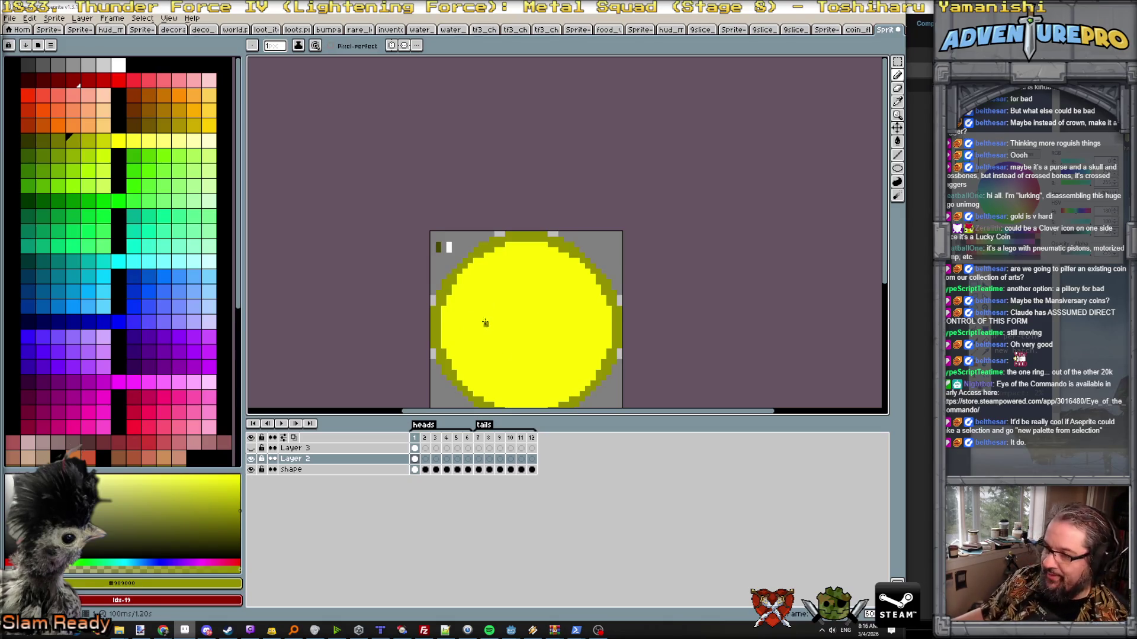
{"action": "left_click", "coordinate": [391, 44]}
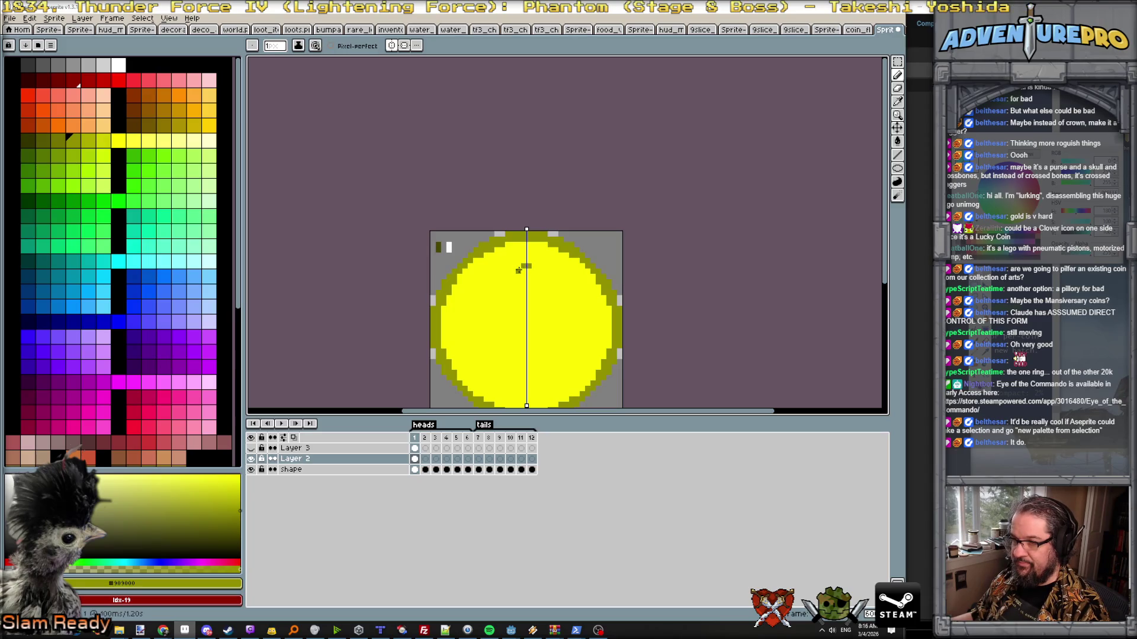
{"action": "left_click", "coordinate": [513, 275]}
- Draw the crown's mirrored central and rising strokes with outer tips, undoing an overlong extension
{"action": "mouse_move", "coordinate": [511, 279]}
{"action": "left_mouse_down"}
{"action": "mouse_move", "coordinate": [507, 302]}
{"action": "mouse_move", "coordinate": [491, 307]}
{"action": "left_mouse_up"}
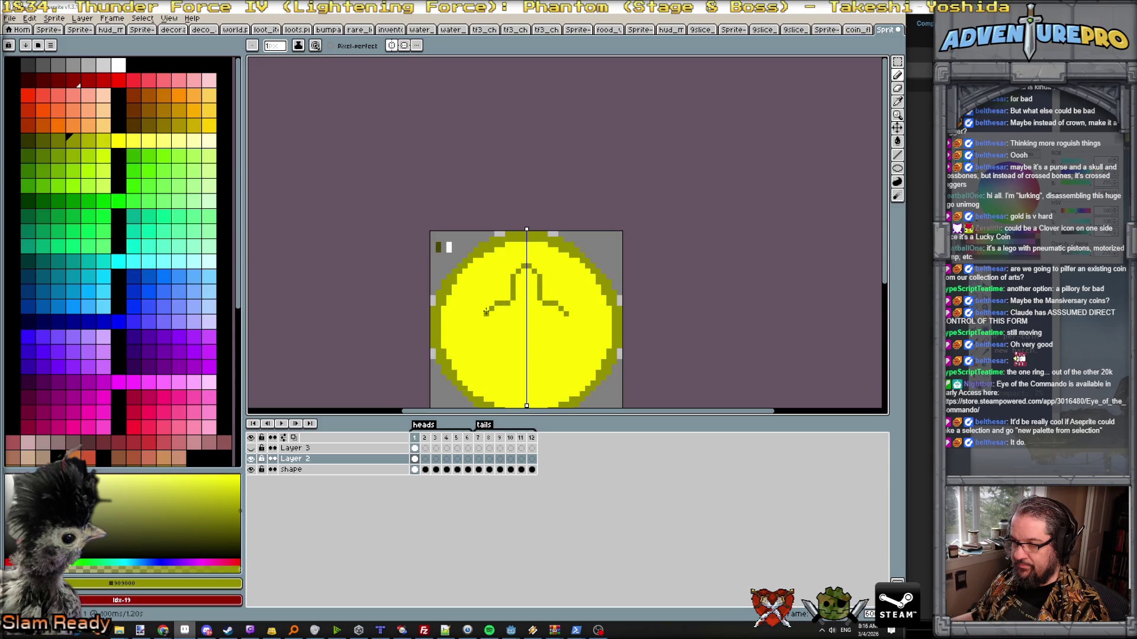
{"action": "left_click", "coordinate": [484, 311]}
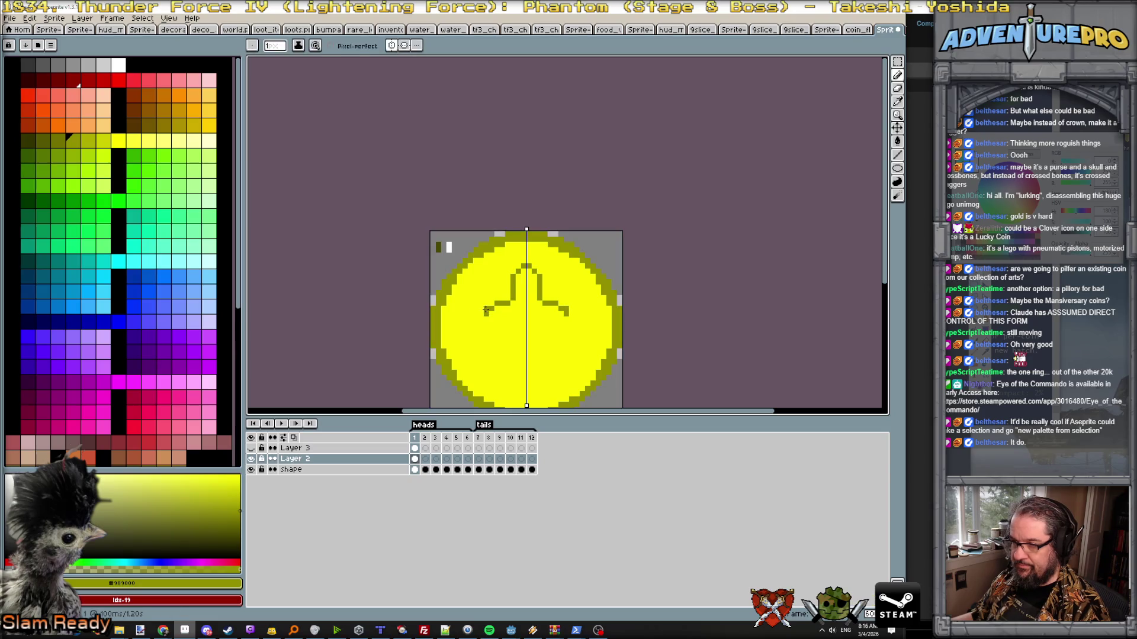
{"action": "left_click_drag", "start_coordinate": [480, 309], "coordinate": [480, 294]}
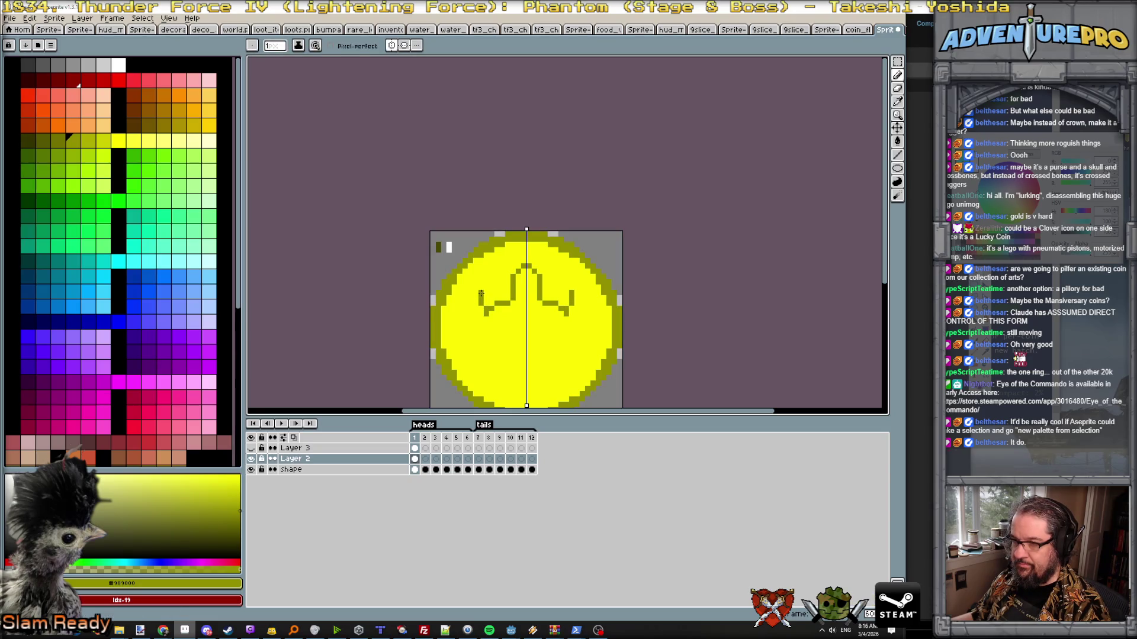
{"action": "left_click_drag", "start_coordinate": [480, 290], "coordinate": [469, 277]}
{"action": "left_click", "coordinate": [464, 282]}
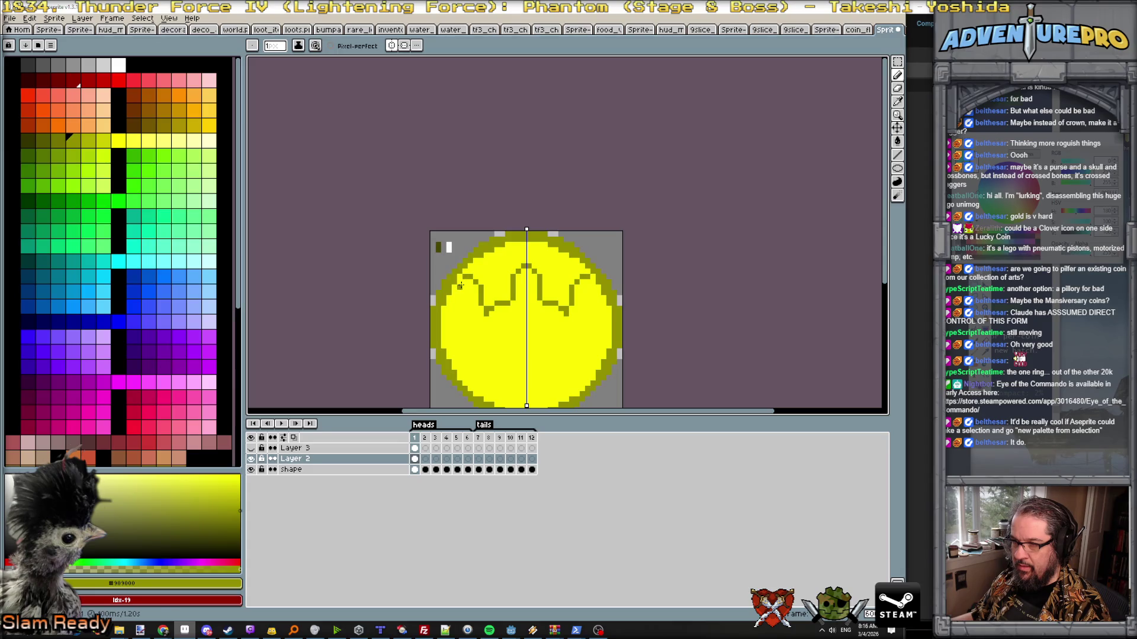
{"action": "mouse_move", "coordinate": [462, 281]}
{"action": "left_mouse_down"}
{"action": "mouse_move", "coordinate": [485, 286]}
{"action": "mouse_move", "coordinate": [485, 301]}
{"action": "mouse_move", "coordinate": [459, 288]}
{"action": "left_mouse_up"}
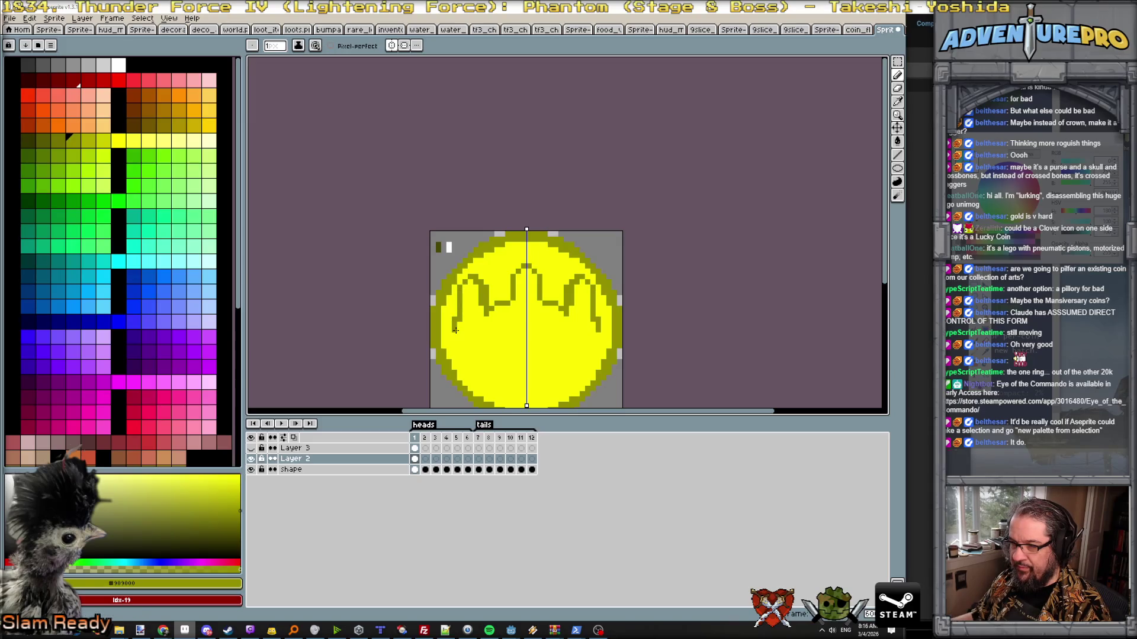
{"action": "key", "text": "ctrl+z"}
- Draw the crown's outer sides and lower inner corners, then sample the coin's yellow fill
{"action": "left_click_drag", "start_coordinate": [459, 289], "coordinate": [464, 357]}
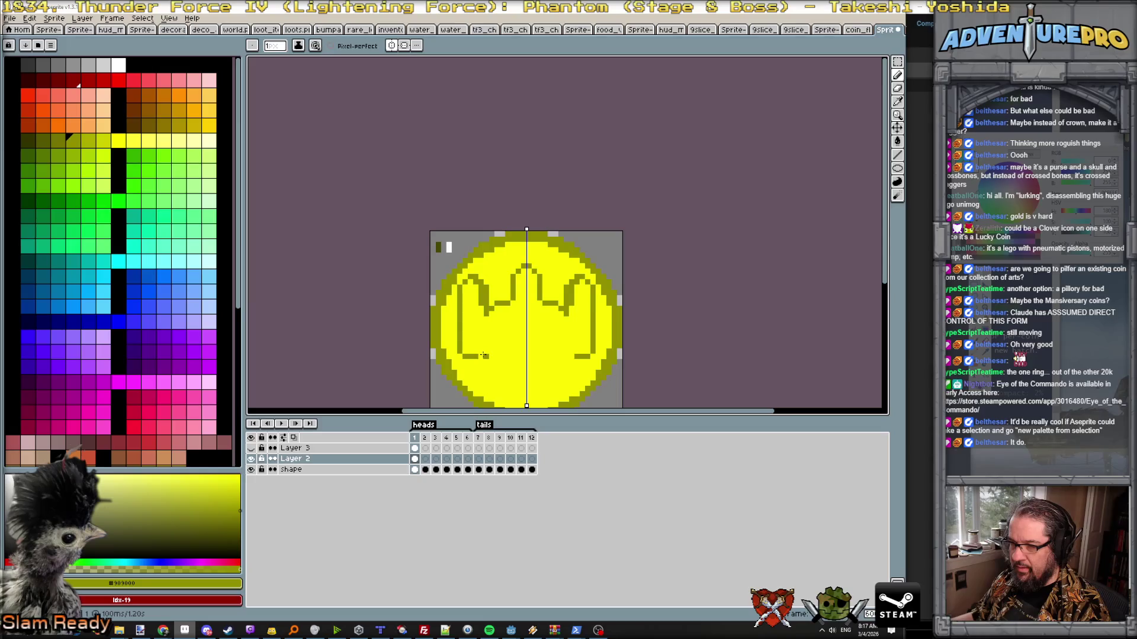
{"action": "left_click_drag", "start_coordinate": [492, 352], "coordinate": [501, 347]}
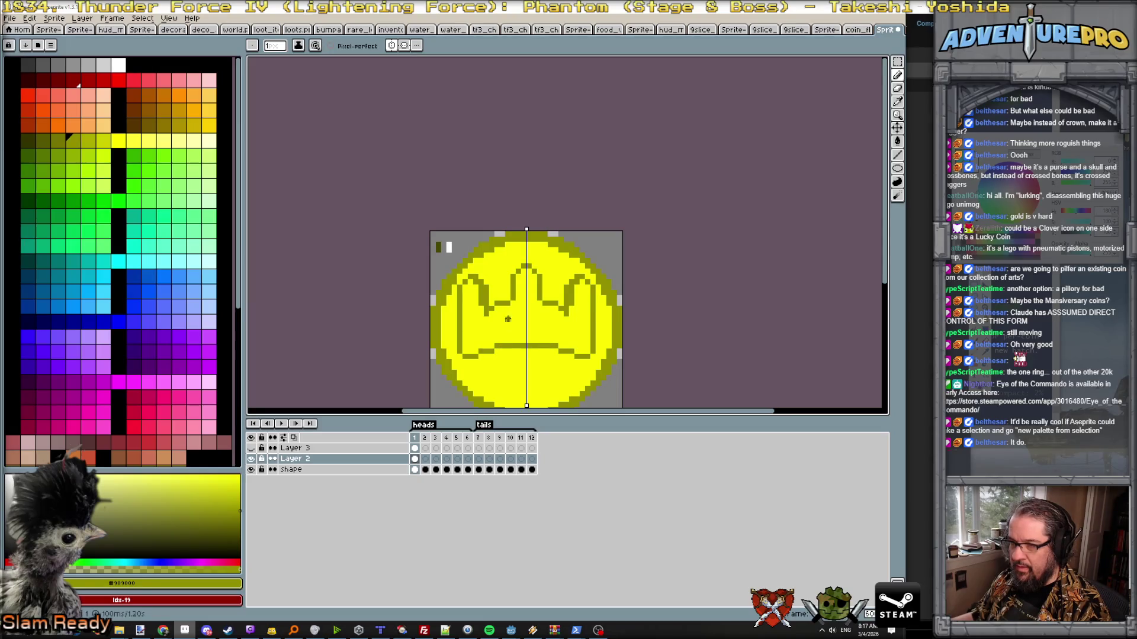
{"action": "left_click", "coordinate": [487, 305], "text": "alt"}
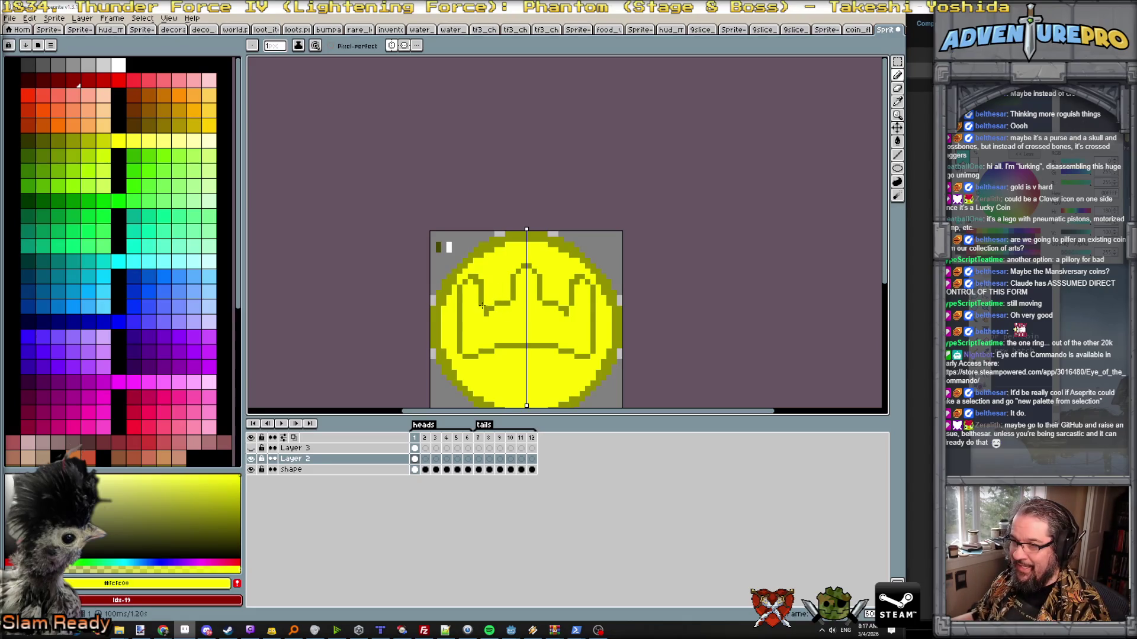
{"action": "key", "text": "b"}
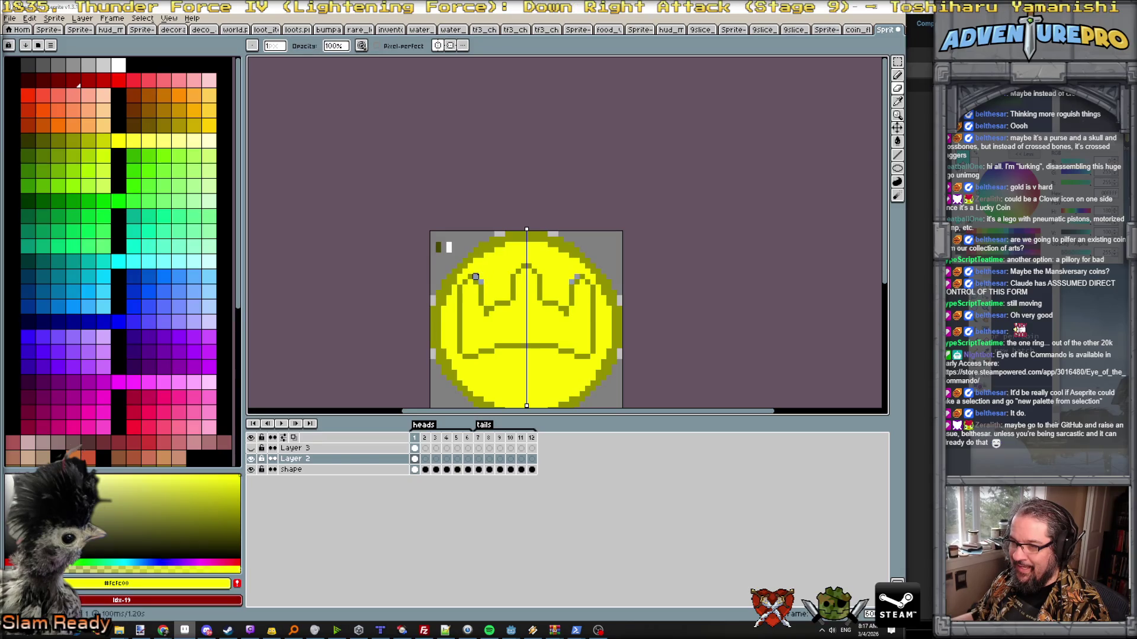
{"action": "key", "text": "e"}
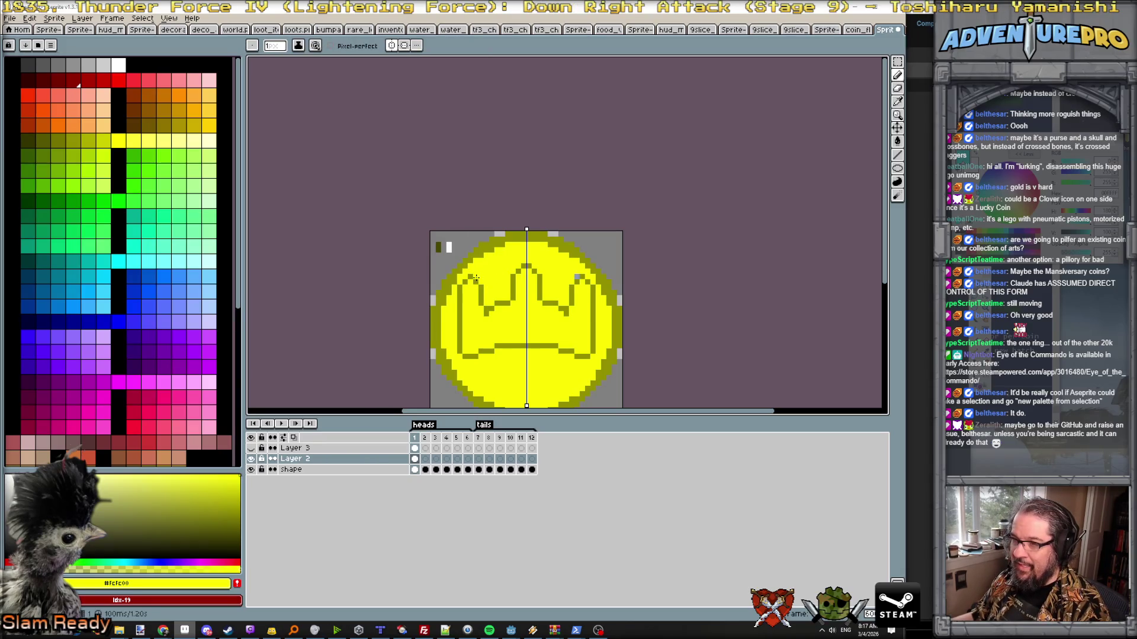
{"action": "scroll", "coordinate": [493, 283], "scroll_direction": "up", "scroll_amount": 1}
{"action": "scroll", "coordinate": [489, 286], "scroll_direction": "down", "scroll_amount": 1}
{"action": "scroll", "coordinate": [489, 292], "scroll_direction": "up", "scroll_amount": 1}
{"action": "left_click", "coordinate": [51, 47]}
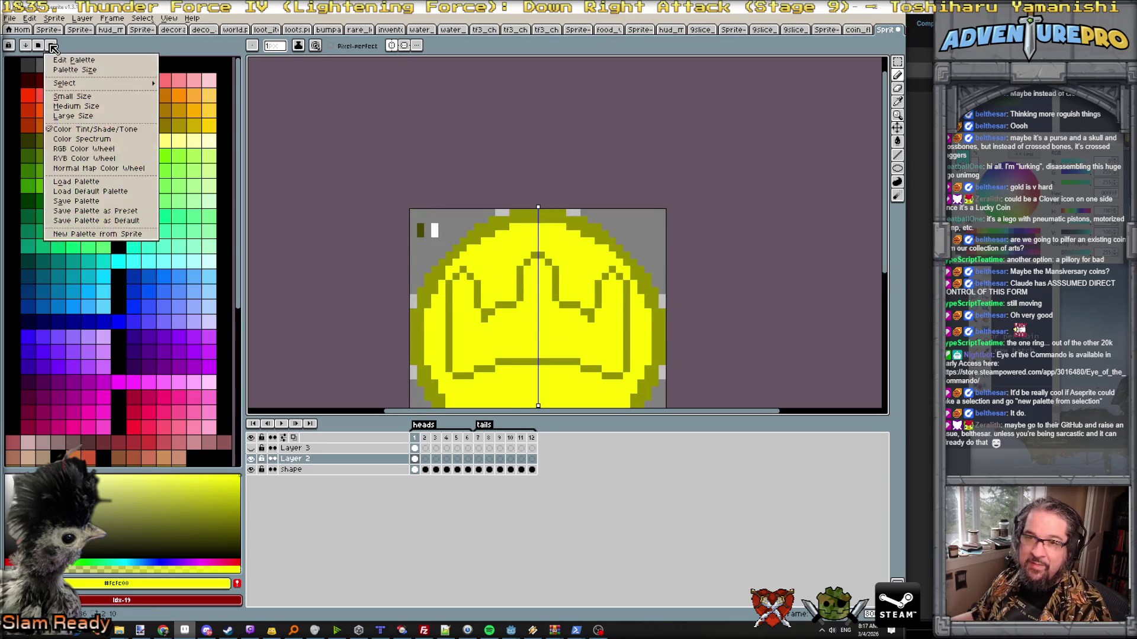
{"action": "left_click", "coordinate": [39, 46]}
{"action": "key", "text": "Escape"}
{"action": "left_click", "coordinate": [51, 46]}
{"action": "left_click", "coordinate": [52, 46]}
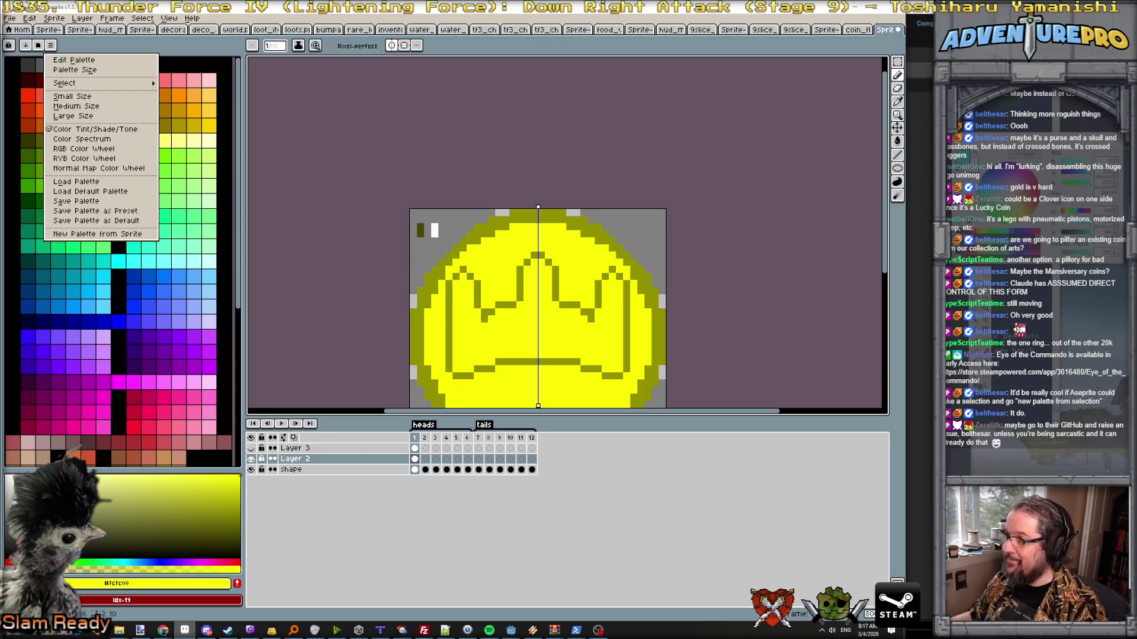
{"action": "left_click", "coordinate": [899, 66]}
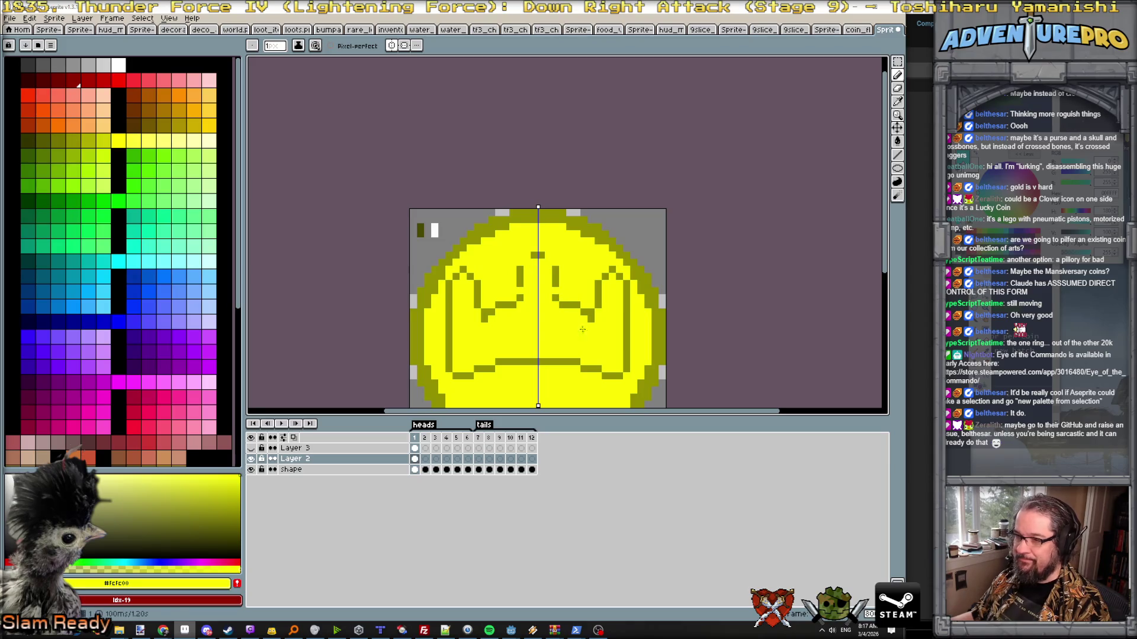
{"action": "left_click", "coordinate": [897, 62]}
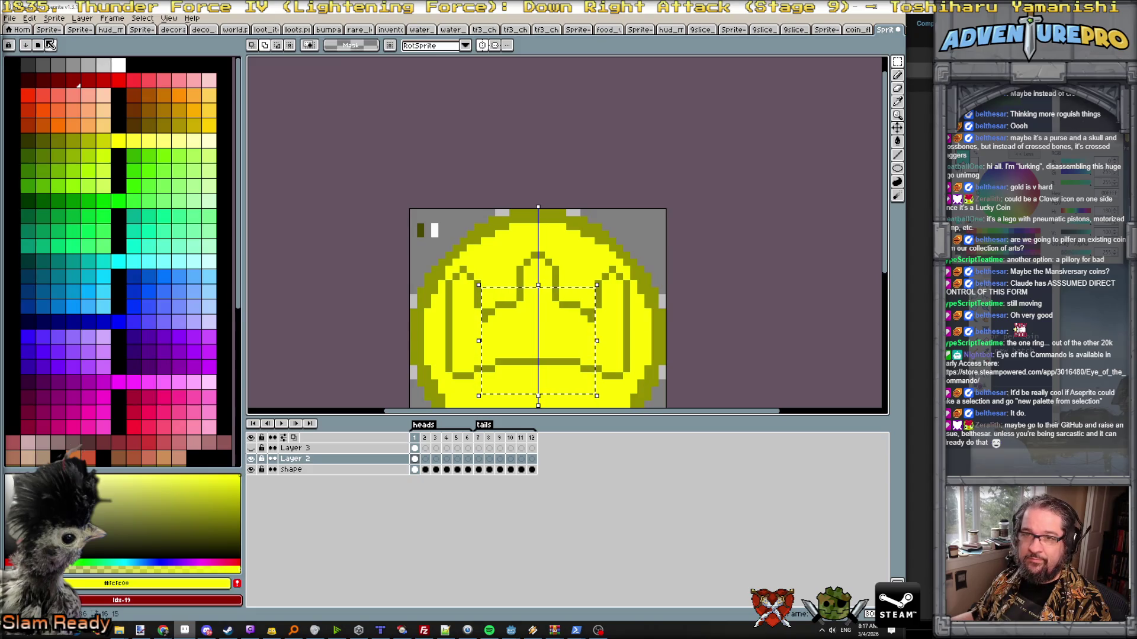
{"action": "left_click", "coordinate": [53, 44]}
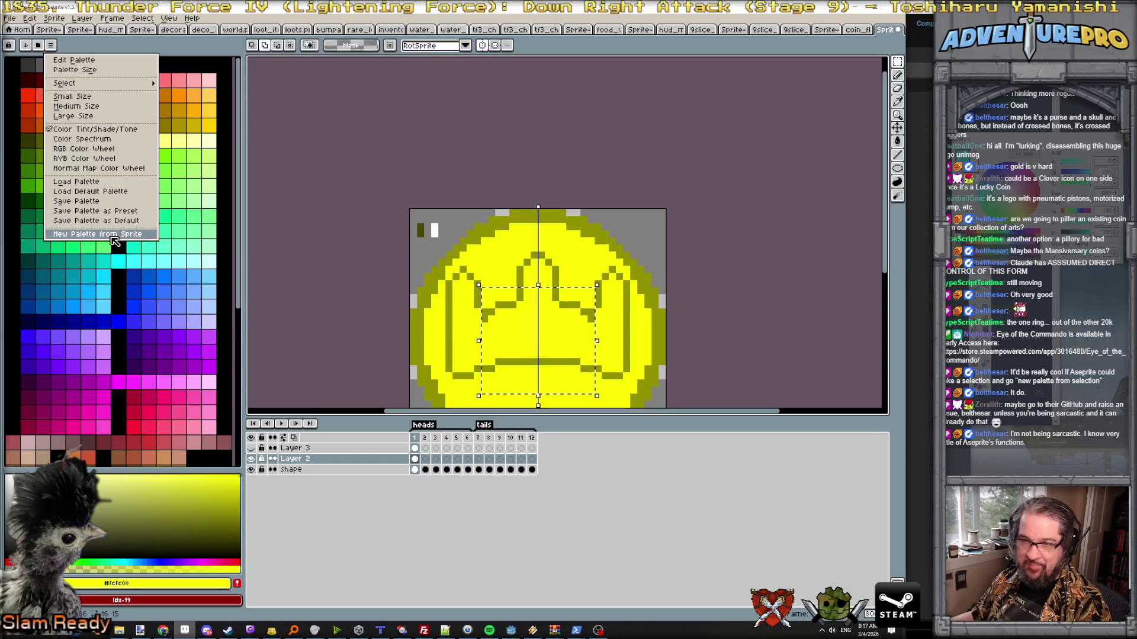
{"action": "mouse_move", "coordinate": [65, 82]}
{"action": "left_click", "coordinate": [483, 185]}
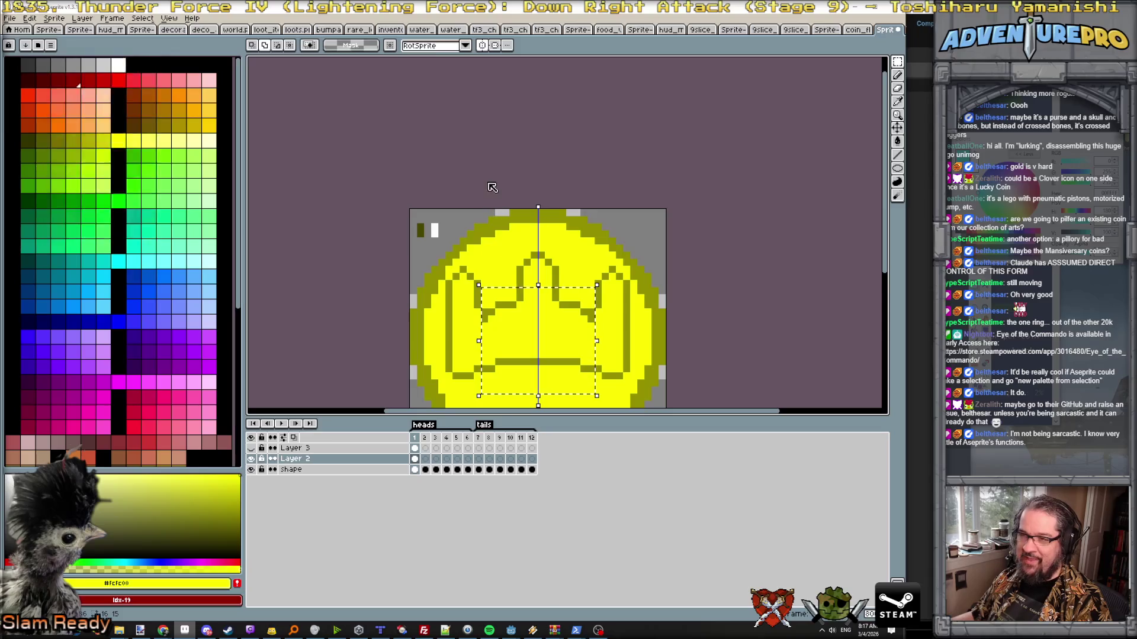
{"action": "scroll", "coordinate": [471, 250], "scroll_direction": "up", "scroll_amount": 1}
{"action": "scroll", "coordinate": [471, 257], "scroll_direction": "down", "scroll_amount": 2}
{"action": "scroll", "coordinate": [476, 283], "scroll_direction": "down", "scroll_amount": 1}
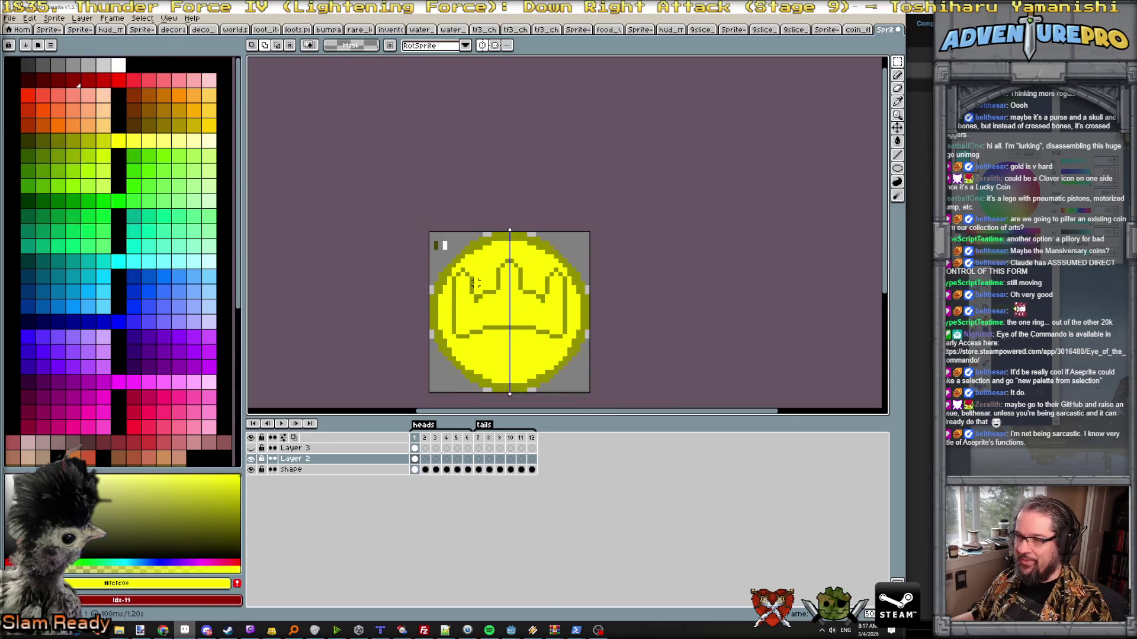
{"action": "scroll", "coordinate": [487, 307], "scroll_direction": "up", "scroll_amount": 1}
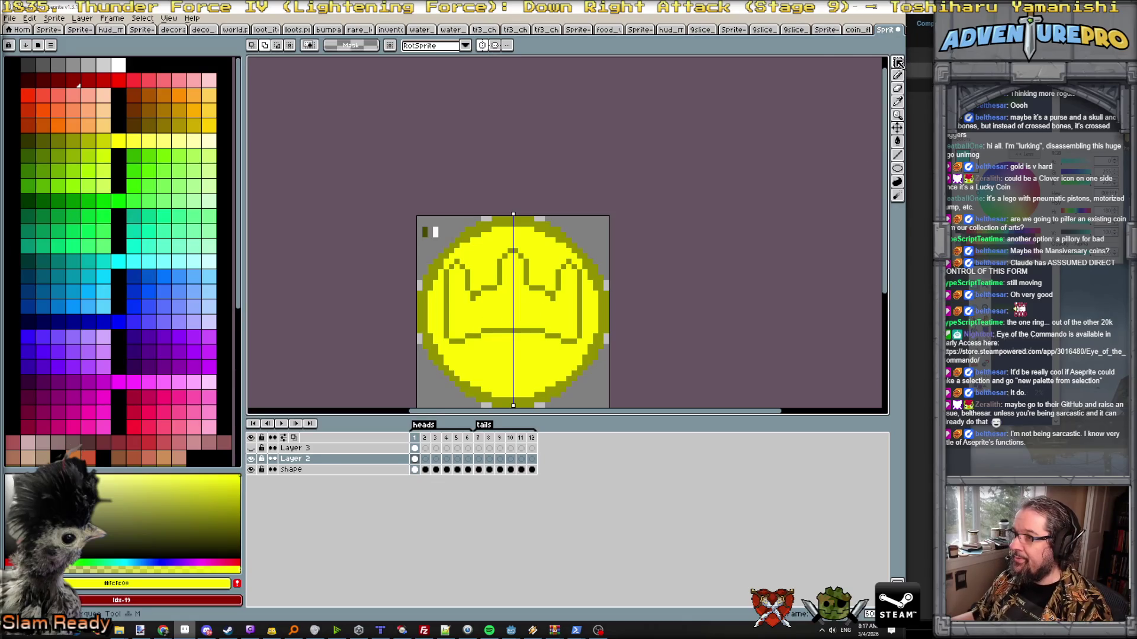
- Select the crown area, turn off symmetry and paint the olive pixels above the band grey-blue
{"action": "mouse_move", "coordinate": [445, 260]}
{"action": "left_mouse_down"}
{"action": "mouse_move", "coordinate": [582, 350]}
{"action": "mouse_move", "coordinate": [563, 348]}
{"action": "left_mouse_up"}
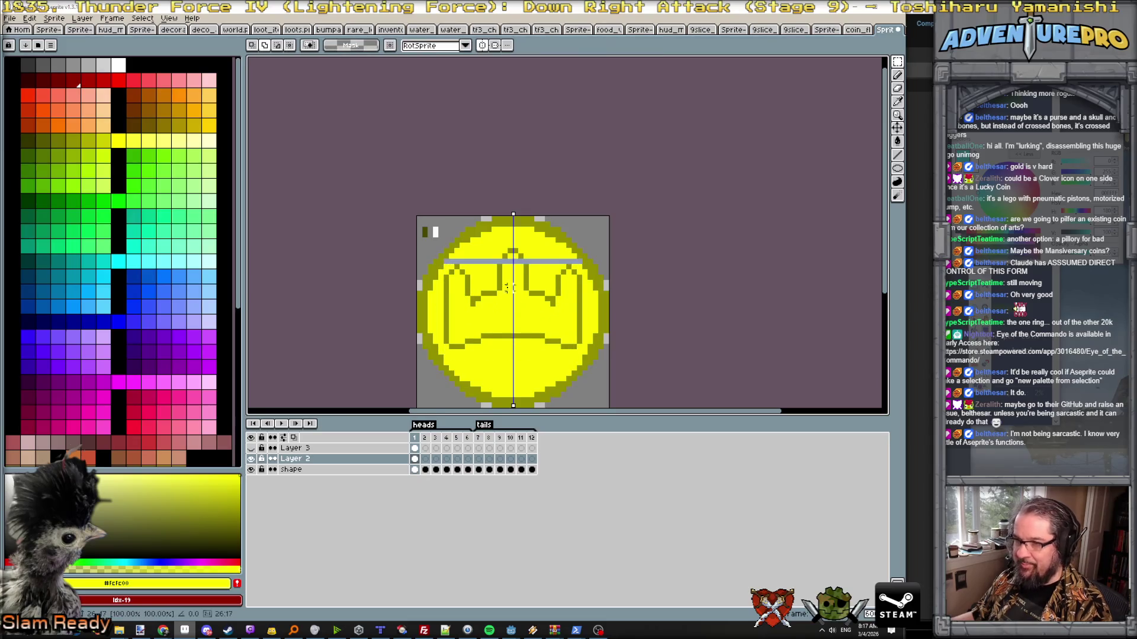
{"action": "scroll", "coordinate": [448, 266], "scroll_direction": "up", "scroll_amount": 3}
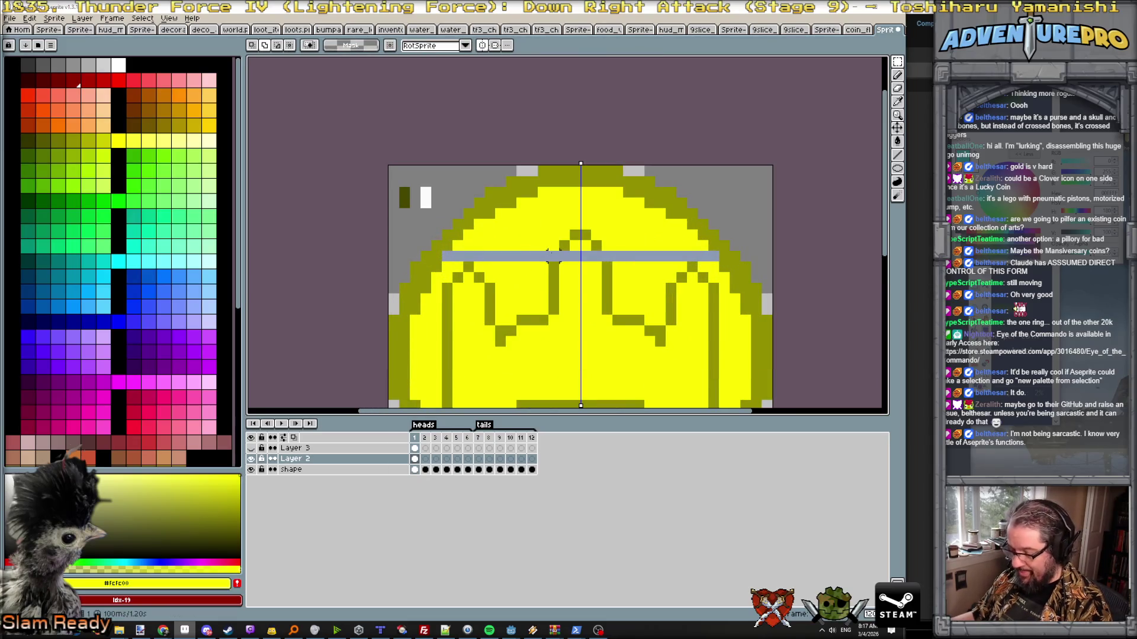
{"action": "key", "text": "b"}
{"action": "left_click", "coordinate": [569, 247], "text": "alt"}
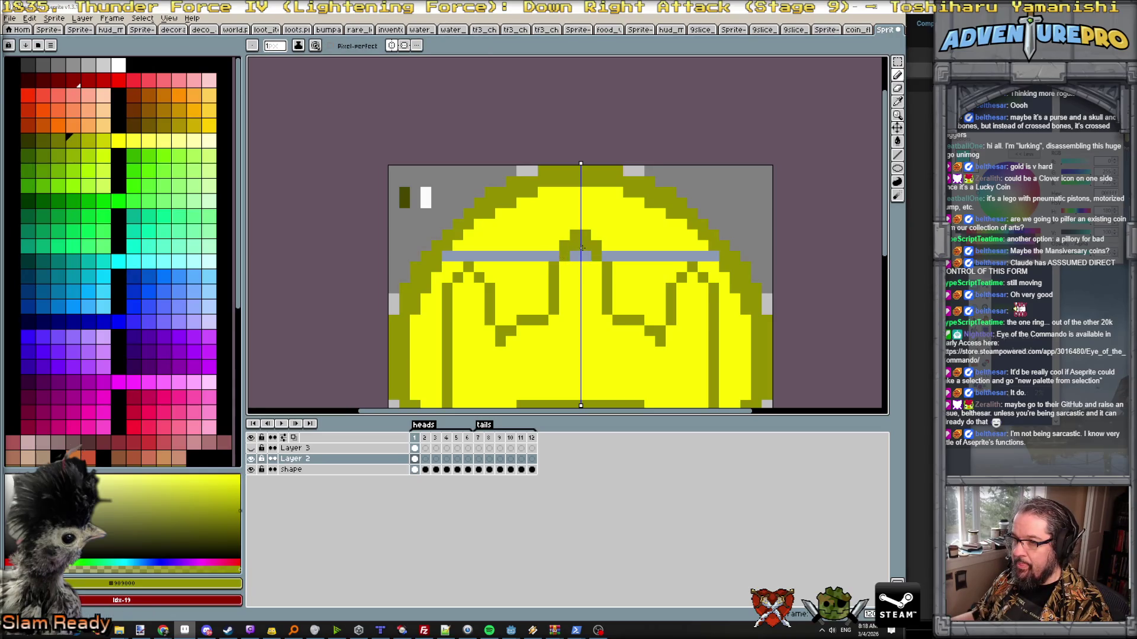
{"action": "left_click", "coordinate": [391, 45]}
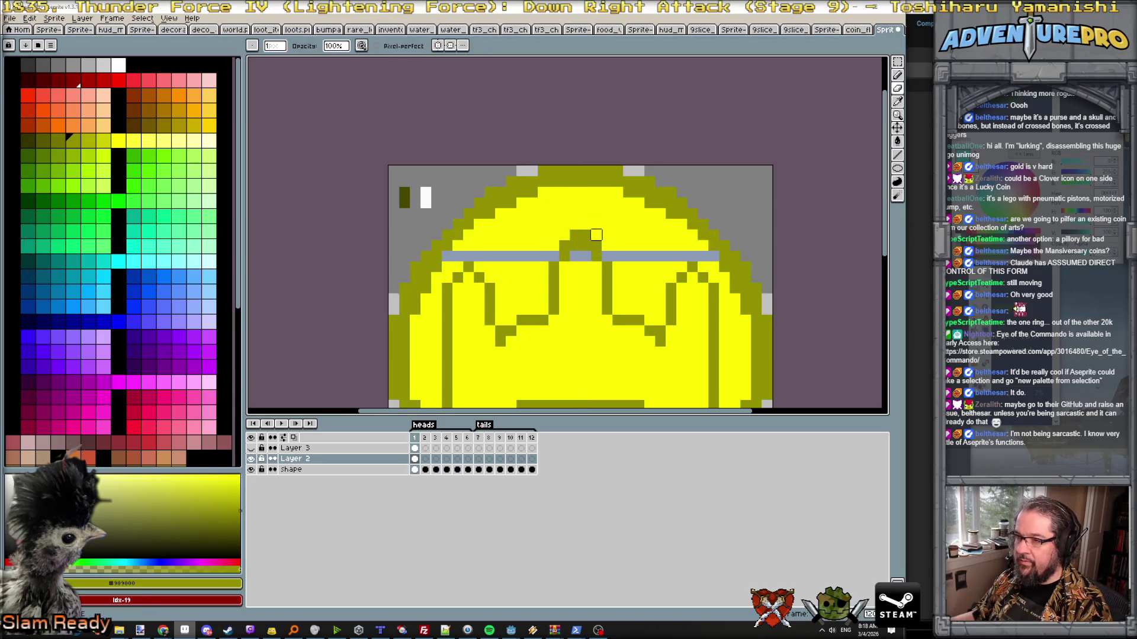
{"action": "left_click", "coordinate": [596, 245], "text": "alt"}
{"action": "left_click_drag", "start_coordinate": [564, 234], "coordinate": [598, 236]}
- Fill the grey-blue band pieces yellow with Contiguous bucket fills, leaving a solid yellow crown with its olive outline
{"action": "key", "text": "g"}
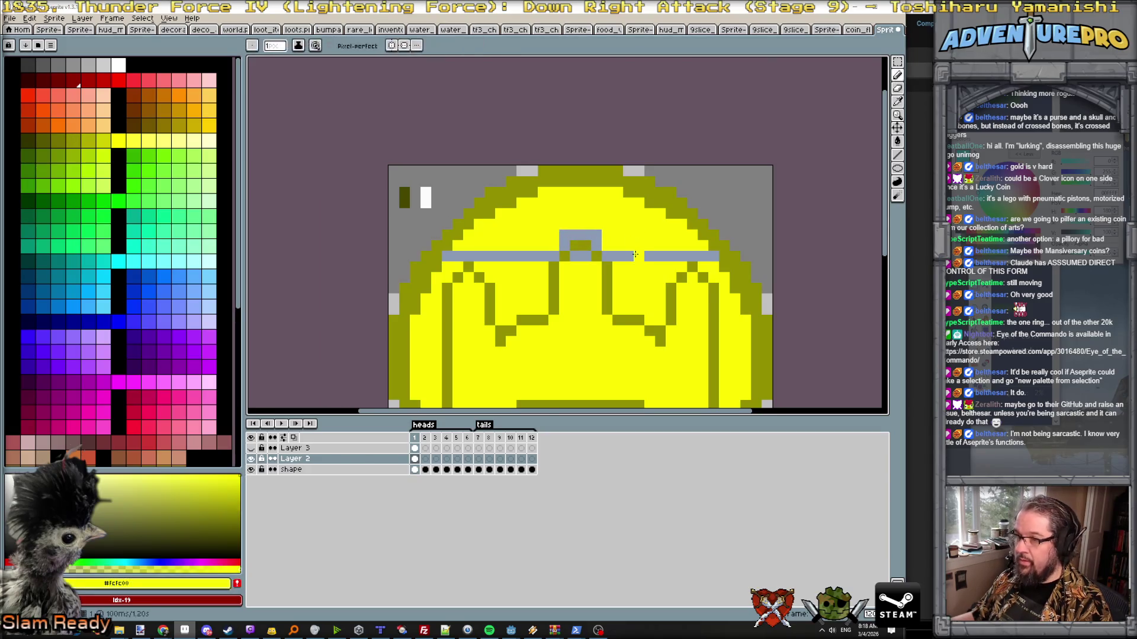
{"action": "left_click", "coordinate": [599, 256]}
{"action": "key", "text": "ctrl+z"}
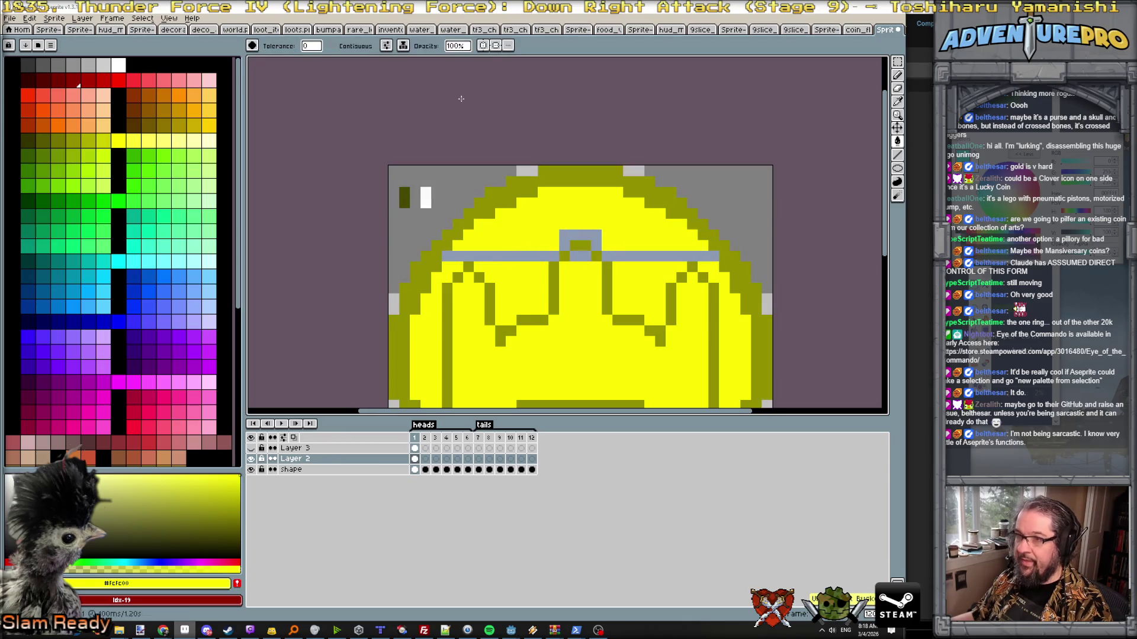
{"action": "left_click", "coordinate": [349, 47]}
{"action": "left_click", "coordinate": [540, 256]}
{"action": "left_click", "coordinate": [576, 242]}
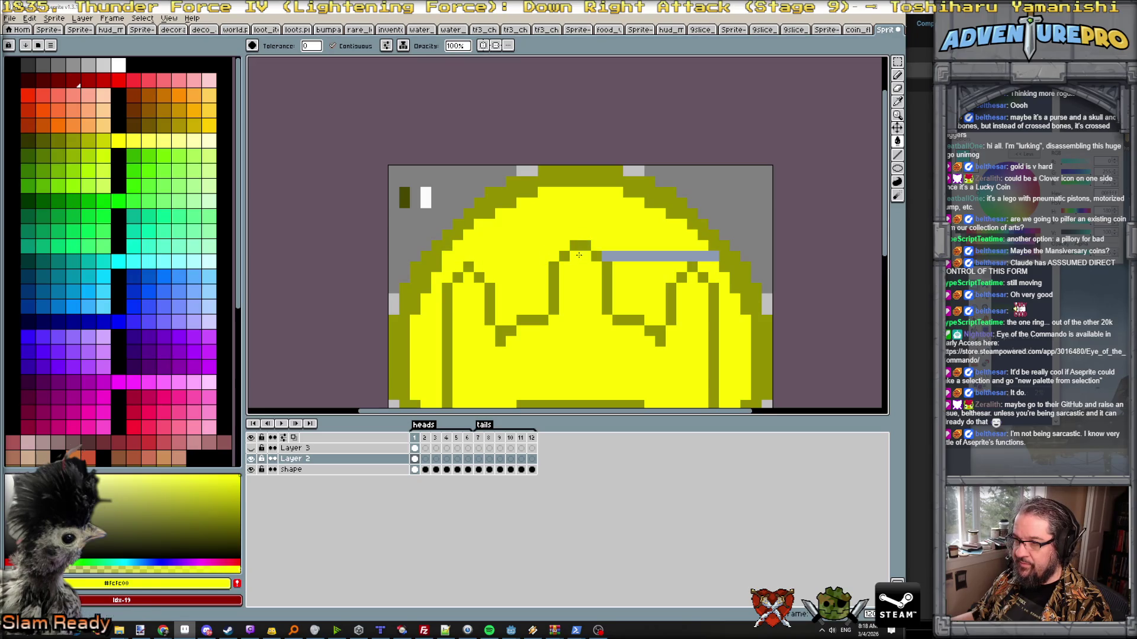
{"action": "left_click", "coordinate": [617, 257]}
{"action": "scroll", "coordinate": [622, 267], "scroll_direction": "down", "scroll_amount": 3}
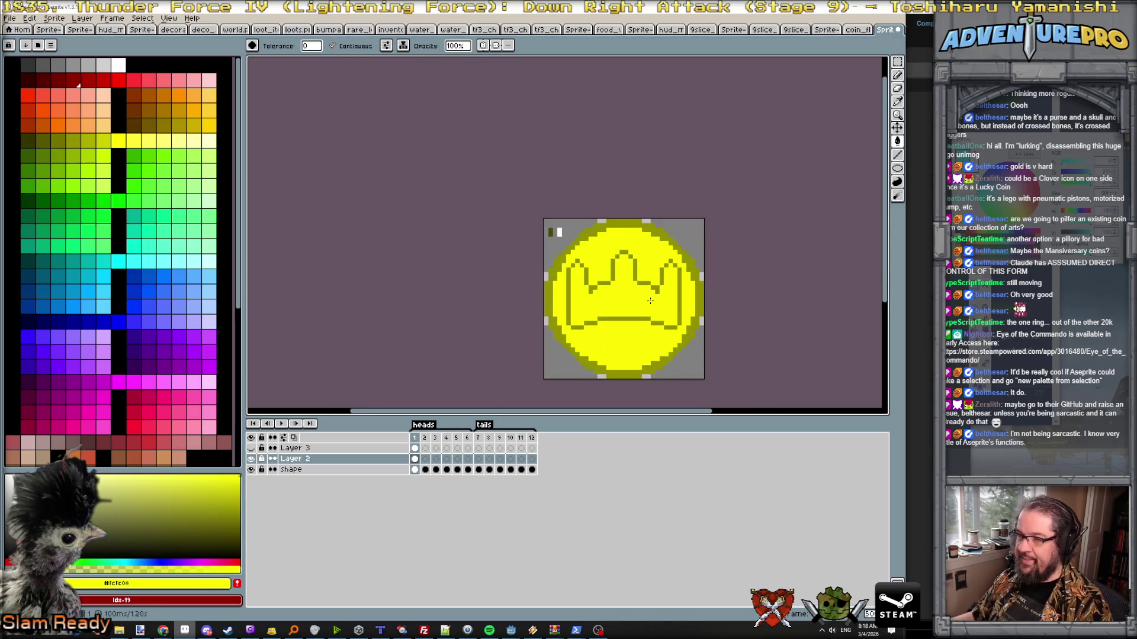
{"action": "scroll", "coordinate": [600, 279], "scroll_direction": "up", "scroll_amount": 2}
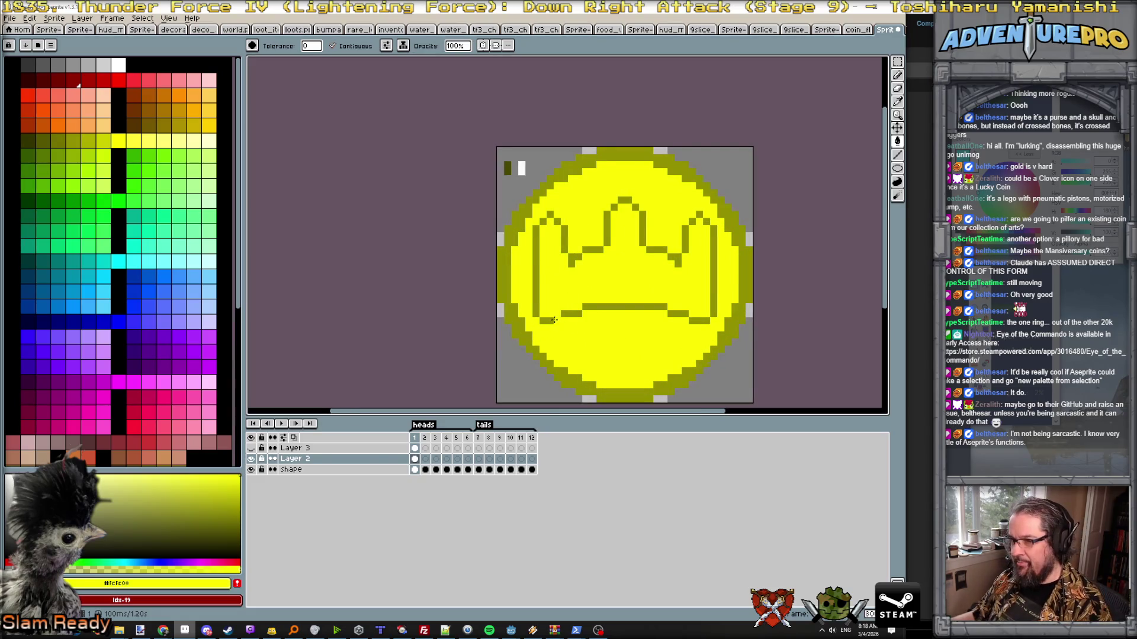
{"action": "left_click", "coordinate": [554, 319], "text": "alt"}
{"action": "left_click", "coordinate": [560, 325]}
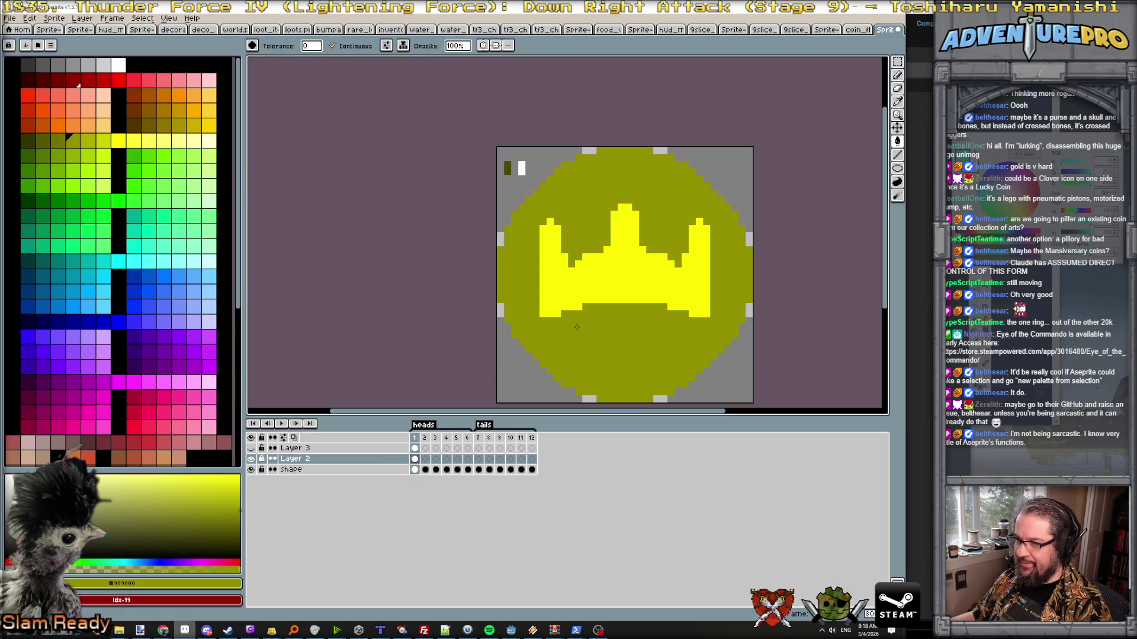
{"action": "key", "text": "b"}
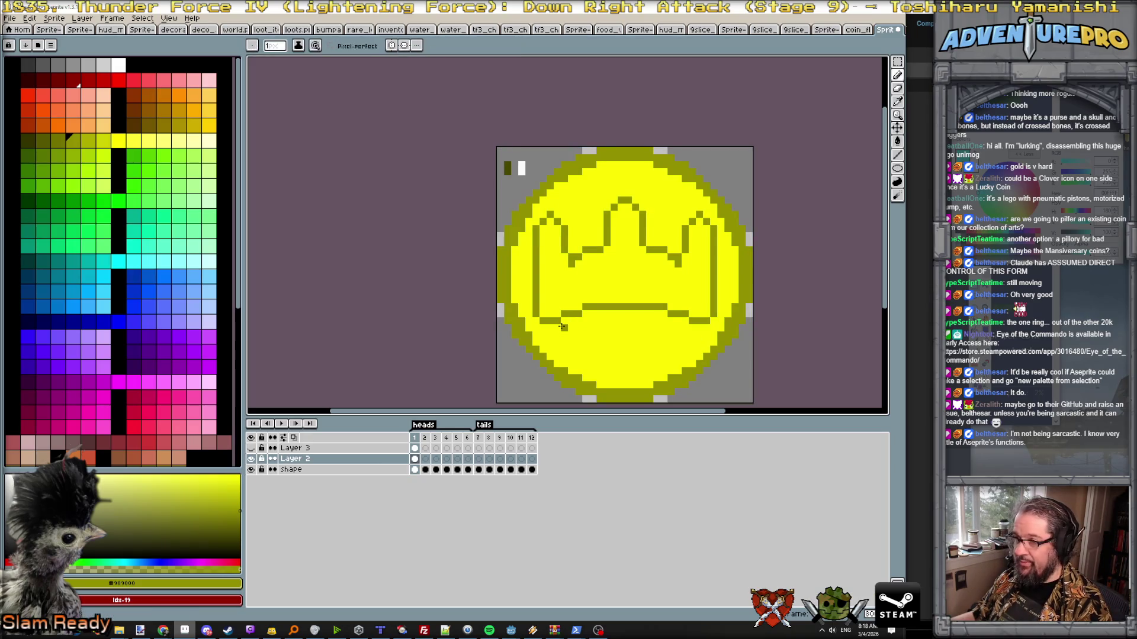
- Draw an olive line below the crown and shade under its base in dark olive with vertical symmetry on
{"action": "left_click_drag", "start_coordinate": [578, 328], "coordinate": [689, 328]}
{"action": "scroll", "coordinate": [646, 291], "scroll_direction": "down", "scroll_amount": 2}
{"action": "scroll", "coordinate": [646, 290], "scroll_direction": "up", "scroll_amount": 1}
{"action": "scroll", "coordinate": [592, 328], "scroll_direction": "up", "scroll_amount": 2}
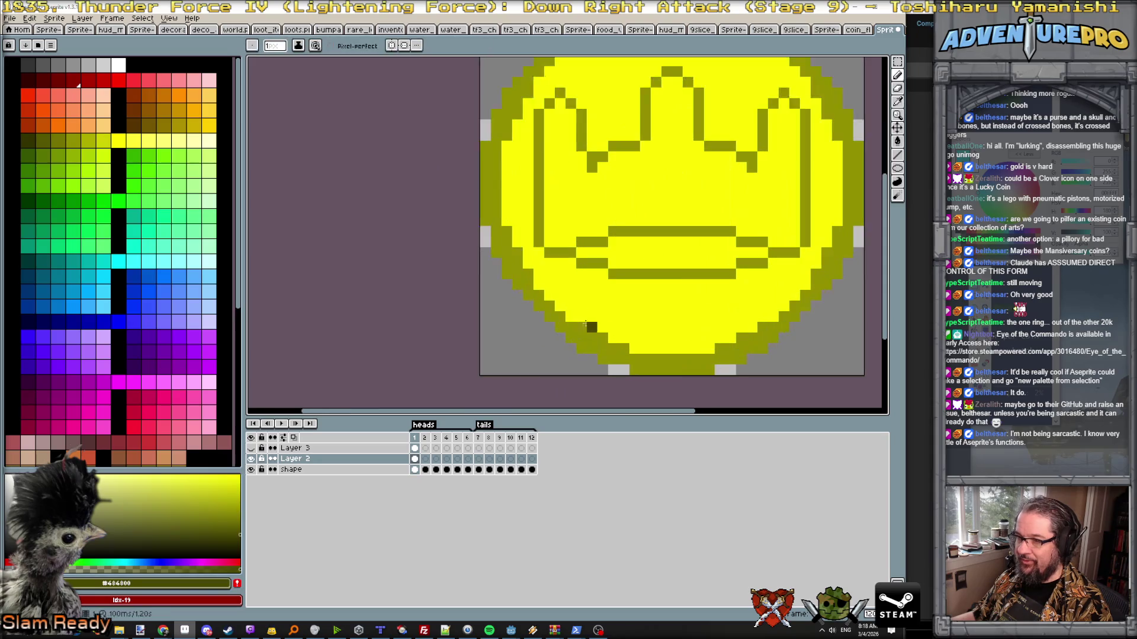
{"action": "left_click", "coordinate": [391, 45]}
{"action": "left_click_drag", "start_coordinate": [536, 242], "coordinate": [675, 276]}
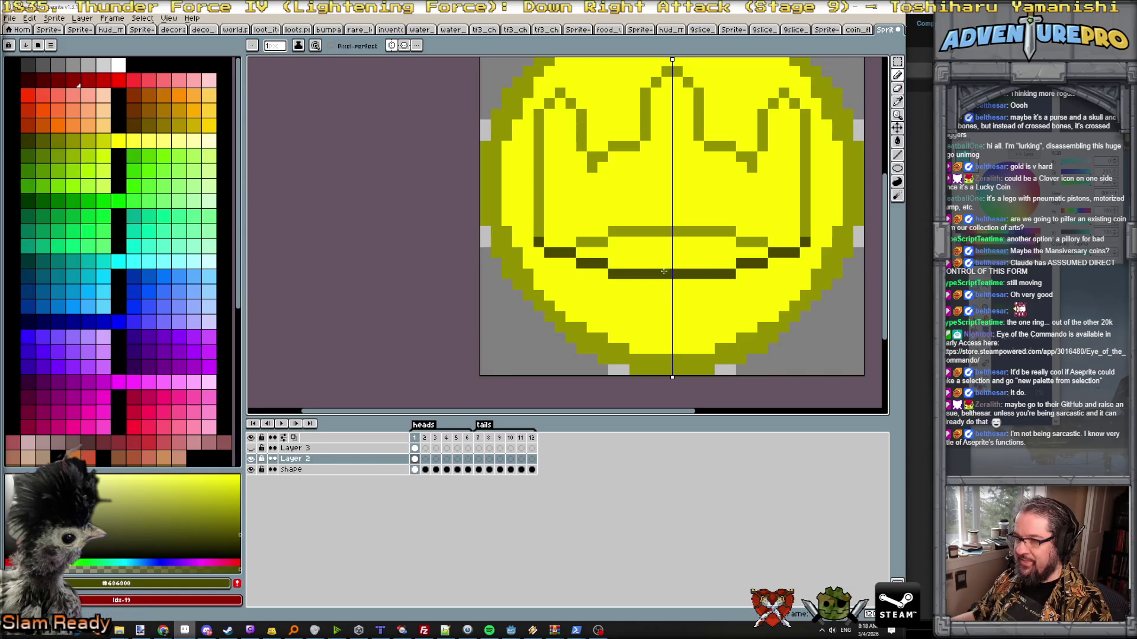
{"action": "scroll", "coordinate": [692, 281], "scroll_direction": "down", "scroll_amount": 2}
{"action": "scroll", "coordinate": [709, 183], "scroll_direction": "up", "scroll_amount": 2}
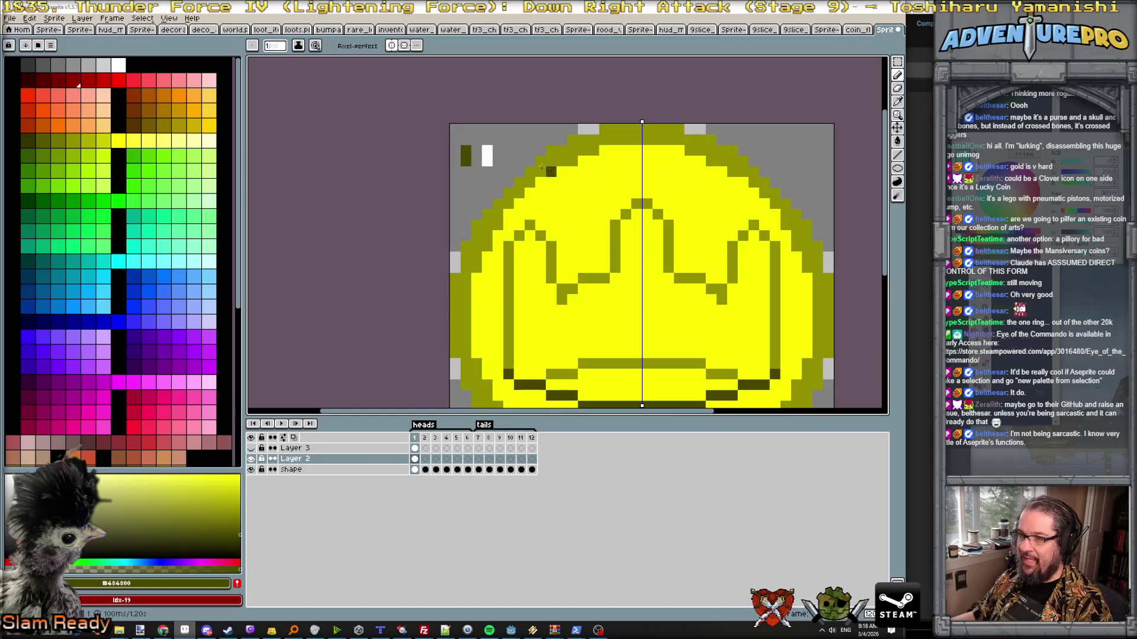
- Dot white highlight pixels along the crown's points, mirrored on both sides
{"action": "left_click", "coordinate": [487, 155], "text": "alt"}
{"action": "left_click", "coordinate": [515, 233]}
{"action": "left_click", "coordinate": [539, 233]}
{"action": "left_click", "coordinate": [551, 244]}
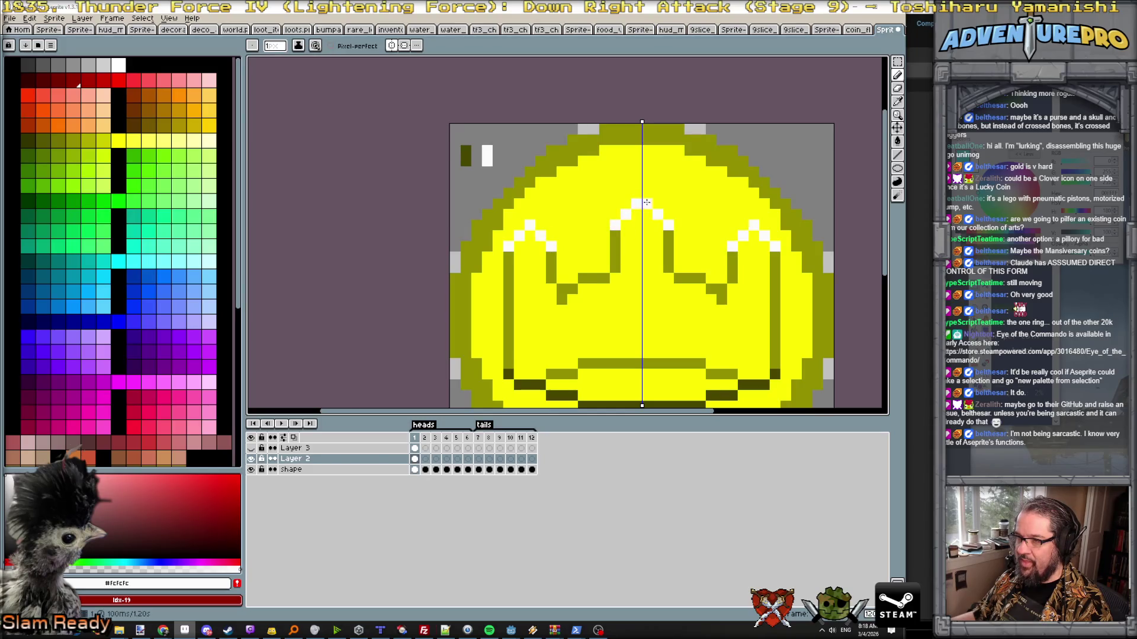
{"action": "scroll", "coordinate": [649, 204], "scroll_direction": "down", "scroll_amount": 3}
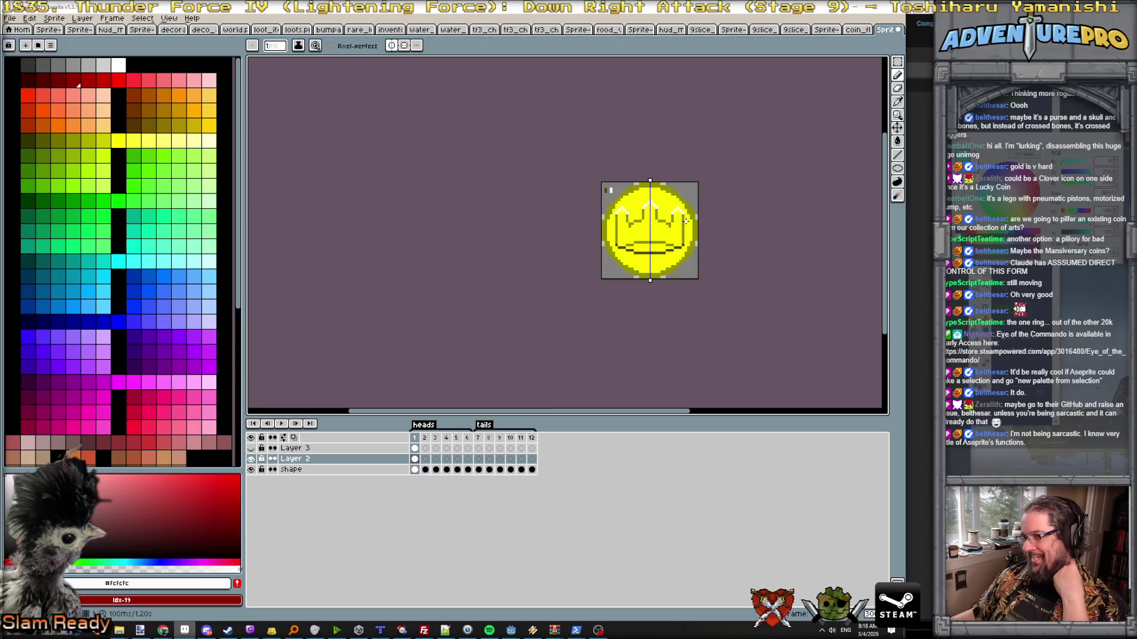
{"action": "scroll", "coordinate": [664, 210], "scroll_direction": "up", "scroll_amount": 1}
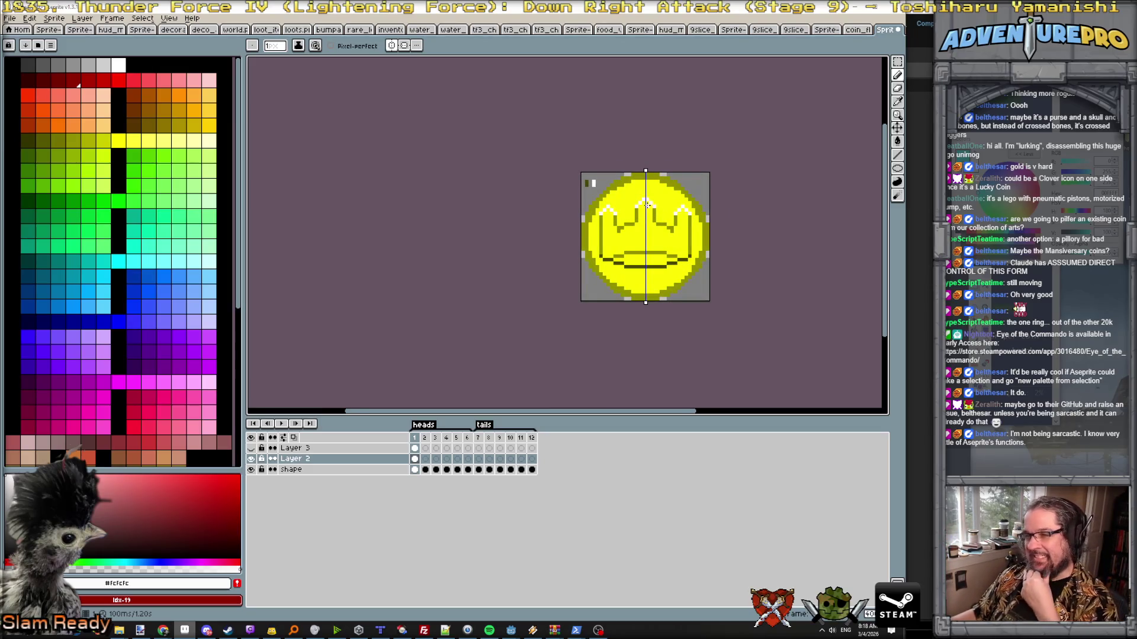
{"action": "scroll", "coordinate": [663, 210], "scroll_direction": "up", "scroll_amount": 1}
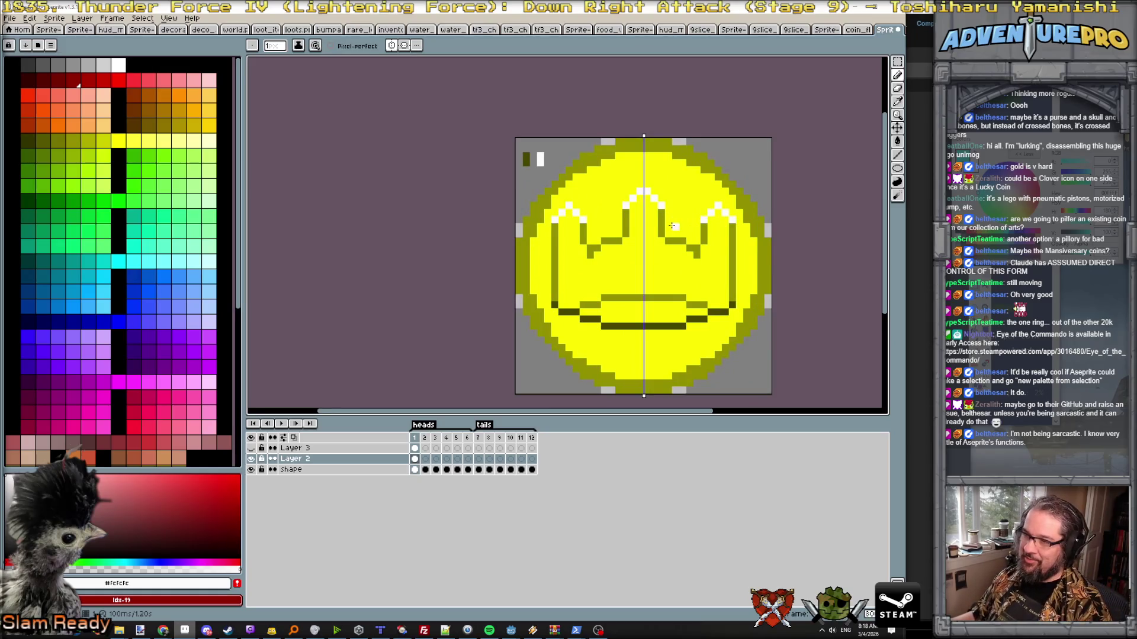
- Undo the white highlight pixels on the crown points and sample the coin's yellow
{"action": "key", "text": "v"}
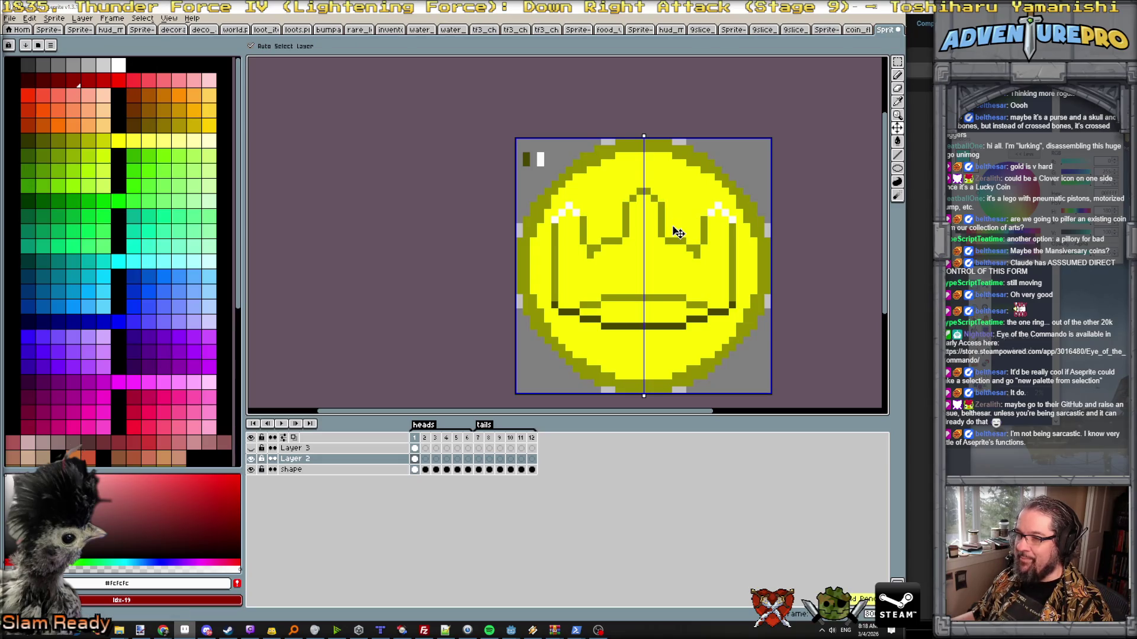
{"action": "key", "text": "b"}
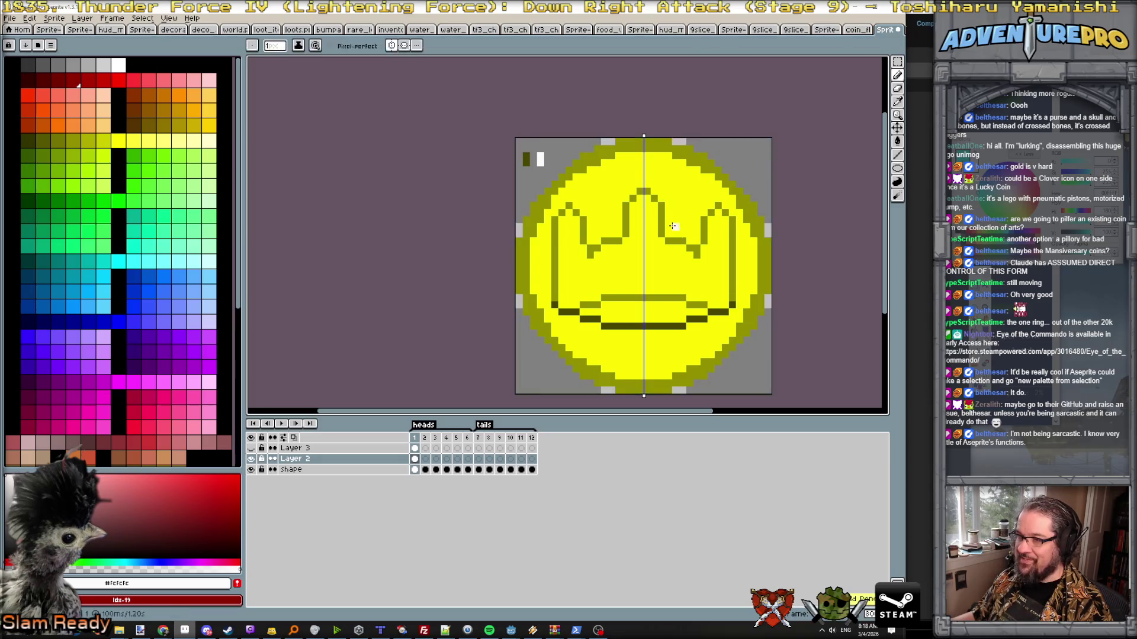
{"action": "scroll", "coordinate": [649, 206], "scroll_direction": "down", "scroll_amount": 2}
{"action": "scroll", "coordinate": [648, 205], "scroll_direction": "up", "scroll_amount": 1}
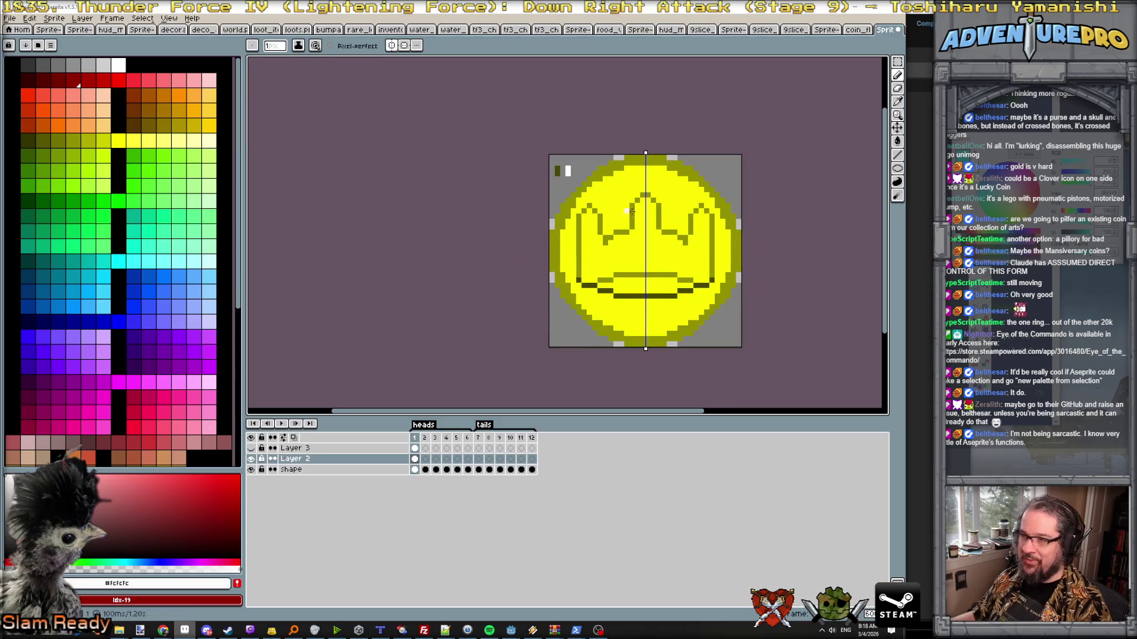
{"action": "left_click", "coordinate": [614, 201], "text": "alt"}
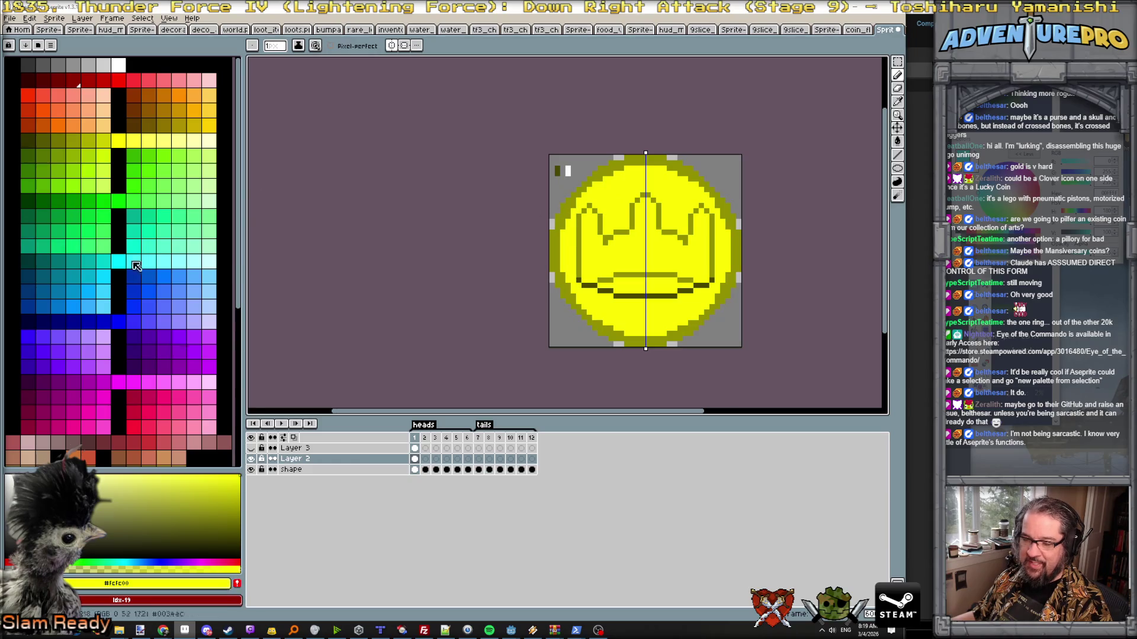
- Replace the coin's yellow and the dark shadow under the crown with matching palette colours using non-contiguous fills
{"action": "left_click", "coordinate": [120, 139]}
{"action": "key", "text": "plus"}
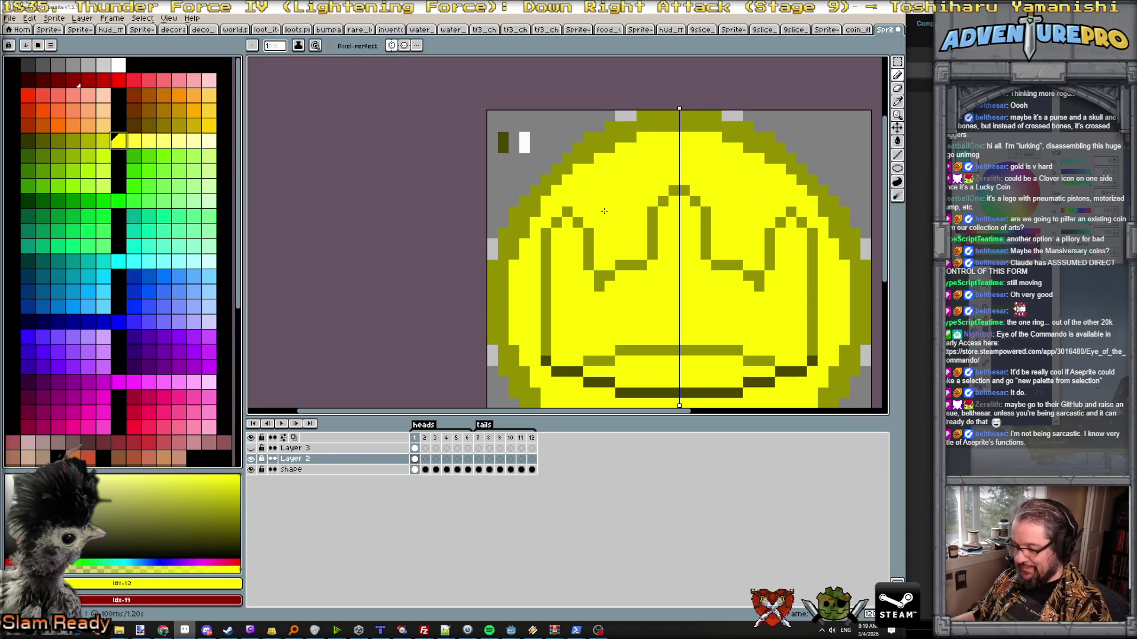
{"action": "key", "text": "g"}
{"action": "left_click", "coordinate": [332, 45]}
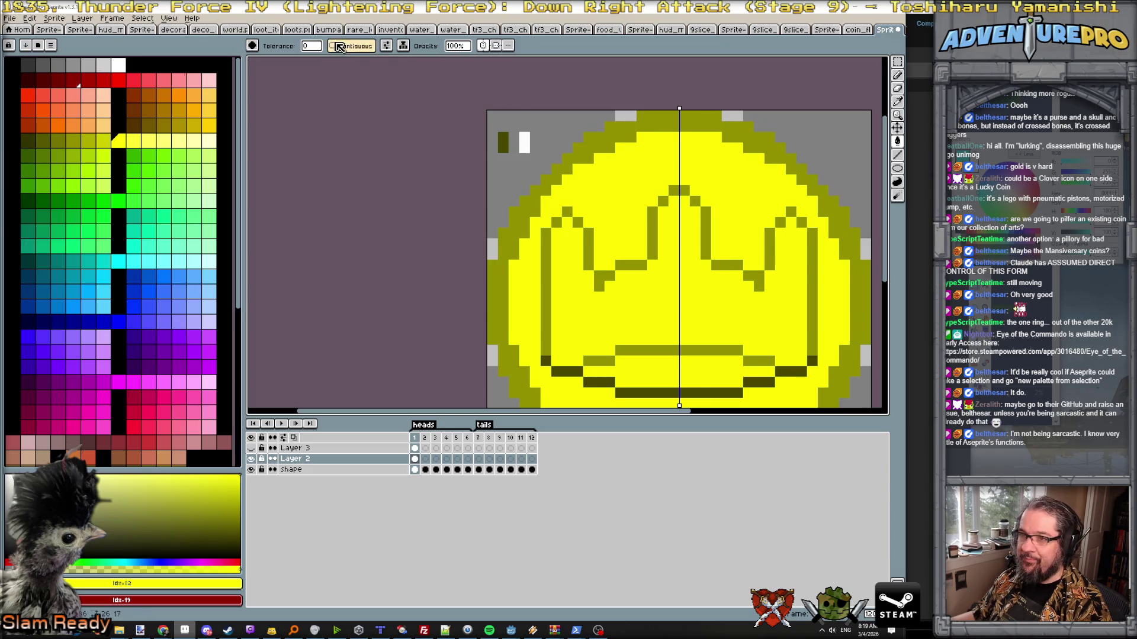
{"action": "left_click", "coordinate": [588, 236], "text": "alt"}
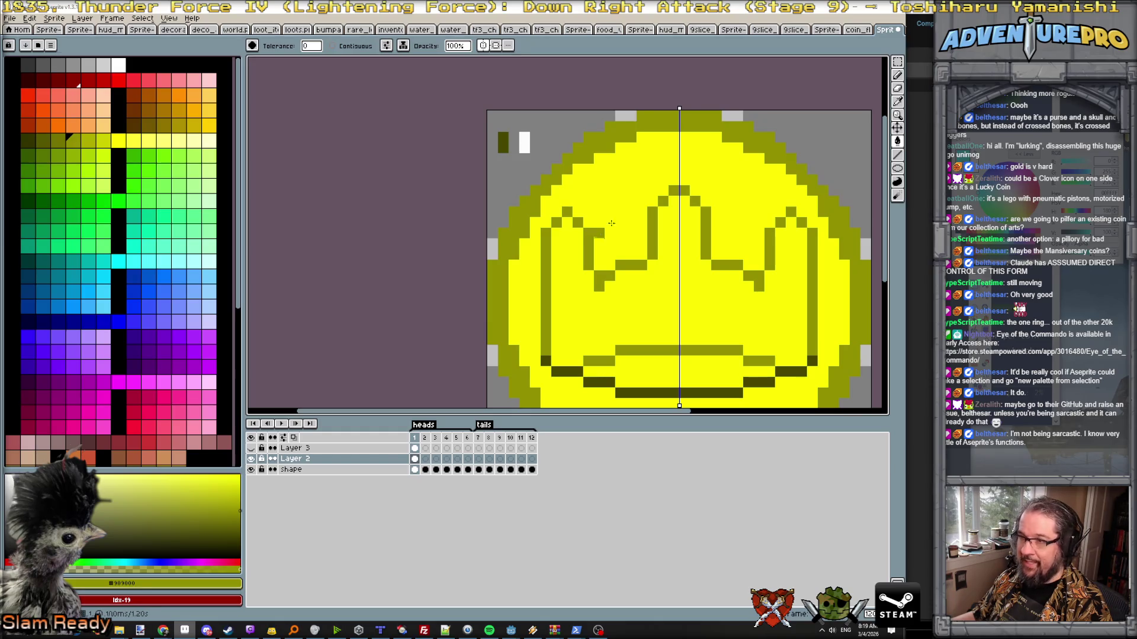
{"action": "left_click", "coordinate": [629, 210], "text": "alt"}
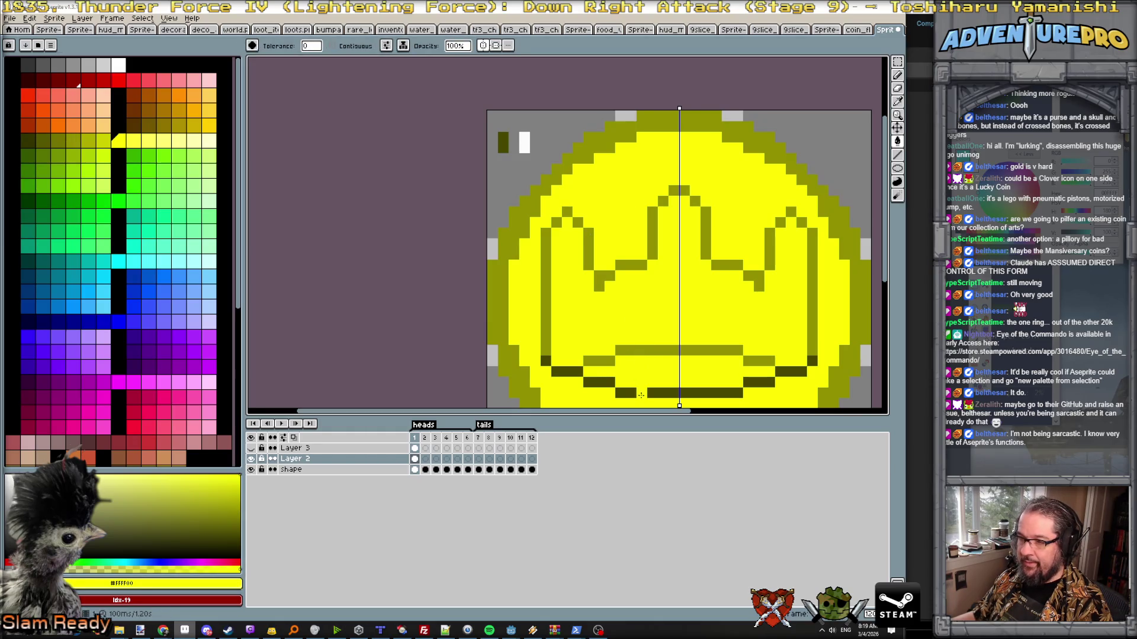
{"action": "left_click", "coordinate": [640, 397], "text": "alt"}
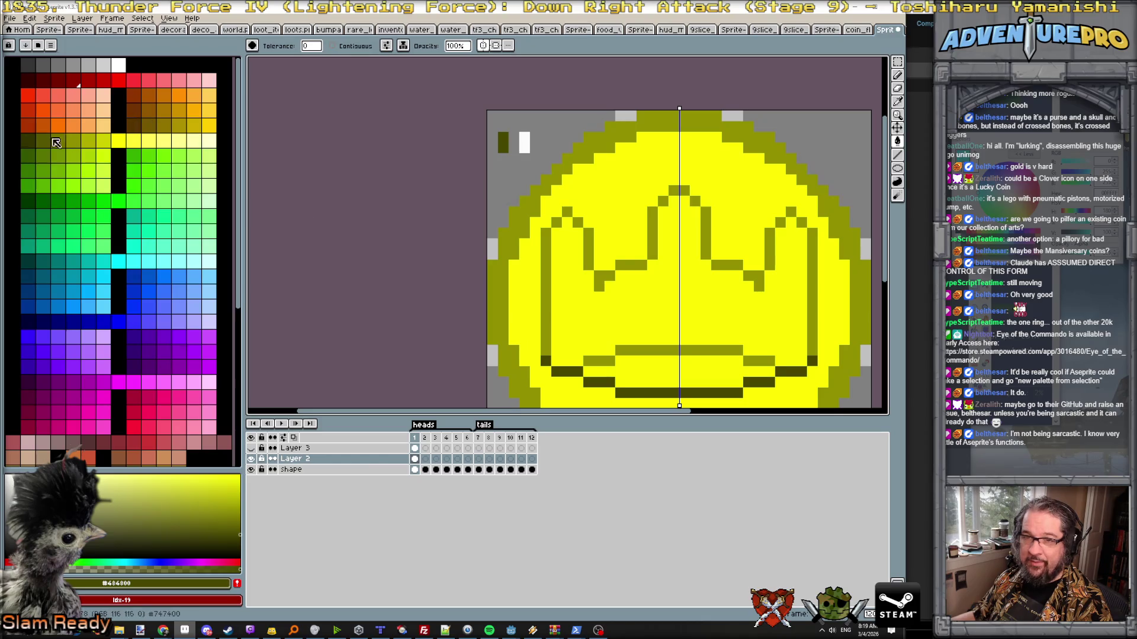
{"action": "left_click", "coordinate": [26, 140]}
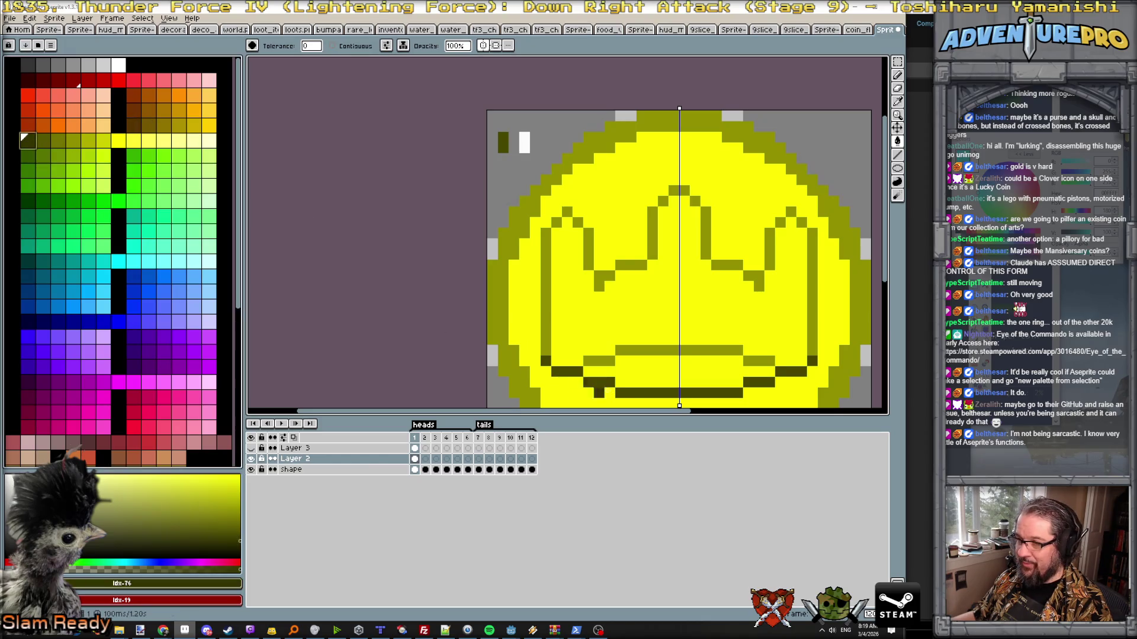
{"action": "left_click", "coordinate": [626, 392]}
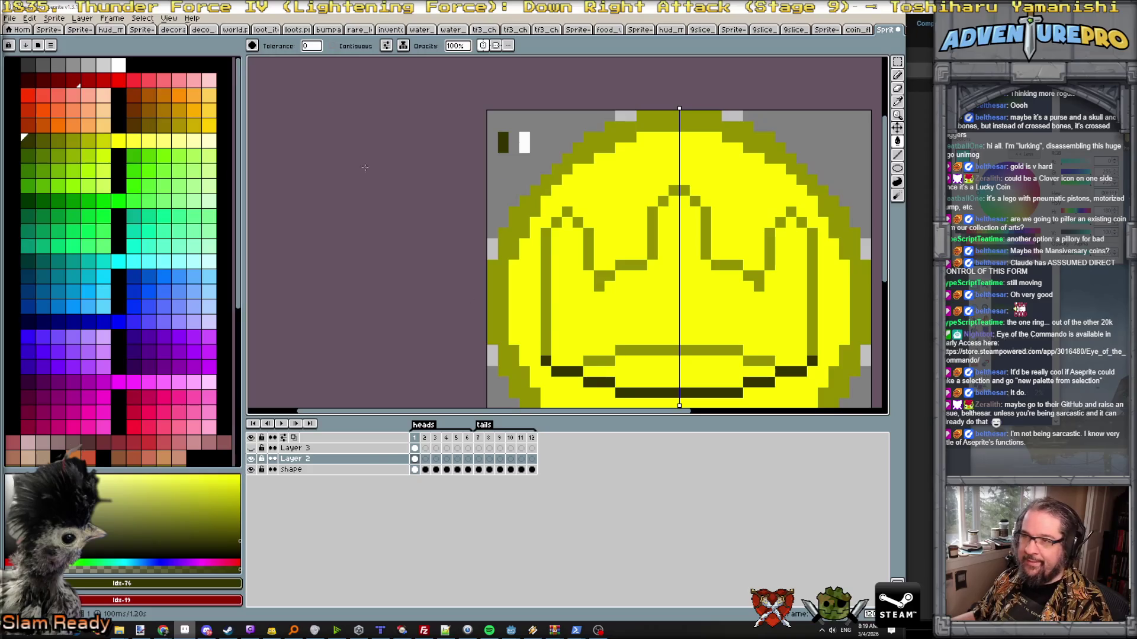
- Place a white pixel in the crown's left notch, undo its mirror, turn symmetry off and pick dark olive again
{"action": "left_click", "coordinate": [525, 146], "text": "alt"}
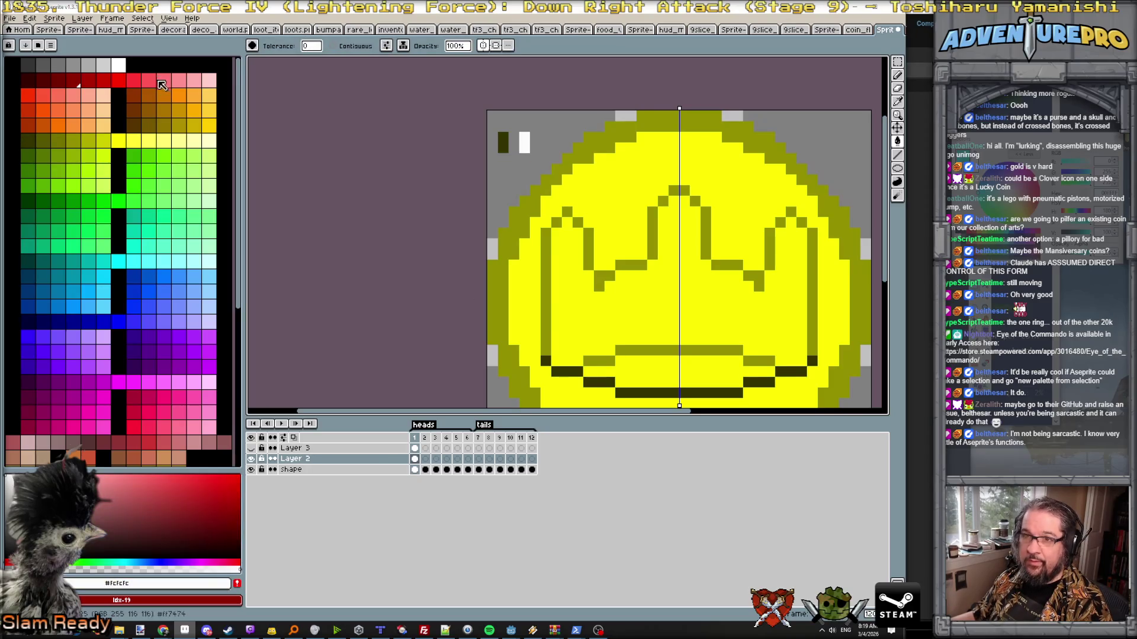
{"action": "key", "text": "b"}
{"action": "left_click", "coordinate": [525, 146]}
{"action": "key", "text": "v"}
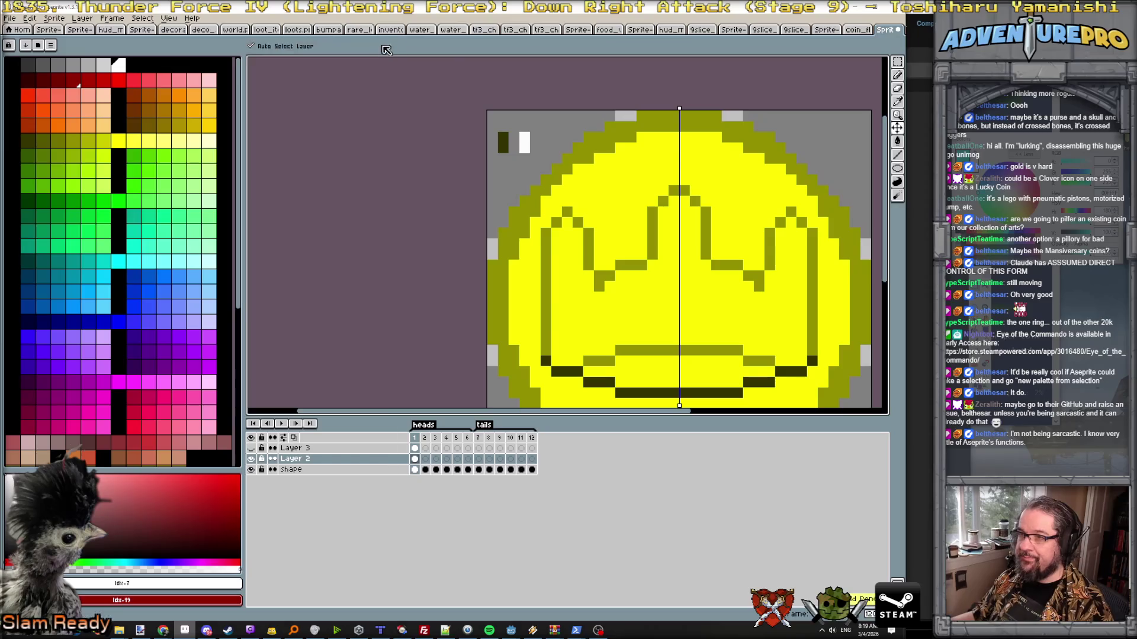
{"action": "key", "text": "b"}
{"action": "key", "text": "alt+m"}
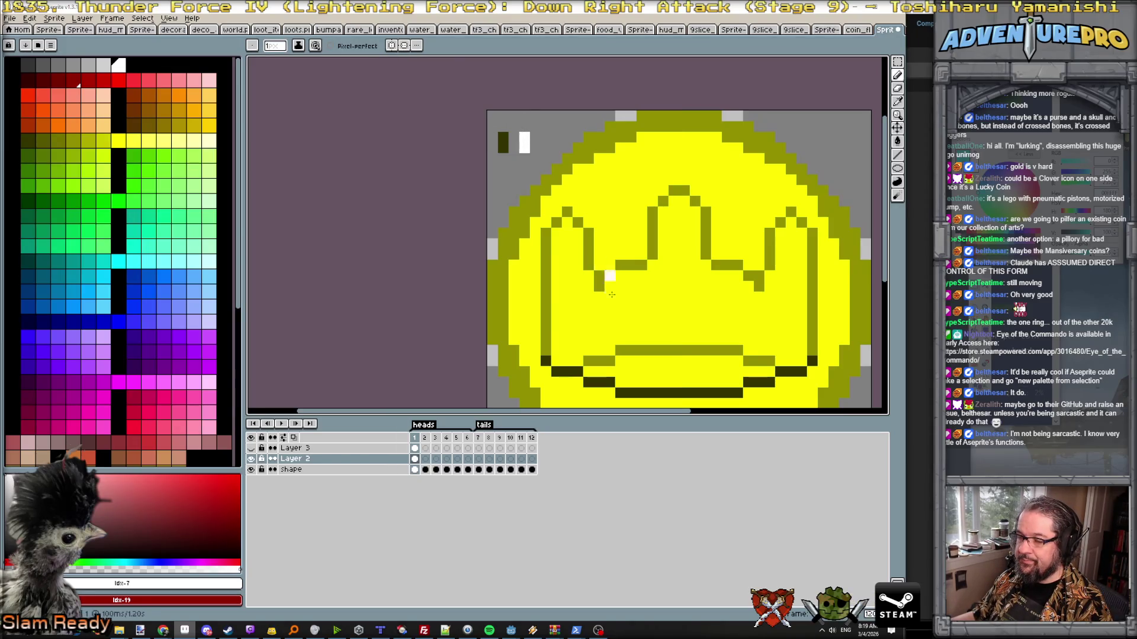
{"action": "left_click", "coordinate": [503, 143], "text": "alt"}
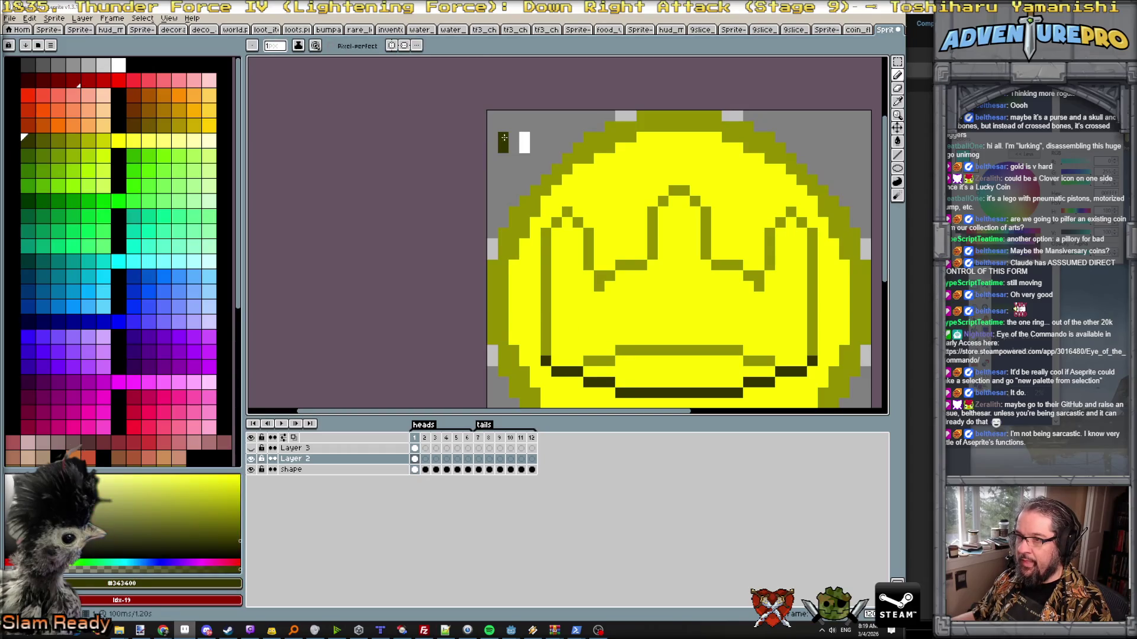
- Edge the left, middle and right crown spikes with pale yellow highlights, then switch to the Paint.NET reference
{"action": "left_click", "coordinate": [608, 180], "text": "alt"}
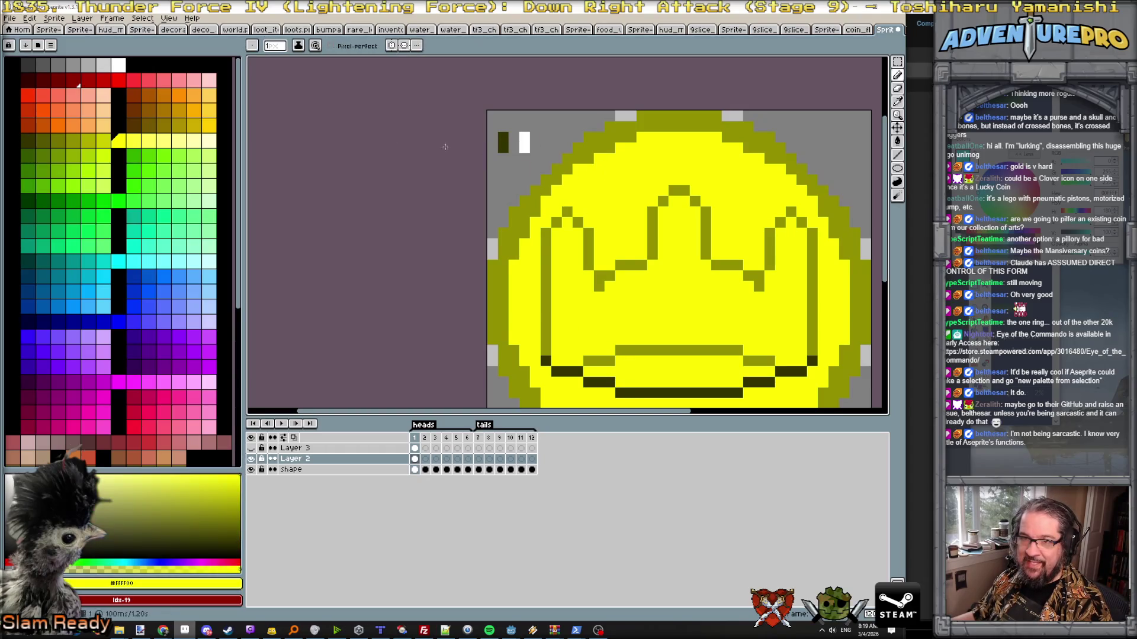
{"action": "left_click", "coordinate": [175, 142]}
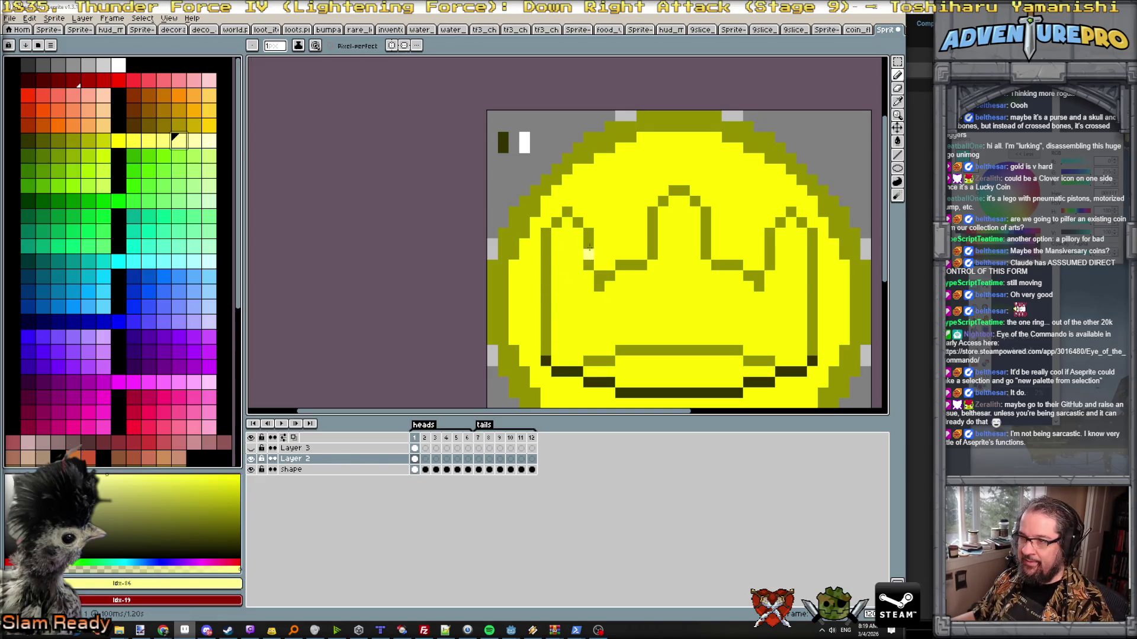
{"action": "left_click", "coordinate": [206, 140]}
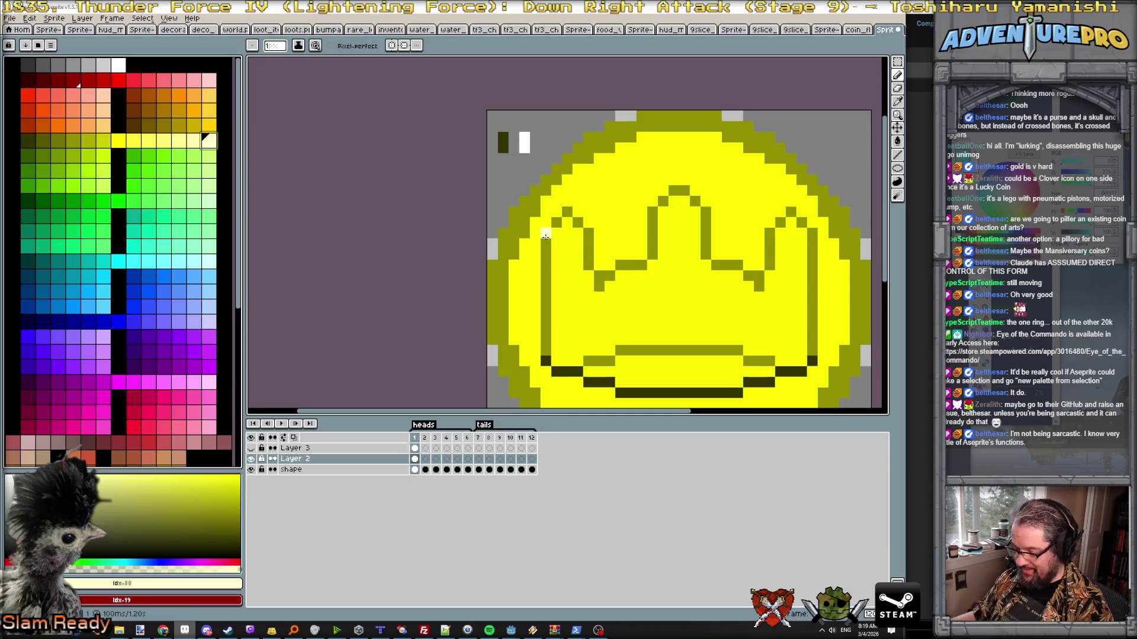
{"action": "left_click_drag", "start_coordinate": [545, 236], "coordinate": [545, 256]}
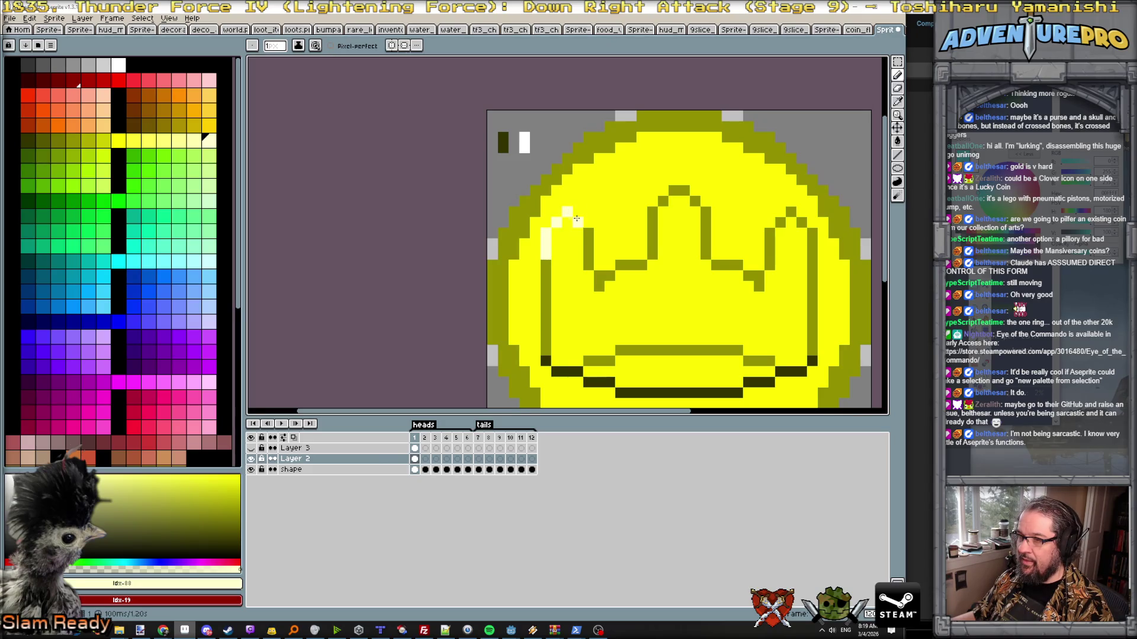
{"action": "left_click_drag", "start_coordinate": [649, 231], "coordinate": [684, 190]}
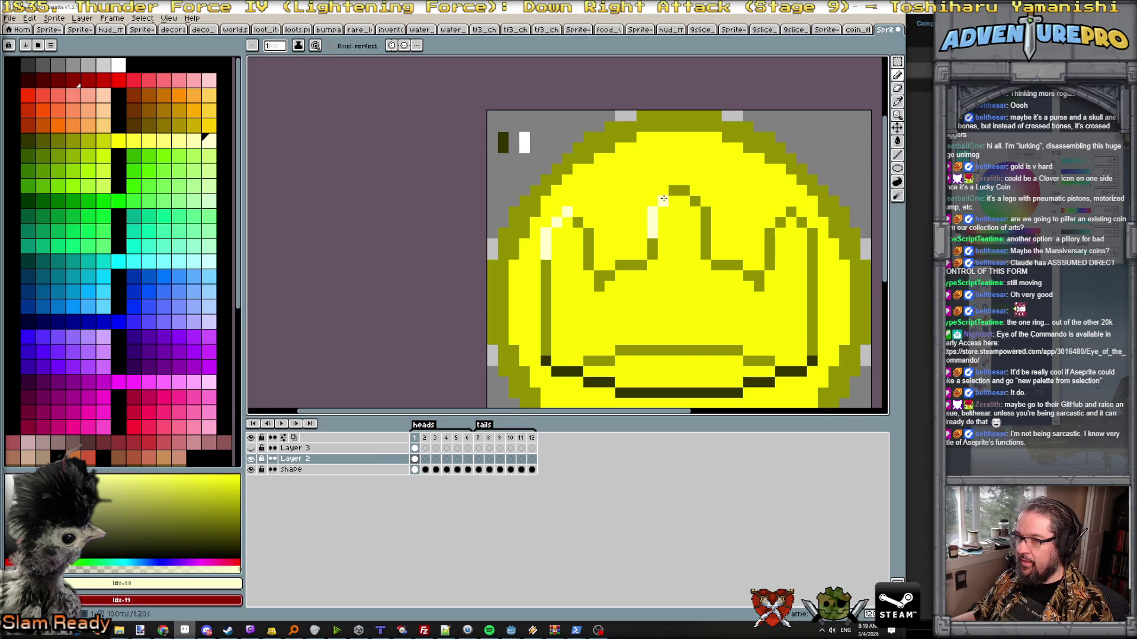
{"action": "scroll", "coordinate": [662, 221], "scroll_direction": "down", "scroll_amount": 4}
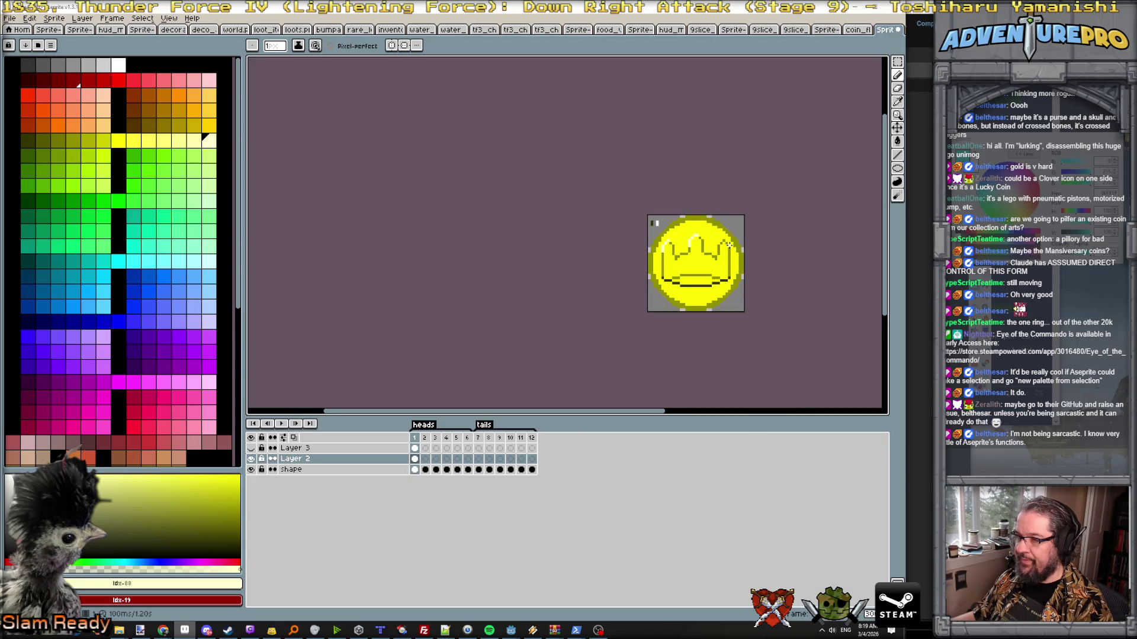
{"action": "scroll", "coordinate": [734, 247], "scroll_direction": "up", "scroll_amount": 2}
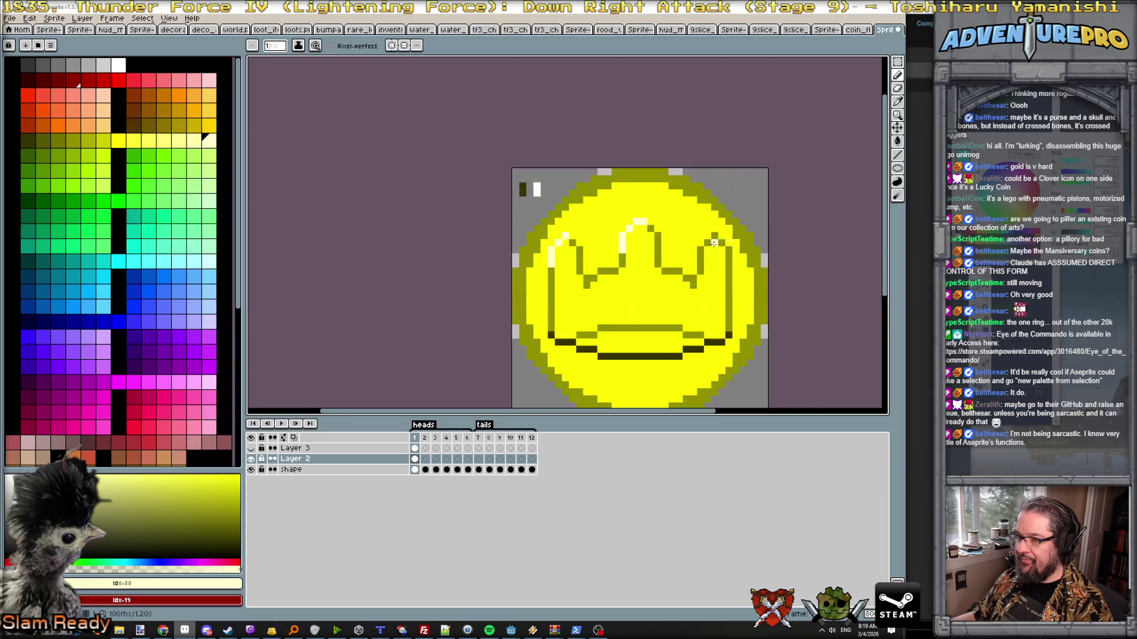
{"action": "scroll", "coordinate": [705, 262], "scroll_direction": "up", "scroll_amount": 2}
{"action": "left_click_drag", "start_coordinate": [694, 271], "coordinate": [734, 217]}
{"action": "scroll", "coordinate": [735, 217], "scroll_direction": "down", "scroll_amount": 3}
{"action": "scroll", "coordinate": [629, 267], "scroll_direction": "up", "scroll_amount": 1}
{"action": "scroll", "coordinate": [629, 267], "scroll_direction": "up", "scroll_amount": 1}
{"action": "scroll", "coordinate": [629, 267], "scroll_direction": "down", "scroll_amount": 2}
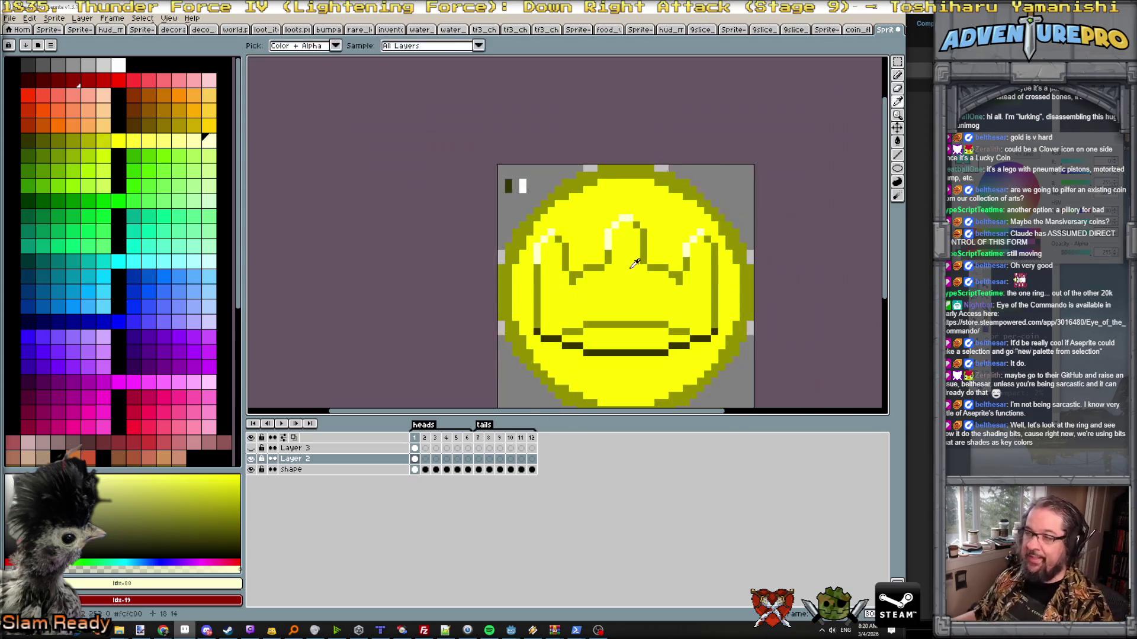
{"action": "key", "text": "alt+Tab"}
{"action": "scroll", "coordinate": [508, 327], "scroll_direction": "up", "scroll_amount": 1}
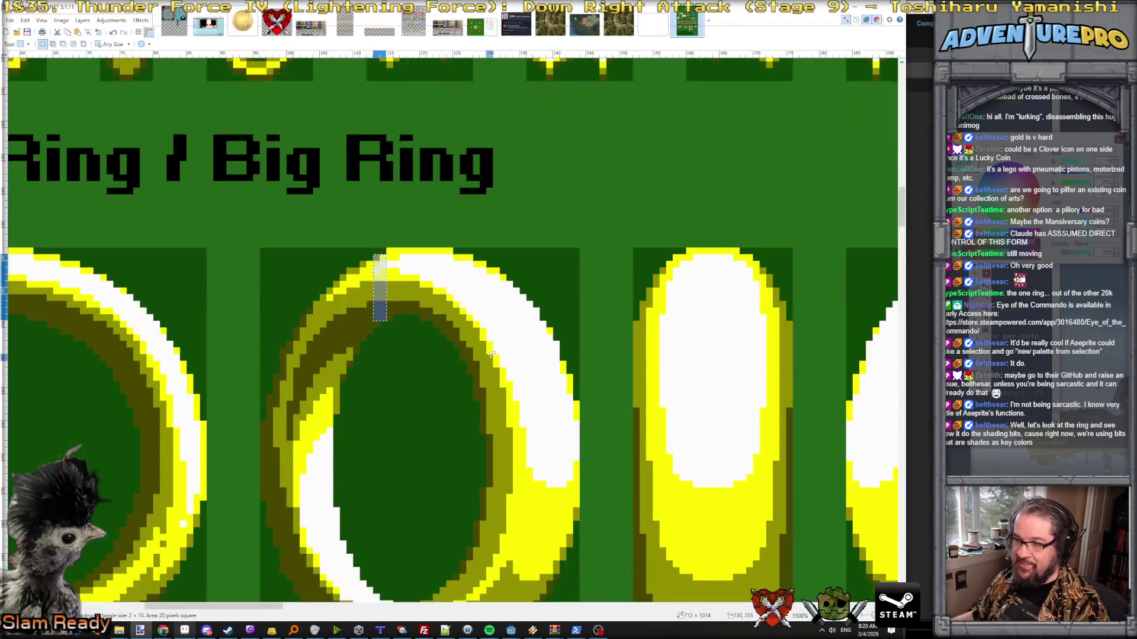
{"action": "scroll", "coordinate": [502, 337], "scroll_direction": "up", "scroll_amount": 1}
{"action": "scroll", "coordinate": [492, 355], "scroll_direction": "up", "scroll_amount": 1}
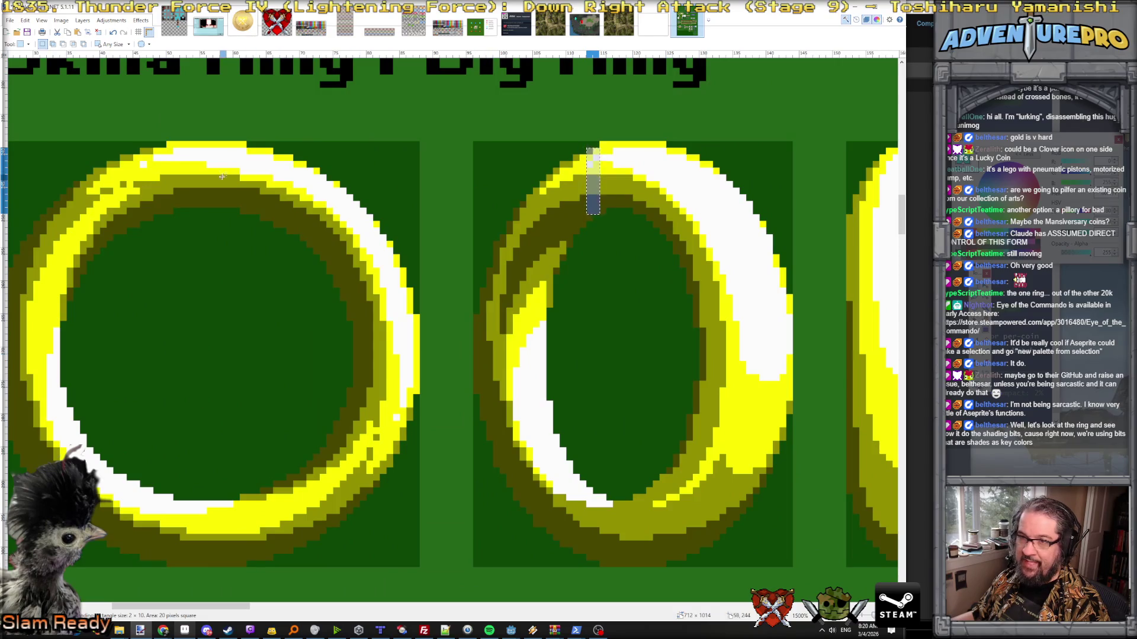
{"action": "scroll", "coordinate": [405, 305], "scroll_direction": "down", "scroll_amount": 1}
{"action": "scroll", "coordinate": [407, 304], "scroll_direction": "up", "scroll_amount": 1}
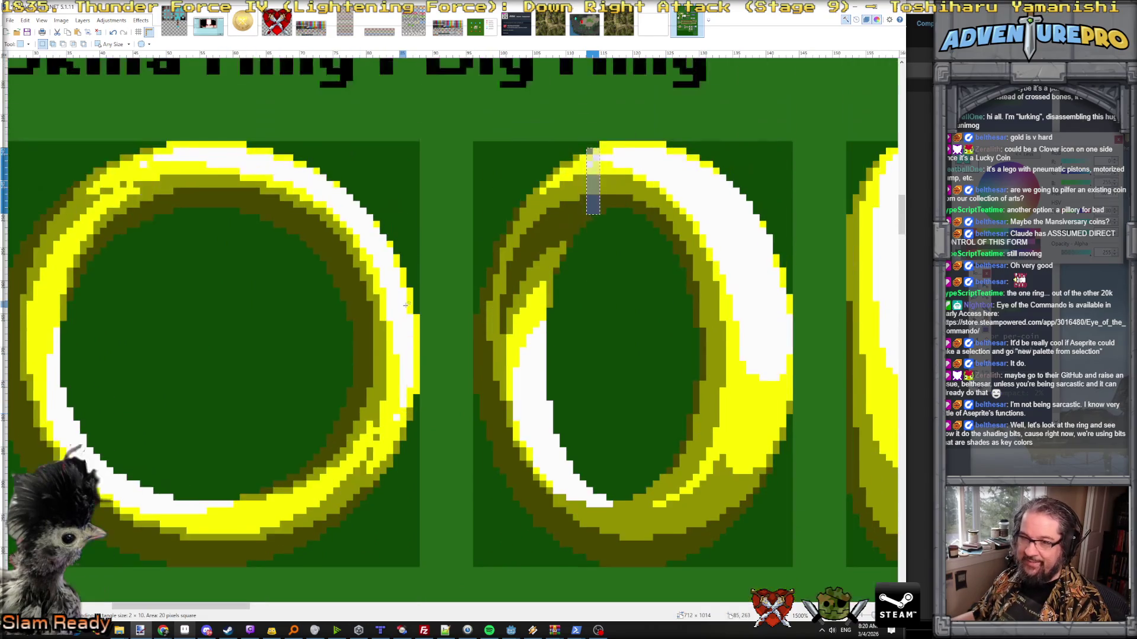
{"action": "scroll", "coordinate": [406, 305], "scroll_direction": "down", "scroll_amount": 1}
{"action": "scroll", "coordinate": [406, 305], "scroll_direction": "down", "scroll_amount": 2}
{"action": "scroll", "coordinate": [406, 305], "scroll_direction": "down", "scroll_amount": 1}
{"action": "scroll", "coordinate": [327, 328], "scroll_direction": "up", "scroll_amount": 1}
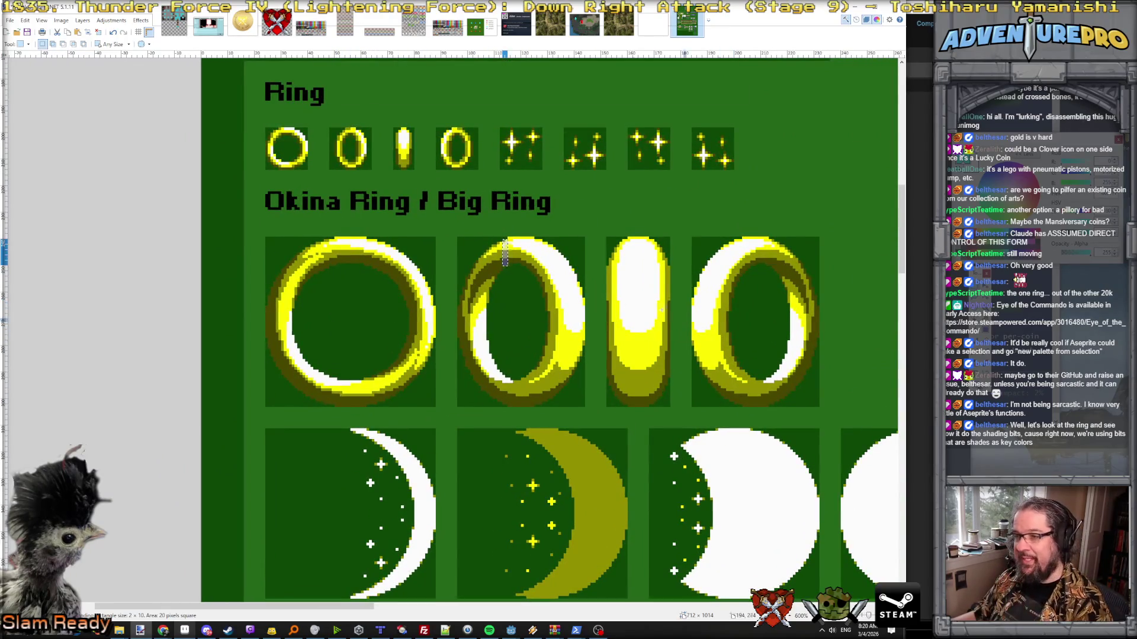
{"action": "scroll", "coordinate": [602, 311], "scroll_direction": "down", "scroll_amount": 3}
{"action": "scroll", "coordinate": [599, 301], "scroll_direction": "down", "scroll_amount": 2}
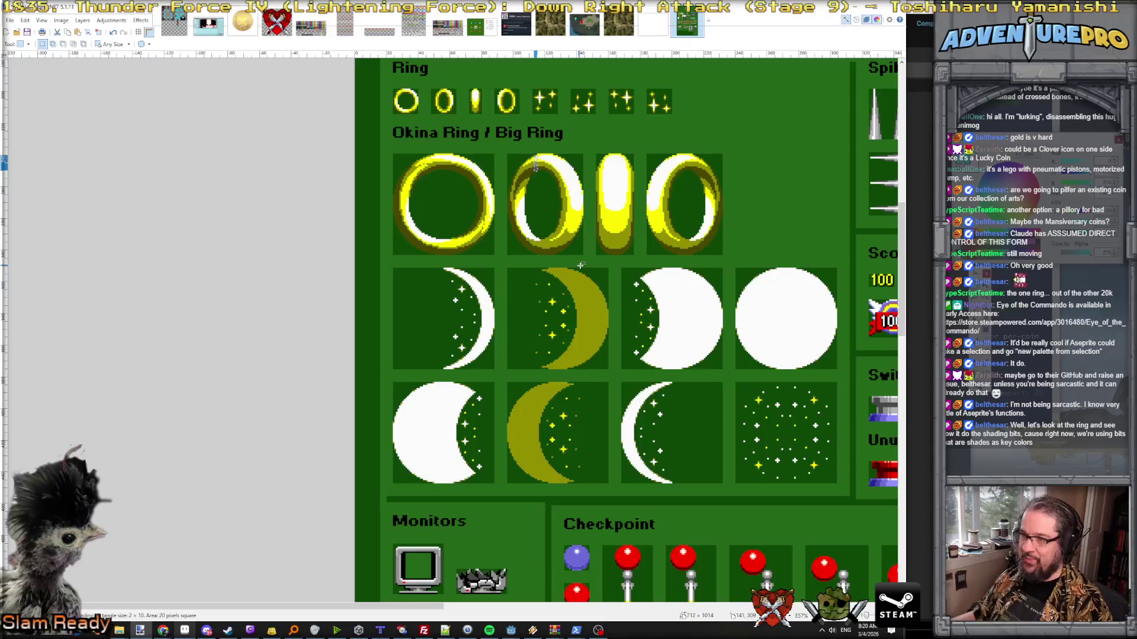
{"action": "scroll", "coordinate": [579, 264], "scroll_direction": "up", "scroll_amount": 2}
{"action": "scroll", "coordinate": [536, 273], "scroll_direction": "down", "scroll_amount": 1}
{"action": "scroll", "coordinate": [536, 273], "scroll_direction": "up", "scroll_amount": 1}
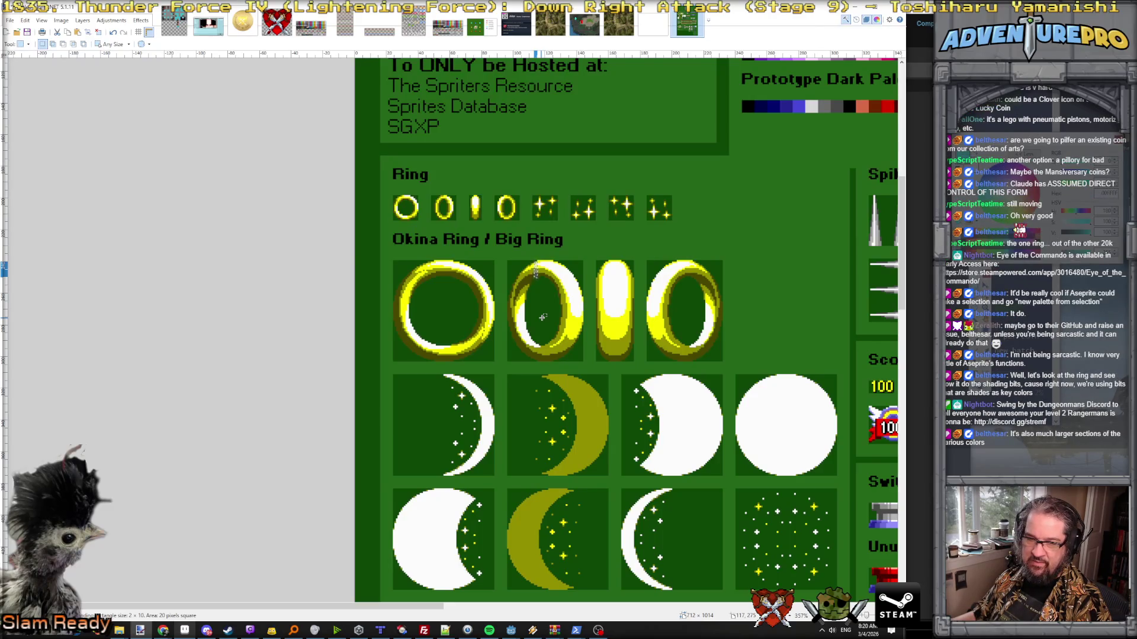
- Return from the Paint.NET ring reference to the crown coin in Aseprite
{"action": "key", "text": "alt+Tab"}
{"action": "scroll", "coordinate": [568, 273], "scroll_direction": "down", "scroll_amount": 1}
{"action": "scroll", "coordinate": [576, 270], "scroll_direction": "down", "scroll_amount": 1}
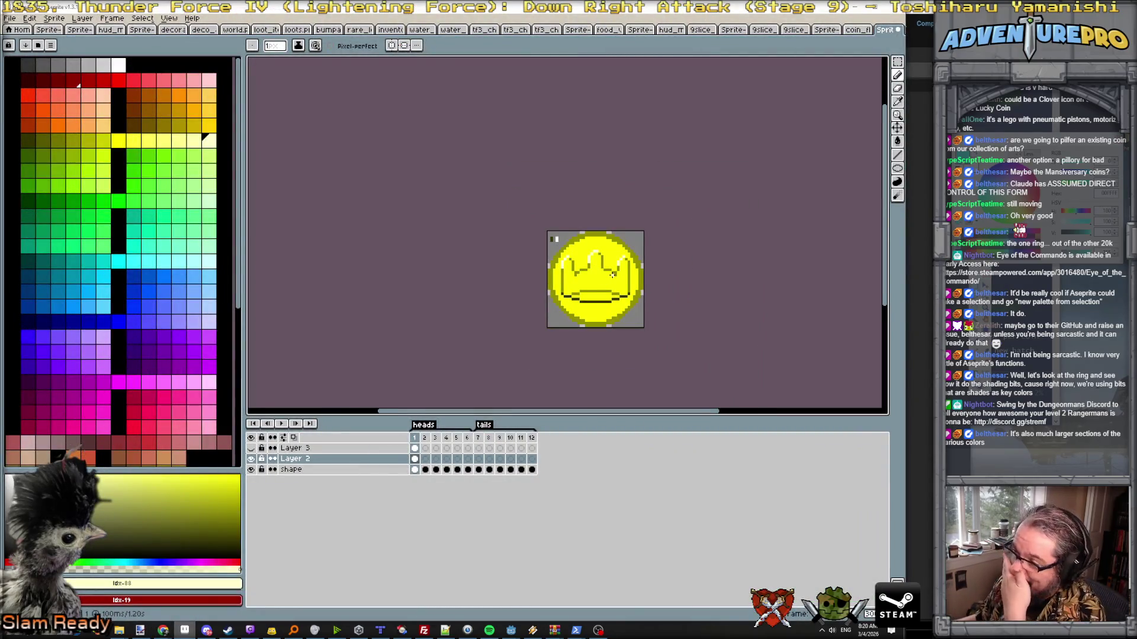
{"action": "scroll", "coordinate": [608, 259], "scroll_direction": "up", "scroll_amount": 1}
{"action": "scroll", "coordinate": [608, 259], "scroll_direction": "up", "scroll_amount": 1}
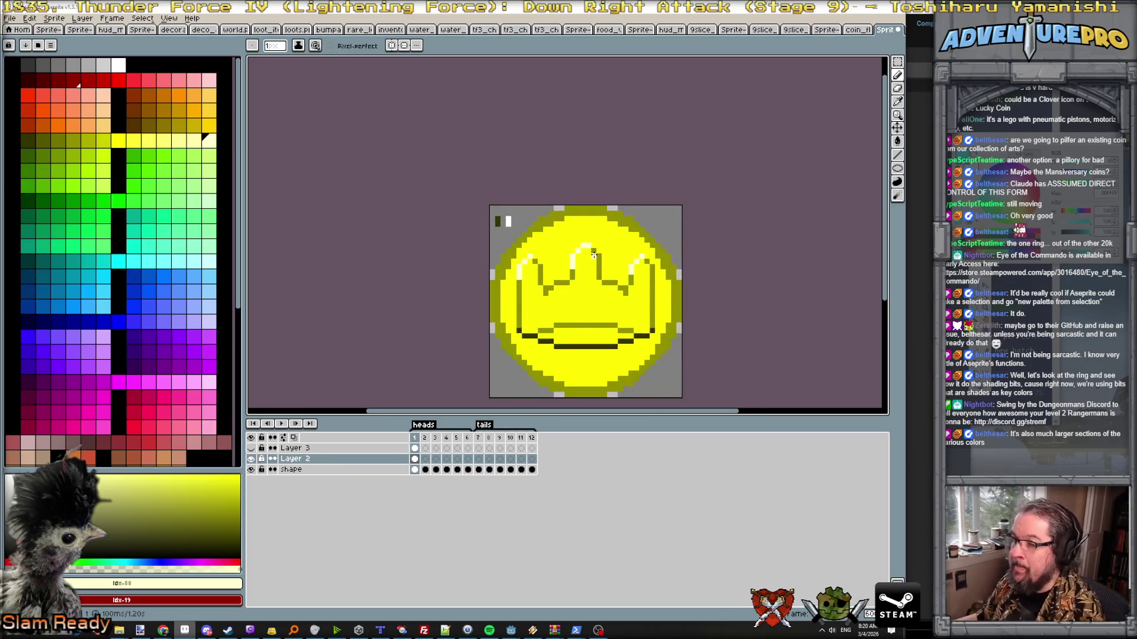
{"action": "scroll", "coordinate": [603, 258], "scroll_direction": "up", "scroll_amount": 1}
{"action": "scroll", "coordinate": [600, 256], "scroll_direction": "down", "scroll_amount": 3}
{"action": "scroll", "coordinate": [591, 254], "scroll_direction": "down", "scroll_amount": 2}
{"action": "scroll", "coordinate": [592, 253], "scroll_direction": "up", "scroll_amount": 3}
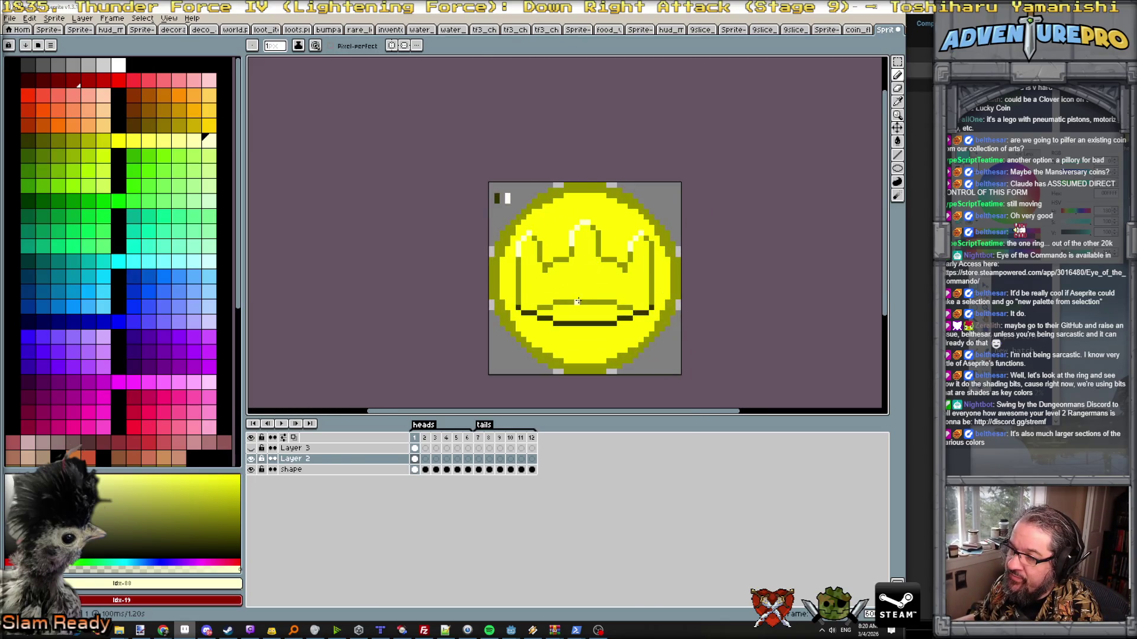
- Bucket-fill the mouth band below the crown with sampled dark olive, undoing a stray crown fill
{"action": "left_click", "coordinate": [571, 317], "text": "alt"}
{"action": "scroll", "coordinate": [571, 313], "scroll_direction": "up", "scroll_amount": 1}
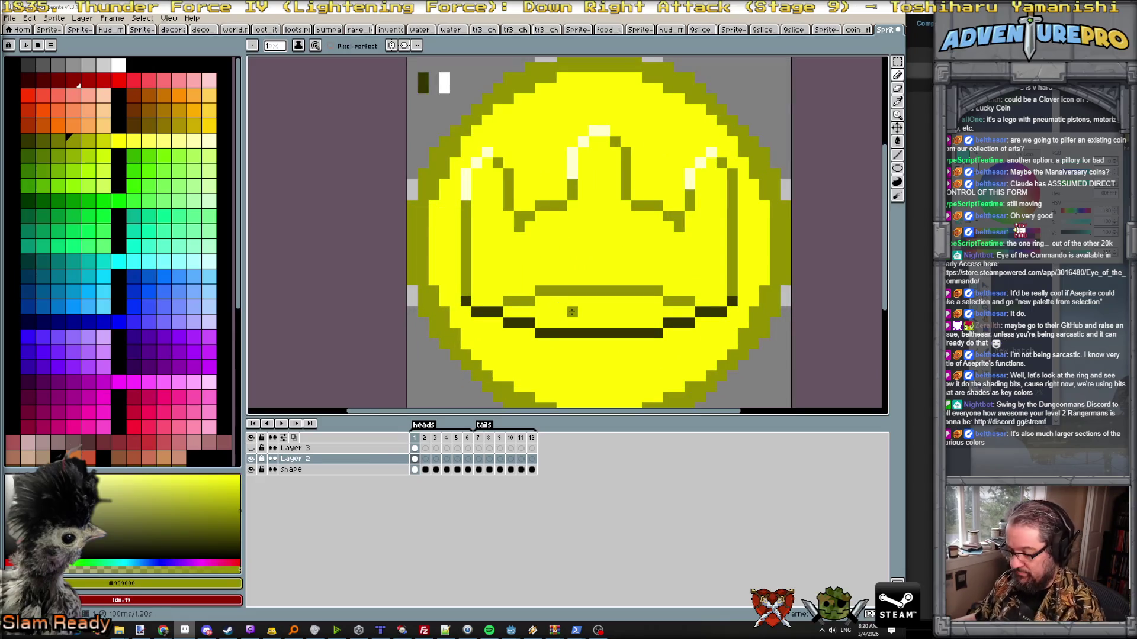
{"action": "key", "text": "g"}
{"action": "left_click", "coordinate": [572, 312]}
{"action": "key", "text": "ctrl+z"}
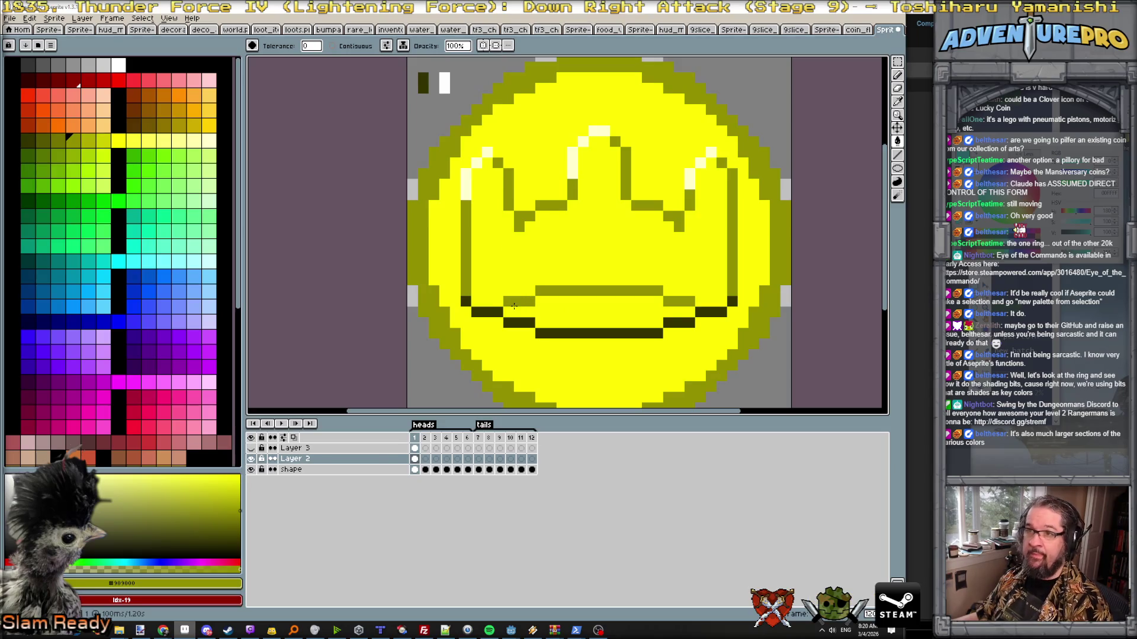
{"action": "left_click", "coordinate": [572, 317]}
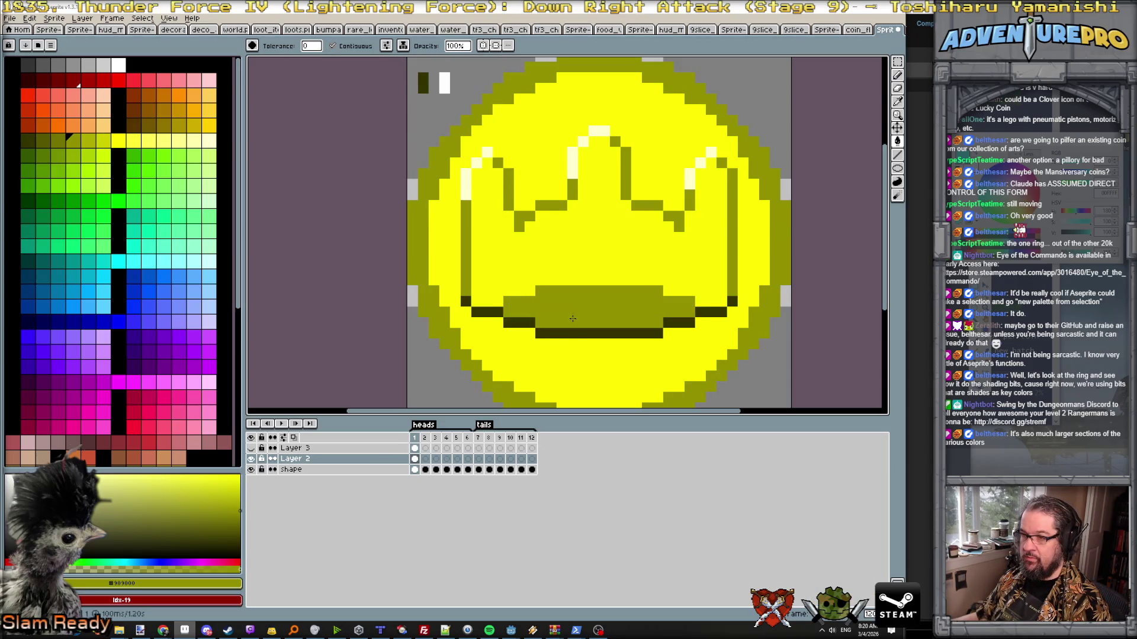
{"action": "left_click", "coordinate": [583, 375], "text": "alt"}
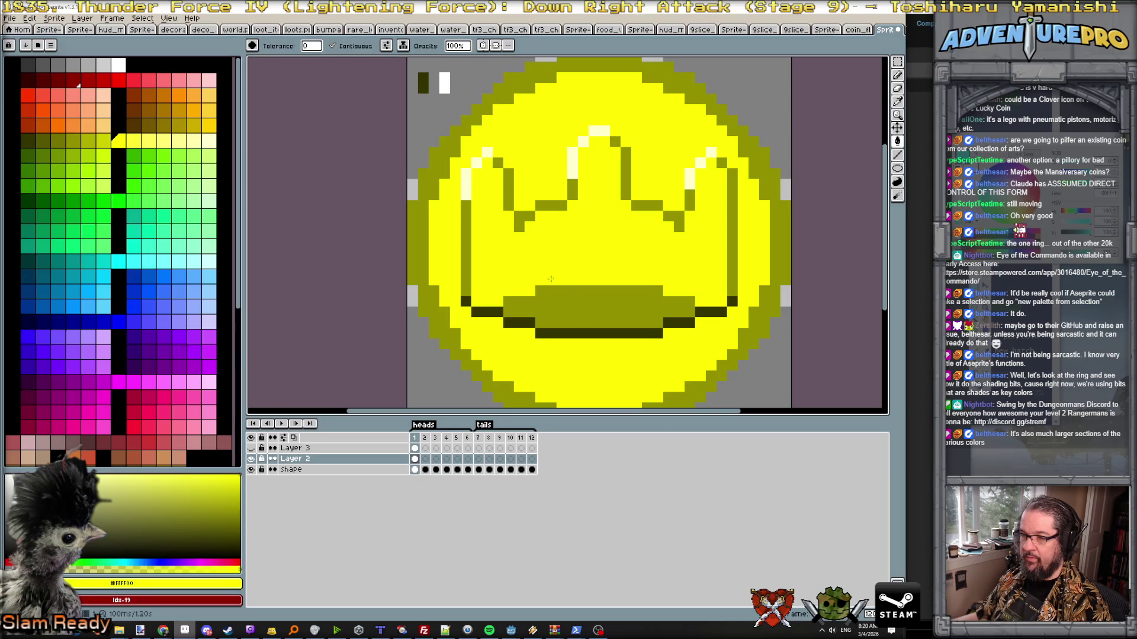
{"action": "scroll", "coordinate": [572, 332], "scroll_direction": "down", "scroll_amount": 2}
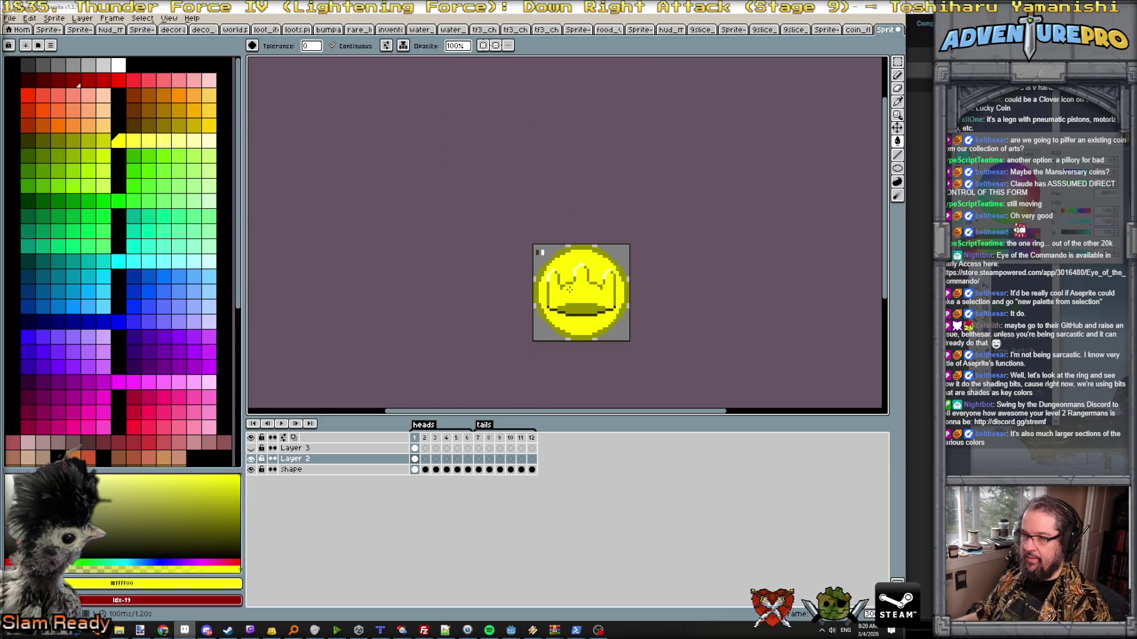
{"action": "scroll", "coordinate": [570, 289], "scroll_direction": "up", "scroll_amount": 1}
{"action": "scroll", "coordinate": [569, 289], "scroll_direction": "up", "scroll_amount": 1}
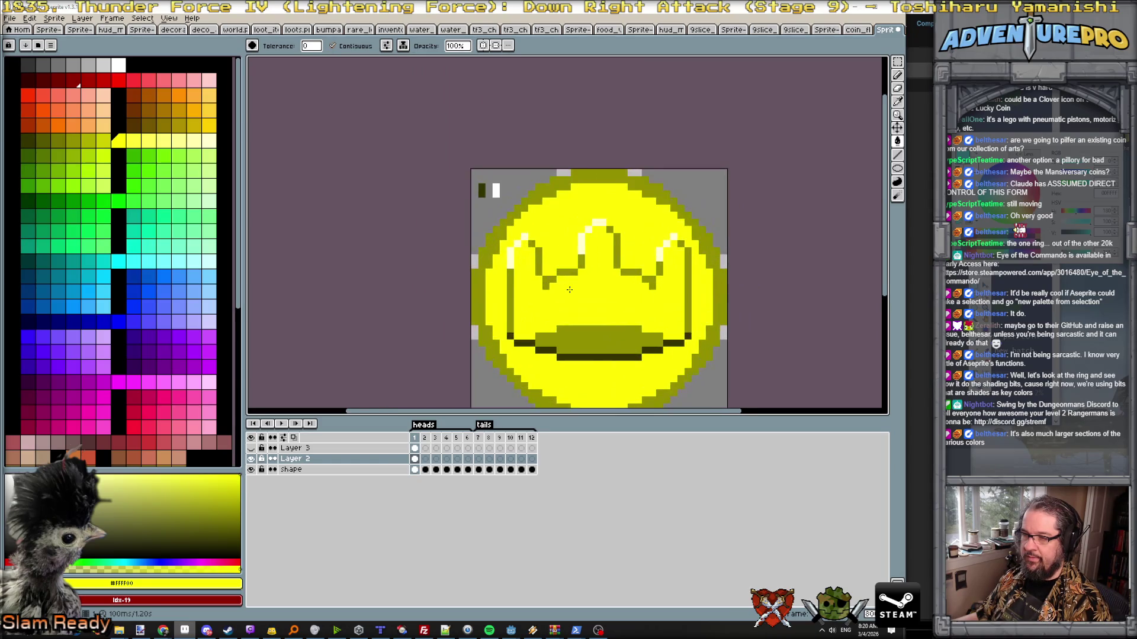
{"action": "scroll", "coordinate": [551, 262], "scroll_direction": "down", "scroll_amount": 2}
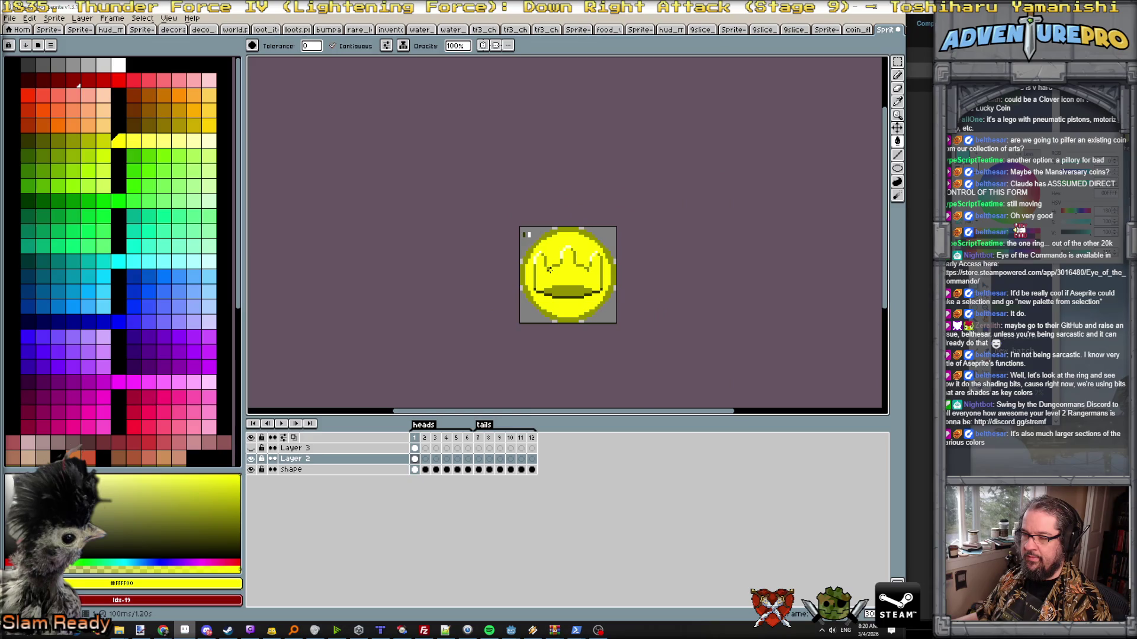
{"action": "scroll", "coordinate": [549, 269], "scroll_direction": "up", "scroll_amount": 1}
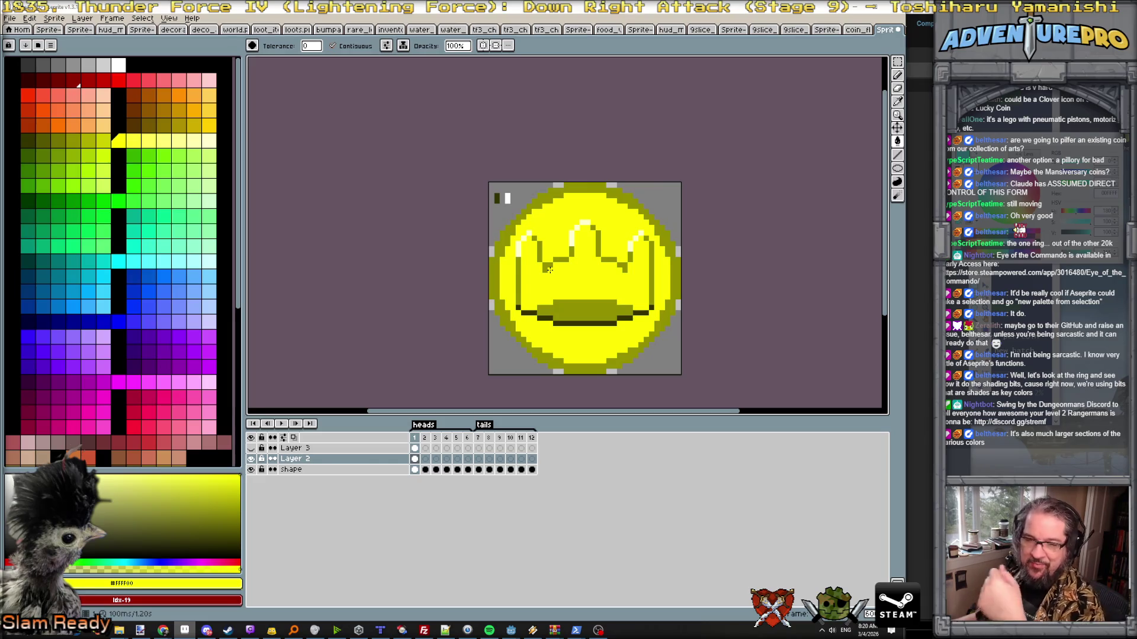
{"action": "scroll", "coordinate": [544, 251], "scroll_direction": "up", "scroll_amount": 1}
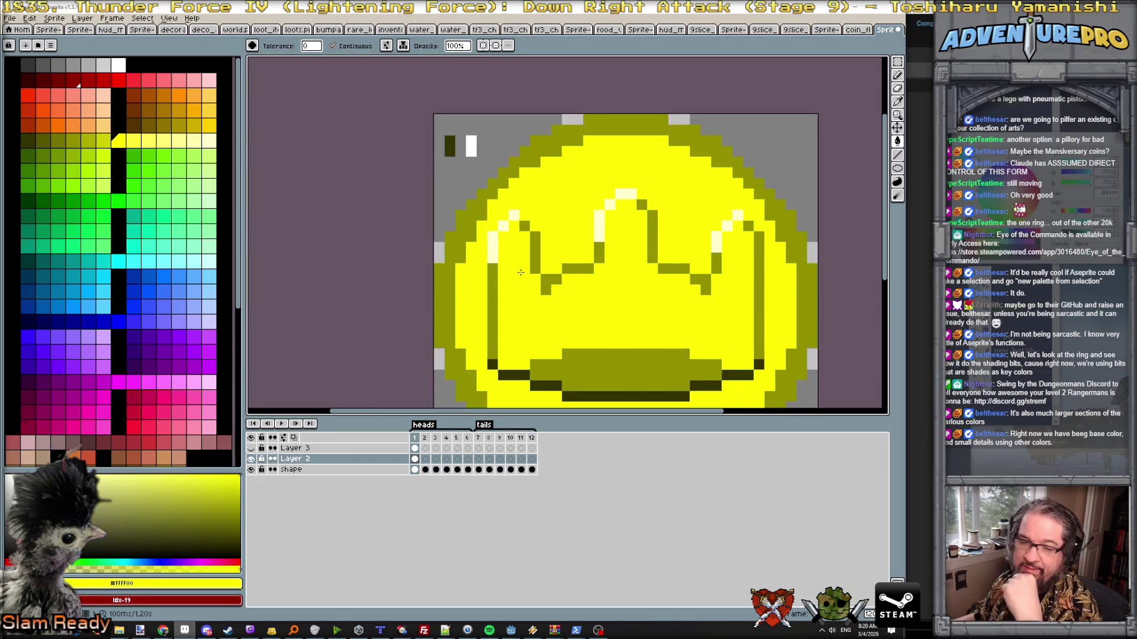
{"action": "left_click", "coordinate": [494, 267], "text": "alt"}
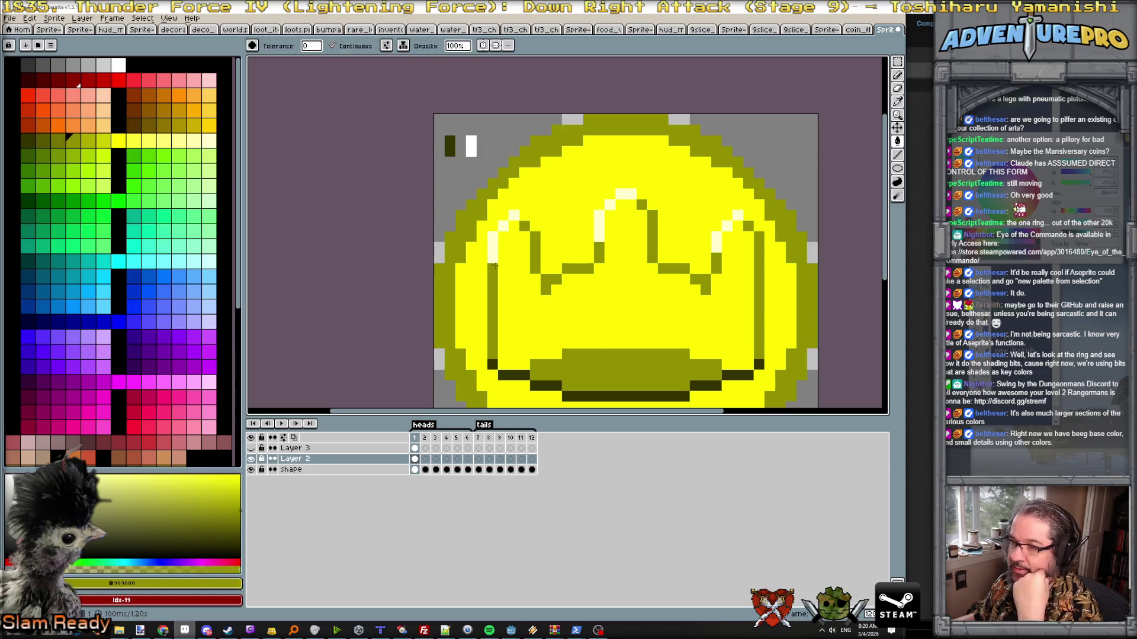
- Darken the highlight pixels on the left, middle and right crown spikes
{"action": "left_click", "coordinate": [493, 238]}
{"action": "left_click", "coordinate": [513, 216]}
{"action": "left_click_drag", "start_coordinate": [600, 229], "coordinate": [631, 194]}
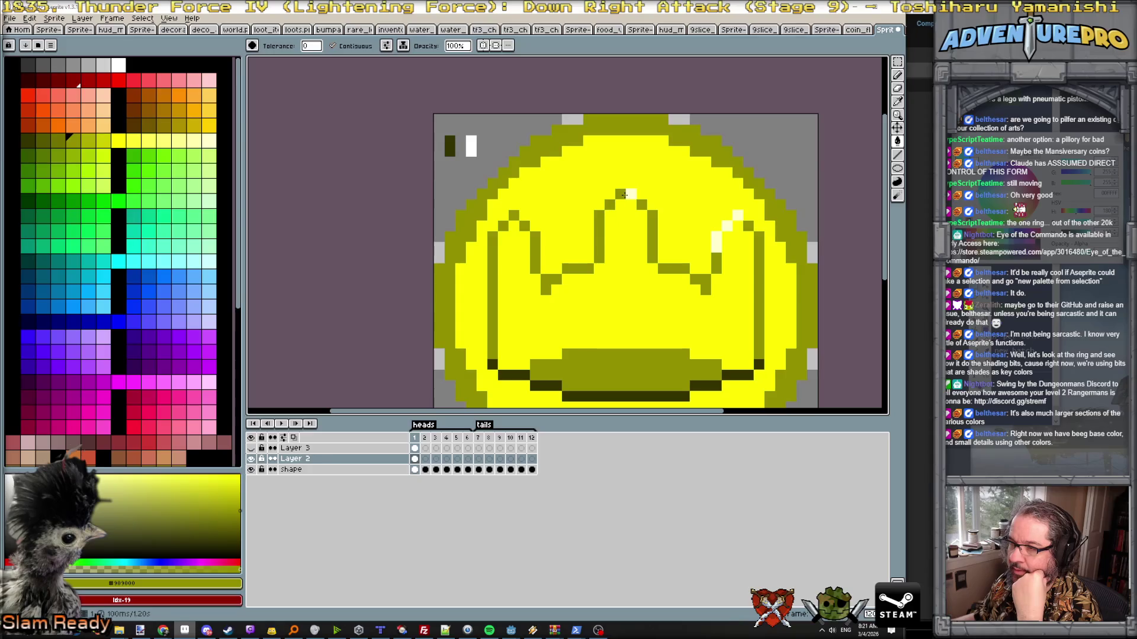
{"action": "left_click_drag", "start_coordinate": [717, 247], "coordinate": [727, 226]}
{"action": "left_click", "coordinate": [729, 226]}
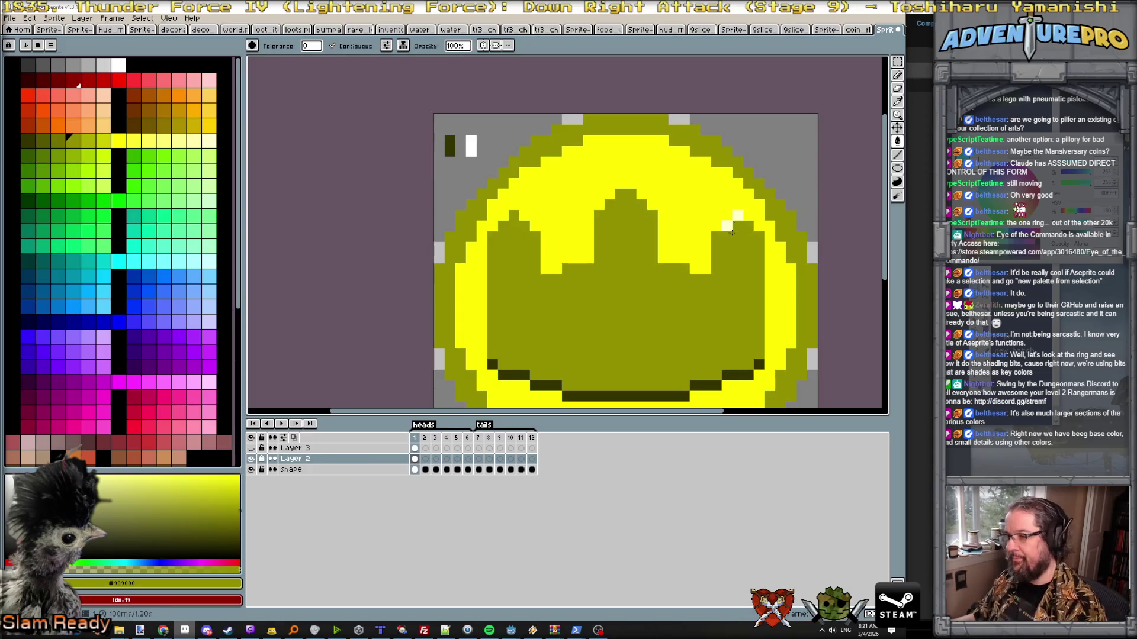
{"action": "scroll", "coordinate": [730, 229], "scroll_direction": "down", "scroll_amount": 3}
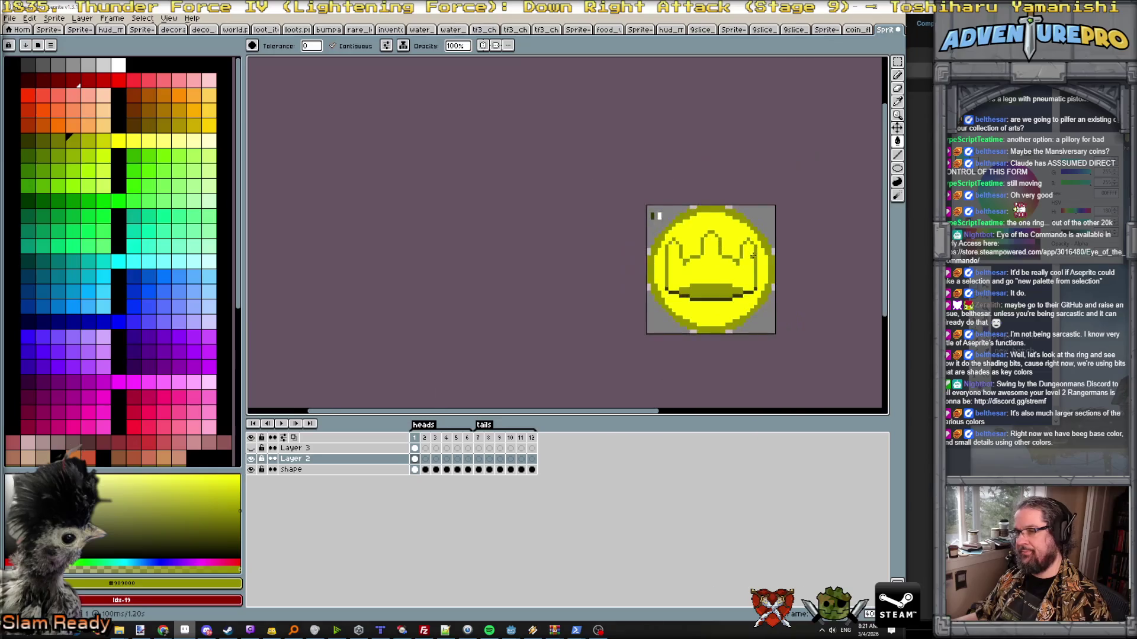
{"action": "scroll", "coordinate": [742, 241], "scroll_direction": "down", "scroll_amount": 1}
{"action": "scroll", "coordinate": [751, 253], "scroll_direction": "down", "scroll_amount": 1}
{"action": "scroll", "coordinate": [754, 257], "scroll_direction": "up", "scroll_amount": 1}
{"action": "scroll", "coordinate": [751, 258], "scroll_direction": "up", "scroll_amount": 2}
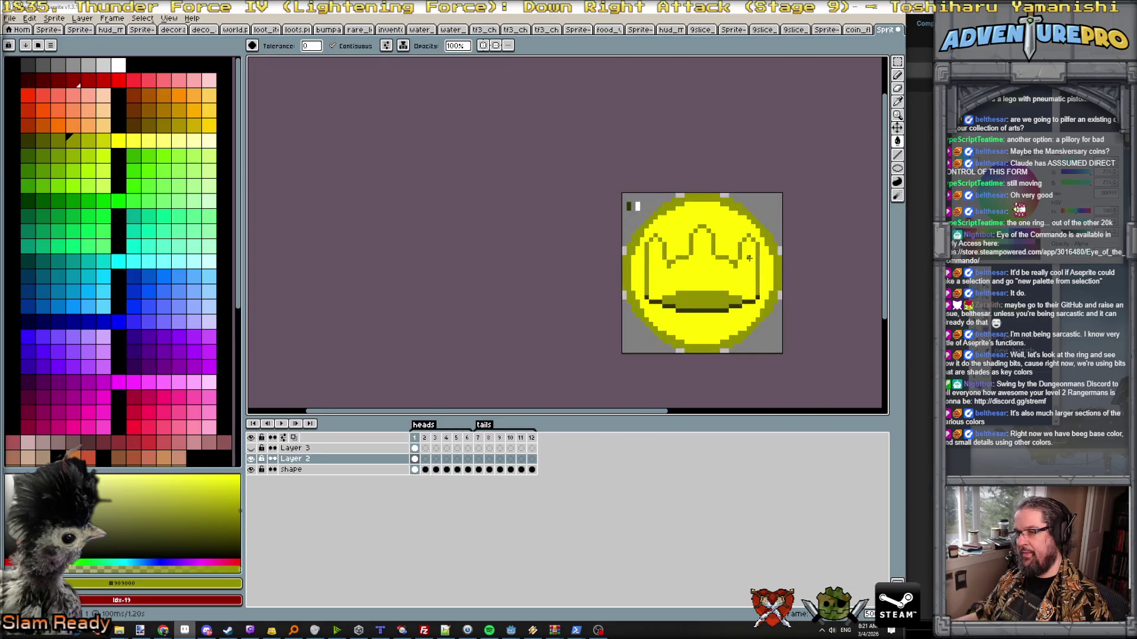
- Fill the crown interior pale yellow, then try bright yellow on the band and undo it
{"action": "left_click", "coordinate": [163, 140]}
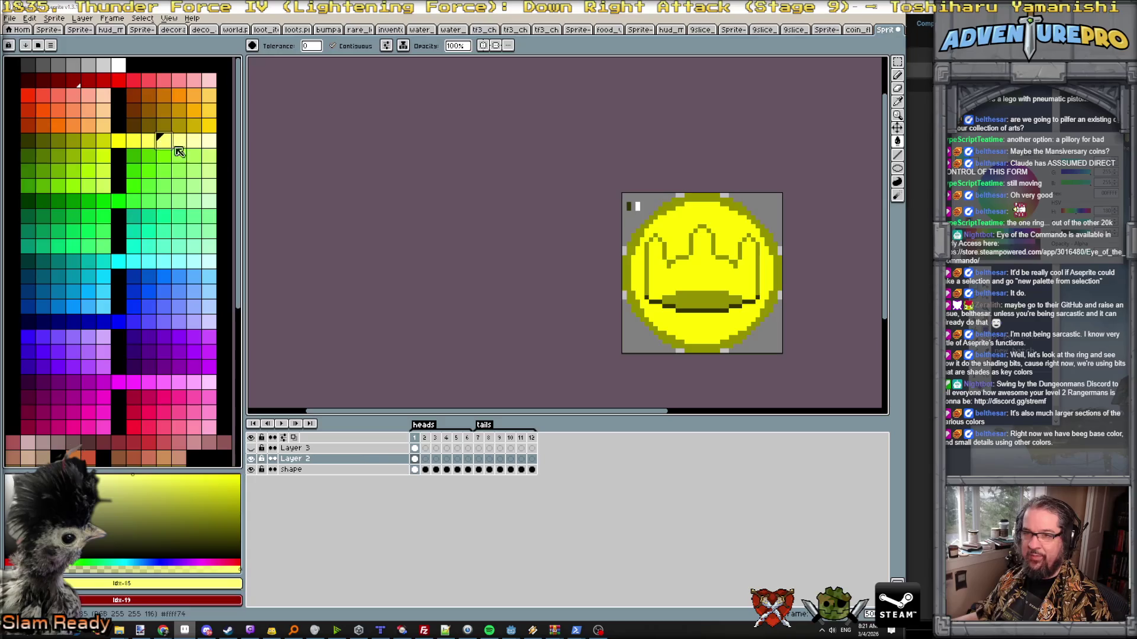
{"action": "scroll", "coordinate": [694, 283], "scroll_direction": "up", "scroll_amount": 1}
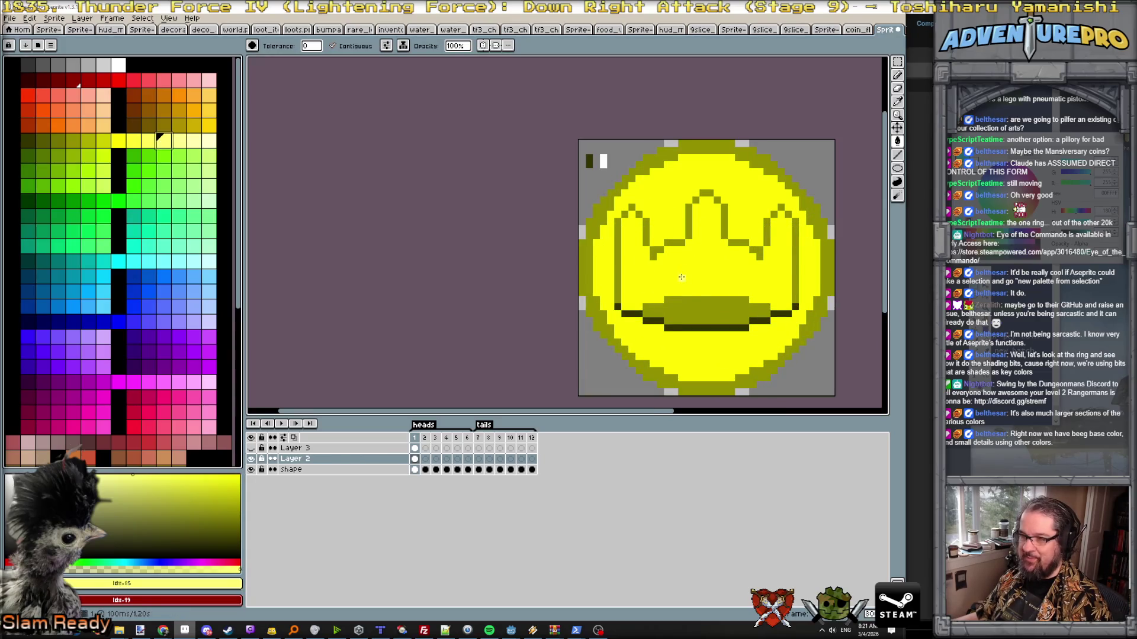
{"action": "left_click", "coordinate": [190, 142]}
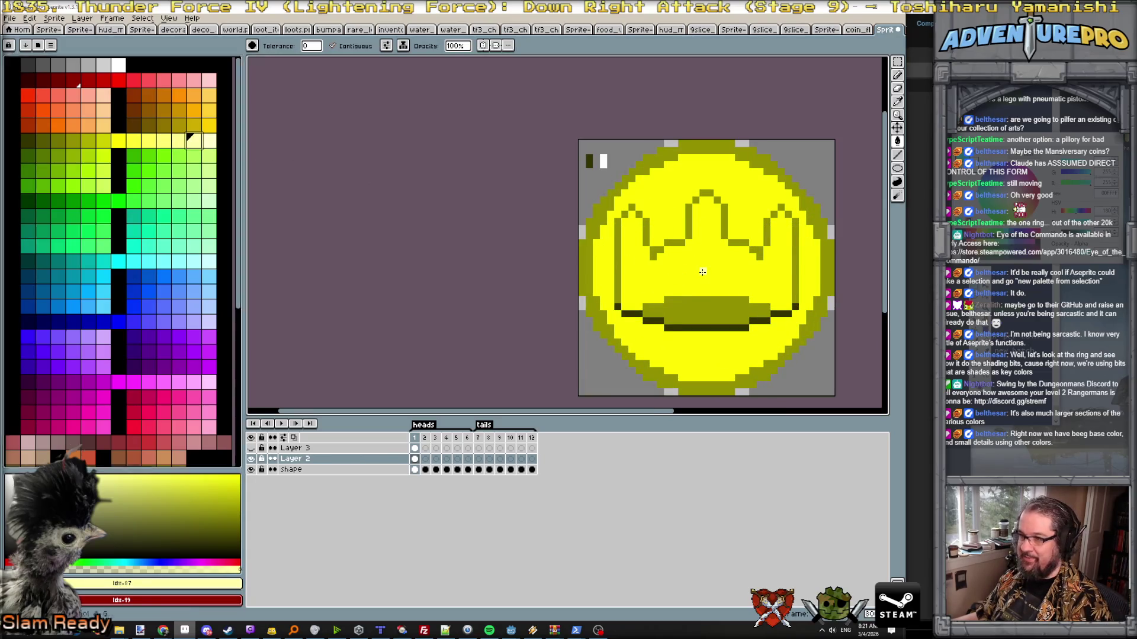
{"action": "left_click", "coordinate": [687, 264]}
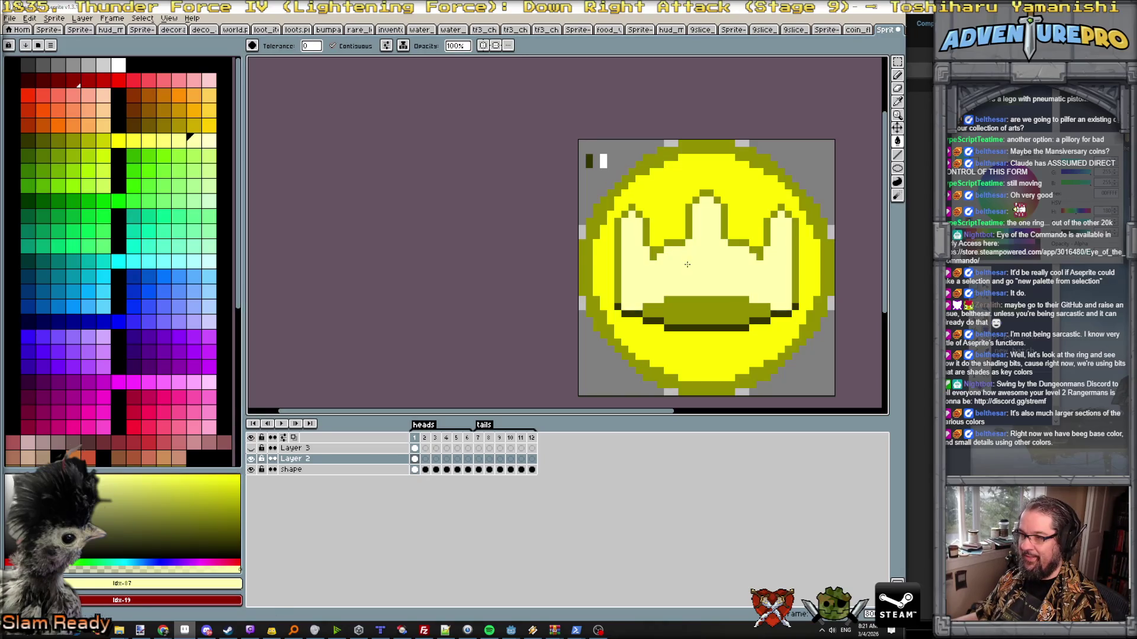
{"action": "scroll", "coordinate": [687, 264], "scroll_direction": "down", "scroll_amount": 2}
{"action": "key", "text": "["}
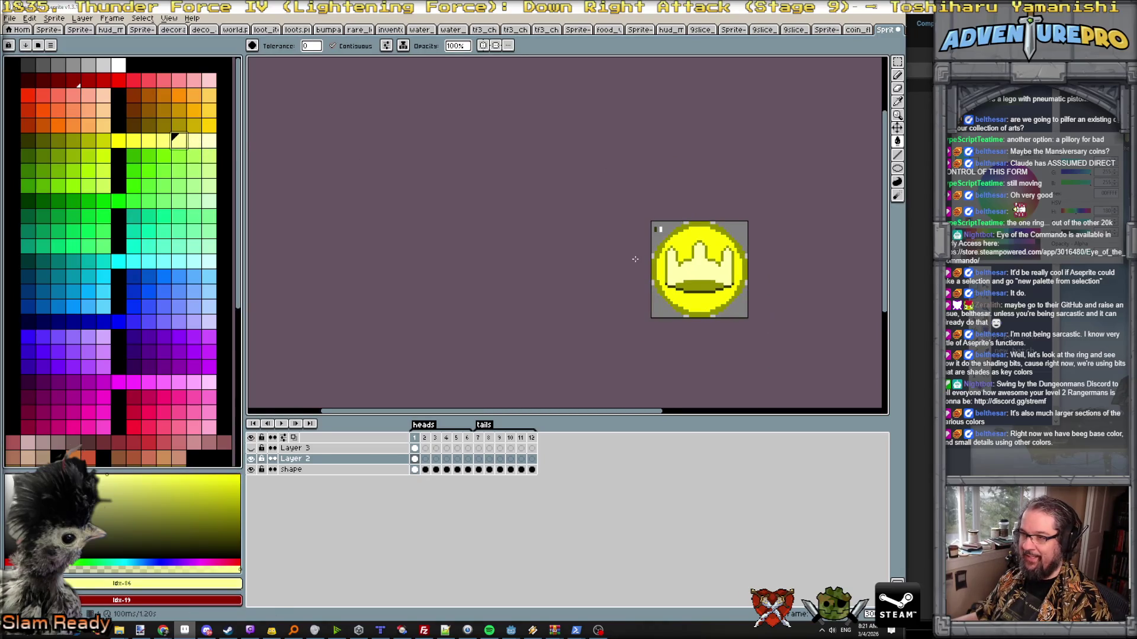
{"action": "scroll", "coordinate": [675, 261], "scroll_direction": "up", "scroll_amount": 1}
{"action": "scroll", "coordinate": [706, 264], "scroll_direction": "up", "scroll_amount": 1}
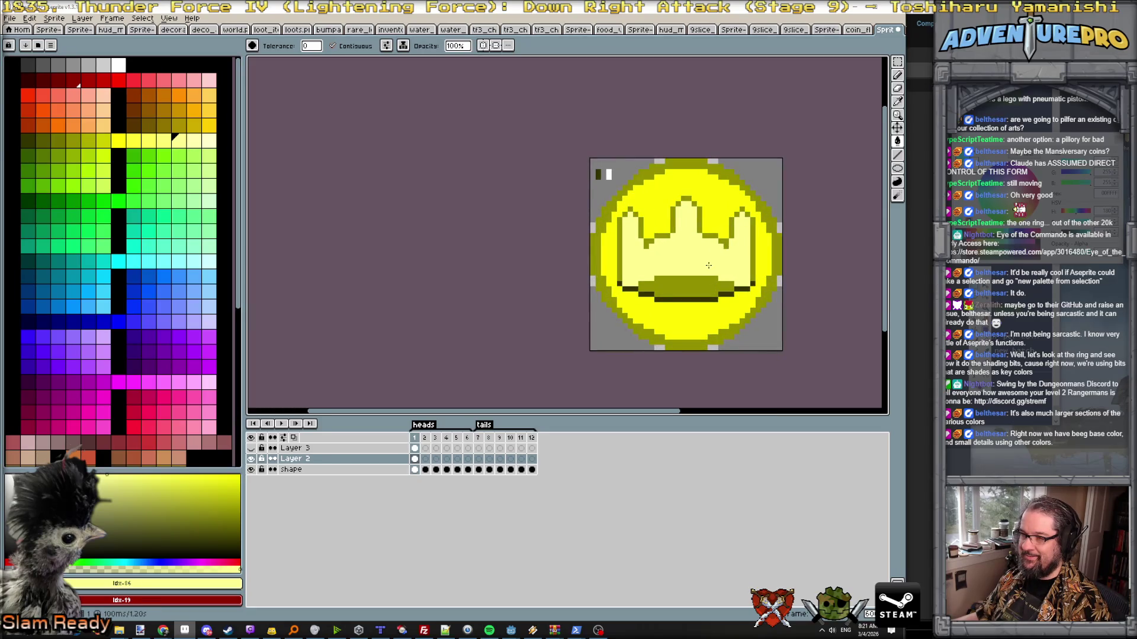
{"action": "scroll", "coordinate": [708, 265], "scroll_direction": "down", "scroll_amount": 1}
{"action": "scroll", "coordinate": [708, 264], "scroll_direction": "up", "scroll_amount": 2}
{"action": "left_click", "coordinate": [695, 330], "text": "alt"}
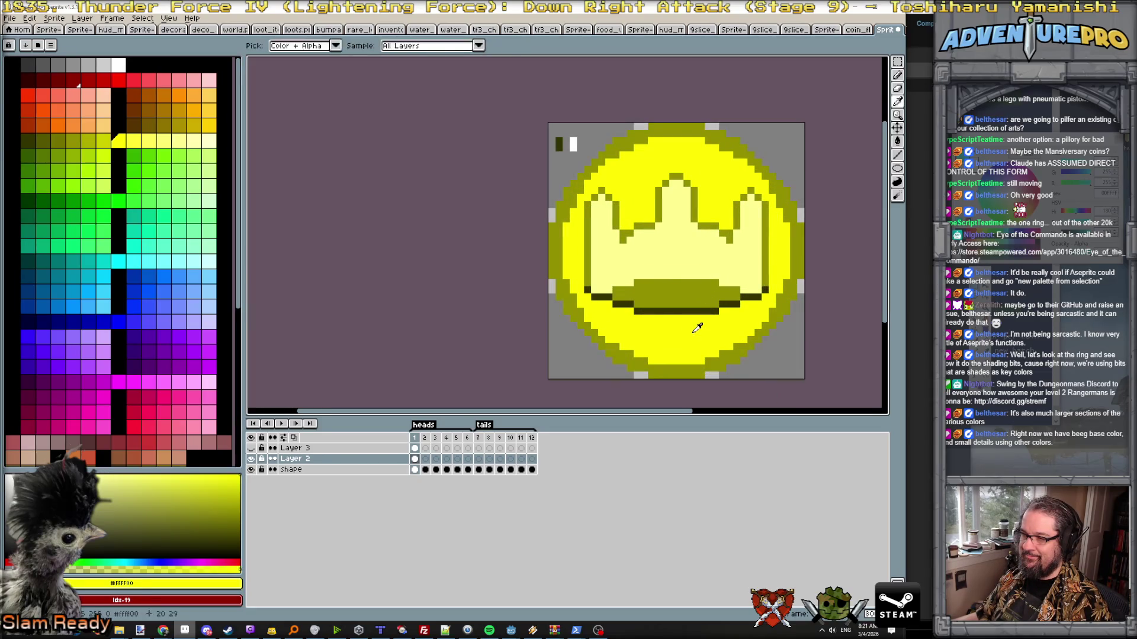
{"action": "left_click", "coordinate": [670, 289]}
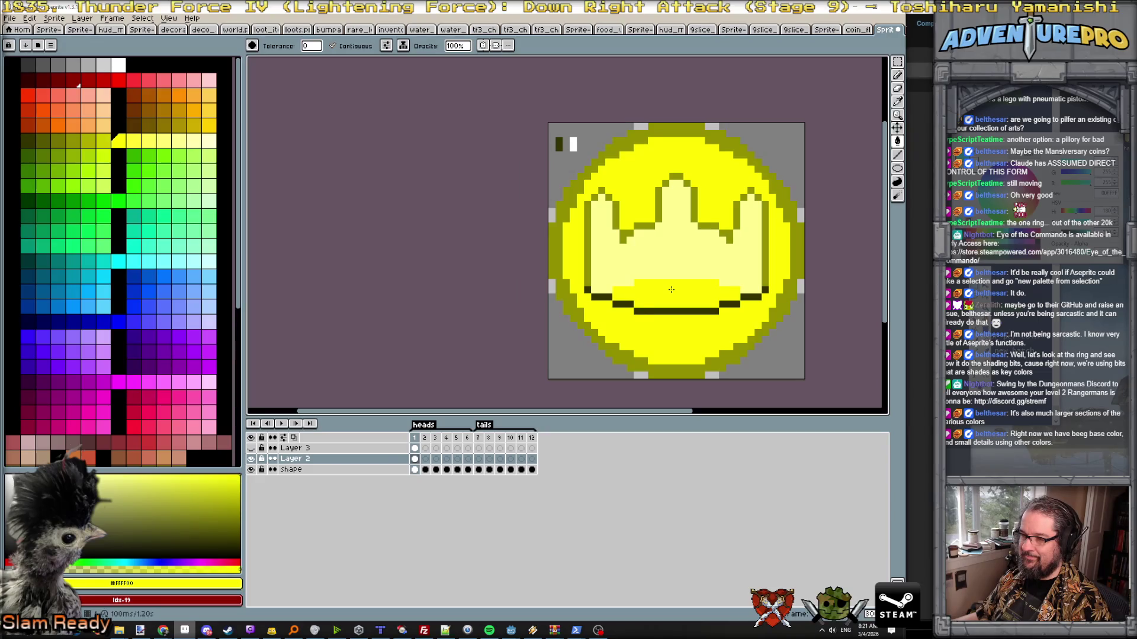
{"action": "key", "text": "ctrl+z"}
{"action": "scroll", "coordinate": [672, 292], "scroll_direction": "down", "scroll_amount": 2}
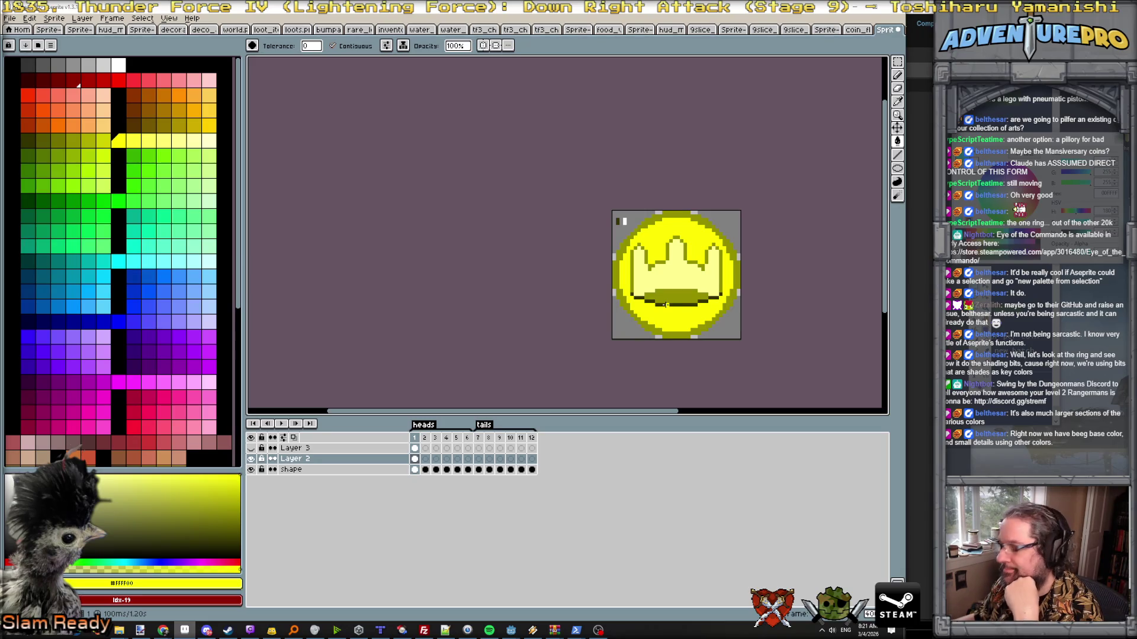
{"action": "scroll", "coordinate": [664, 304], "scroll_direction": "up", "scroll_amount": 2}
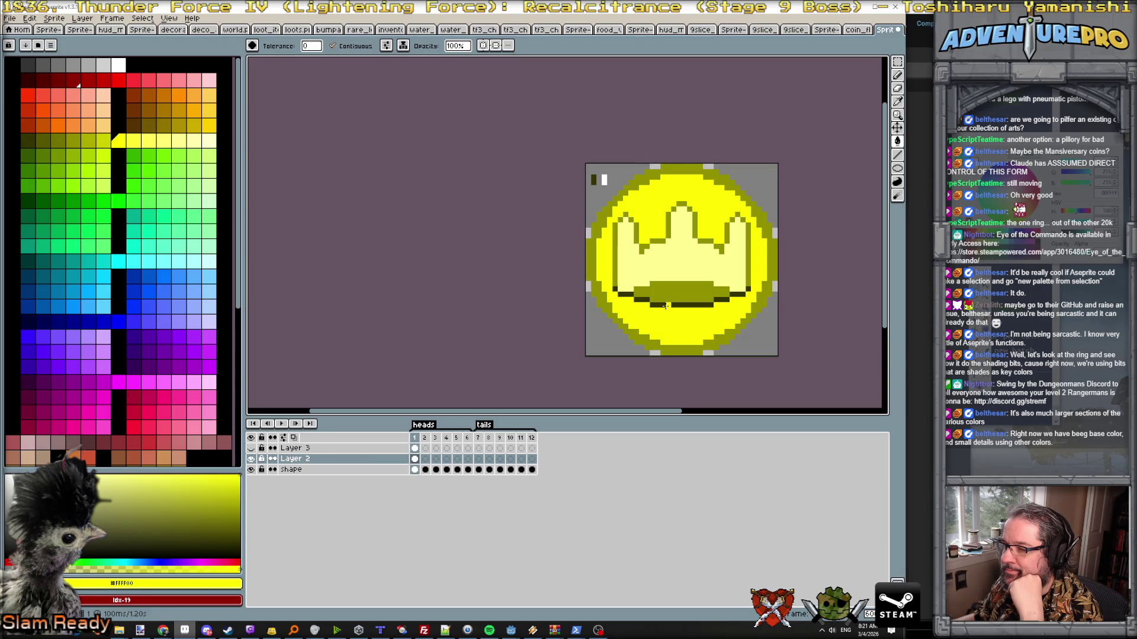
- Sample dark olive, enable both-axis symmetry and start tracing the coin's rim with the Pencil
{"action": "left_click", "coordinate": [665, 305], "text": "alt"}
{"action": "left_click", "coordinate": [483, 45]}
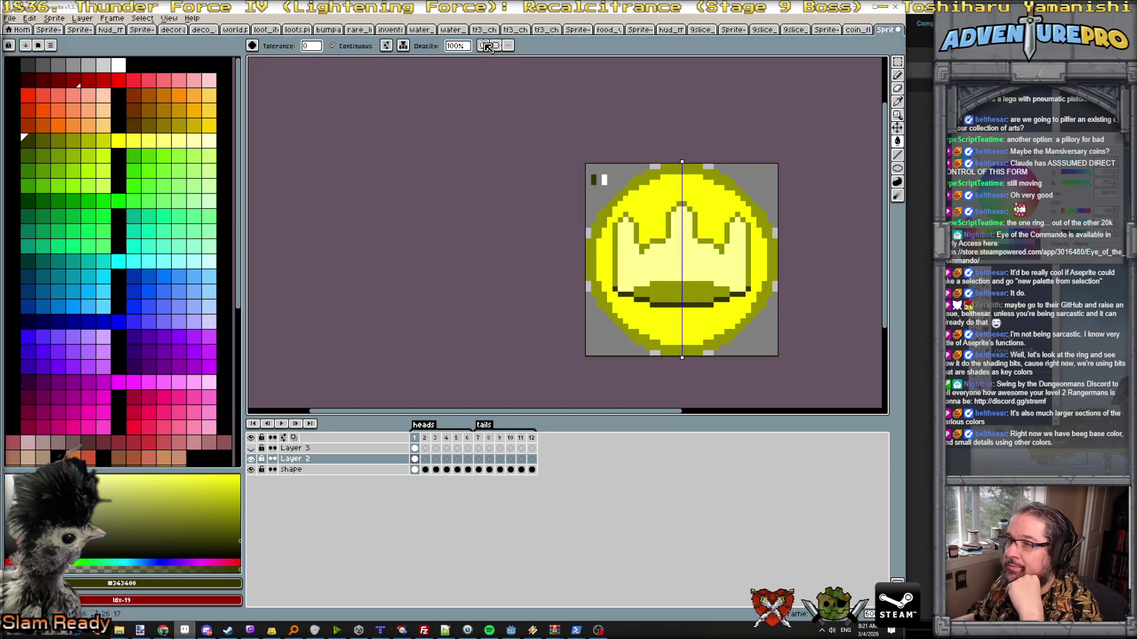
{"action": "scroll", "coordinate": [663, 153], "scroll_direction": "up", "scroll_amount": 1}
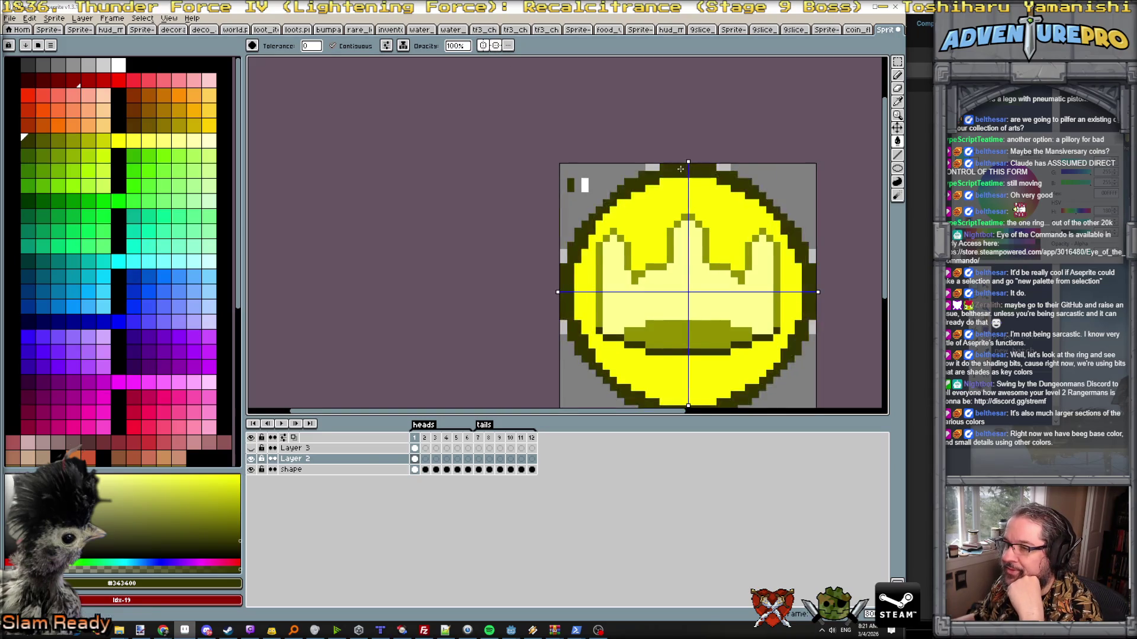
{"action": "key", "text": "b"}
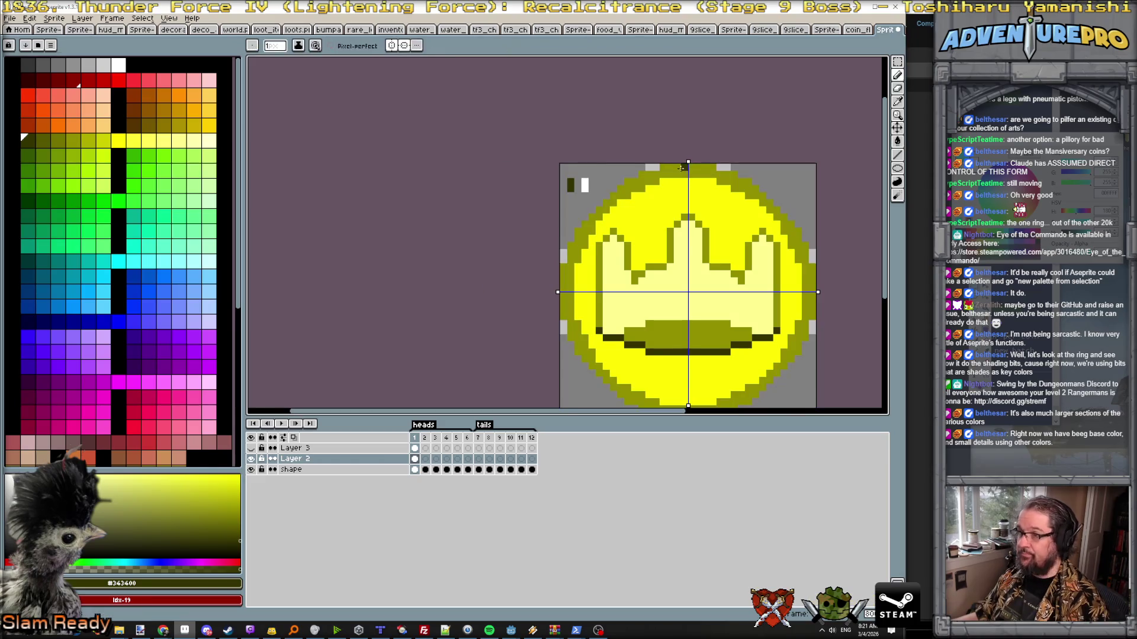
{"action": "mouse_move", "coordinate": [662, 167]}
{"action": "left_mouse_down"}
{"action": "mouse_move", "coordinate": [619, 186]}
{"action": "mouse_move", "coordinate": [578, 231]}
{"action": "mouse_move", "coordinate": [562, 274]}
{"action": "mouse_move", "coordinate": [575, 290]}
{"action": "left_mouse_up"}
{"action": "scroll", "coordinate": [678, 272], "scroll_direction": "down", "scroll_amount": 4}
{"action": "scroll", "coordinate": [678, 271], "scroll_direction": "up", "scroll_amount": 1}
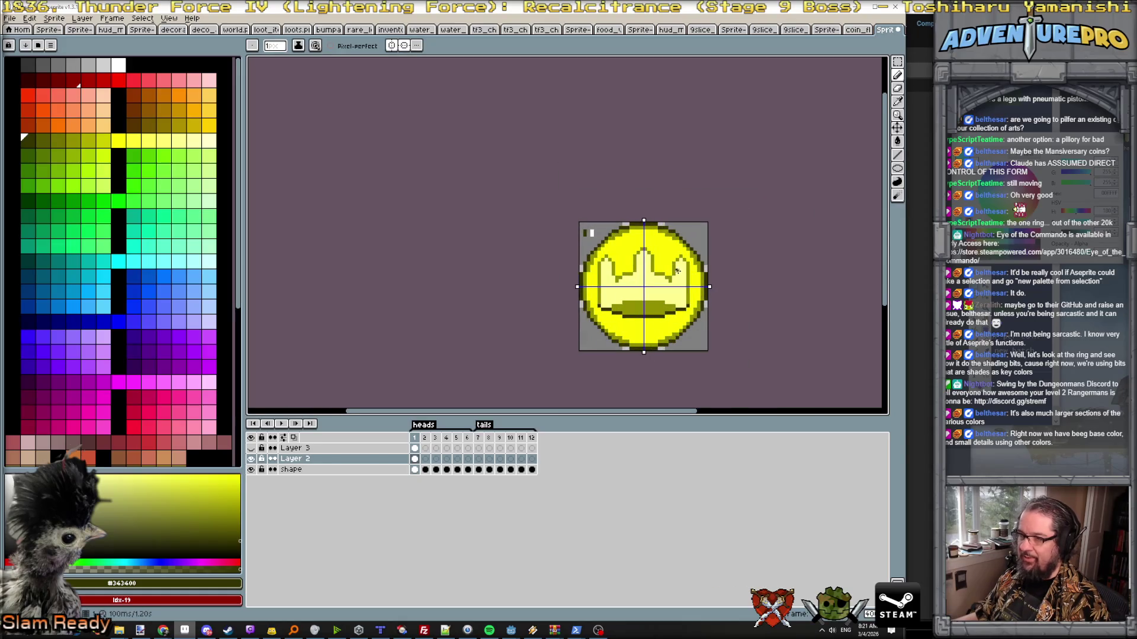
{"action": "scroll", "coordinate": [678, 271], "scroll_direction": "up", "scroll_amount": 1}
{"action": "scroll", "coordinate": [678, 272], "scroll_direction": "up", "scroll_amount": 1}
{"action": "scroll", "coordinate": [678, 271], "scroll_direction": "down", "scroll_amount": 1}
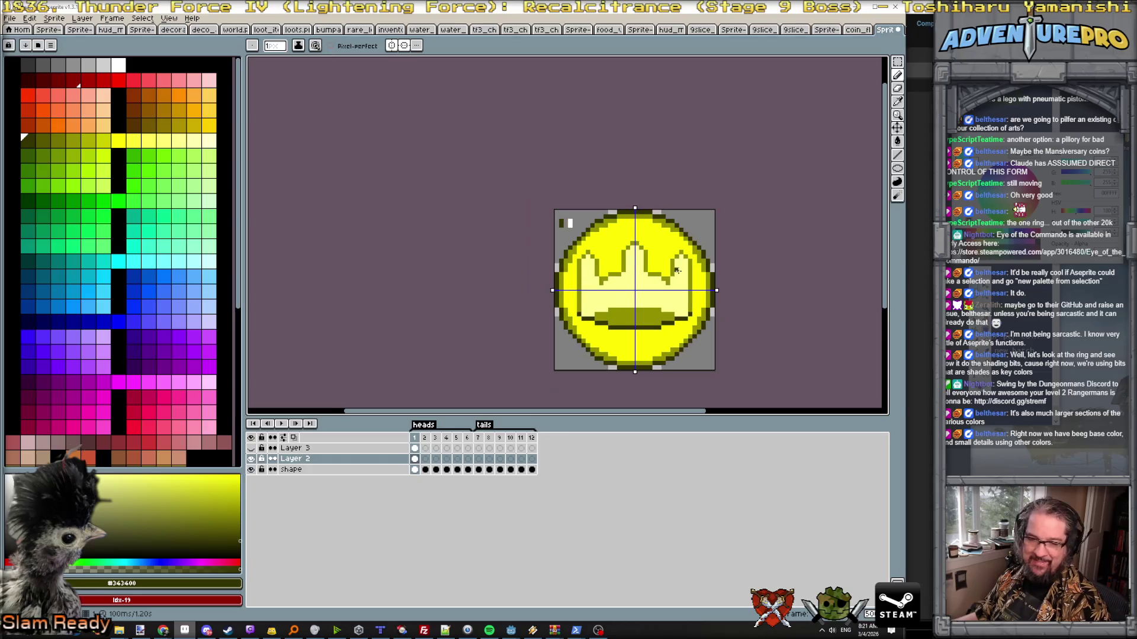
{"action": "scroll", "coordinate": [585, 165], "scroll_direction": "down", "scroll_amount": 1}
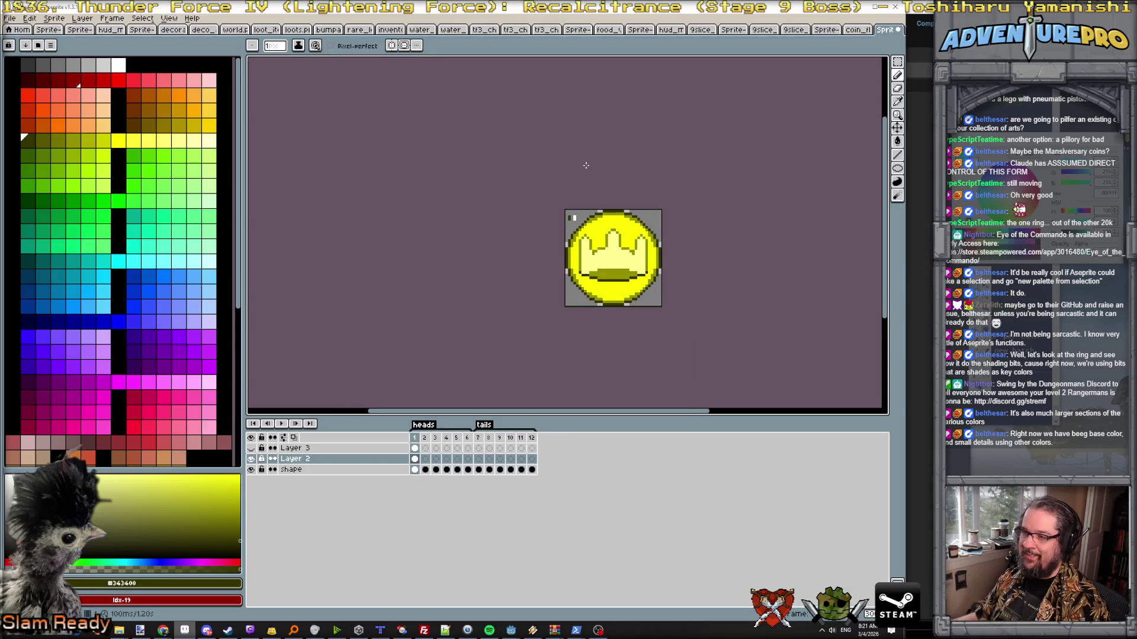
{"action": "scroll", "coordinate": [586, 167], "scroll_direction": "up", "scroll_amount": 1}
{"action": "scroll", "coordinate": [623, 314], "scroll_direction": "up", "scroll_amount": 1}
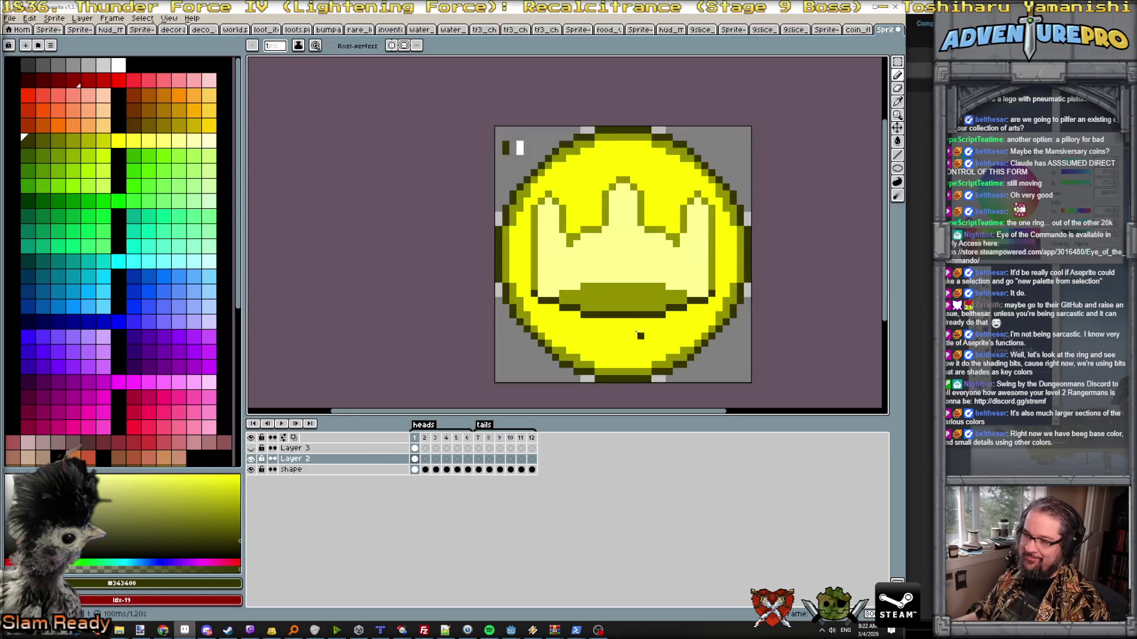
- Sample the band's olive for the bucket and pan the coin view left and up
{"action": "left_click", "coordinate": [619, 308], "text": "alt"}
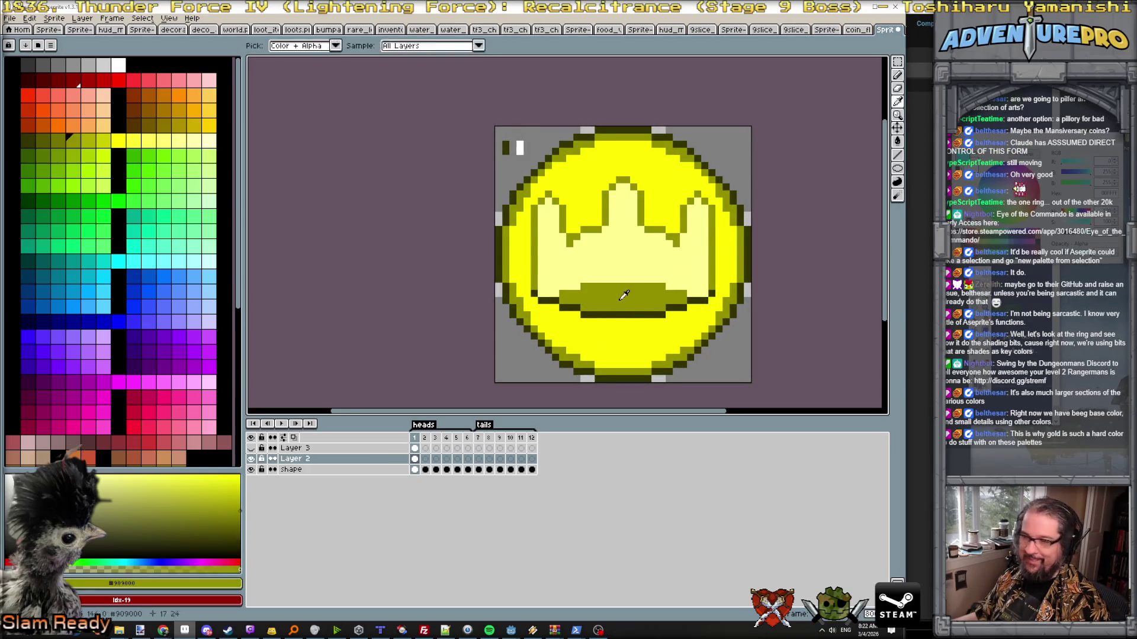
{"action": "key", "text": "g"}
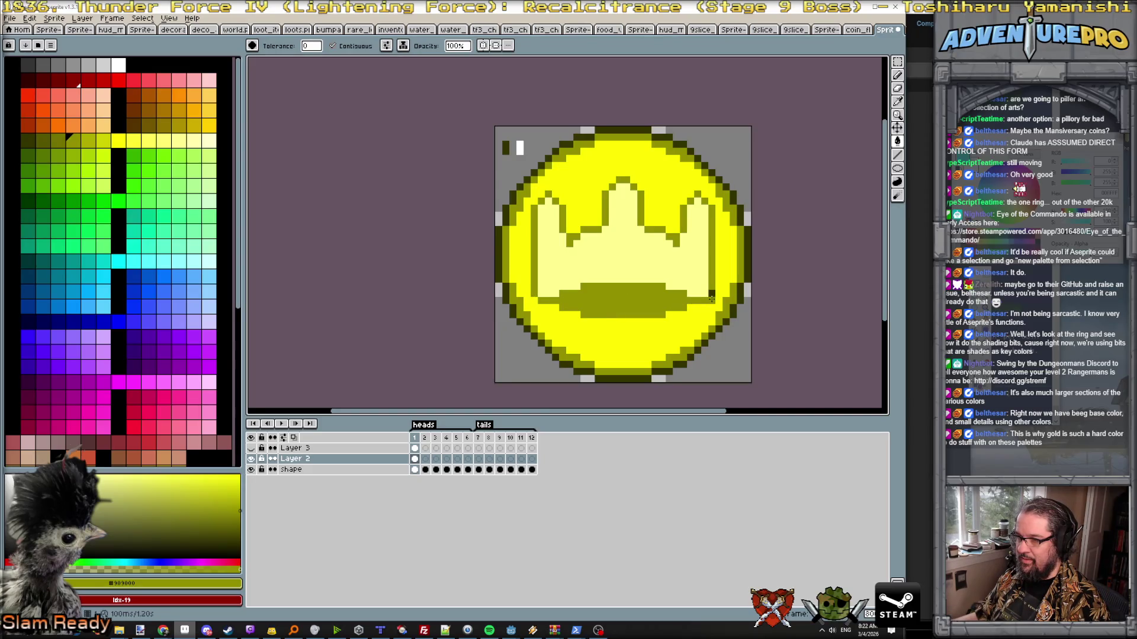
{"action": "scroll", "coordinate": [712, 293], "scroll_direction": "down", "scroll_amount": 3}
{"action": "key", "text": "h"}
{"action": "left_click_drag", "start_coordinate": [772, 310], "coordinate": [550, 268]}
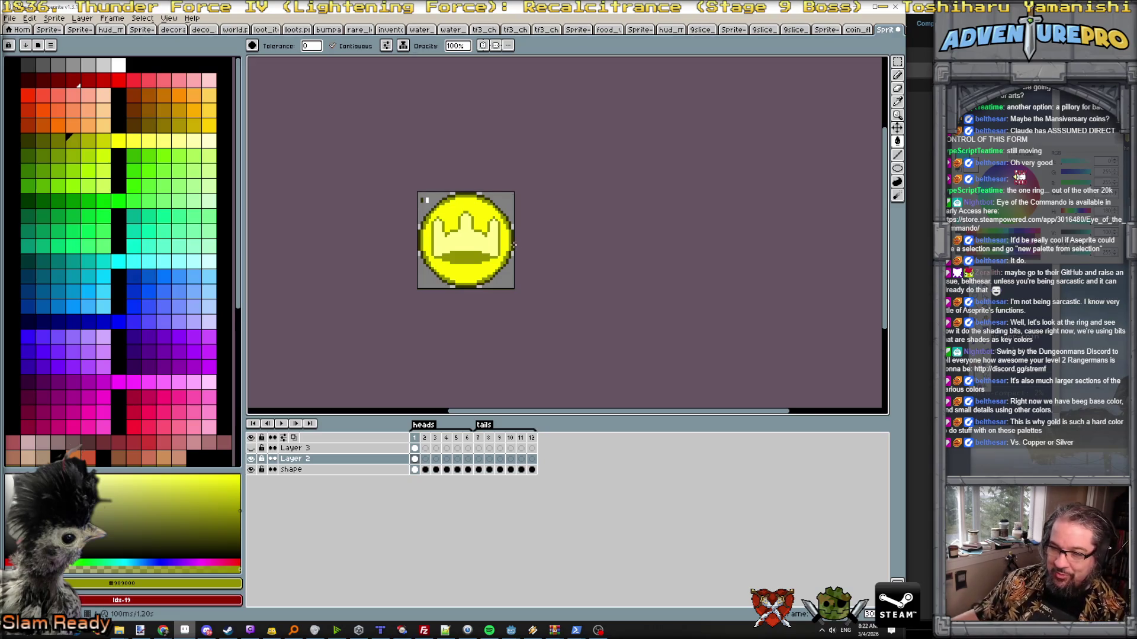
{"action": "scroll", "coordinate": [519, 247], "scroll_direction": "up", "scroll_amount": 1}
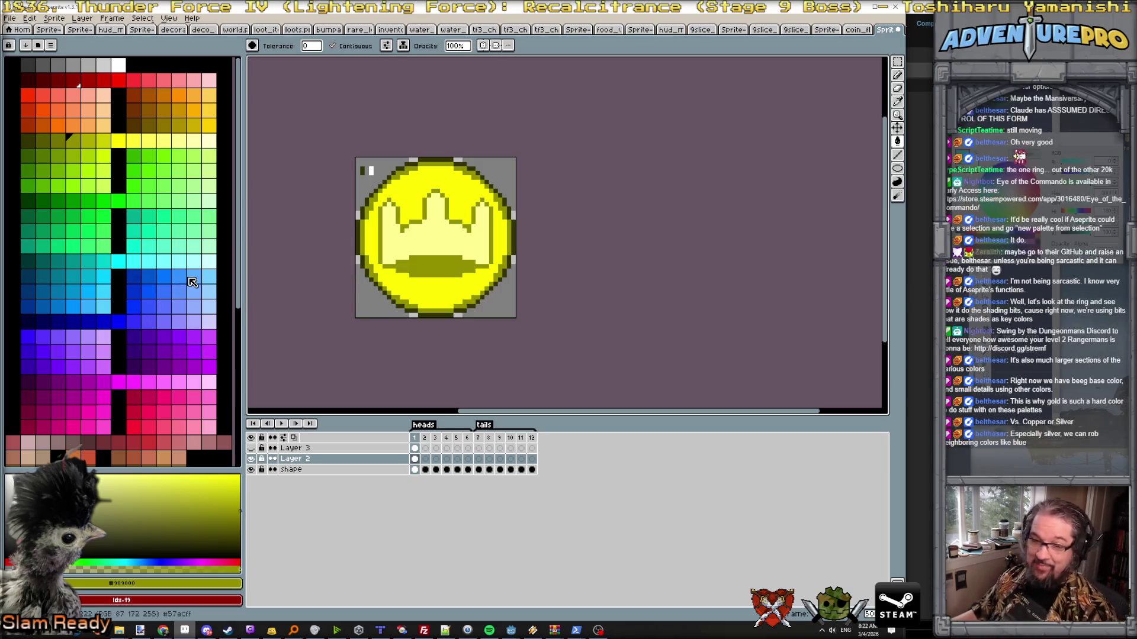
{"action": "scroll", "coordinate": [191, 270], "scroll_direction": "down", "scroll_amount": 1}
{"action": "scroll", "coordinate": [191, 271], "scroll_direction": "up", "scroll_amount": 1}
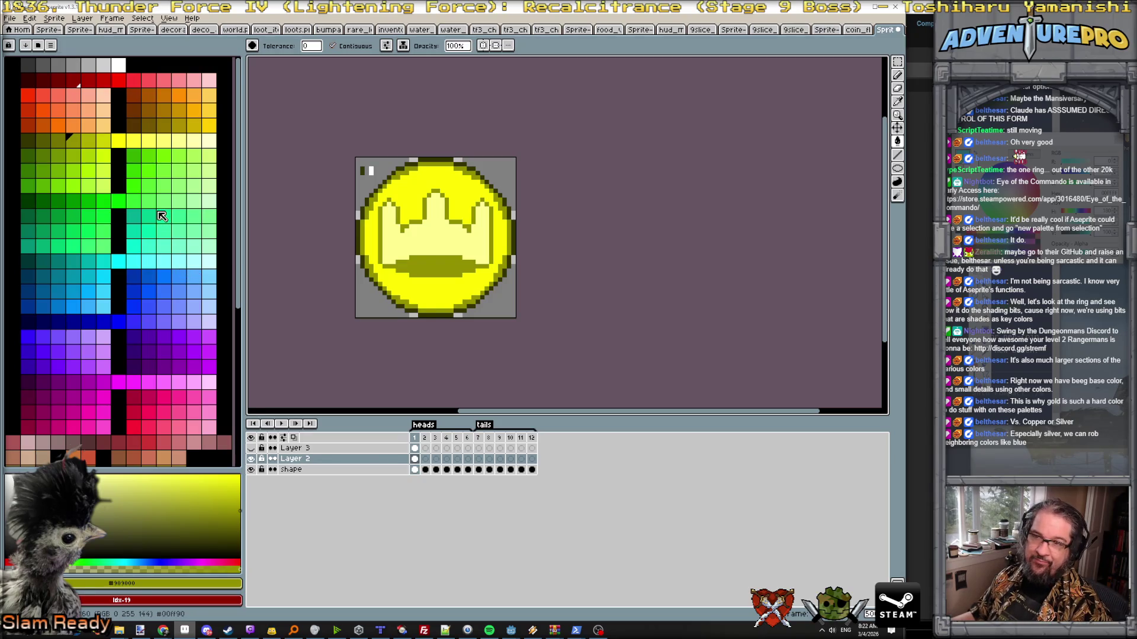
- Hide the yellow coin layer and clear the stray yellow bar from Layer 3
{"action": "left_click", "coordinate": [55, 19]}
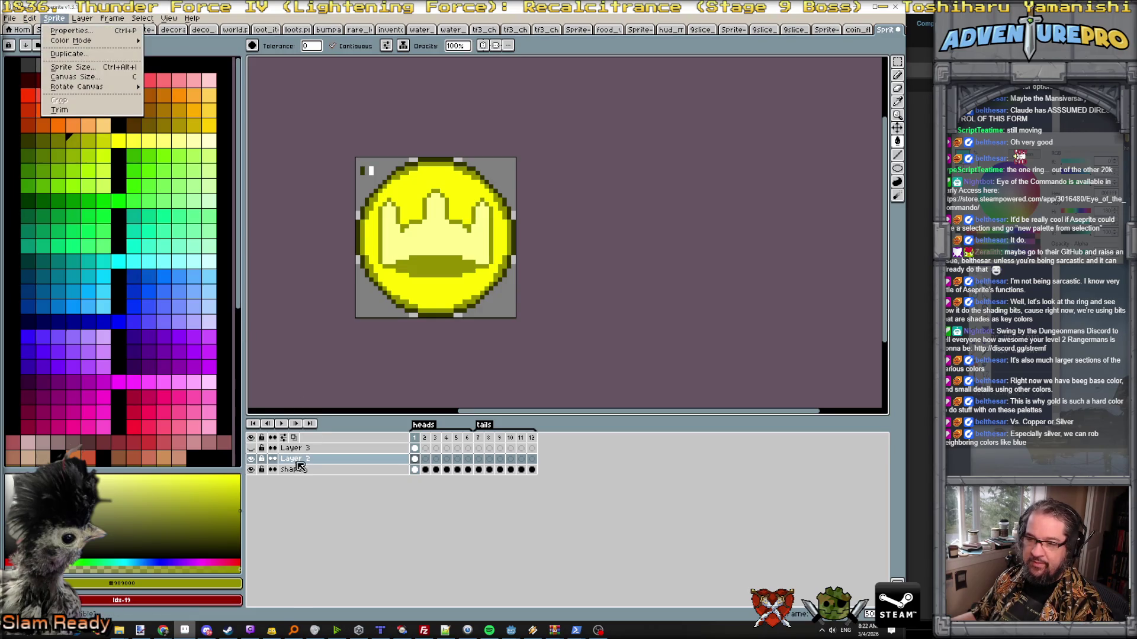
{"action": "left_click", "coordinate": [255, 462]}
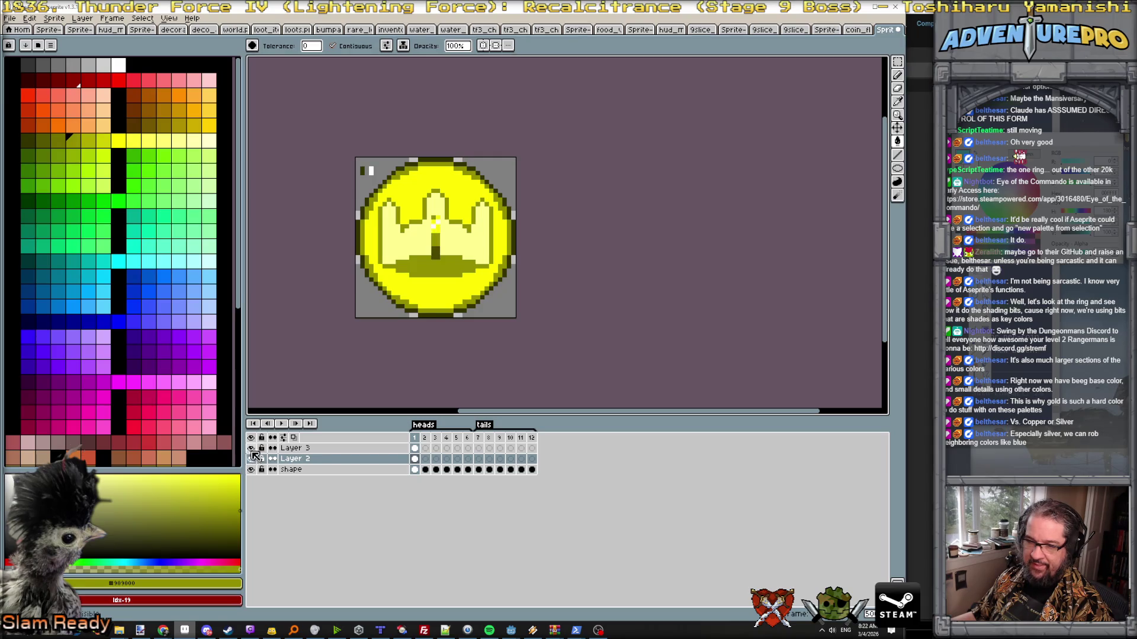
{"action": "left_click", "coordinate": [251, 459]}
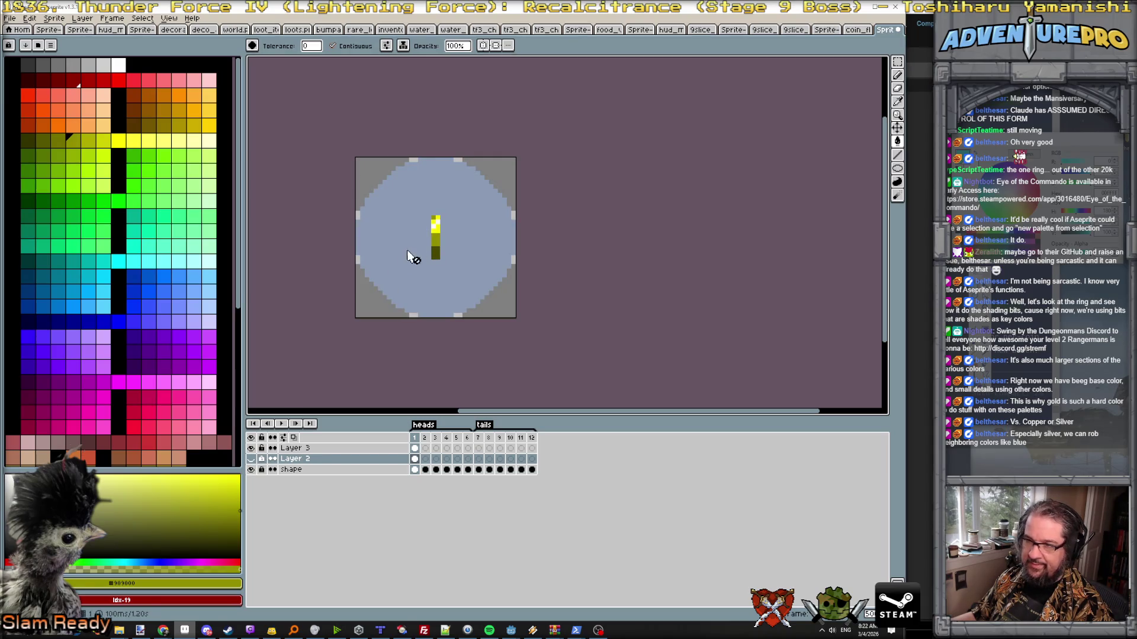
{"action": "key", "text": "alt+Up"}
{"action": "key", "text": "ctrl+a"}
{"action": "key", "text": "Delete"}
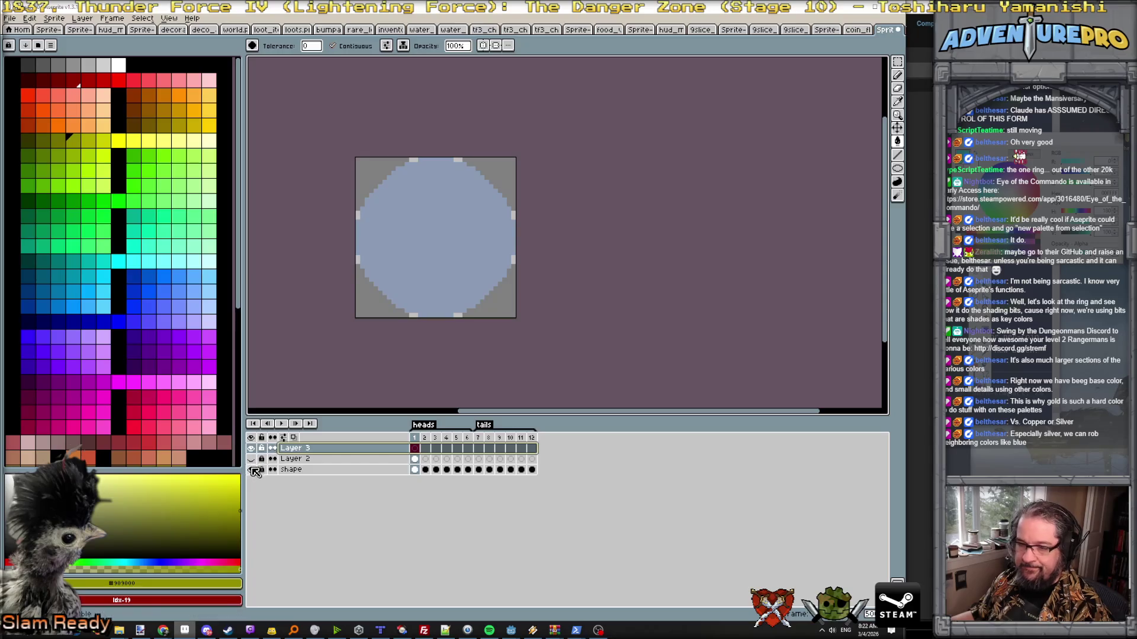
- Hide the blue disc, then pencil a light-to-dark grey column, undoing an accidental grey fill
{"action": "left_click", "coordinate": [252, 449]}
{"action": "scroll", "coordinate": [440, 247], "scroll_direction": "up", "scroll_amount": 1}
{"action": "scroll", "coordinate": [440, 247], "scroll_direction": "up", "scroll_amount": 1}
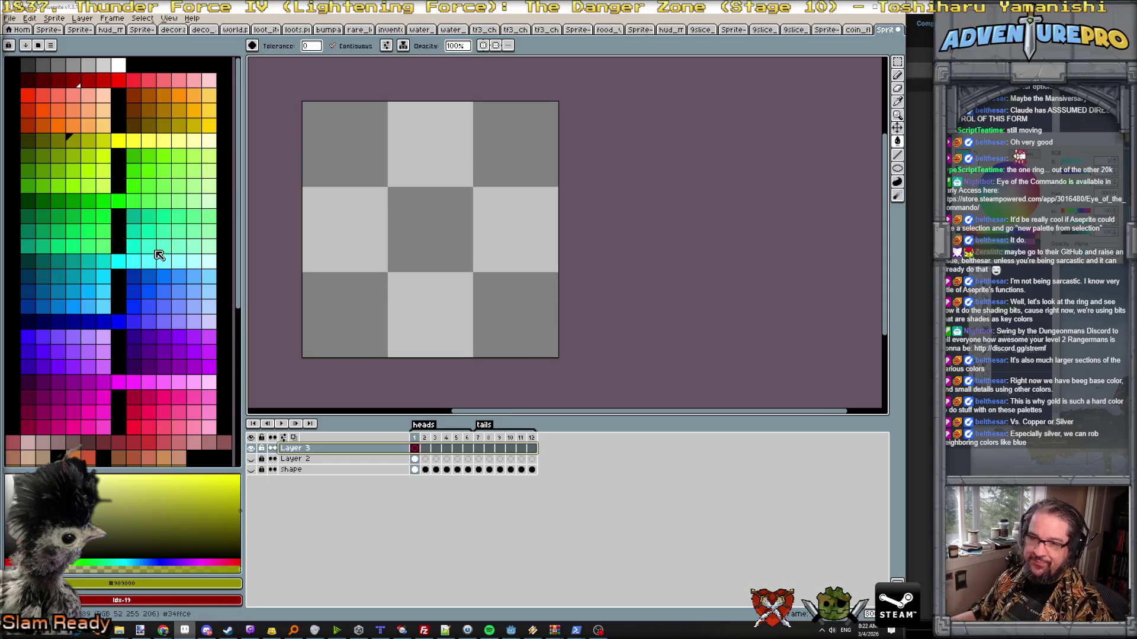
{"action": "scroll", "coordinate": [155, 259], "scroll_direction": "down", "scroll_amount": 2}
{"action": "scroll", "coordinate": [156, 260], "scroll_direction": "down", "scroll_amount": 2}
{"action": "scroll", "coordinate": [155, 259], "scroll_direction": "down", "scroll_amount": 2}
{"action": "scroll", "coordinate": [156, 259], "scroll_direction": "up", "scroll_amount": 5}
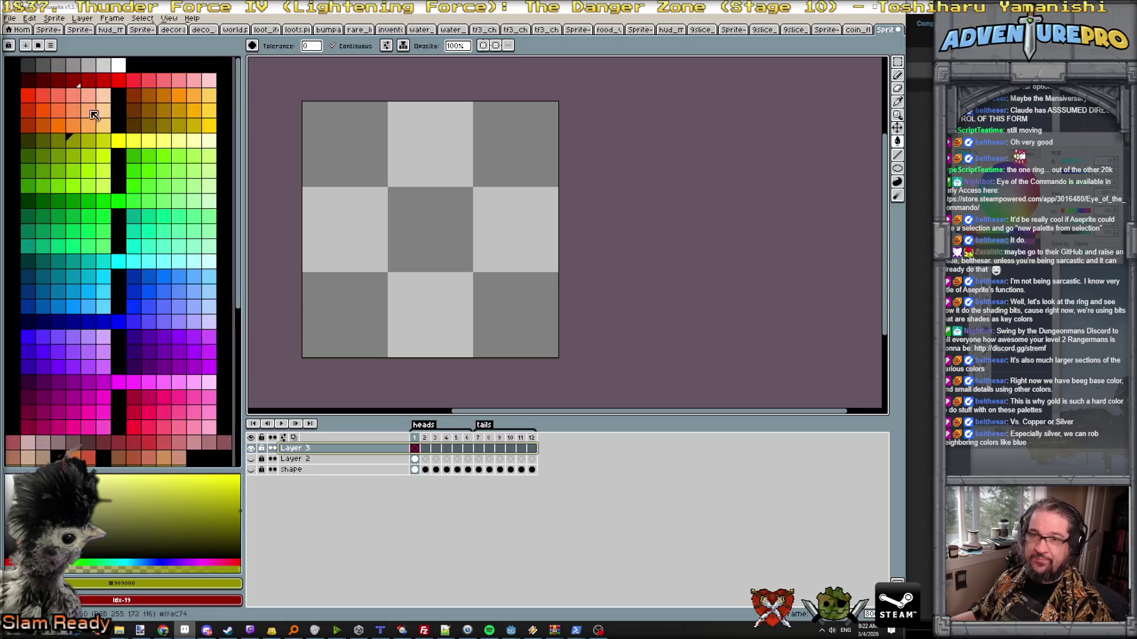
{"action": "left_click", "coordinate": [110, 69]}
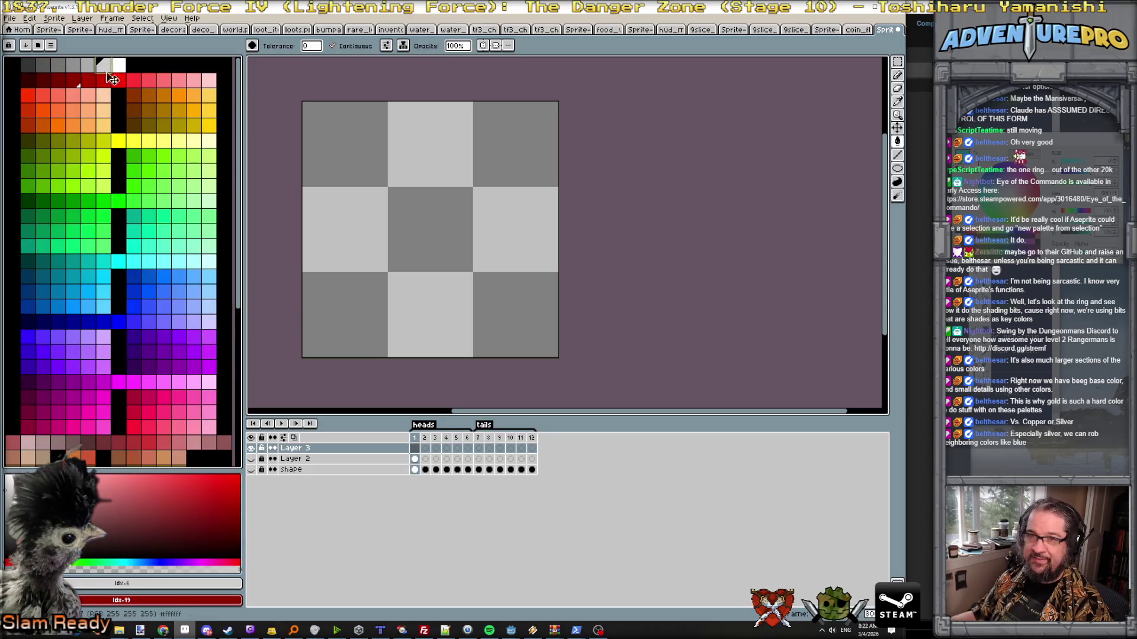
{"action": "left_click", "coordinate": [86, 69]}
{"action": "left_click", "coordinate": [413, 190]}
{"action": "key", "text": "ctrl+z"}
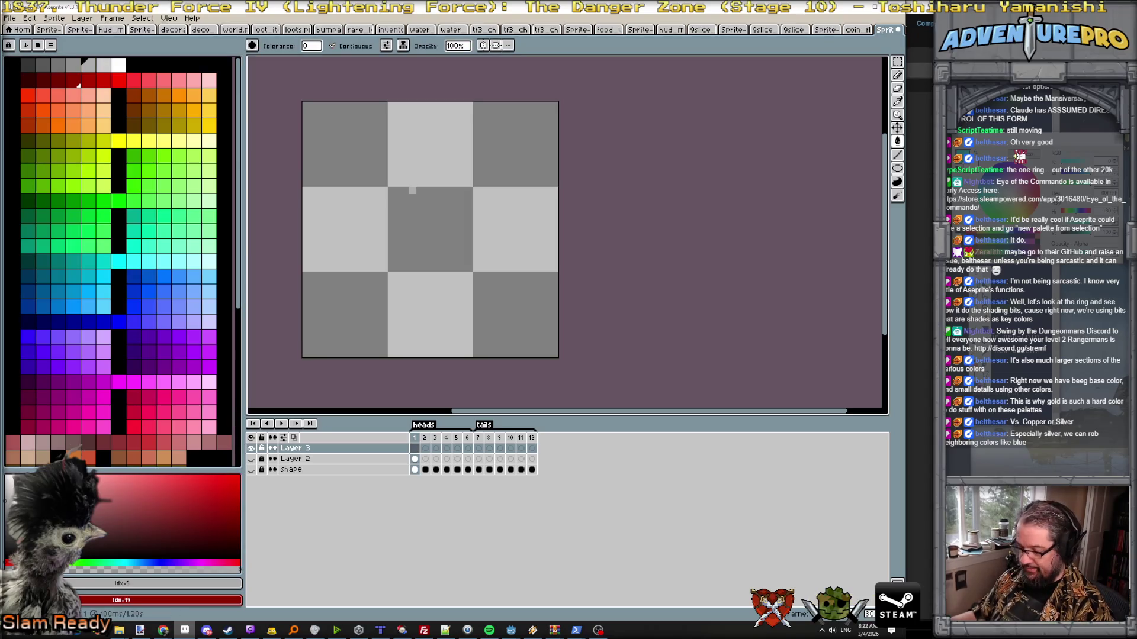
{"action": "key", "text": "b"}
{"action": "left_click", "coordinate": [76, 69]}
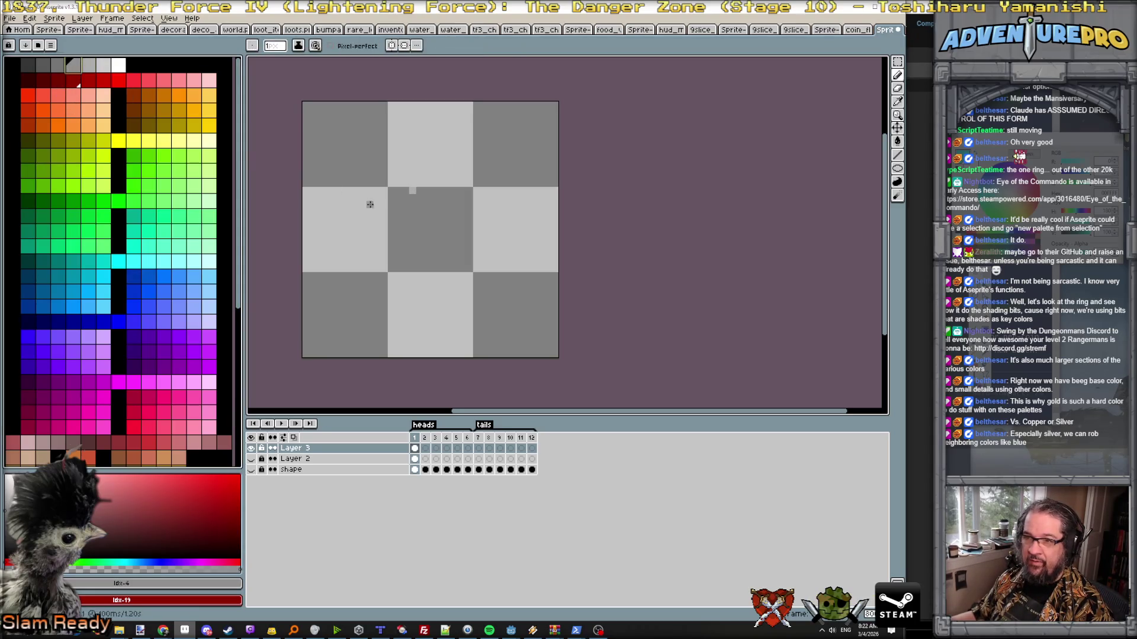
{"action": "left_click", "coordinate": [60, 68]}
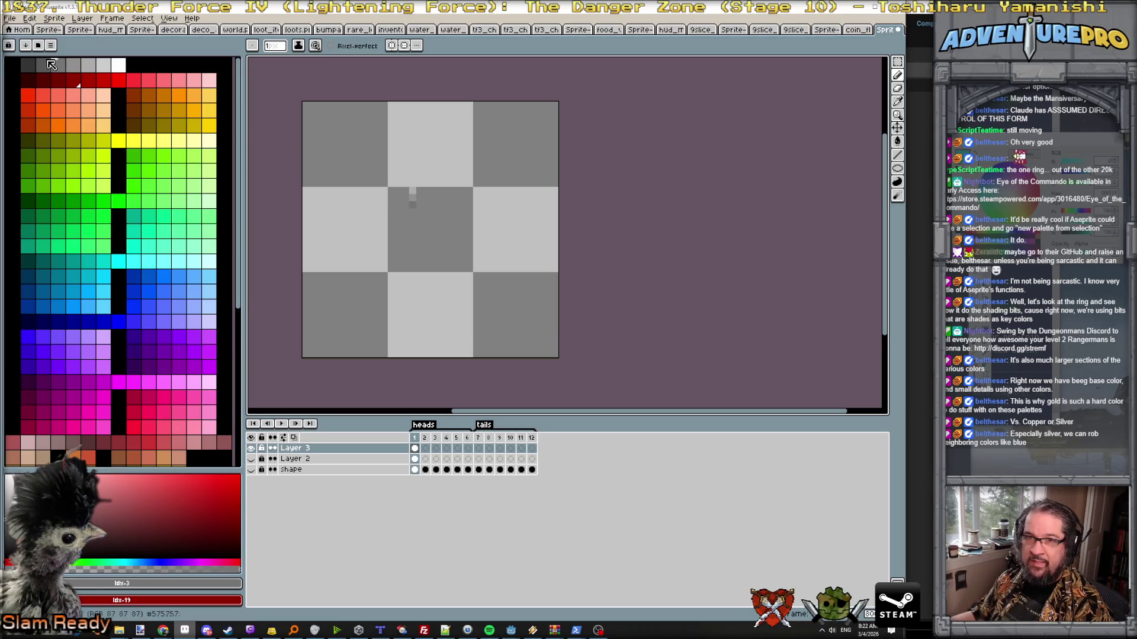
{"action": "key", "text": "bracketleft"}
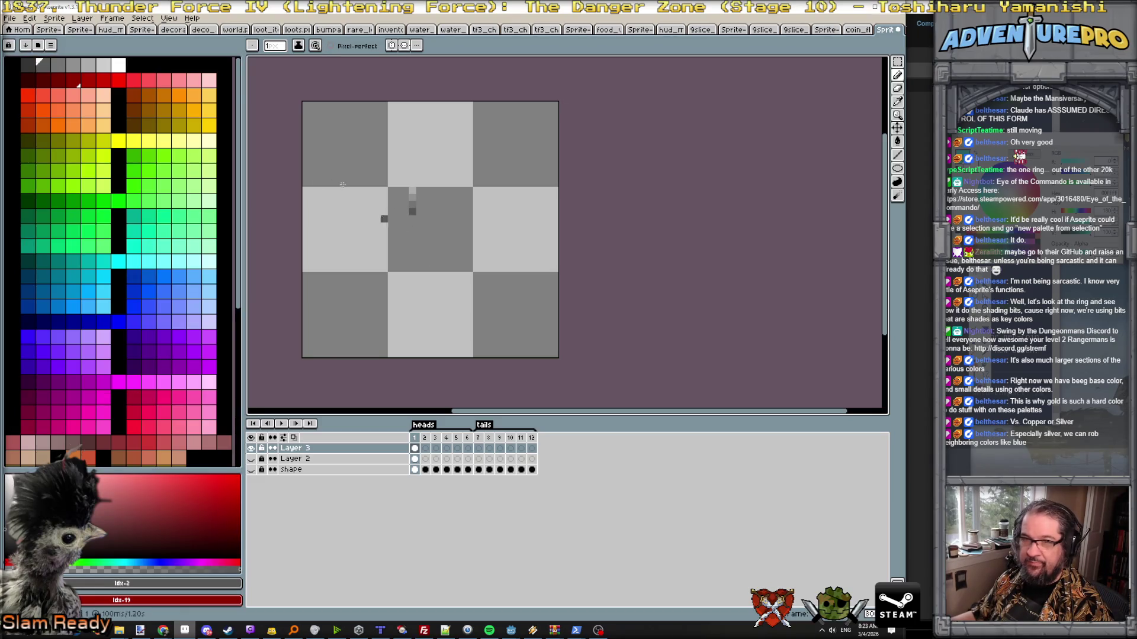
{"action": "key", "text": "bracketleft"}
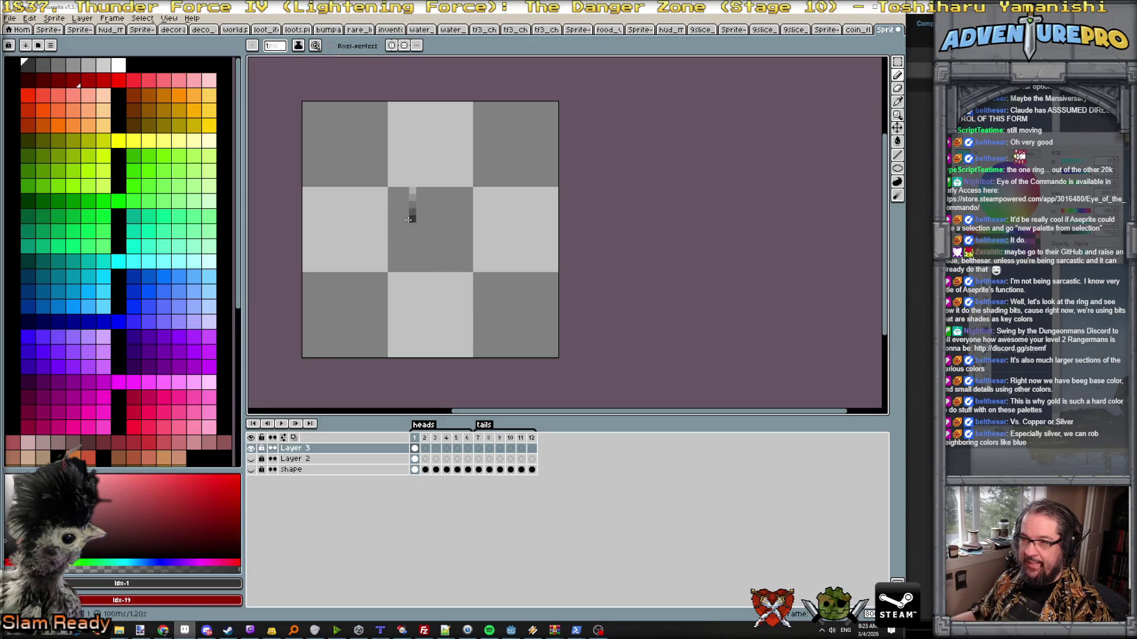
{"action": "scroll", "coordinate": [156, 336], "scroll_direction": "down", "scroll_amount": 3}
{"action": "scroll", "coordinate": [156, 336], "scroll_direction": "down", "scroll_amount": 3}
{"action": "scroll", "coordinate": [155, 336], "scroll_direction": "down", "scroll_amount": 3}
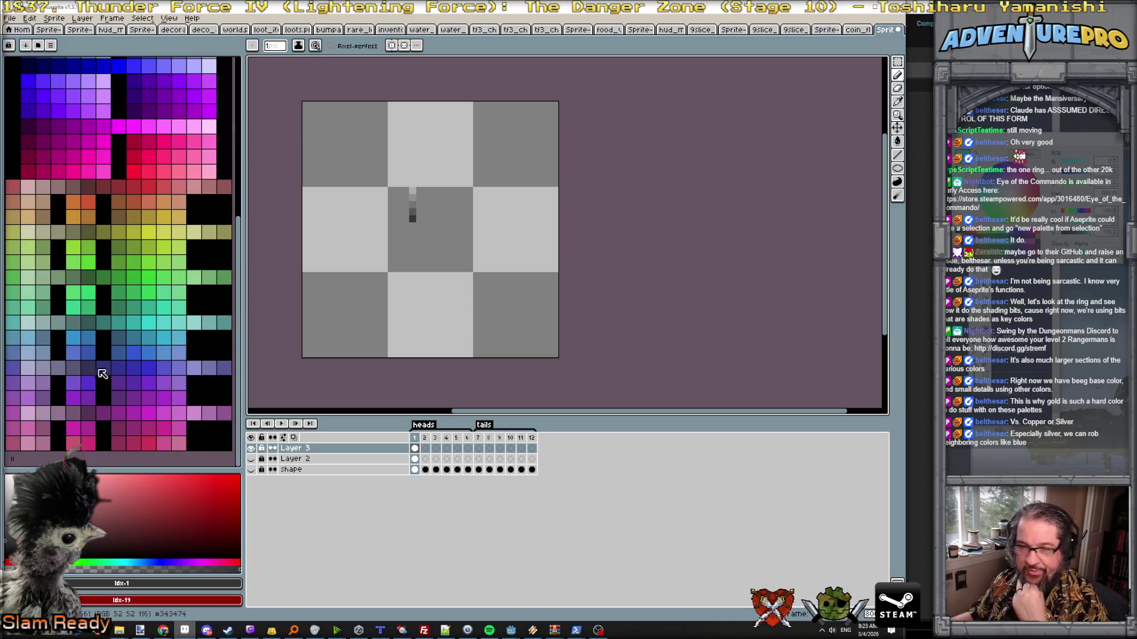
- Place a deep blue pixel right of the grey column and a lighter purple pixel to its left
{"action": "left_click", "coordinate": [208, 368]}
{"action": "scroll", "coordinate": [388, 219], "scroll_direction": "up", "scroll_amount": 2}
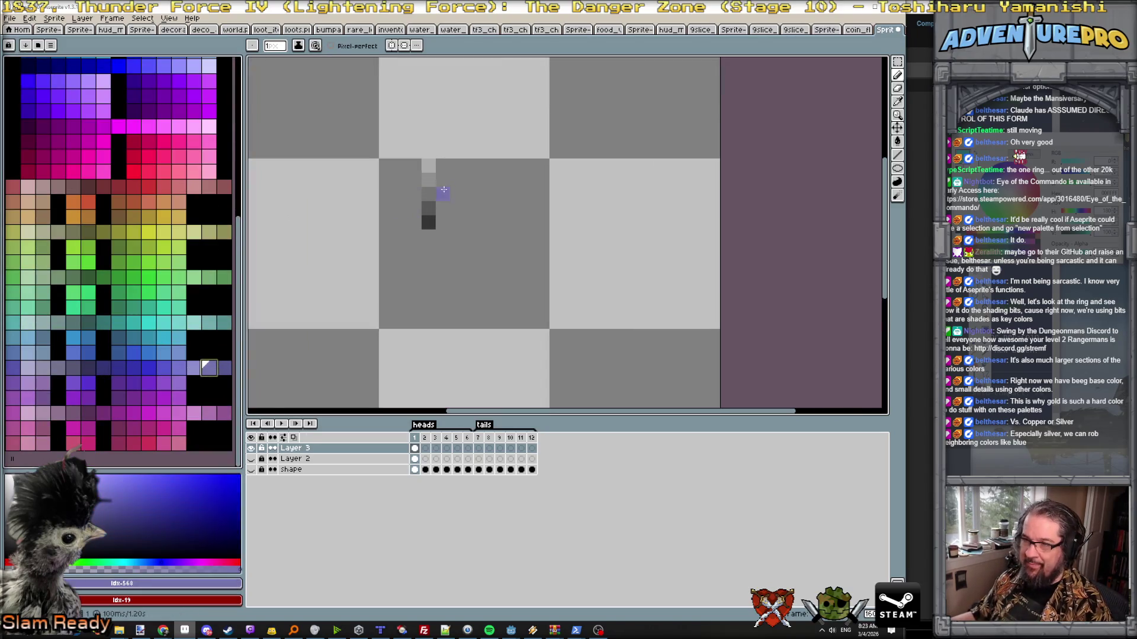
{"action": "key", "text": "bracketleft"}
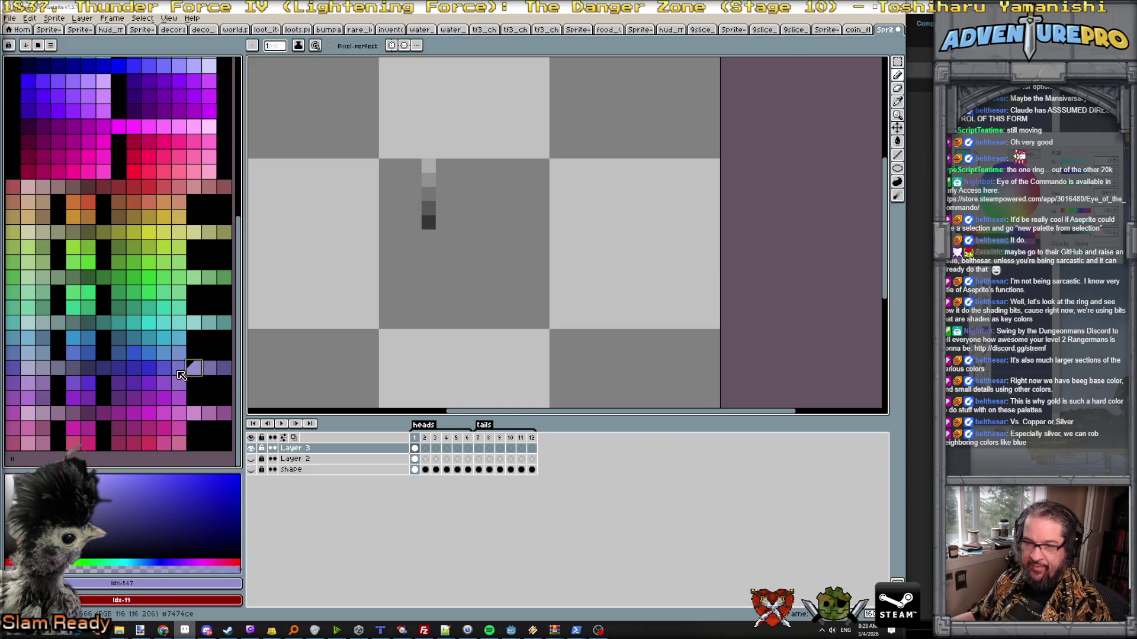
{"action": "left_click", "coordinate": [13, 368]}
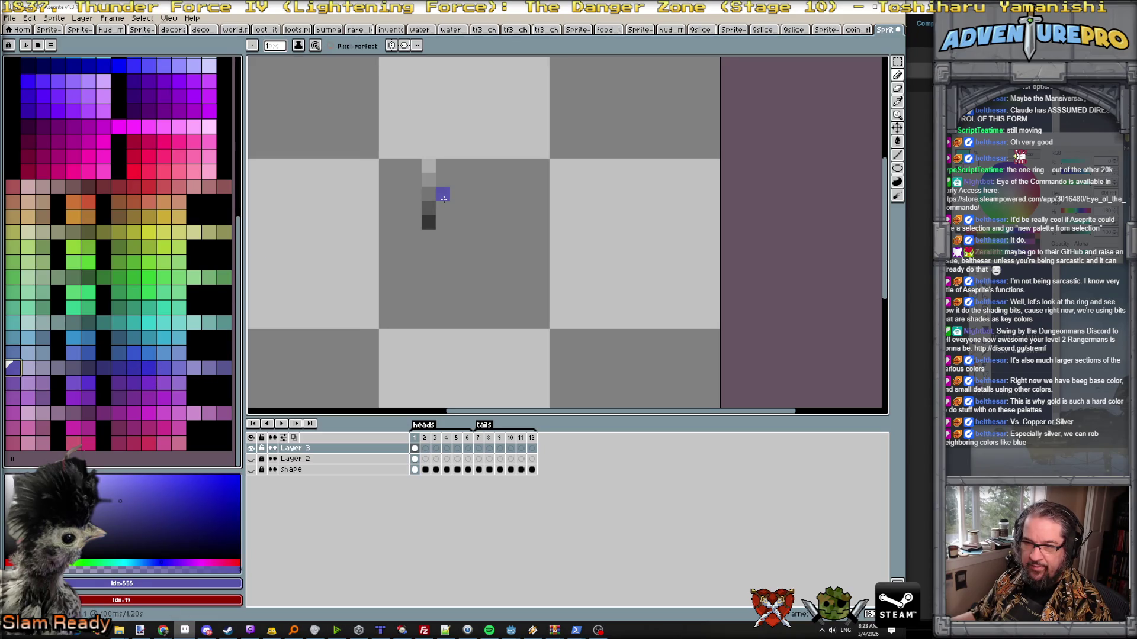
{"action": "left_click", "coordinate": [222, 368]}
{"action": "left_click", "coordinate": [442, 193]}
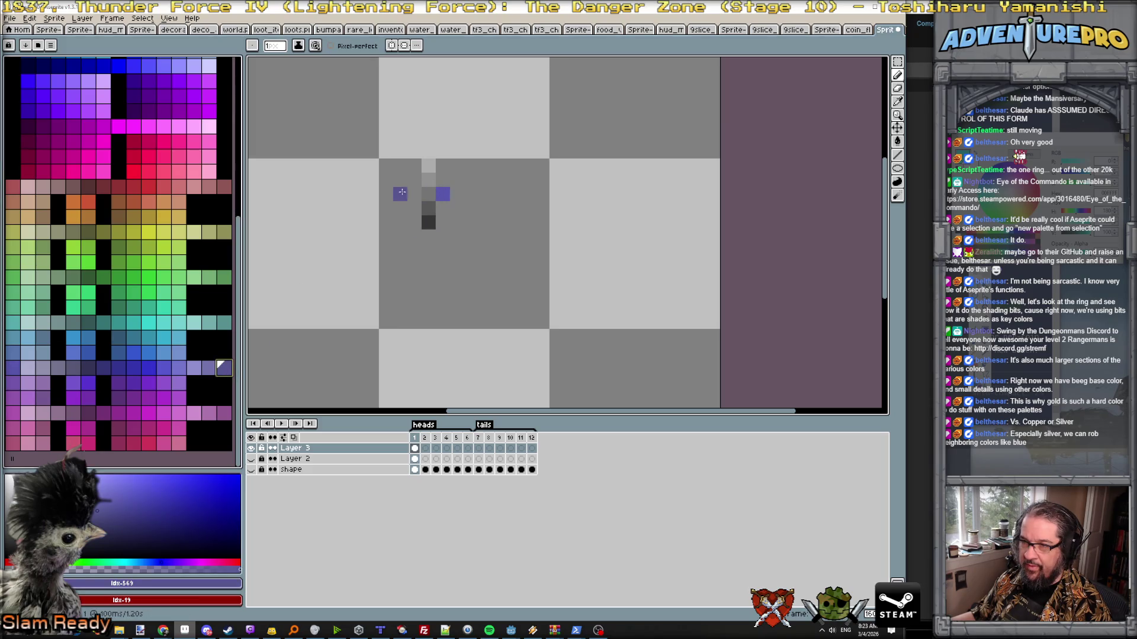
{"action": "left_click", "coordinate": [210, 371]}
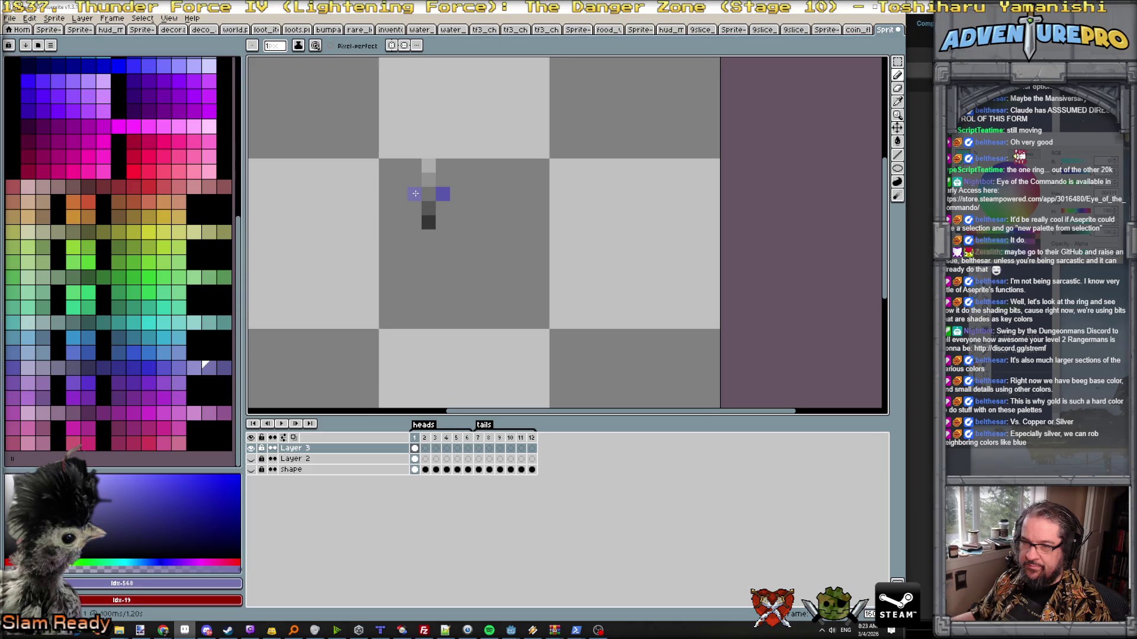
{"action": "left_click", "coordinate": [194, 368]}
{"action": "left_click", "coordinate": [415, 193]}
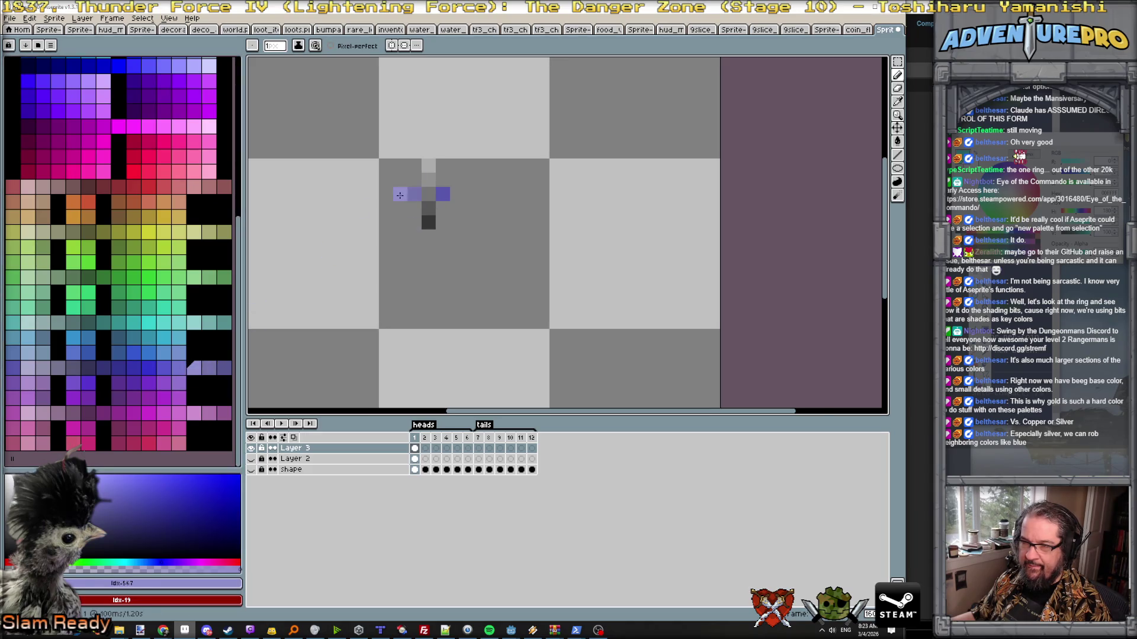
{"action": "scroll", "coordinate": [475, 258], "scroll_direction": "down", "scroll_amount": 2}
{"action": "scroll", "coordinate": [473, 240], "scroll_direction": "up", "scroll_amount": 3}
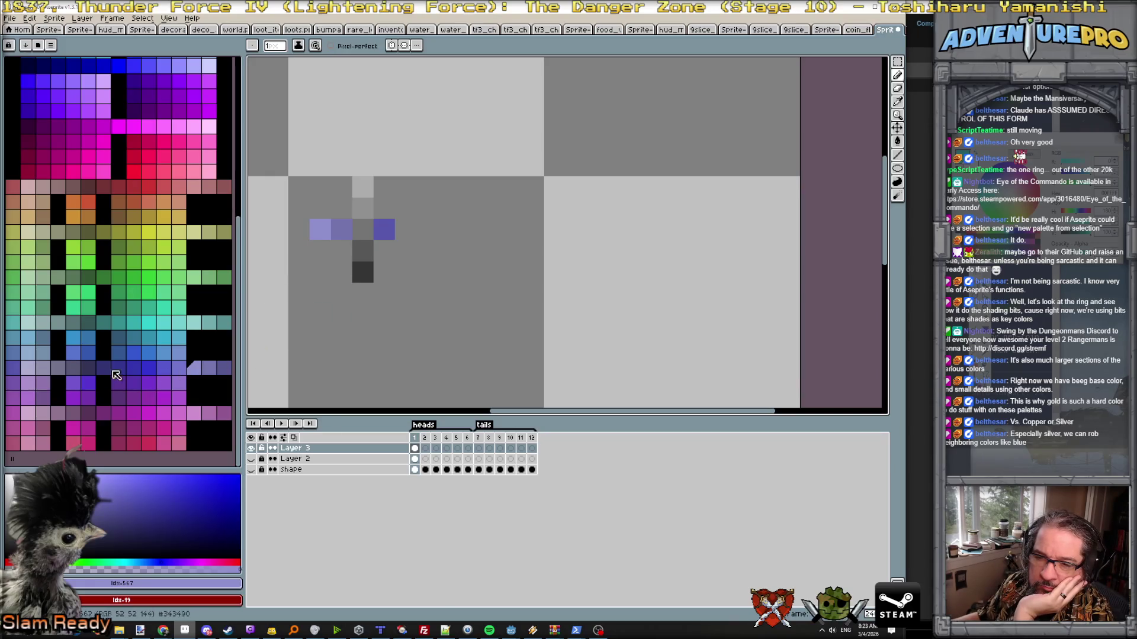
- Extend the row with further purple shades and move a stray light purple pixel into line
{"action": "left_click", "coordinate": [77, 373]}
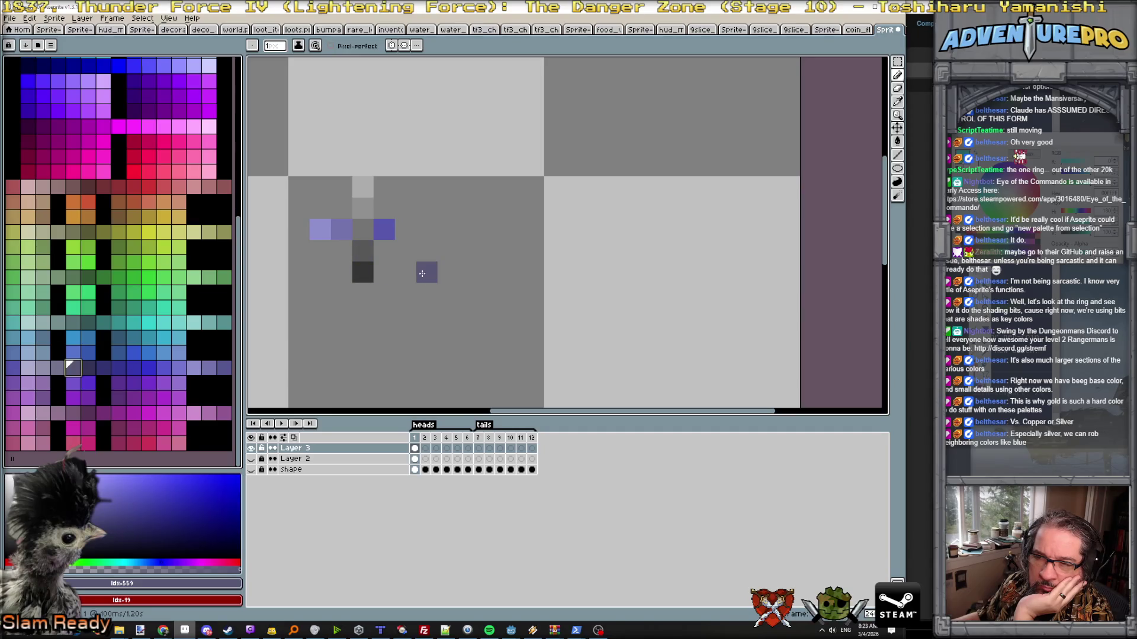
{"action": "left_click", "coordinate": [384, 250]}
{"action": "left_click", "coordinate": [341, 252]}
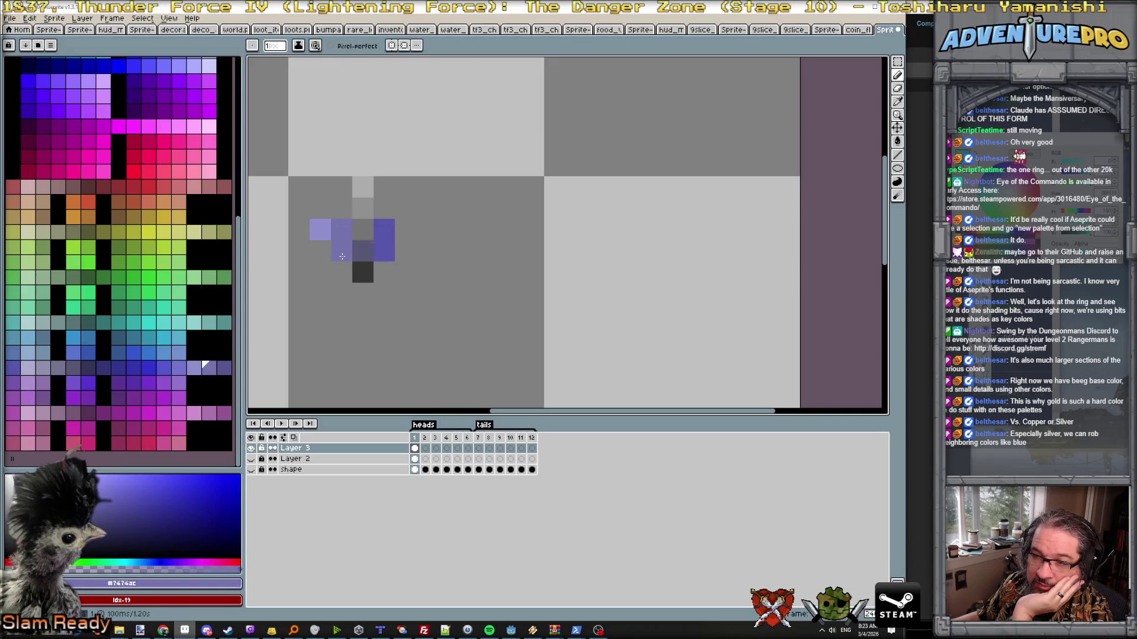
{"action": "left_click", "coordinate": [320, 229], "text": "alt"}
{"action": "left_click", "coordinate": [318, 263]}
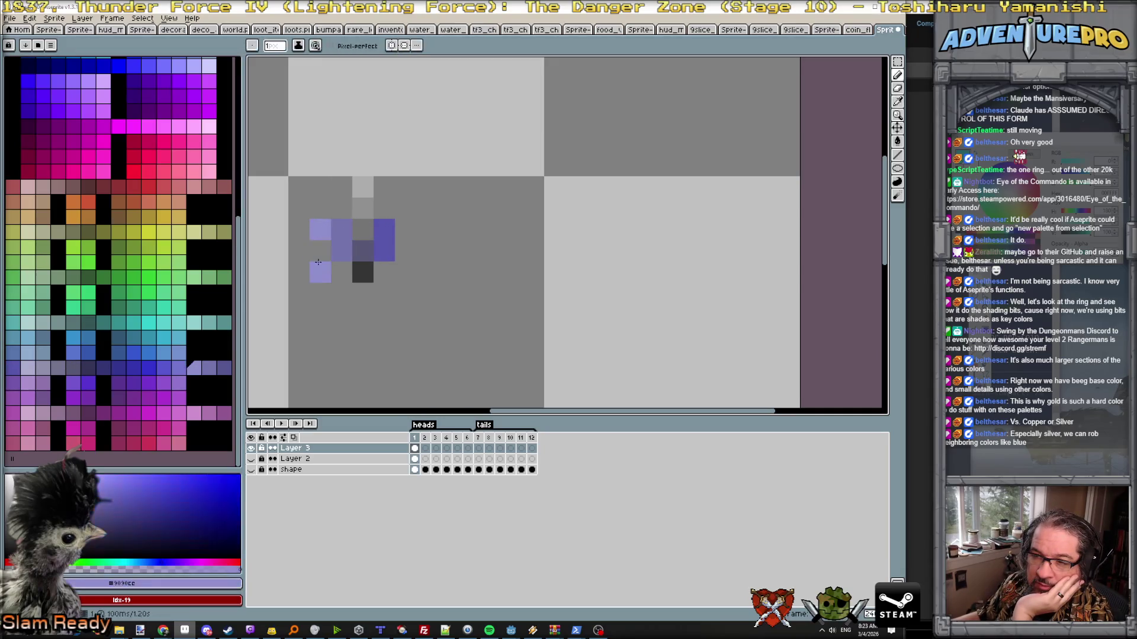
{"action": "left_click", "coordinate": [341, 272], "text": "alt"}
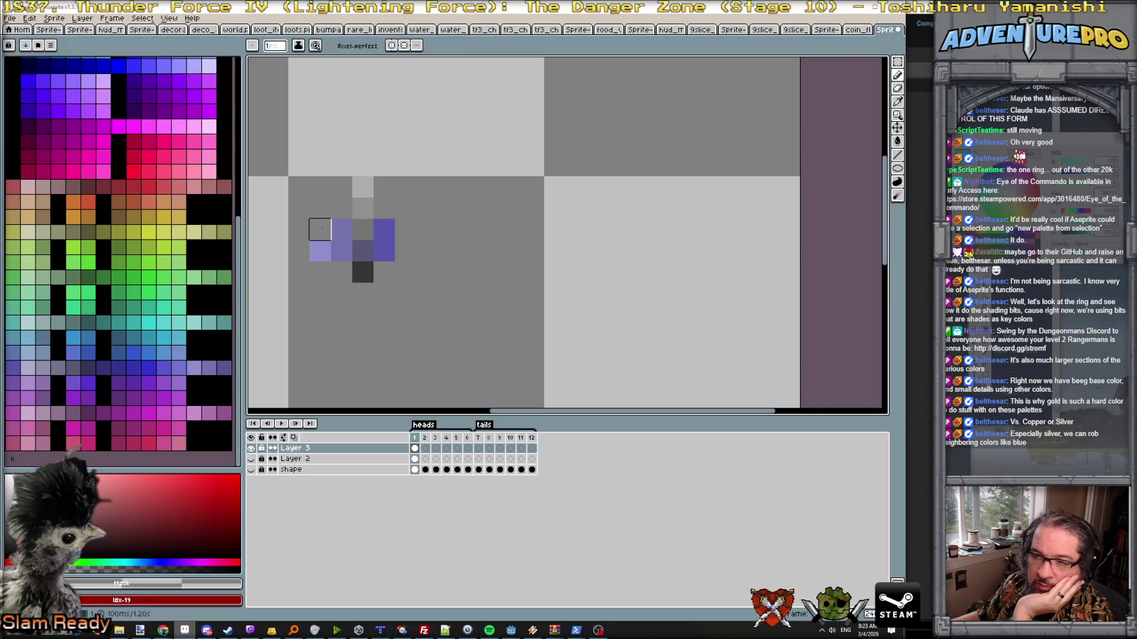
{"action": "scroll", "coordinate": [439, 258], "scroll_direction": "down", "scroll_amount": 5}
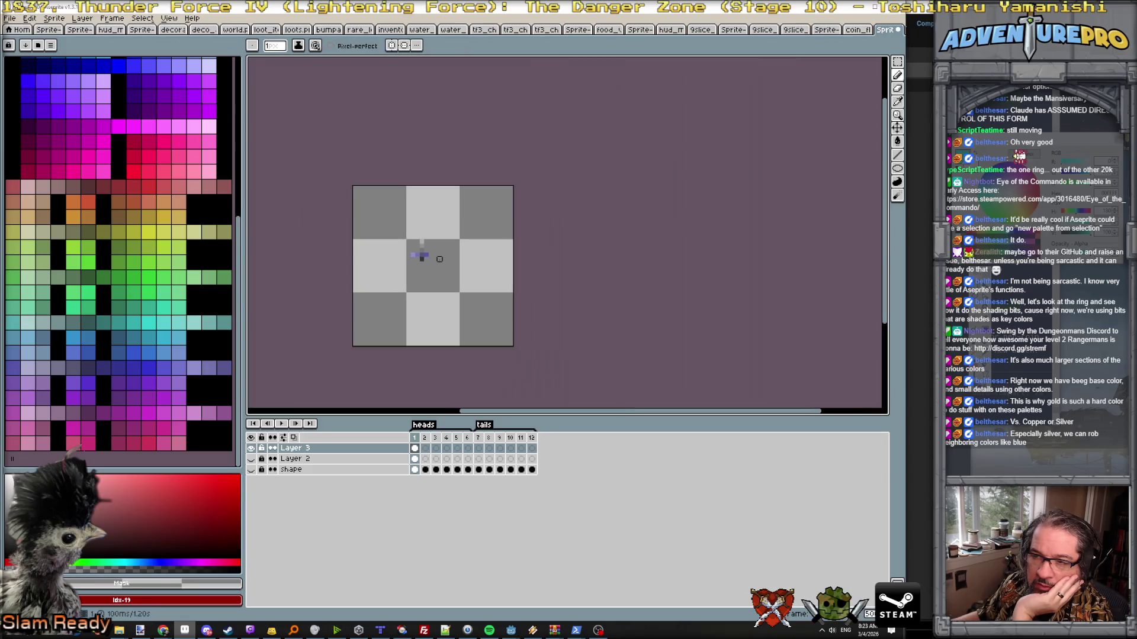
{"action": "scroll", "coordinate": [439, 259], "scroll_direction": "up", "scroll_amount": 3}
{"action": "scroll", "coordinate": [439, 258], "scroll_direction": "up", "scroll_amount": 2}
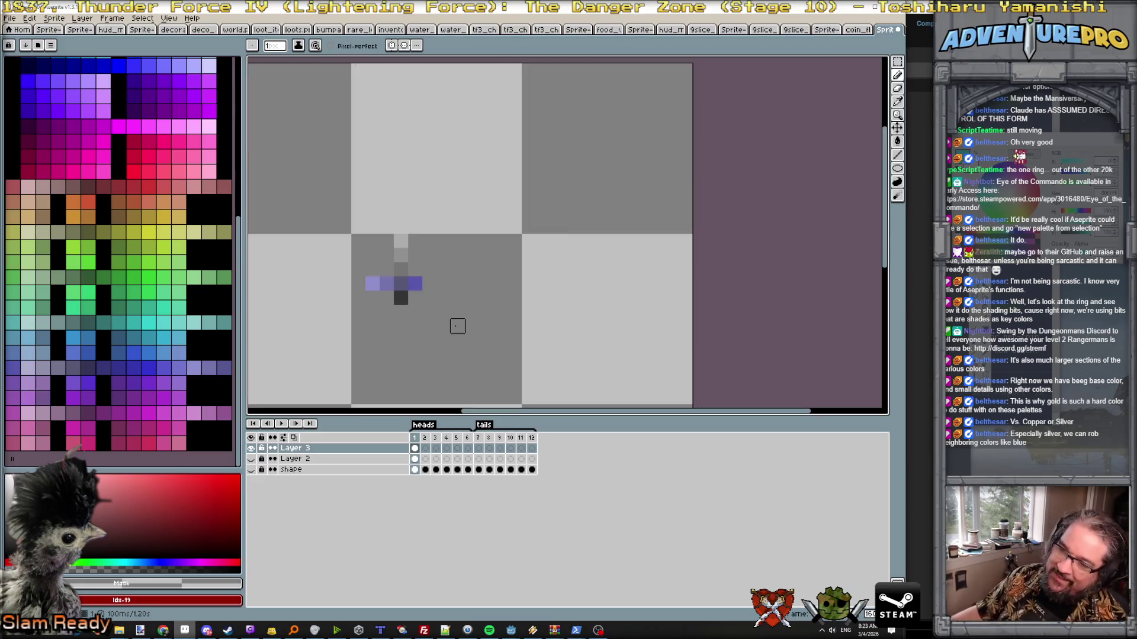
{"action": "scroll", "coordinate": [427, 342], "scroll_direction": "down", "scroll_amount": 1}
{"action": "scroll", "coordinate": [429, 298], "scroll_direction": "up", "scroll_amount": 1}
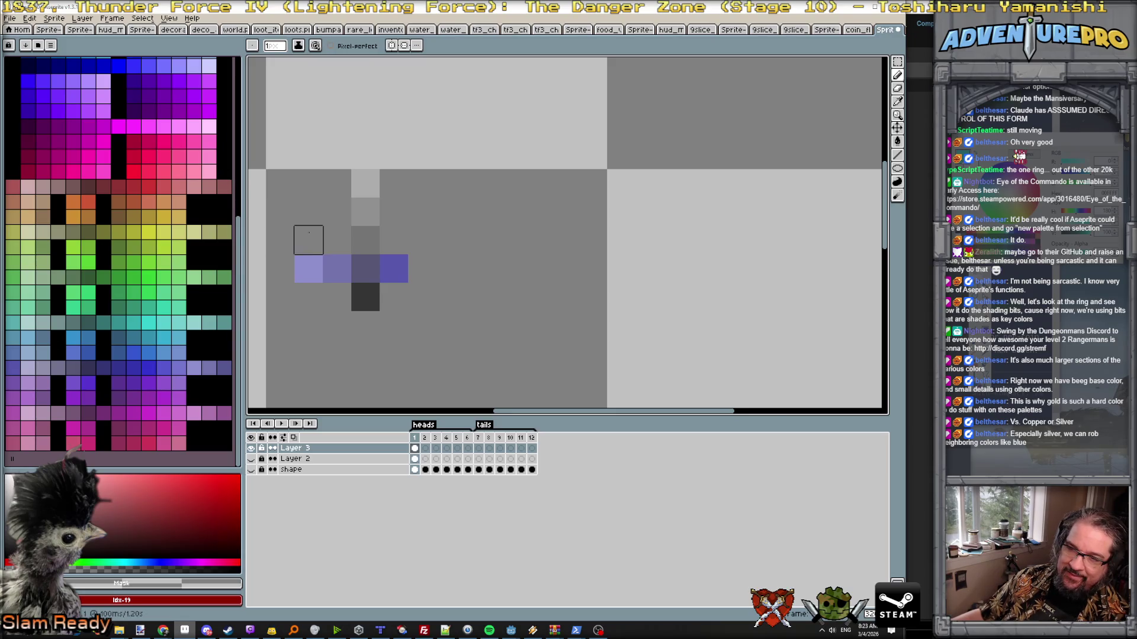
{"action": "scroll", "coordinate": [293, 238], "scroll_direction": "down", "scroll_amount": 1}
{"action": "scroll", "coordinate": [331, 235], "scroll_direction": "up", "scroll_amount": 2}
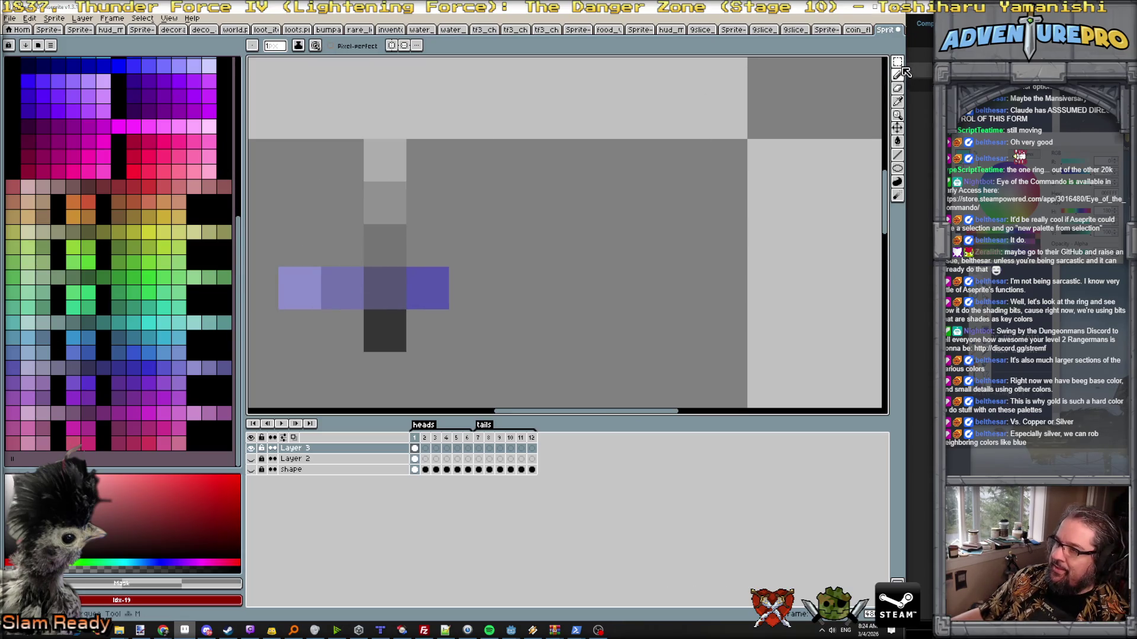
- Select the grey column and drop a copy of it further right
{"action": "key", "text": "m"}
{"action": "left_click_drag", "start_coordinate": [384, 142], "coordinate": [395, 348]}
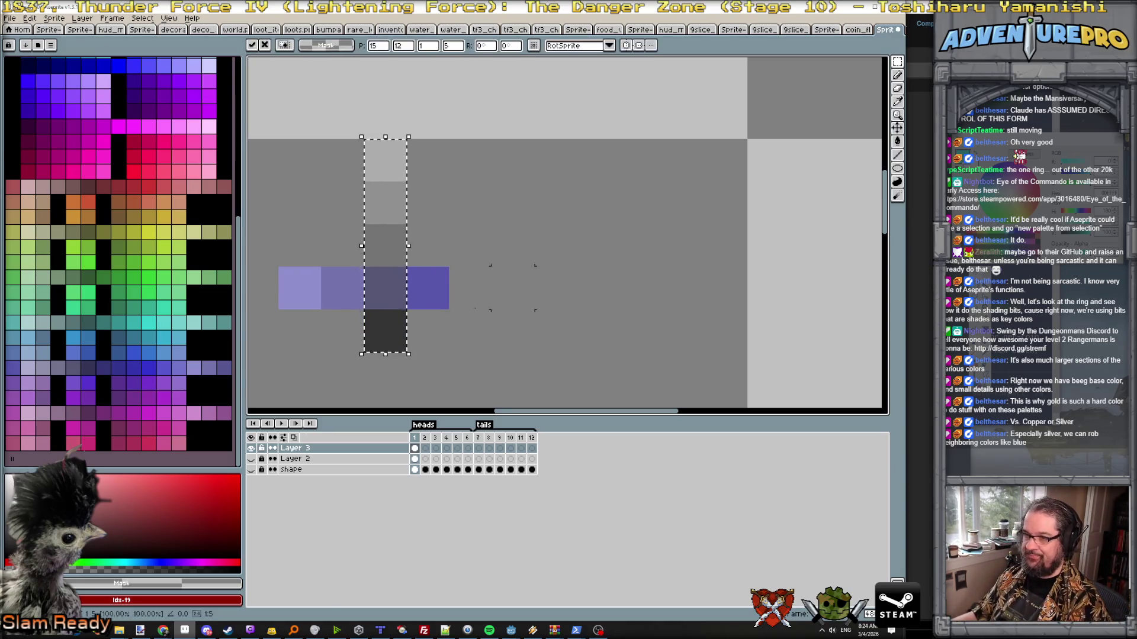
{"action": "left_click_drag", "start_coordinate": [408, 324], "coordinate": [702, 322]}
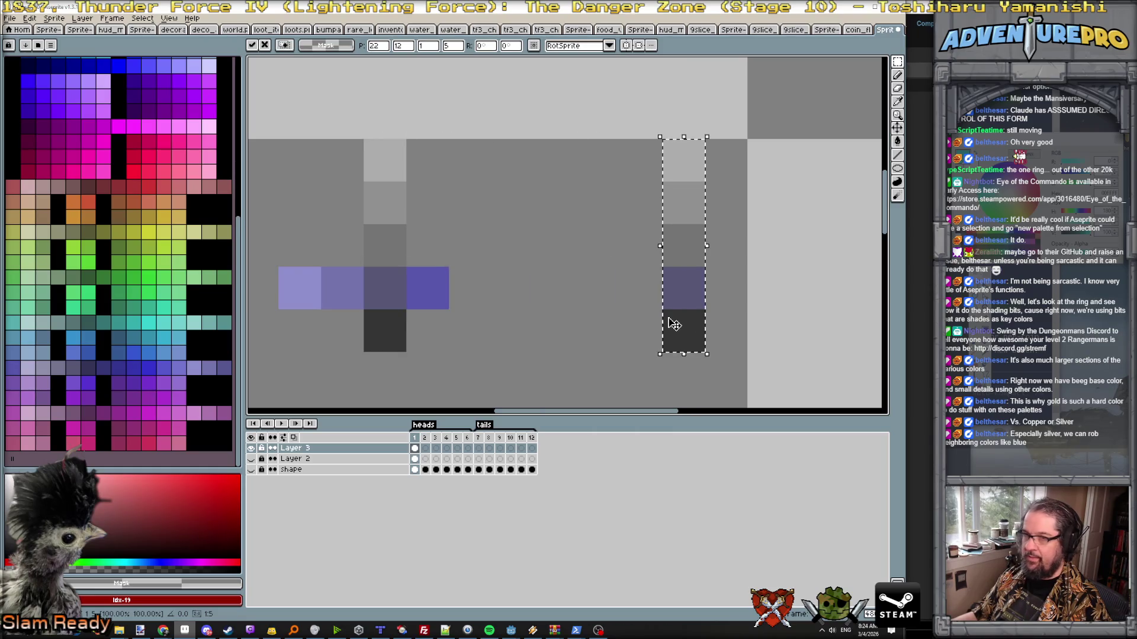
{"action": "left_click", "coordinate": [447, 183]}
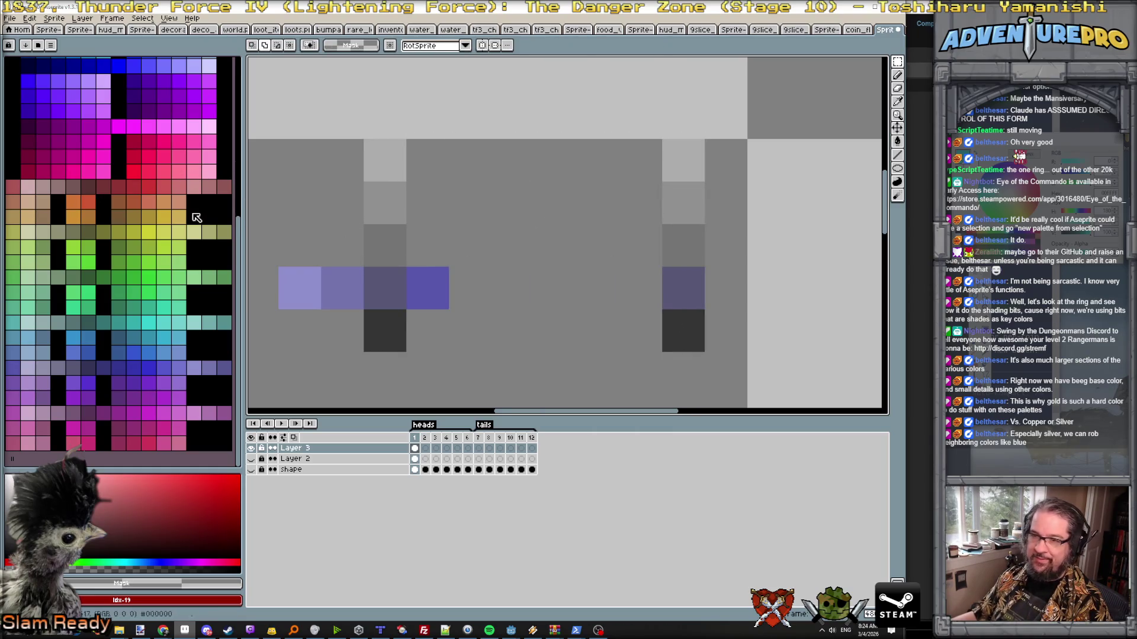
- Recolour the copy's crossing row with red and pink shades, sampling the left eye's blues for reference
{"action": "key", "text": "b"}
{"action": "left_click", "coordinate": [393, 296], "text": "alt"}
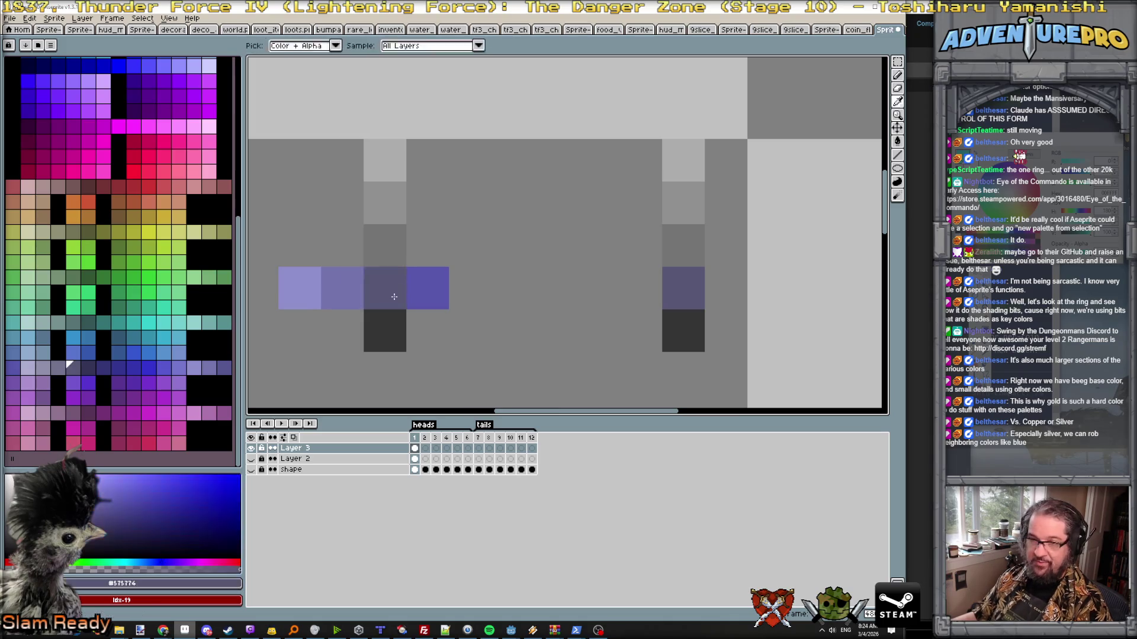
{"action": "left_click", "coordinate": [77, 189]}
{"action": "left_click", "coordinate": [682, 296]}
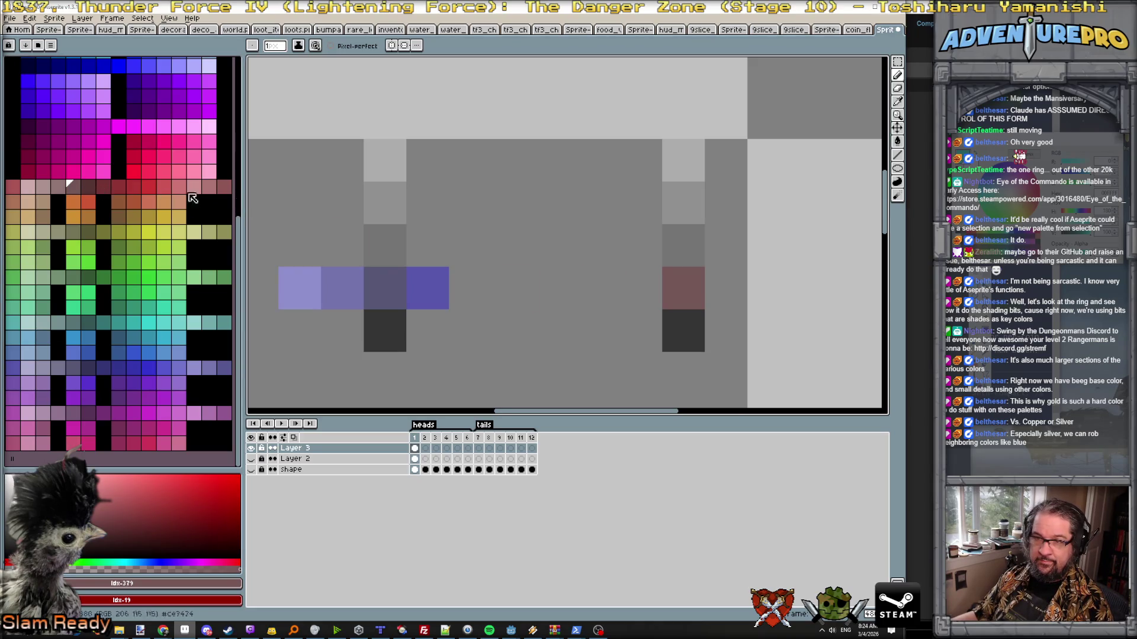
{"action": "left_click", "coordinate": [431, 289], "text": "alt"}
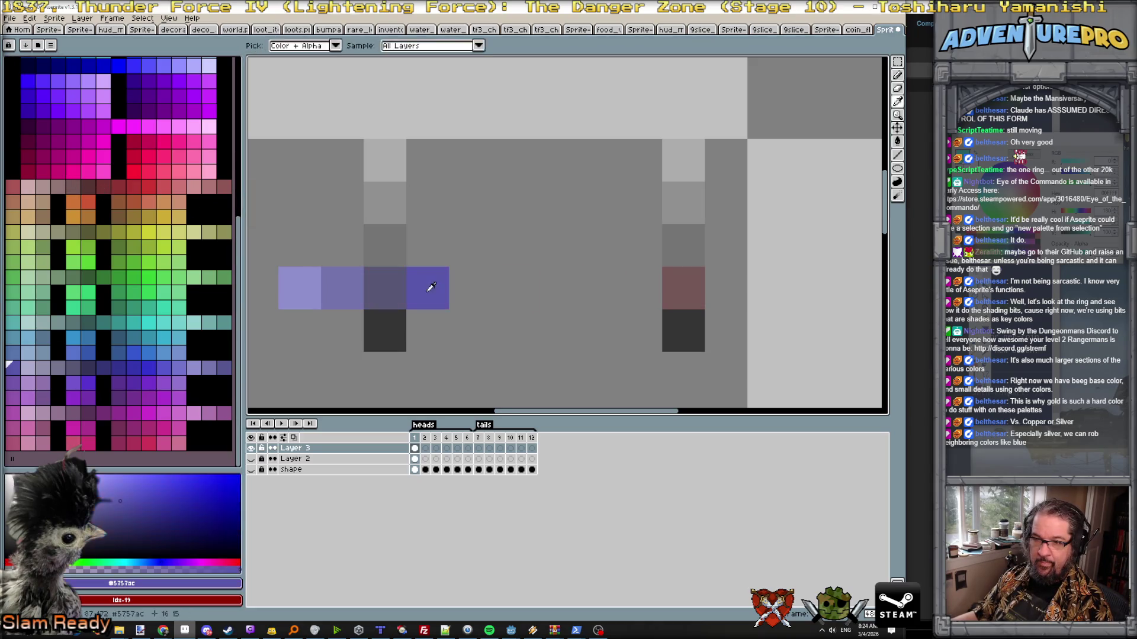
{"action": "left_click", "coordinate": [13, 189]}
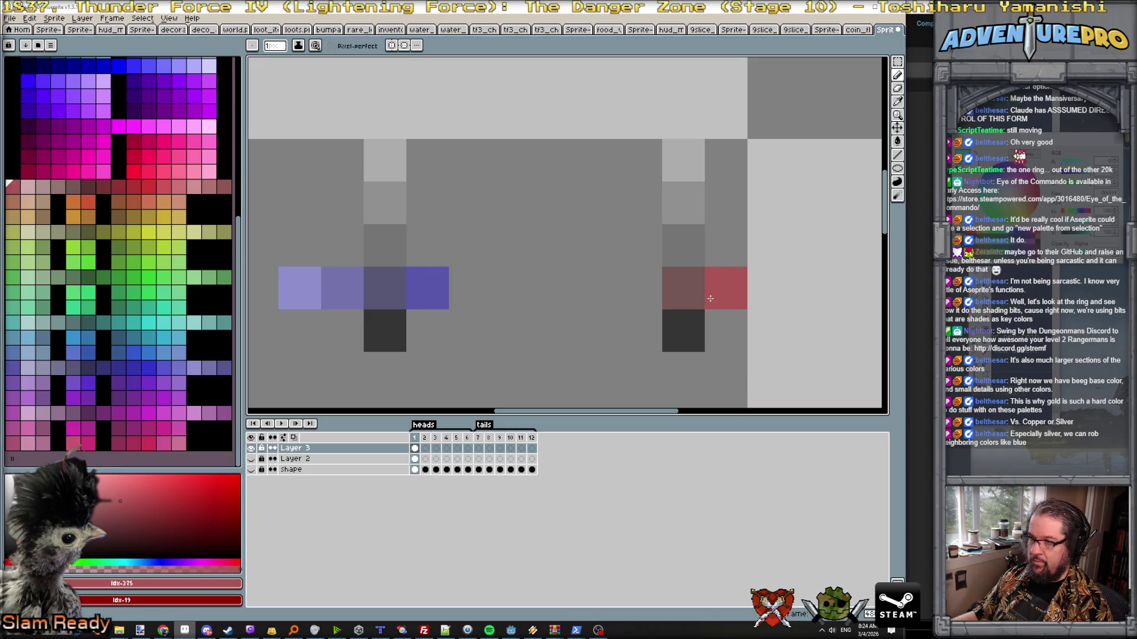
{"action": "left_click", "coordinate": [348, 298], "text": "alt"}
{"action": "left_click", "coordinate": [205, 188]}
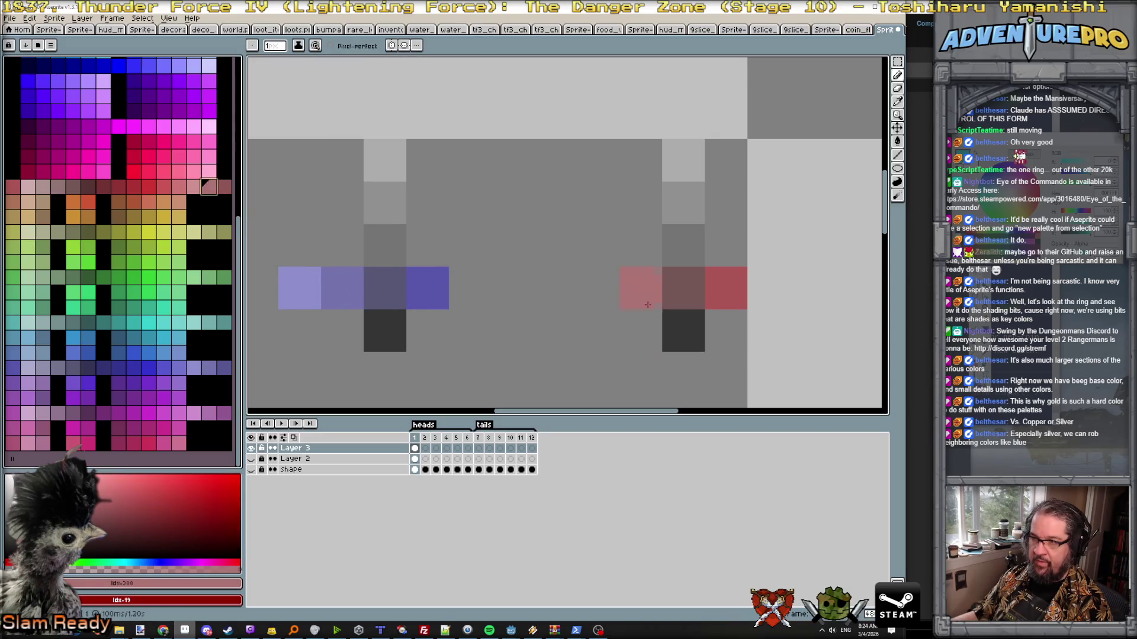
{"action": "left_click", "coordinate": [299, 286], "text": "alt"}
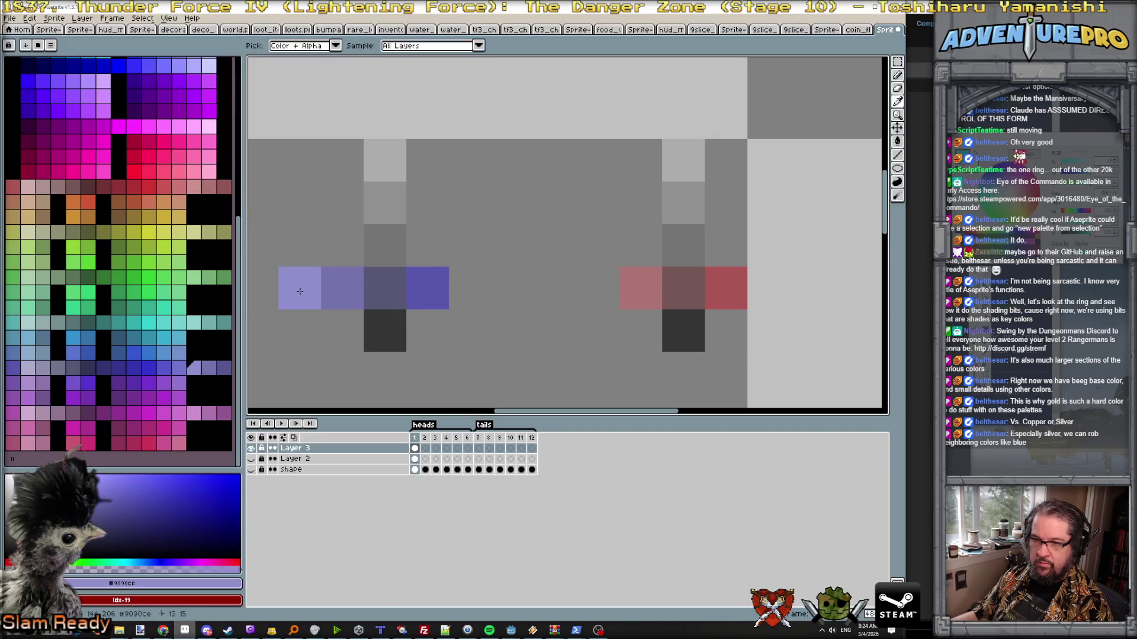
{"action": "left_click", "coordinate": [189, 187]}
{"action": "left_click", "coordinate": [600, 288]}
{"action": "scroll", "coordinate": [651, 356], "scroll_direction": "down", "scroll_amount": 1}
{"action": "scroll", "coordinate": [650, 355], "scroll_direction": "down", "scroll_amount": 1}
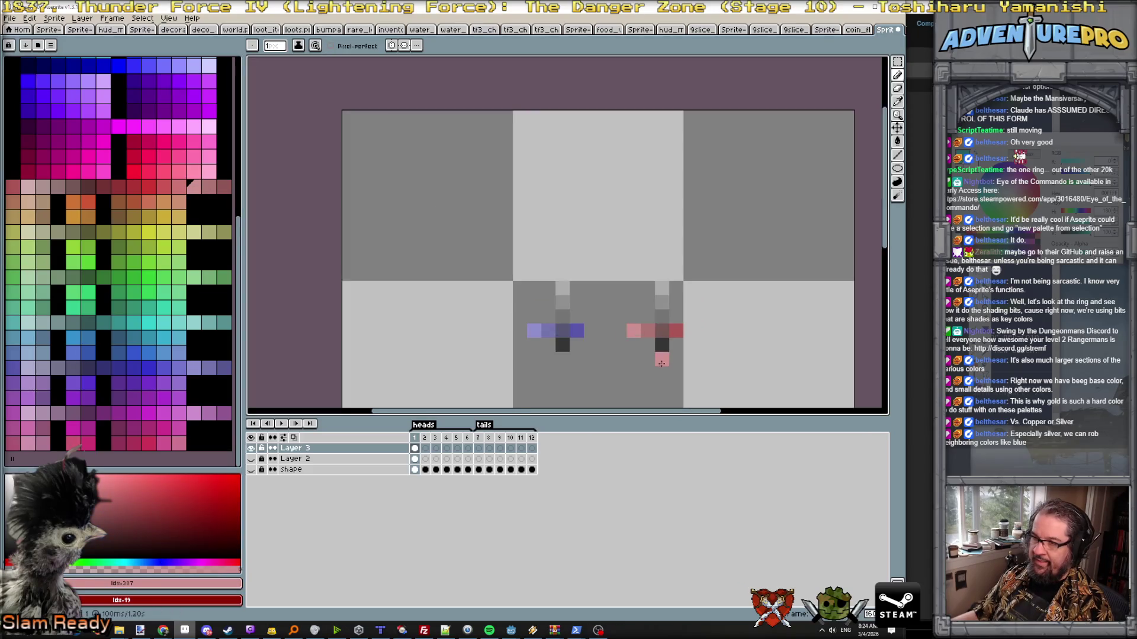
- Show the shape layer again so the yellow crown coin appears beneath the eye marks
{"action": "left_click_drag", "start_coordinate": [655, 373], "coordinate": [502, 336]}
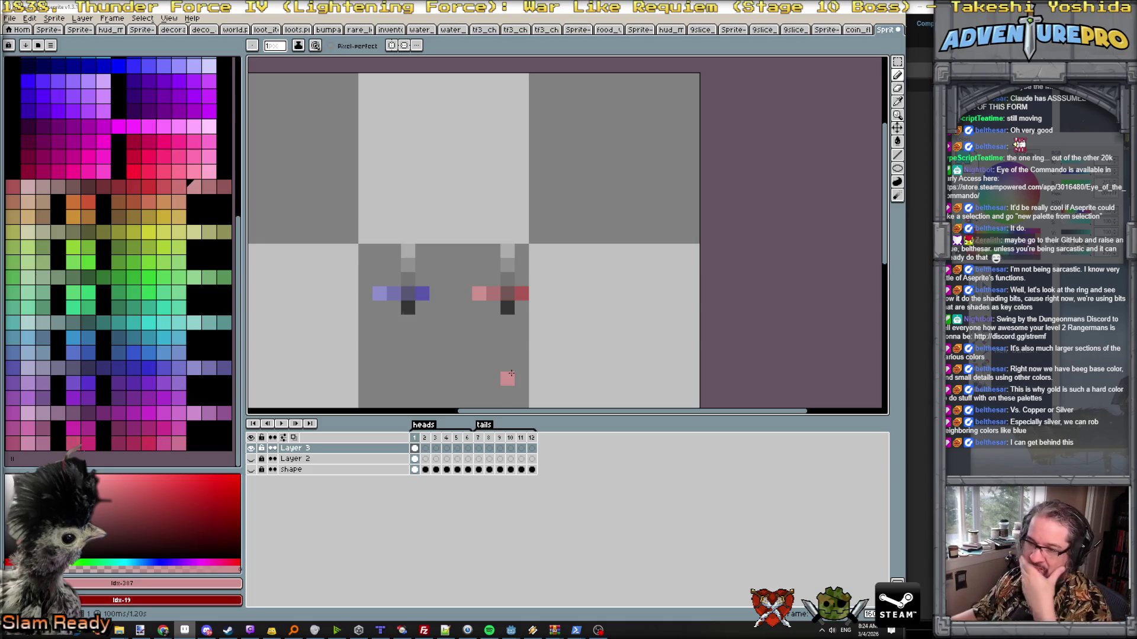
{"action": "scroll", "coordinate": [509, 377], "scroll_direction": "down", "scroll_amount": 1}
{"action": "scroll", "coordinate": [509, 377], "scroll_direction": "down", "scroll_amount": 1}
{"action": "left_click", "coordinate": [251, 469]}
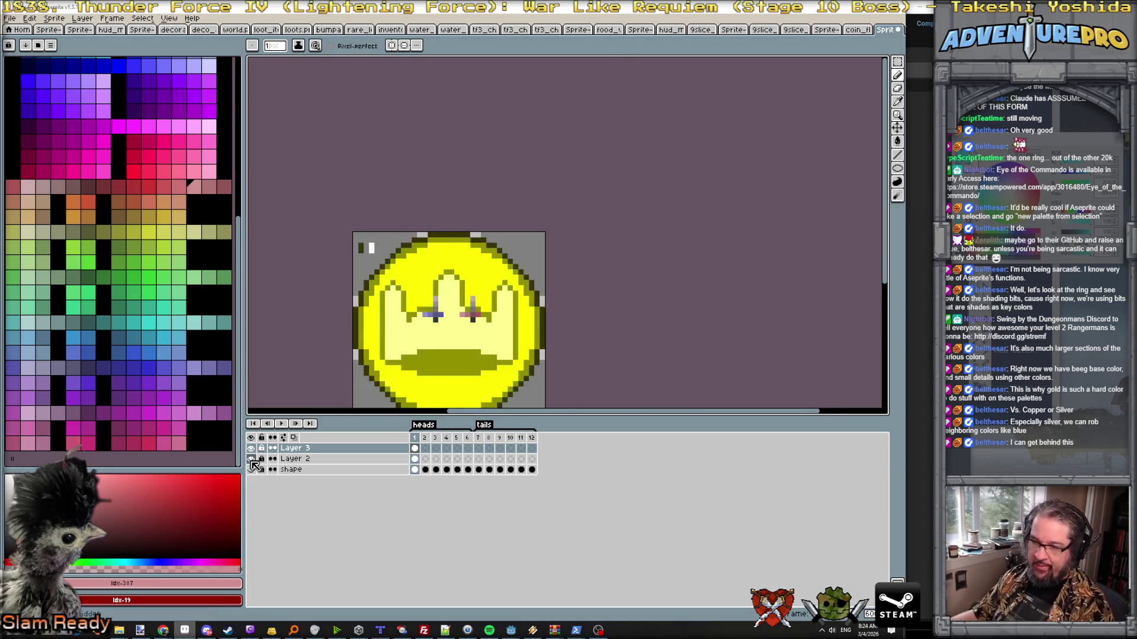
{"action": "scroll", "coordinate": [436, 363], "scroll_direction": "up", "scroll_amount": 1}
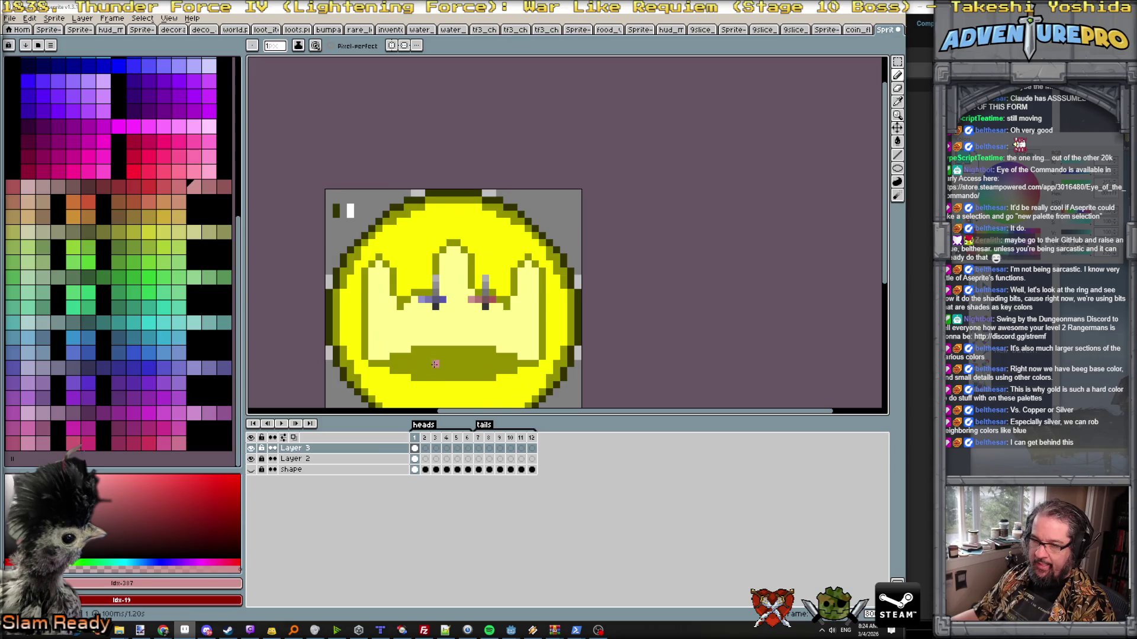
- Clear everything from Layer 2's first-frame cel, leaving only the eye marks
{"action": "left_click", "coordinate": [416, 459]}
{"action": "key", "text": "ctrl+a"}
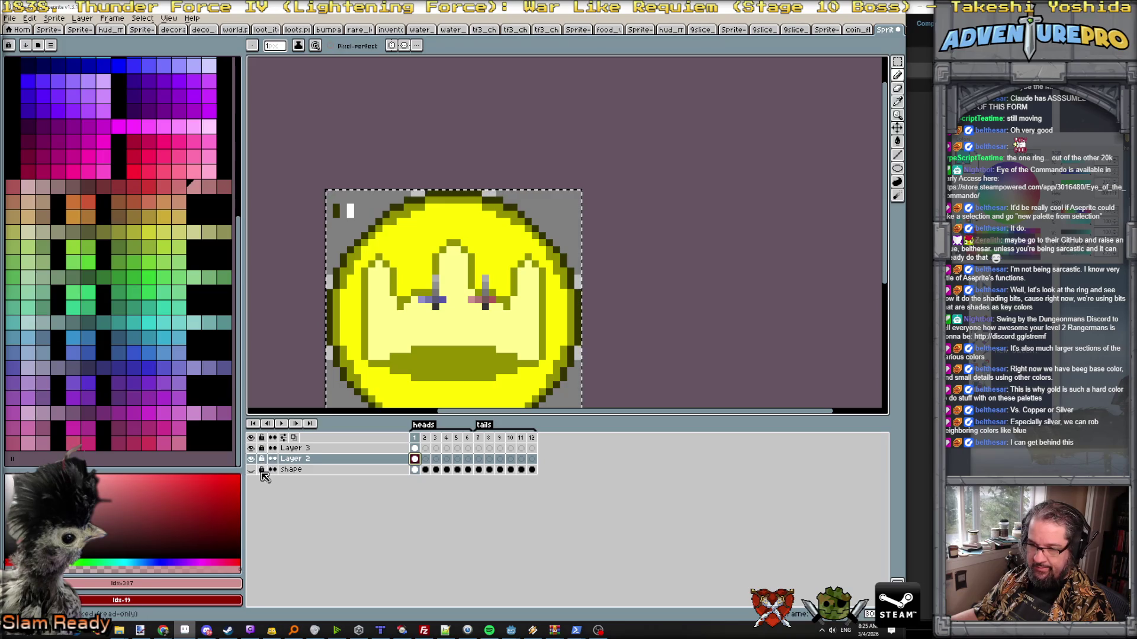
{"action": "key", "text": "ctrl+x"}
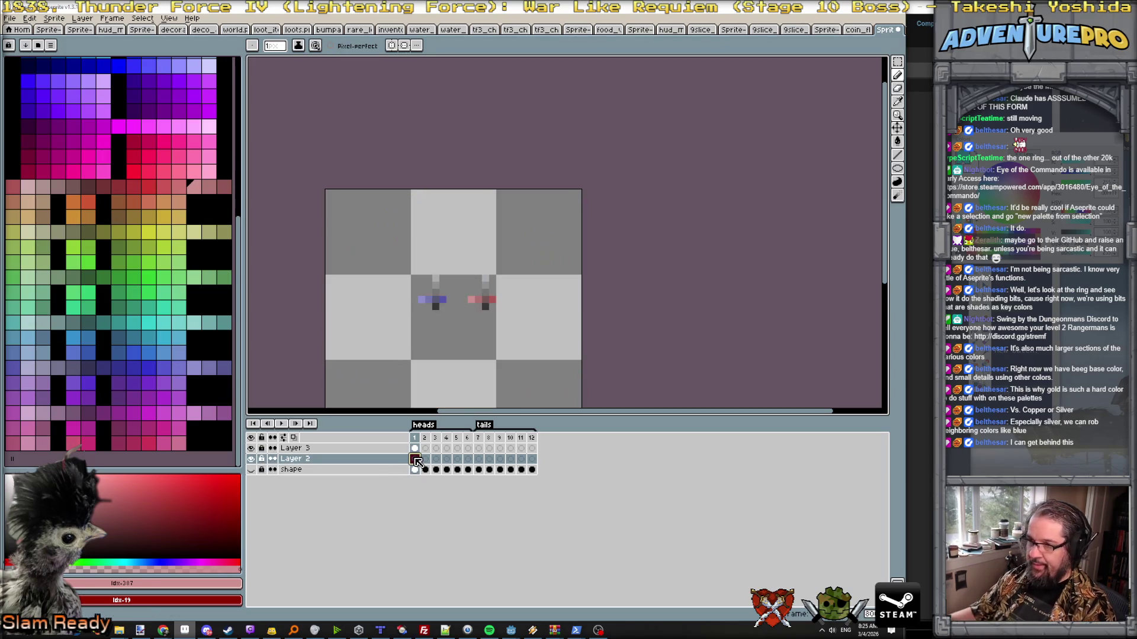
{"action": "scroll", "coordinate": [418, 388], "scroll_direction": "up", "scroll_amount": 1}
{"action": "scroll", "coordinate": [501, 187], "scroll_direction": "up", "scroll_amount": 1}
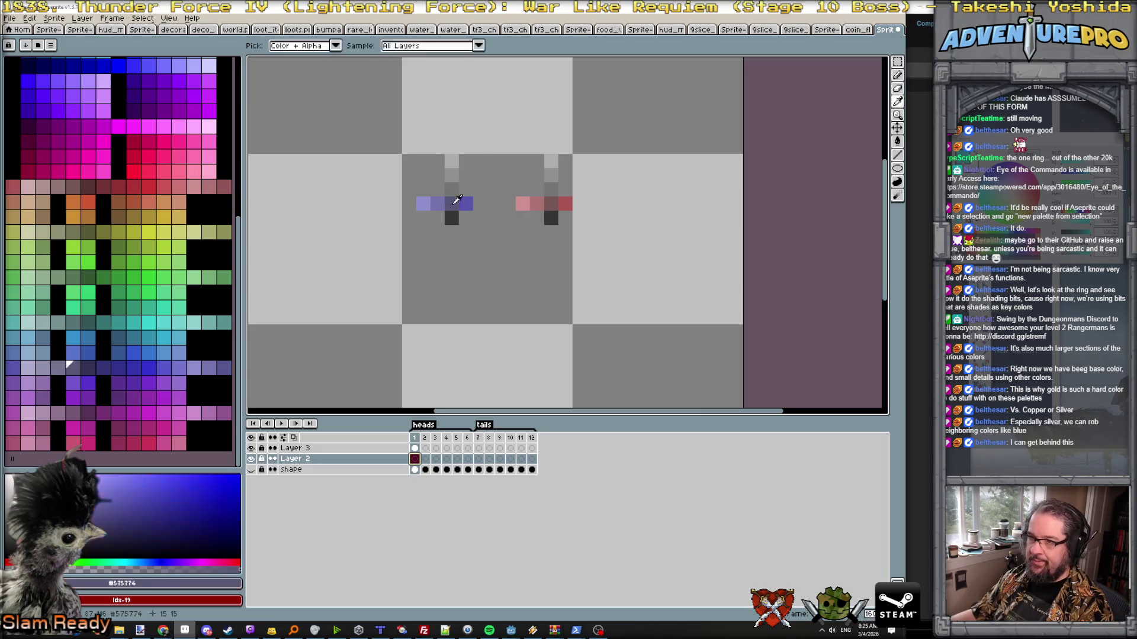
{"action": "scroll", "coordinate": [448, 202], "scroll_direction": "down", "scroll_amount": 1}
{"action": "scroll", "coordinate": [384, 201], "scroll_direction": "down", "scroll_amount": 1}
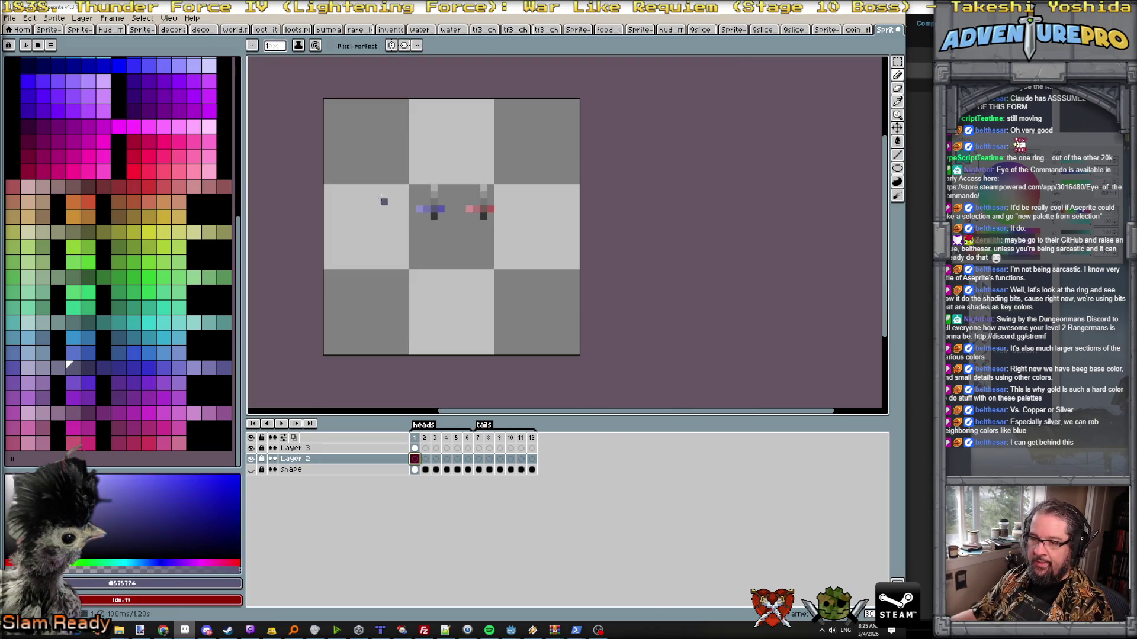
- Draw a dark blue-grey ellipse outline filling the whole sprite, then pick a mid grey for the rim
{"action": "left_click", "coordinate": [897, 167]}
{"action": "left_click_drag", "start_coordinate": [327, 101], "coordinate": [567, 360]}
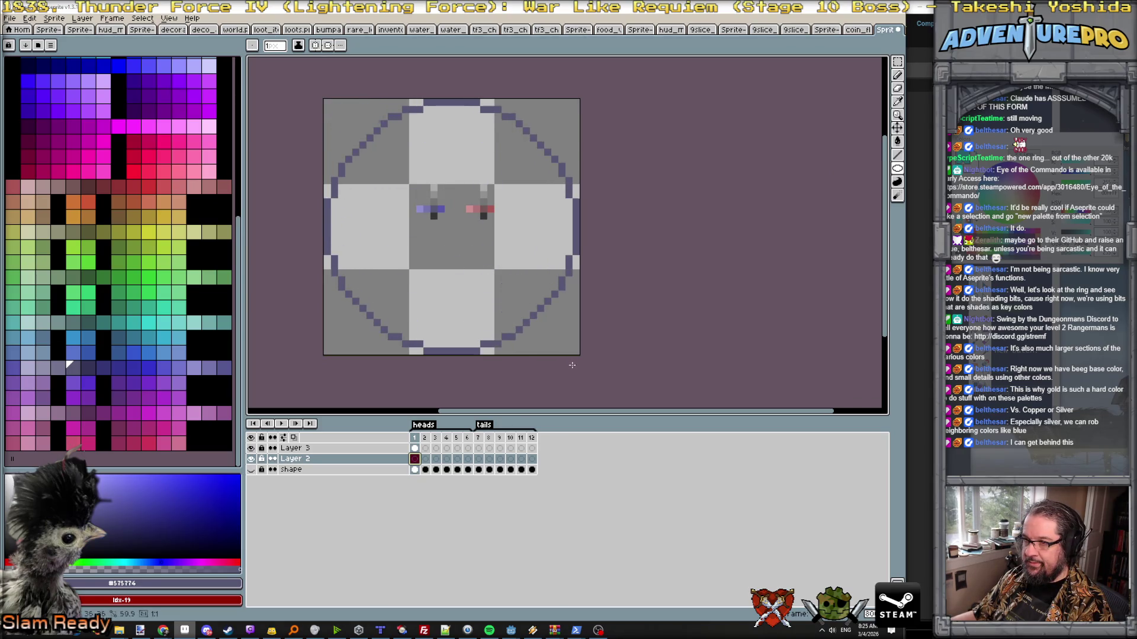
{"action": "scroll", "coordinate": [397, 198], "scroll_direction": "up", "scroll_amount": 2}
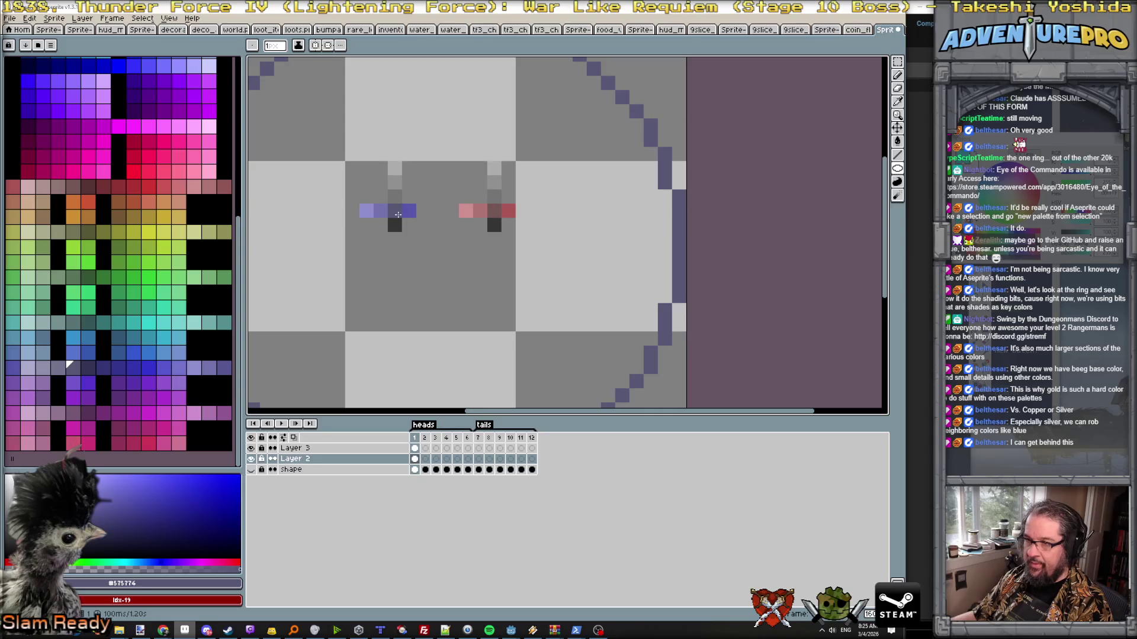
{"action": "scroll", "coordinate": [394, 212], "scroll_direction": "down", "scroll_amount": 3}
{"action": "left_click", "coordinate": [359, 191]}
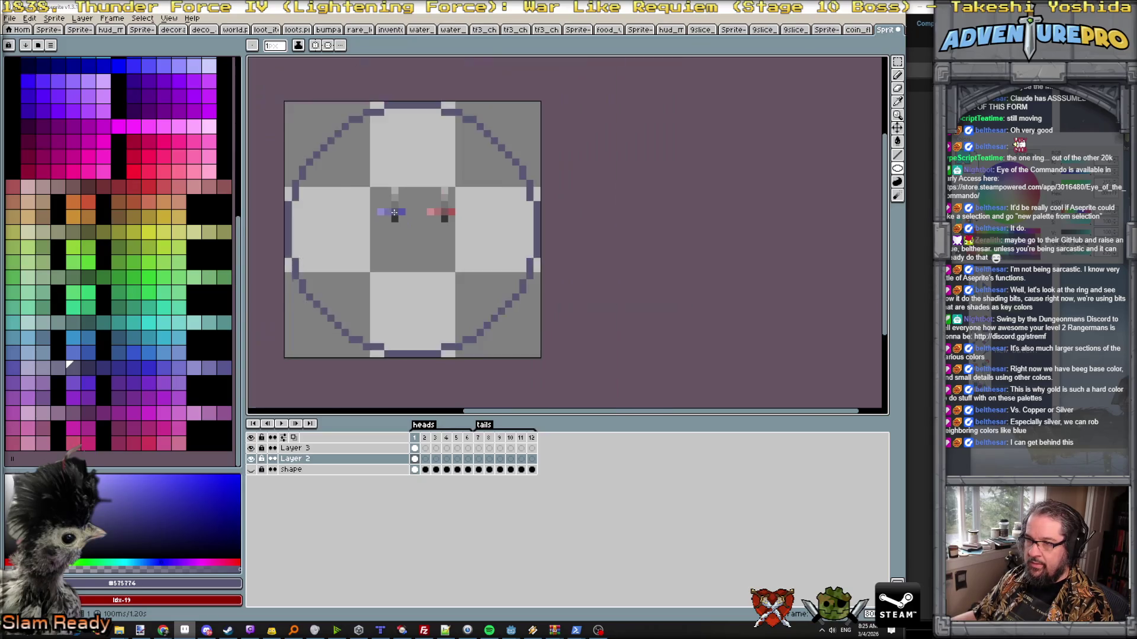
{"action": "scroll", "coordinate": [379, 202], "scroll_direction": "up", "scroll_amount": 2}
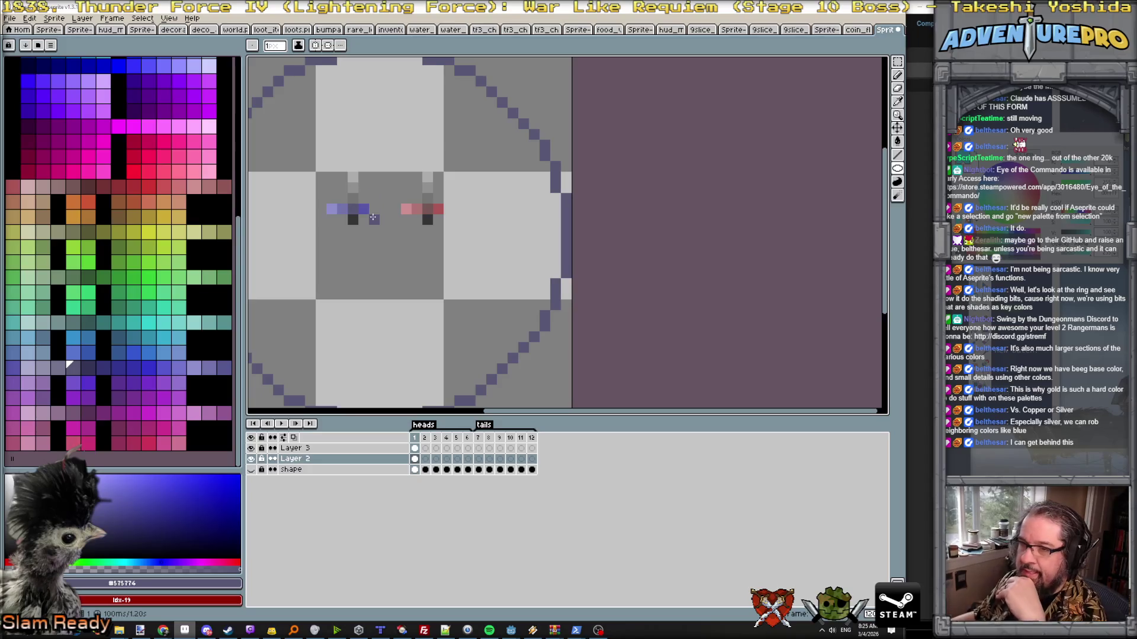
{"action": "scroll", "coordinate": [368, 133], "scroll_direction": "down", "scroll_amount": 2}
{"action": "scroll", "coordinate": [451, 152], "scroll_direction": "up", "scroll_amount": 2}
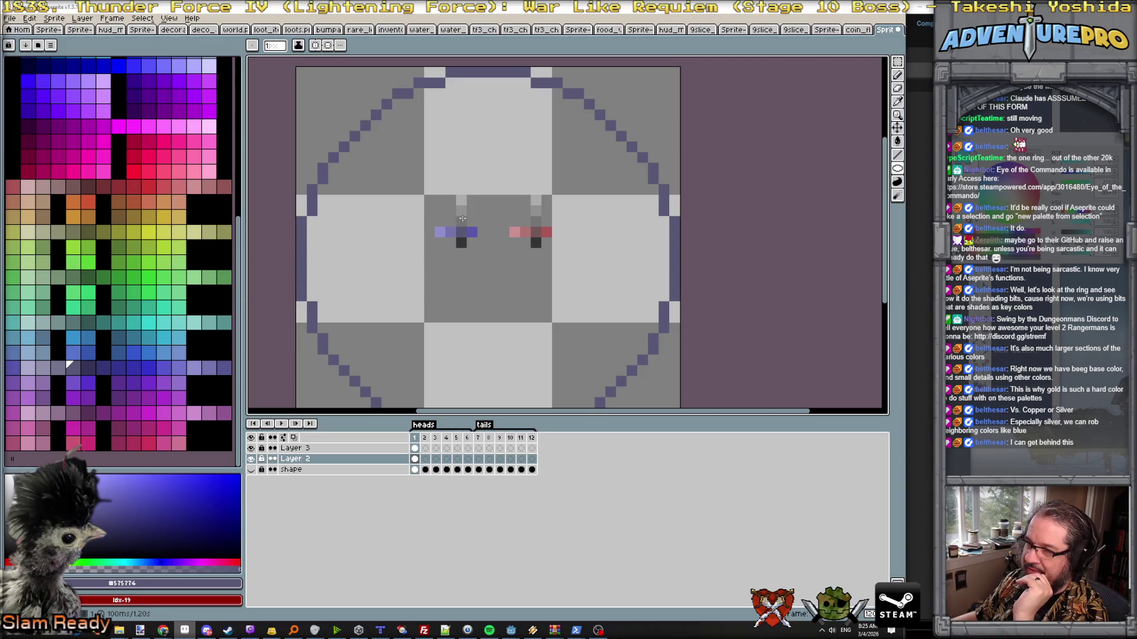
{"action": "left_click", "coordinate": [299, 242], "text": "alt"}
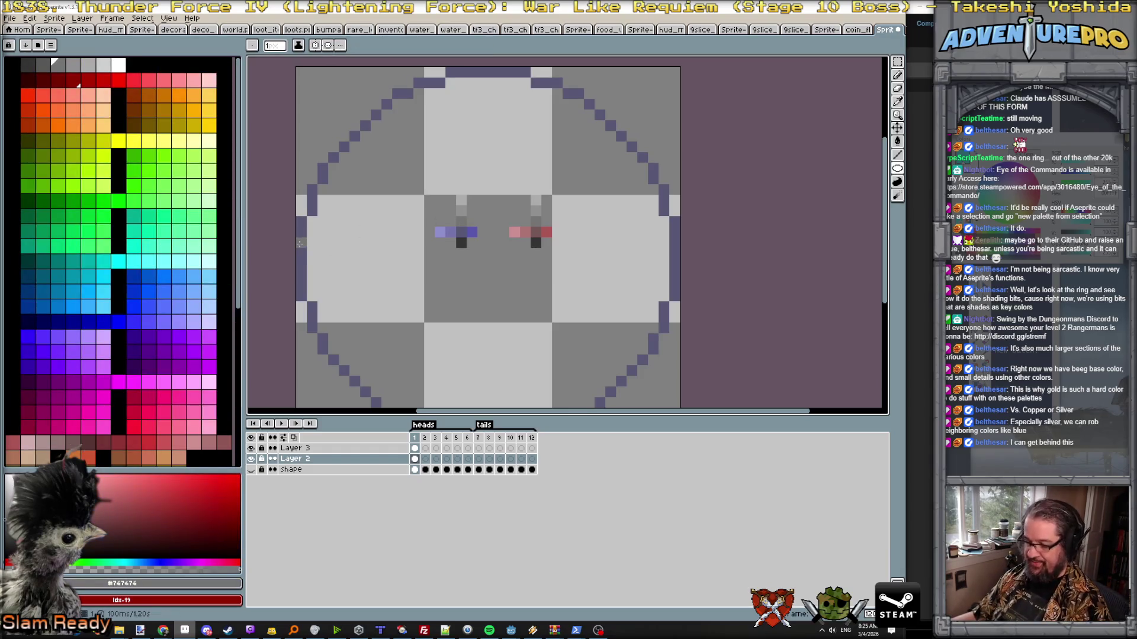
- Recolour the whole circle outline grey with a non-contiguous bucket fill
{"action": "left_click", "coordinate": [299, 243]}
{"action": "left_click", "coordinate": [333, 46]}
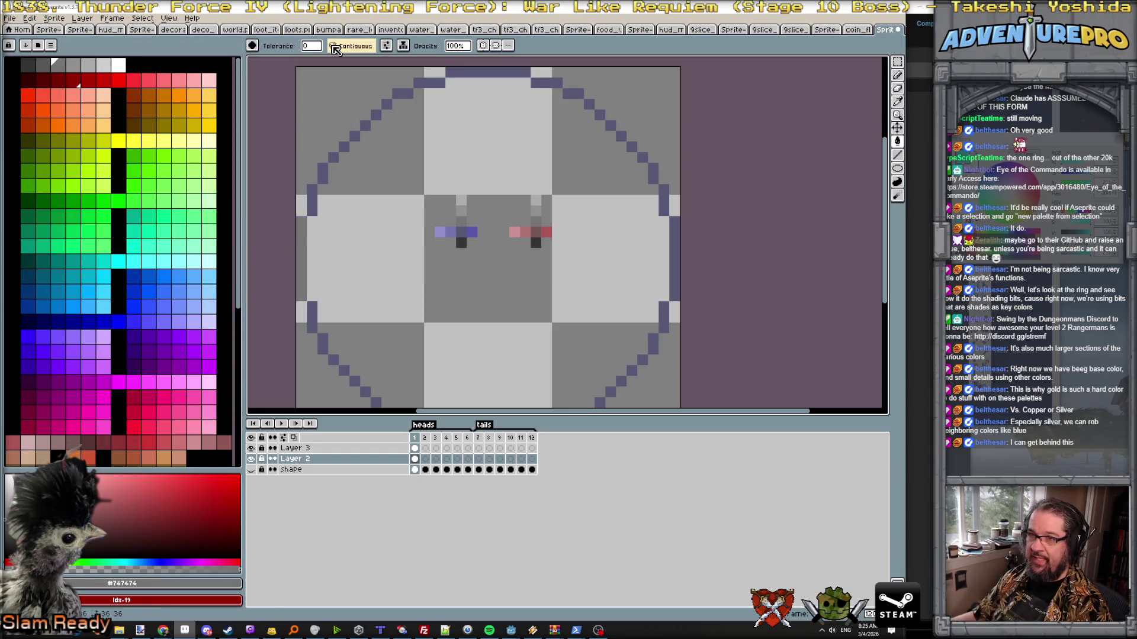
{"action": "left_click", "coordinate": [312, 191]}
- Fill the circle's interior with blue-grey #575774, undoing an accidental background fill
{"action": "left_click", "coordinate": [460, 233], "text": "alt"}
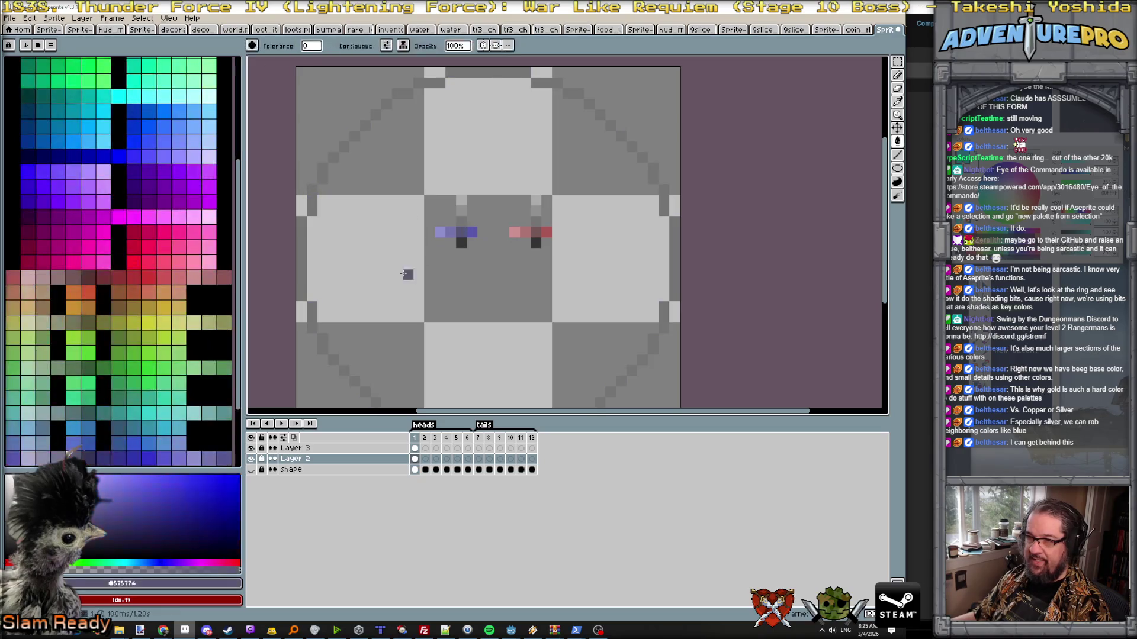
{"action": "left_click", "coordinate": [390, 274]}
{"action": "key", "text": "ctrl+z"}
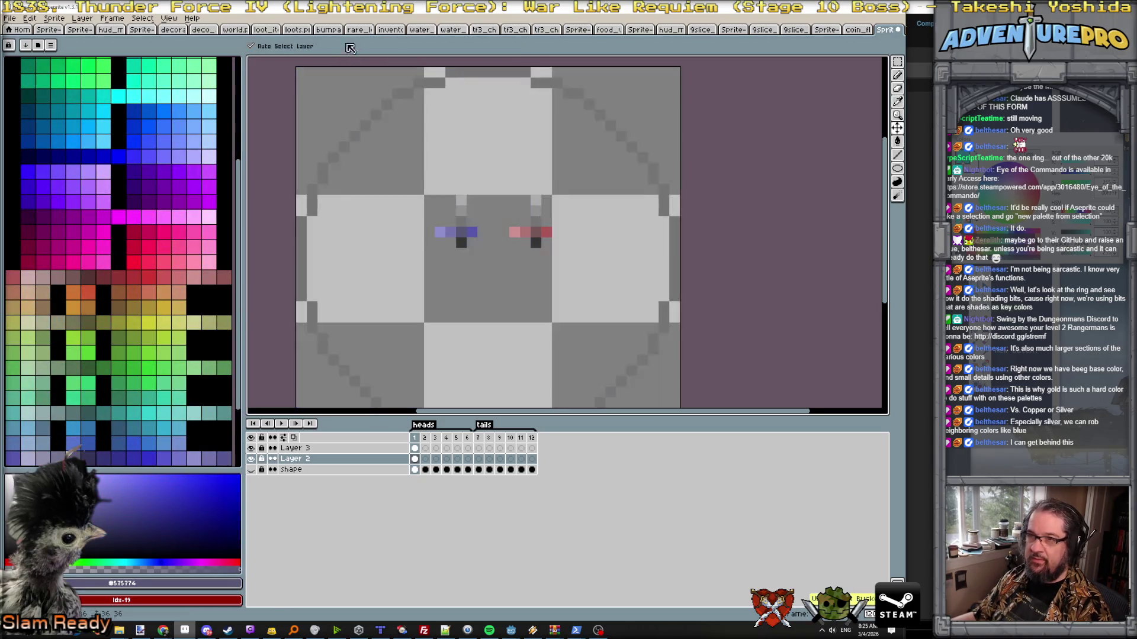
{"action": "left_click", "coordinate": [332, 45]}
{"action": "left_click", "coordinate": [394, 165]}
{"action": "scroll", "coordinate": [395, 165], "scroll_direction": "down", "scroll_amount": 4}
{"action": "scroll", "coordinate": [395, 163], "scroll_direction": "up", "scroll_amount": 1}
{"action": "scroll", "coordinate": [397, 167], "scroll_direction": "up", "scroll_amount": 1}
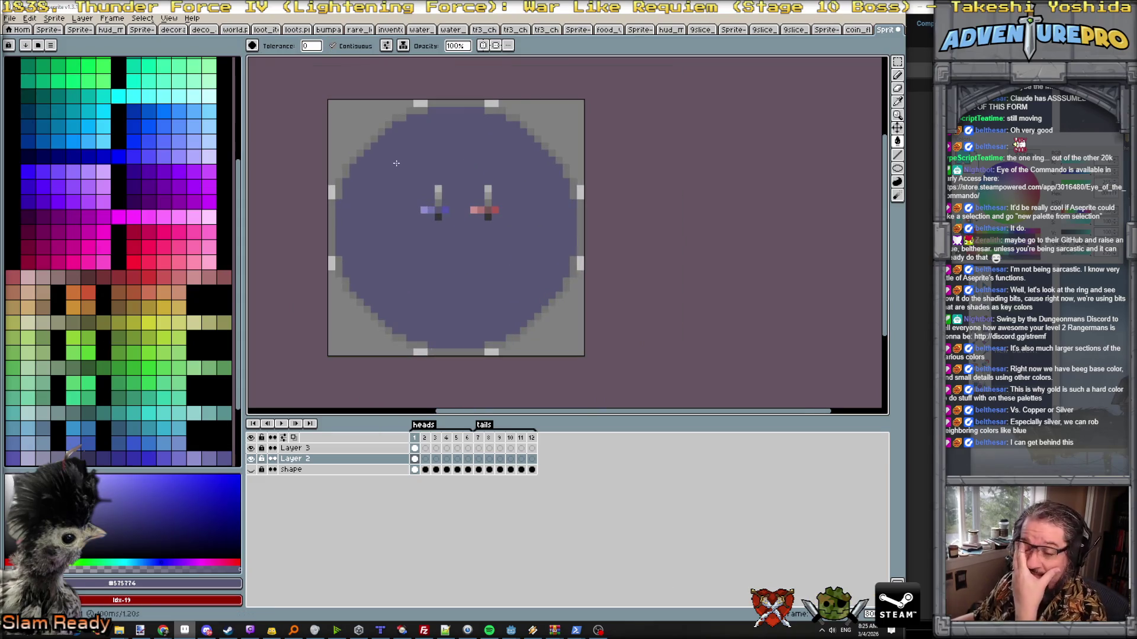
{"action": "scroll", "coordinate": [401, 158], "scroll_direction": "down", "scroll_amount": 1}
{"action": "scroll", "coordinate": [413, 167], "scroll_direction": "up", "scroll_amount": 2}
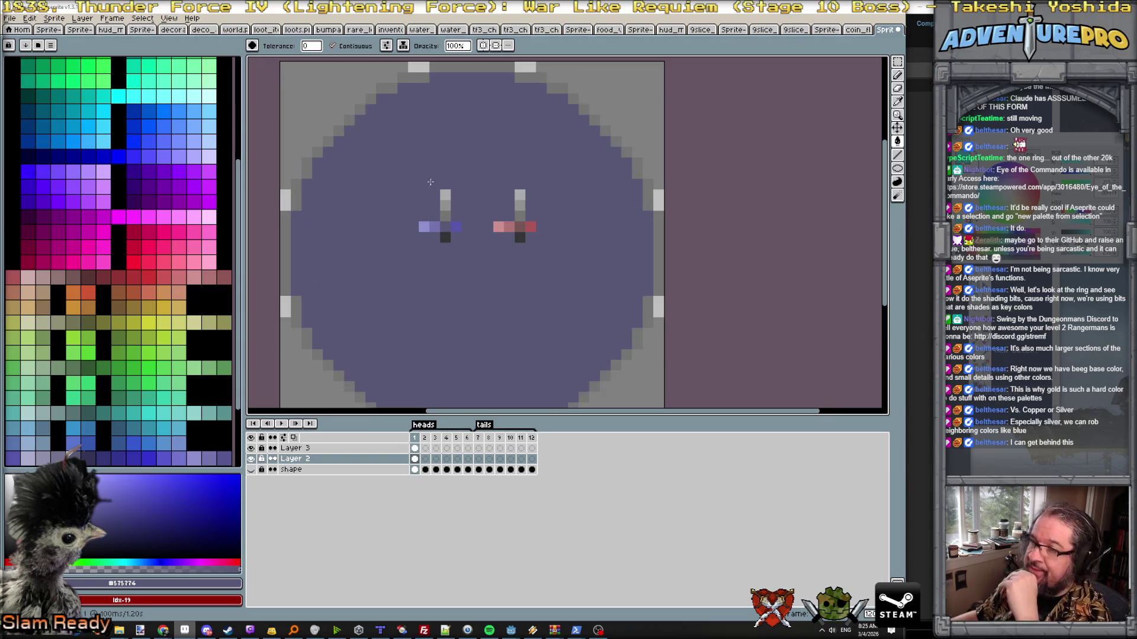
{"action": "scroll", "coordinate": [440, 202], "scroll_direction": "up", "scroll_amount": 1}
{"action": "scroll", "coordinate": [449, 222], "scroll_direction": "down", "scroll_amount": 2}
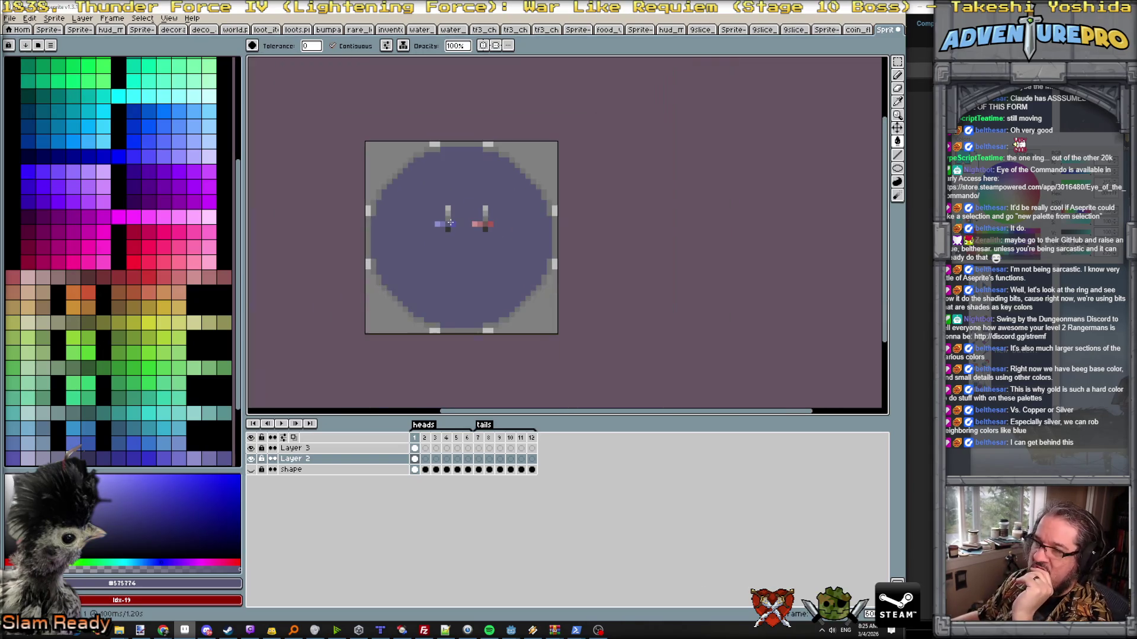
{"action": "scroll", "coordinate": [434, 199], "scroll_direction": "up", "scroll_amount": 1}
{"action": "scroll", "coordinate": [435, 199], "scroll_direction": "up", "scroll_amount": 1}
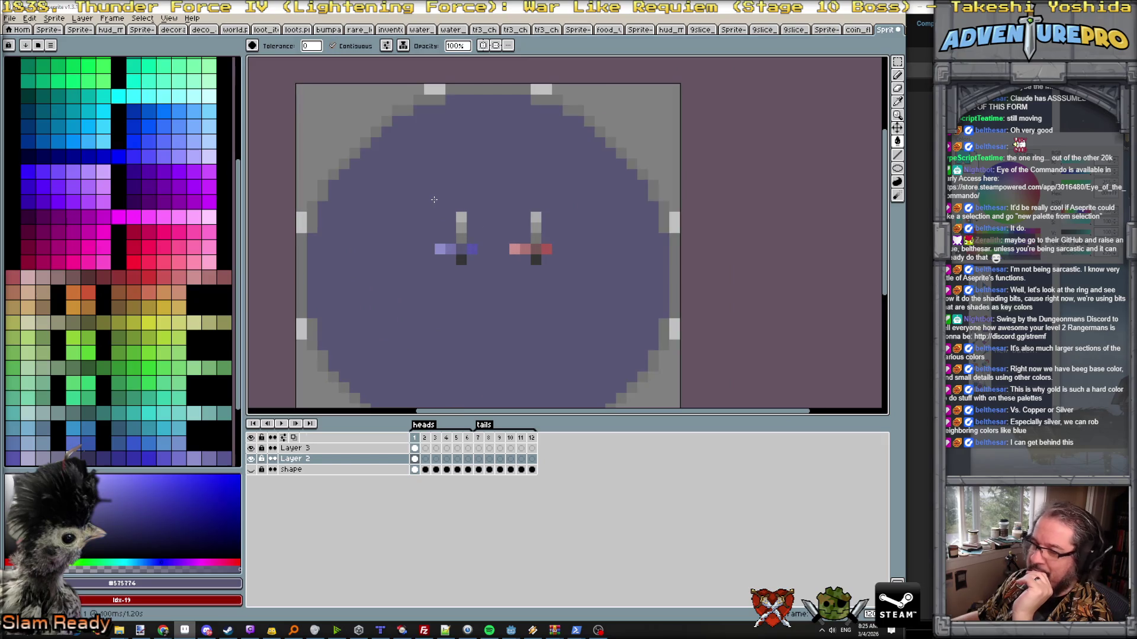
{"action": "scroll", "coordinate": [434, 199], "scroll_direction": "down", "scroll_amount": 1}
{"action": "scroll", "coordinate": [434, 199], "scroll_direction": "up", "scroll_amount": 1}
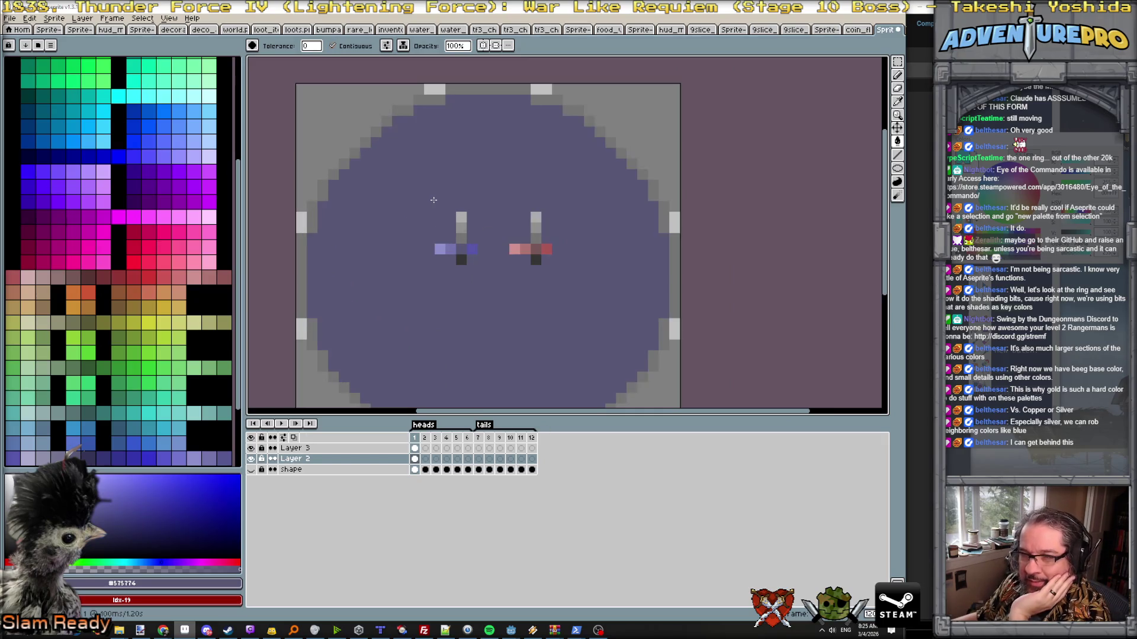
{"action": "scroll", "coordinate": [433, 199], "scroll_direction": "down", "scroll_amount": 2}
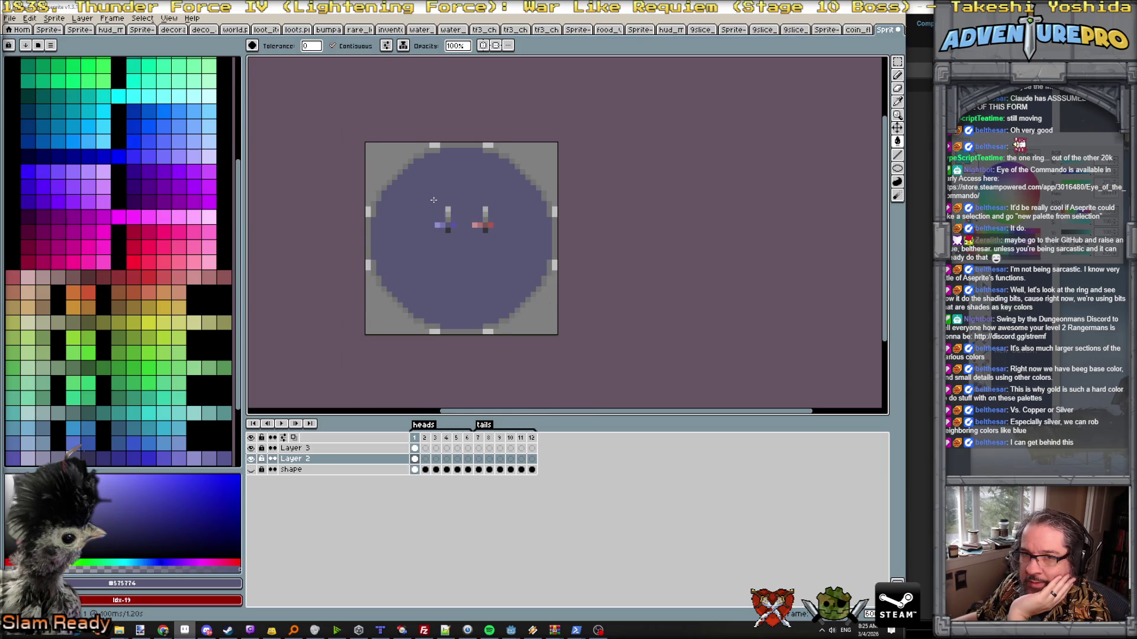
{"action": "scroll", "coordinate": [434, 199], "scroll_direction": "up", "scroll_amount": 1}
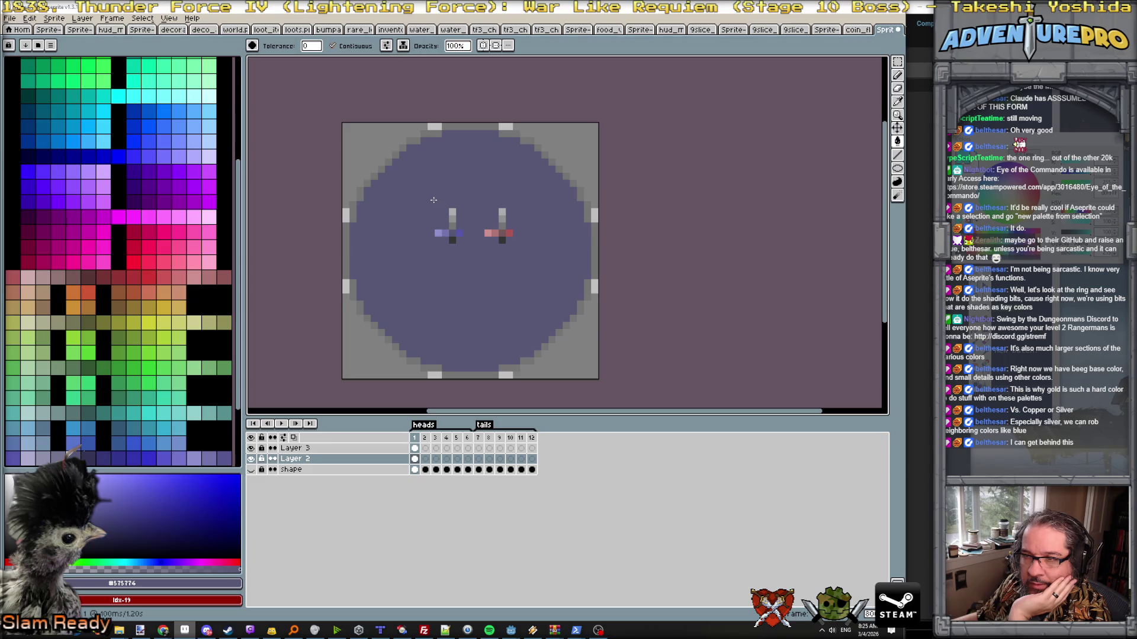
{"action": "scroll", "coordinate": [433, 200], "scroll_direction": "up", "scroll_amount": 1}
{"action": "scroll", "coordinate": [434, 199], "scroll_direction": "down", "scroll_amount": 1}
{"action": "scroll", "coordinate": [433, 200], "scroll_direction": "down", "scroll_amount": 1}
{"action": "scroll", "coordinate": [434, 199], "scroll_direction": "up", "scroll_amount": 1}
{"action": "scroll", "coordinate": [434, 199], "scroll_direction": "up", "scroll_amount": 1}
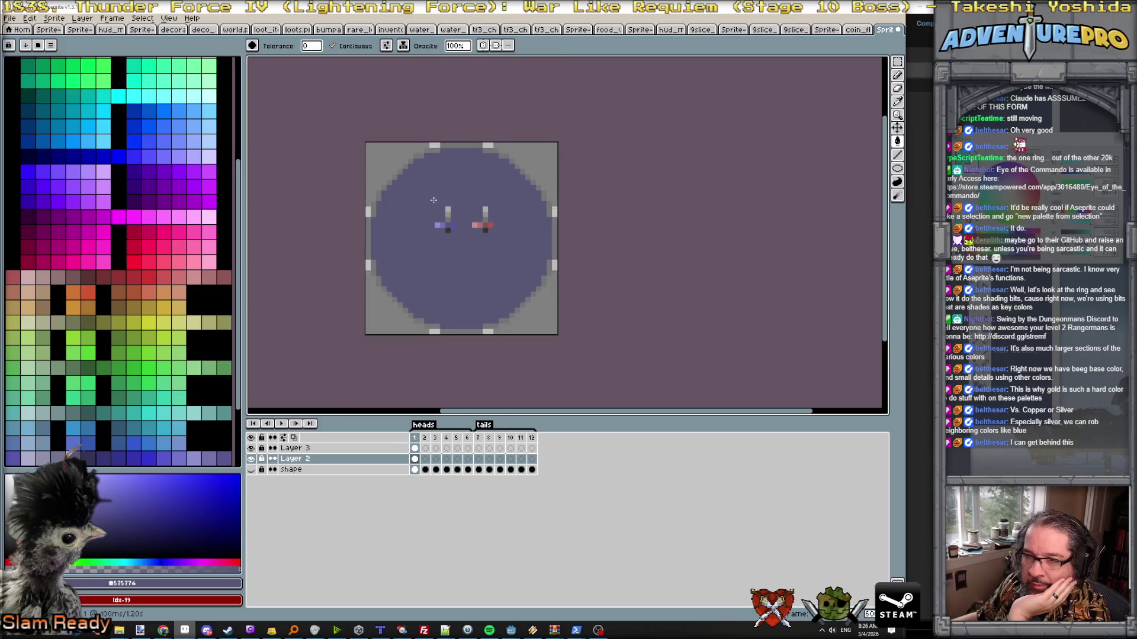
{"action": "scroll", "coordinate": [433, 200], "scroll_direction": "up", "scroll_amount": 2}
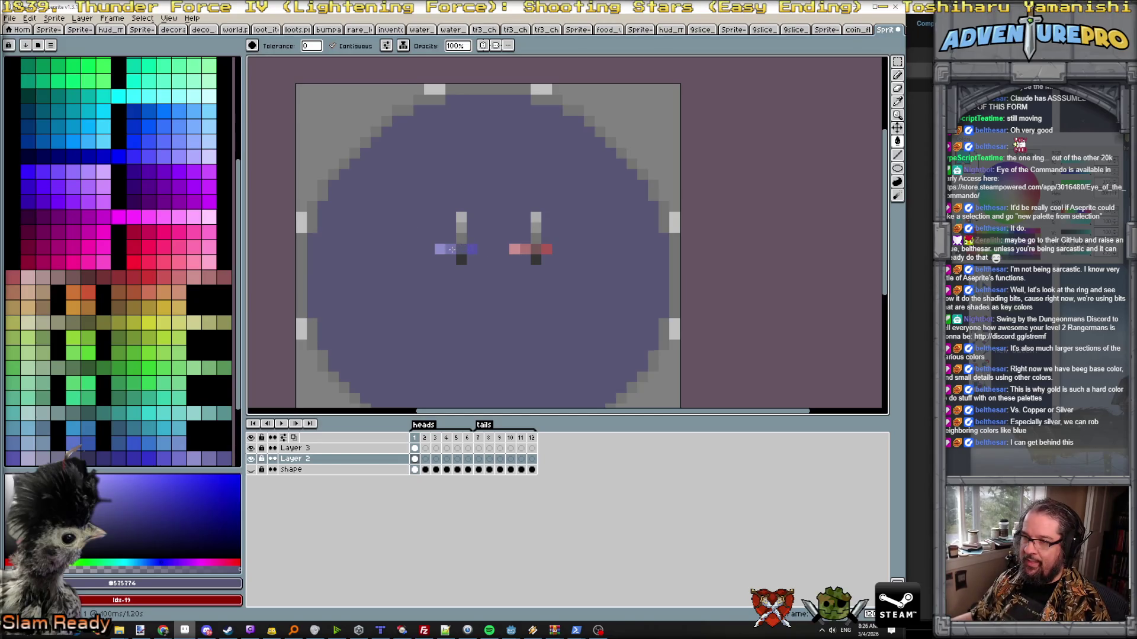
- Draw the crescent's light and darker blue arcs down the coin's left side
{"action": "left_click", "coordinate": [450, 249], "text": "alt"}
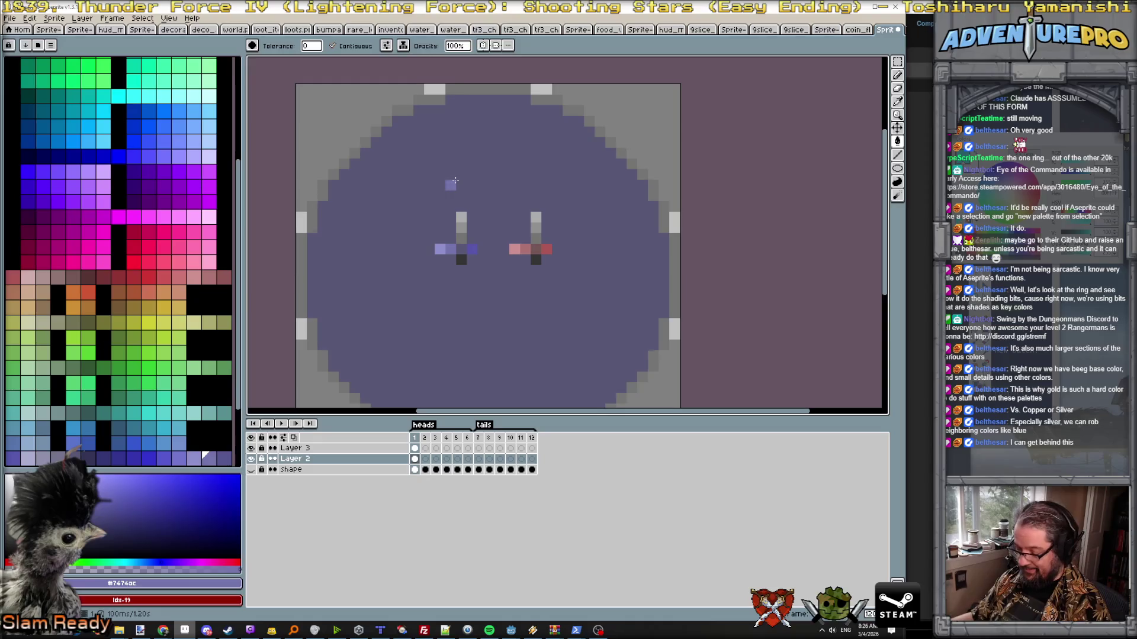
{"action": "left_click_drag", "start_coordinate": [451, 163], "coordinate": [398, 258]}
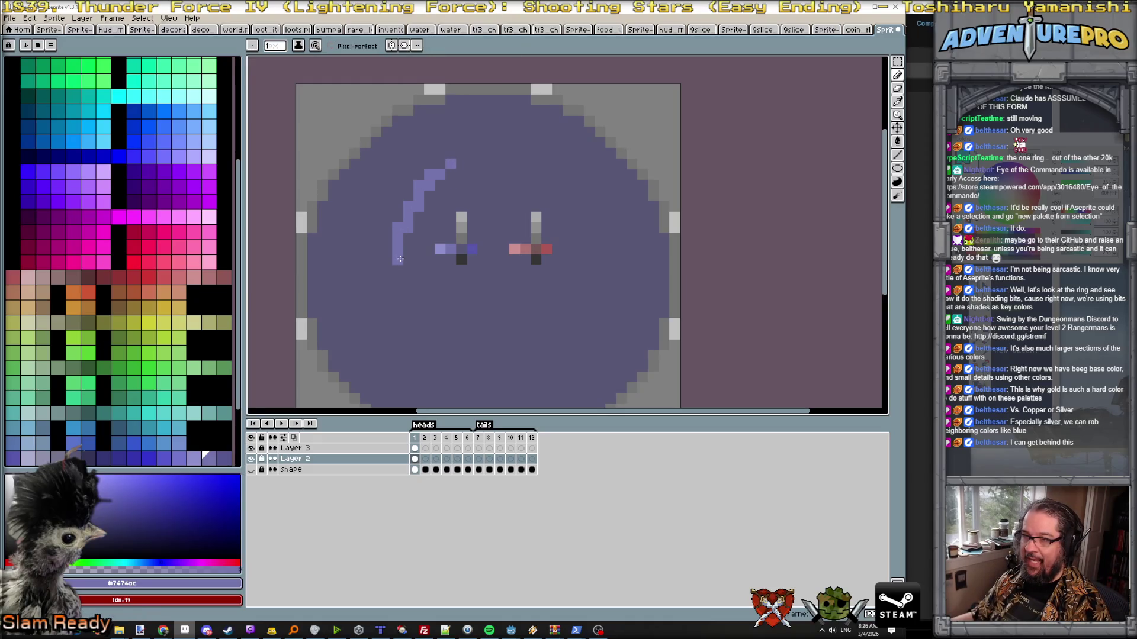
{"action": "left_click", "coordinate": [471, 252], "text": "alt"}
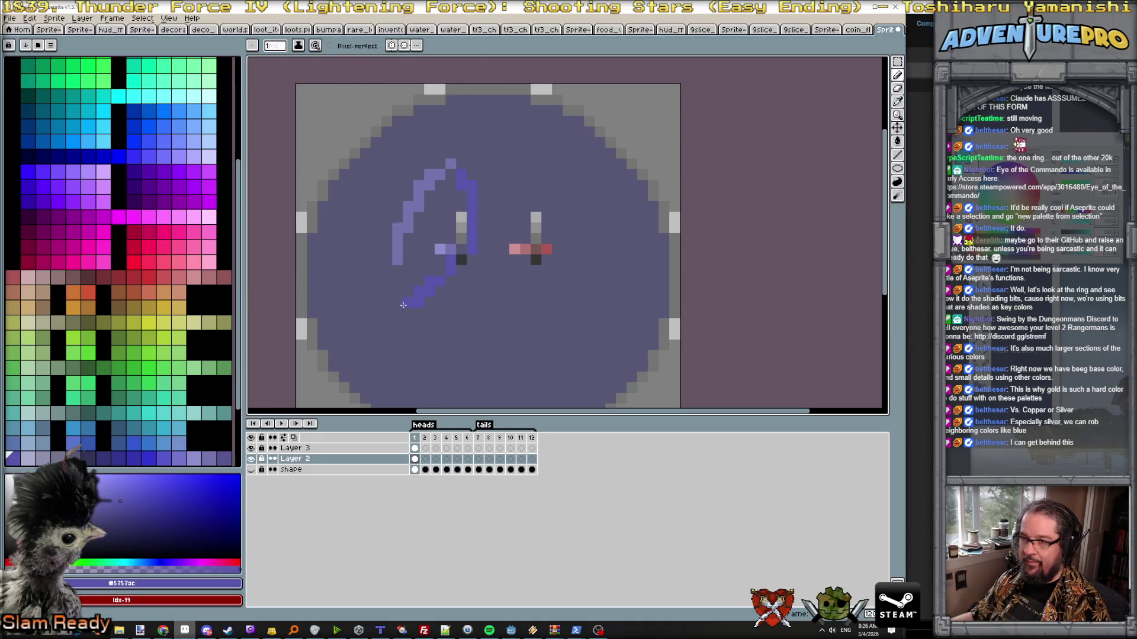
{"action": "left_click", "coordinate": [398, 266], "text": "alt"}
{"action": "left_click_drag", "start_coordinate": [396, 266], "coordinate": [398, 284]}
{"action": "scroll", "coordinate": [436, 252], "scroll_direction": "right", "scroll_amount": 2}
{"action": "scroll", "coordinate": [453, 200], "scroll_direction": "down", "scroll_amount": 3}
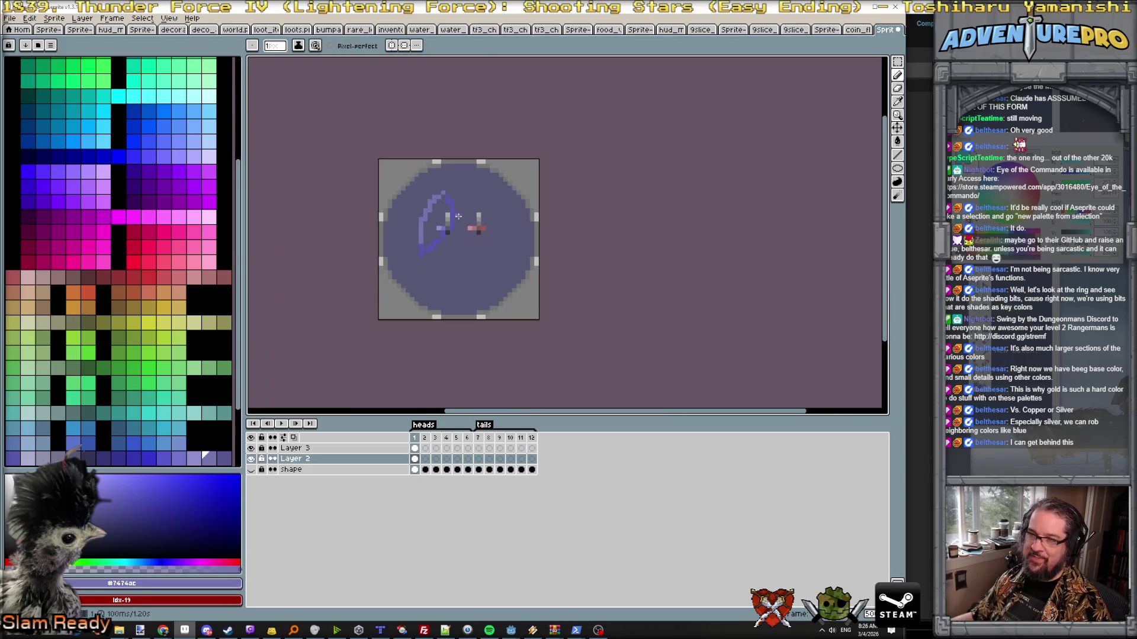
{"action": "scroll", "coordinate": [440, 214], "scroll_direction": "up", "scroll_amount": 2}
{"action": "scroll", "coordinate": [439, 214], "scroll_direction": "up", "scroll_amount": 2}
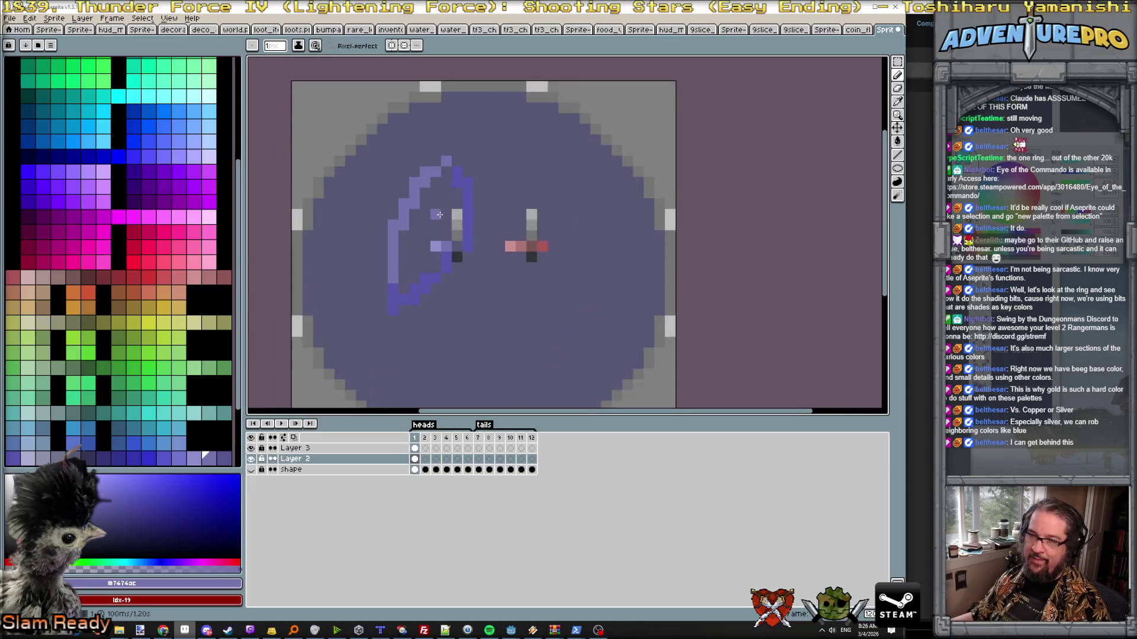
{"action": "scroll", "coordinate": [436, 203], "scroll_direction": "down", "scroll_amount": 1}
{"action": "scroll", "coordinate": [431, 196], "scroll_direction": "down", "scroll_amount": 1}
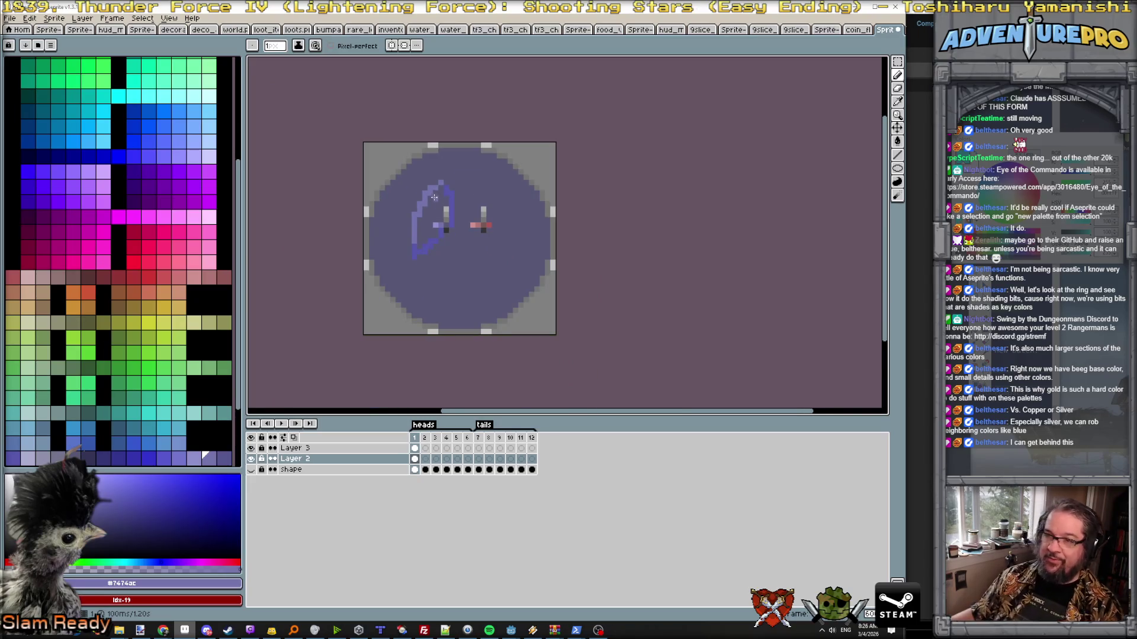
{"action": "left_click", "coordinate": [424, 438]}
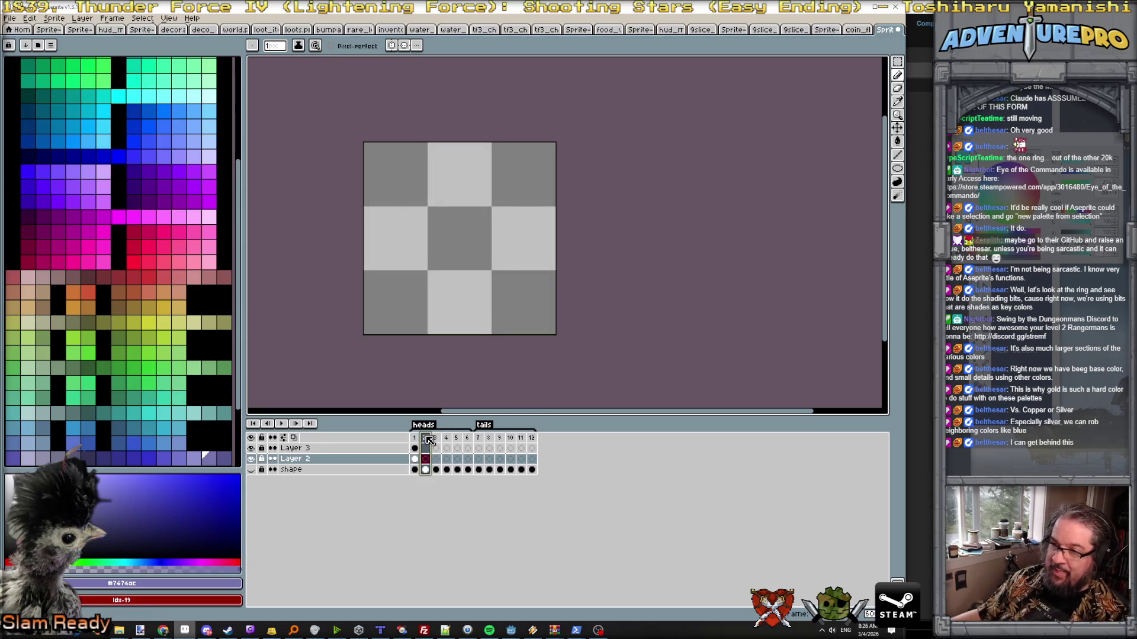
- Review frames 1, 2, 3, 5 and 7 of the animation, ending on the two-tone frame 2
{"action": "left_click", "coordinate": [415, 439]}
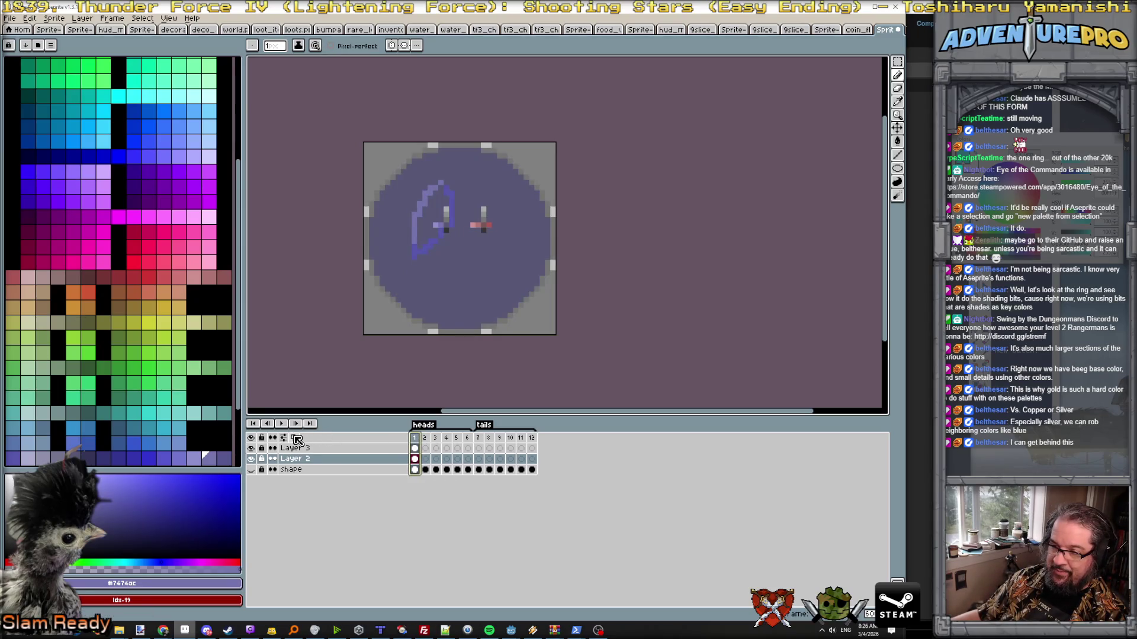
{"action": "left_click", "coordinate": [429, 440]}
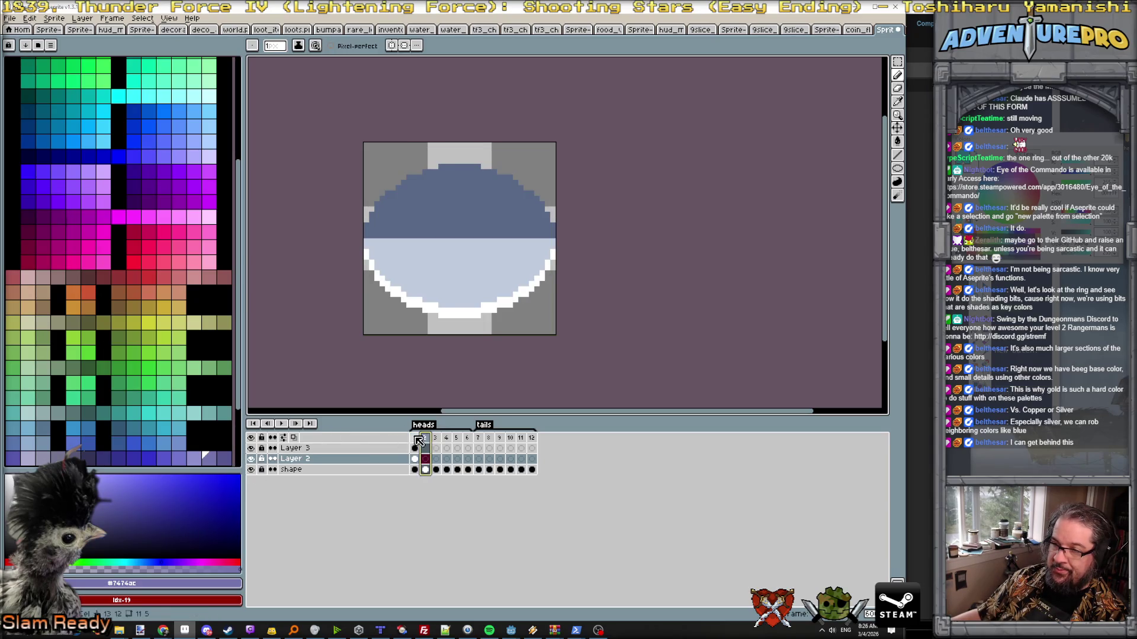
{"action": "left_click", "coordinate": [415, 438]}
{"action": "scroll", "coordinate": [420, 228], "scroll_direction": "up", "scroll_amount": 2}
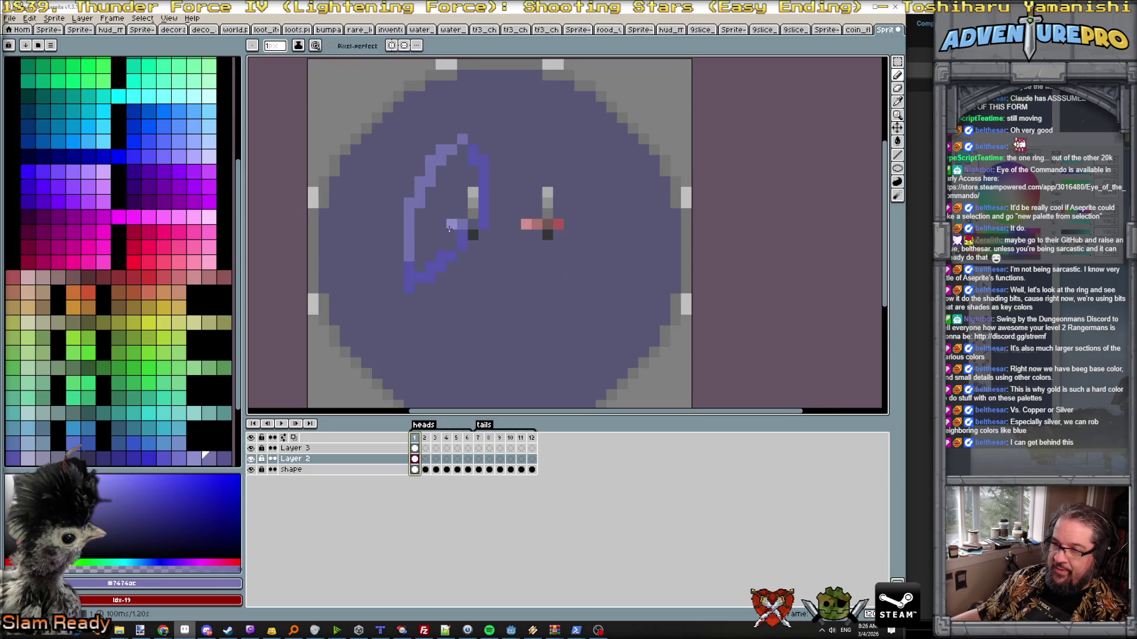
{"action": "scroll", "coordinate": [449, 228], "scroll_direction": "down", "scroll_amount": 1}
{"action": "scroll", "coordinate": [445, 226], "scroll_direction": "down", "scroll_amount": 1}
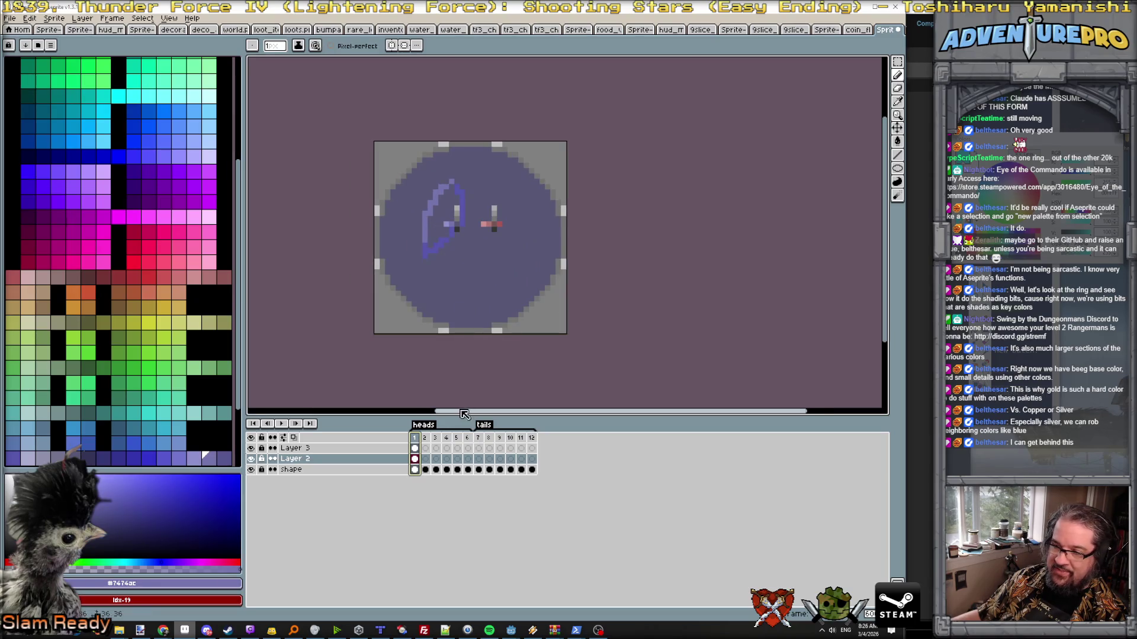
{"action": "left_click", "coordinate": [435, 439]}
{"action": "left_click", "coordinate": [447, 438]}
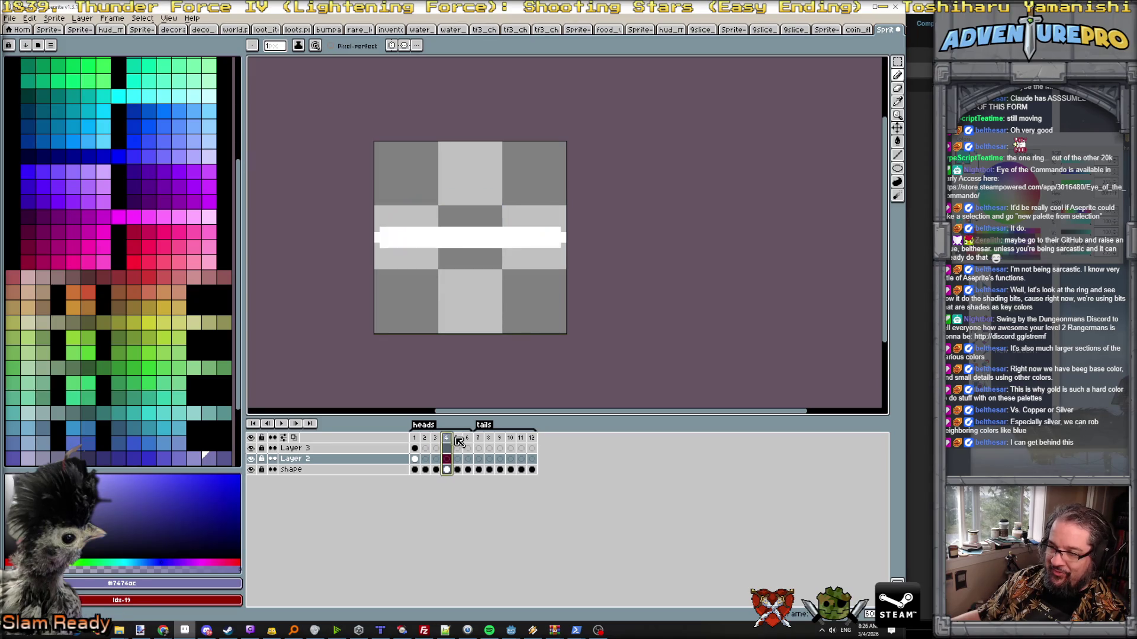
{"action": "left_click", "coordinate": [468, 438]}
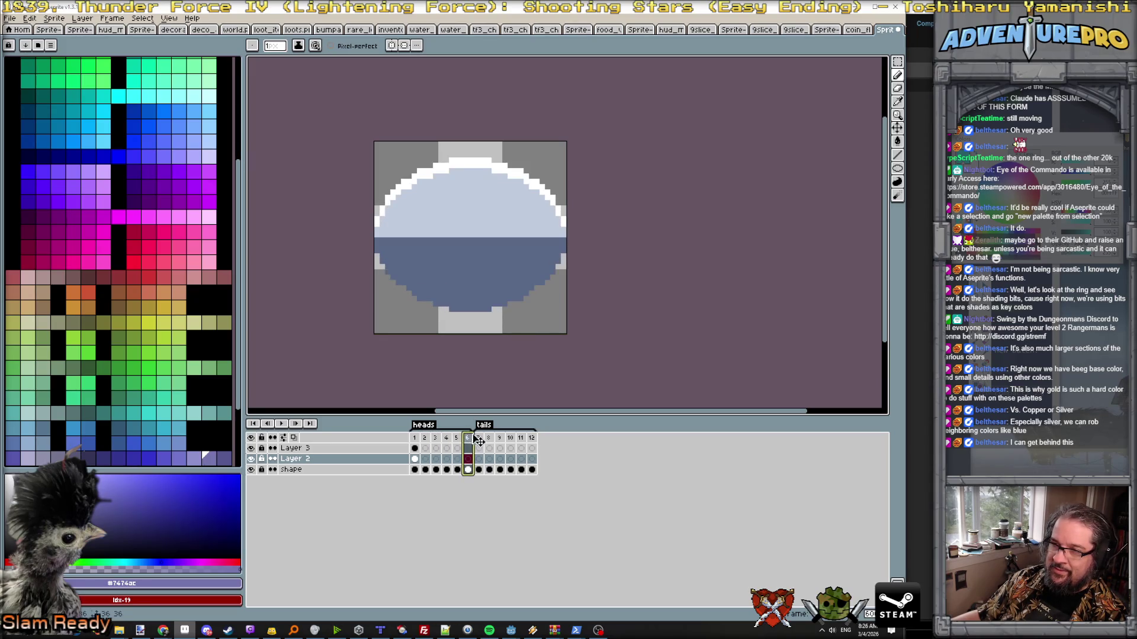
{"action": "left_click", "coordinate": [480, 439]}
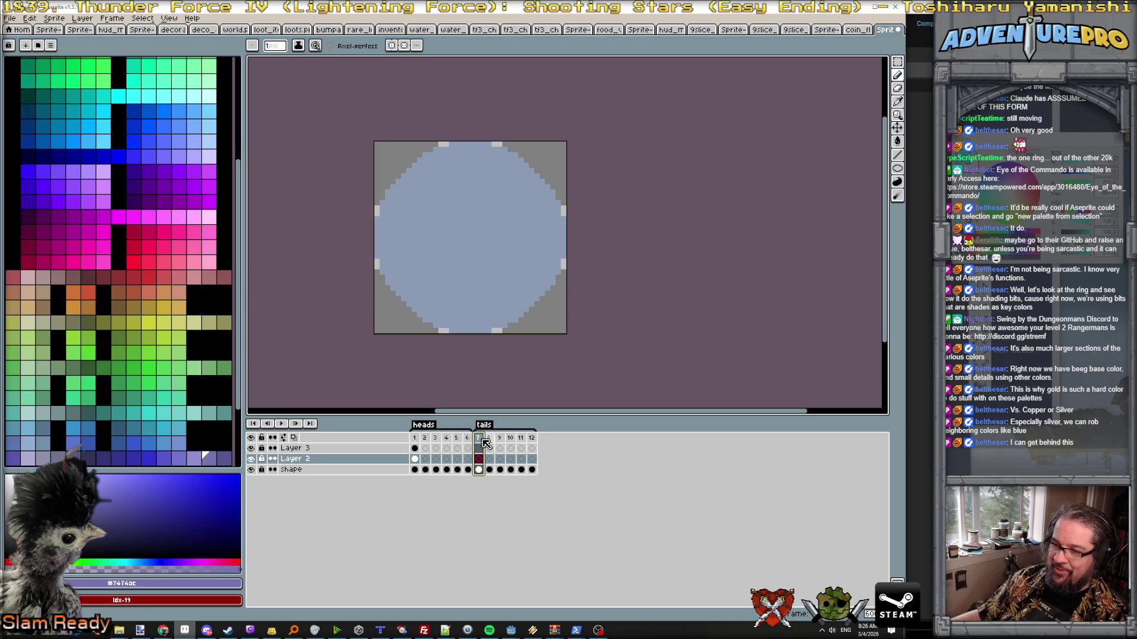
{"action": "left_click", "coordinate": [414, 438]}
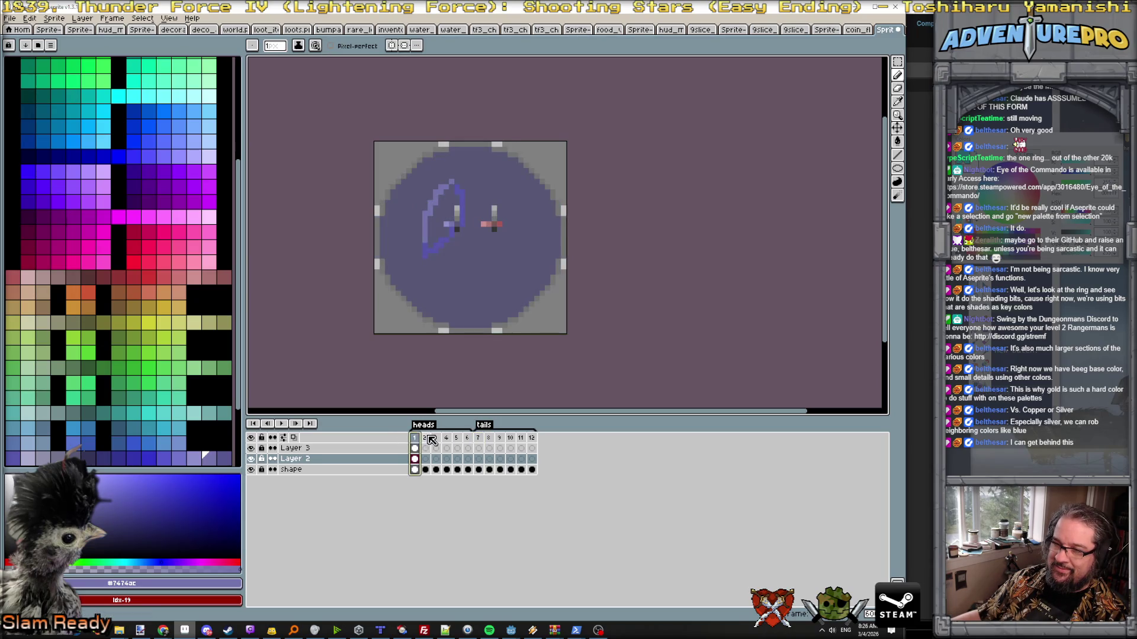
{"action": "left_click", "coordinate": [426, 439]}
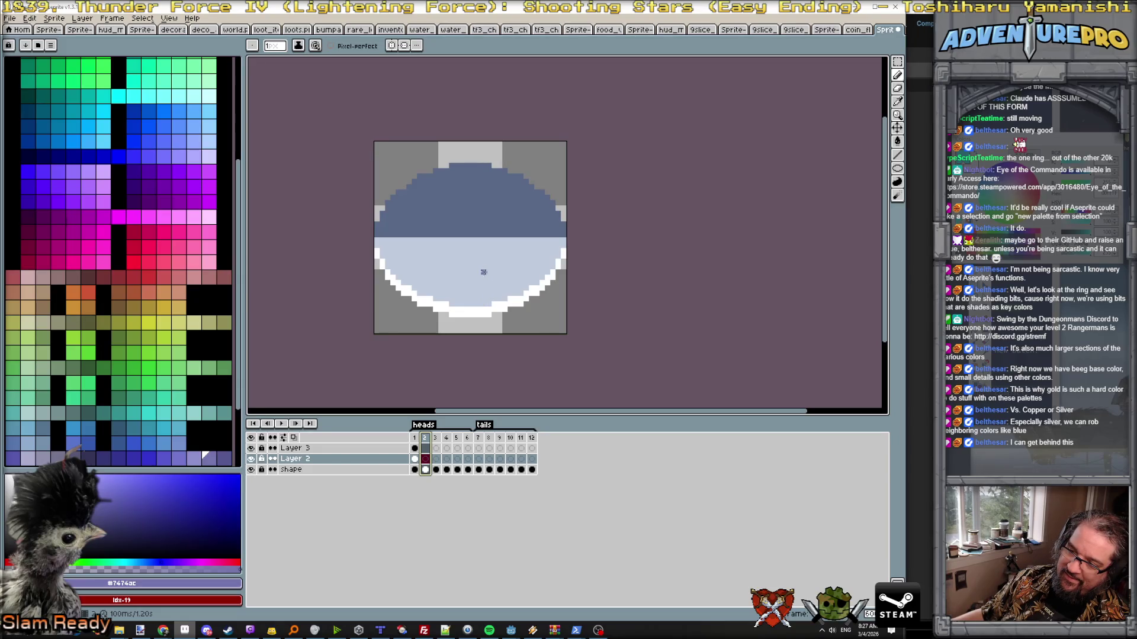
- Return to frame 1, sample the rim grey and make Layer 2 active for bucket filling
{"action": "left_click", "coordinate": [415, 439]}
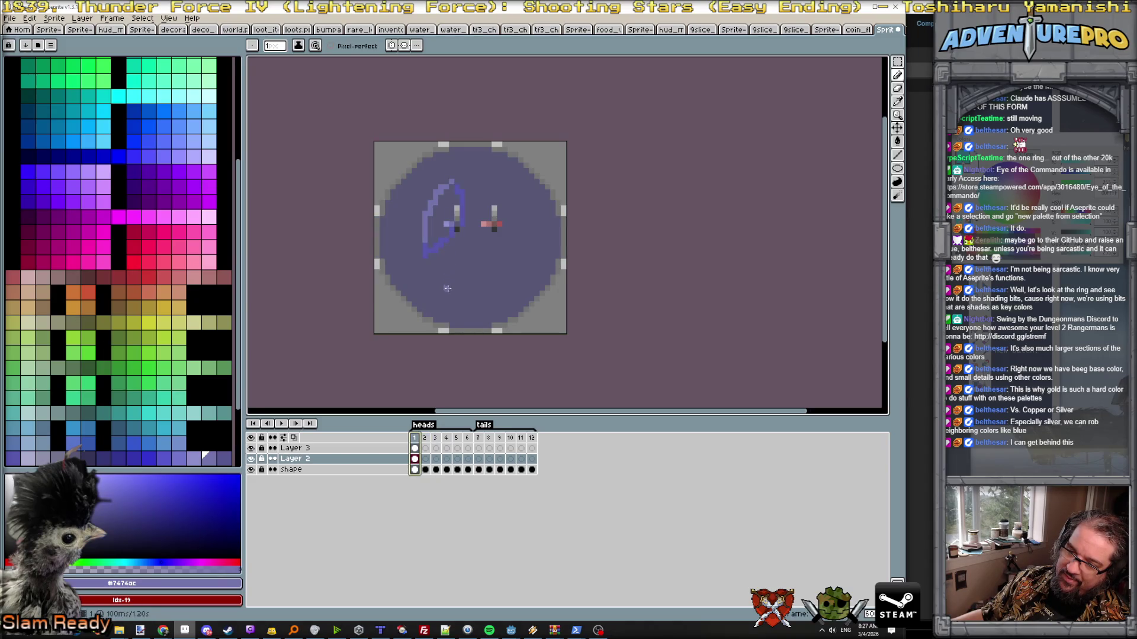
{"action": "scroll", "coordinate": [447, 203], "scroll_direction": "up", "scroll_amount": 2}
{"action": "scroll", "coordinate": [447, 204], "scroll_direction": "down", "scroll_amount": 2}
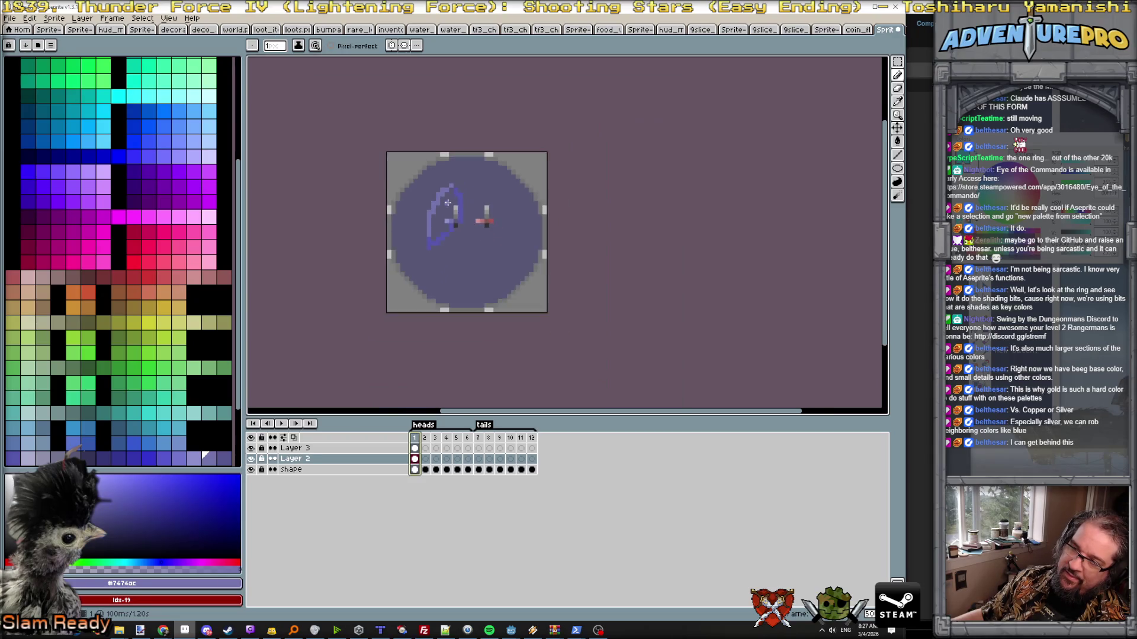
{"action": "scroll", "coordinate": [446, 203], "scroll_direction": "up", "scroll_amount": 1}
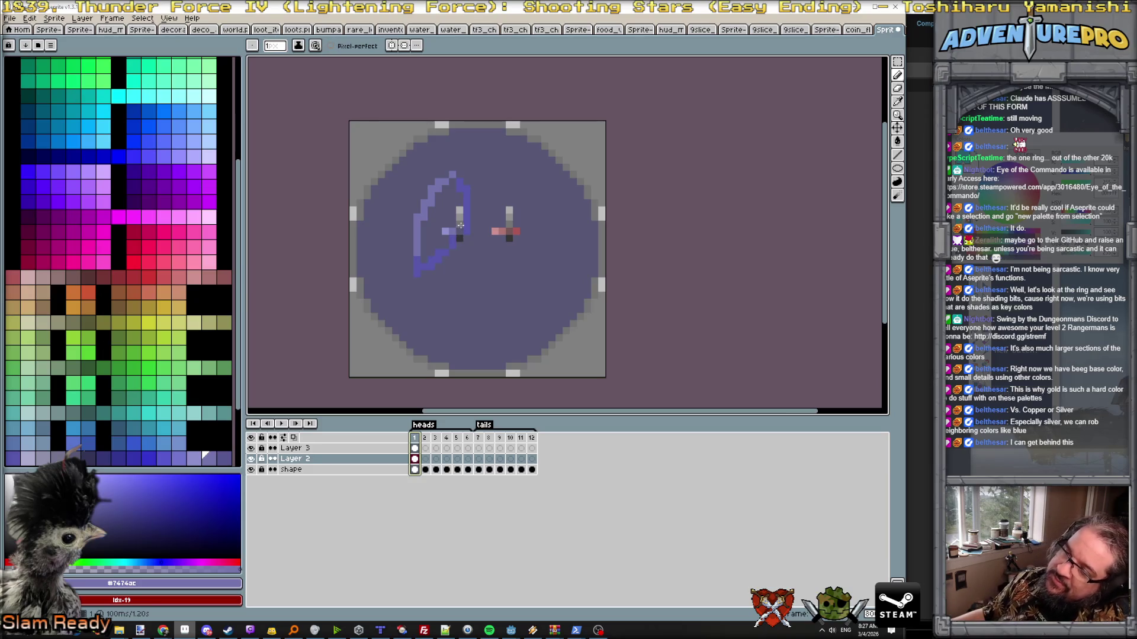
{"action": "left_click", "coordinate": [460, 216], "text": "alt"}
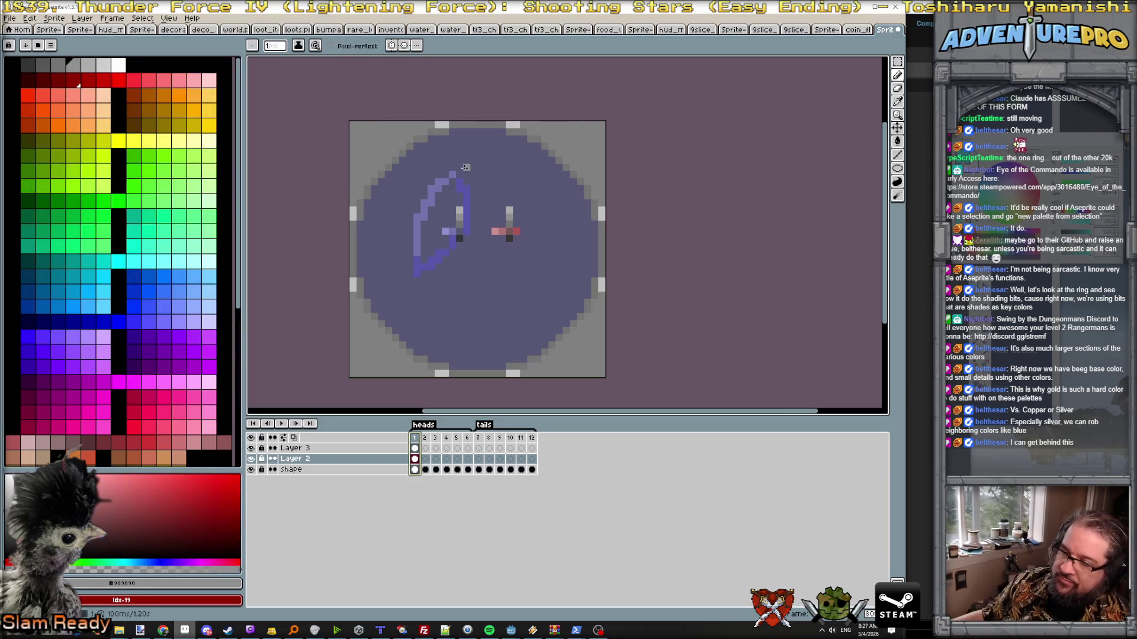
{"action": "left_click", "coordinate": [343, 449]}
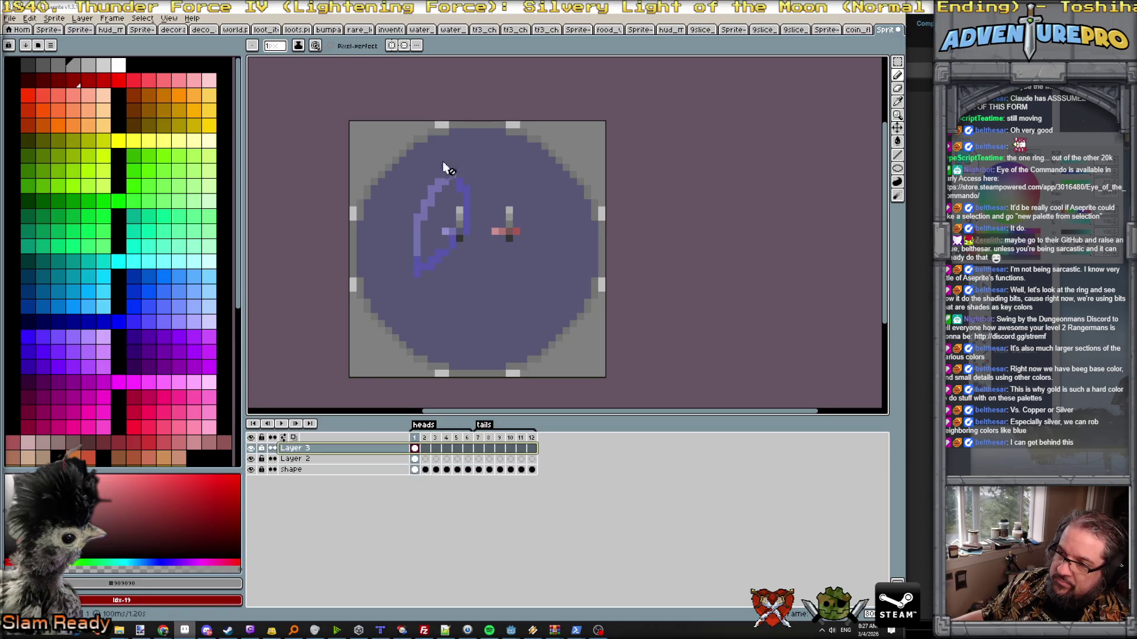
{"action": "left_click", "coordinate": [347, 459]}
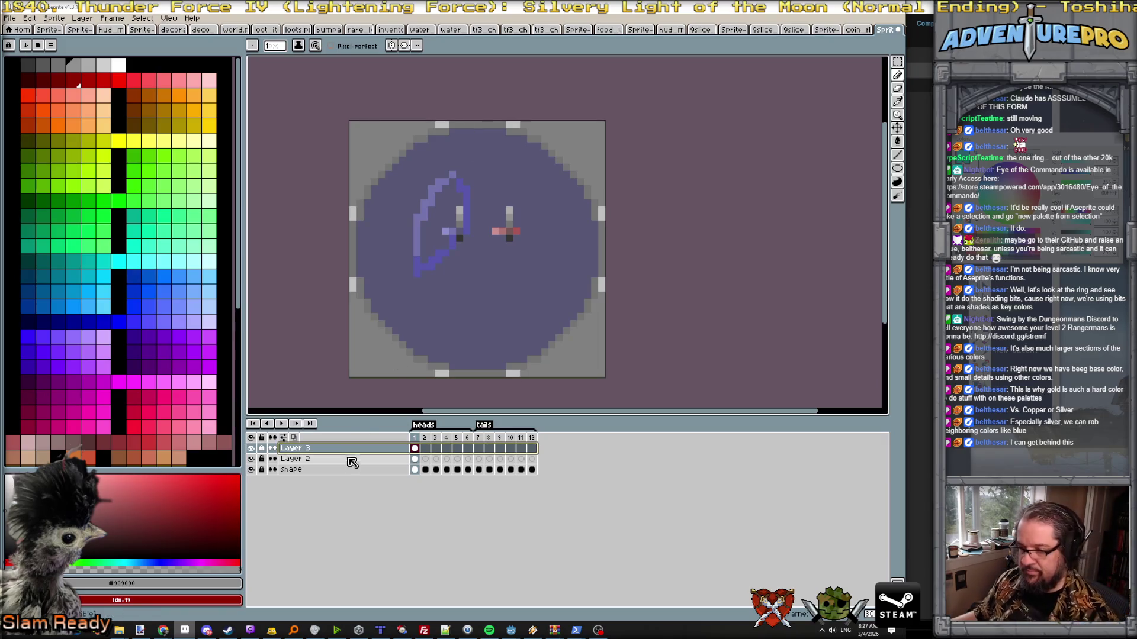
{"action": "key", "text": "g"}
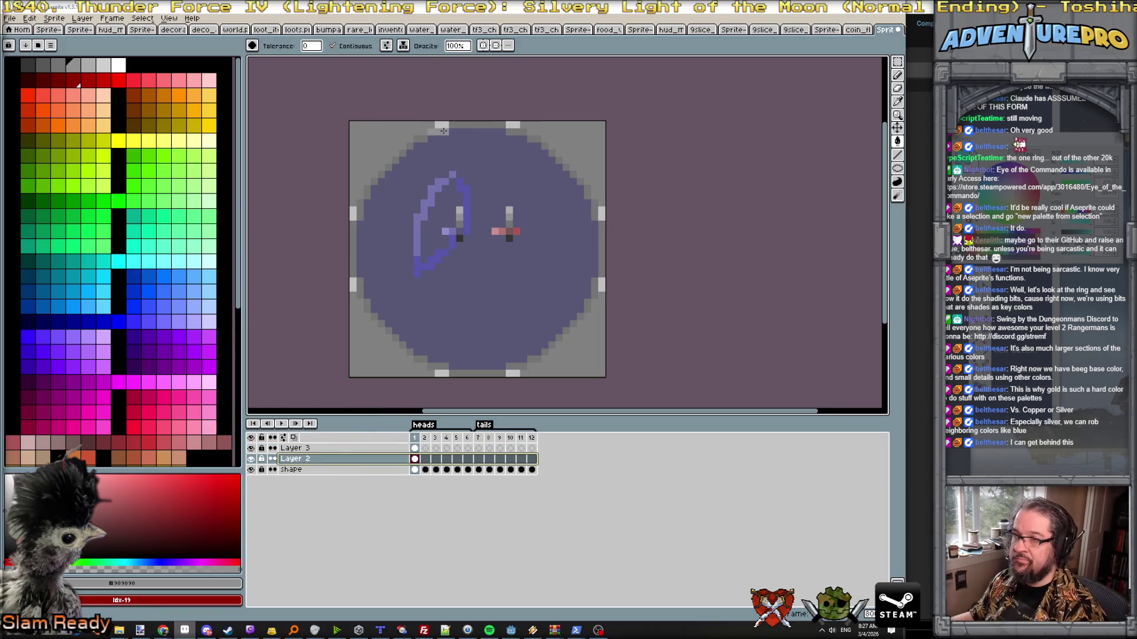
- Fill the rim band a lighter grey, resample the darker grey and enable vertical symmetry for the pencil
{"action": "left_click", "coordinate": [333, 46]}
{"action": "left_click", "coordinate": [459, 129]}
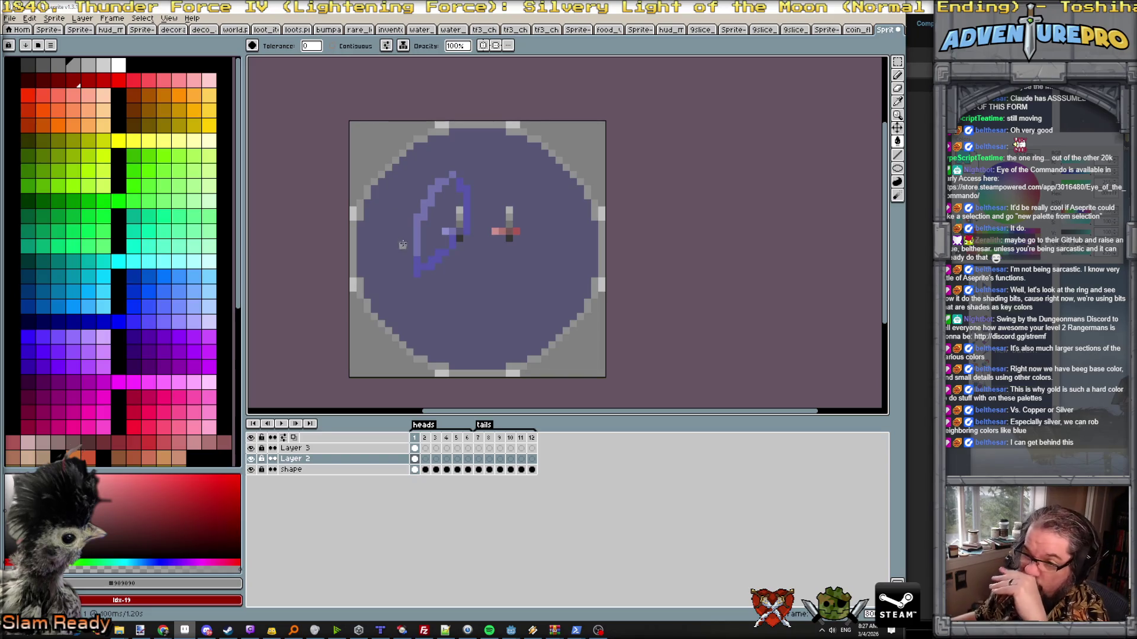
{"action": "left_click", "coordinate": [459, 228], "text": "alt"}
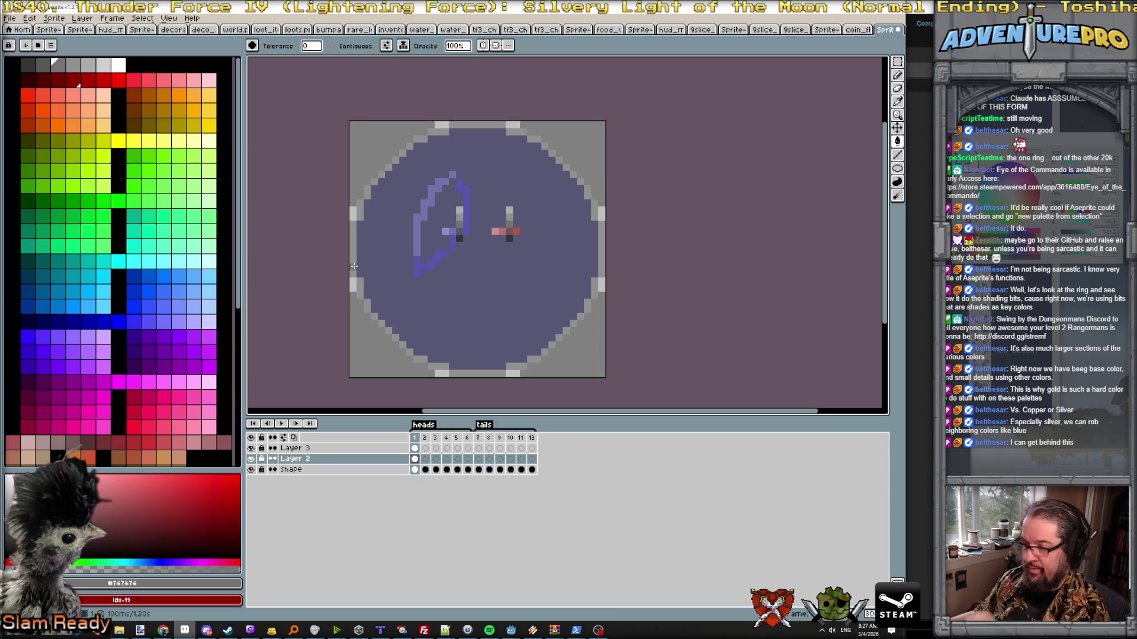
{"action": "key", "text": "b"}
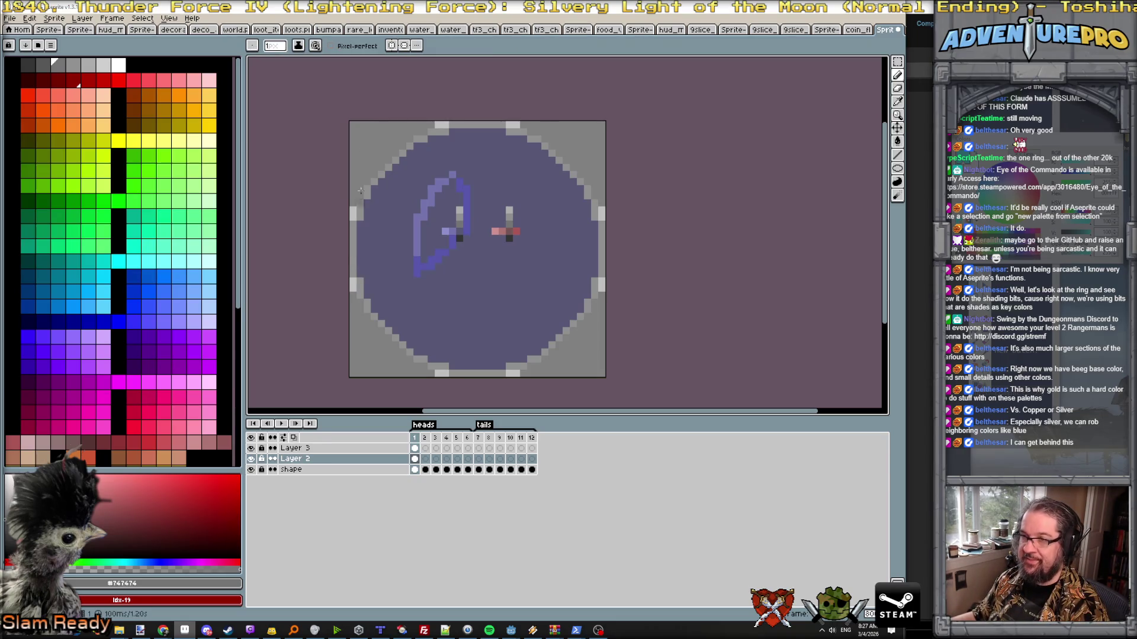
{"action": "left_click", "coordinate": [392, 45]}
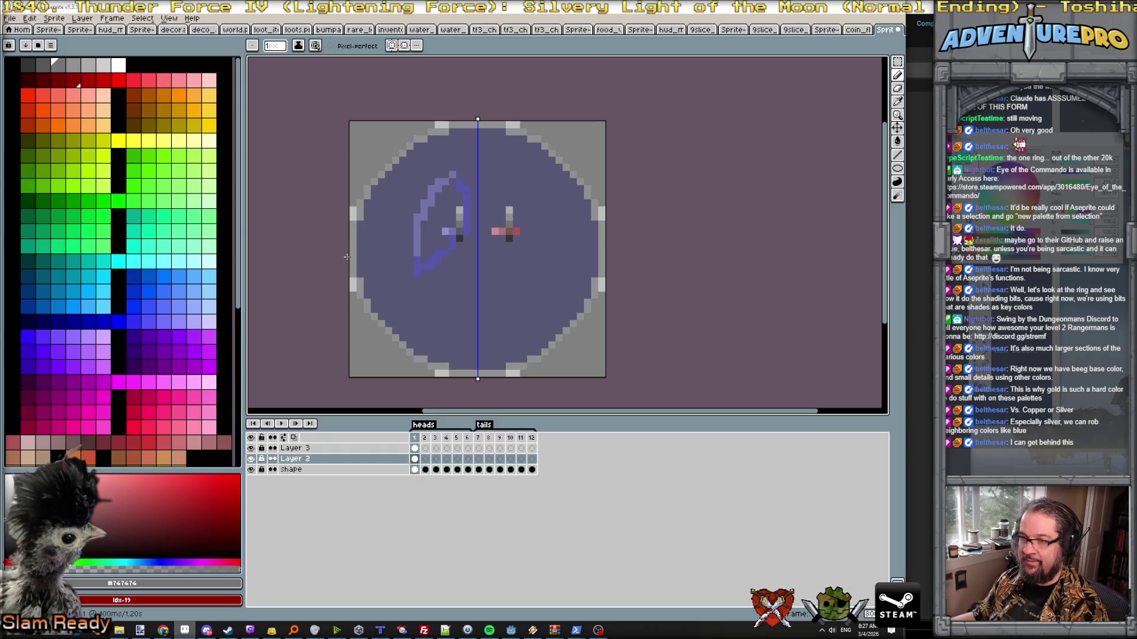
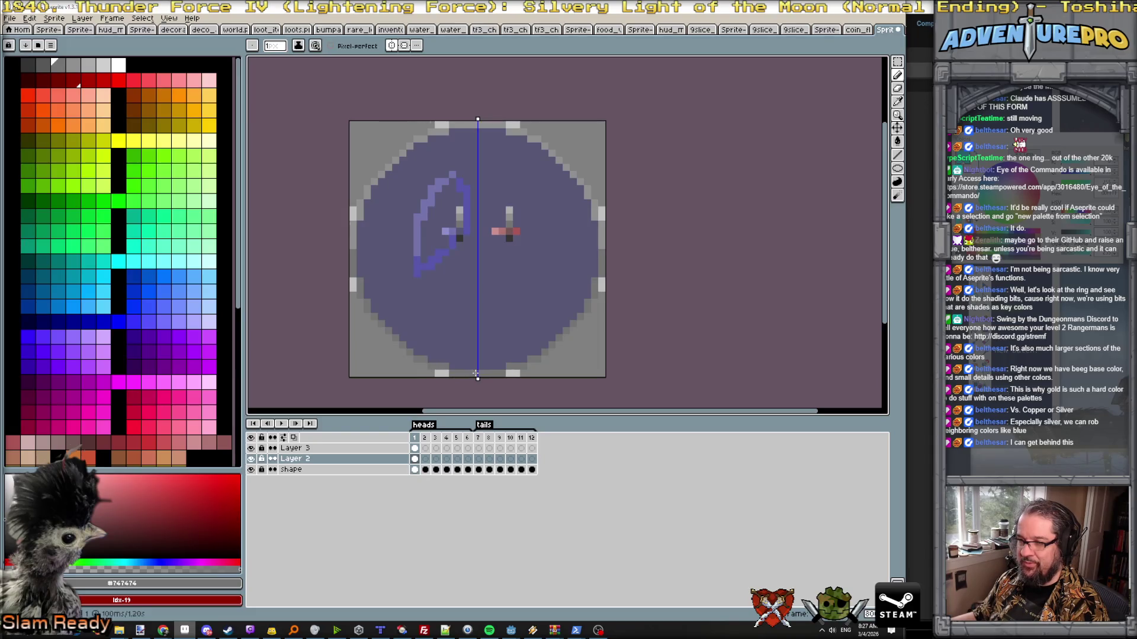
{"action": "scroll", "coordinate": [489, 338], "scroll_direction": "down", "scroll_amount": 1}
{"action": "scroll", "coordinate": [510, 283], "scroll_direction": "up", "scroll_amount": 1}
{"action": "scroll", "coordinate": [509, 284], "scroll_direction": "up", "scroll_amount": 1}
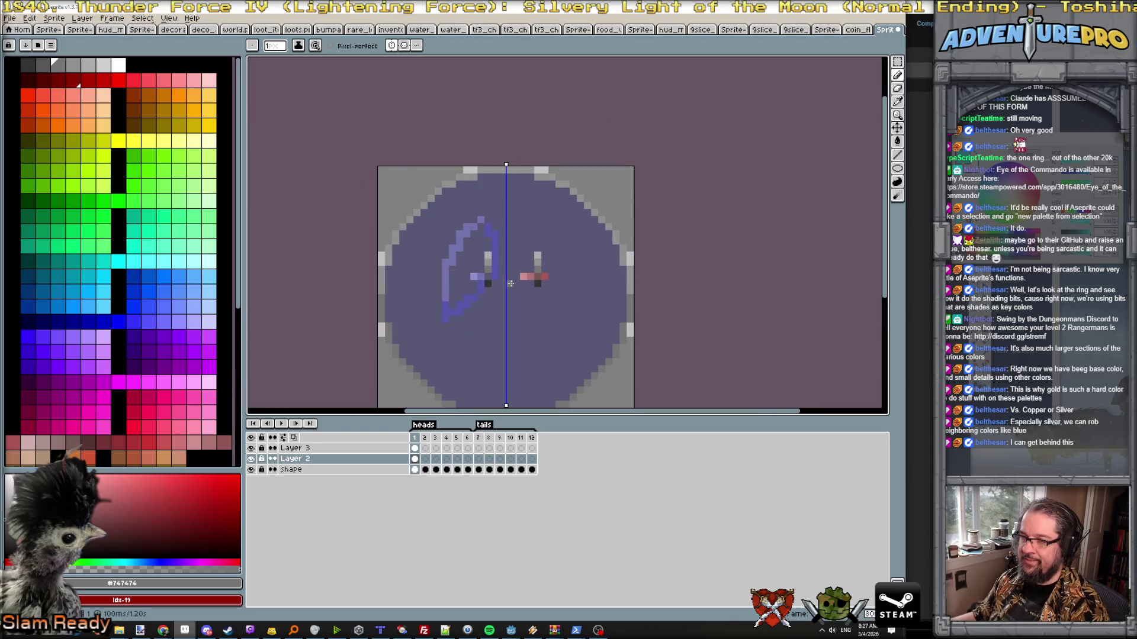
{"action": "scroll", "coordinate": [510, 283], "scroll_direction": "down", "scroll_amount": 1}
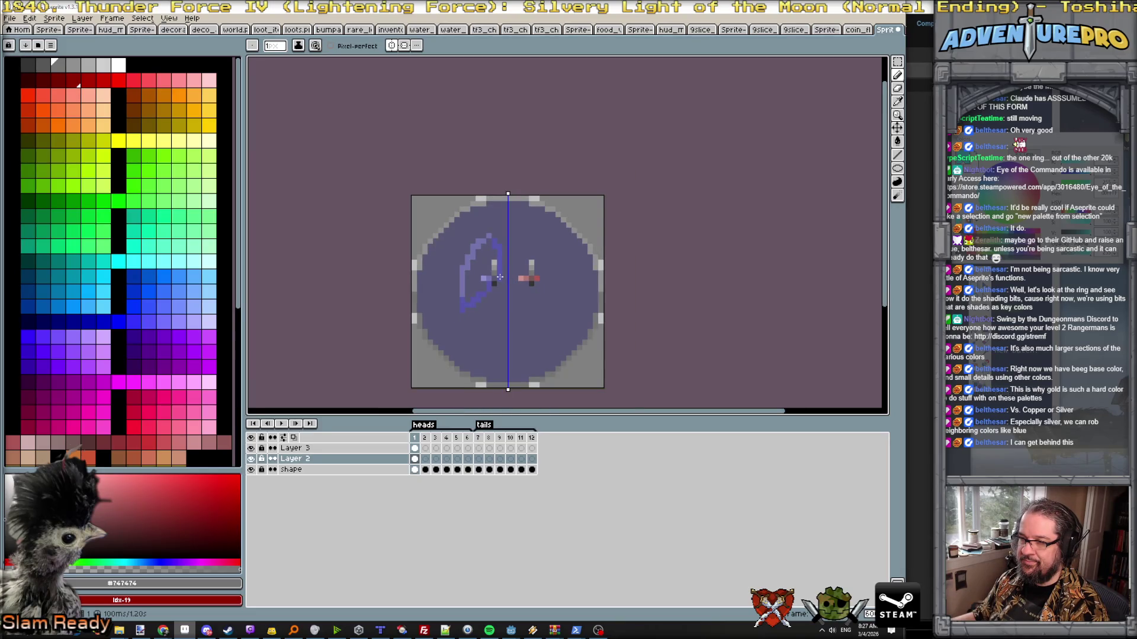
{"action": "scroll", "coordinate": [499, 278], "scroll_direction": "up", "scroll_amount": 1}
{"action": "scroll", "coordinate": [499, 279], "scroll_direction": "up", "scroll_amount": 1}
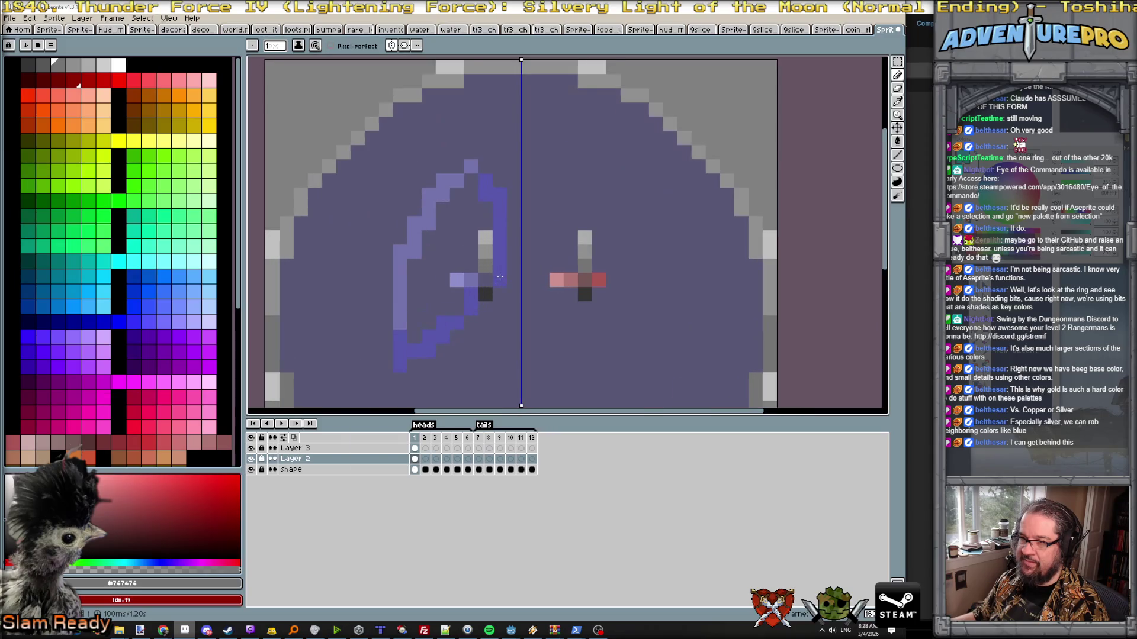
- Sample the sketch colour, then switch to the #575774 base tone to paint out the left outline
{"action": "left_click", "coordinate": [451, 280], "text": "alt"}
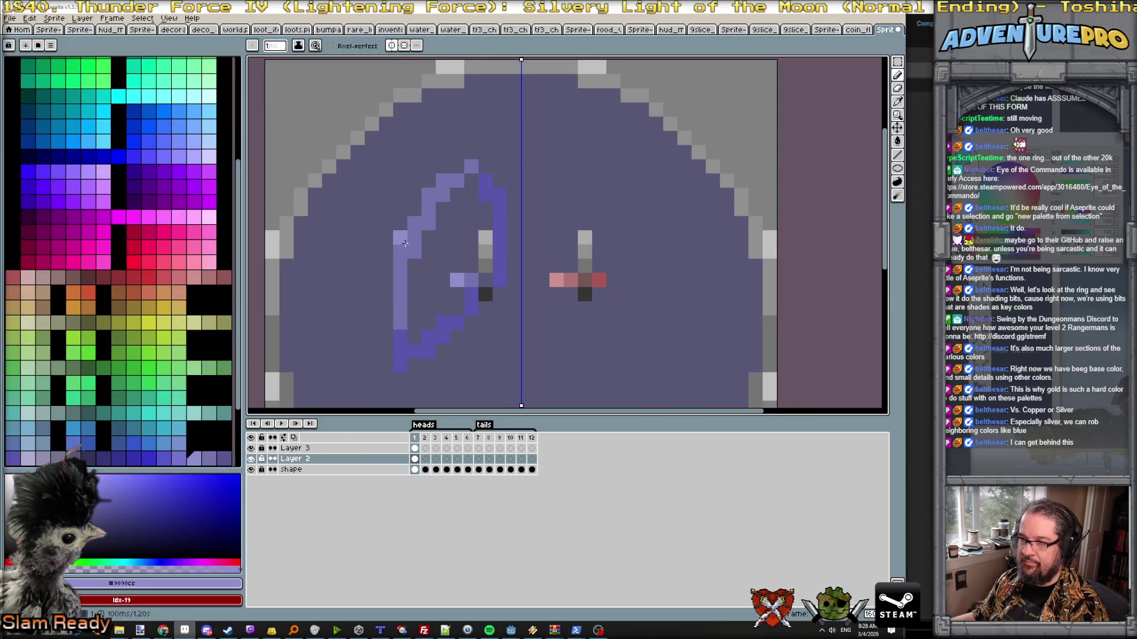
{"action": "scroll", "coordinate": [411, 240], "scroll_direction": "down", "scroll_amount": 3}
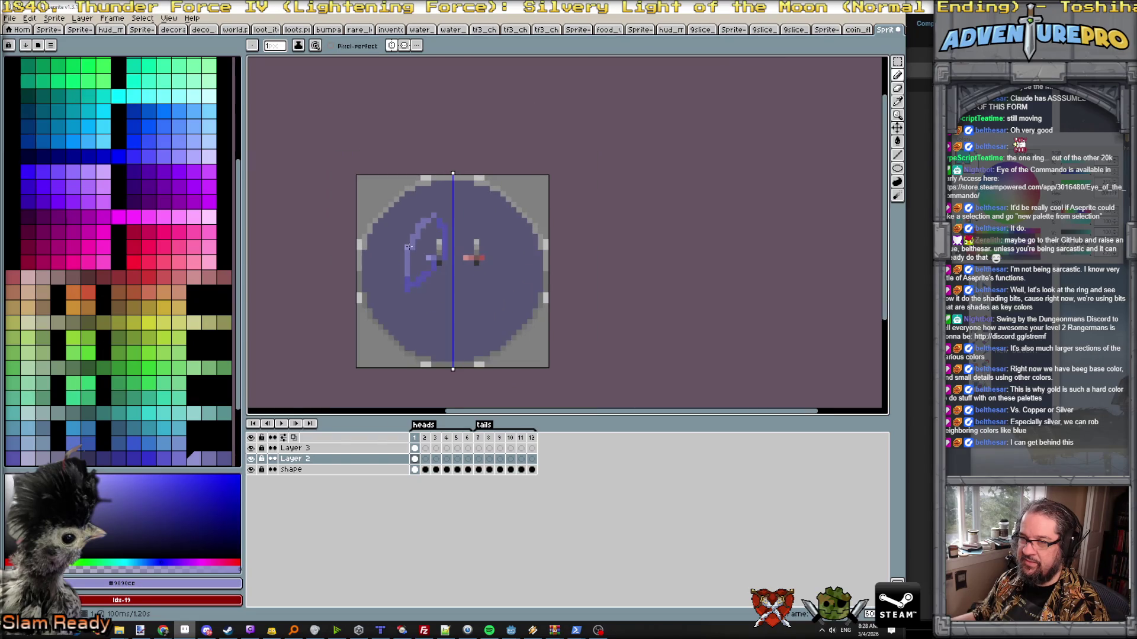
{"action": "scroll", "coordinate": [408, 245], "scroll_direction": "up", "scroll_amount": 1}
{"action": "scroll", "coordinate": [408, 245], "scroll_direction": "up", "scroll_amount": 2}
{"action": "scroll", "coordinate": [408, 246], "scroll_direction": "down", "scroll_amount": 2}
{"action": "left_click", "coordinate": [398, 306], "text": "alt"}
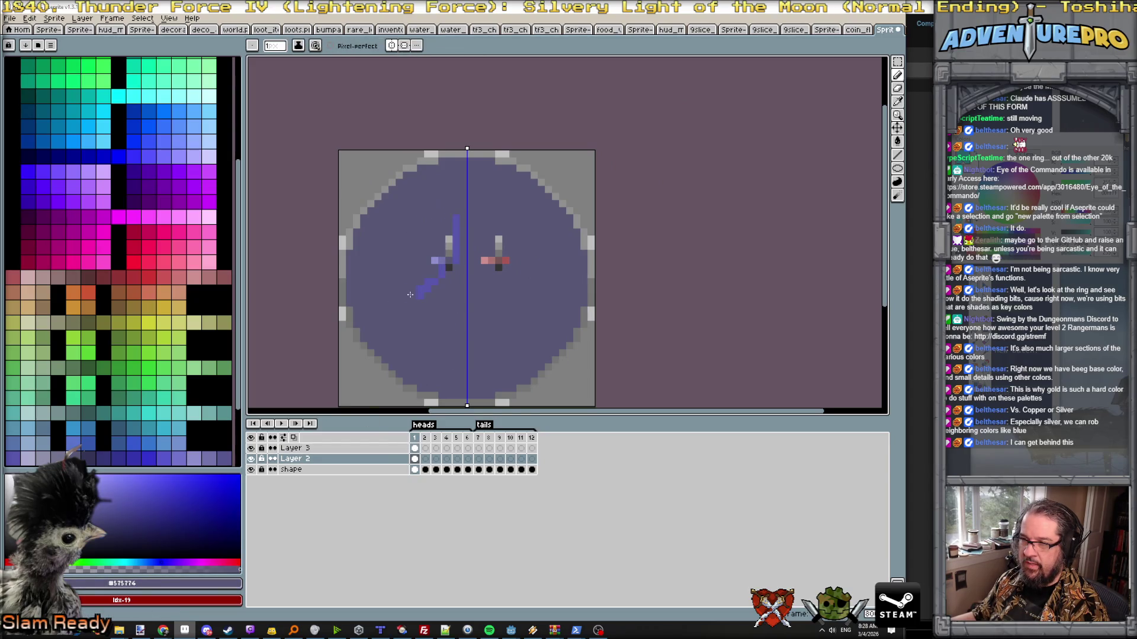
{"action": "scroll", "coordinate": [464, 222], "scroll_direction": "up", "scroll_amount": 1}
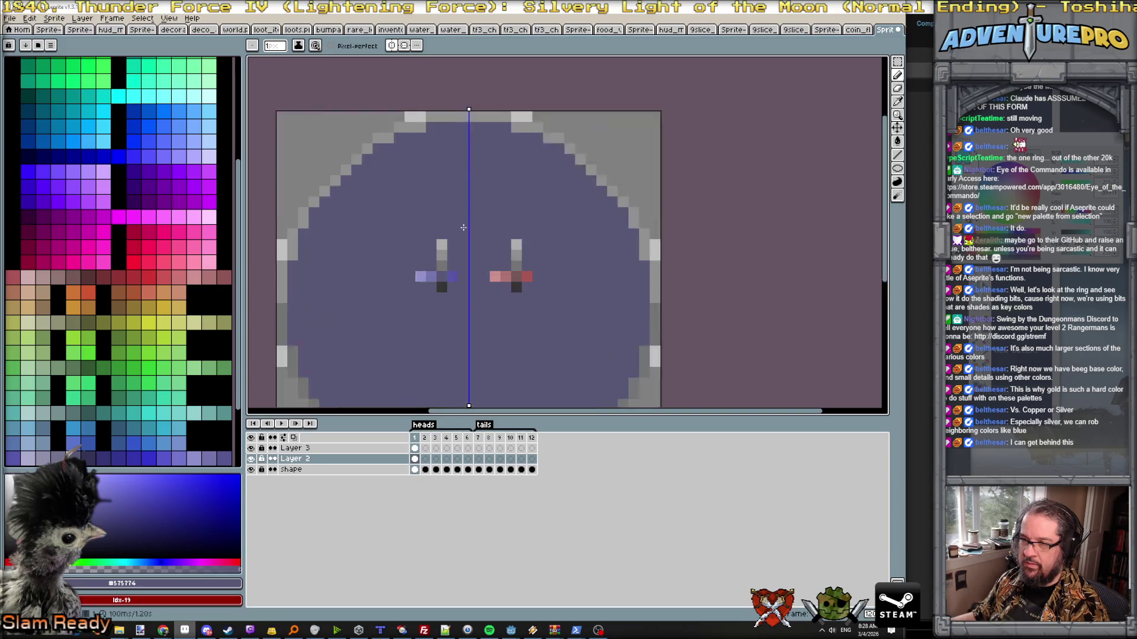
{"action": "scroll", "coordinate": [463, 228], "scroll_direction": "up", "scroll_amount": 1}
{"action": "scroll", "coordinate": [446, 234], "scroll_direction": "down", "scroll_amount": 2}
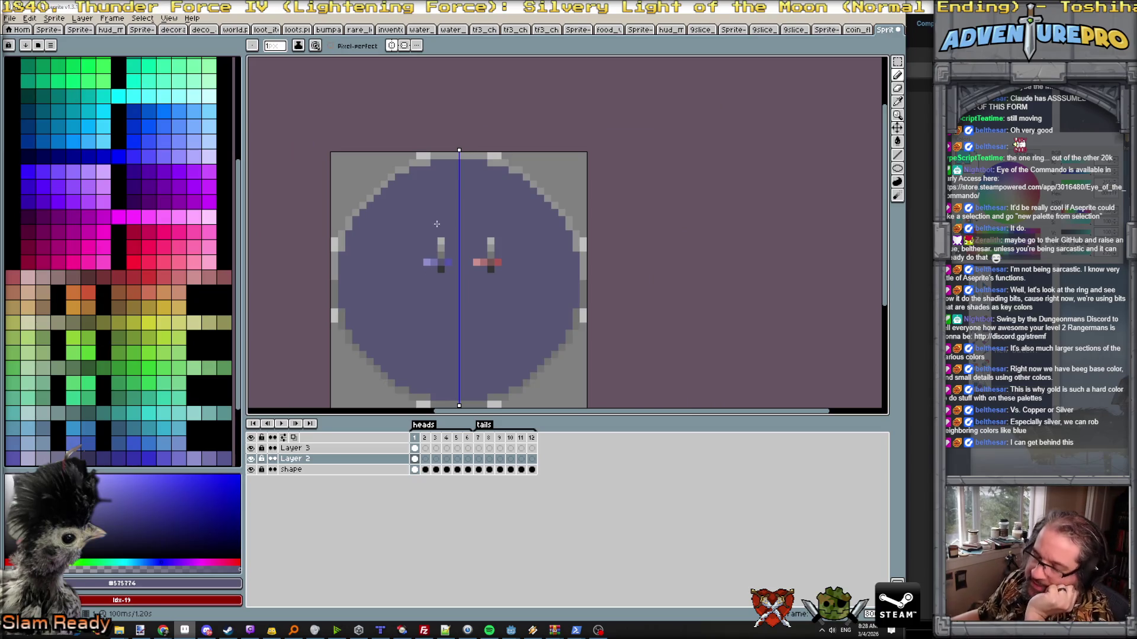
{"action": "scroll", "coordinate": [446, 228], "scroll_direction": "up", "scroll_amount": 1}
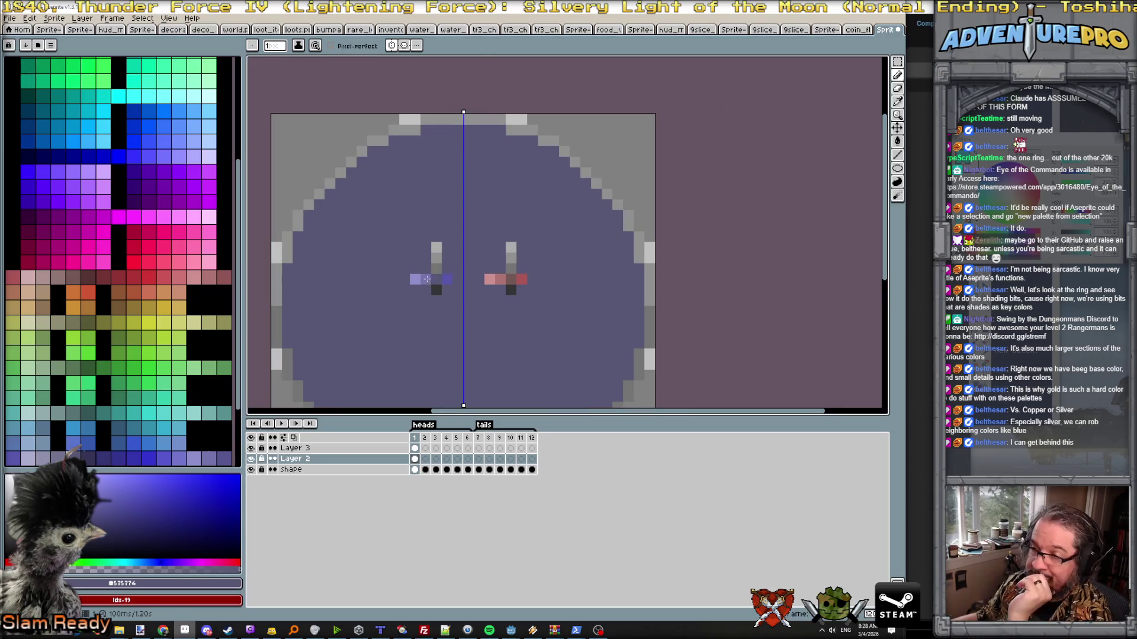
- Draw a mirrored #7474ac arch at the coin's centre, then bring the running game window forward
{"action": "left_click", "coordinate": [426, 279], "text": "alt"}
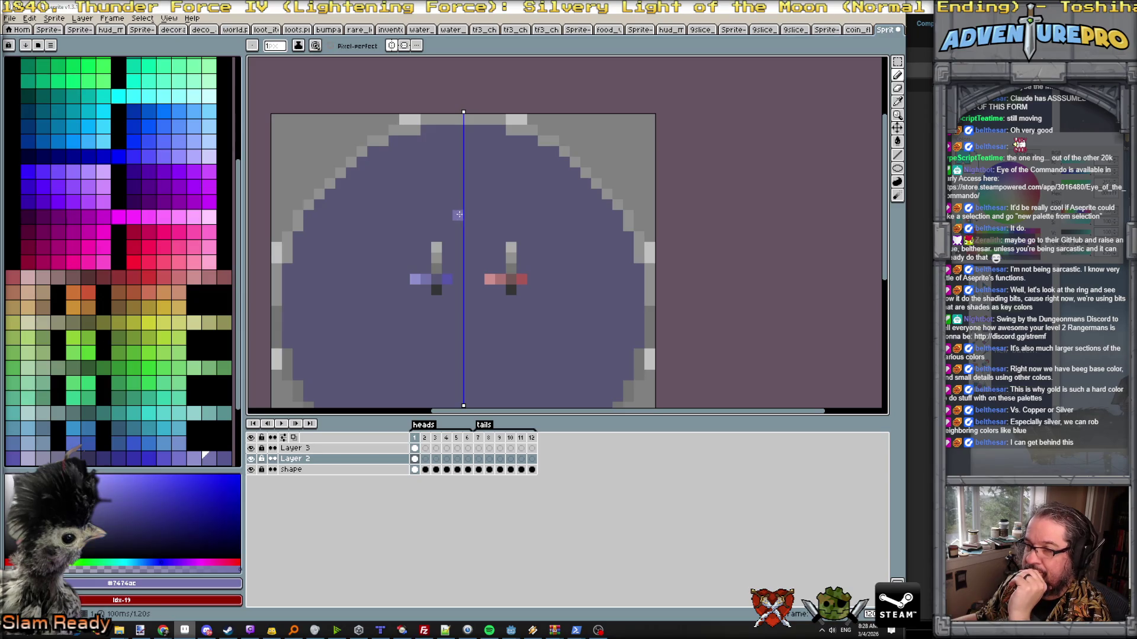
{"action": "left_click", "coordinate": [464, 217]}
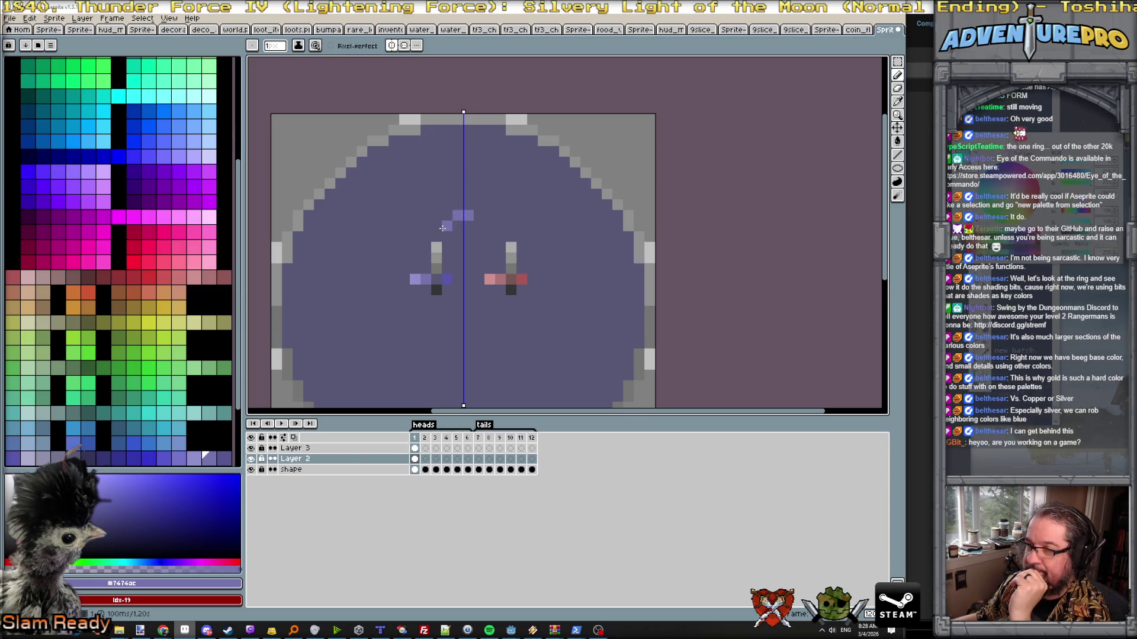
{"action": "left_click", "coordinate": [446, 227], "text": "shift"}
{"action": "left_click", "coordinate": [436, 236]}
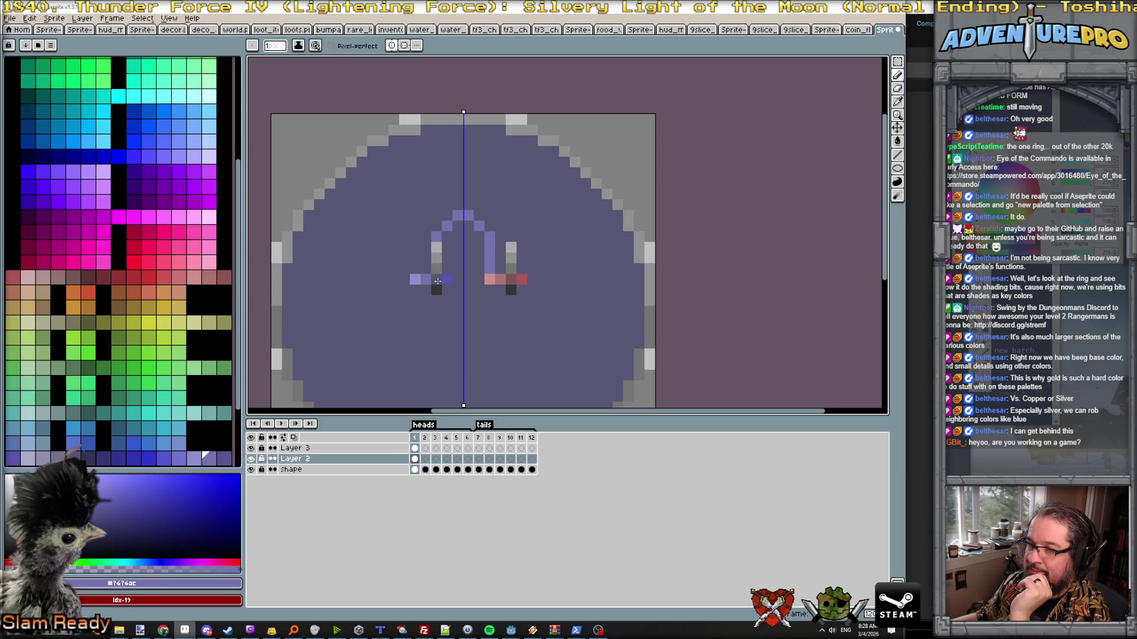
{"action": "left_click", "coordinate": [435, 290]}
{"action": "scroll", "coordinate": [436, 290], "scroll_direction": "up", "scroll_amount": 1}
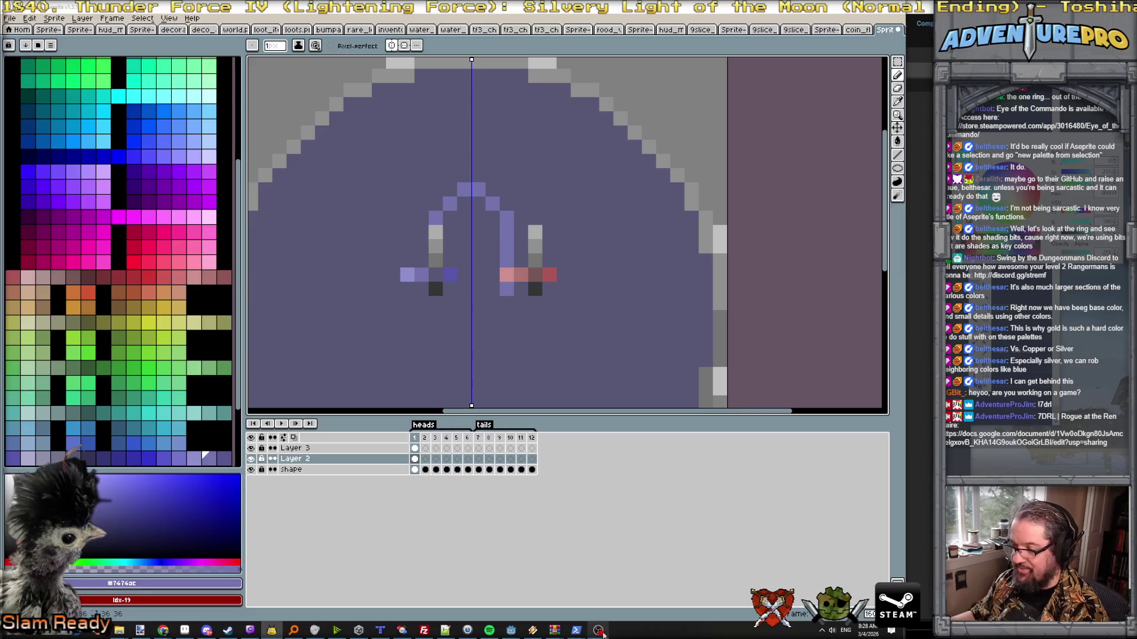
{"action": "mouse_move", "coordinate": [599, 631]}
{"action": "left_click", "coordinate": [542, 594]}
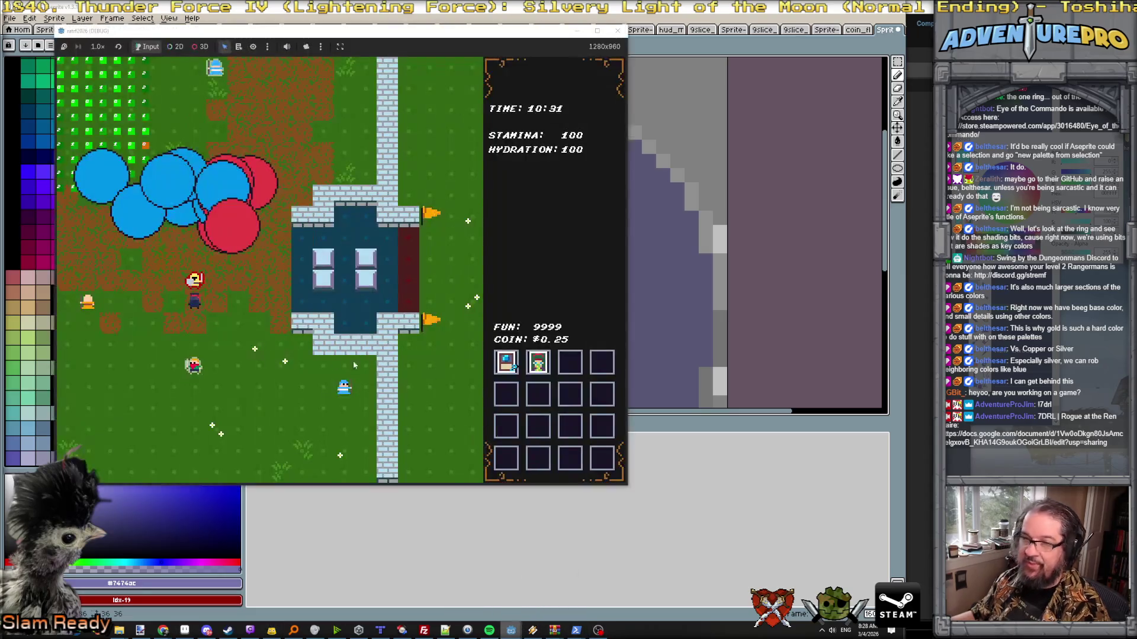
- Rerun TEST_COIN_FLIP 3 from the console several times, piling red coins on the field, then return to Aseprite
{"action": "key", "text": "Right"}
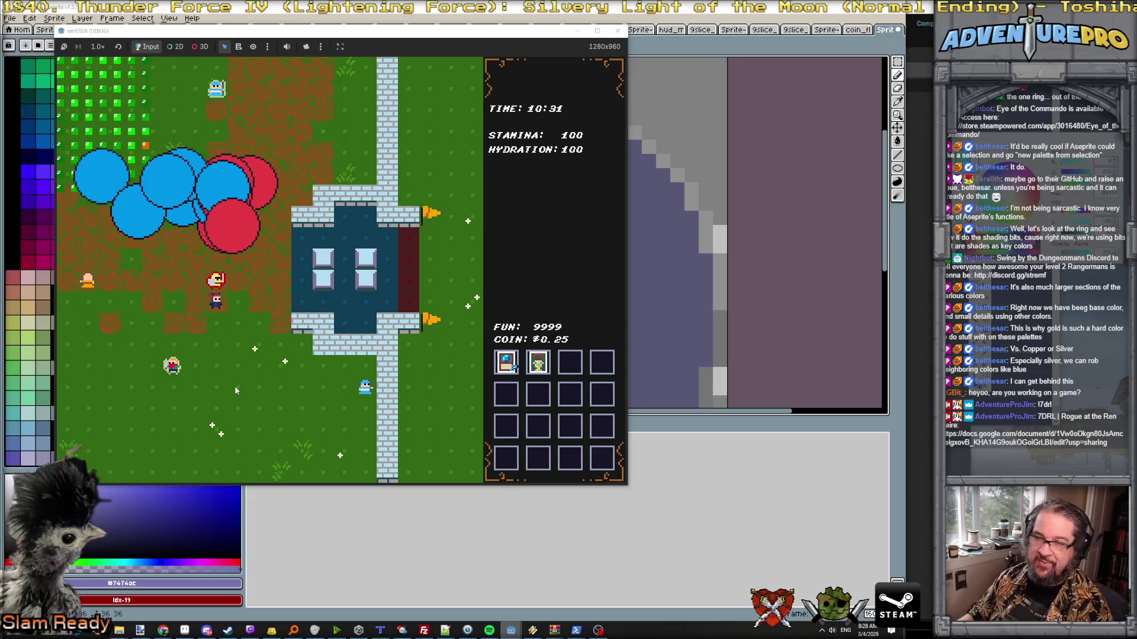
{"action": "key", "text": "grave"}
{"action": "key", "text": "Up"}
{"action": "key", "text": "Return"}
{"action": "key", "text": "grave"}
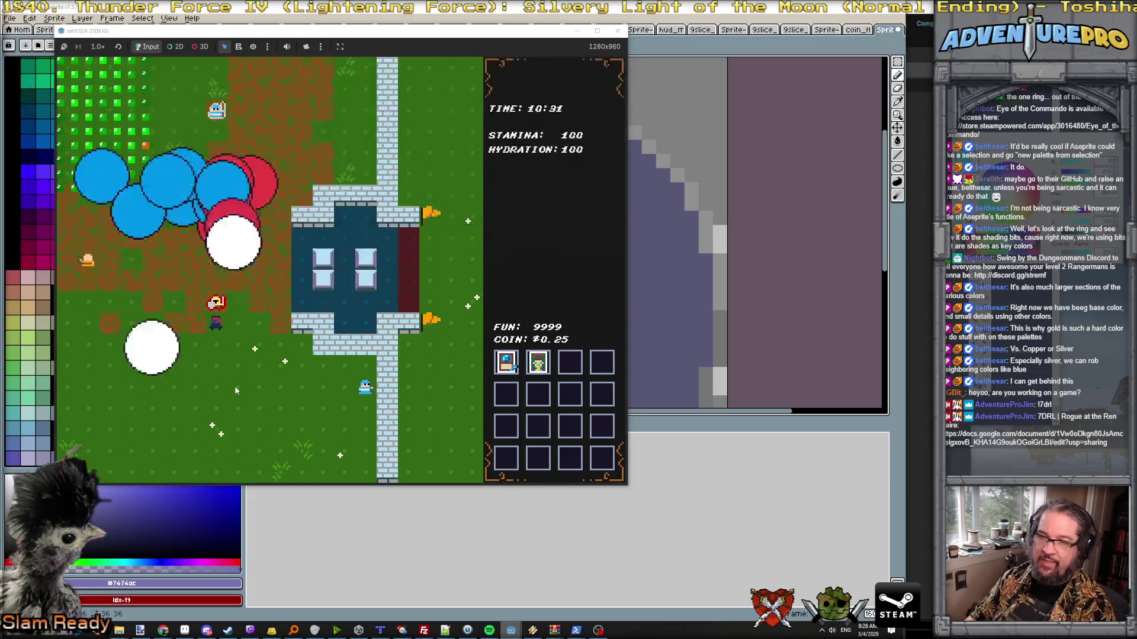
{"action": "key", "text": "grave"}
{"action": "key", "text": "Up"}
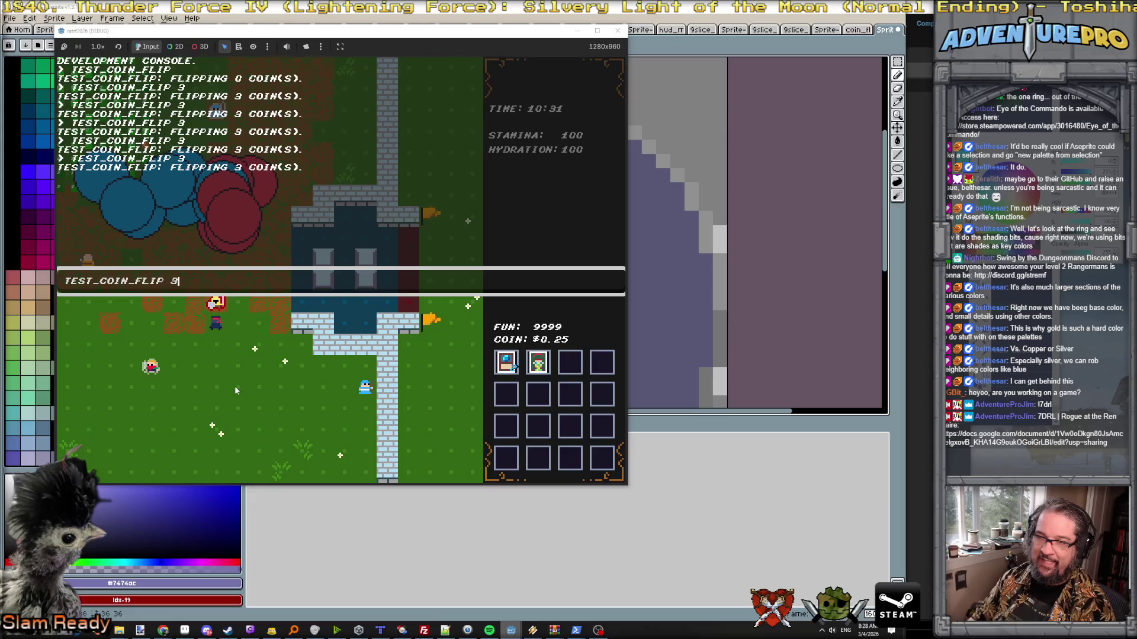
{"action": "key", "text": "Return"}
{"action": "key", "text": "grave"}
{"action": "key", "text": "grave"}
{"action": "key", "text": "Up"}
{"action": "key", "text": "Return"}
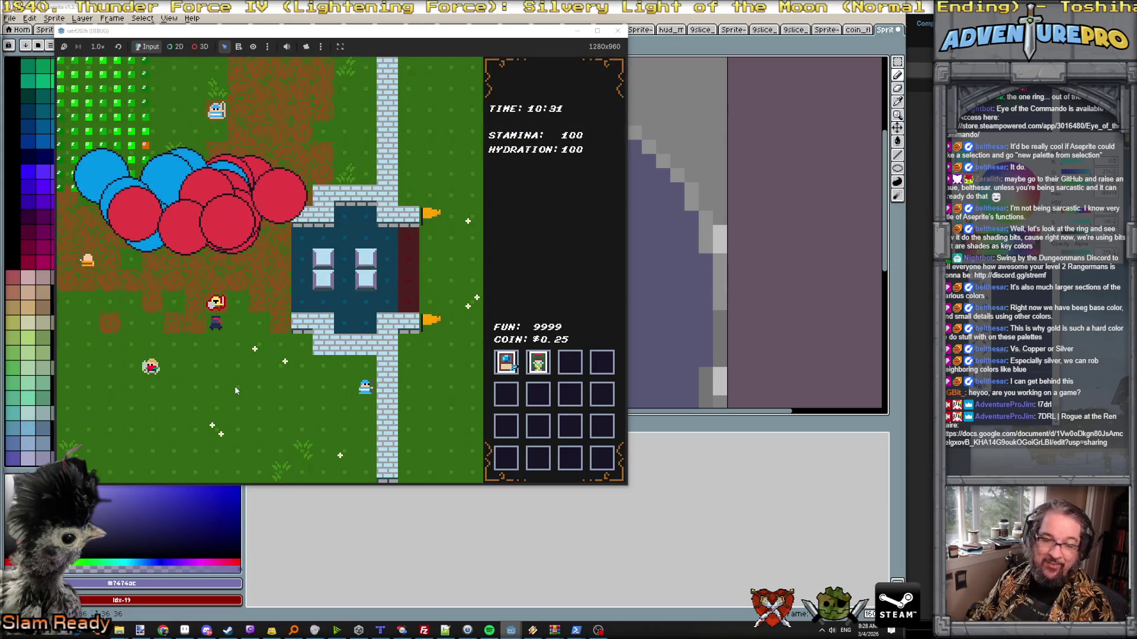
{"action": "key", "text": "grave"}
{"action": "key", "text": "Up"}
{"action": "key", "text": "Return"}
{"action": "key", "text": "grave"}
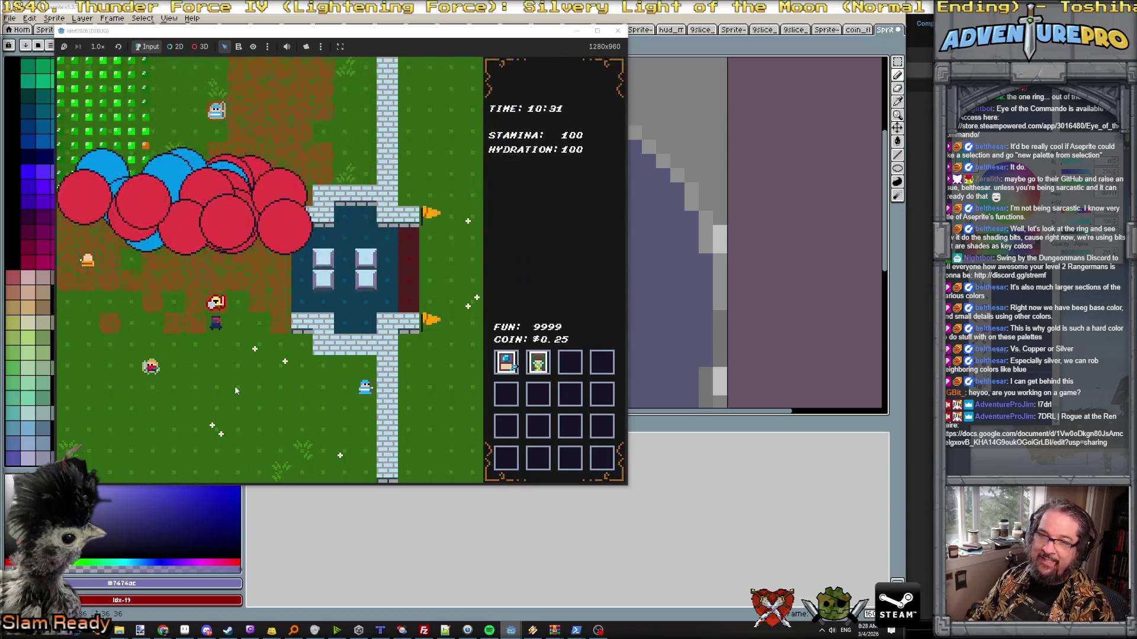
{"action": "left_click", "coordinate": [803, 106]}
{"action": "scroll", "coordinate": [524, 356], "scroll_direction": "down", "scroll_amount": 3}
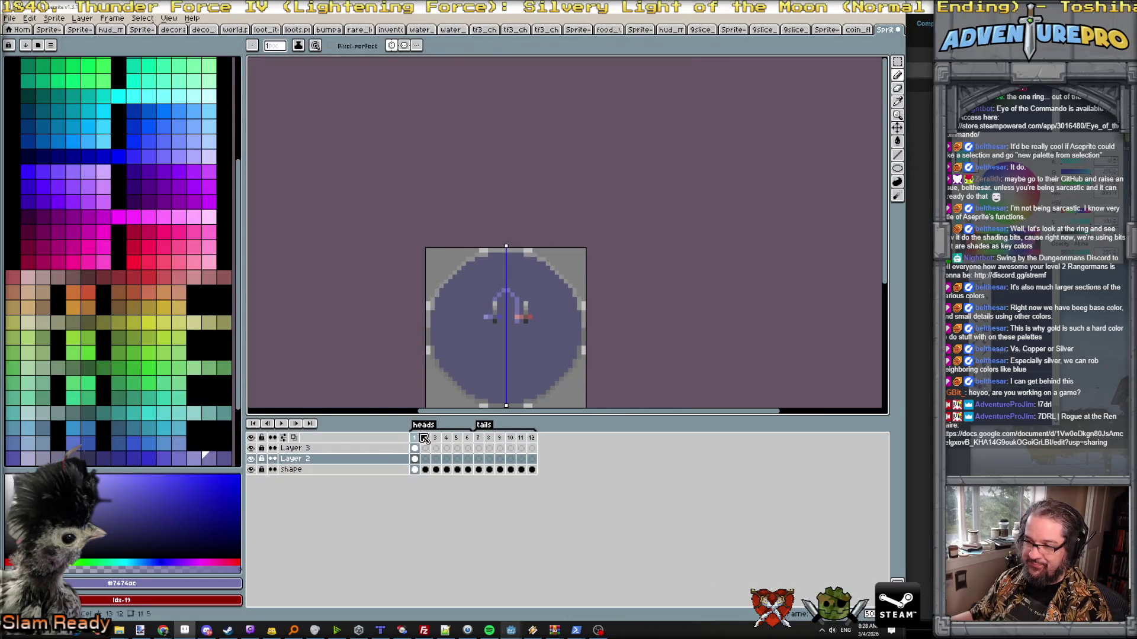
{"action": "left_click_drag", "start_coordinate": [421, 437], "coordinate": [534, 442]}
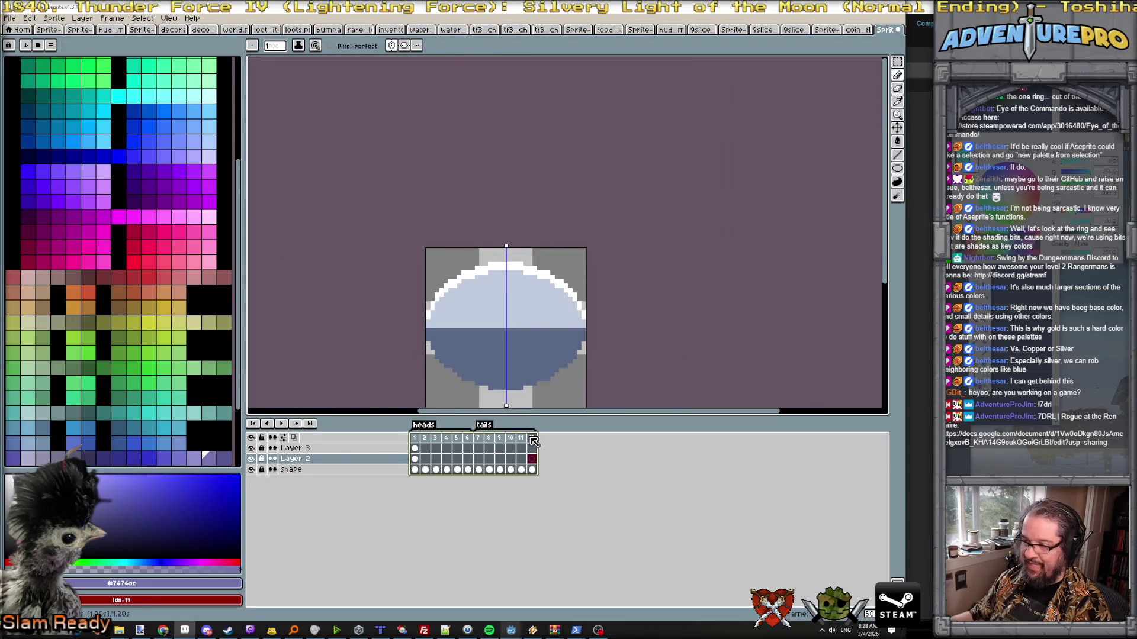
{"action": "left_click", "coordinate": [604, 435]}
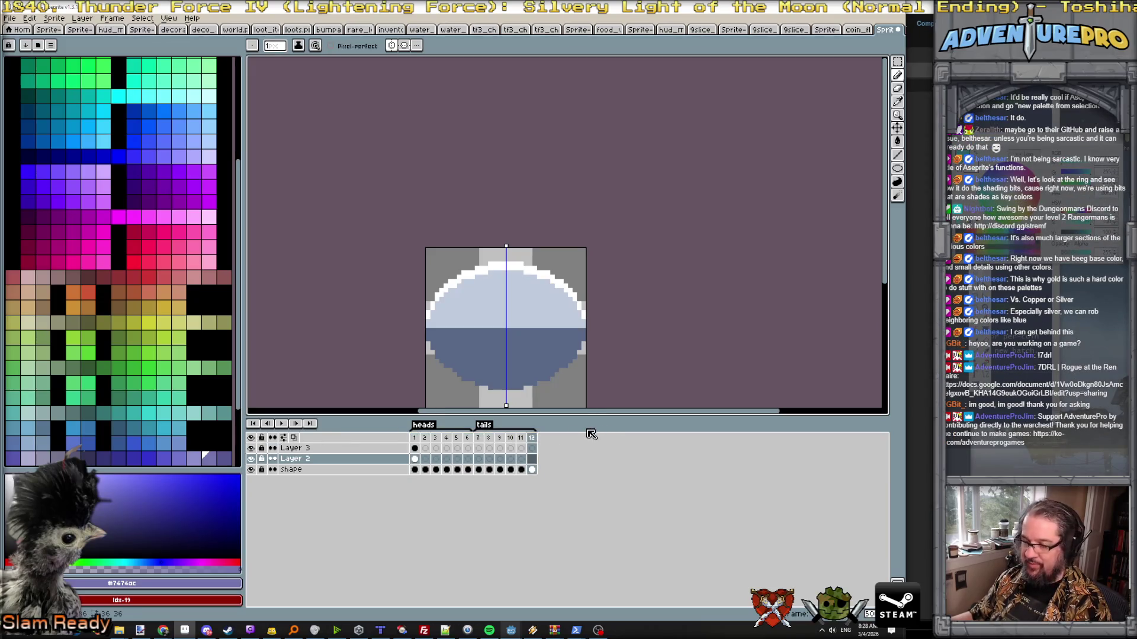
{"action": "key", "text": "Return"}
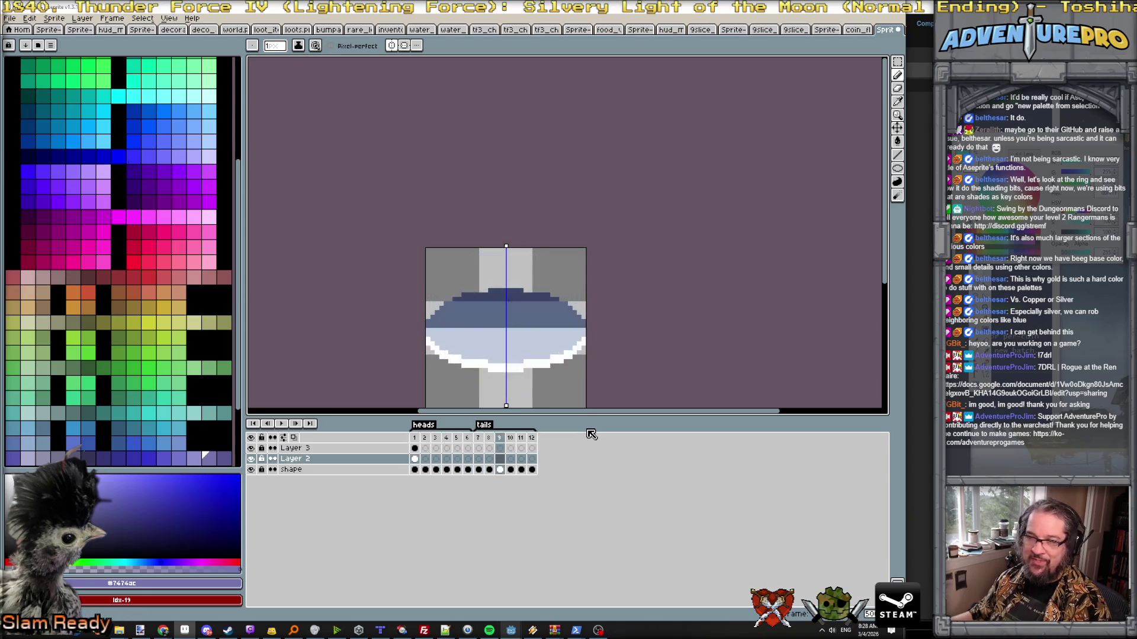
{"action": "key", "text": "Return"}
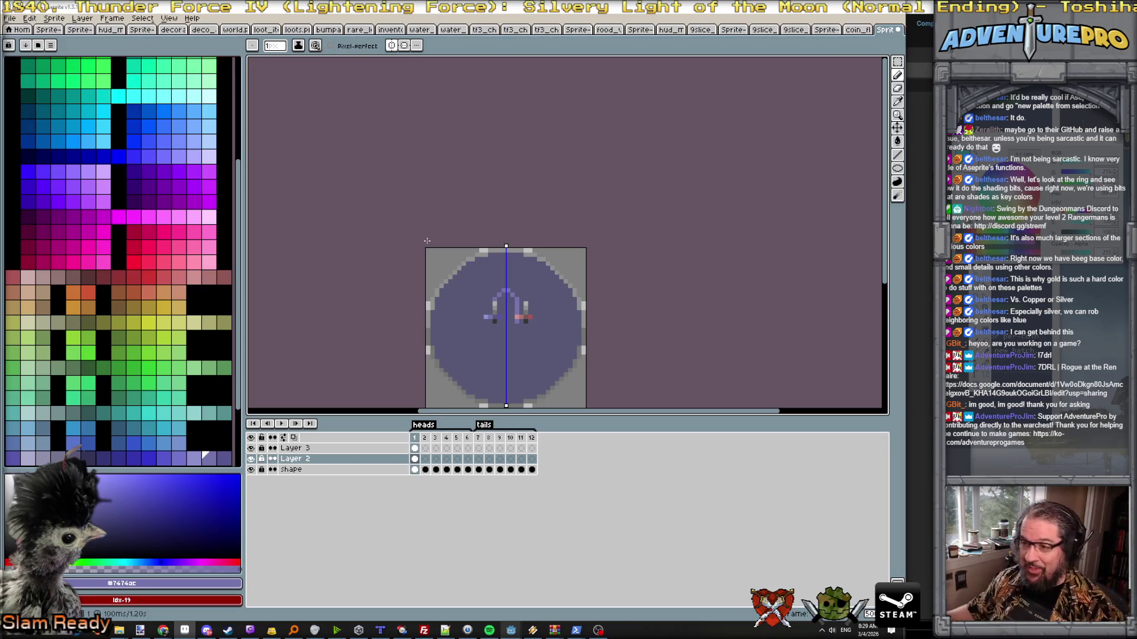
{"action": "scroll", "coordinate": [504, 327], "scroll_direction": "up", "scroll_amount": 2}
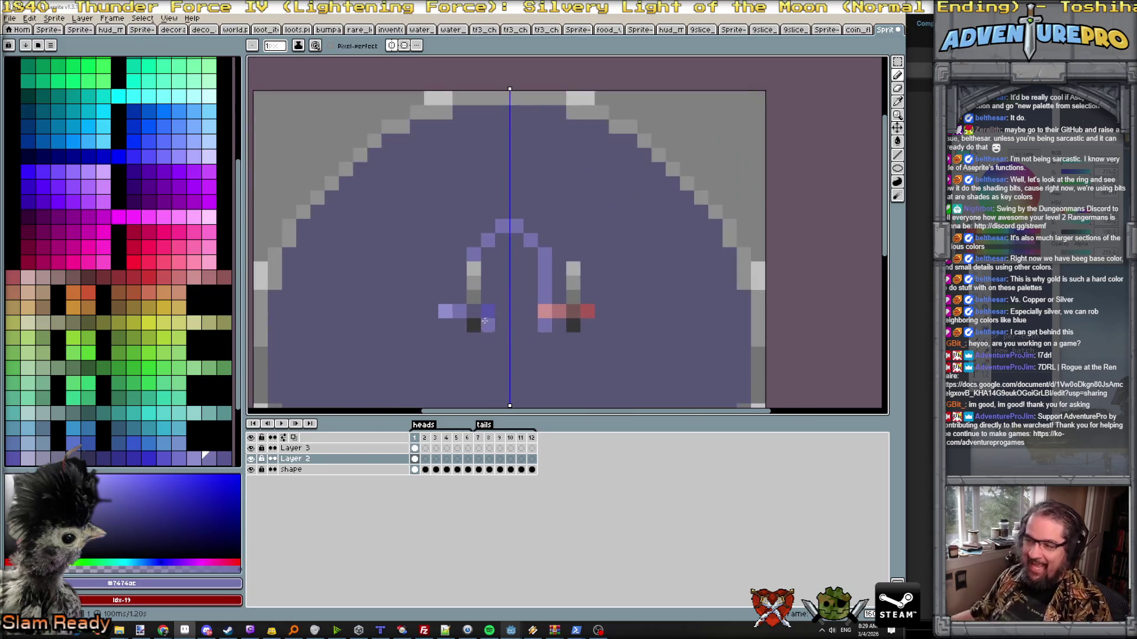
- Undo the stray marker pixels and draw the mirrored three-peaked crown outline with a curved base
{"action": "key", "text": "ctrl+z"}
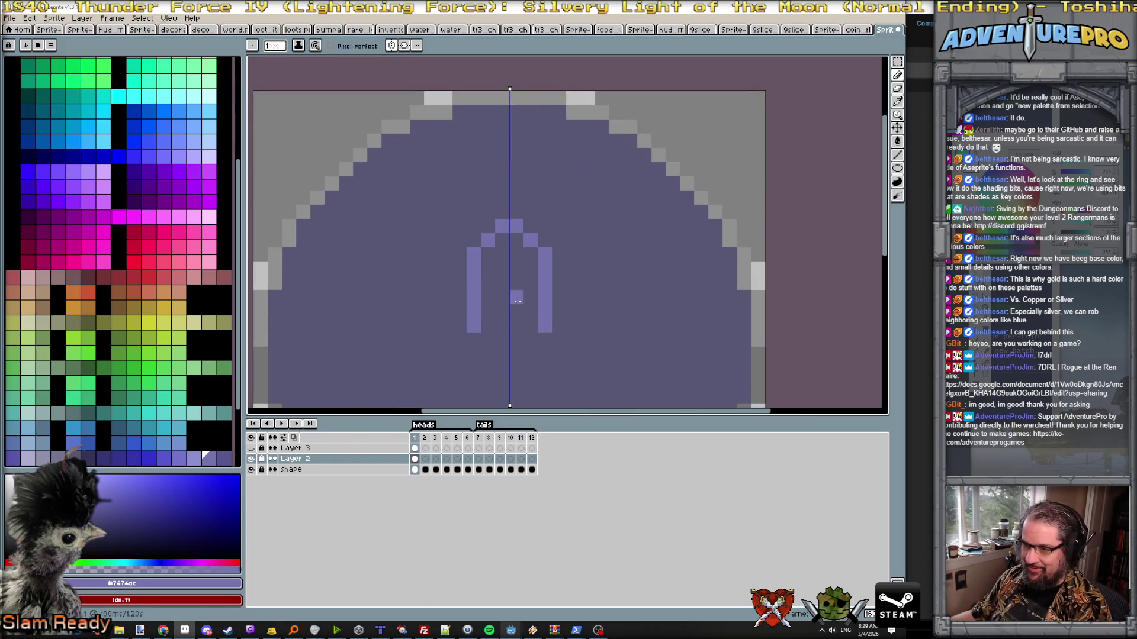
{"action": "key", "text": "i"}
{"action": "key", "text": "b"}
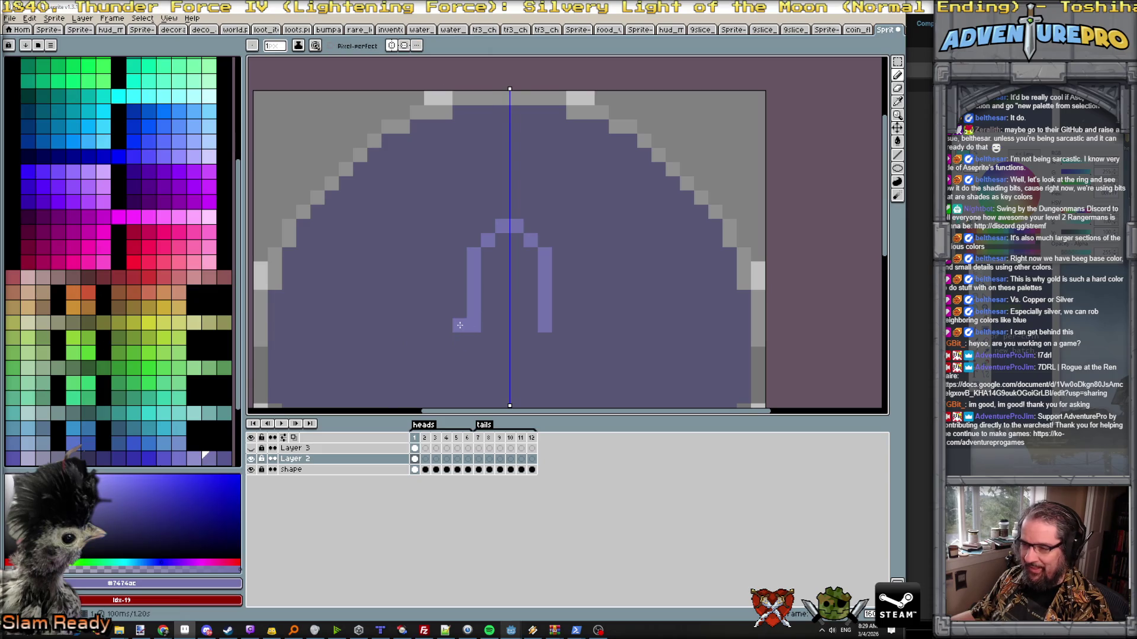
{"action": "scroll", "coordinate": [459, 325], "scroll_direction": "down", "scroll_amount": 2}
{"action": "scroll", "coordinate": [452, 319], "scroll_direction": "up", "scroll_amount": 2}
{"action": "mouse_move", "coordinate": [458, 336]}
{"action": "left_mouse_down"}
{"action": "mouse_move", "coordinate": [403, 356]}
{"action": "mouse_move", "coordinate": [380, 342]}
{"action": "mouse_move", "coordinate": [383, 289]}
{"action": "mouse_move", "coordinate": [335, 257]}
{"action": "mouse_move", "coordinate": [311, 286]}
{"action": "left_mouse_up"}
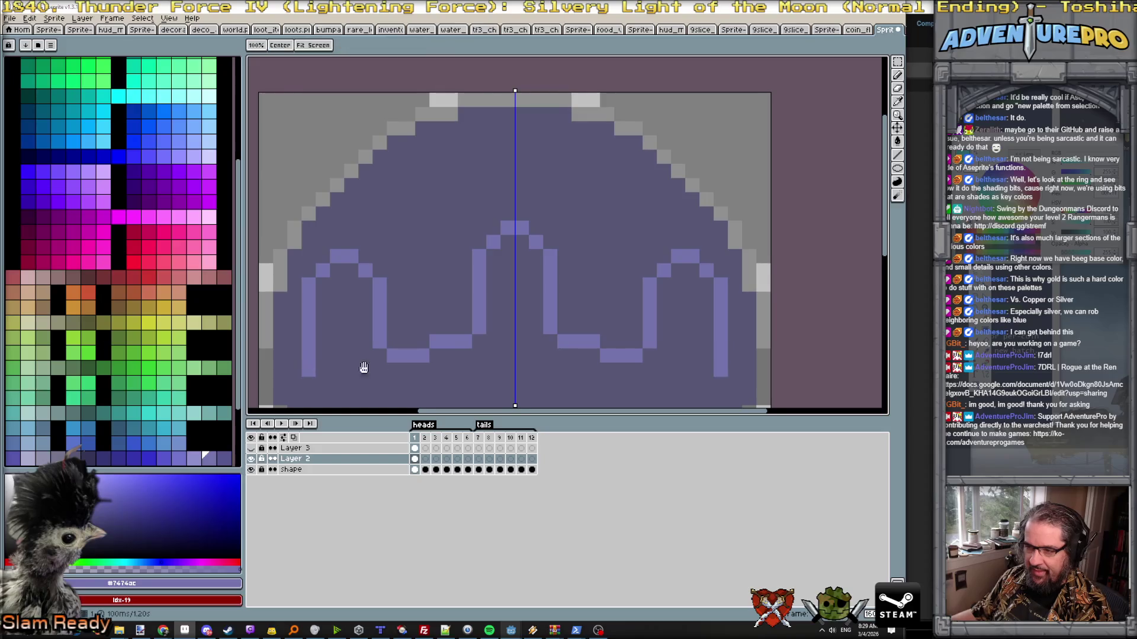
{"action": "scroll", "coordinate": [373, 293], "scroll_direction": "down", "scroll_amount": 3}
{"action": "mouse_move", "coordinate": [319, 238]}
{"action": "left_mouse_down"}
{"action": "mouse_move", "coordinate": [315, 276]}
{"action": "mouse_move", "coordinate": [518, 293]}
{"action": "left_mouse_up"}
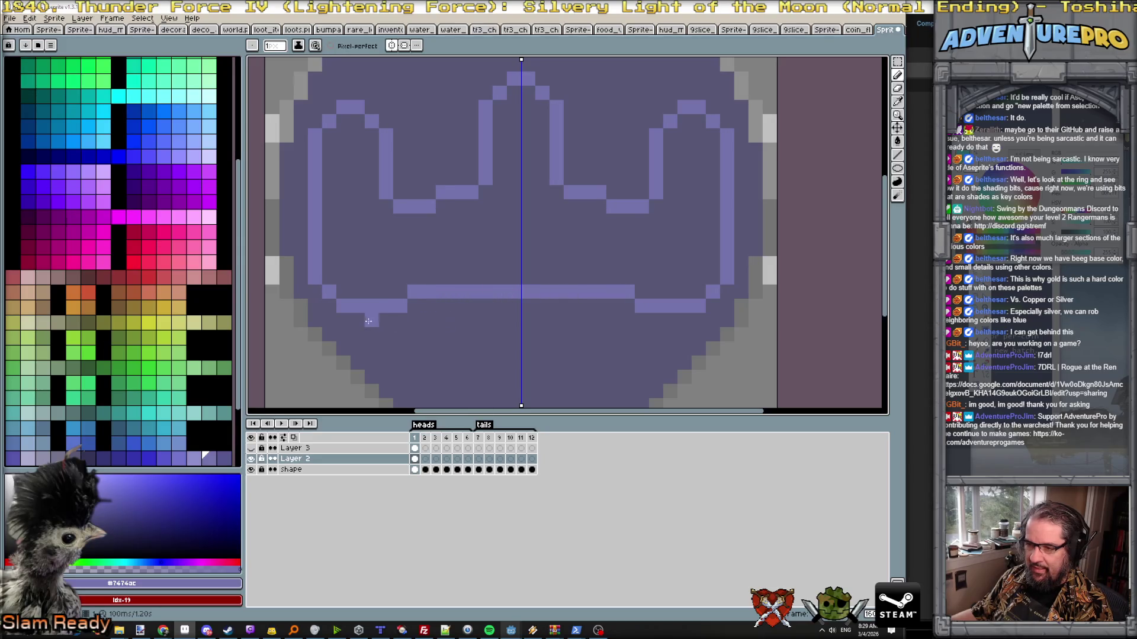
{"action": "left_click_drag", "start_coordinate": [372, 333], "coordinate": [520, 348]}
{"action": "scroll", "coordinate": [439, 285], "scroll_direction": "down", "scroll_amount": 4}
{"action": "scroll", "coordinate": [497, 276], "scroll_direction": "down", "scroll_amount": 2}
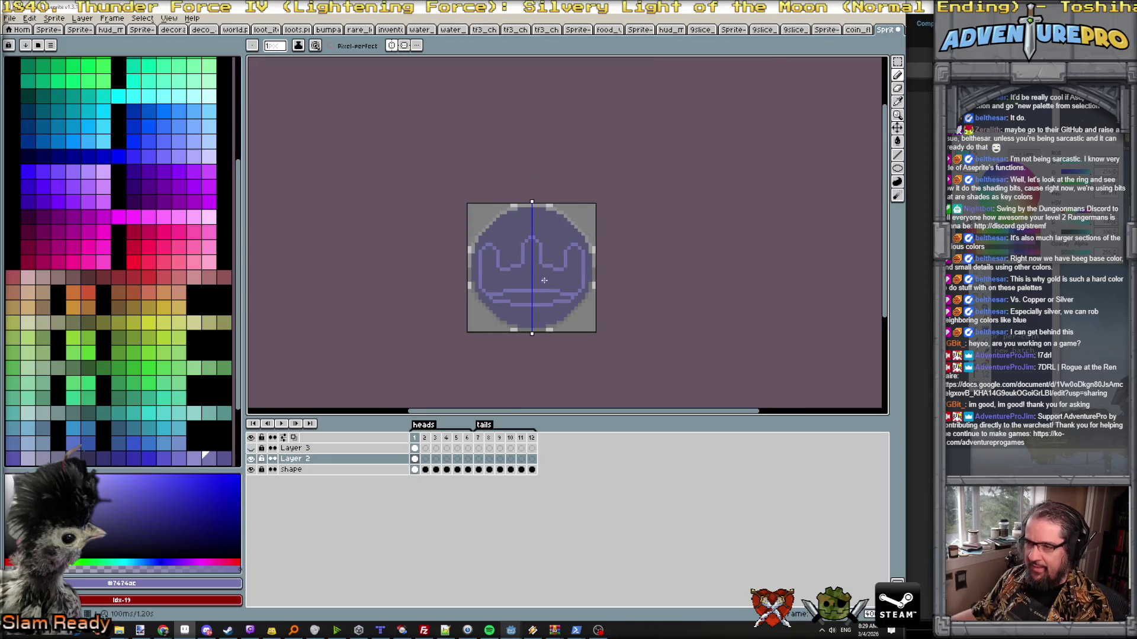
{"action": "scroll", "coordinate": [532, 269], "scroll_direction": "up", "scroll_amount": 3}
{"action": "scroll", "coordinate": [498, 308], "scroll_direction": "up", "scroll_amount": 1}
- Redraw the crown's lower band and extend the light #7474ac outline up the crown's side
{"action": "left_click_drag", "start_coordinate": [480, 300], "coordinate": [560, 300]}
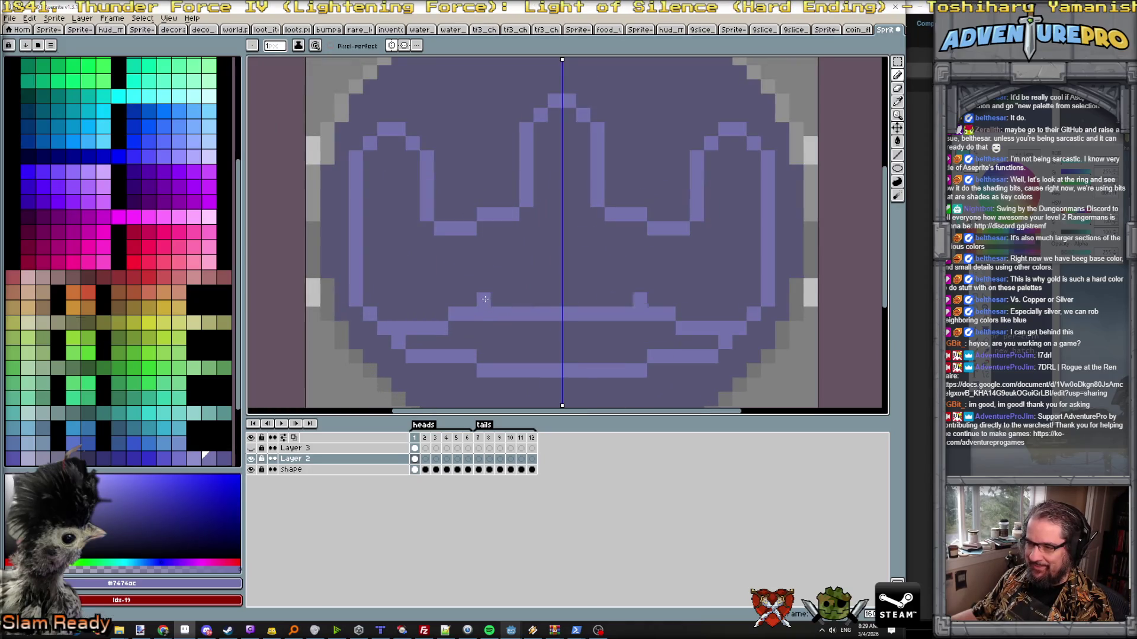
{"action": "left_click_drag", "start_coordinate": [484, 314], "coordinate": [557, 314]}
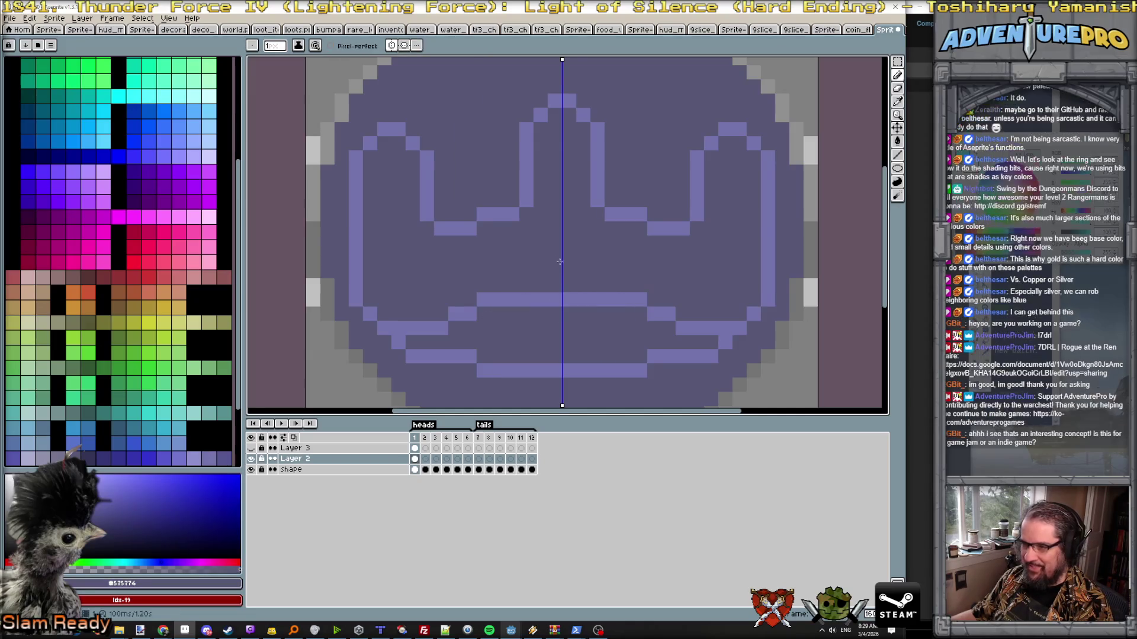
{"action": "scroll", "coordinate": [554, 237], "scroll_direction": "up", "scroll_amount": 2}
{"action": "left_click", "coordinate": [426, 226]}
{"action": "left_click_drag", "start_coordinate": [398, 204], "coordinate": [532, 161]}
{"action": "scroll", "coordinate": [531, 161], "scroll_direction": "down", "scroll_amount": 2}
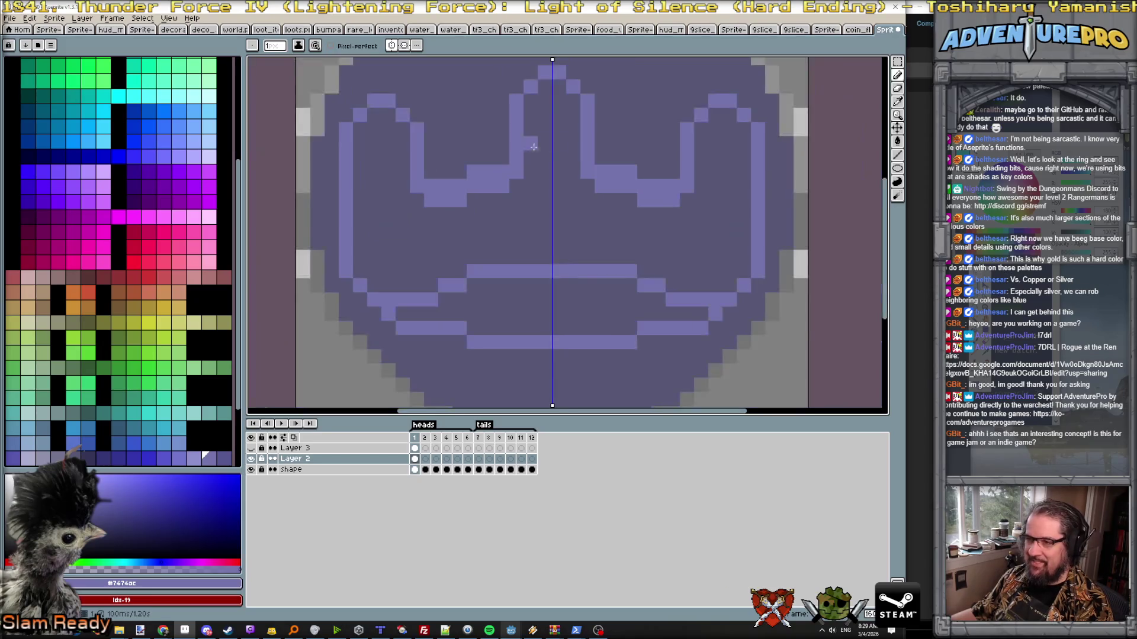
{"action": "scroll", "coordinate": [571, 312], "scroll_direction": "up", "scroll_amount": 1}
- Raise the central peak one pixel and tidy stray outline pixels, alternating #7474ac and #575774
{"action": "mouse_move", "coordinate": [530, 246]}
{"action": "left_mouse_down"}
{"action": "mouse_move", "coordinate": [544, 232]}
{"action": "mouse_move", "coordinate": [551, 250]}
{"action": "left_mouse_up"}
{"action": "left_click", "coordinate": [547, 266], "text": "alt"}
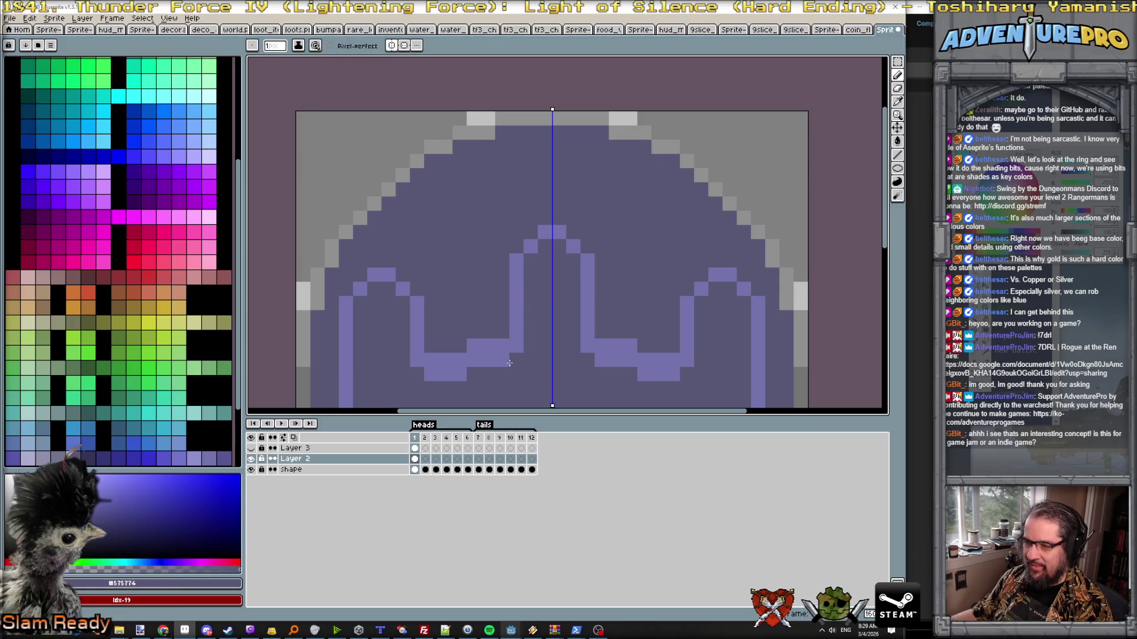
{"action": "left_click_drag", "start_coordinate": [511, 360], "coordinate": [434, 376]}
{"action": "scroll", "coordinate": [502, 365], "scroll_direction": "down", "scroll_amount": 3}
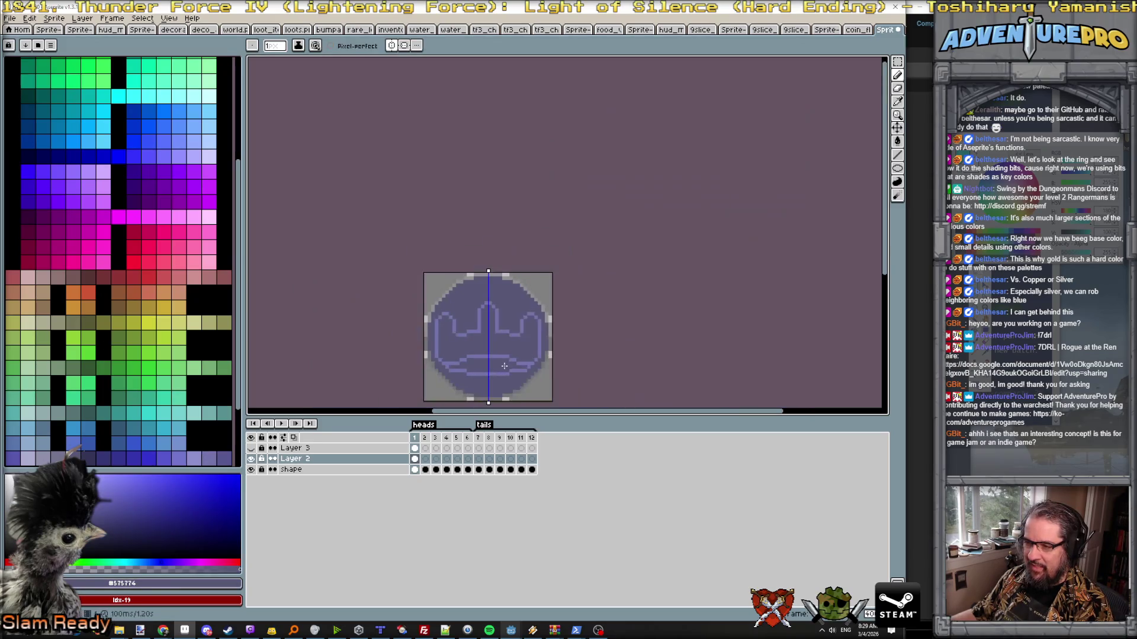
{"action": "scroll", "coordinate": [465, 333], "scroll_direction": "up", "scroll_amount": 1}
{"action": "scroll", "coordinate": [427, 306], "scroll_direction": "up", "scroll_amount": 2}
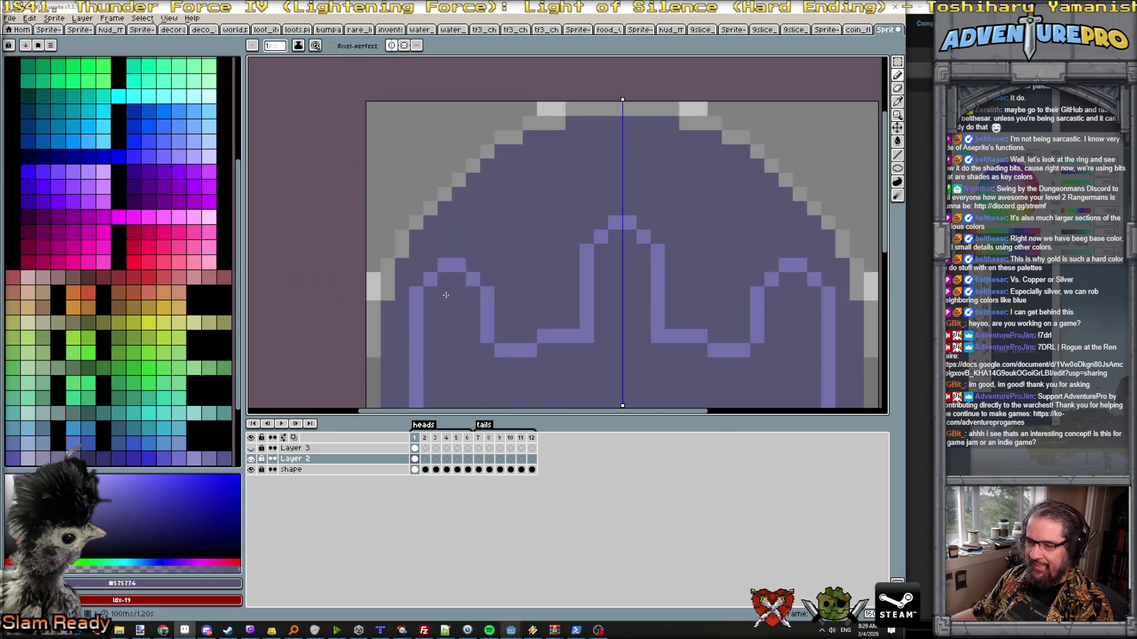
{"action": "left_click", "coordinate": [444, 264], "text": "alt"}
{"action": "left_click_drag", "start_coordinate": [458, 263], "coordinate": [467, 254]}
{"action": "left_click", "coordinate": [461, 252]}
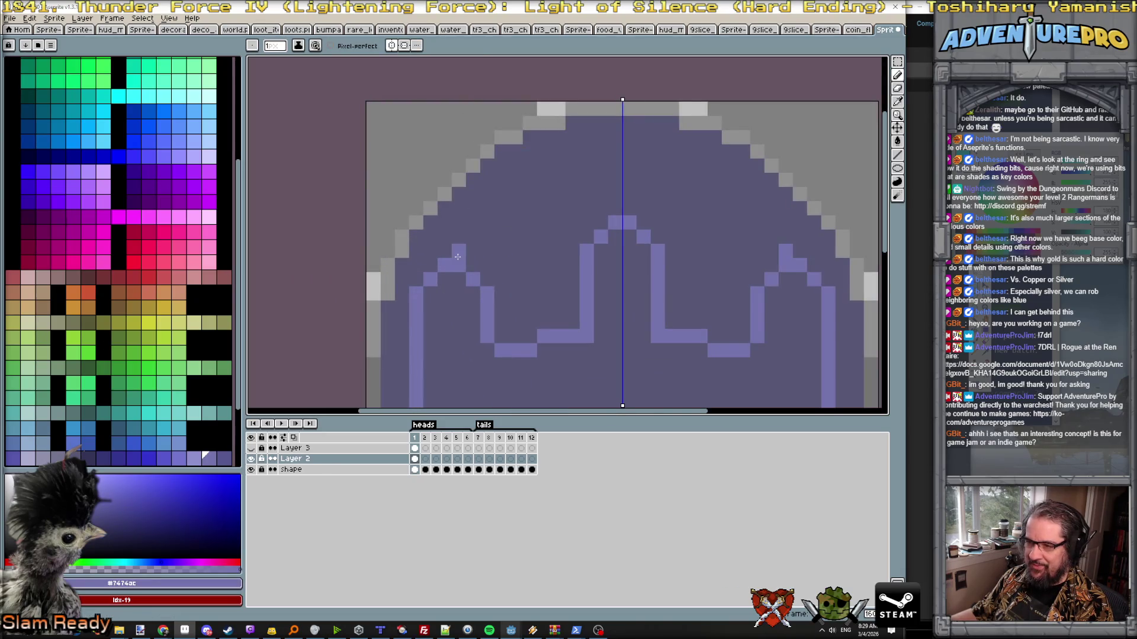
{"action": "left_click", "coordinate": [488, 250]}
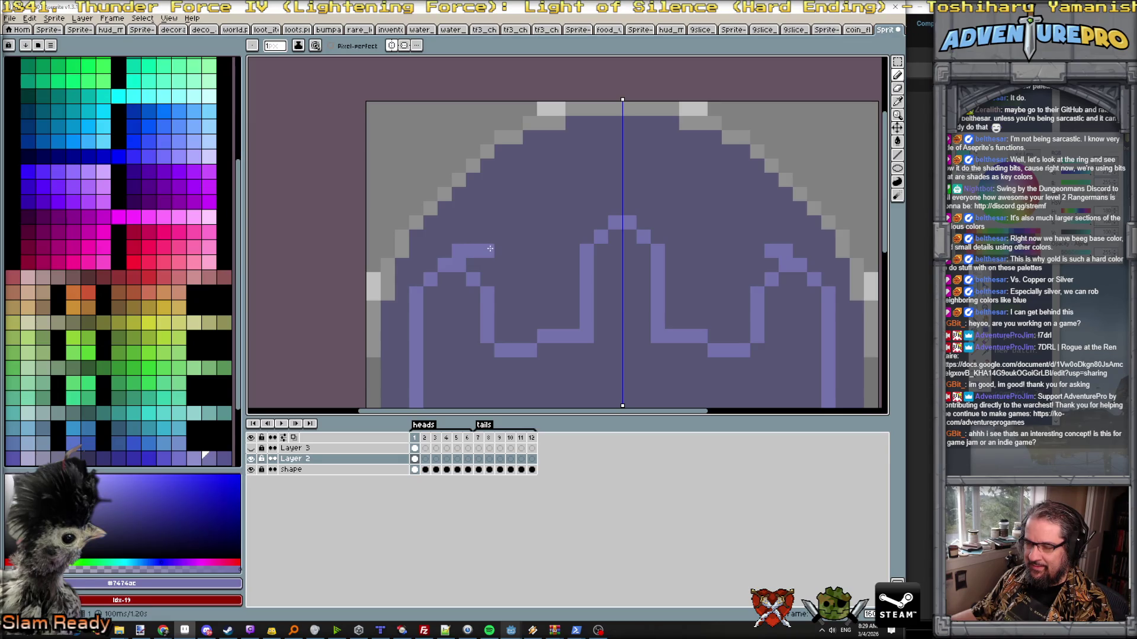
{"action": "left_click", "coordinate": [471, 270], "text": "alt"}
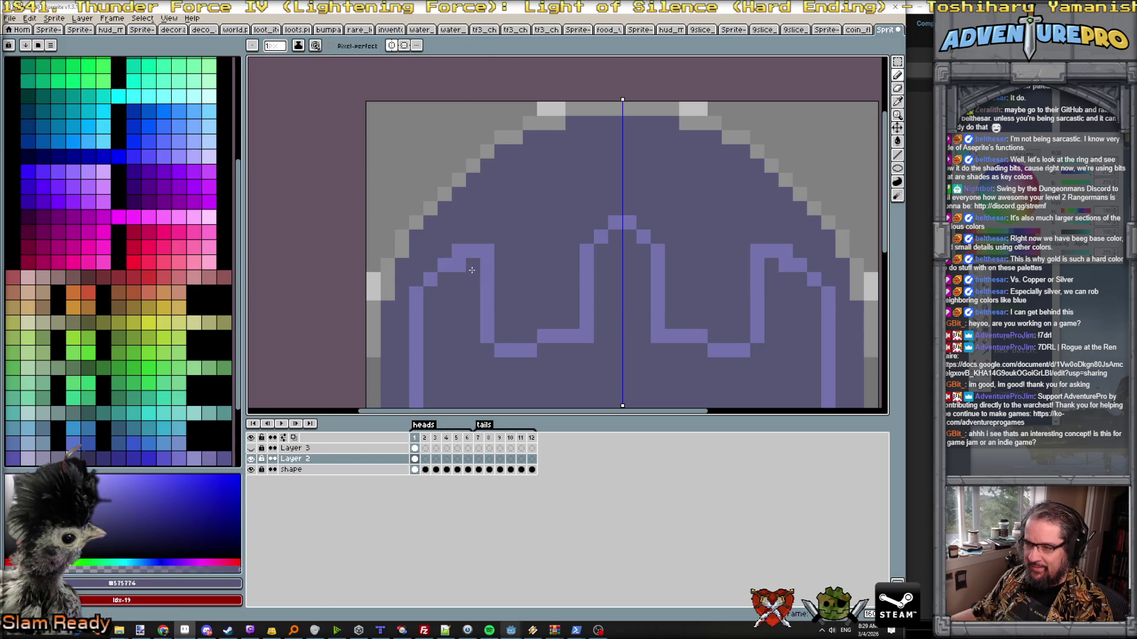
{"action": "left_click", "coordinate": [479, 256]}
{"action": "scroll", "coordinate": [478, 257], "scroll_direction": "down", "scroll_amount": 2}
{"action": "scroll", "coordinate": [520, 303], "scroll_direction": "down", "scroll_amount": 2}
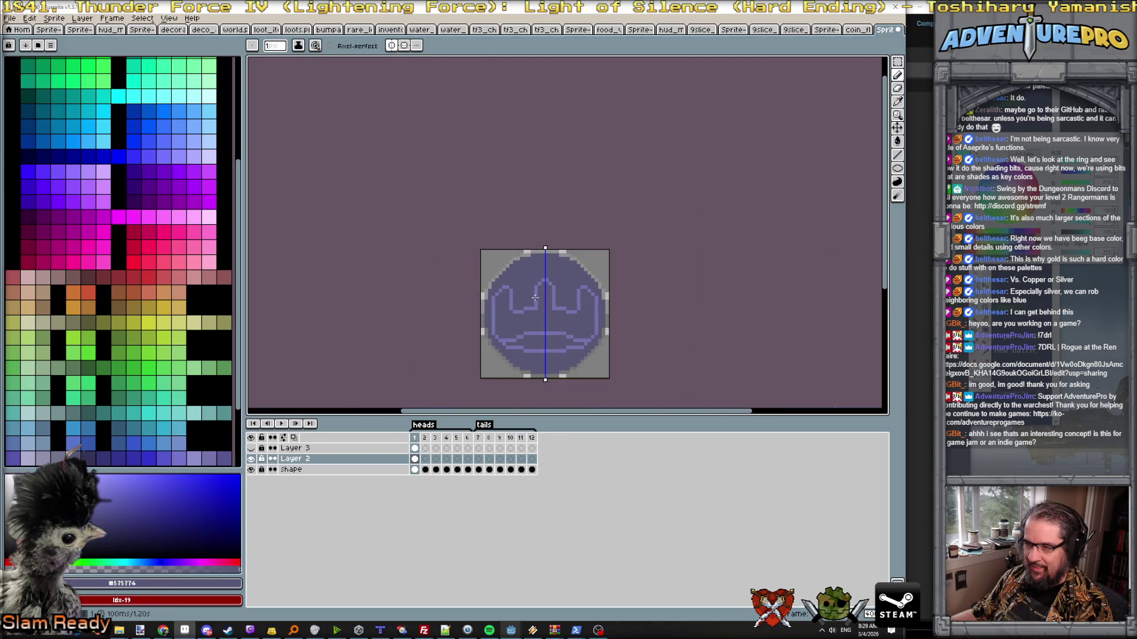
{"action": "scroll", "coordinate": [534, 300], "scroll_direction": "up", "scroll_amount": 2}
- Extend the central peak upward in light purple with a dark interior, adding a light outline pixel
{"action": "left_click", "coordinate": [544, 249], "text": "alt"}
{"action": "mouse_move", "coordinate": [544, 250]}
{"action": "left_mouse_down"}
{"action": "mouse_move", "coordinate": [551, 238]}
{"action": "mouse_move", "coordinate": [560, 250]}
{"action": "left_mouse_up"}
{"action": "left_click", "coordinate": [551, 255], "text": "alt"}
{"action": "left_click", "coordinate": [545, 241]}
{"action": "scroll", "coordinate": [584, 293], "scroll_direction": "down", "scroll_amount": 3}
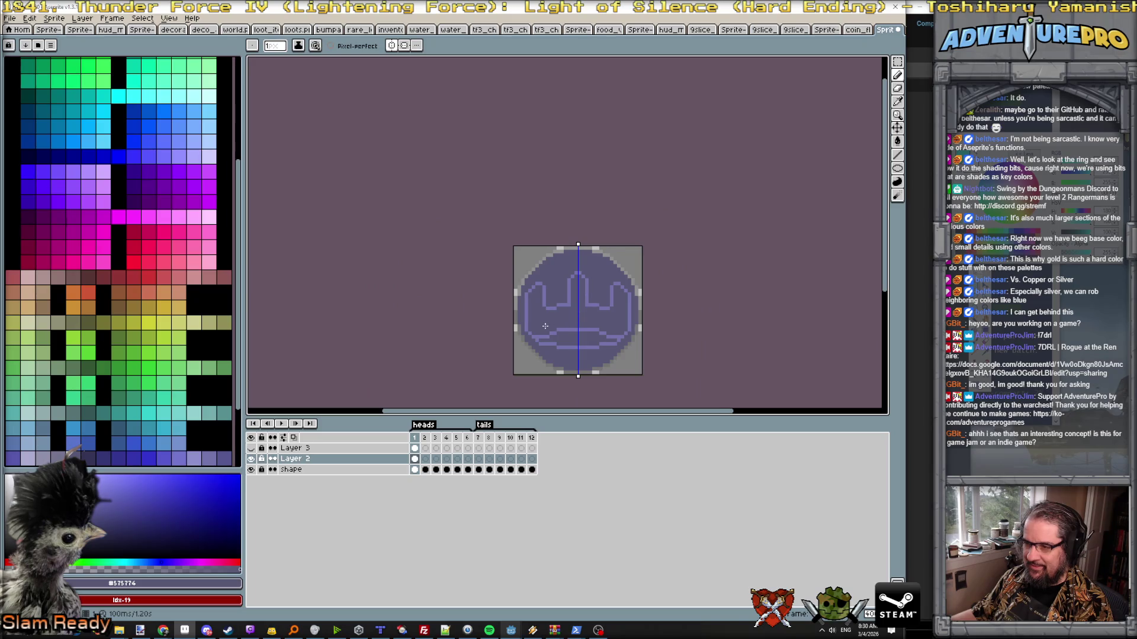
{"action": "scroll", "coordinate": [544, 326], "scroll_direction": "up", "scroll_amount": 1}
{"action": "scroll", "coordinate": [561, 326], "scroll_direction": "down", "scroll_amount": 1}
{"action": "scroll", "coordinate": [561, 326], "scroll_direction": "down", "scroll_amount": 2}
{"action": "scroll", "coordinate": [568, 315], "scroll_direction": "up", "scroll_amount": 3}
{"action": "scroll", "coordinate": [580, 303], "scroll_direction": "up", "scroll_amount": 1}
{"action": "left_click", "coordinate": [580, 303], "text": "alt"}
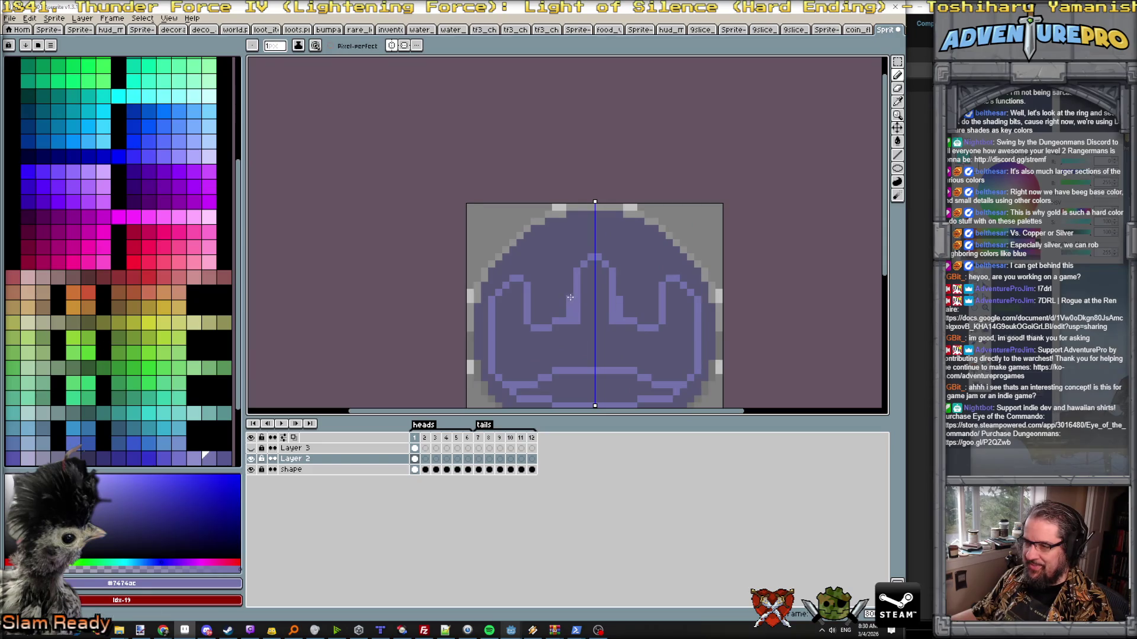
{"action": "left_click", "coordinate": [588, 321], "text": "alt"}
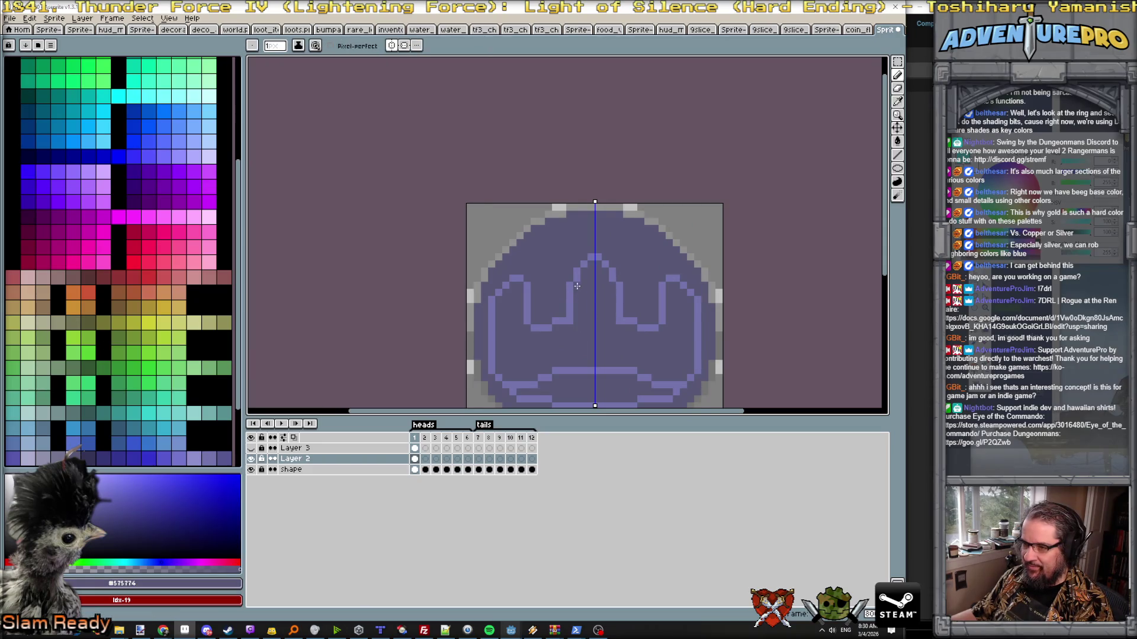
{"action": "scroll", "coordinate": [598, 313], "scroll_direction": "down", "scroll_amount": 2}
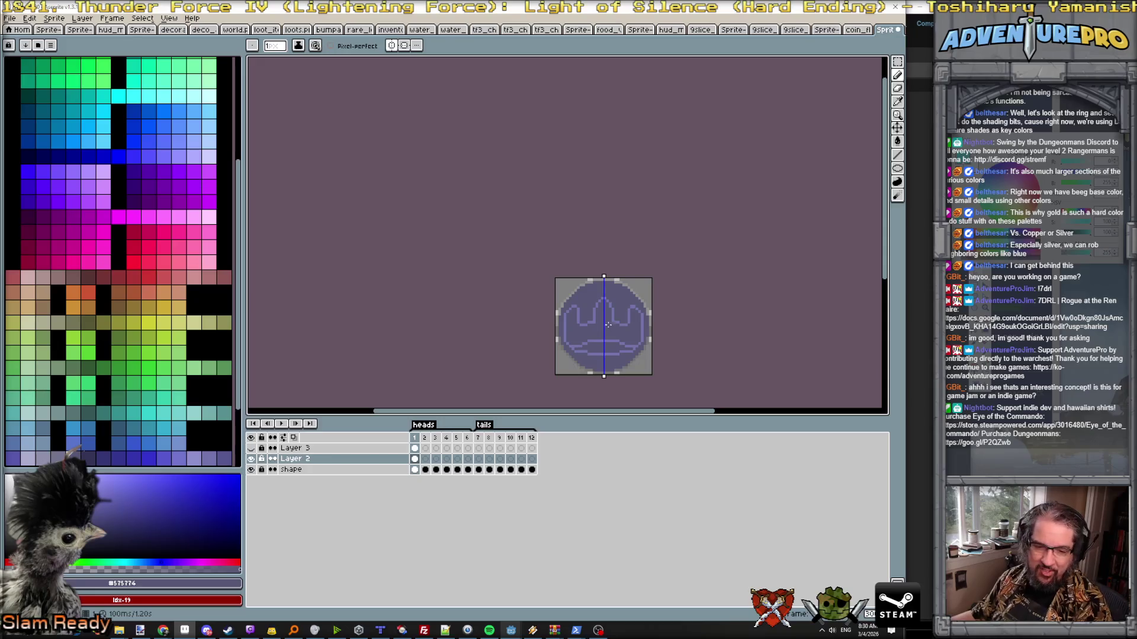
{"action": "scroll", "coordinate": [602, 309], "scroll_direction": "up", "scroll_amount": 1}
{"action": "scroll", "coordinate": [604, 310], "scroll_direction": "up", "scroll_amount": 1}
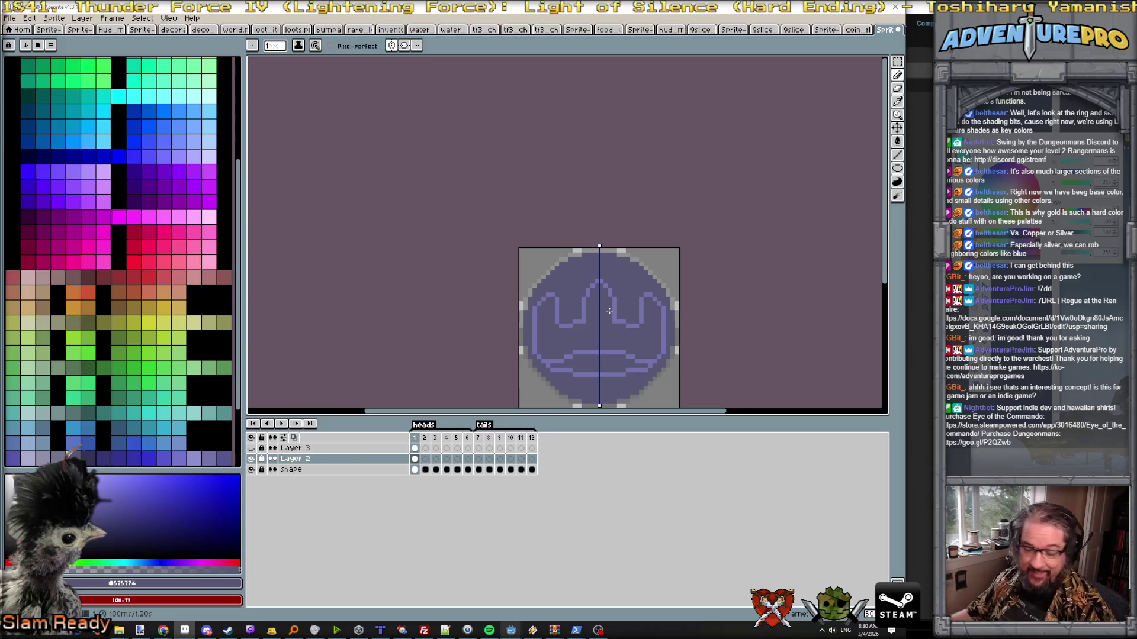
{"action": "scroll", "coordinate": [638, 297], "scroll_direction": "up", "scroll_amount": 1}
{"action": "scroll", "coordinate": [637, 297], "scroll_direction": "up", "scroll_amount": 1}
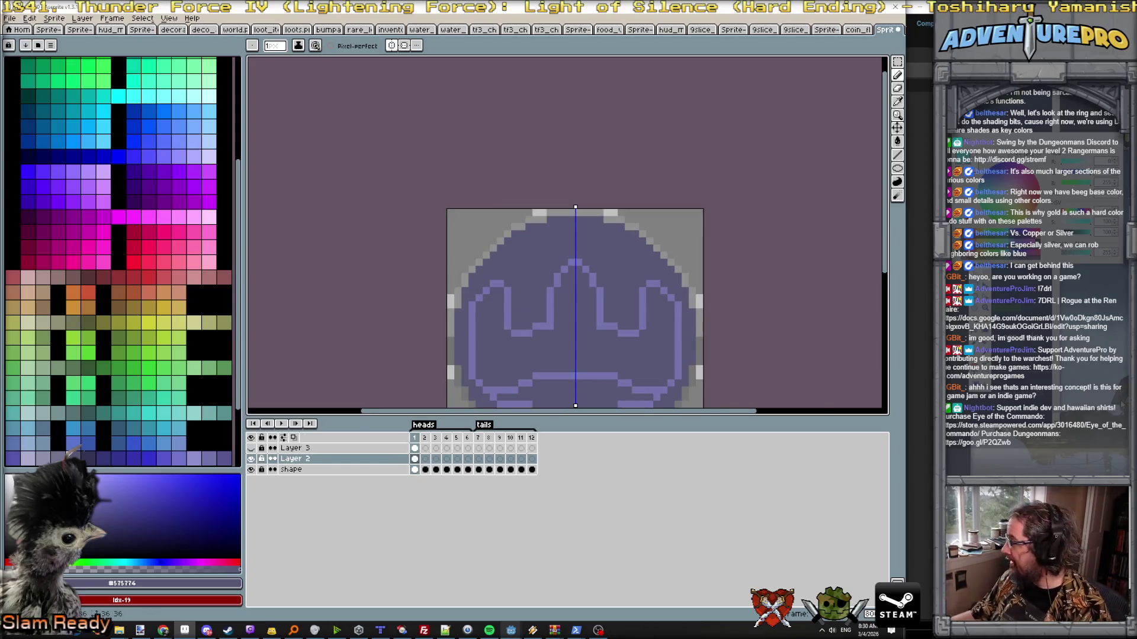
{"action": "middle_click", "coordinate": [544, 318]}
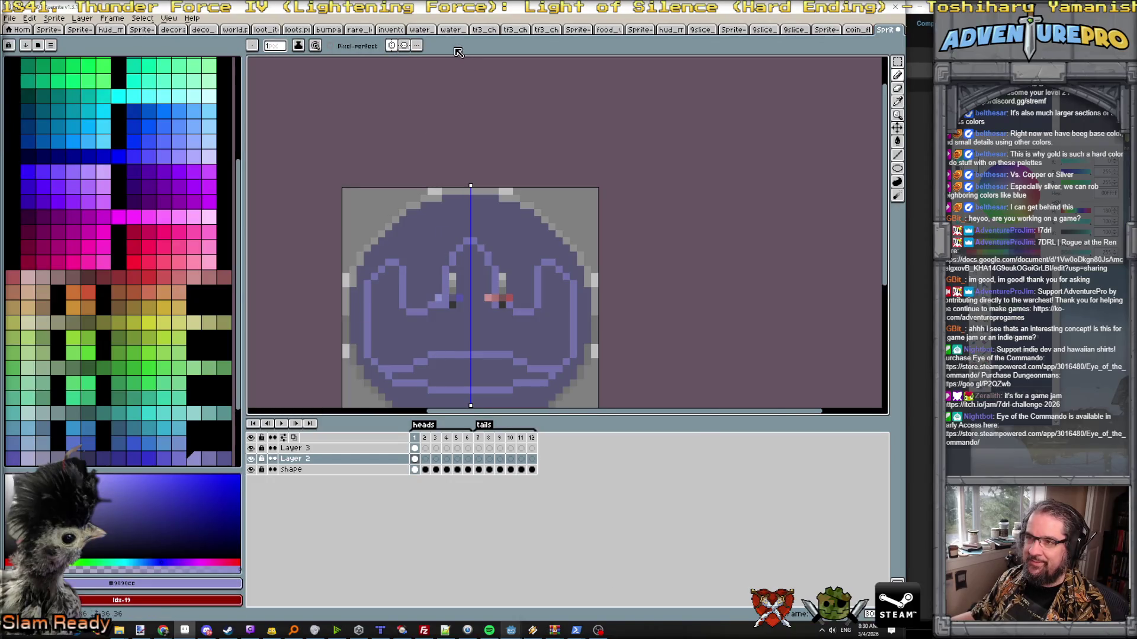
{"action": "scroll", "coordinate": [453, 255], "scroll_direction": "up", "scroll_amount": 2}
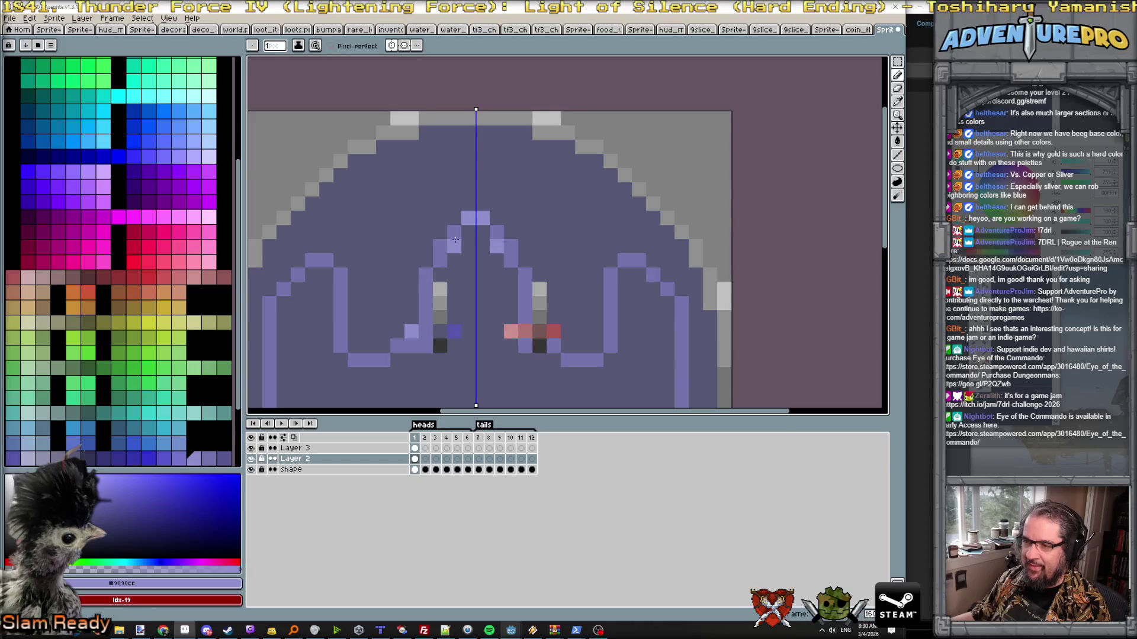
- Redraw the crown's left arch and a short outline segment, show the eye-pixel layer and pick dark grey
{"action": "left_click_drag", "start_coordinate": [440, 246], "coordinate": [446, 258]}
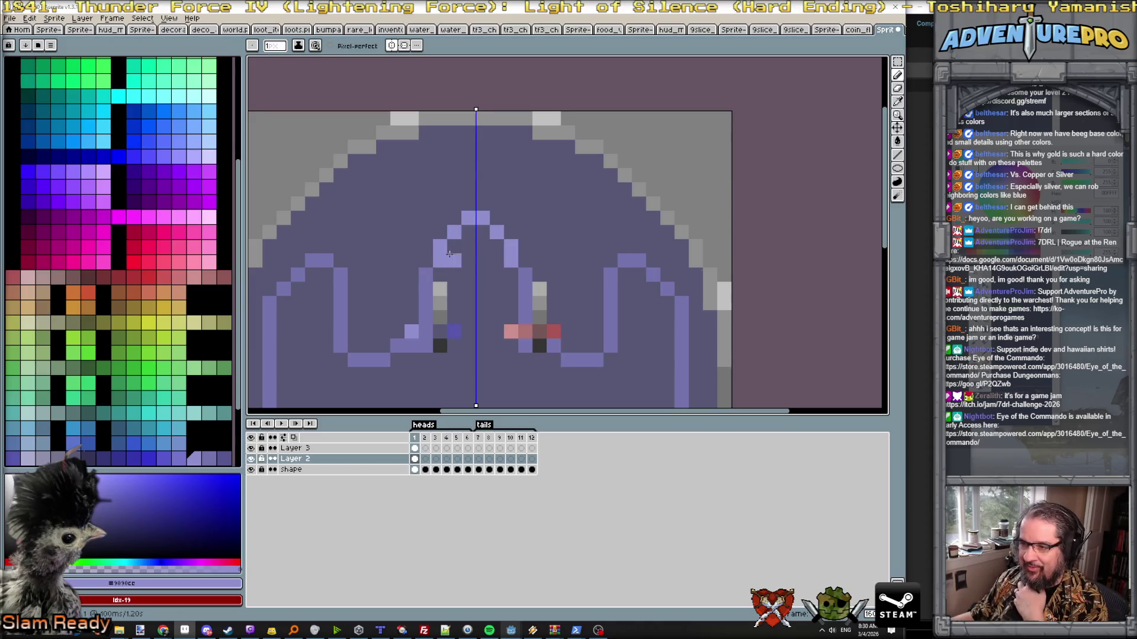
{"action": "scroll", "coordinate": [464, 245], "scroll_direction": "down", "scroll_amount": 2}
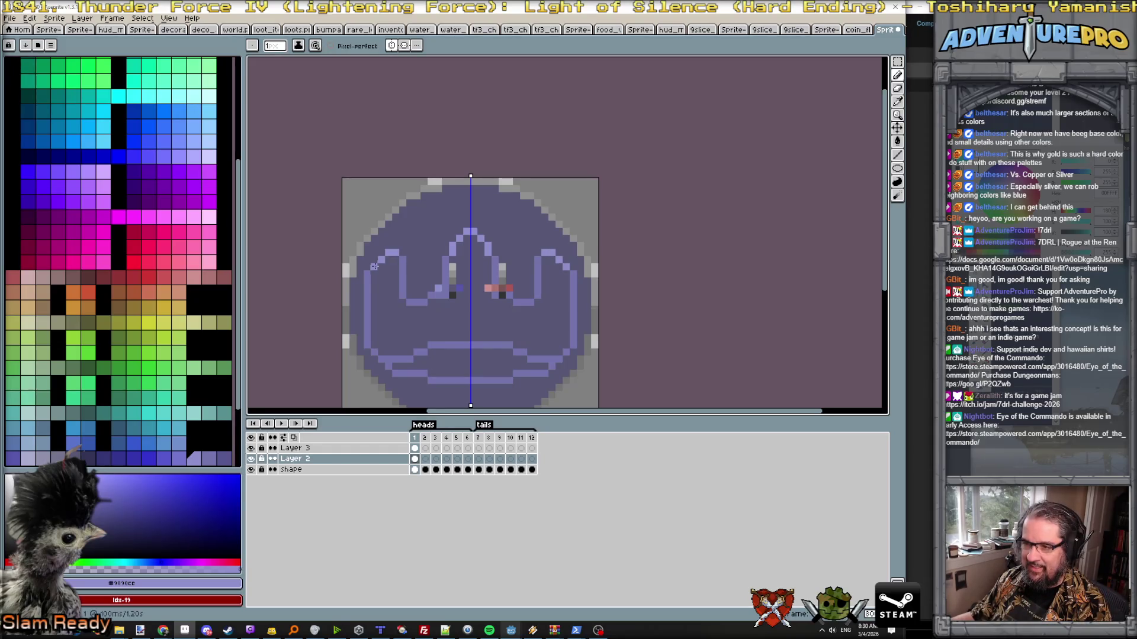
{"action": "left_click_drag", "start_coordinate": [365, 292], "coordinate": [365, 302]}
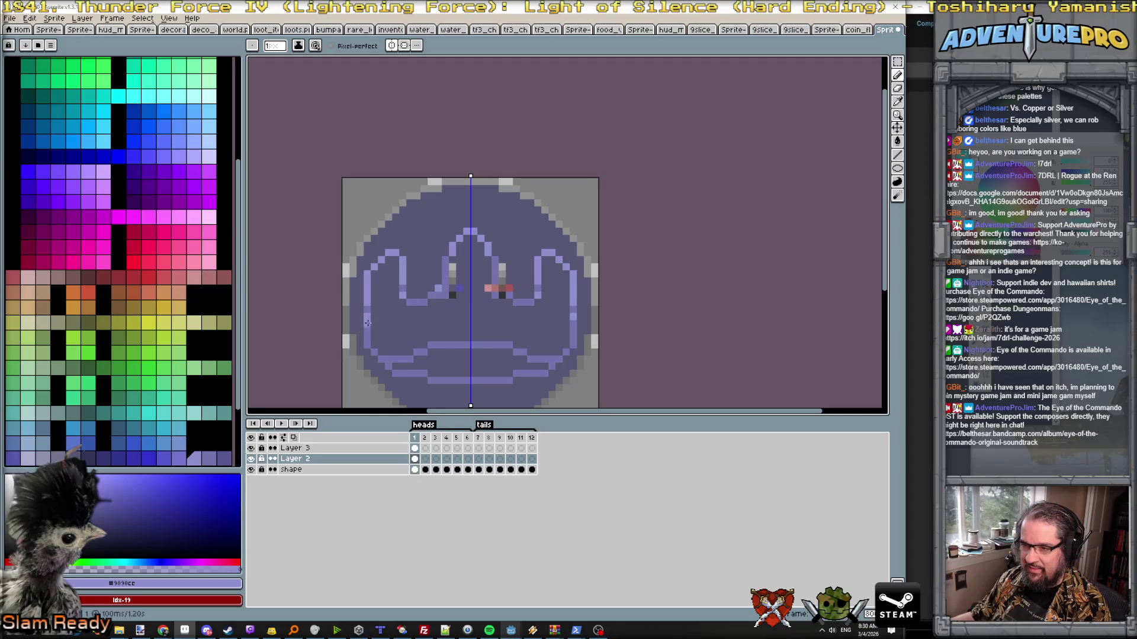
{"action": "scroll", "coordinate": [490, 331], "scroll_direction": "down", "scroll_amount": 2}
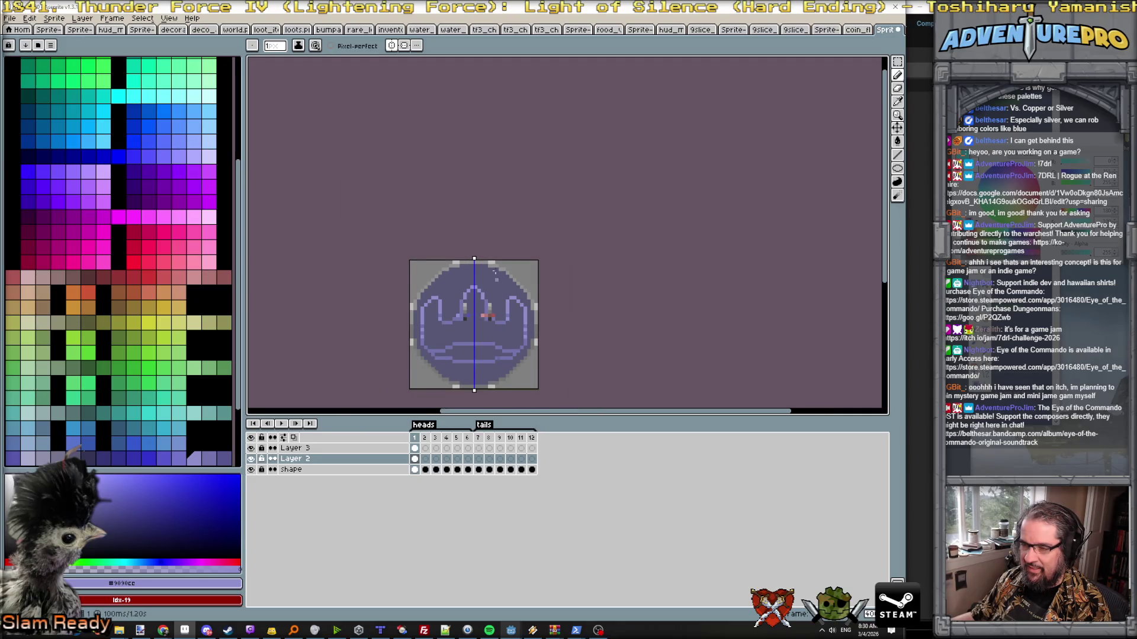
{"action": "scroll", "coordinate": [466, 321], "scroll_direction": "down", "scroll_amount": 2}
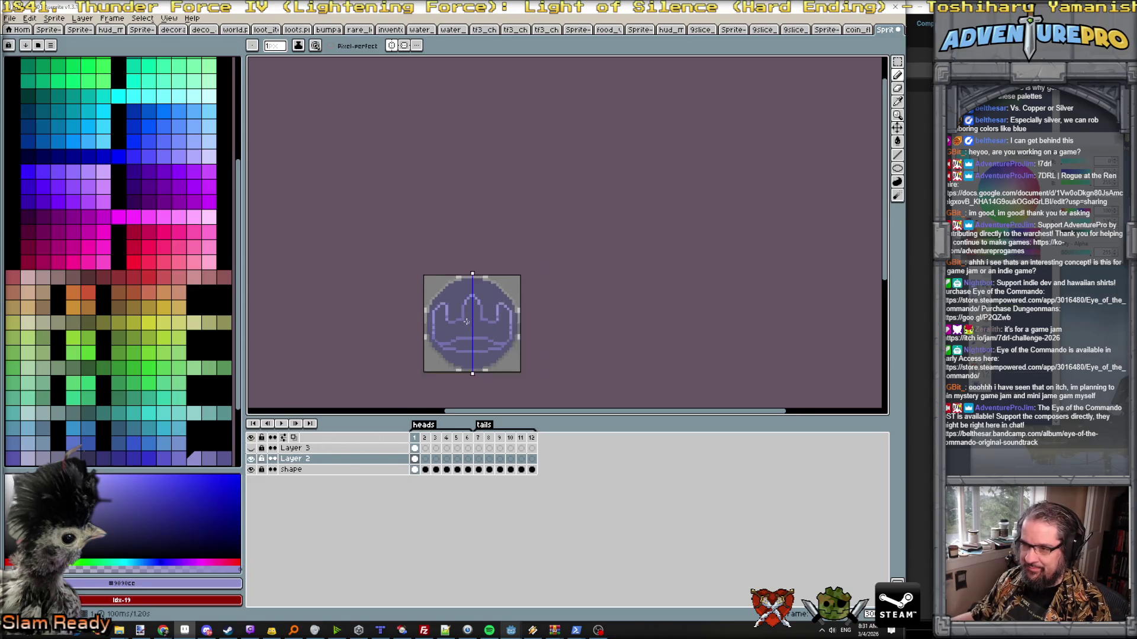
{"action": "scroll", "coordinate": [465, 322], "scroll_direction": "up", "scroll_amount": 2}
{"action": "scroll", "coordinate": [465, 321], "scroll_direction": "up", "scroll_amount": 1}
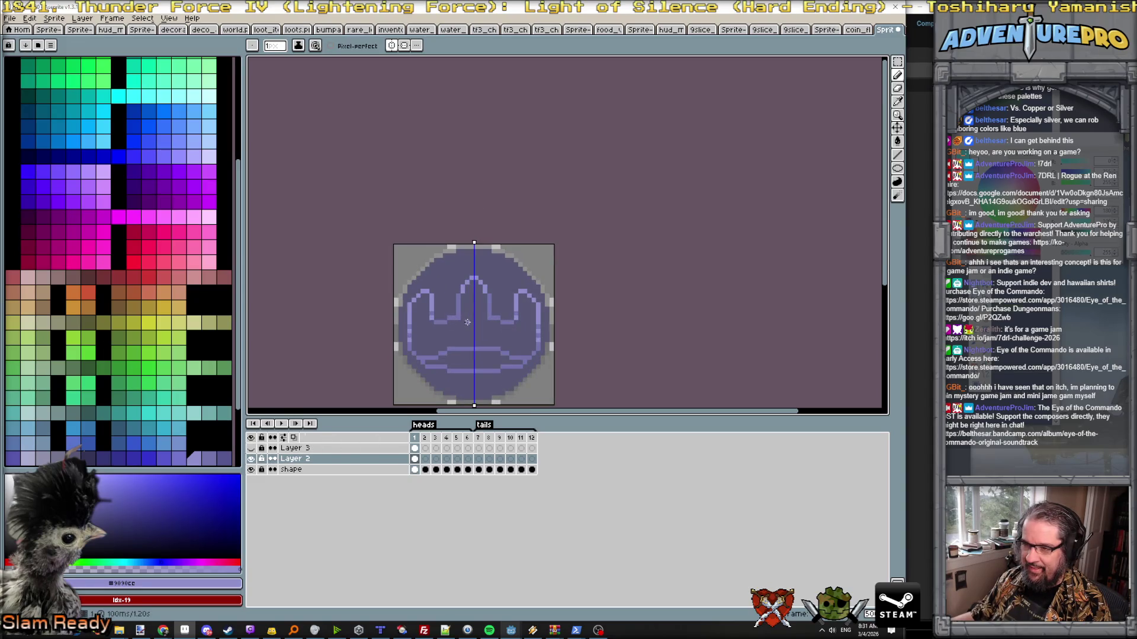
{"action": "scroll", "coordinate": [468, 322], "scroll_direction": "down", "scroll_amount": 1}
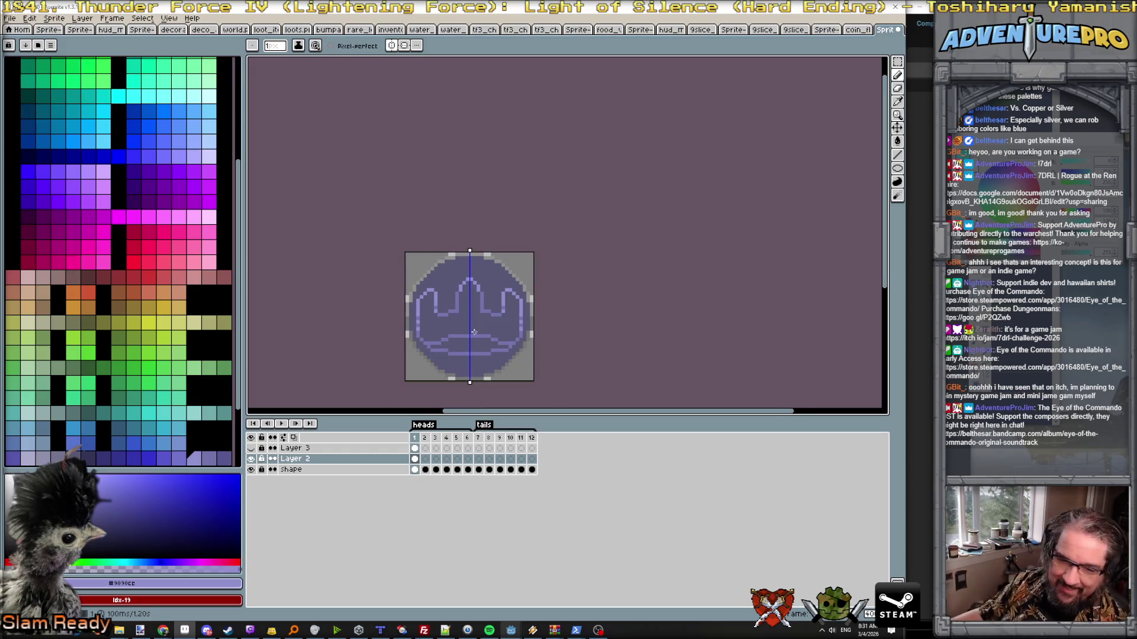
{"action": "scroll", "coordinate": [530, 336], "scroll_direction": "up", "scroll_amount": 2}
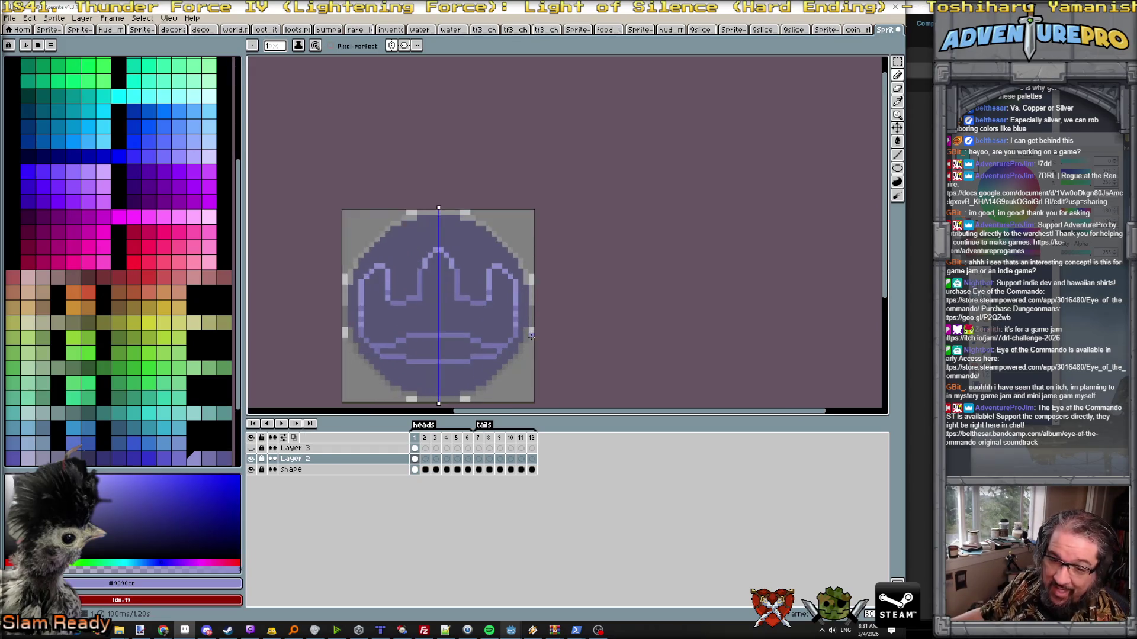
{"action": "left_click_drag", "start_coordinate": [495, 323], "coordinate": [557, 267]}
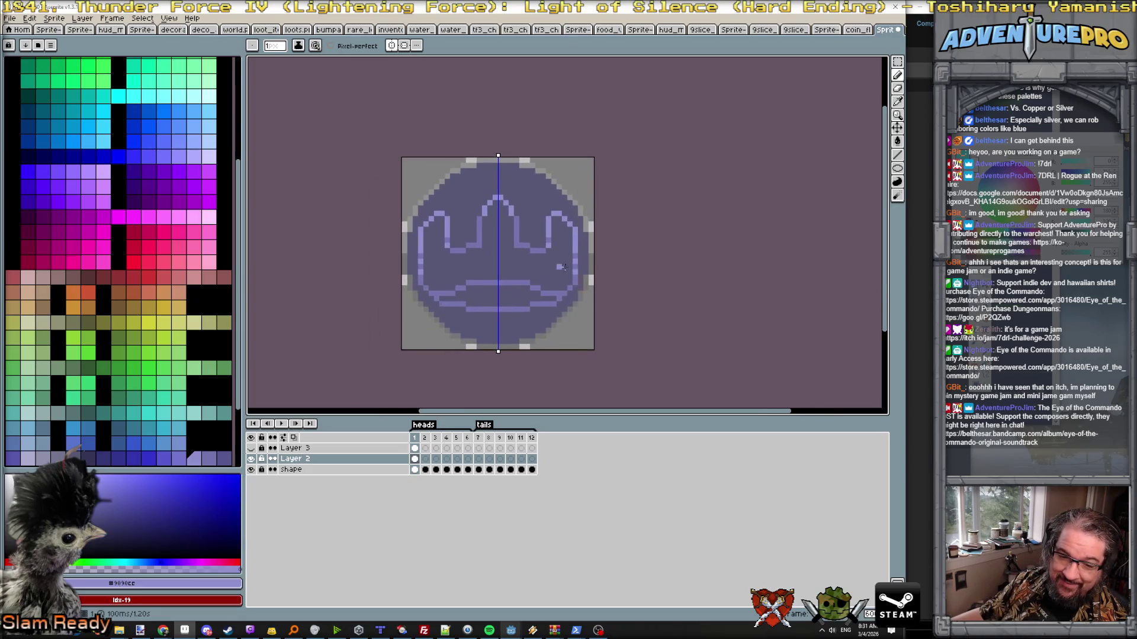
{"action": "scroll", "coordinate": [567, 268], "scroll_direction": "up", "scroll_amount": 1}
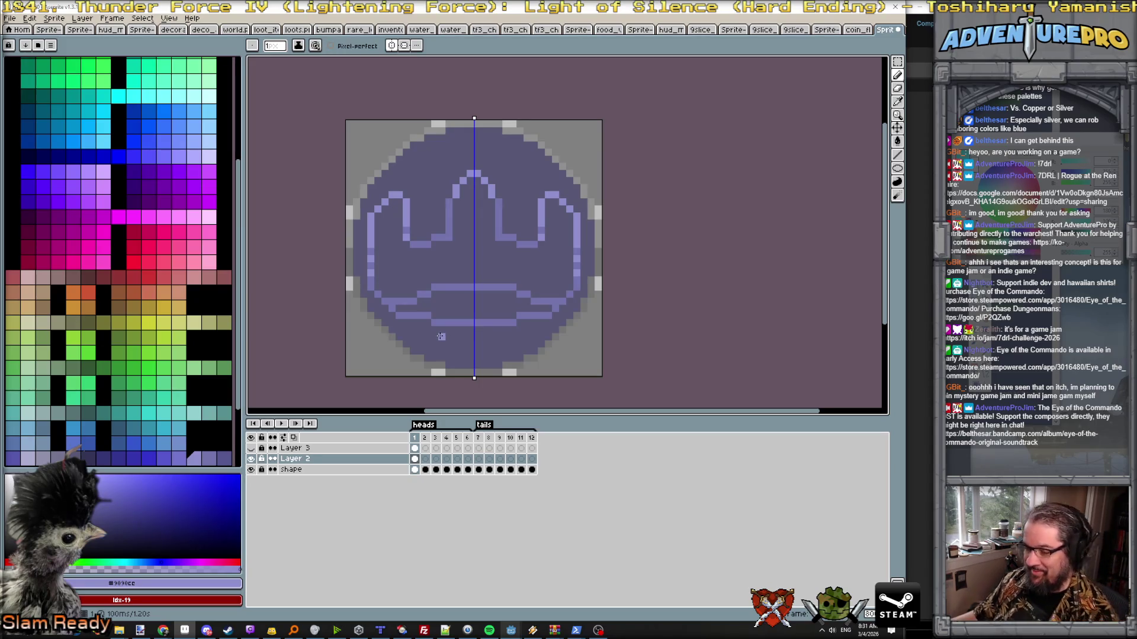
{"action": "left_click", "coordinate": [252, 448]}
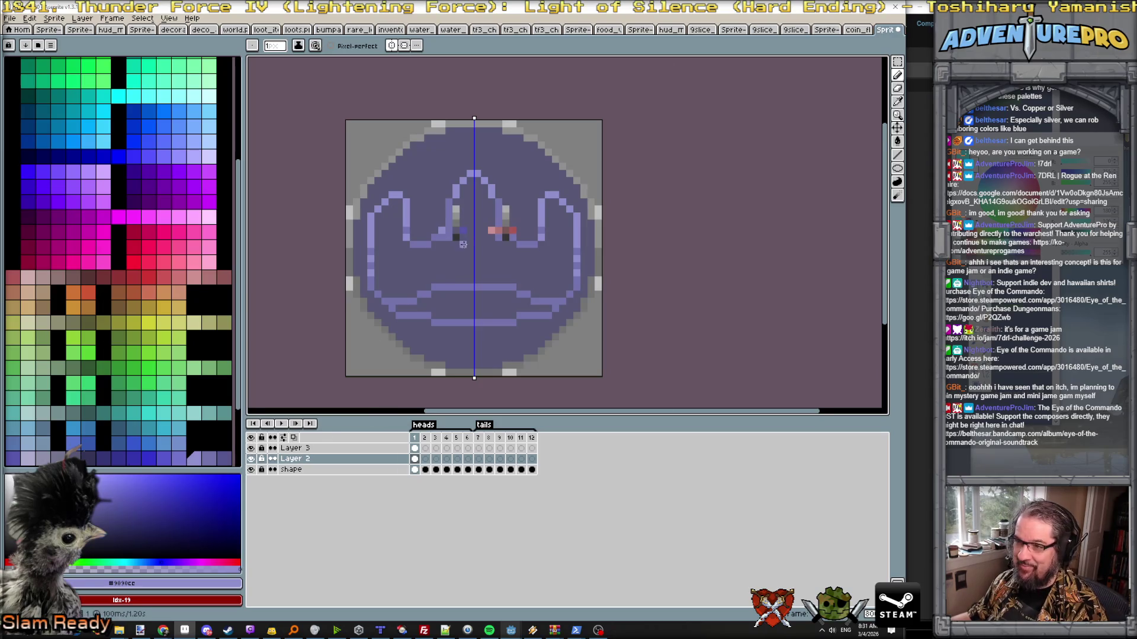
{"action": "scroll", "coordinate": [464, 245], "scroll_direction": "up", "scroll_amount": 1}
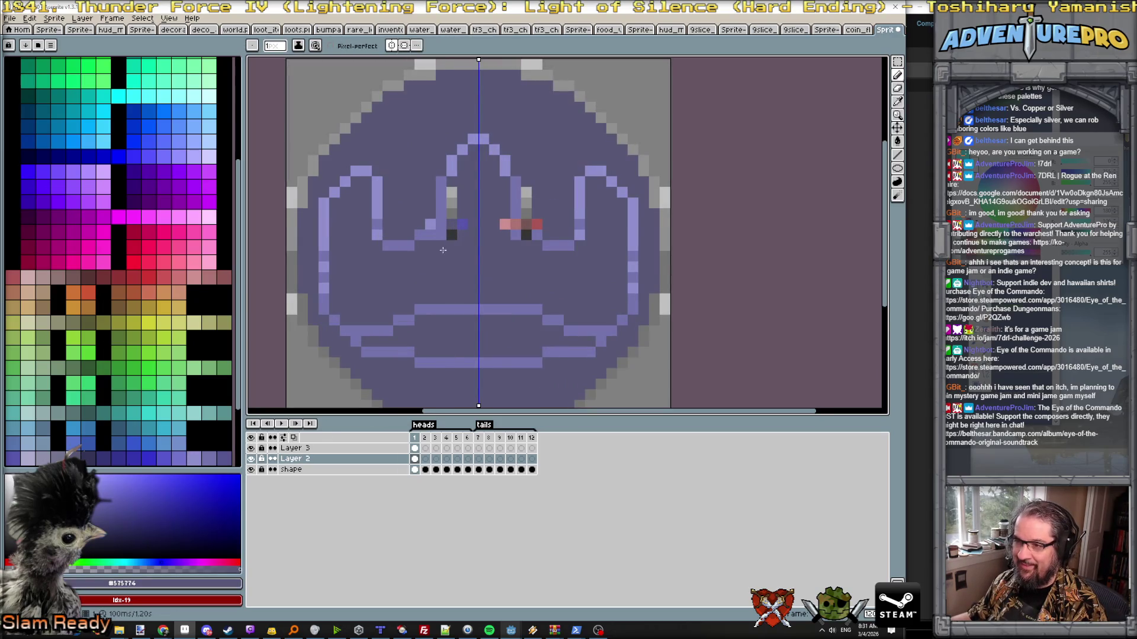
{"action": "left_click", "coordinate": [451, 235], "text": "alt"}
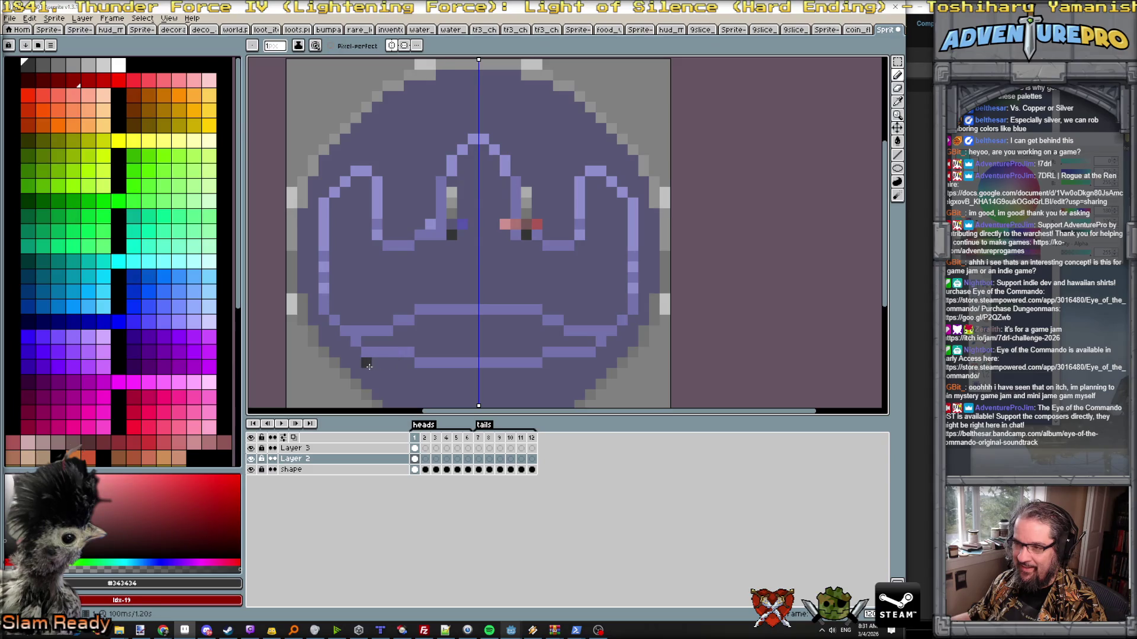
- Try dark #343434 strokes under the mouth curve, undo them and redraw one row higher
{"action": "left_click_drag", "start_coordinate": [369, 365], "coordinate": [470, 375]}
{"action": "key", "text": "ctrl+z"}
{"action": "scroll", "coordinate": [471, 381], "scroll_direction": "down", "scroll_amount": 5}
{"action": "scroll", "coordinate": [471, 383], "scroll_direction": "up", "scroll_amount": 1}
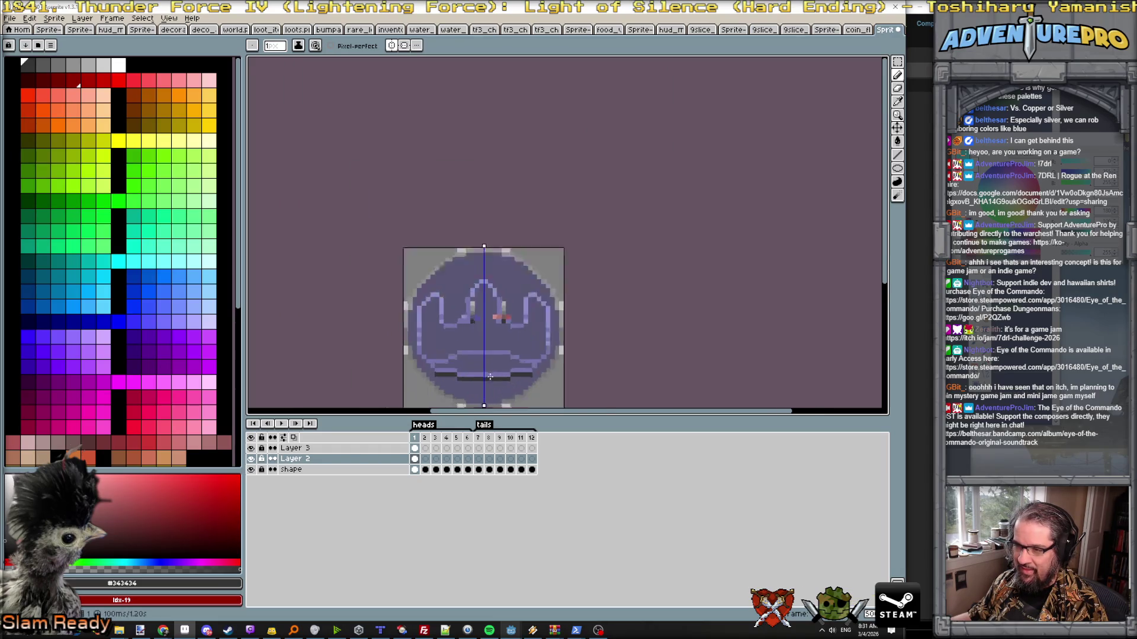
{"action": "scroll", "coordinate": [470, 381], "scroll_direction": "up", "scroll_amount": 2}
{"action": "key", "text": "ctrl+z"}
{"action": "key", "text": "b"}
{"action": "left_click_drag", "start_coordinate": [402, 364], "coordinate": [478, 374]}
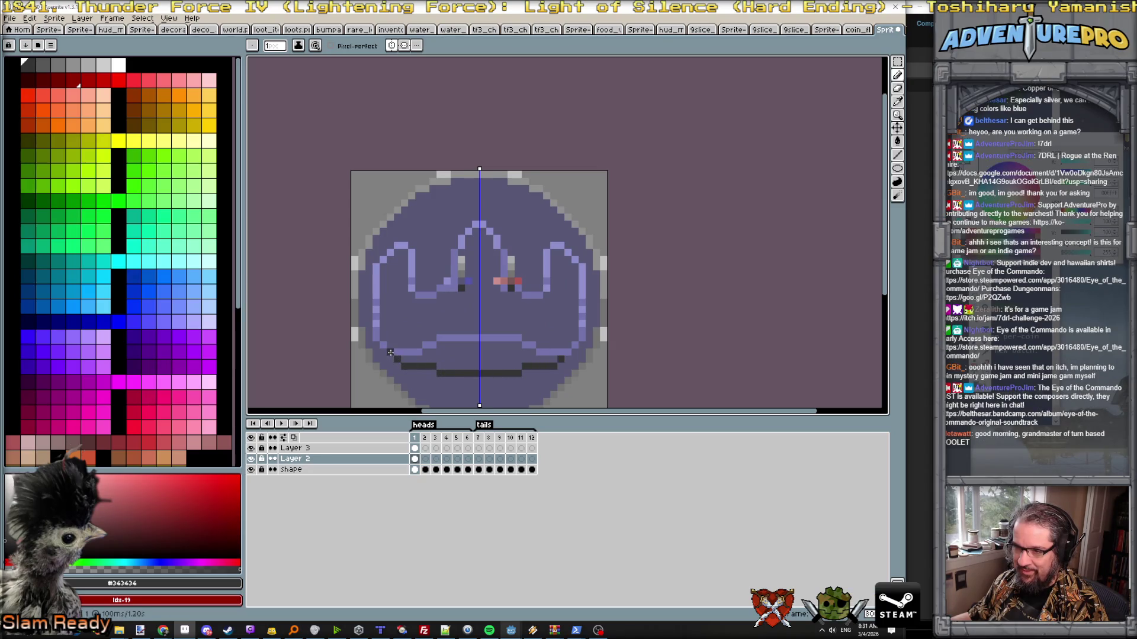
{"action": "scroll", "coordinate": [388, 349], "scroll_direction": "down", "scroll_amount": 3}
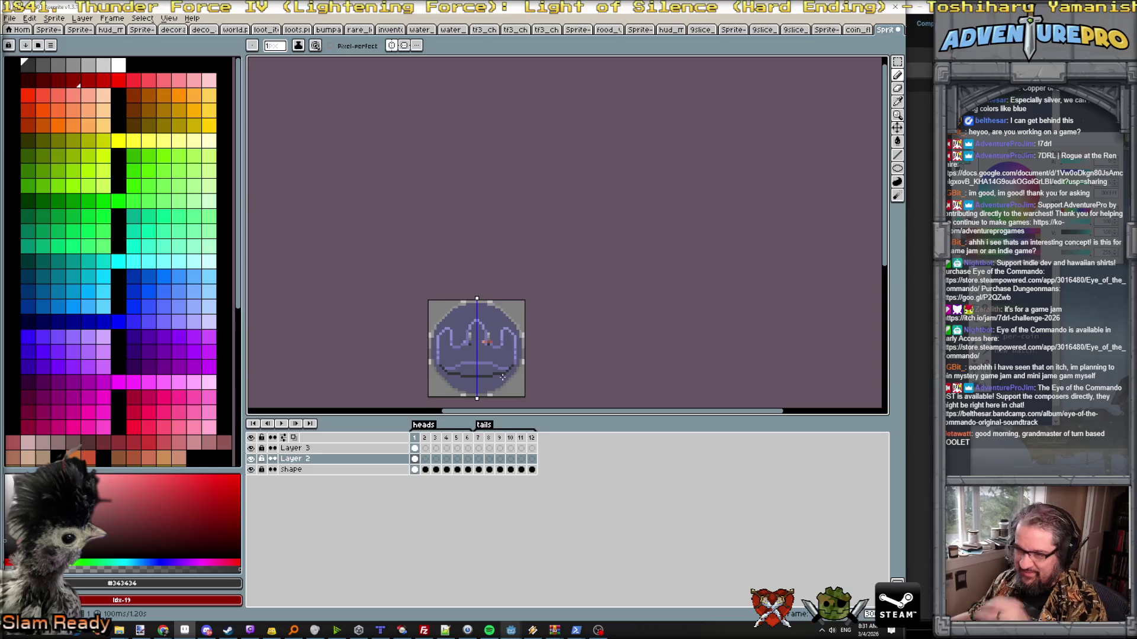
{"action": "scroll", "coordinate": [456, 366], "scroll_direction": "up", "scroll_amount": 2}
{"action": "scroll", "coordinate": [455, 366], "scroll_direction": "up", "scroll_amount": 1}
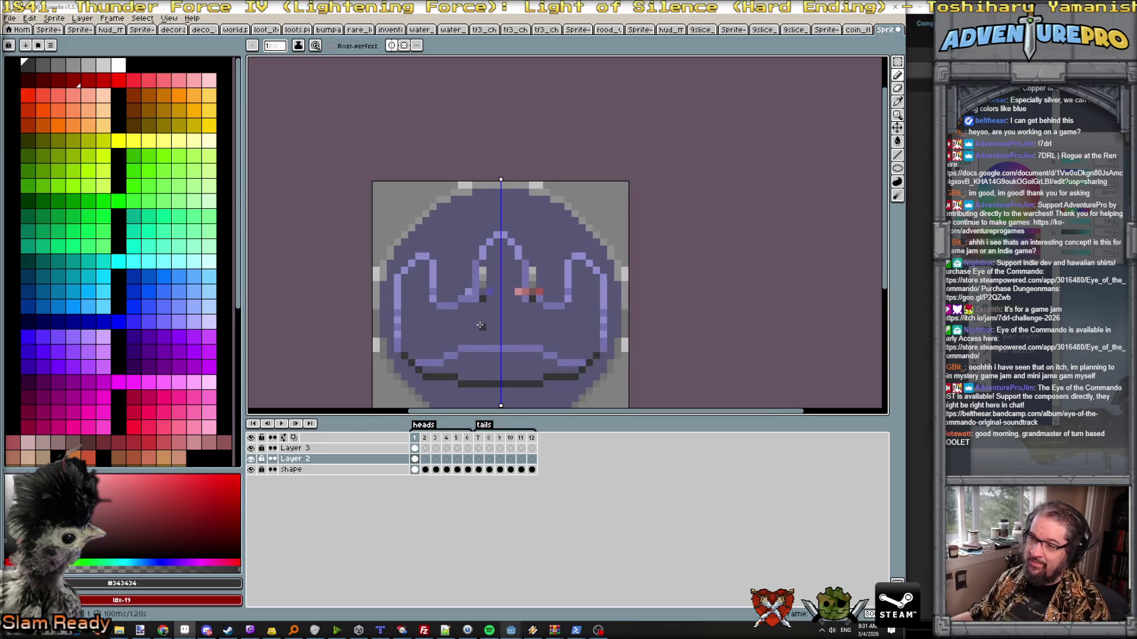
- Paint light purple along the mouth line and add dark mouth pixels mirrored on both sides
{"action": "left_click", "coordinate": [436, 277], "text": "alt"}
{"action": "left_click_drag", "start_coordinate": [418, 361], "coordinate": [493, 348]}
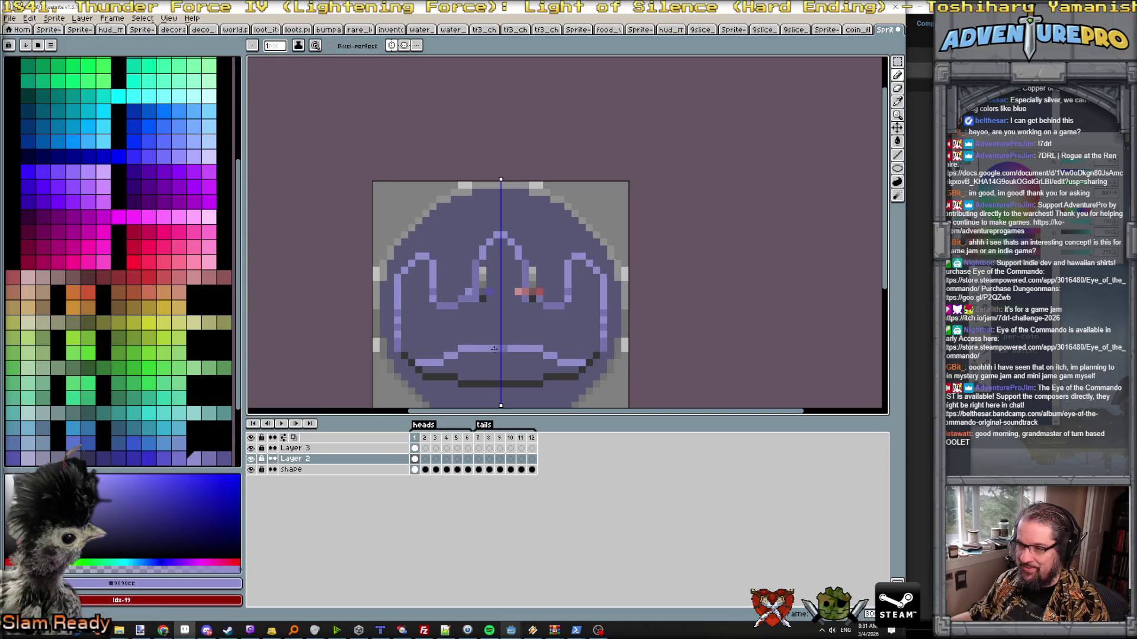
{"action": "scroll", "coordinate": [494, 348], "scroll_direction": "down", "scroll_amount": 2}
{"action": "scroll", "coordinate": [500, 355], "scroll_direction": "up", "scroll_amount": 1}
{"action": "scroll", "coordinate": [454, 345], "scroll_direction": "up", "scroll_amount": 1}
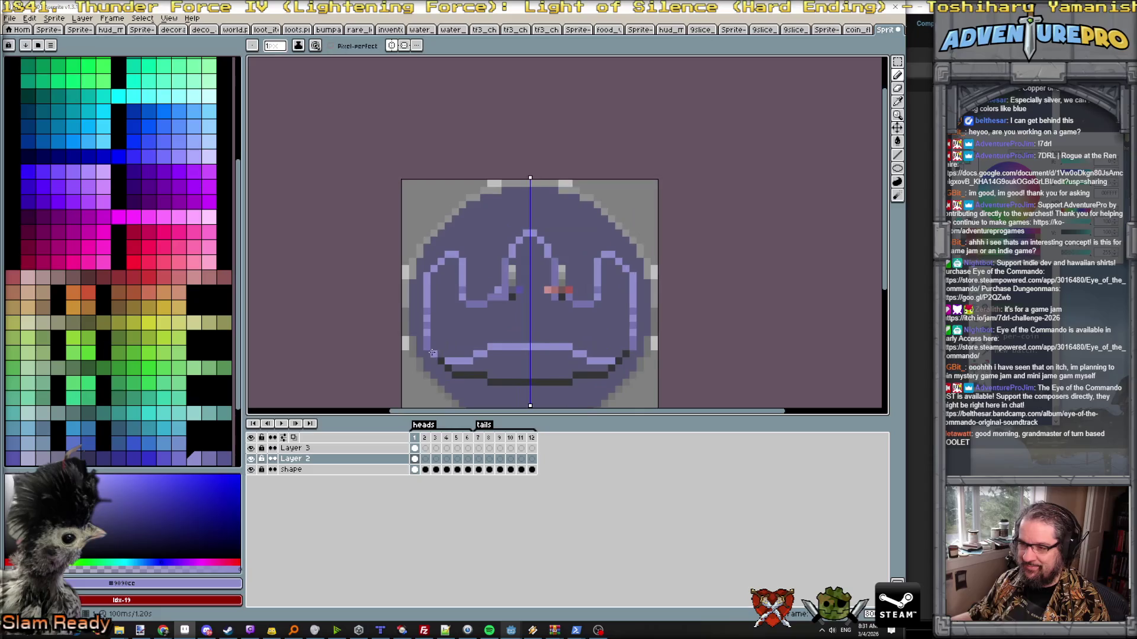
{"action": "scroll", "coordinate": [523, 380], "scroll_direction": "down", "scroll_amount": 3}
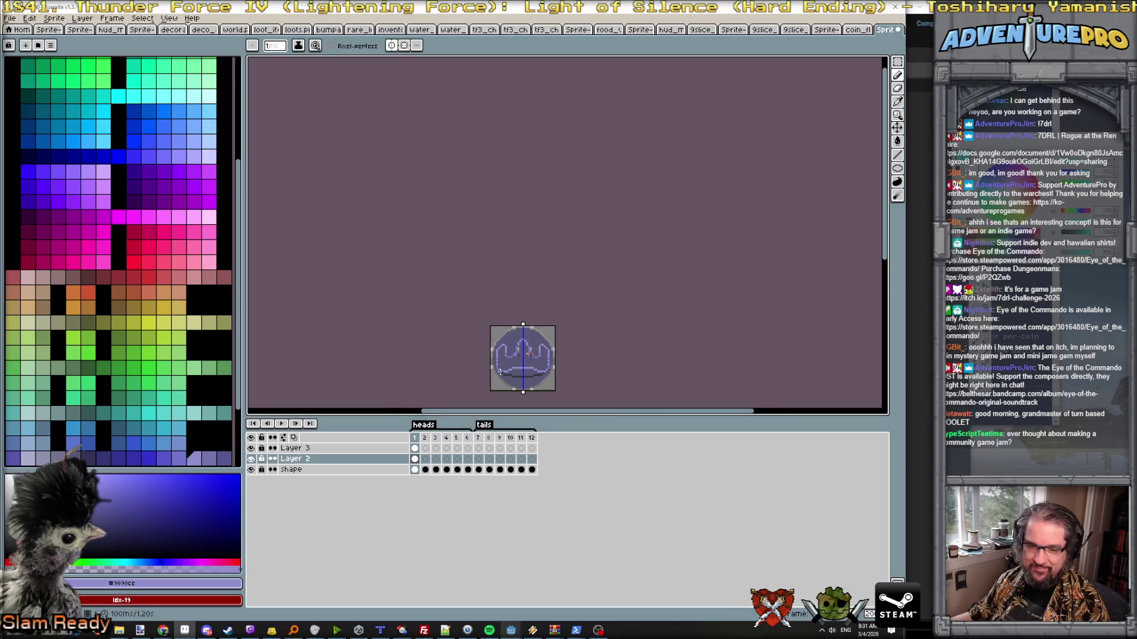
{"action": "scroll", "coordinate": [501, 373], "scroll_direction": "up", "scroll_amount": 2}
{"action": "scroll", "coordinate": [511, 379], "scroll_direction": "up", "scroll_amount": 1}
{"action": "left_click_drag", "start_coordinate": [510, 379], "coordinate": [435, 278]}
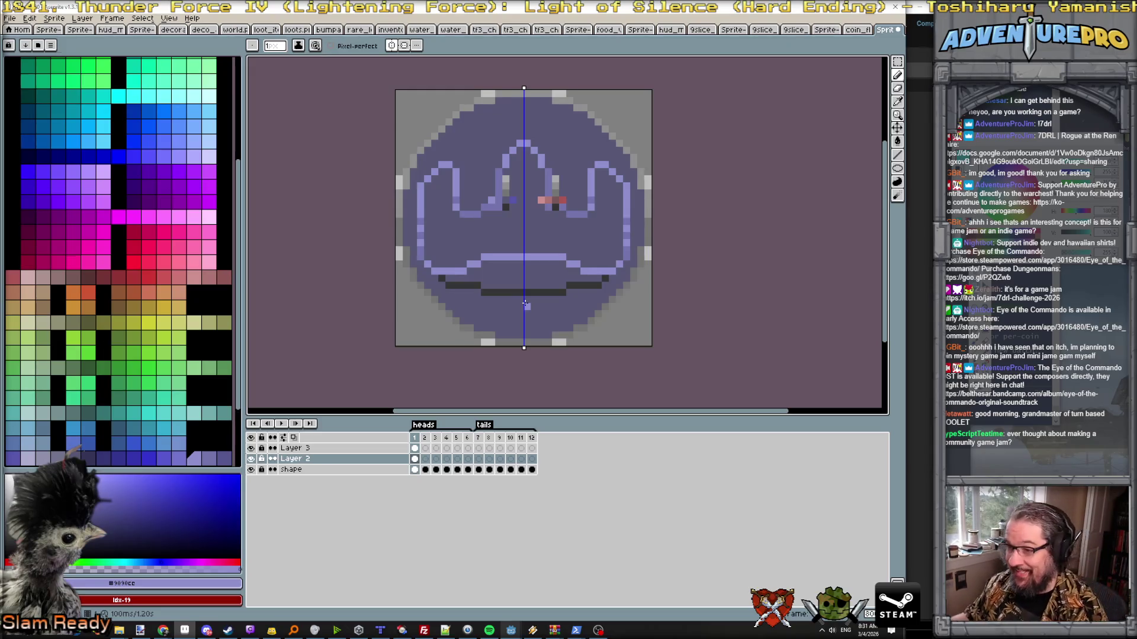
{"action": "scroll", "coordinate": [524, 304], "scroll_direction": "up", "scroll_amount": 1}
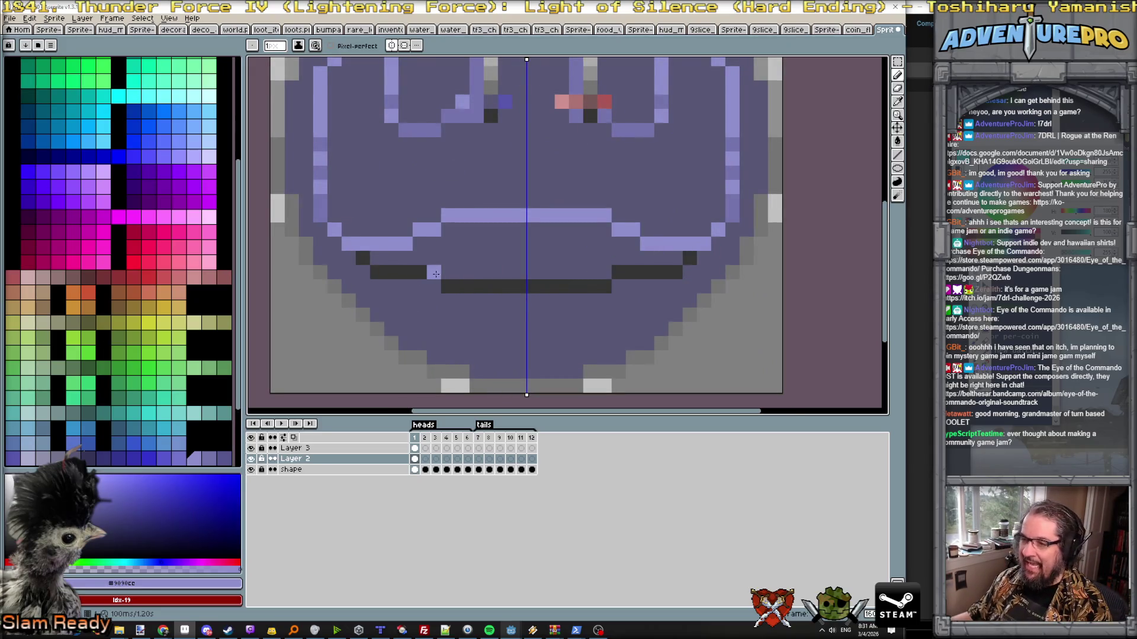
{"action": "left_click", "coordinate": [415, 272], "text": "alt"}
{"action": "mouse_move", "coordinate": [420, 286]}
{"action": "left_mouse_down"}
{"action": "mouse_move", "coordinate": [448, 300]}
{"action": "mouse_move", "coordinate": [524, 301]}
{"action": "mouse_move", "coordinate": [454, 285]}
{"action": "left_mouse_up"}
- Extend the dark mouth shading and cover stray dark pixels with body purple, reshaping the outline
{"action": "left_click", "coordinate": [520, 273], "text": "alt"}
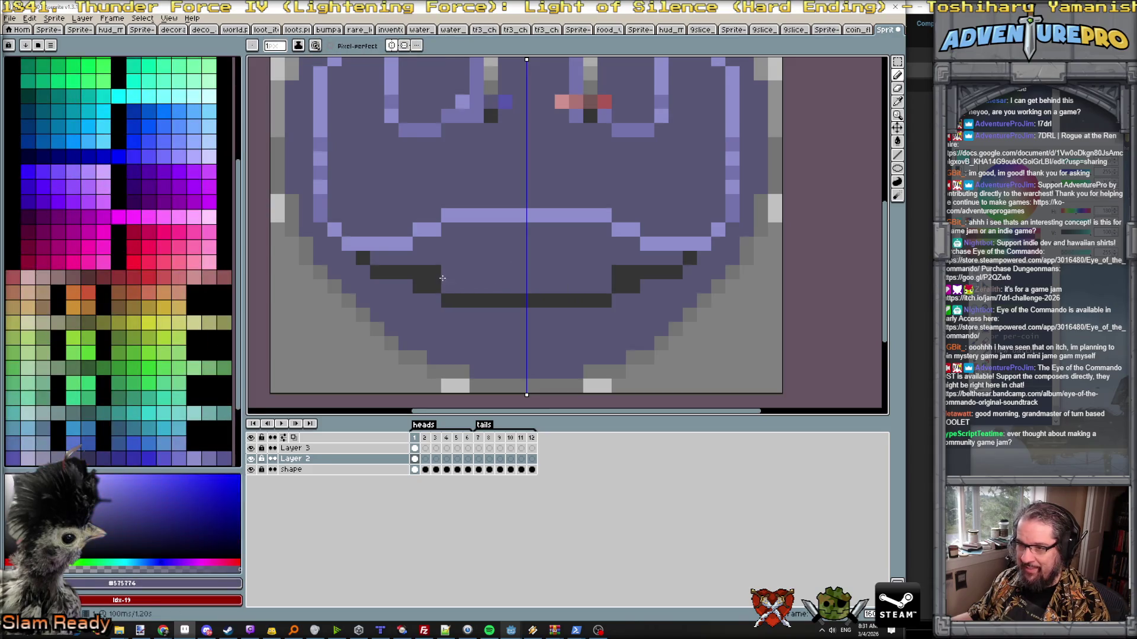
{"action": "scroll", "coordinate": [454, 285], "scroll_direction": "down", "scroll_amount": 5}
{"action": "scroll", "coordinate": [453, 284], "scroll_direction": "up", "scroll_amount": 1}
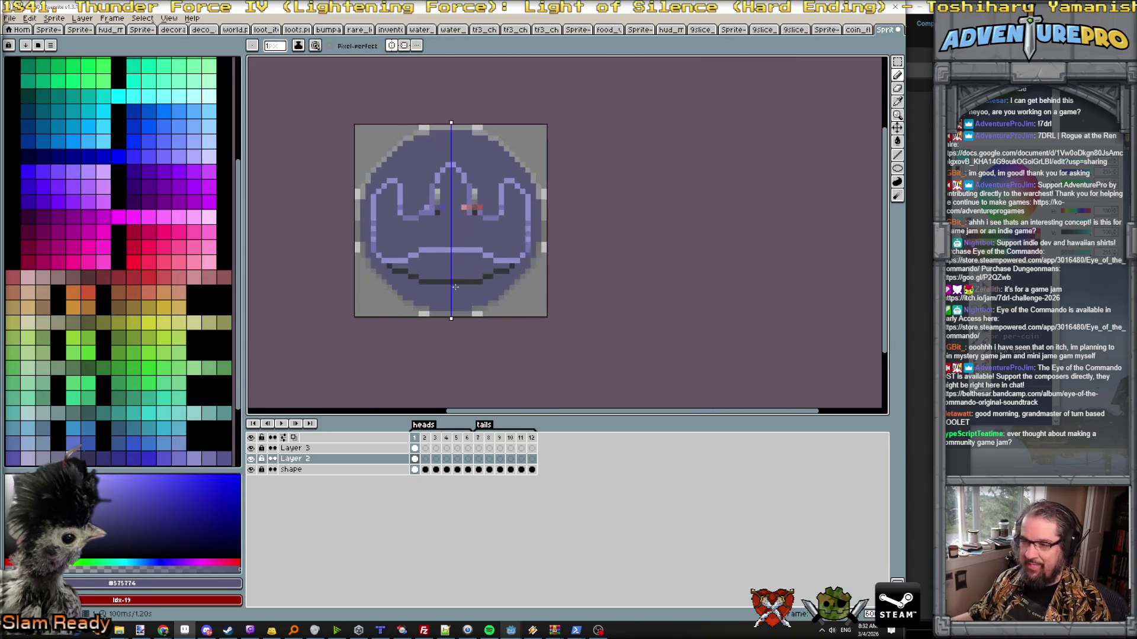
{"action": "scroll", "coordinate": [409, 275], "scroll_direction": "up", "scroll_amount": 1}
{"action": "scroll", "coordinate": [407, 260], "scroll_direction": "up", "scroll_amount": 1}
{"action": "scroll", "coordinate": [407, 261], "scroll_direction": "up", "scroll_amount": 1}
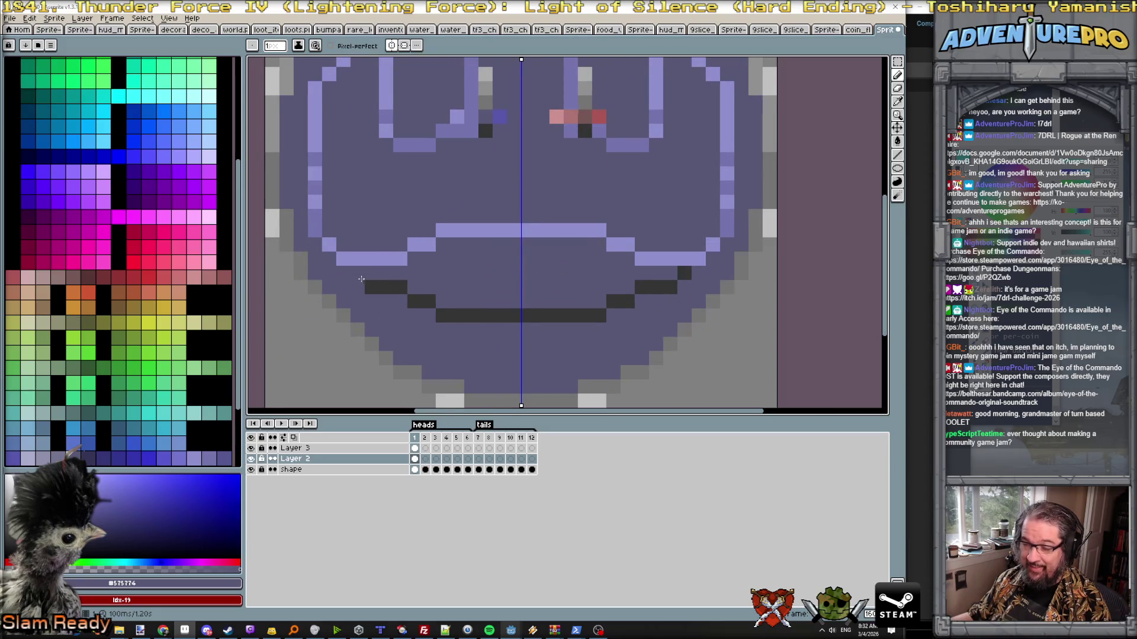
{"action": "left_click", "coordinate": [356, 274]}
{"action": "mouse_move", "coordinate": [345, 273]}
{"action": "left_mouse_down"}
{"action": "mouse_move", "coordinate": [430, 283]}
{"action": "mouse_move", "coordinate": [464, 301]}
{"action": "mouse_move", "coordinate": [528, 301]}
{"action": "left_mouse_up"}
{"action": "left_click", "coordinate": [522, 347], "text": "alt"}
{"action": "mouse_move", "coordinate": [613, 314]}
{"action": "left_mouse_down"}
{"action": "mouse_move", "coordinate": [444, 317]}
{"action": "mouse_move", "coordinate": [373, 288]}
{"action": "left_mouse_up"}
{"action": "scroll", "coordinate": [372, 288], "scroll_direction": "down", "scroll_amount": 5}
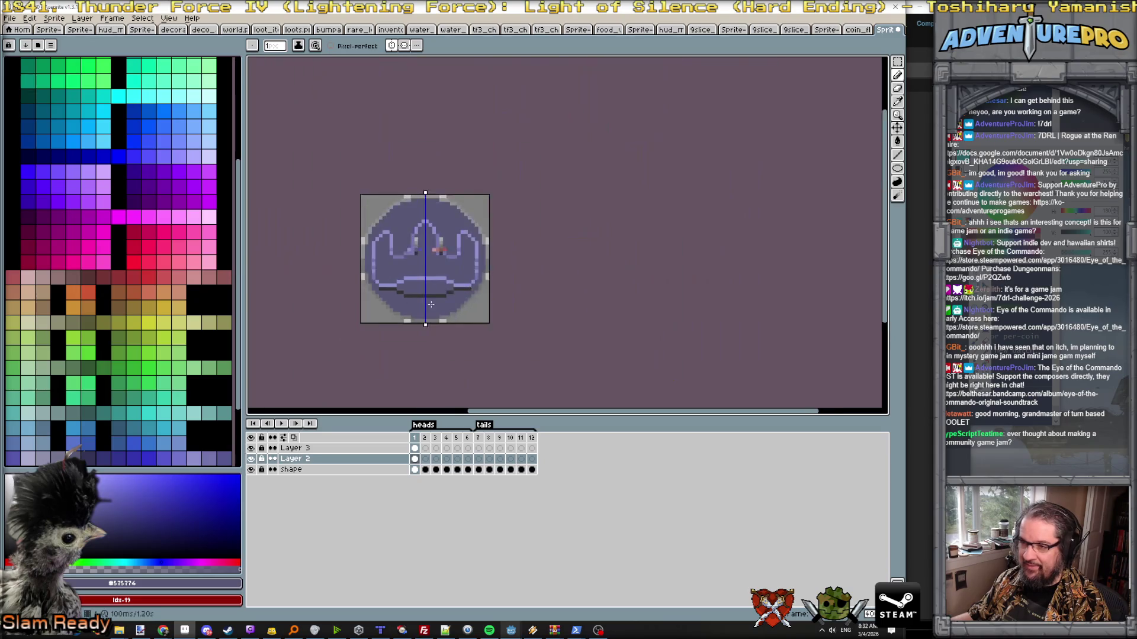
{"action": "scroll", "coordinate": [426, 302], "scroll_direction": "down", "scroll_amount": 1}
{"action": "scroll", "coordinate": [410, 288], "scroll_direction": "up", "scroll_amount": 3}
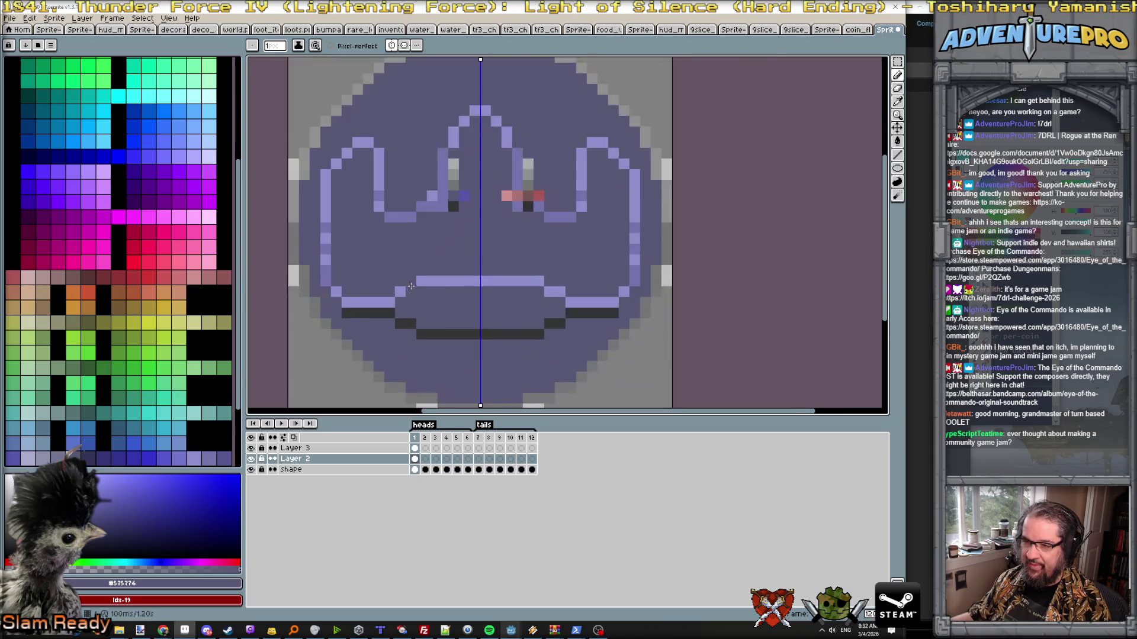
{"action": "mouse_move", "coordinate": [383, 299]}
{"action": "left_mouse_down"}
{"action": "mouse_move", "coordinate": [370, 291]}
{"action": "mouse_move", "coordinate": [394, 291]}
{"action": "mouse_move", "coordinate": [368, 303]}
{"action": "mouse_move", "coordinate": [394, 324]}
{"action": "mouse_move", "coordinate": [393, 314]}
{"action": "mouse_move", "coordinate": [372, 313]}
{"action": "left_mouse_up"}
{"action": "scroll", "coordinate": [396, 319], "scroll_direction": "down", "scroll_amount": 3}
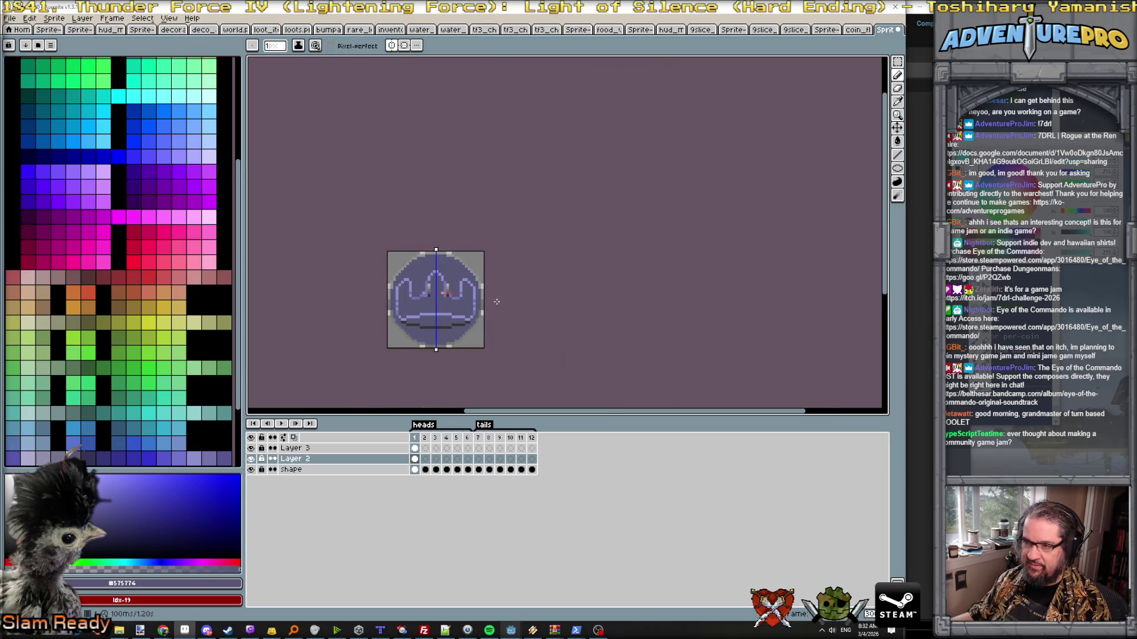
{"action": "scroll", "coordinate": [461, 293], "scroll_direction": "up", "scroll_amount": 2}
{"action": "scroll", "coordinate": [450, 297], "scroll_direction": "up", "scroll_amount": 2}
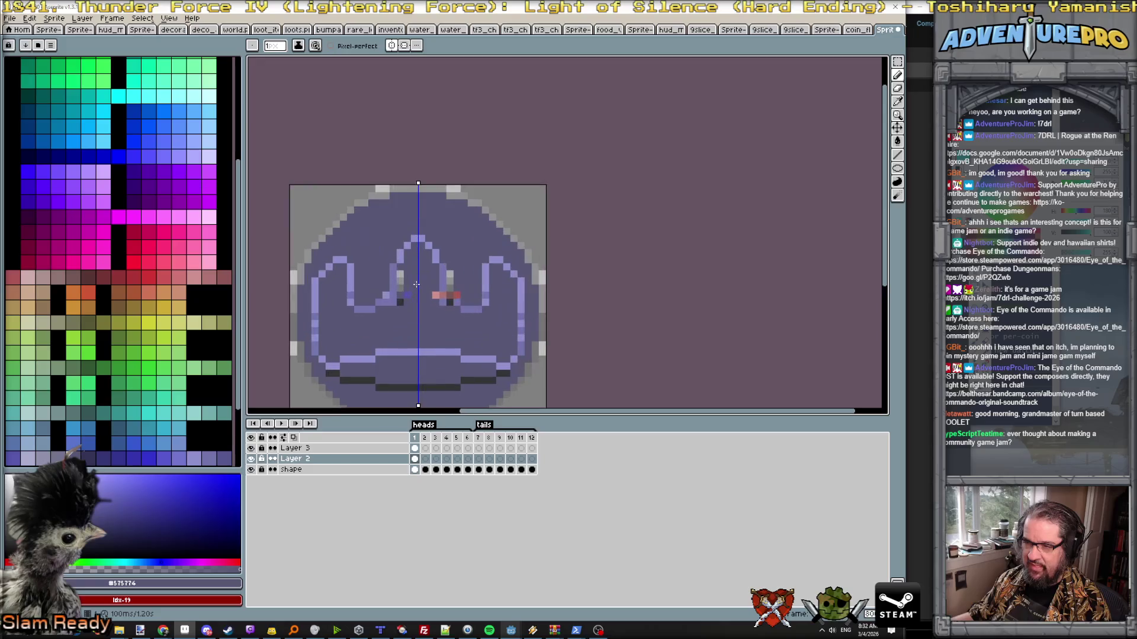
{"action": "left_click", "coordinate": [352, 283], "text": "alt"}
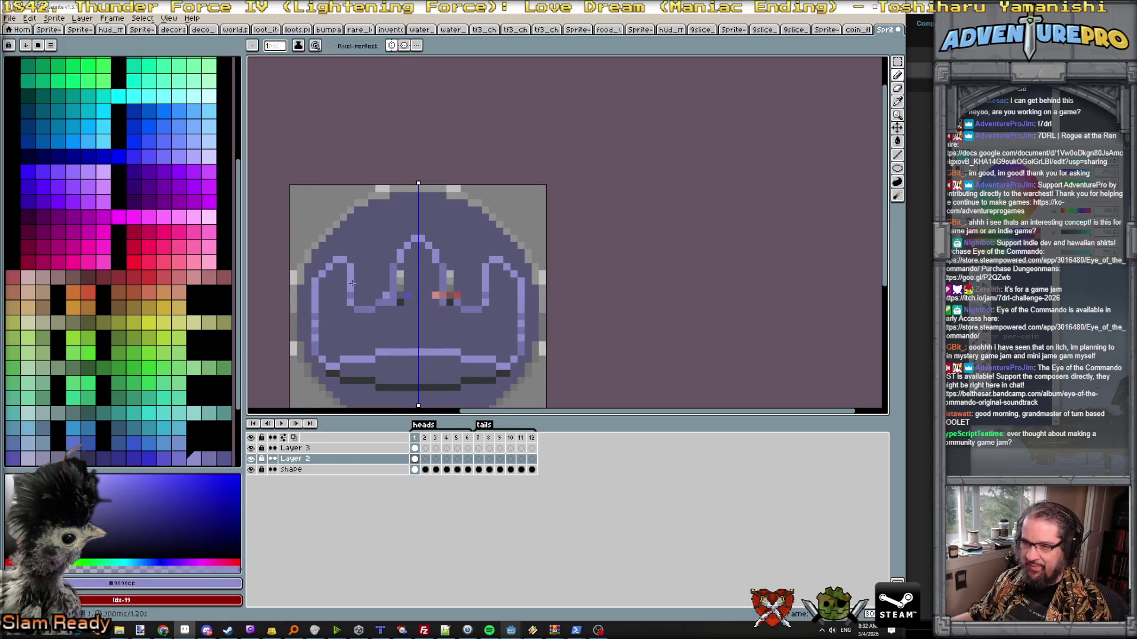
- Bucket-fill the crown solid light purple with Contiguous on, reverting the oversized and darker fills
{"action": "key", "text": "g"}
{"action": "left_click", "coordinate": [368, 327]}
{"action": "key", "text": "ctrl+z"}
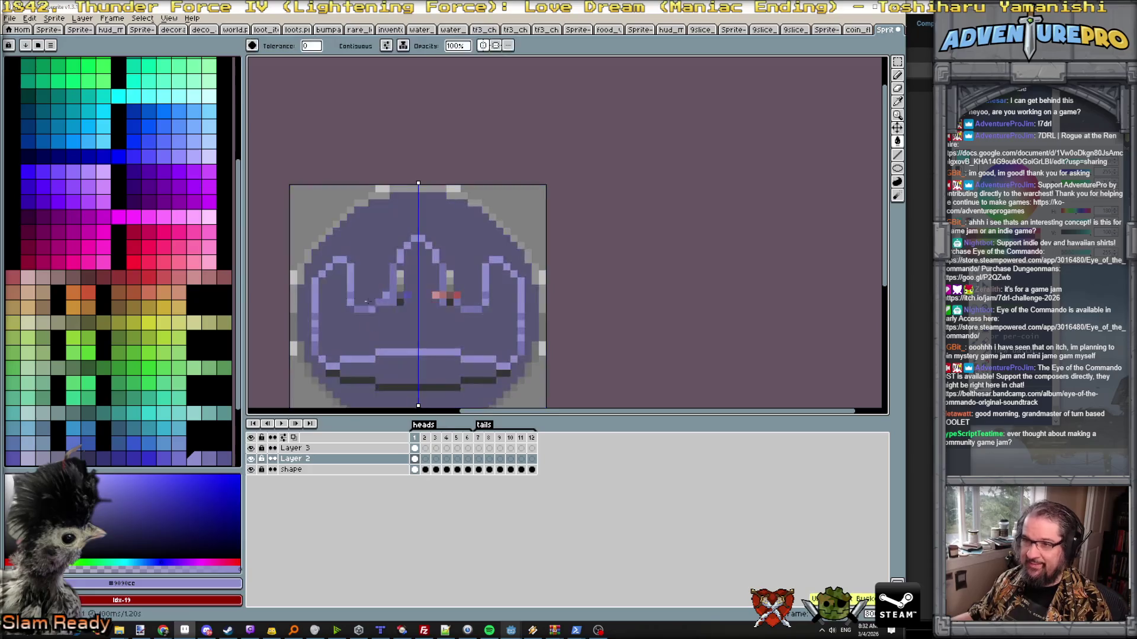
{"action": "left_click", "coordinate": [332, 45]}
{"action": "left_click", "coordinate": [407, 327]}
{"action": "scroll", "coordinate": [406, 327], "scroll_direction": "down", "scroll_amount": 3}
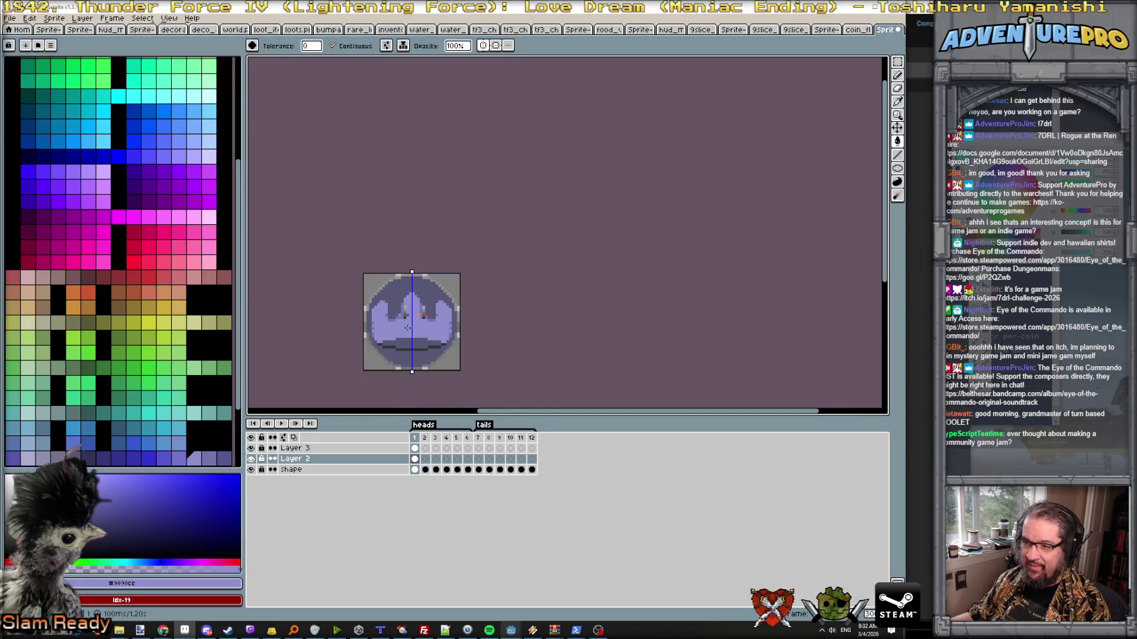
{"action": "scroll", "coordinate": [401, 316], "scroll_direction": "up", "scroll_amount": 1}
{"action": "scroll", "coordinate": [364, 322], "scroll_direction": "up", "scroll_amount": 1}
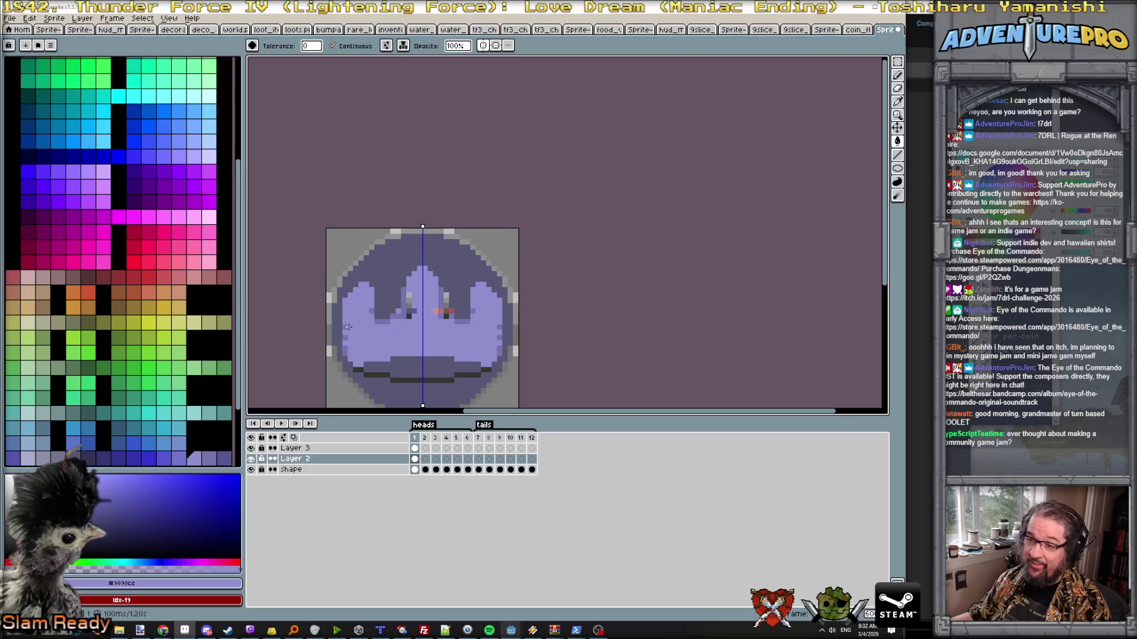
{"action": "scroll", "coordinate": [347, 328], "scroll_direction": "up", "scroll_amount": 1}
{"action": "left_click", "coordinate": [340, 303]}
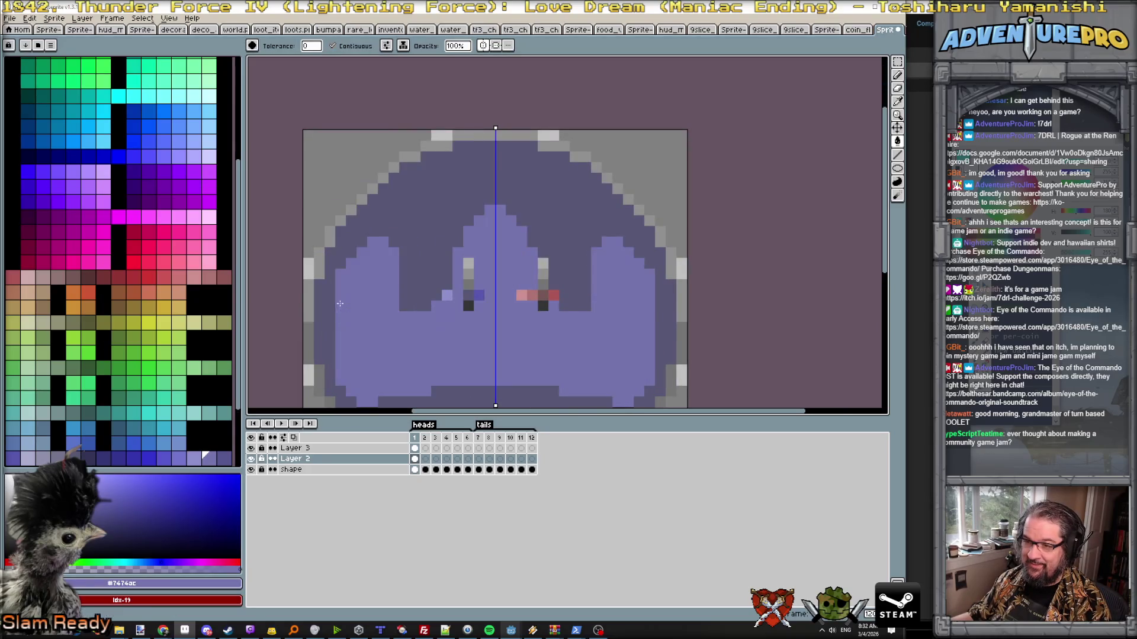
{"action": "key", "text": "ctrl+z"}
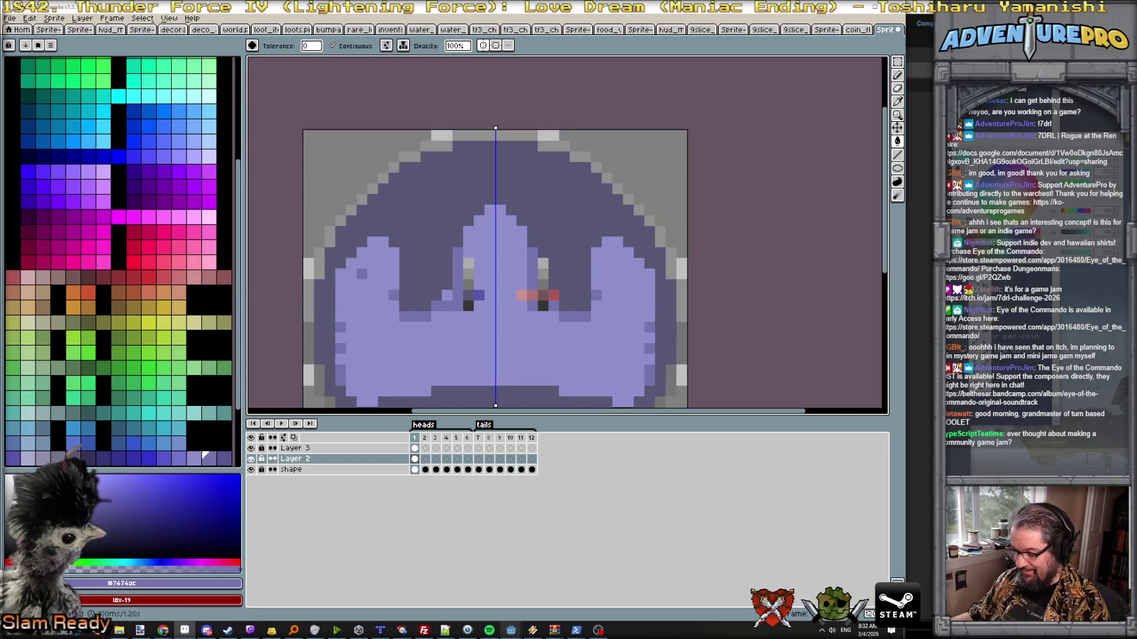
{"action": "key", "text": "b"}
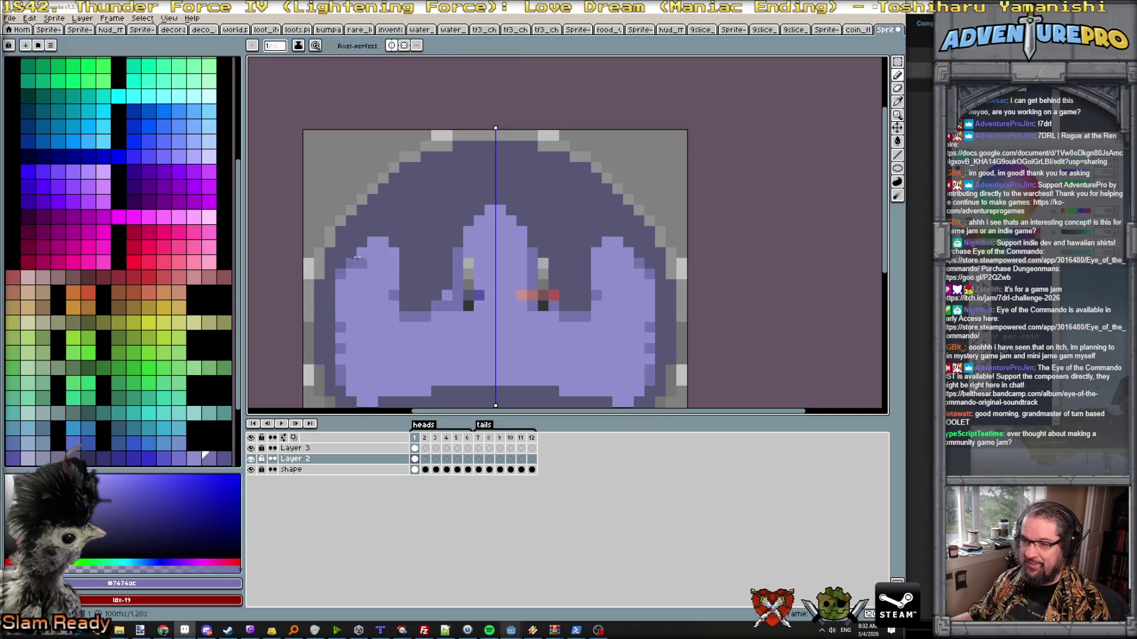
{"action": "scroll", "coordinate": [373, 244], "scroll_direction": "down", "scroll_amount": 4}
{"action": "scroll", "coordinate": [377, 268], "scroll_direction": "up", "scroll_amount": 2}
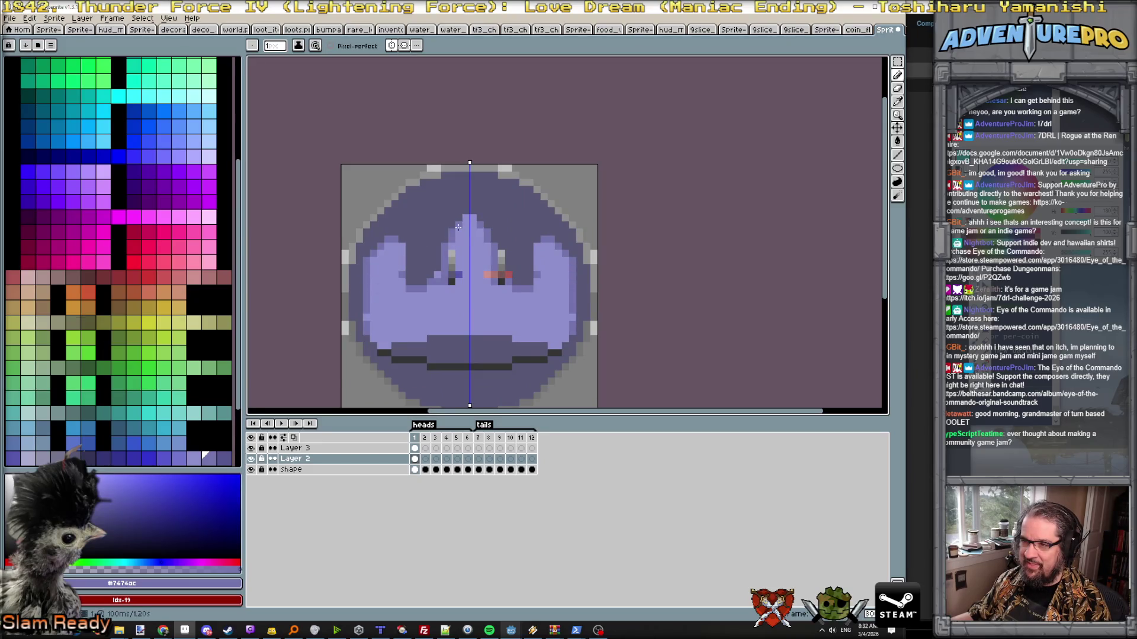
{"action": "scroll", "coordinate": [464, 261], "scroll_direction": "down", "scroll_amount": 1}
{"action": "scroll", "coordinate": [463, 261], "scroll_direction": "up", "scroll_amount": 2}
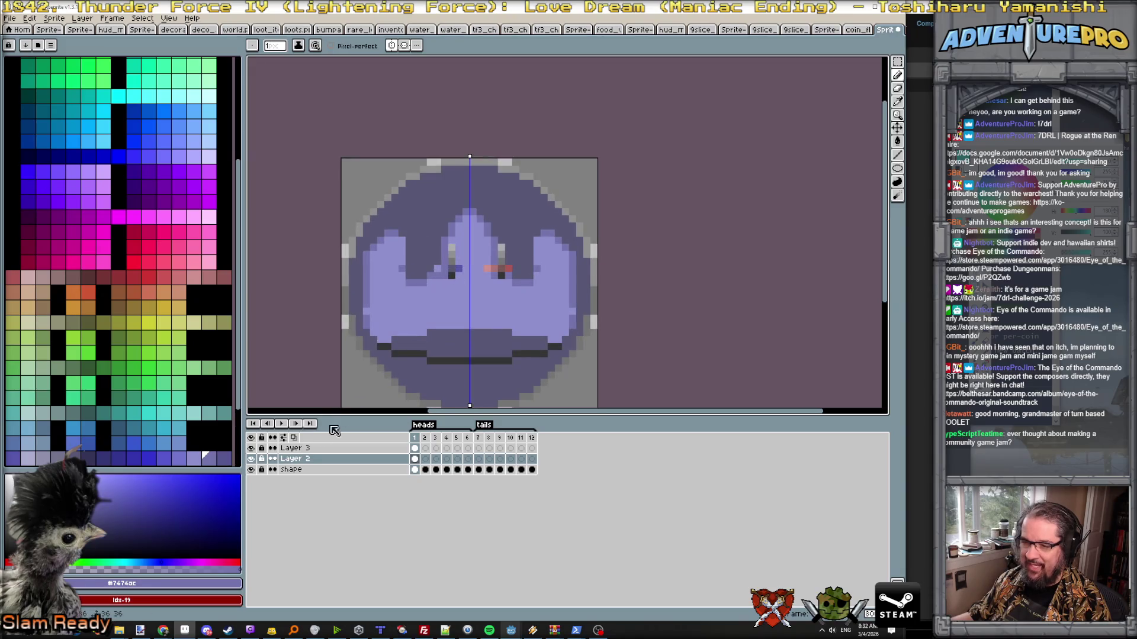
- Hide Layer 3 so the eye marks no longer show on the coin
{"action": "left_click", "coordinate": [253, 448]}
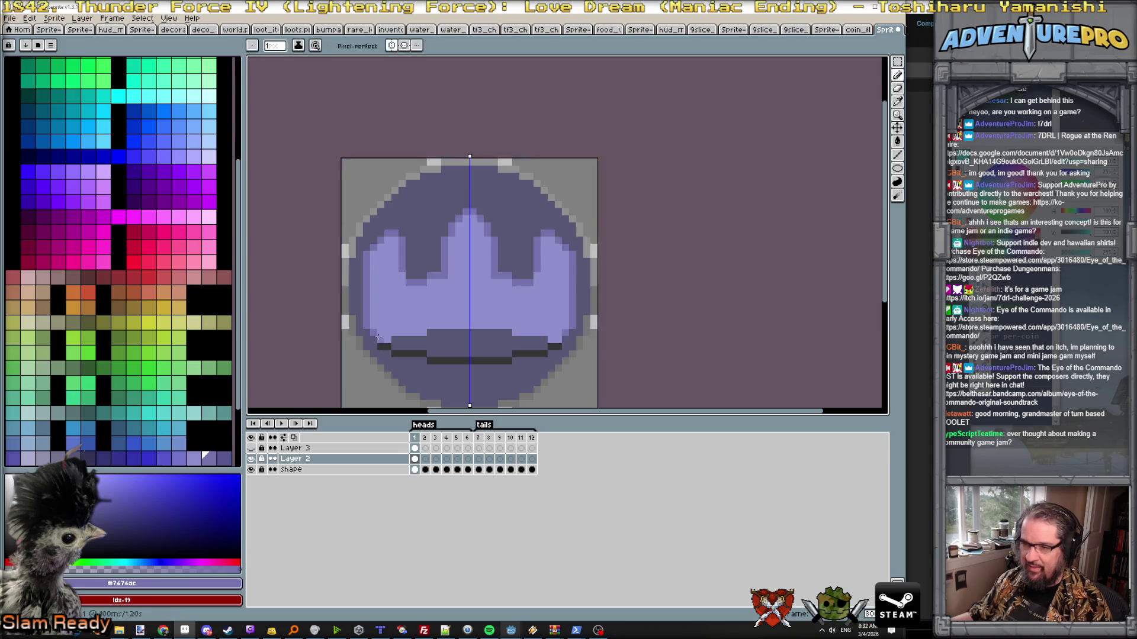
{"action": "scroll", "coordinate": [384, 343], "scroll_direction": "down", "scroll_amount": 1}
{"action": "scroll", "coordinate": [377, 343], "scroll_direction": "up", "scroll_amount": 1}
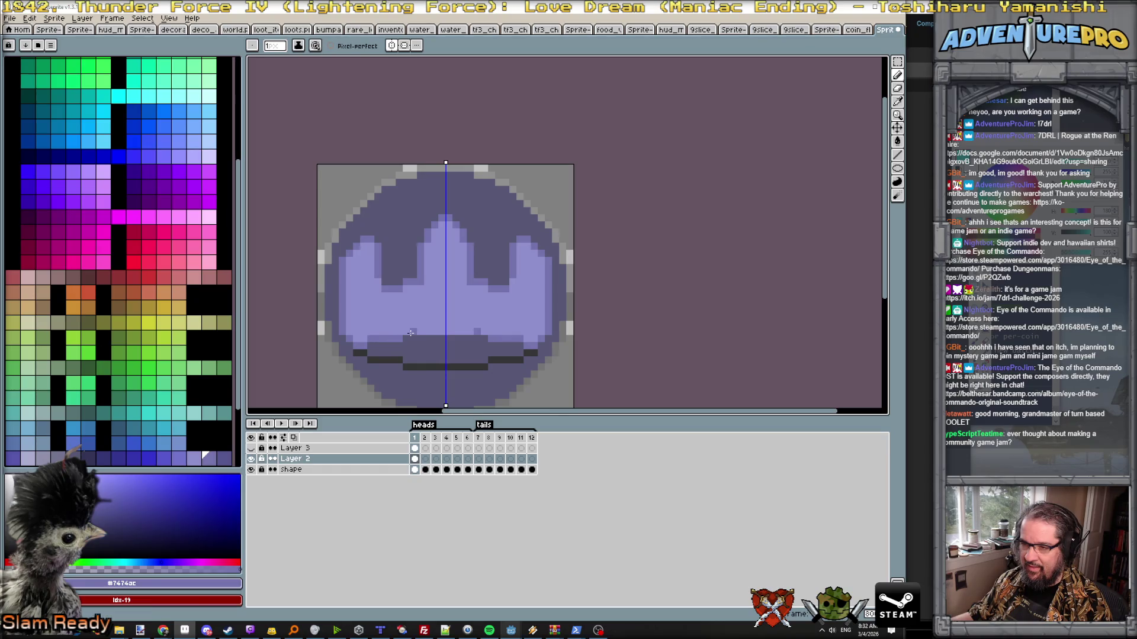
{"action": "scroll", "coordinate": [444, 349], "scroll_direction": "down", "scroll_amount": 3}
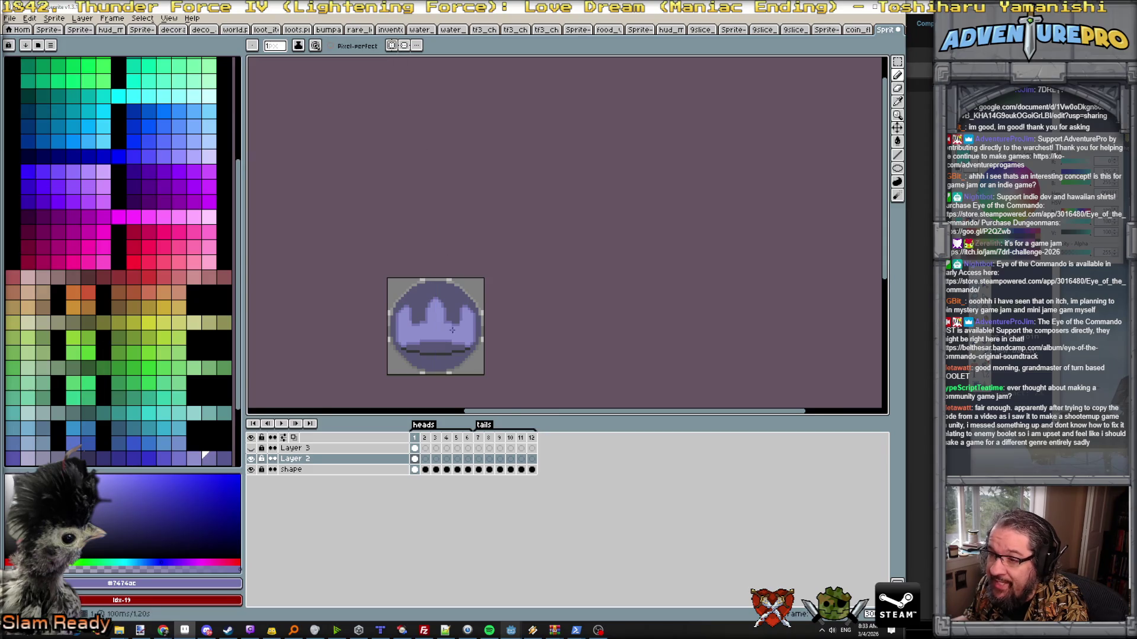
{"action": "scroll", "coordinate": [436, 327], "scroll_direction": "up", "scroll_amount": 1}
{"action": "scroll", "coordinate": [453, 330], "scroll_direction": "up", "scroll_amount": 1}
{"action": "scroll", "coordinate": [563, 240], "scroll_direction": "up", "scroll_amount": 1}
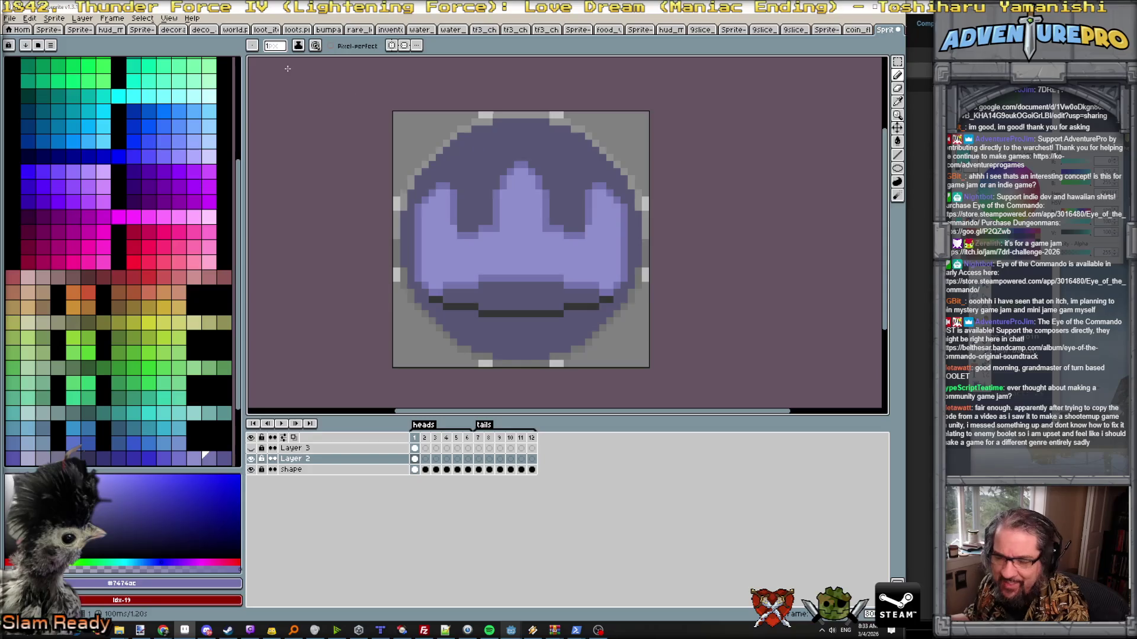
{"action": "scroll", "coordinate": [436, 258], "scroll_direction": "up", "scroll_amount": 1}
{"action": "scroll", "coordinate": [437, 258], "scroll_direction": "down", "scroll_amount": 1}
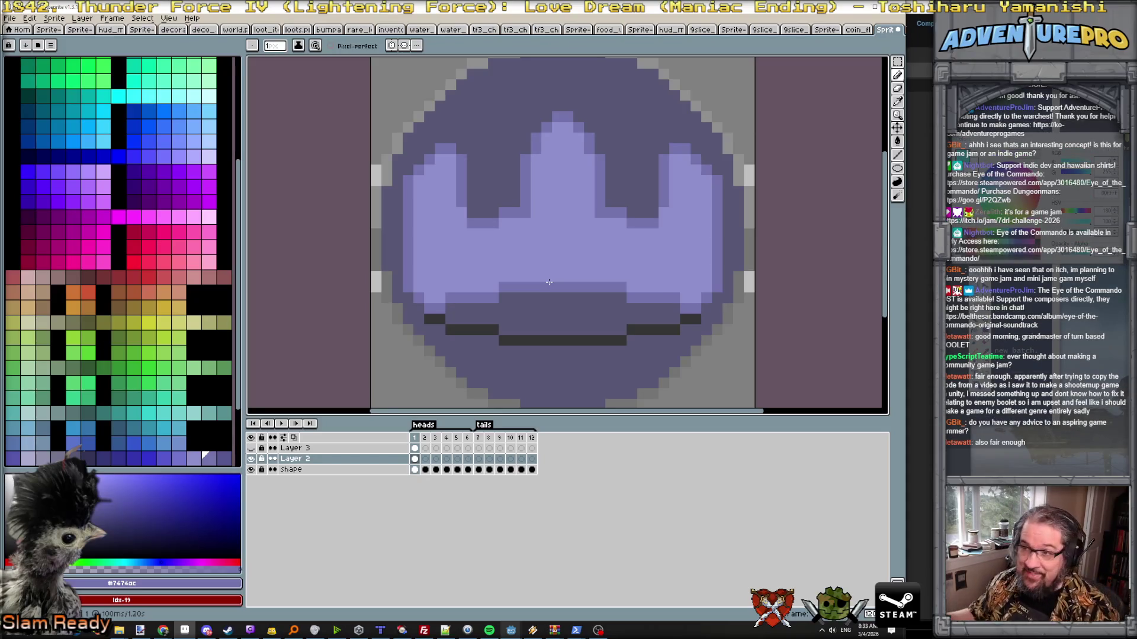
{"action": "scroll", "coordinate": [533, 142], "scroll_direction": "down", "scroll_amount": 1}
{"action": "scroll", "coordinate": [536, 203], "scroll_direction": "up", "scroll_amount": 1}
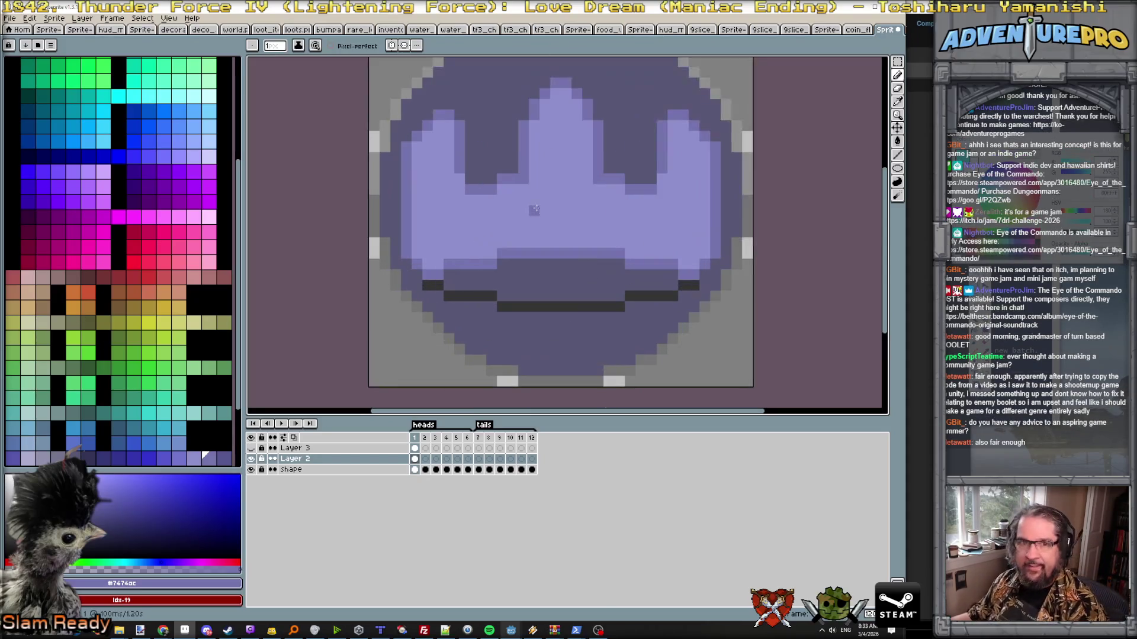
{"action": "scroll", "coordinate": [586, 223], "scroll_direction": "down", "scroll_amount": 1}
{"action": "scroll", "coordinate": [588, 224], "scroll_direction": "up", "scroll_amount": 2}
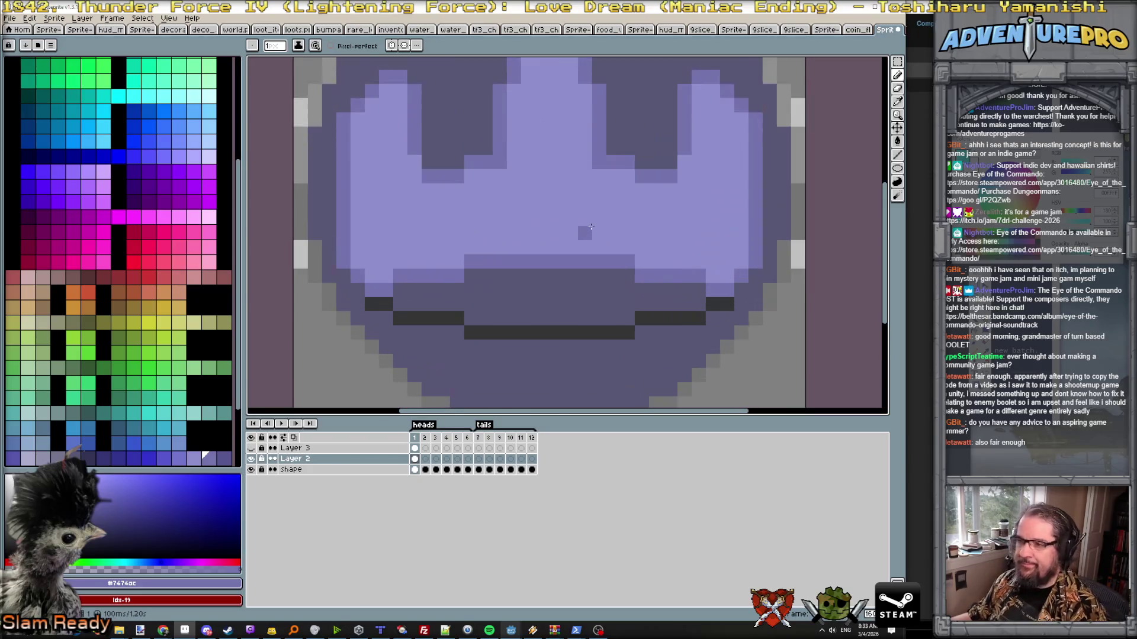
{"action": "scroll", "coordinate": [542, 235], "scroll_direction": "down", "scroll_amount": 1}
{"action": "scroll", "coordinate": [545, 239], "scroll_direction": "down", "scroll_amount": 1}
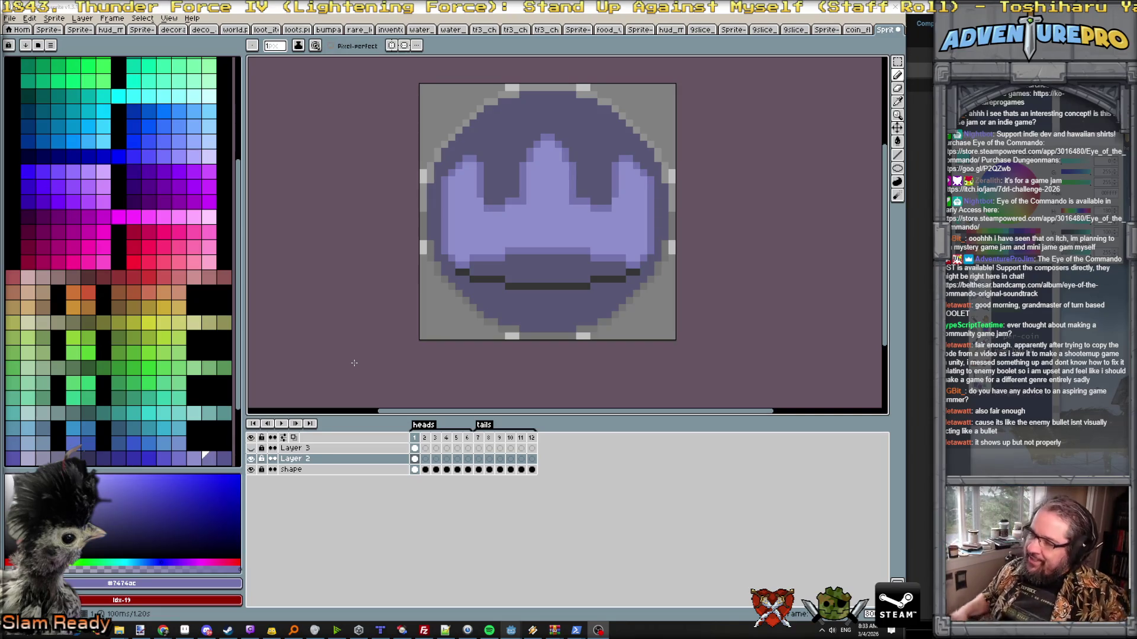
{"action": "scroll", "coordinate": [466, 240], "scroll_direction": "up", "scroll_amount": 2}
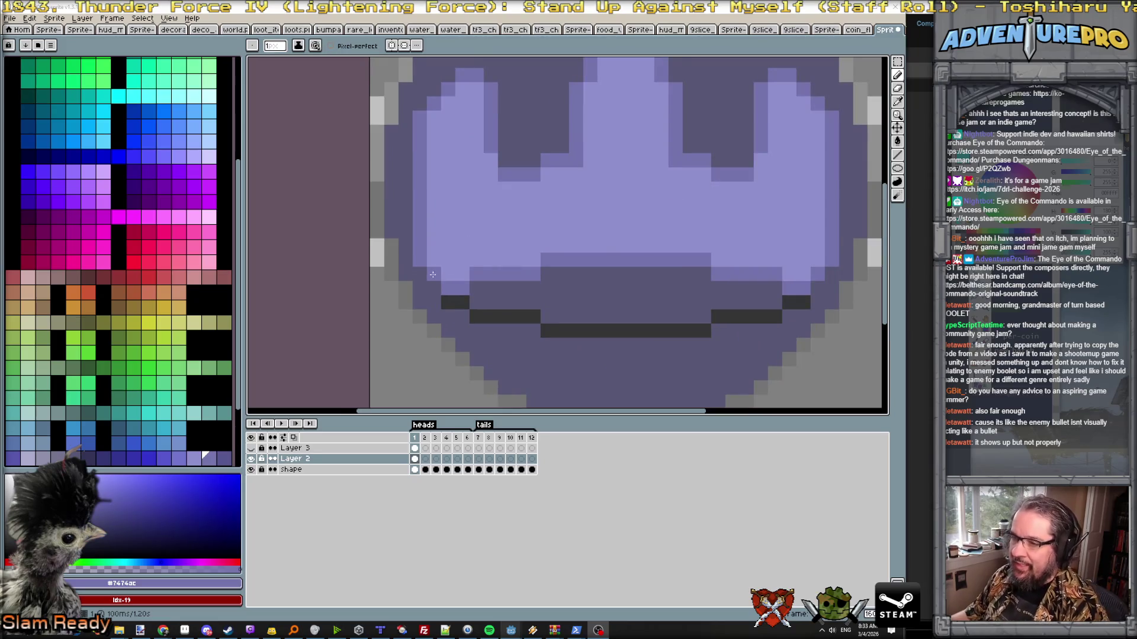
- Try vertical then horizontal symmetry, turn both off and return to pencil drawing
{"action": "left_click", "coordinate": [390, 46]}
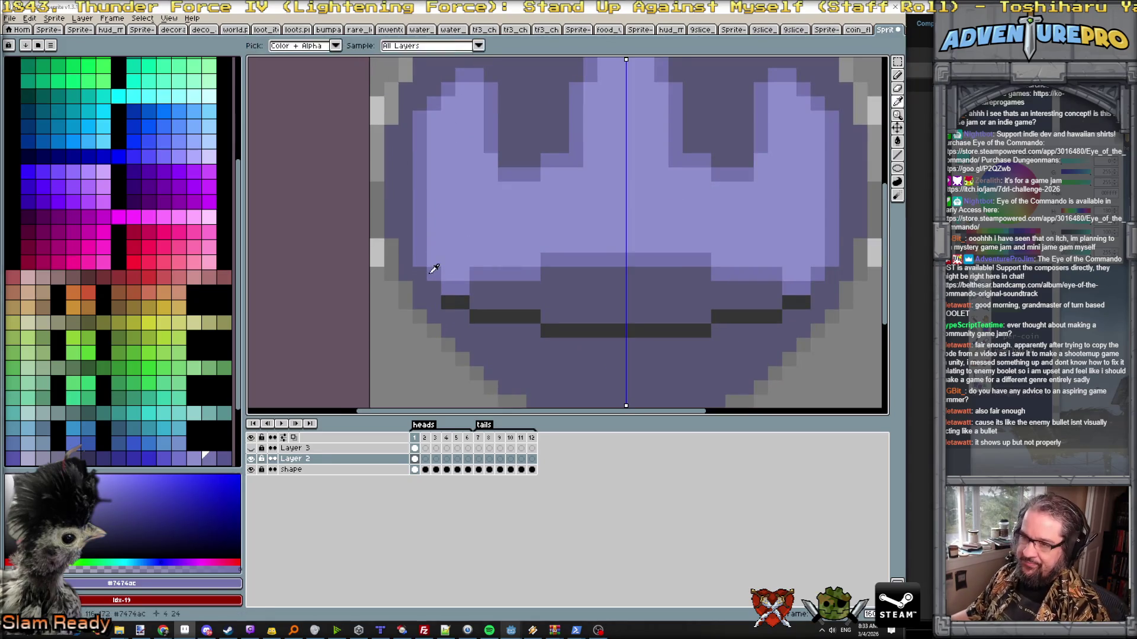
{"action": "scroll", "coordinate": [422, 269], "scroll_direction": "down", "scroll_amount": 3}
{"action": "scroll", "coordinate": [478, 272], "scroll_direction": "up", "scroll_amount": 1}
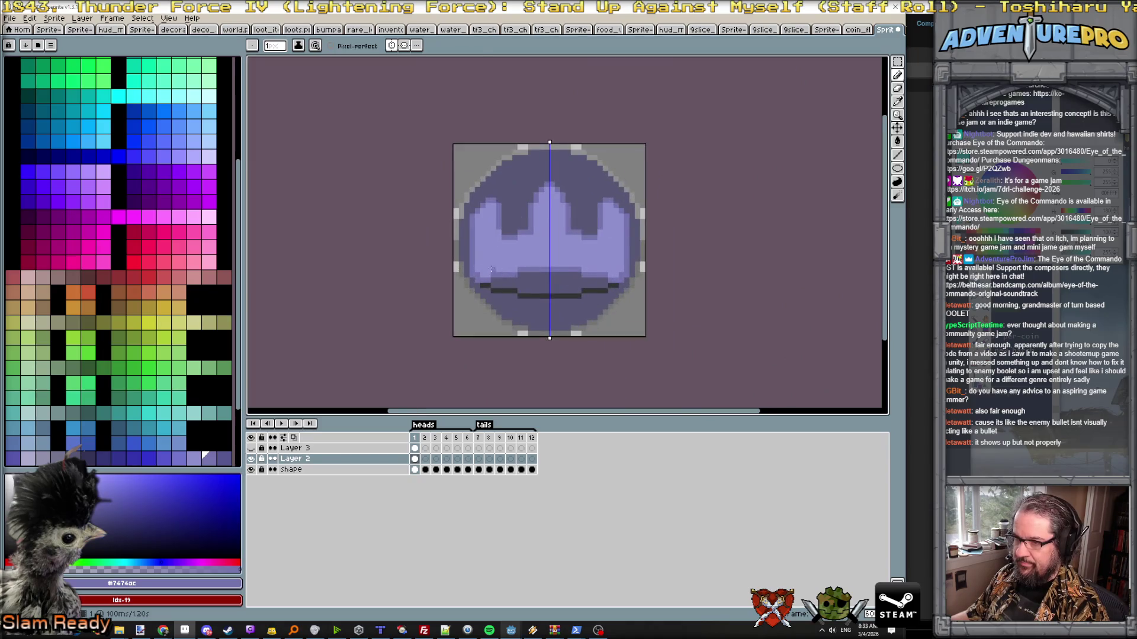
{"action": "scroll", "coordinate": [477, 274], "scroll_direction": "down", "scroll_amount": 1}
{"action": "scroll", "coordinate": [591, 275], "scroll_direction": "down", "scroll_amount": 3}
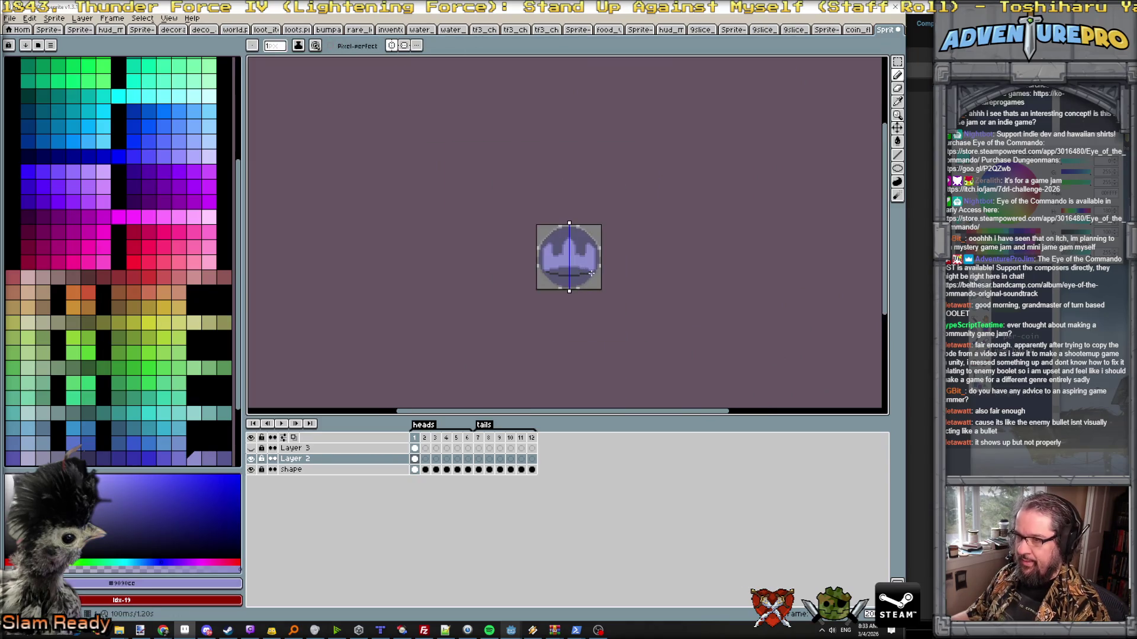
{"action": "scroll", "coordinate": [593, 273], "scroll_direction": "up", "scroll_amount": 1}
{"action": "scroll", "coordinate": [592, 272], "scroll_direction": "up", "scroll_amount": 2}
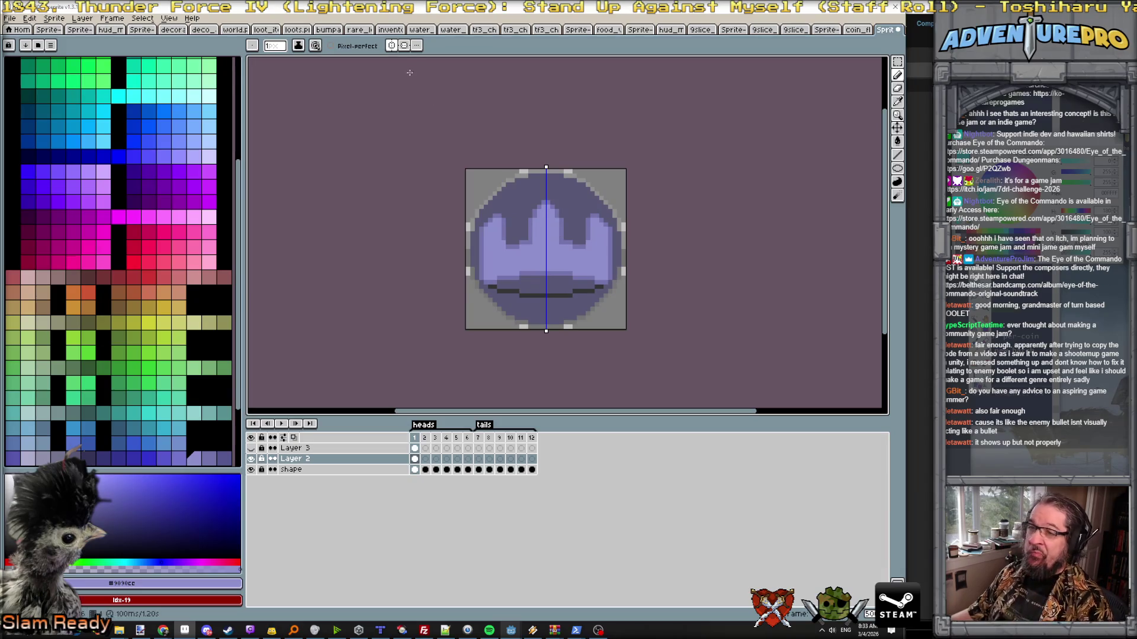
{"action": "left_click", "coordinate": [394, 47]}
{"action": "left_click", "coordinate": [405, 46]}
{"action": "left_click", "coordinate": [406, 46]}
{"action": "scroll", "coordinate": [466, 134], "scroll_direction": "up", "scroll_amount": 2}
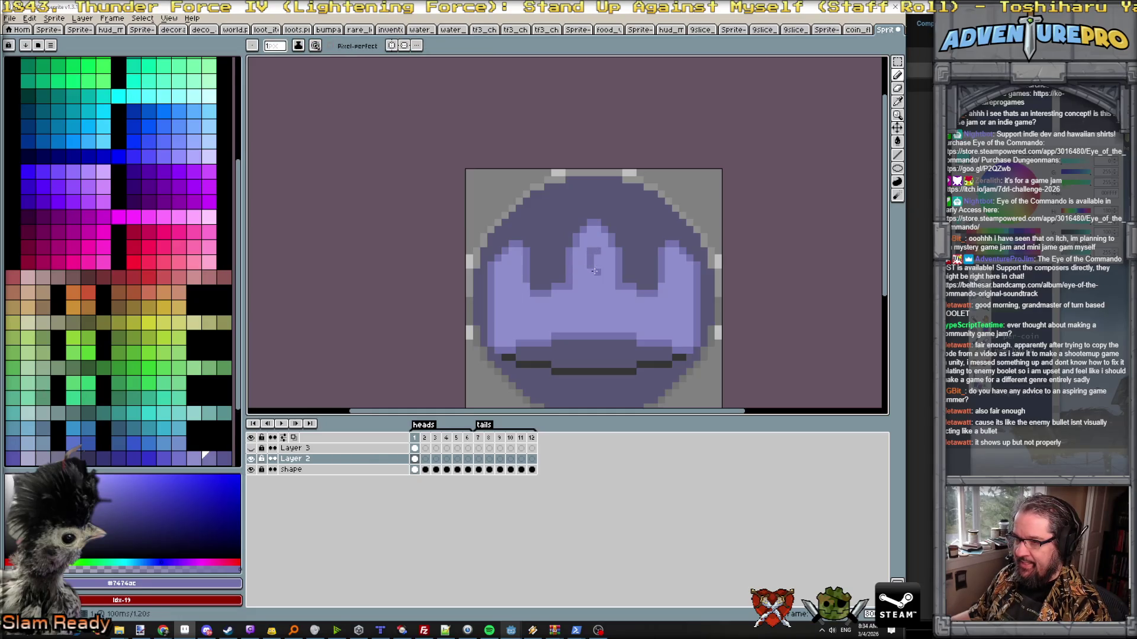
{"action": "key", "text": "v"}
{"action": "key", "text": "b"}
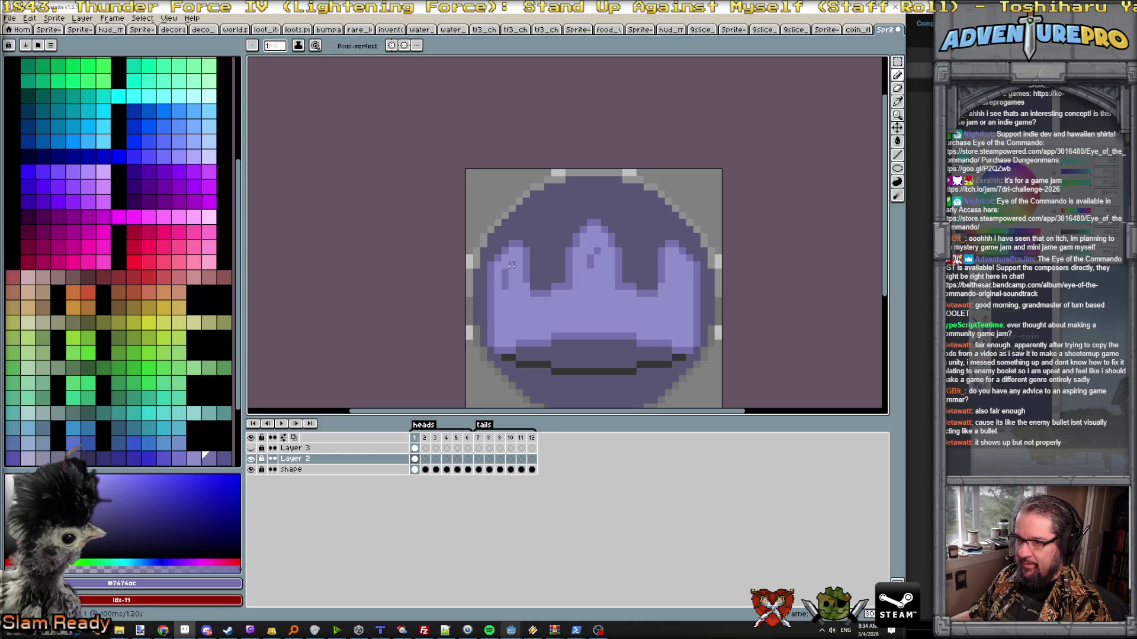
- Draw a dark line on the crown's right spike and place dark detail pixels, sampling the crown purples
{"action": "left_click_drag", "start_coordinate": [683, 273], "coordinate": [684, 295]}
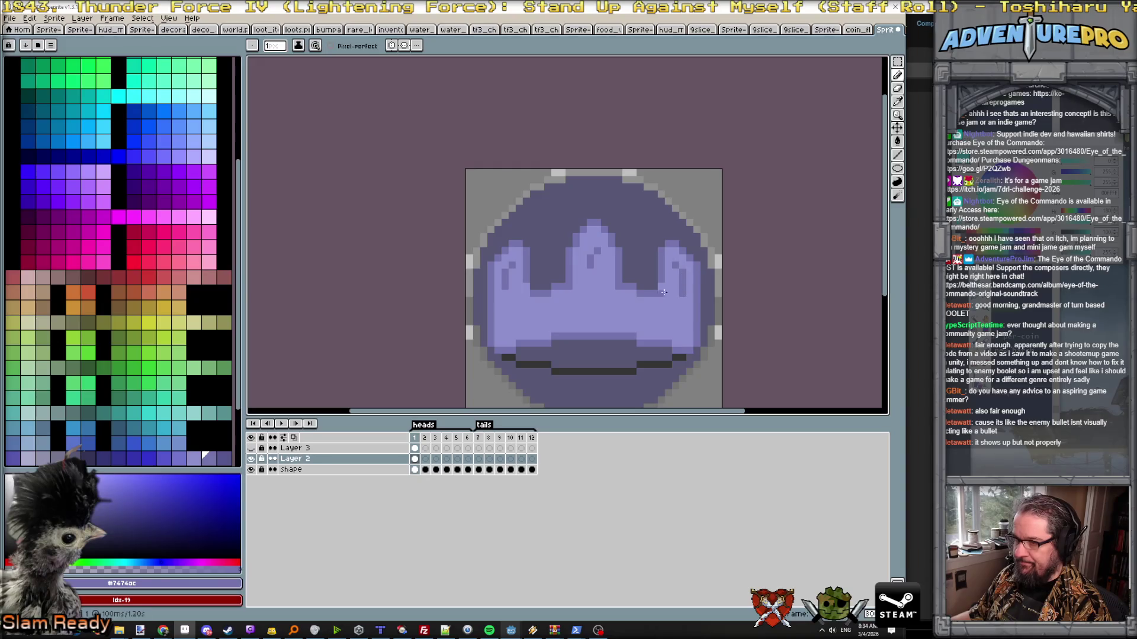
{"action": "left_click", "coordinate": [602, 273], "text": "alt"}
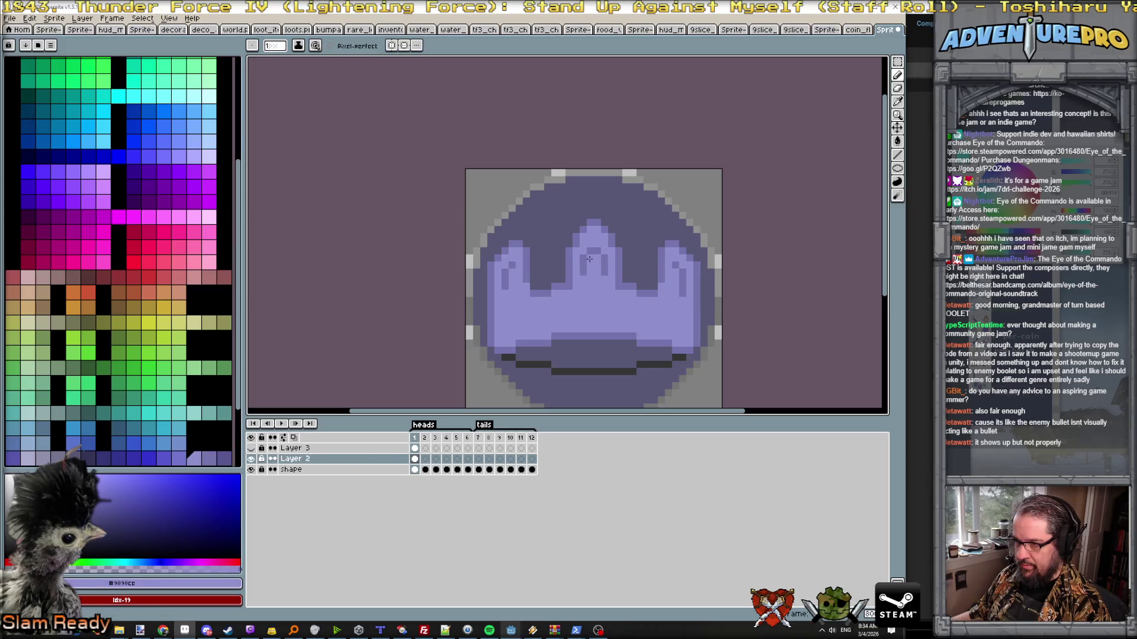
{"action": "left_click", "coordinate": [590, 282], "text": "alt"}
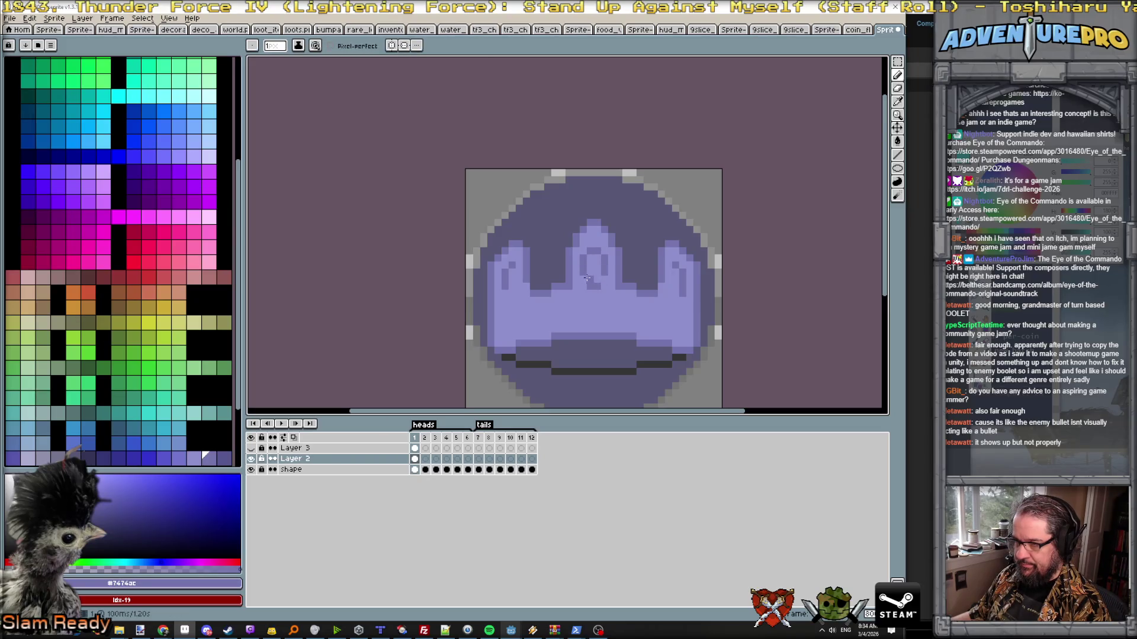
{"action": "left_click", "coordinate": [602, 280], "text": "alt"}
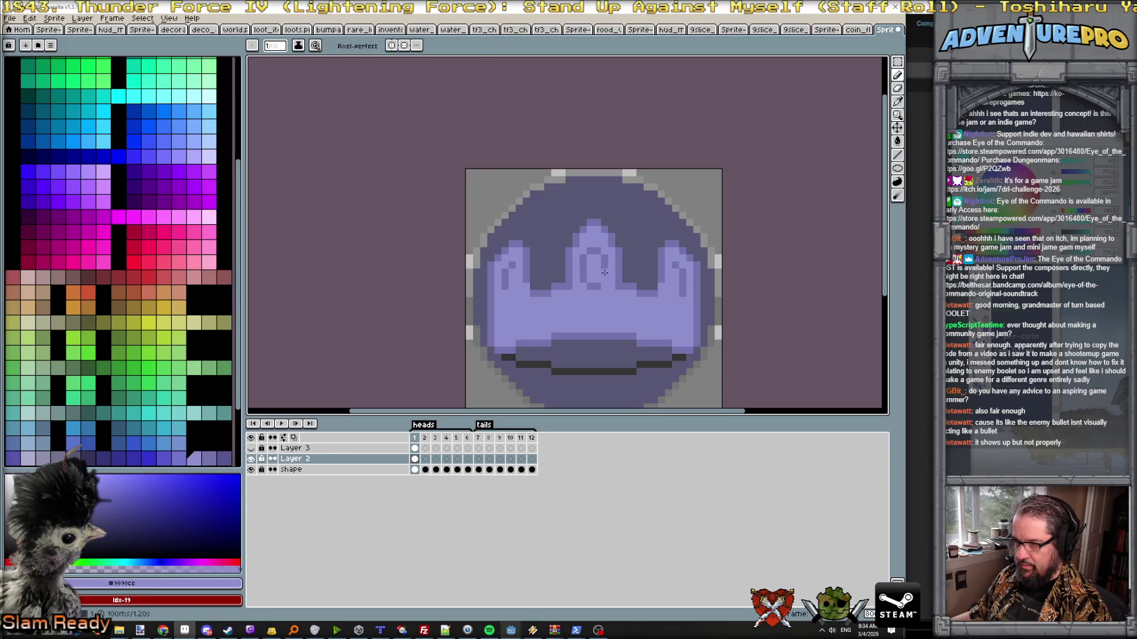
{"action": "left_click", "coordinate": [603, 273], "text": "alt"}
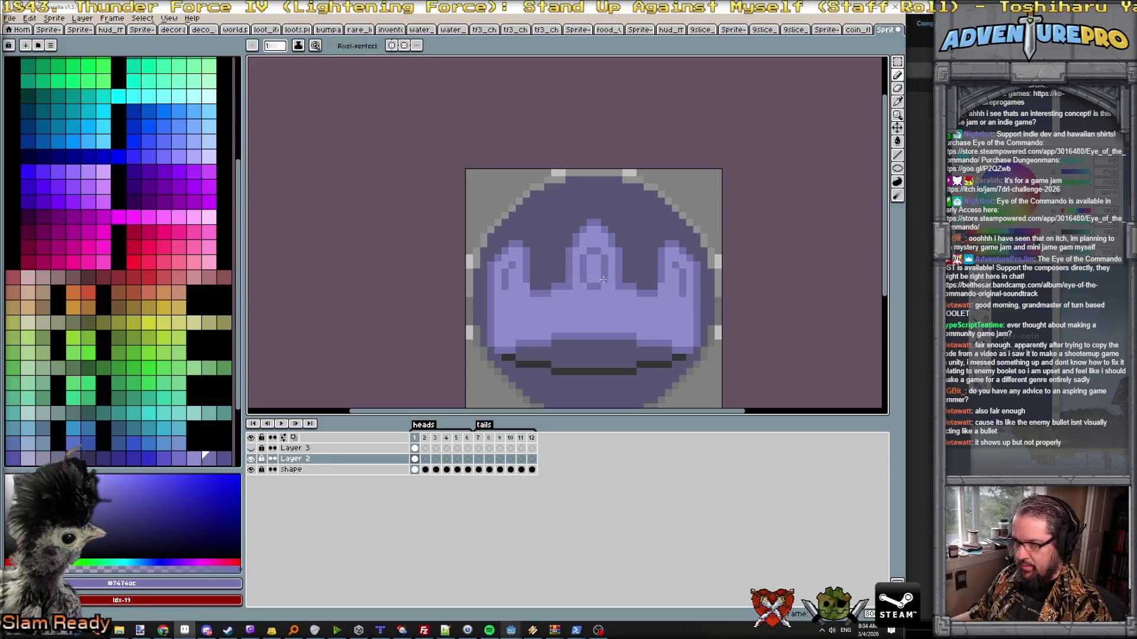
{"action": "left_click", "coordinate": [529, 311]}
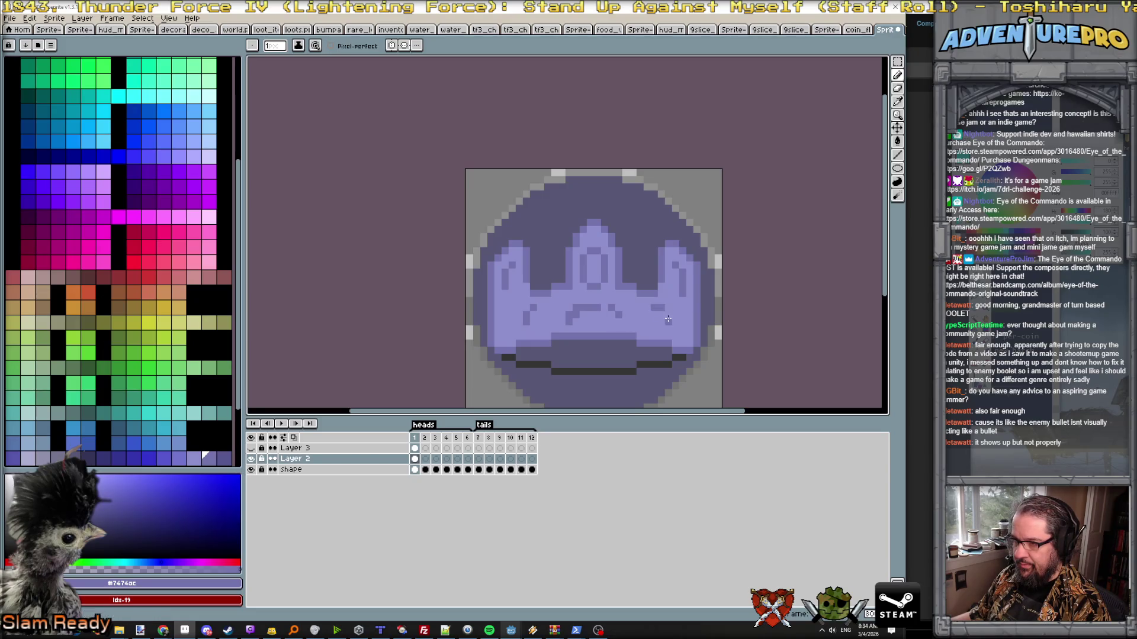
{"action": "scroll", "coordinate": [687, 338], "scroll_direction": "down", "scroll_amount": 3}
{"action": "scroll", "coordinate": [686, 336], "scroll_direction": "up", "scroll_amount": 3}
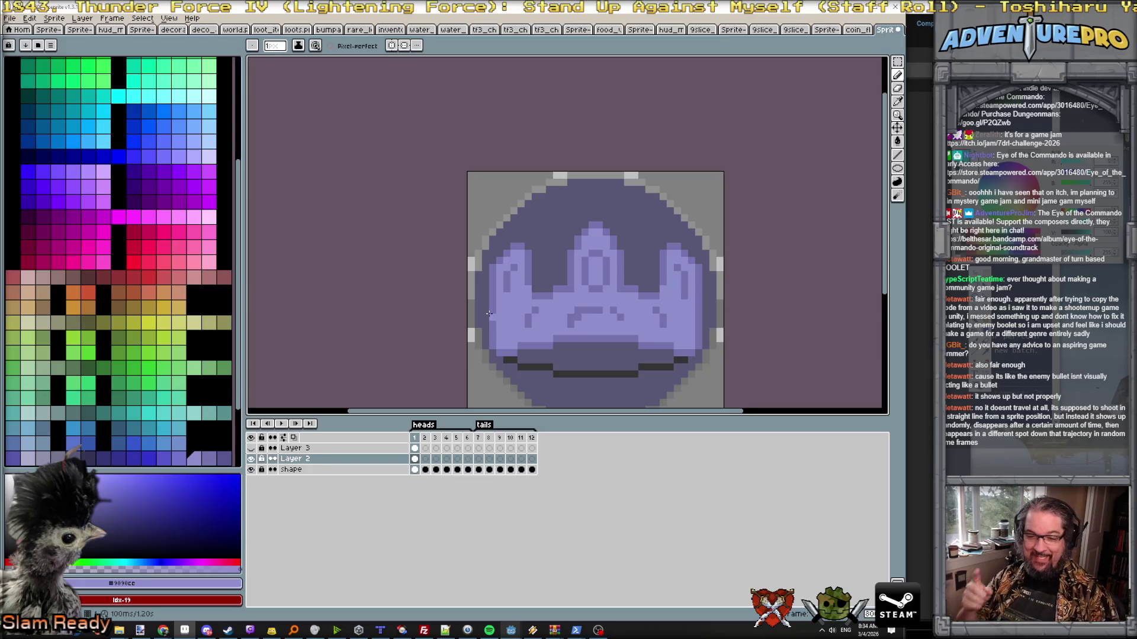
{"action": "scroll", "coordinate": [488, 313], "scroll_direction": "up", "scroll_amount": 1}
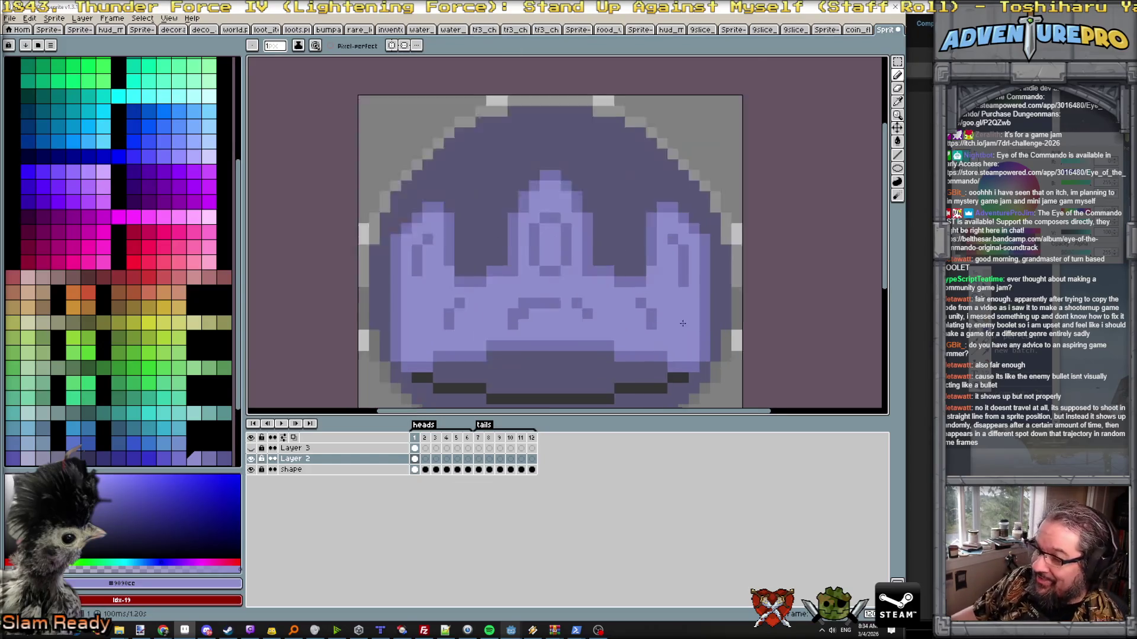
{"action": "scroll", "coordinate": [504, 314], "scroll_direction": "up", "scroll_amount": 1}
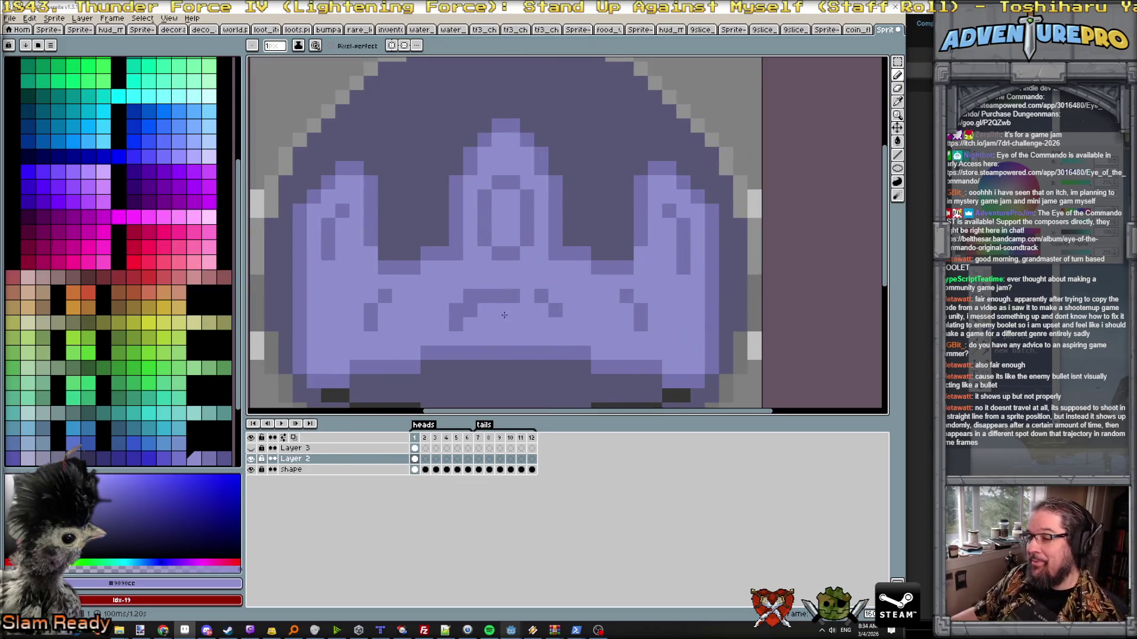
- Switch the drawing colour from the darker purple to the lighter crown purple
{"action": "left_click", "coordinate": [474, 310], "text": "alt"}
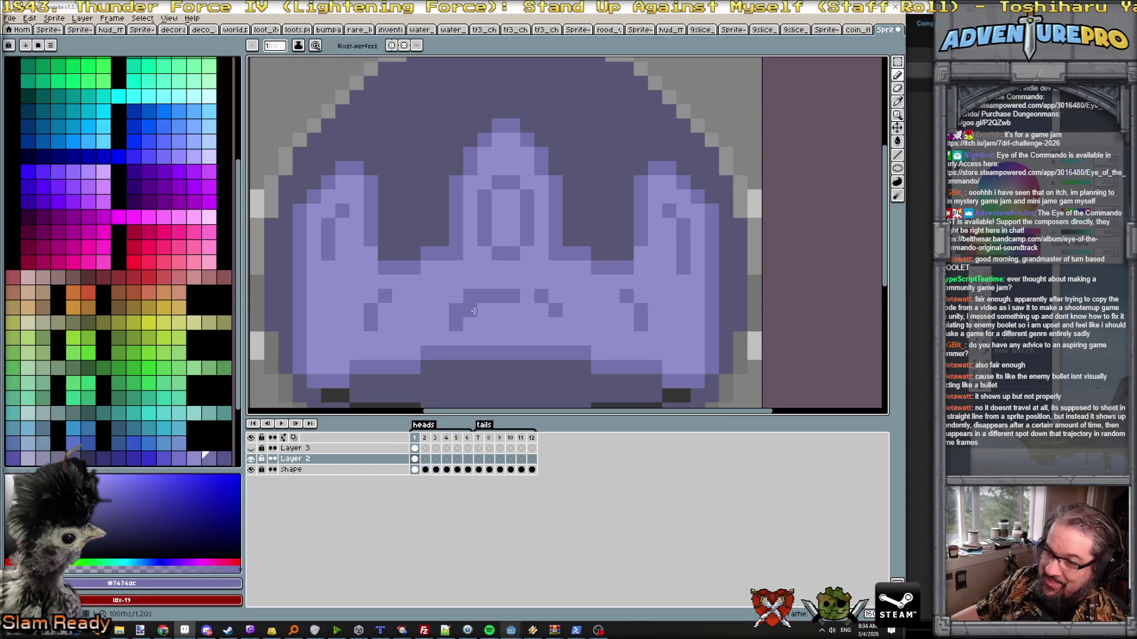
{"action": "left_click", "coordinate": [462, 292], "text": "alt"}
{"action": "scroll", "coordinate": [510, 288], "scroll_direction": "down", "scroll_amount": 3}
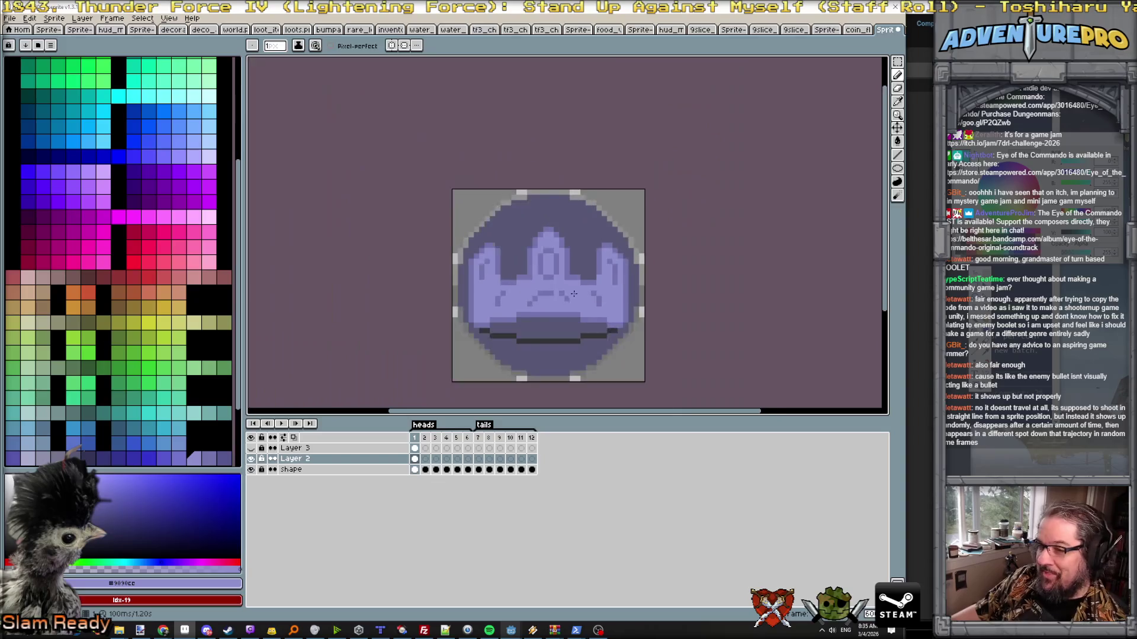
{"action": "scroll", "coordinate": [561, 293], "scroll_direction": "up", "scroll_amount": 2}
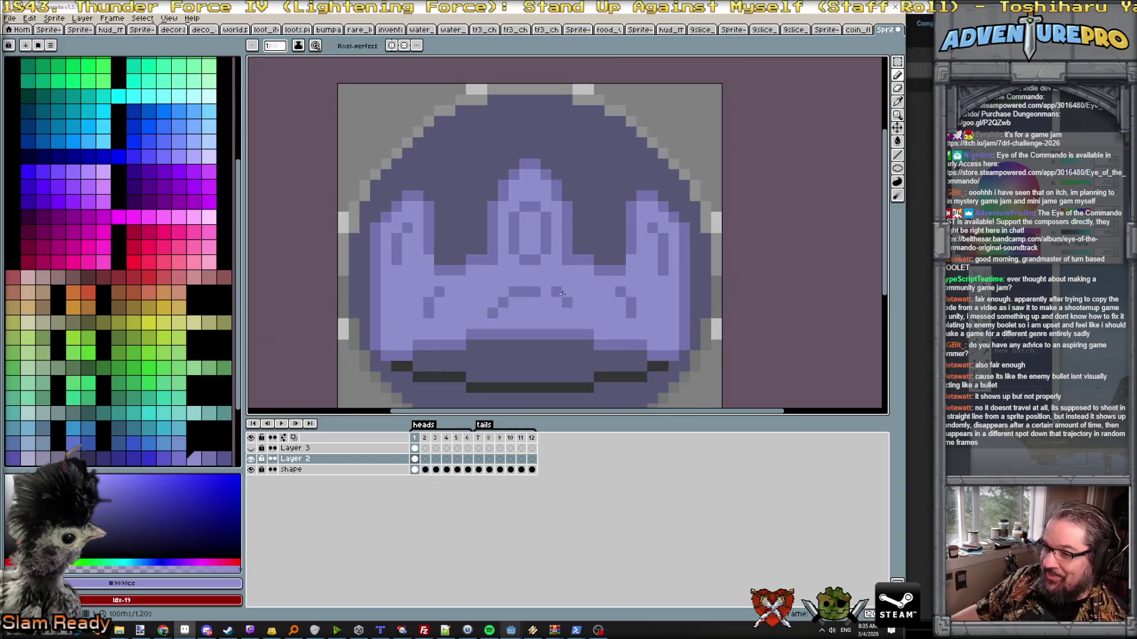
- Paint a dark purple bar across the crown band beneath the frown, then pick a lighter purple
{"action": "left_click", "coordinate": [515, 292], "text": "alt"}
{"action": "left_click_drag", "start_coordinate": [539, 291], "coordinate": [549, 292]}
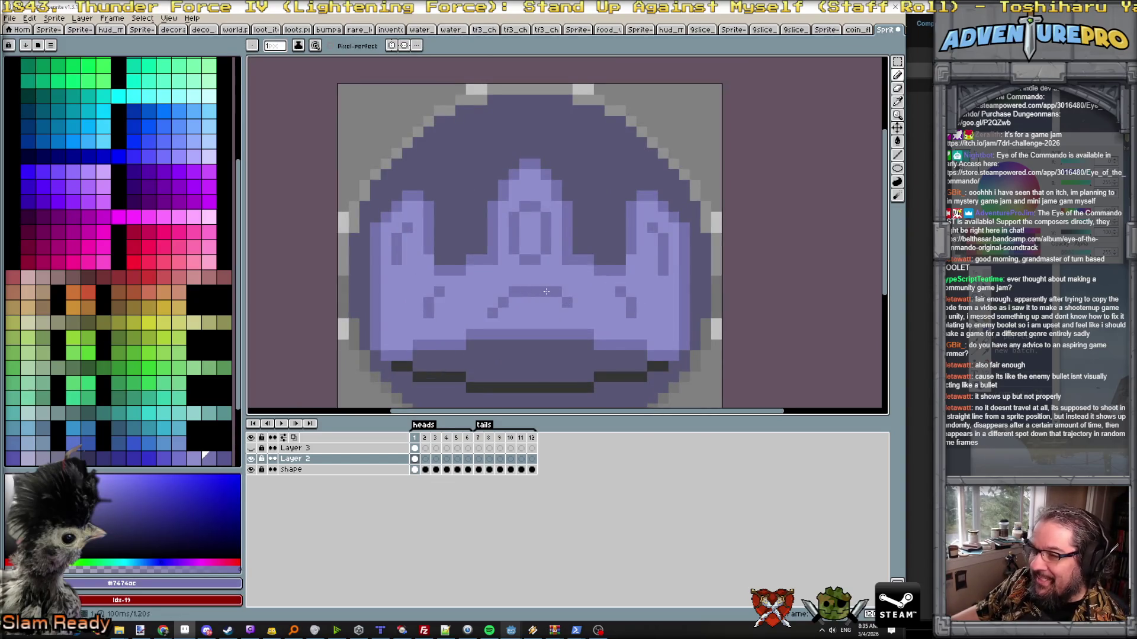
{"action": "left_click", "coordinate": [559, 292], "text": "alt"}
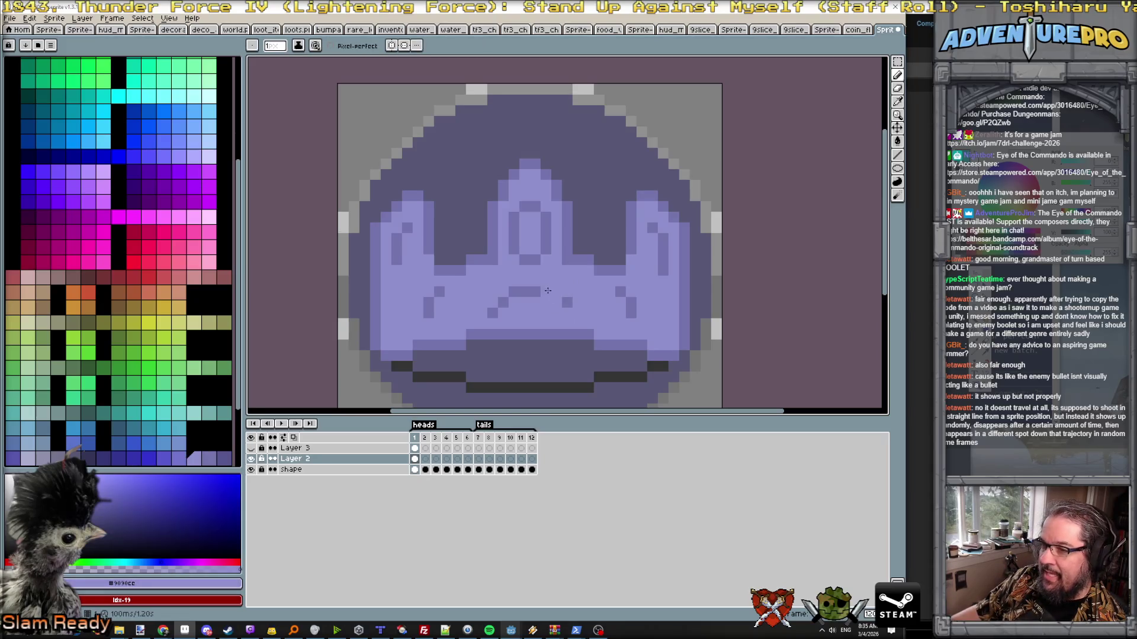
{"action": "left_click", "coordinate": [561, 302], "text": "alt"}
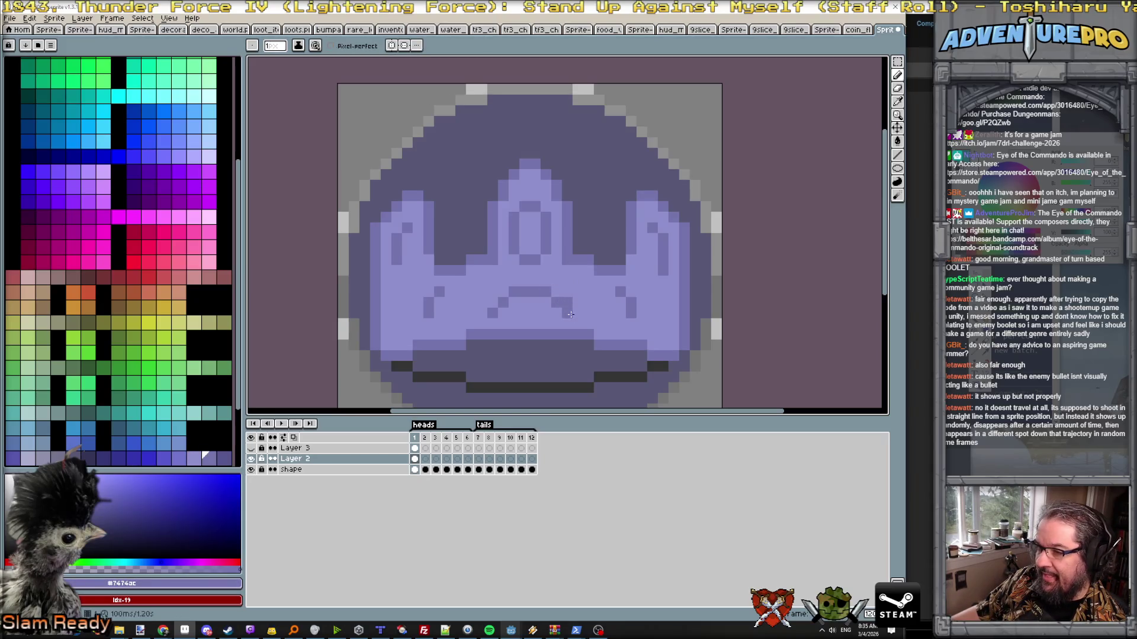
{"action": "left_click", "coordinate": [579, 286], "text": "alt"}
{"action": "scroll", "coordinate": [599, 293], "scroll_direction": "down", "scroll_amount": 3}
{"action": "scroll", "coordinate": [600, 293], "scroll_direction": "up", "scroll_amount": 1}
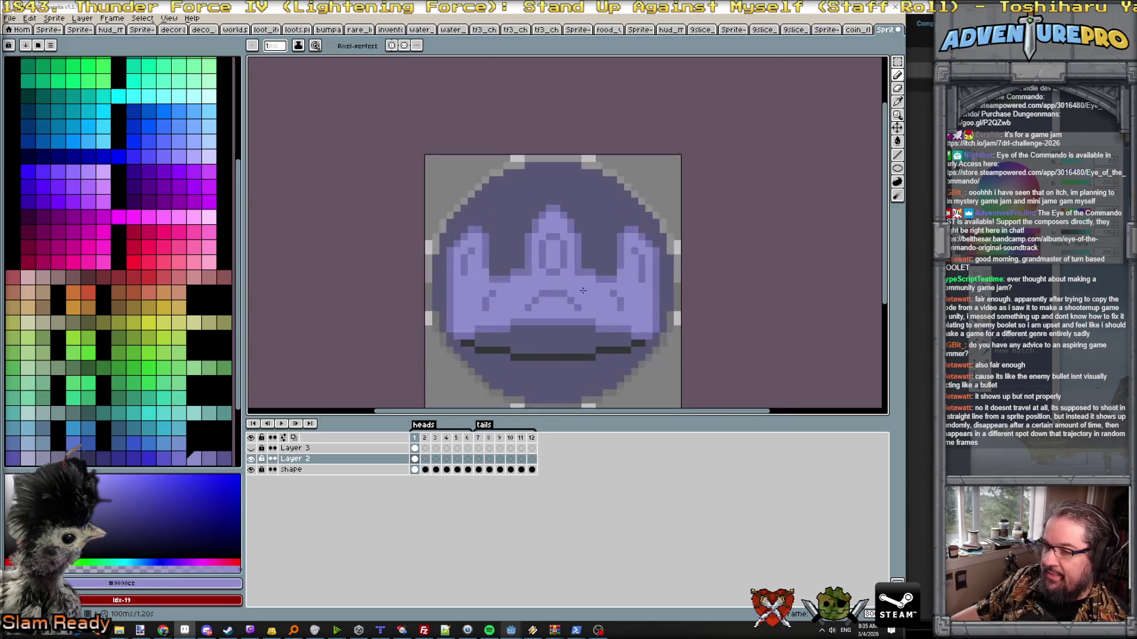
{"action": "scroll", "coordinate": [600, 293], "scroll_direction": "up", "scroll_amount": 1}
{"action": "scroll", "coordinate": [544, 295], "scroll_direction": "up", "scroll_amount": 1}
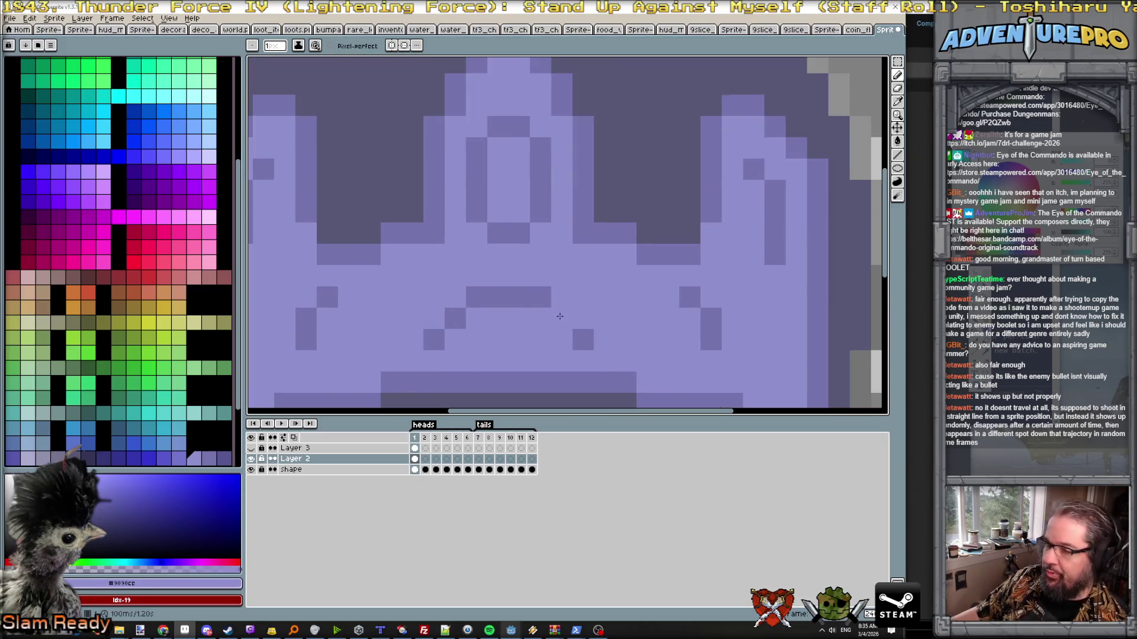
{"action": "scroll", "coordinate": [572, 308], "scroll_direction": "down", "scroll_amount": 2}
{"action": "scroll", "coordinate": [573, 307], "scroll_direction": "up", "scroll_amount": 1}
{"action": "scroll", "coordinate": [573, 307], "scroll_direction": "up", "scroll_amount": 1}
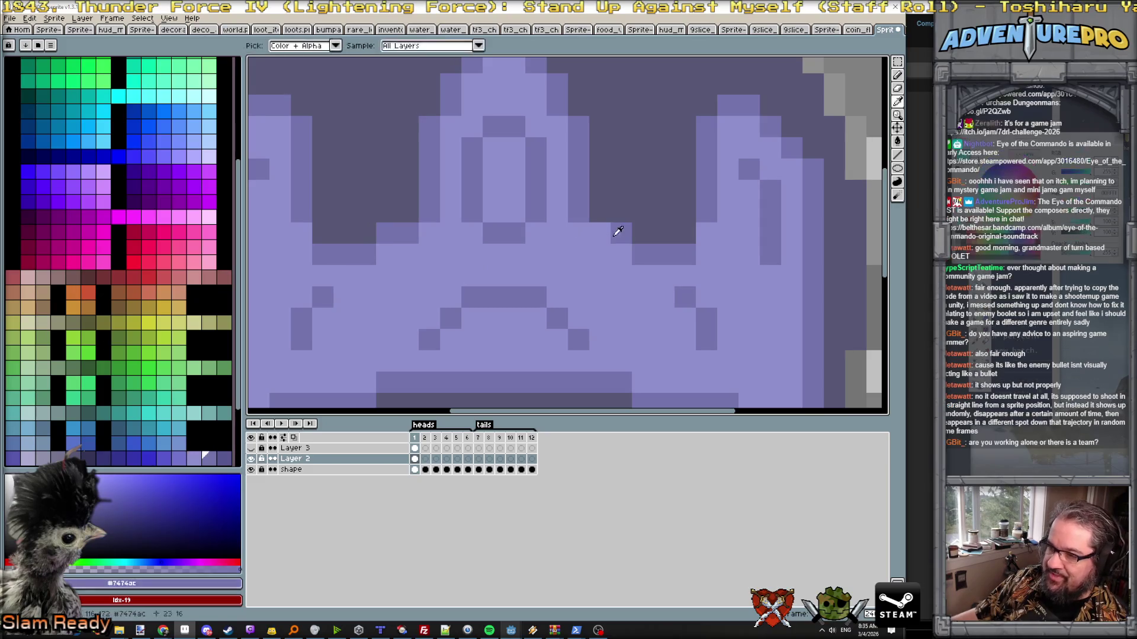
{"action": "scroll", "coordinate": [594, 240], "scroll_direction": "down", "scroll_amount": 1}
{"action": "scroll", "coordinate": [592, 241], "scroll_direction": "down", "scroll_amount": 1}
{"action": "scroll", "coordinate": [592, 241], "scroll_direction": "up", "scroll_amount": 1}
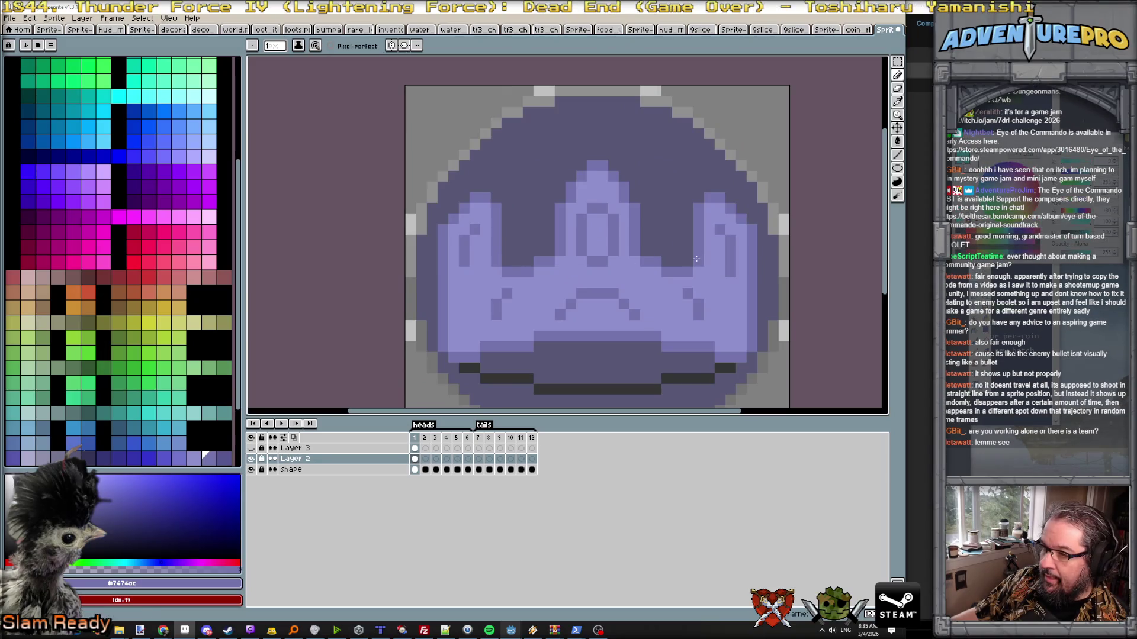
{"action": "scroll", "coordinate": [666, 238], "scroll_direction": "down", "scroll_amount": 1}
{"action": "scroll", "coordinate": [649, 235], "scroll_direction": "down", "scroll_amount": 1}
{"action": "scroll", "coordinate": [632, 230], "scroll_direction": "up", "scroll_amount": 2}
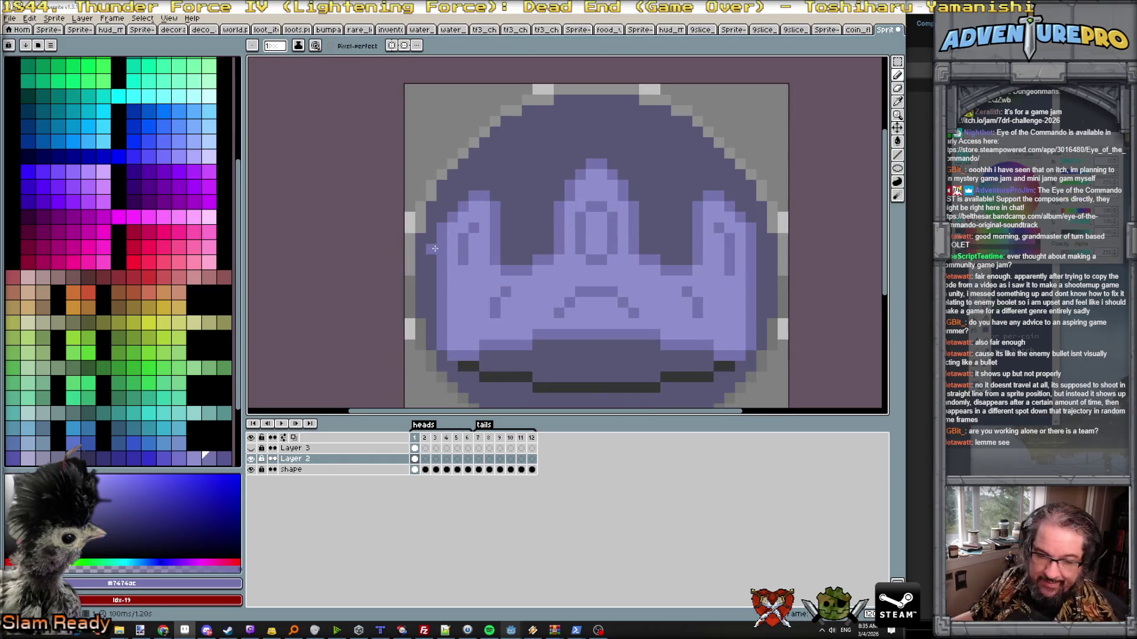
{"action": "scroll", "coordinate": [529, 305], "scroll_direction": "down", "scroll_amount": 1}
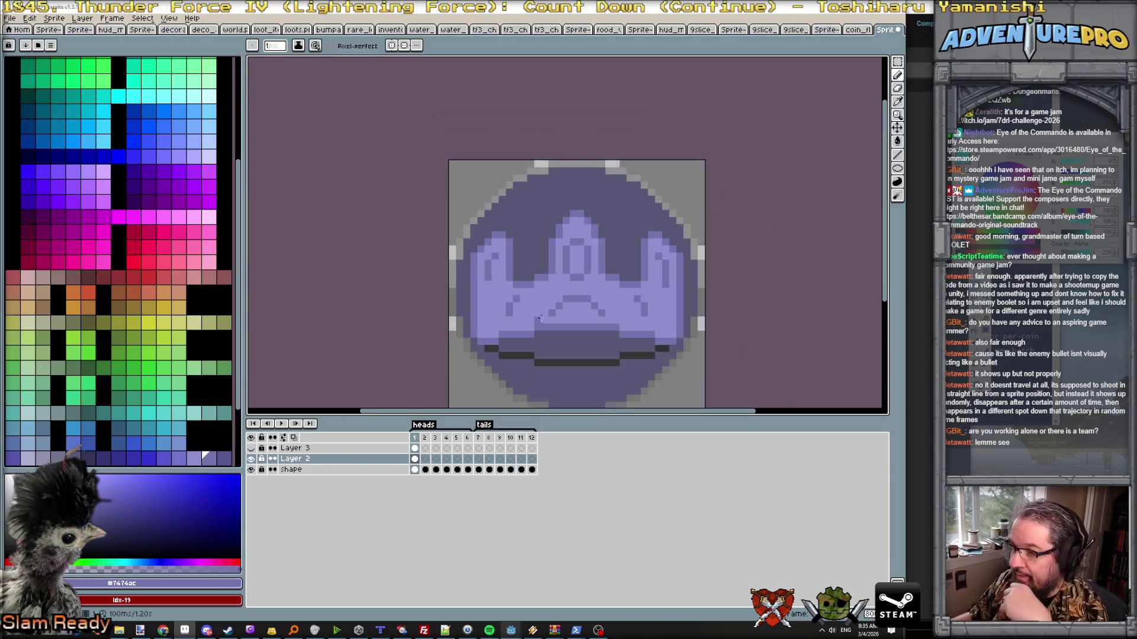
{"action": "scroll", "coordinate": [566, 307], "scroll_direction": "up", "scroll_amount": 3}
{"action": "scroll", "coordinate": [578, 307], "scroll_direction": "down", "scroll_amount": 4}
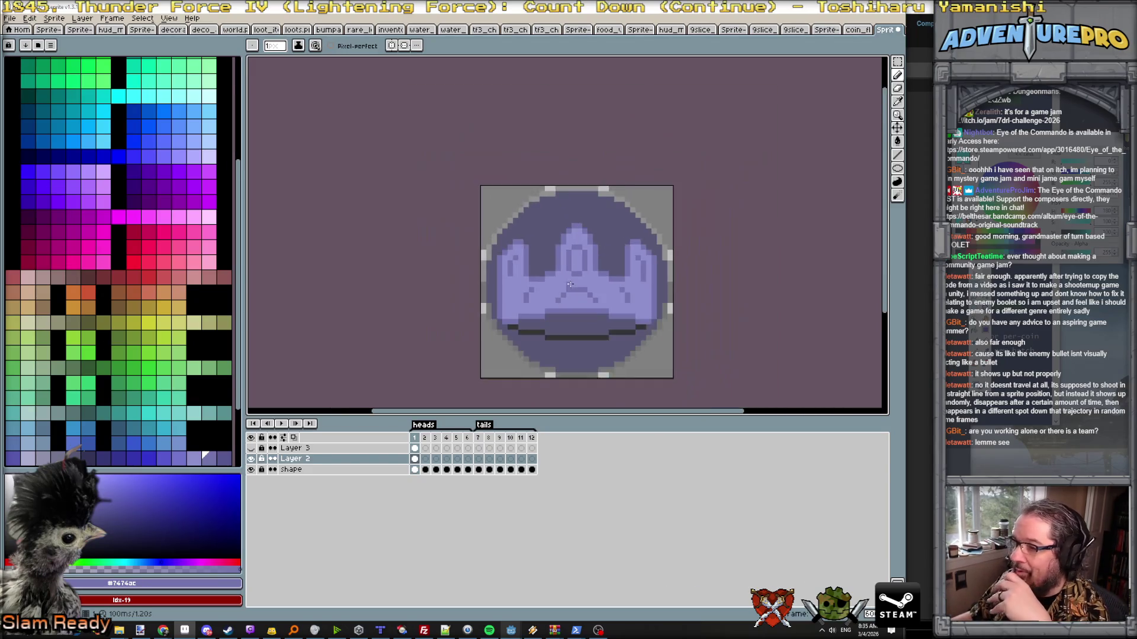
{"action": "scroll", "coordinate": [594, 305], "scroll_direction": "up", "scroll_amount": 2}
{"action": "scroll", "coordinate": [577, 305], "scroll_direction": "up", "scroll_amount": 2}
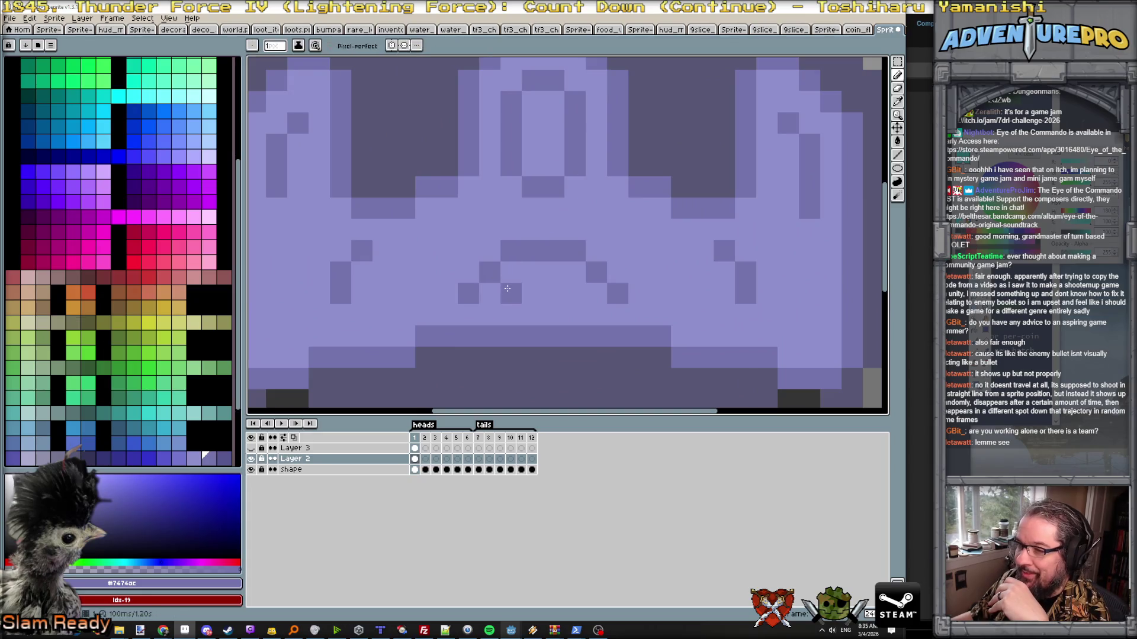
{"action": "left_click_drag", "start_coordinate": [512, 294], "coordinate": [583, 293]}
{"action": "left_click", "coordinate": [545, 266], "text": "alt"}
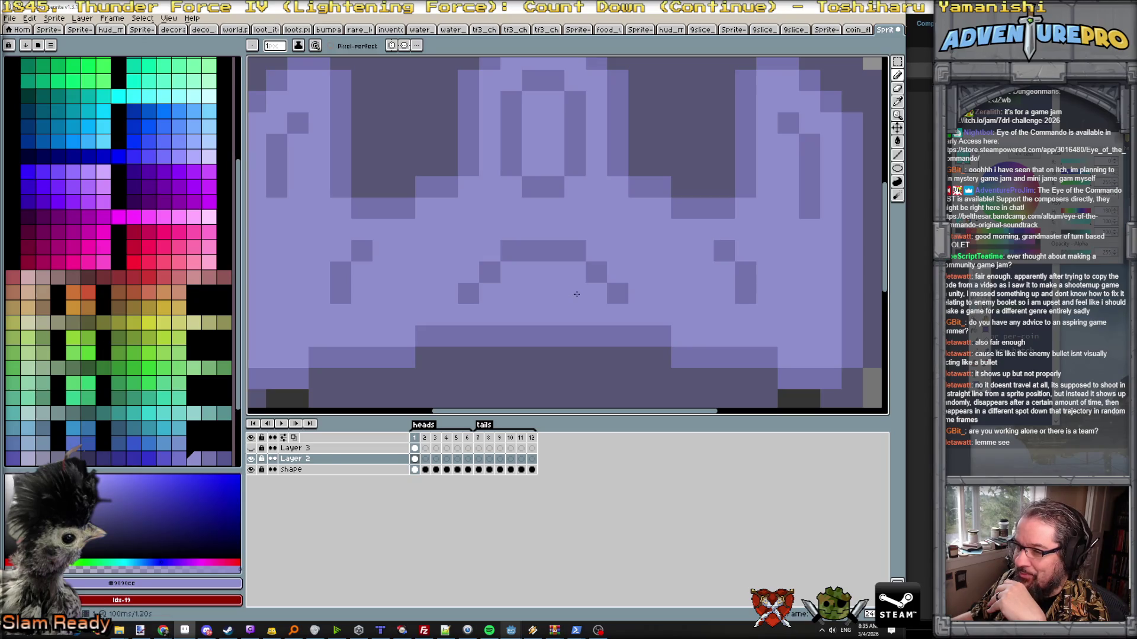
{"action": "scroll", "coordinate": [576, 296], "scroll_direction": "down", "scroll_amount": 3}
{"action": "scroll", "coordinate": [554, 248], "scroll_direction": "up", "scroll_amount": 1}
{"action": "scroll", "coordinate": [553, 260], "scroll_direction": "up", "scroll_amount": 1}
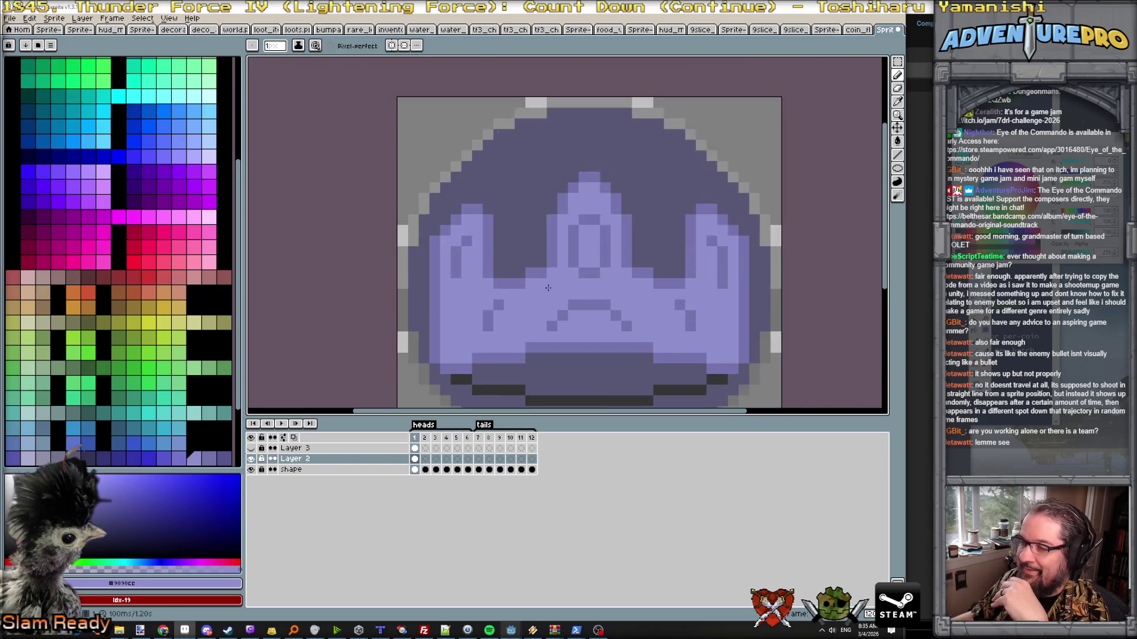
- With vertical symmetry on, paint mirrored light-purple pixels along the coin's top and side edges
{"action": "left_click", "coordinate": [392, 45]}
{"action": "left_click", "coordinate": [551, 124]}
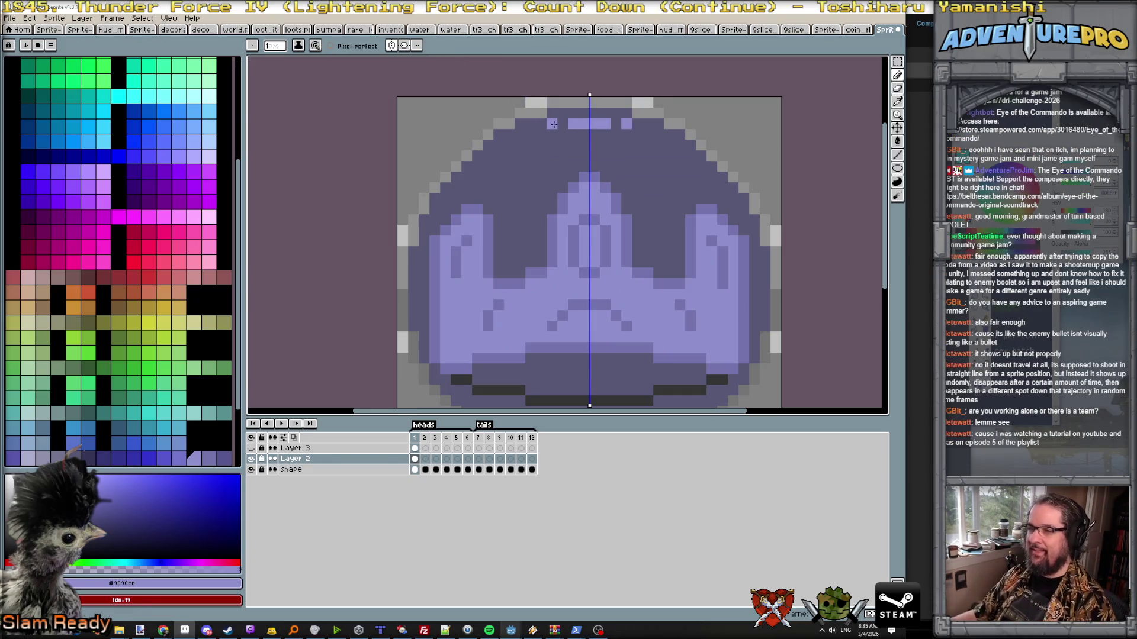
{"action": "left_click", "coordinate": [530, 133]}
{"action": "scroll", "coordinate": [530, 132], "scroll_direction": "up", "scroll_amount": 1}
{"action": "left_click", "coordinate": [513, 135]}
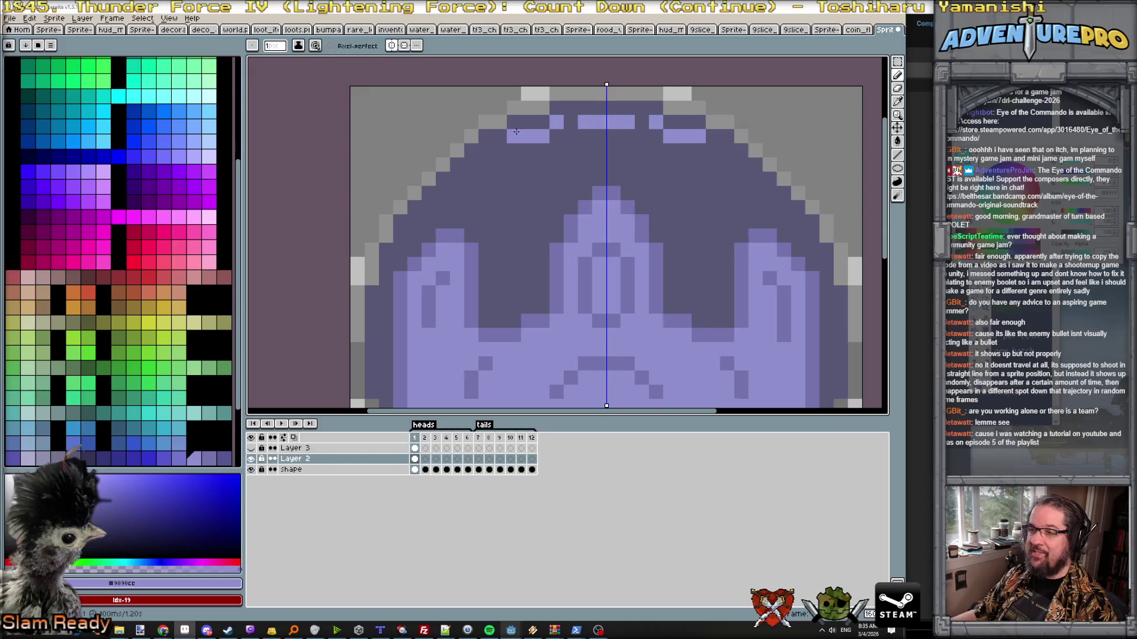
{"action": "left_click", "coordinate": [472, 164]}
{"action": "left_click", "coordinate": [443, 193]}
{"action": "left_click", "coordinate": [414, 221]}
{"action": "scroll", "coordinate": [527, 187], "scroll_direction": "down", "scroll_amount": 5}
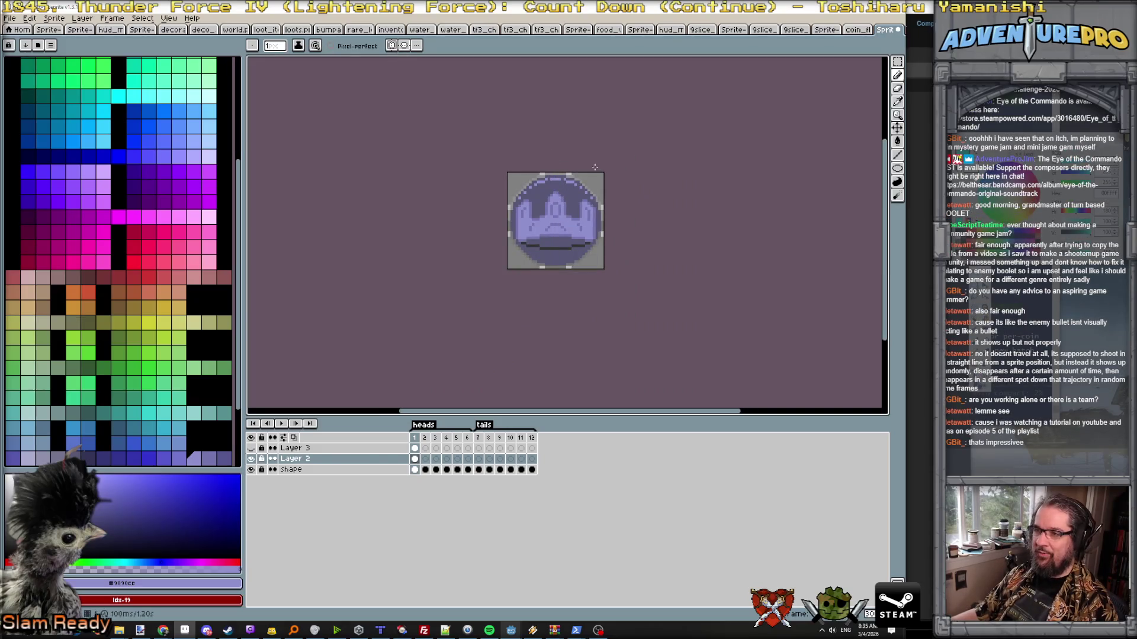
{"action": "scroll", "coordinate": [599, 171], "scroll_direction": "up", "scroll_amount": 1}
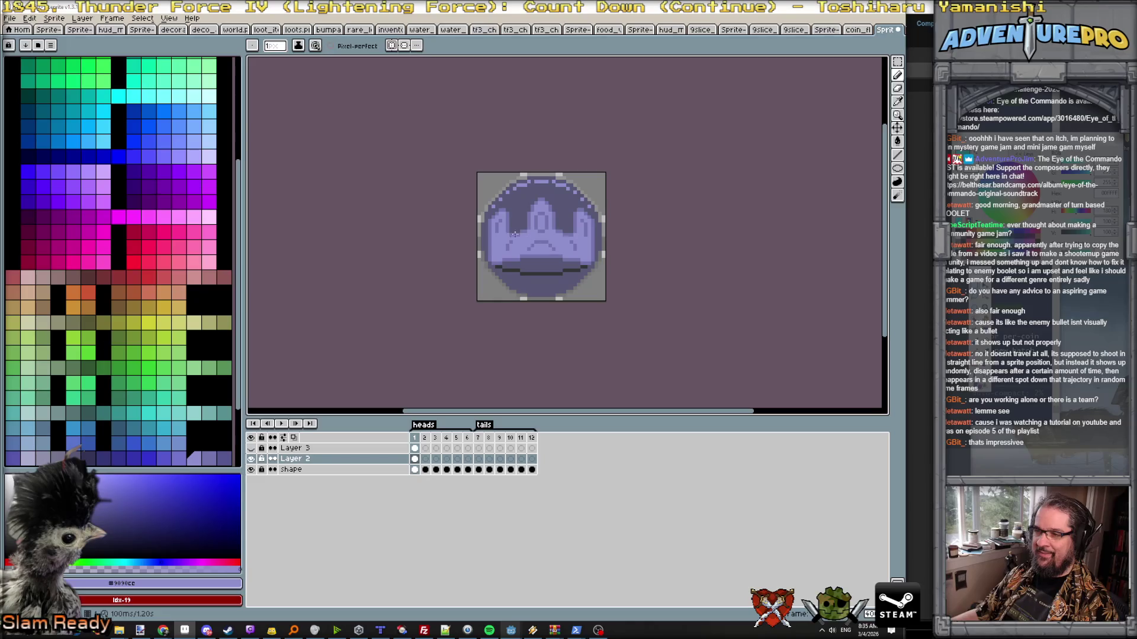
{"action": "scroll", "coordinate": [495, 231], "scroll_direction": "up", "scroll_amount": 1}
{"action": "scroll", "coordinate": [495, 231], "scroll_direction": "up", "scroll_amount": 1}
{"action": "scroll", "coordinate": [495, 231], "scroll_direction": "up", "scroll_amount": 1}
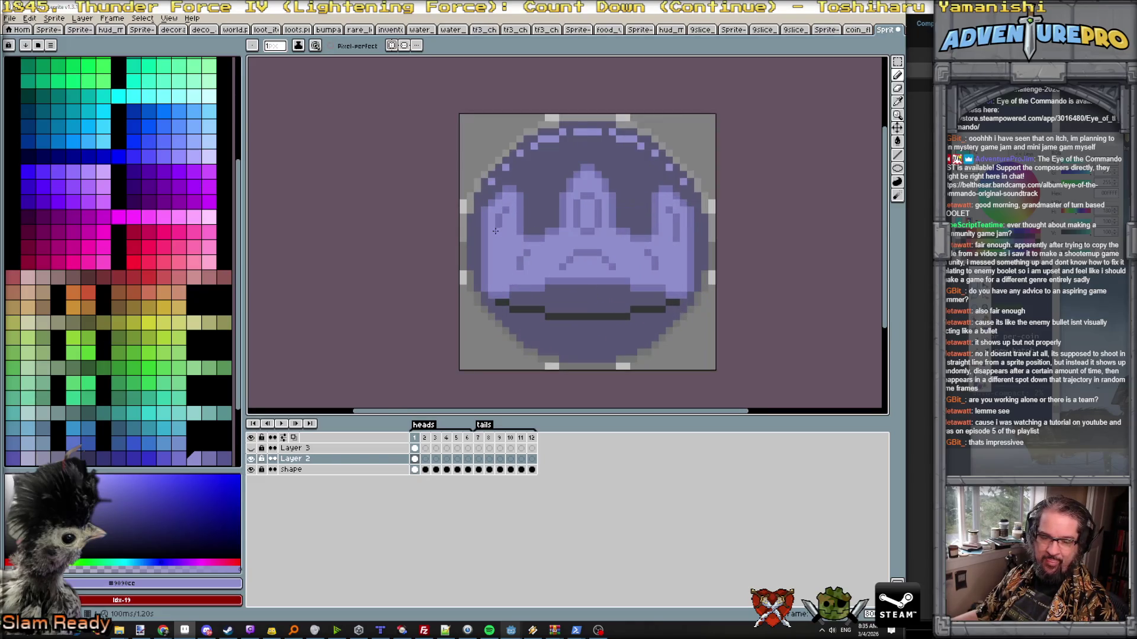
{"action": "scroll", "coordinate": [486, 236], "scroll_direction": "up", "scroll_amount": 1}
{"action": "scroll", "coordinate": [498, 266], "scroll_direction": "down", "scroll_amount": 3}
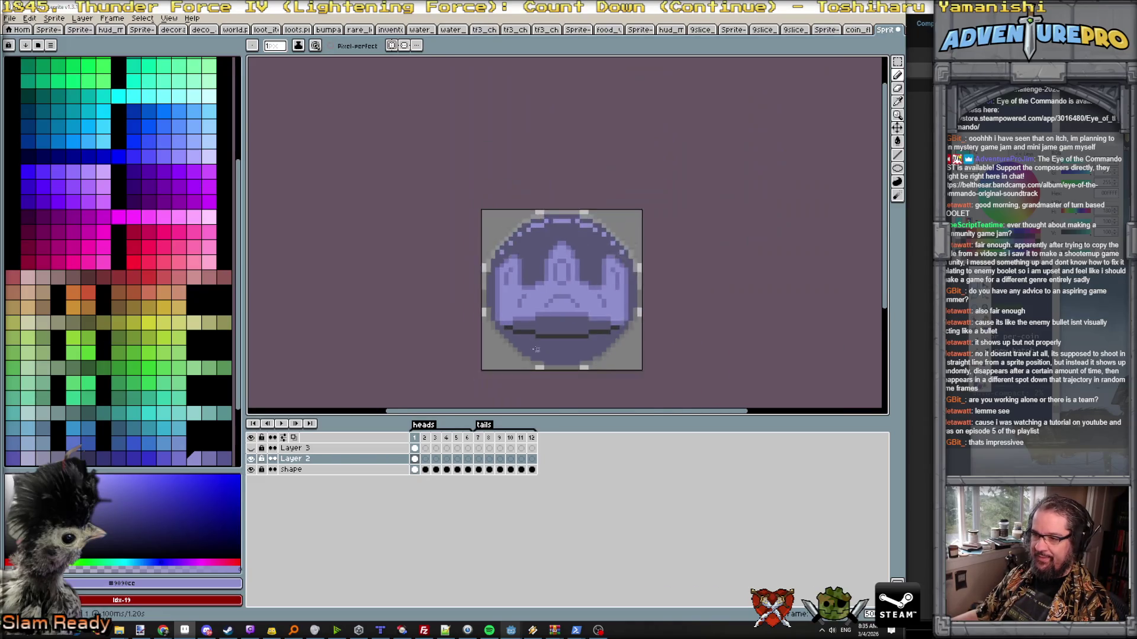
{"action": "scroll", "coordinate": [544, 359], "scroll_direction": "up", "scroll_amount": 3}
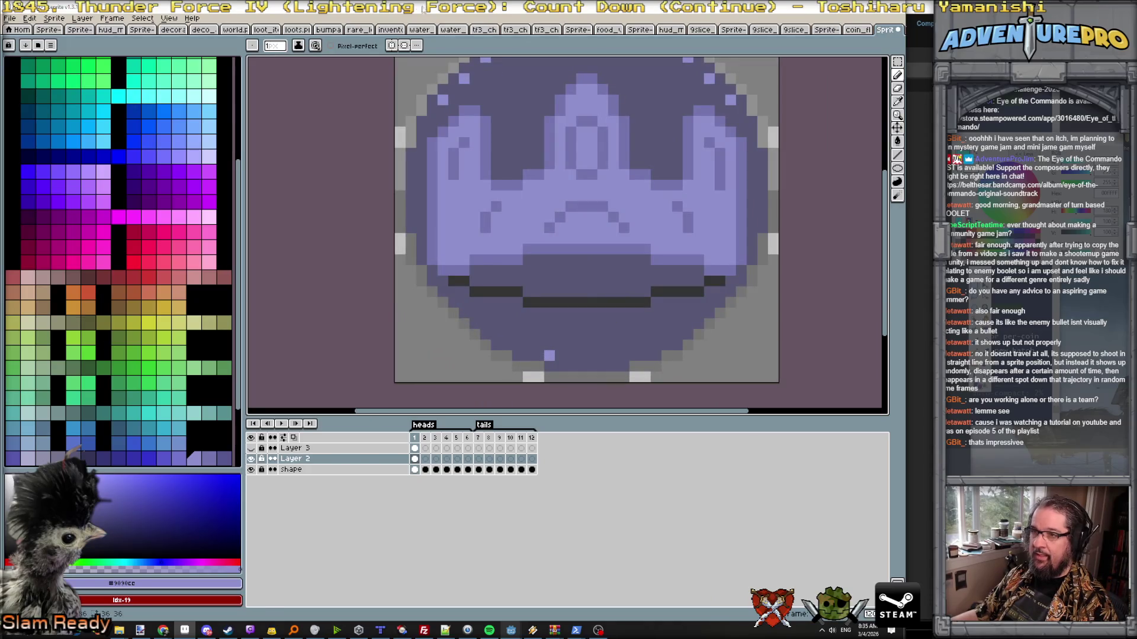
- Paint a mirrored light-purple row along the coin's bottom edge, then turn symmetry off
{"action": "left_click", "coordinate": [397, 46]}
{"action": "left_click_drag", "start_coordinate": [577, 355], "coordinate": [534, 355]}
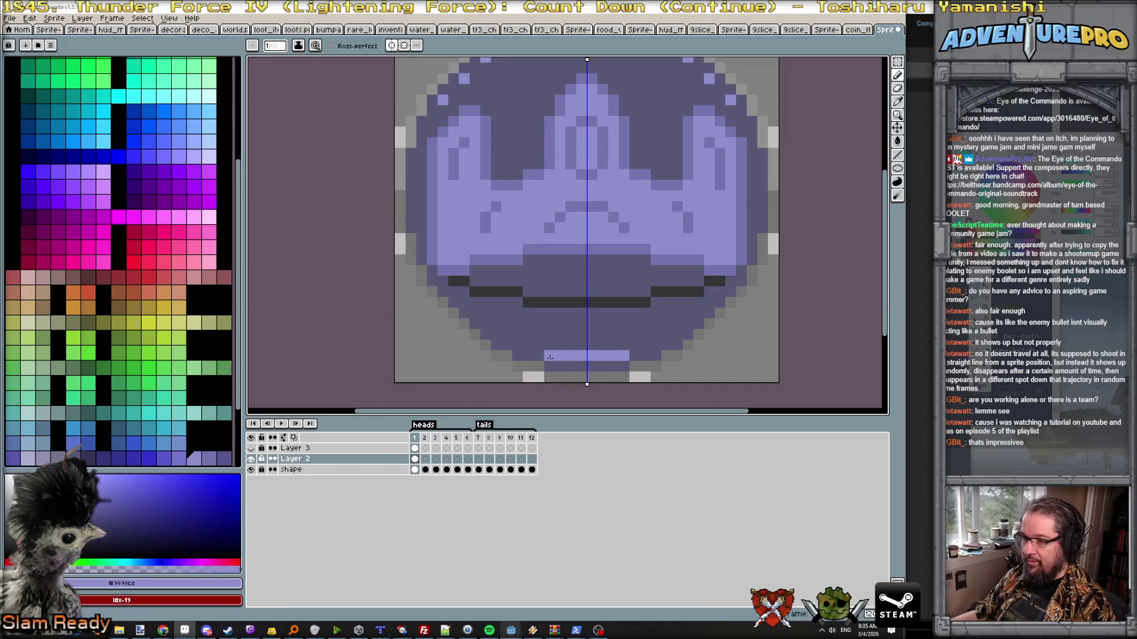
{"action": "left_click", "coordinate": [534, 345]}
{"action": "left_click", "coordinate": [503, 337]}
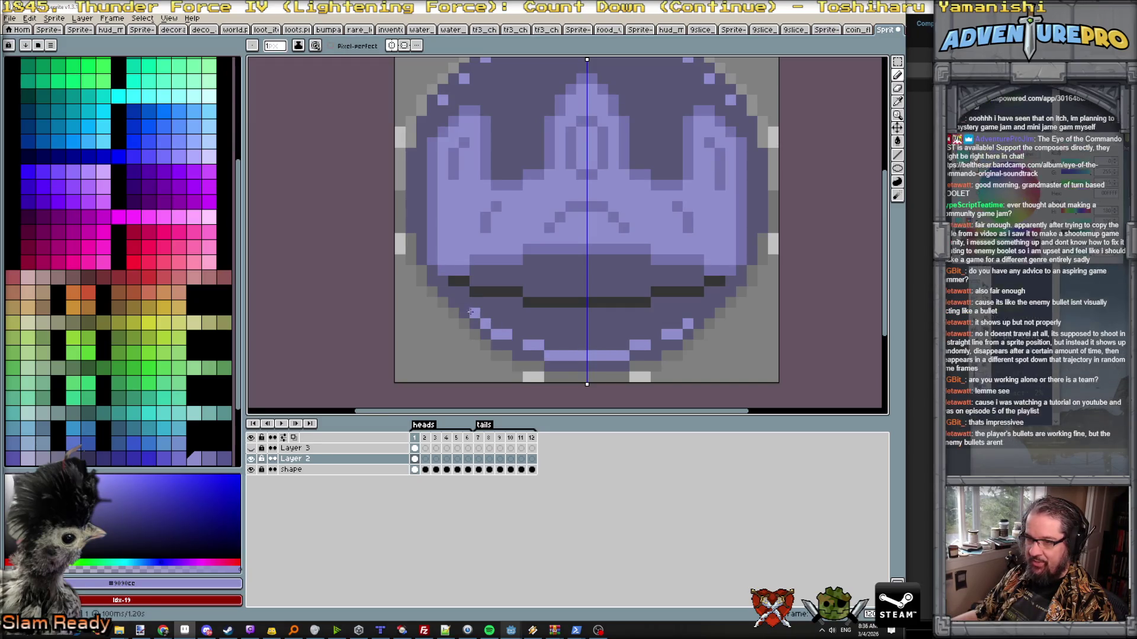
{"action": "scroll", "coordinate": [645, 297], "scroll_direction": "down", "scroll_amount": 2}
{"action": "left_click", "coordinate": [391, 46]}
{"action": "left_click", "coordinate": [404, 45]}
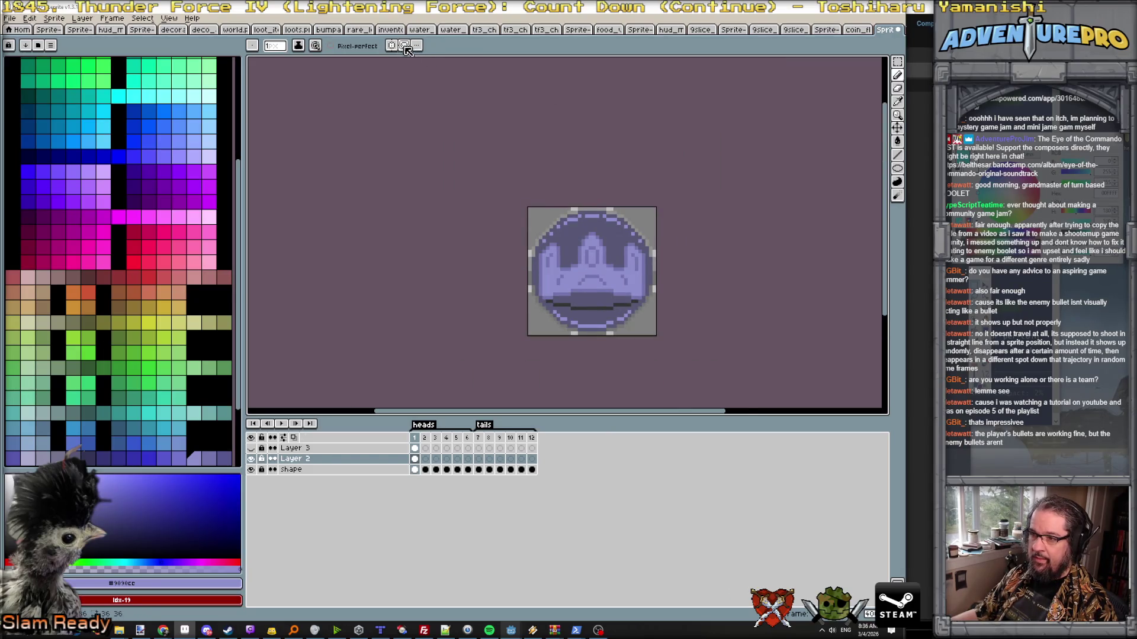
{"action": "scroll", "coordinate": [635, 290], "scroll_direction": "up", "scroll_amount": 1}
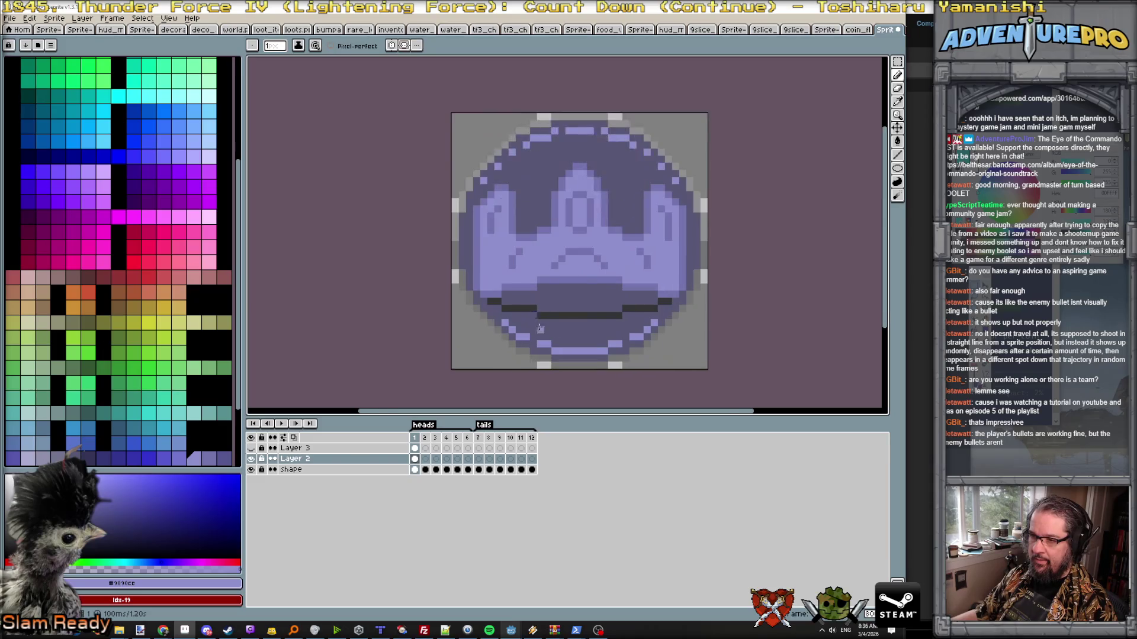
{"action": "scroll", "coordinate": [539, 316], "scroll_direction": "down", "scroll_amount": 1}
{"action": "scroll", "coordinate": [577, 330], "scroll_direction": "down", "scroll_amount": 1}
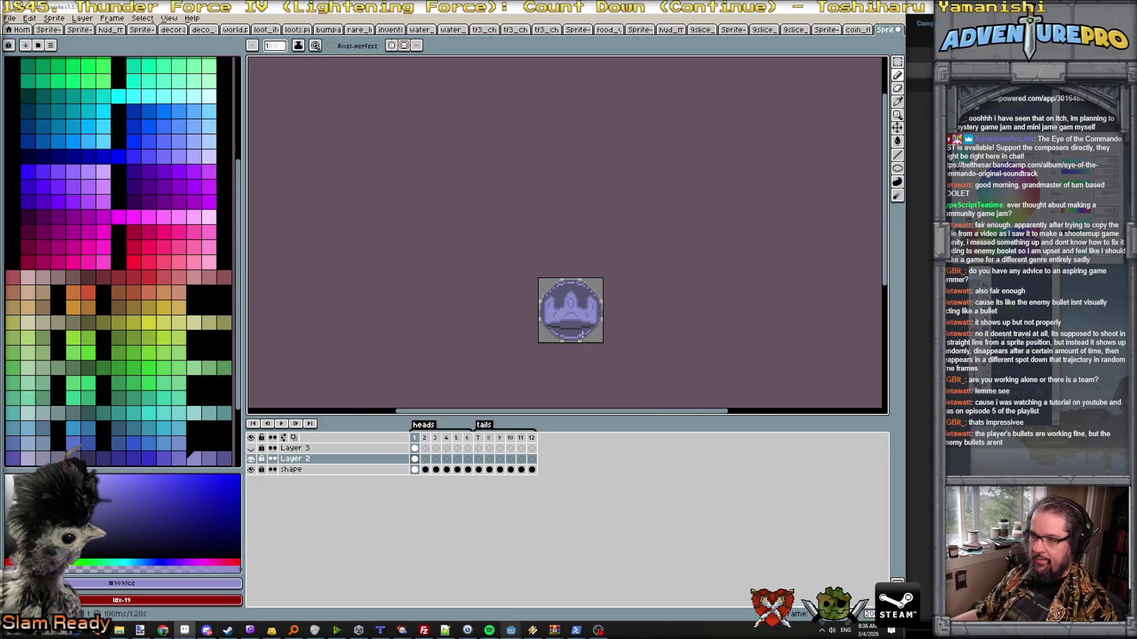
{"action": "scroll", "coordinate": [582, 333], "scroll_direction": "up", "scroll_amount": 2}
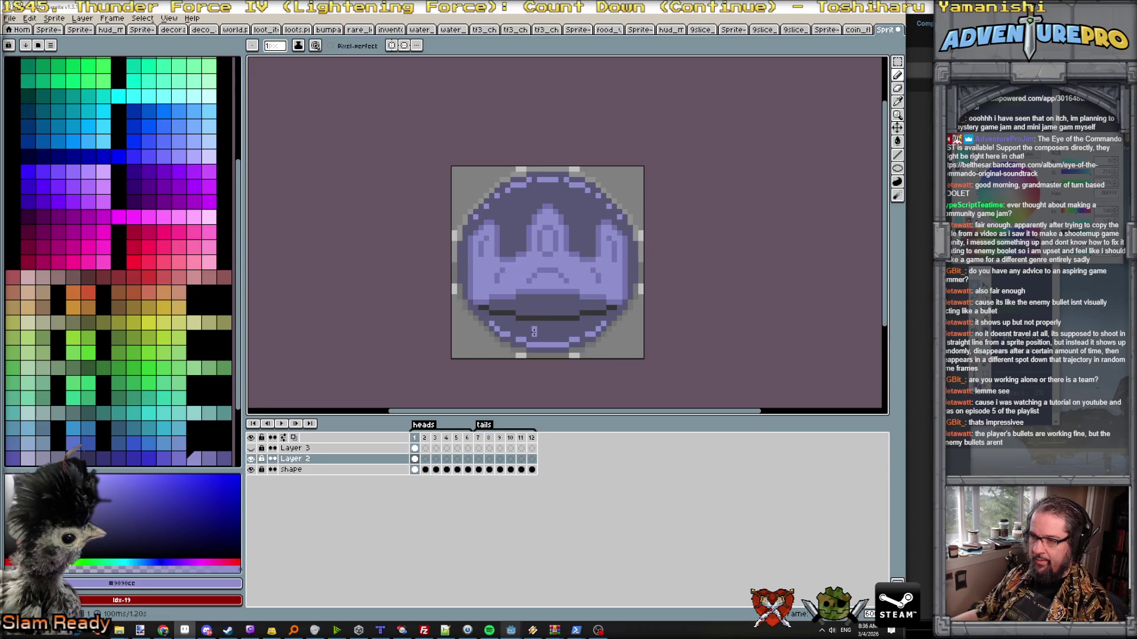
{"action": "scroll", "coordinate": [546, 329], "scroll_direction": "up", "scroll_amount": 4}
- Add a dotted row of light-purple pixels below the crown's mouth, nudging one dot over
{"action": "left_click", "coordinate": [564, 326]}
{"action": "left_click", "coordinate": [593, 327]}
{"action": "left_click", "coordinate": [607, 326]}
{"action": "left_click", "coordinate": [635, 325]}
{"action": "right_click", "coordinate": [628, 329]}
{"action": "left_click", "coordinate": [625, 330]}
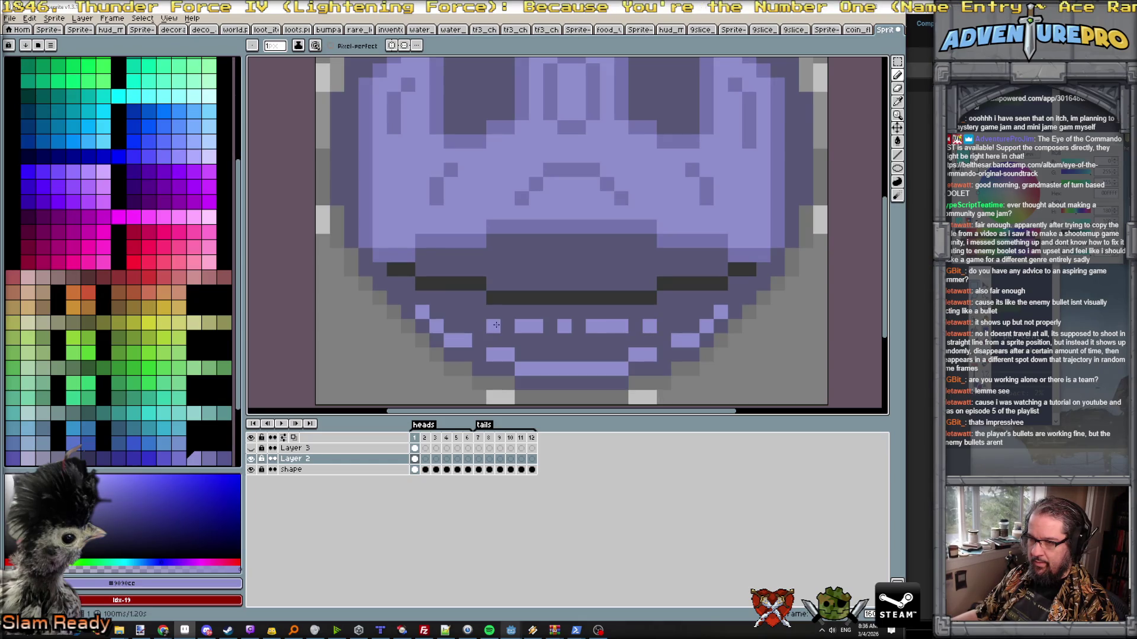
{"action": "scroll", "coordinate": [497, 328], "scroll_direction": "down", "scroll_amount": 2}
{"action": "scroll", "coordinate": [606, 337], "scroll_direction": "down", "scroll_amount": 3}
{"action": "scroll", "coordinate": [613, 336], "scroll_direction": "up", "scroll_amount": 1}
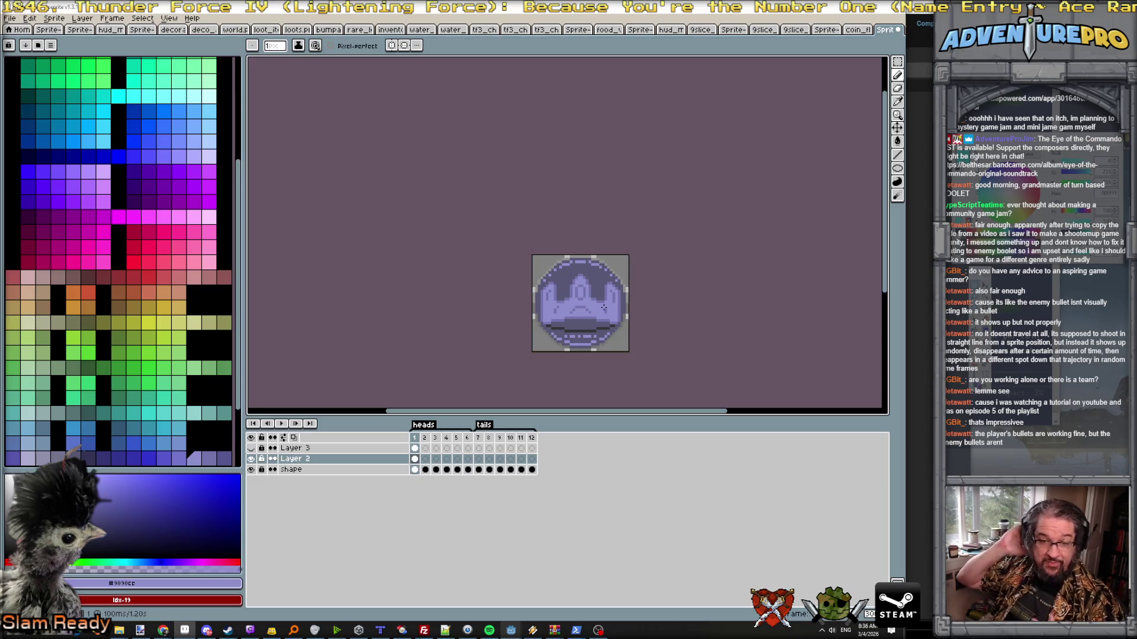
{"action": "scroll", "coordinate": [675, 304], "scroll_direction": "up", "scroll_amount": 1}
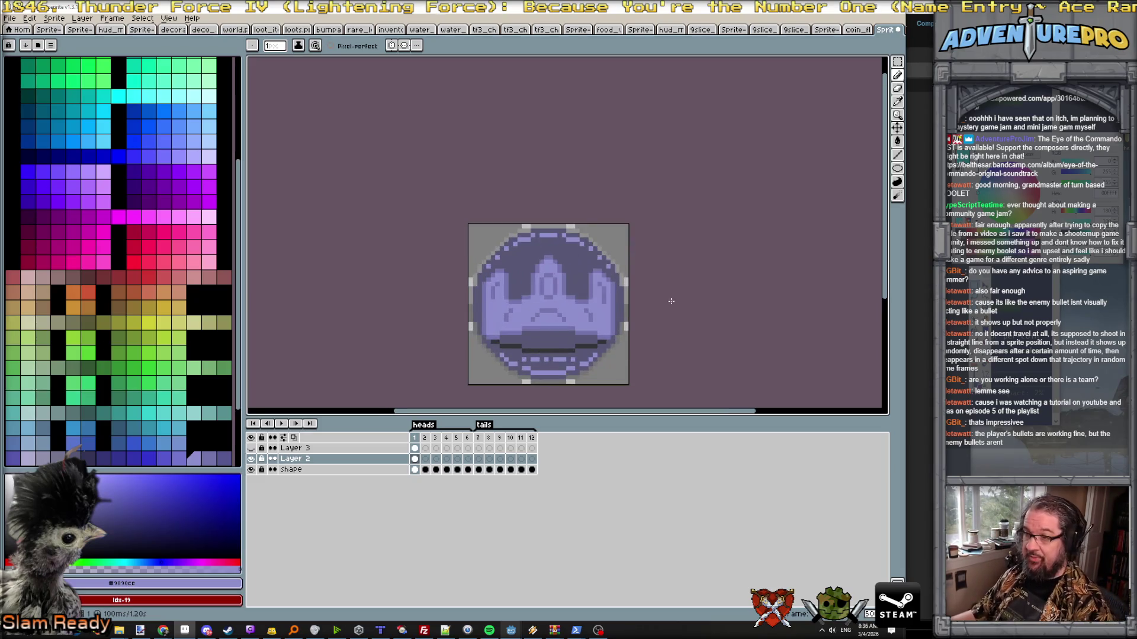
{"action": "scroll", "coordinate": [592, 212], "scroll_direction": "up", "scroll_amount": 1}
{"action": "scroll", "coordinate": [591, 212], "scroll_direction": "up", "scroll_amount": 1}
{"action": "scroll", "coordinate": [586, 222], "scroll_direction": "down", "scroll_amount": 1}
{"action": "scroll", "coordinate": [582, 233], "scroll_direction": "down", "scroll_amount": 1}
{"action": "scroll", "coordinate": [579, 240], "scroll_direction": "up", "scroll_amount": 1}
{"action": "scroll", "coordinate": [579, 242], "scroll_direction": "up", "scroll_amount": 1}
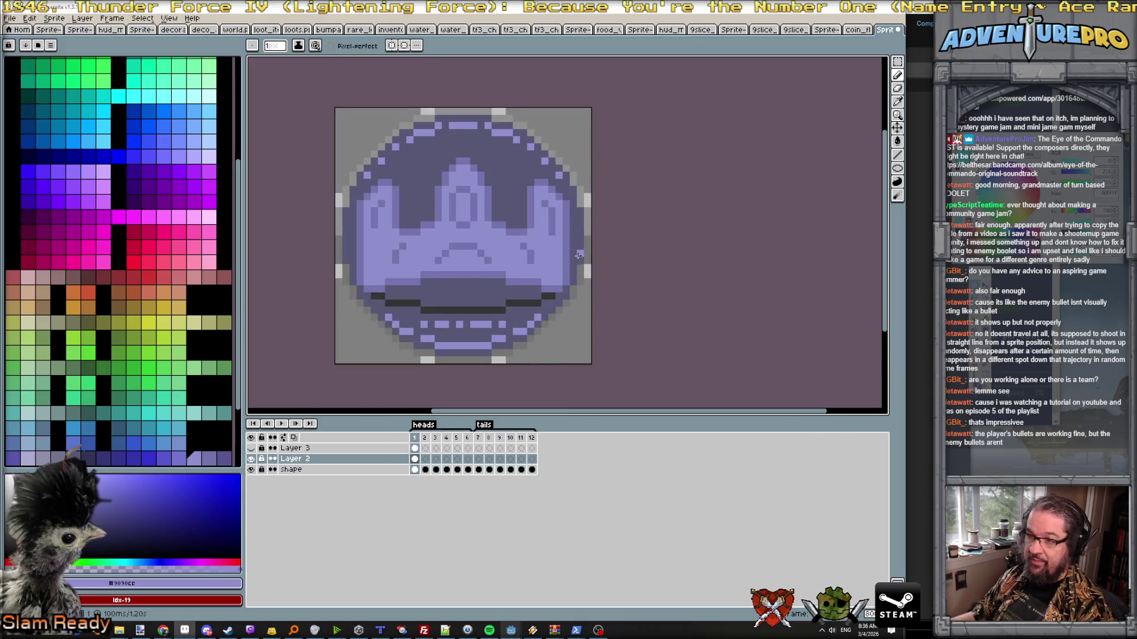
{"action": "scroll", "coordinate": [573, 274], "scroll_direction": "down", "scroll_amount": 2}
{"action": "scroll", "coordinate": [533, 267], "scroll_direction": "down", "scroll_amount": 1}
{"action": "scroll", "coordinate": [485, 268], "scroll_direction": "up", "scroll_amount": 2}
{"action": "scroll", "coordinate": [485, 270], "scroll_direction": "down", "scroll_amount": 1}
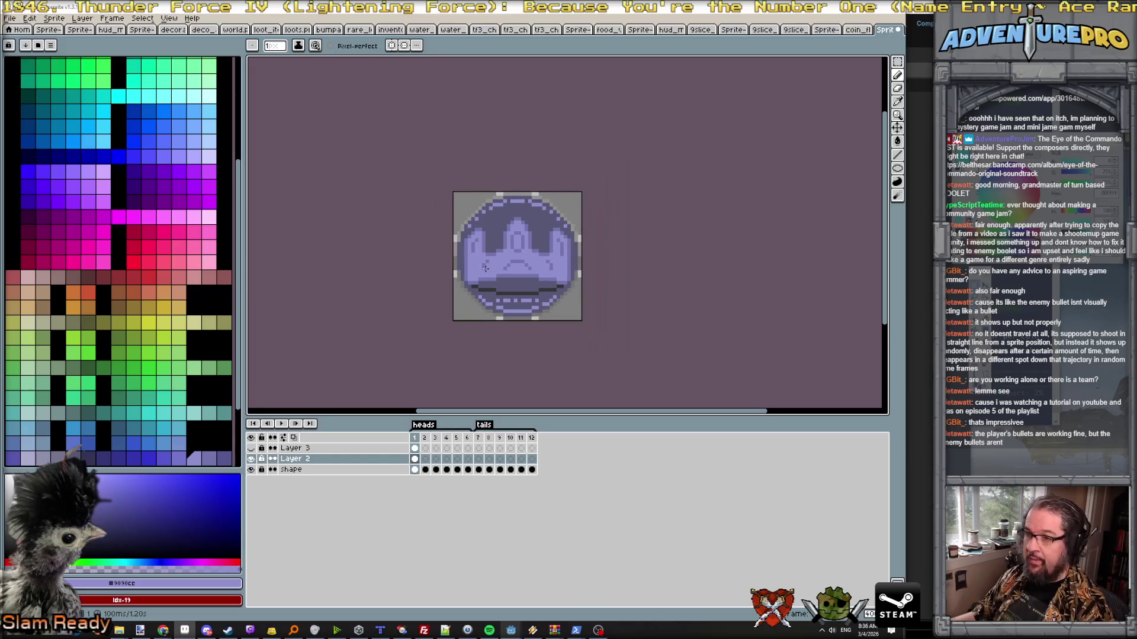
{"action": "scroll", "coordinate": [533, 306], "scroll_direction": "up", "scroll_amount": 1}
{"action": "scroll", "coordinate": [529, 298], "scroll_direction": "up", "scroll_amount": 1}
{"action": "scroll", "coordinate": [519, 288], "scroll_direction": "up", "scroll_amount": 2}
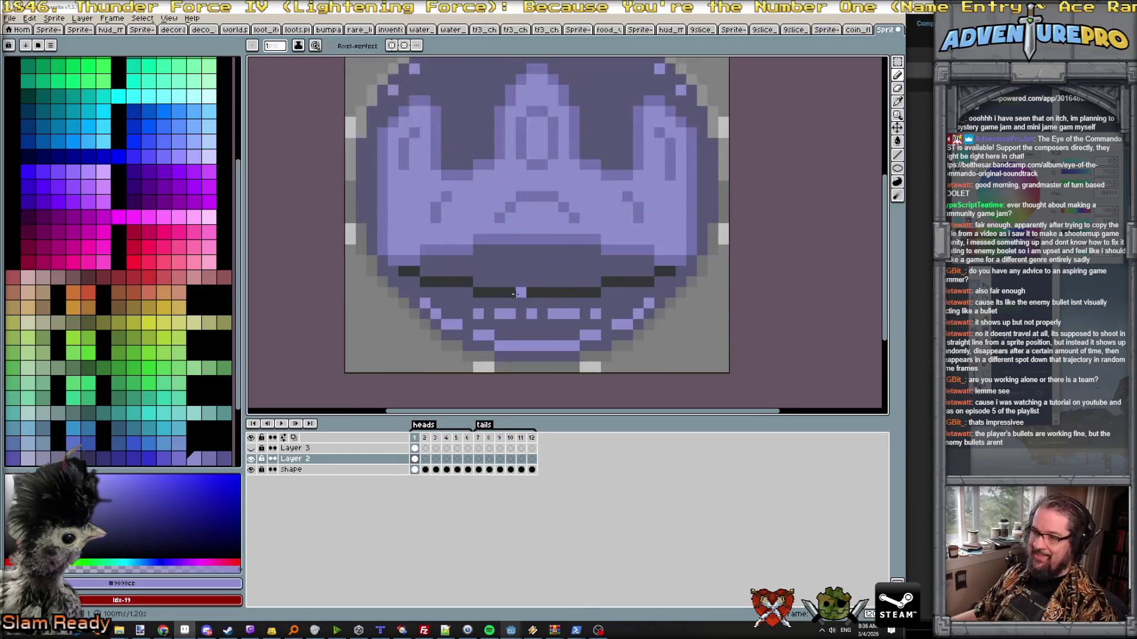
{"action": "left_click", "coordinate": [520, 288], "text": "alt"}
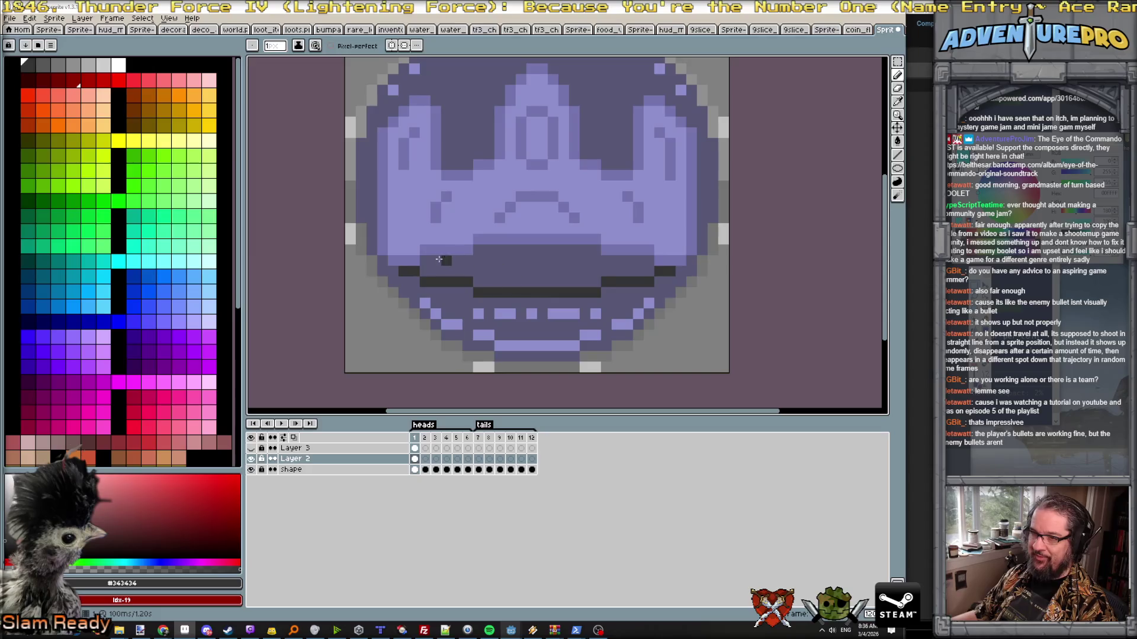
{"action": "left_click", "coordinate": [405, 260], "text": "alt"}
{"action": "left_click_drag", "start_coordinate": [403, 271], "coordinate": [475, 281]}
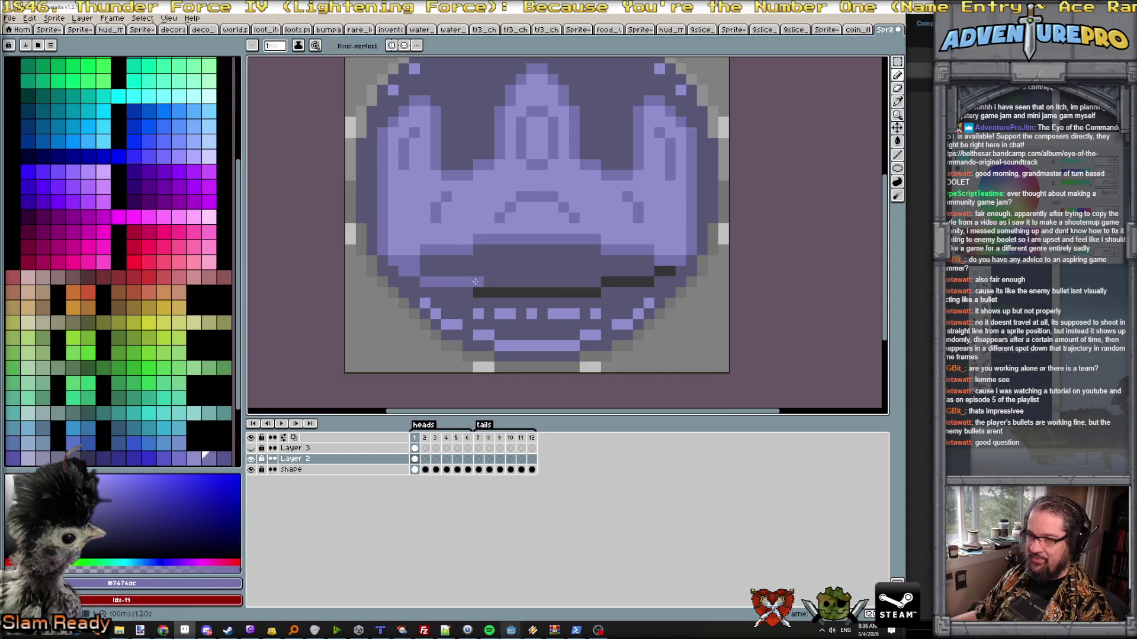
{"action": "left_click_drag", "start_coordinate": [478, 292], "coordinate": [658, 271]}
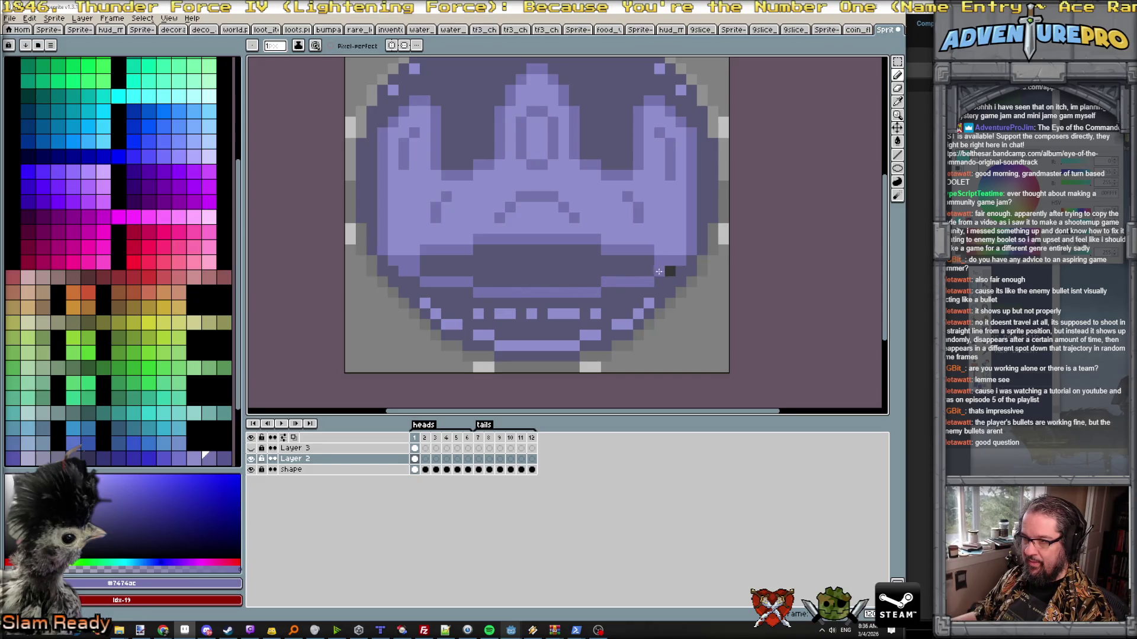
{"action": "scroll", "coordinate": [658, 271], "scroll_direction": "down", "scroll_amount": 1}
{"action": "scroll", "coordinate": [682, 275], "scroll_direction": "down", "scroll_amount": 2}
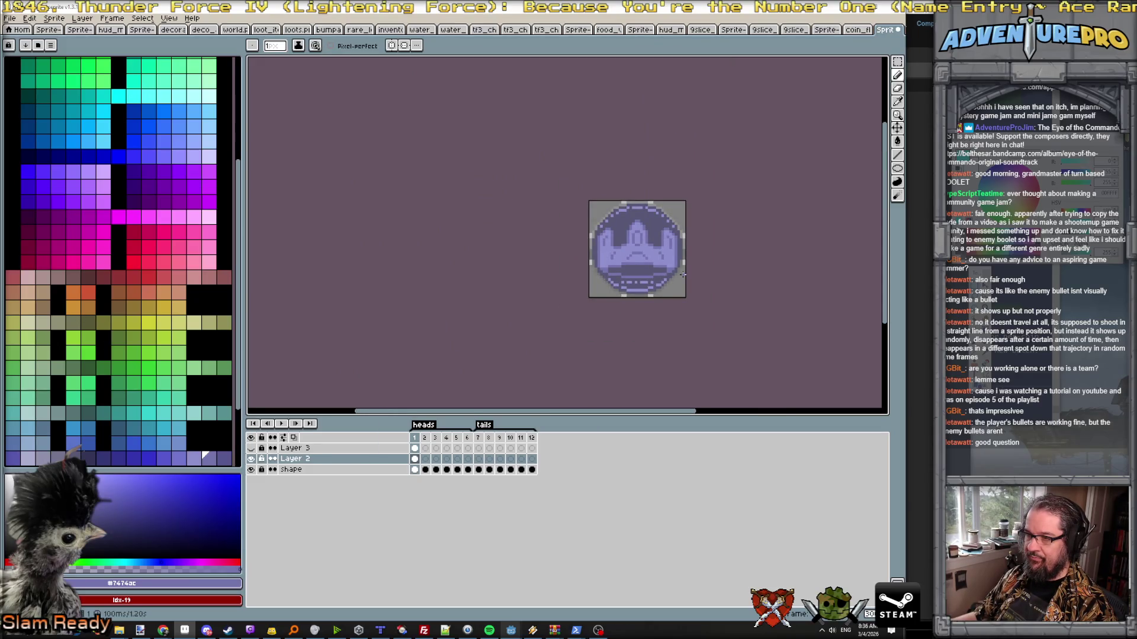
{"action": "scroll", "coordinate": [647, 251], "scroll_direction": "up", "scroll_amount": 2}
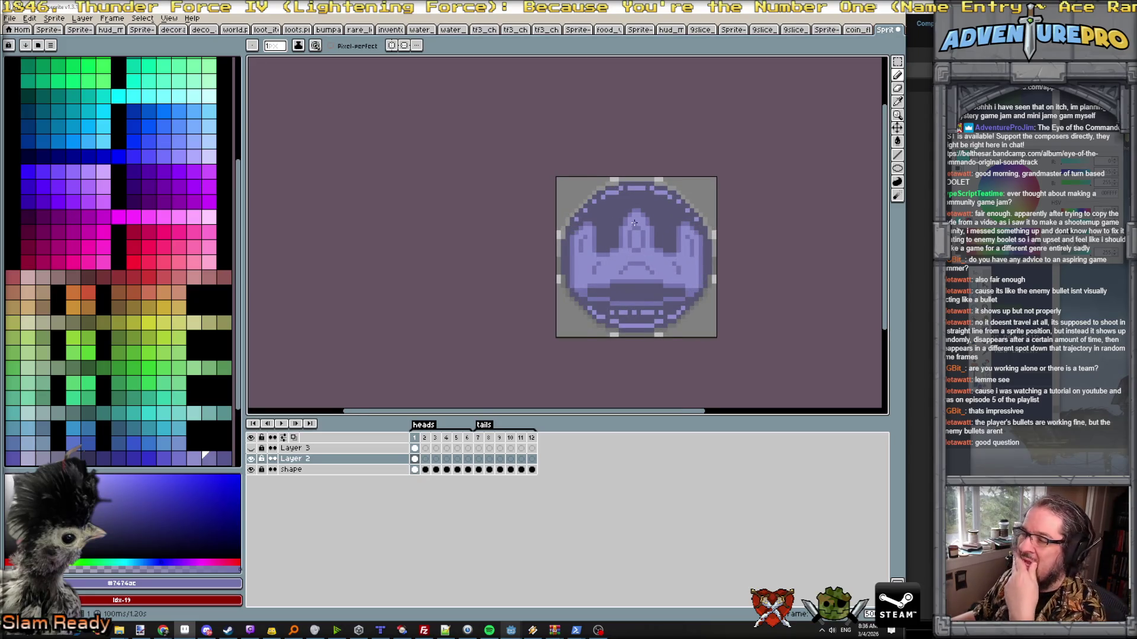
{"action": "scroll", "coordinate": [634, 226], "scroll_direction": "up", "scroll_amount": 1}
{"action": "scroll", "coordinate": [639, 219], "scroll_direction": "down", "scroll_amount": 2}
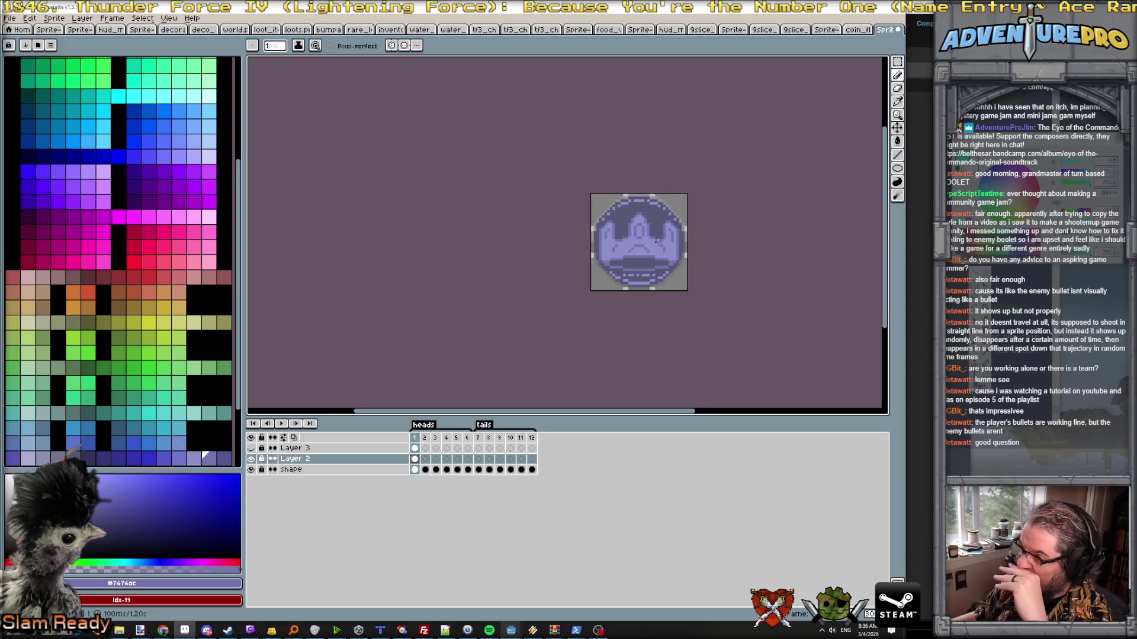
{"action": "scroll", "coordinate": [639, 243], "scroll_direction": "up", "scroll_amount": 1}
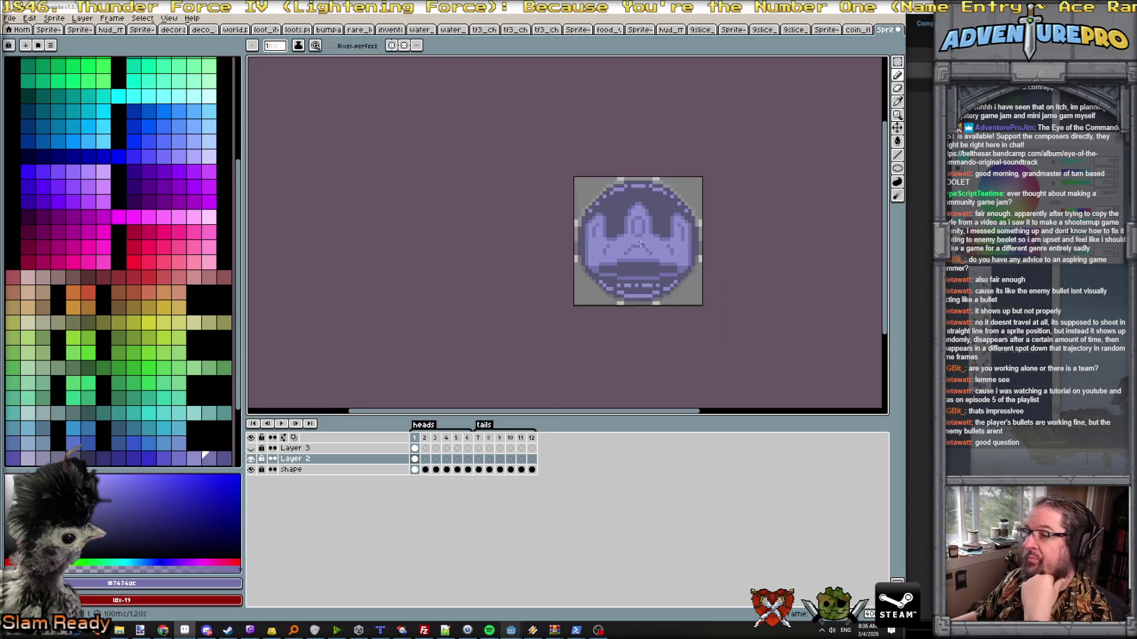
{"action": "scroll", "coordinate": [645, 277], "scroll_direction": "down", "scroll_amount": 1}
{"action": "scroll", "coordinate": [645, 276], "scroll_direction": "down", "scroll_amount": 1}
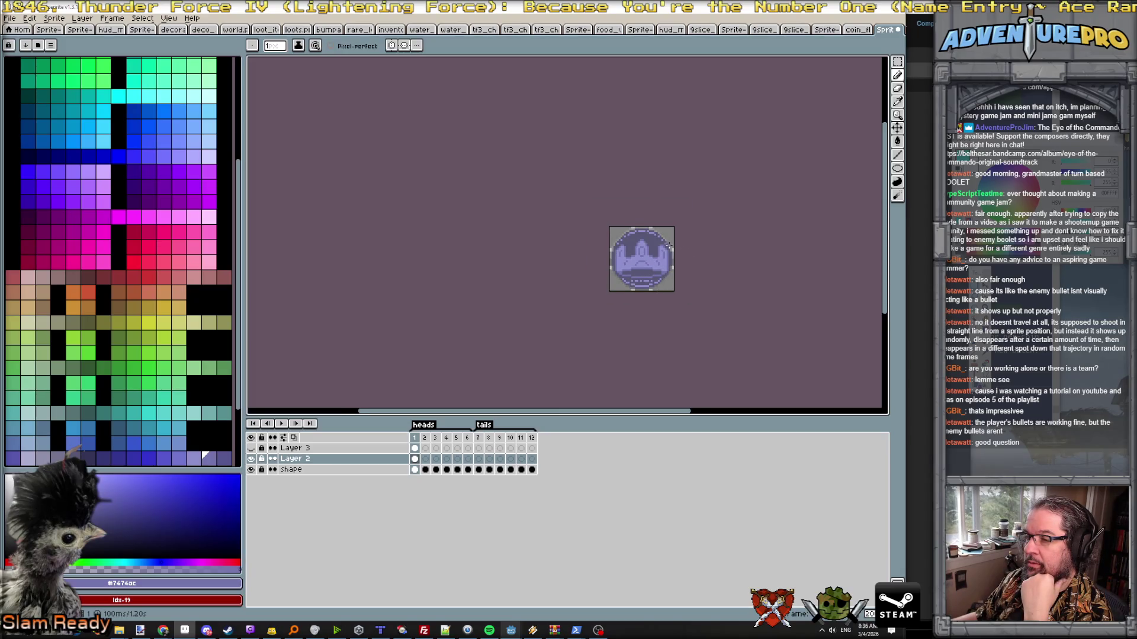
{"action": "scroll", "coordinate": [637, 276], "scroll_direction": "up", "scroll_amount": 1}
{"action": "scroll", "coordinate": [637, 276], "scroll_direction": "up", "scroll_amount": 1}
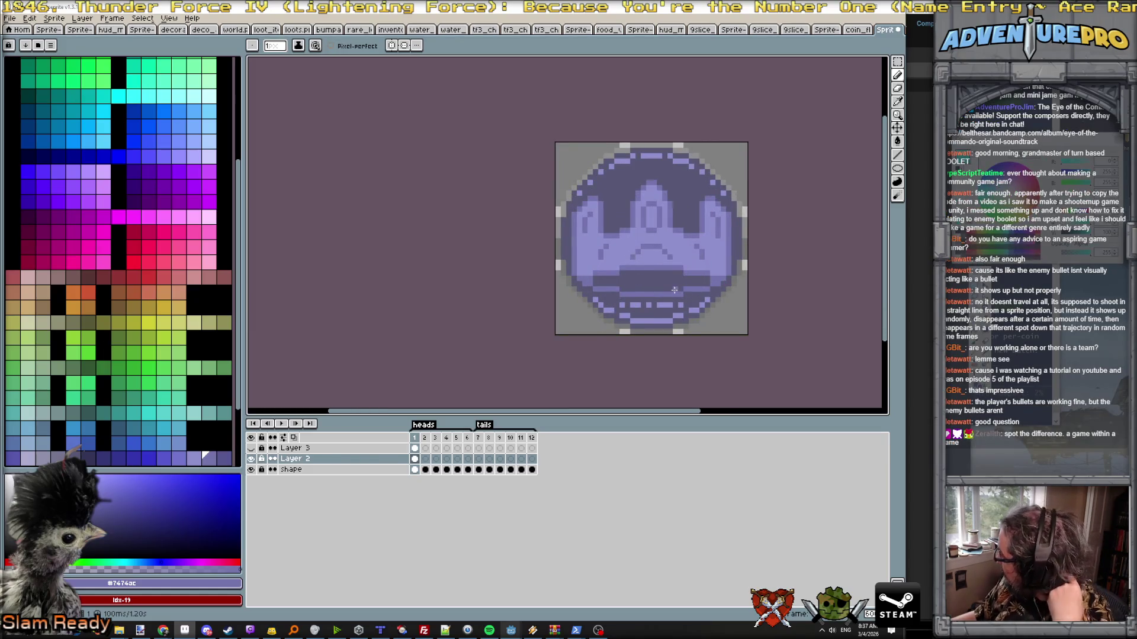
{"action": "scroll", "coordinate": [631, 283], "scroll_direction": "up", "scroll_amount": 1}
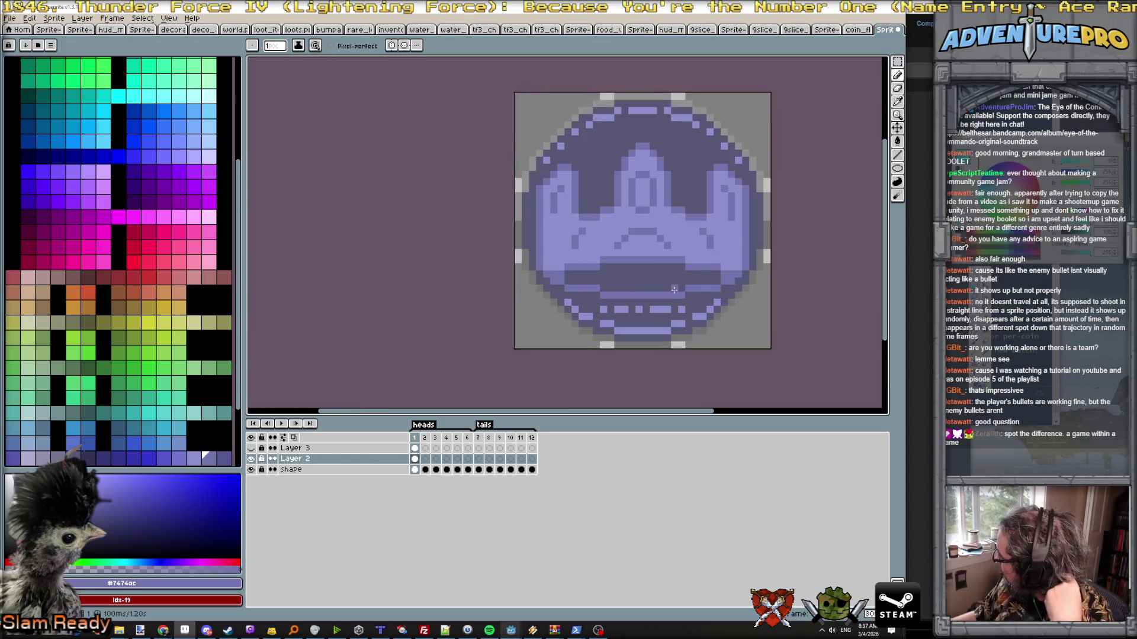
- With symmetry on, paint dark pixels across the lower mouth band and light #7474ac pixels along its top
{"action": "left_click", "coordinate": [552, 283], "text": "alt"}
{"action": "left_click", "coordinate": [391, 46]}
{"action": "left_click_drag", "start_coordinate": [567, 282], "coordinate": [659, 297]}
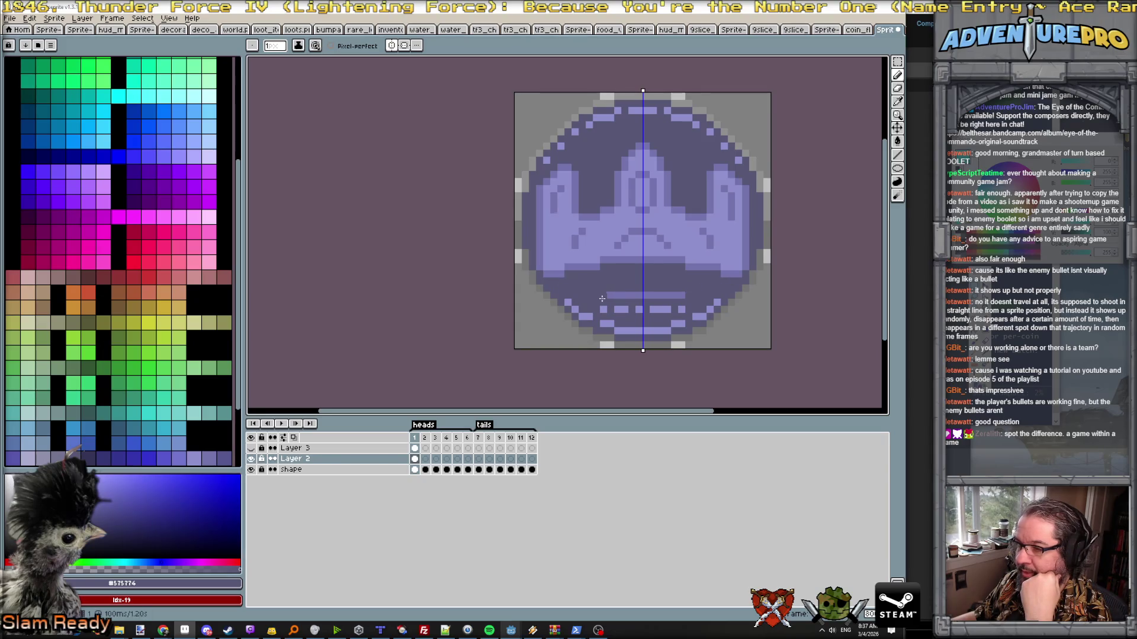
{"action": "left_click", "coordinate": [551, 274], "text": "alt"}
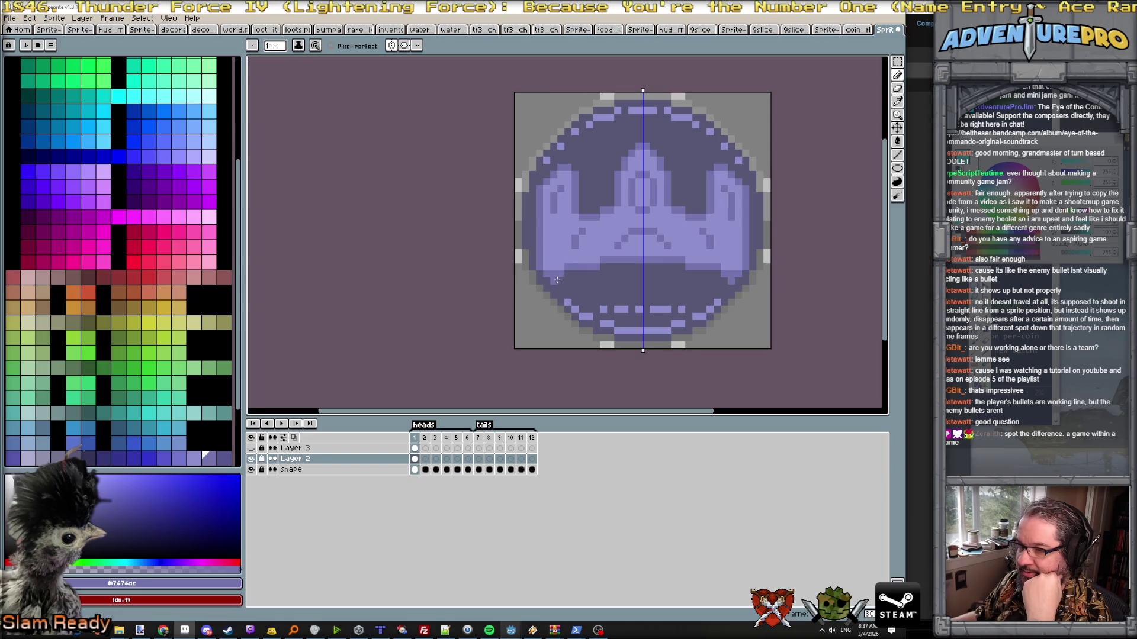
{"action": "left_click_drag", "start_coordinate": [566, 282], "coordinate": [637, 266]}
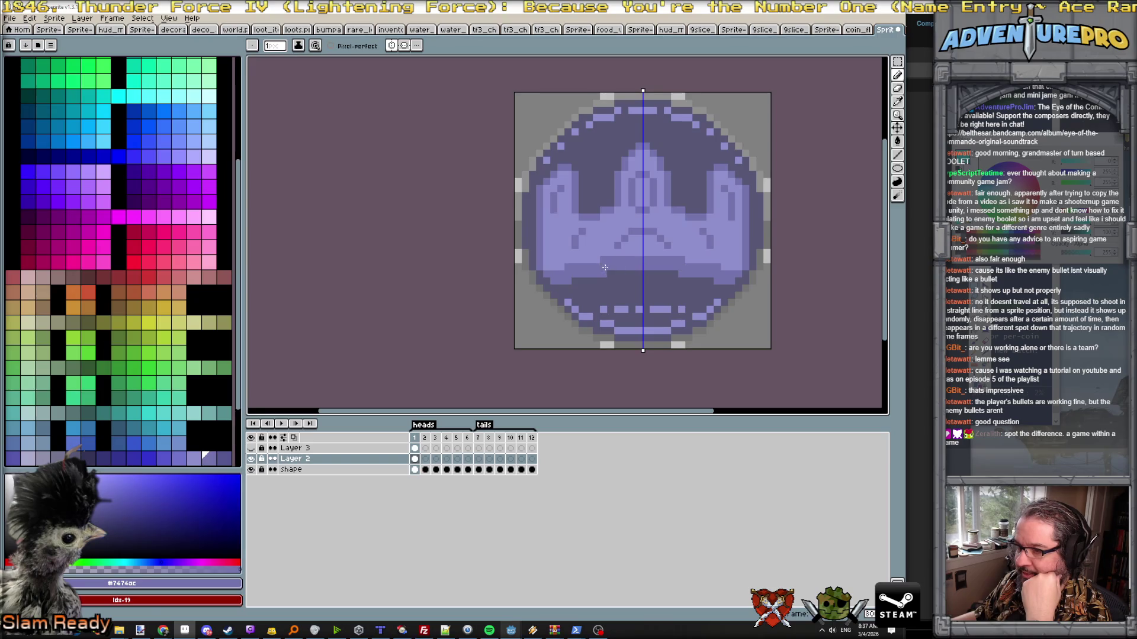
{"action": "scroll", "coordinate": [702, 282], "scroll_direction": "down", "scroll_amount": 4}
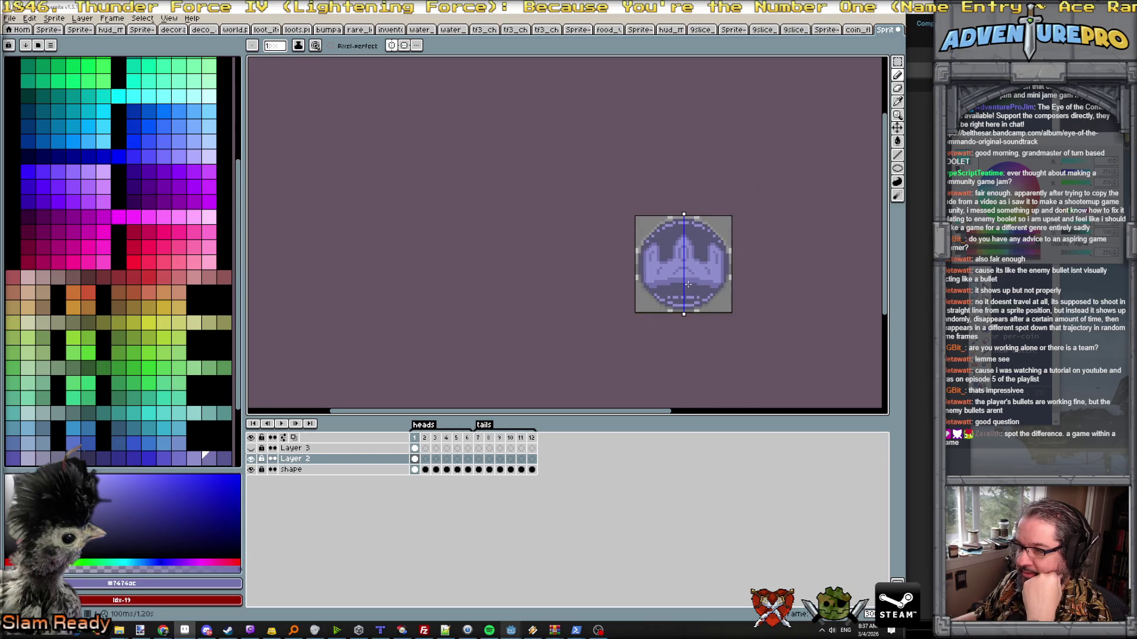
{"action": "scroll", "coordinate": [686, 284], "scroll_direction": "up", "scroll_amount": 2}
{"action": "left_click_drag", "start_coordinate": [628, 294], "coordinate": [692, 282]}
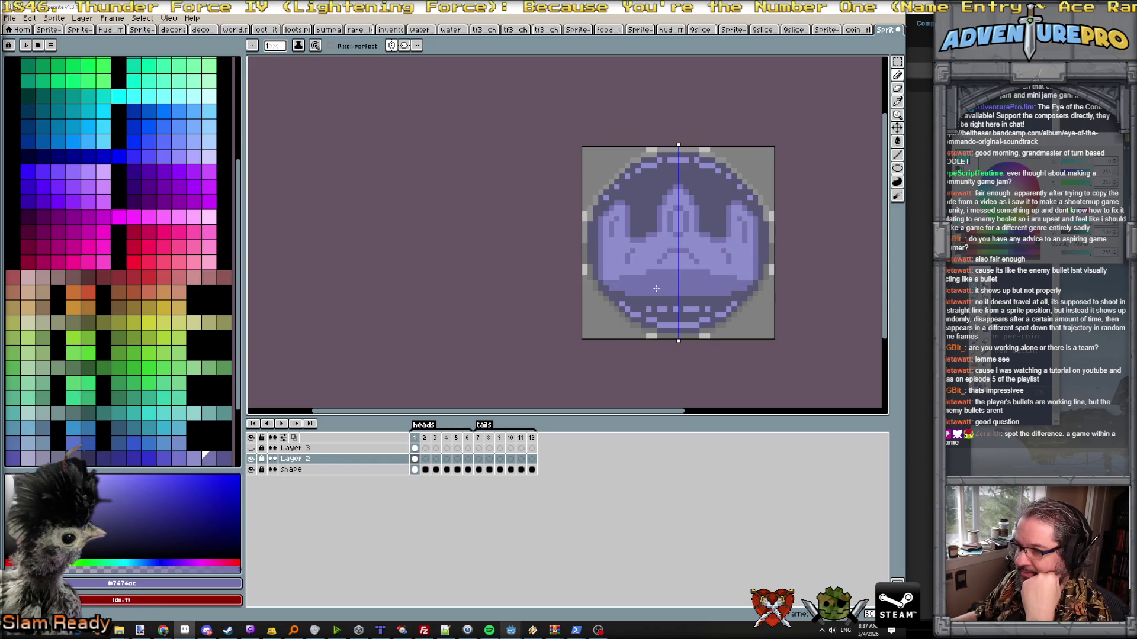
{"action": "scroll", "coordinate": [716, 298], "scroll_direction": "down", "scroll_amount": 3}
{"action": "scroll", "coordinate": [714, 295], "scroll_direction": "up", "scroll_amount": 3}
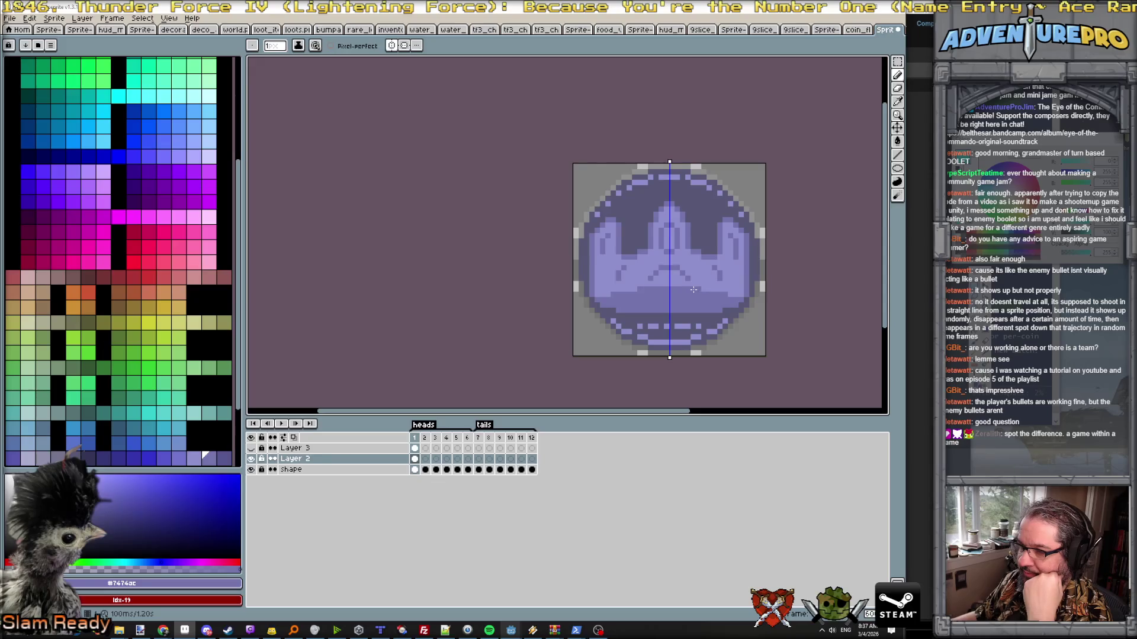
{"action": "scroll", "coordinate": [693, 289], "scroll_direction": "up", "scroll_amount": 1}
{"action": "scroll", "coordinate": [694, 289], "scroll_direction": "up", "scroll_amount": 1}
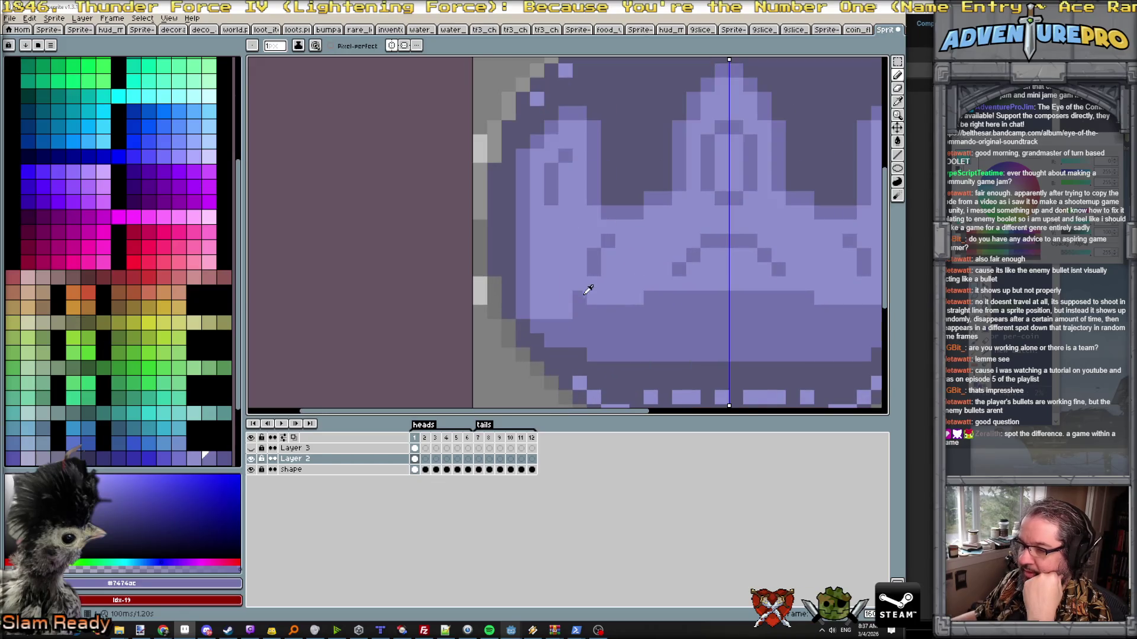
- Lighten the coin's lower edge and the row beneath the crown, then darken a row in the lower band
{"action": "left_click_drag", "start_coordinate": [553, 337], "coordinate": [726, 314]}
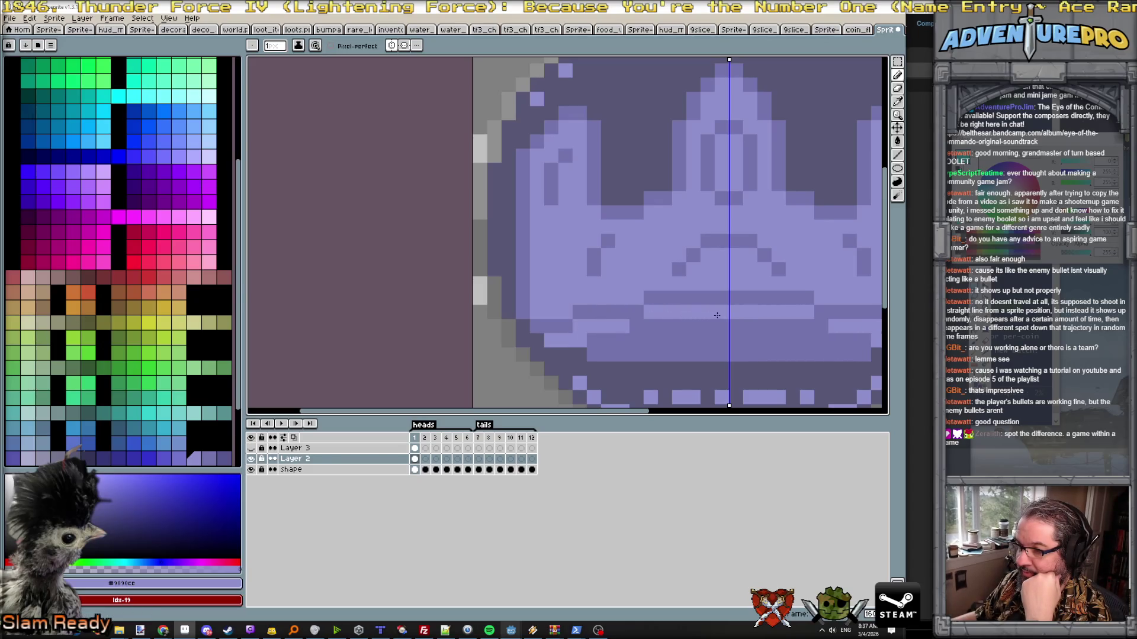
{"action": "left_click", "coordinate": [635, 325]}
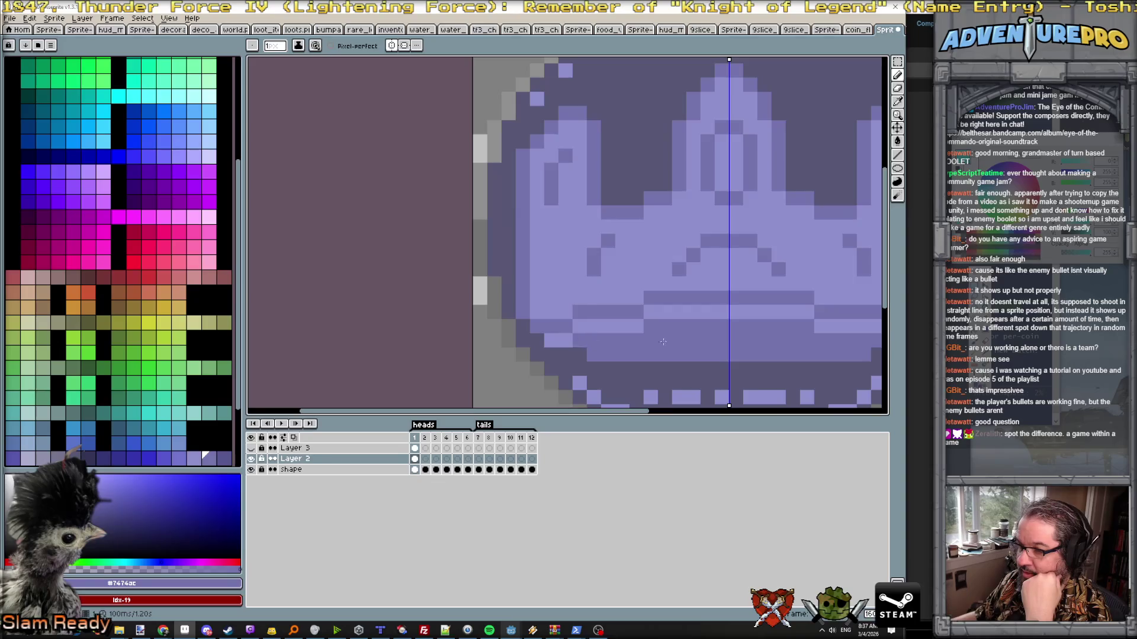
{"action": "scroll", "coordinate": [743, 348], "scroll_direction": "down", "scroll_amount": 4}
{"action": "scroll", "coordinate": [744, 347], "scroll_direction": "up", "scroll_amount": 3}
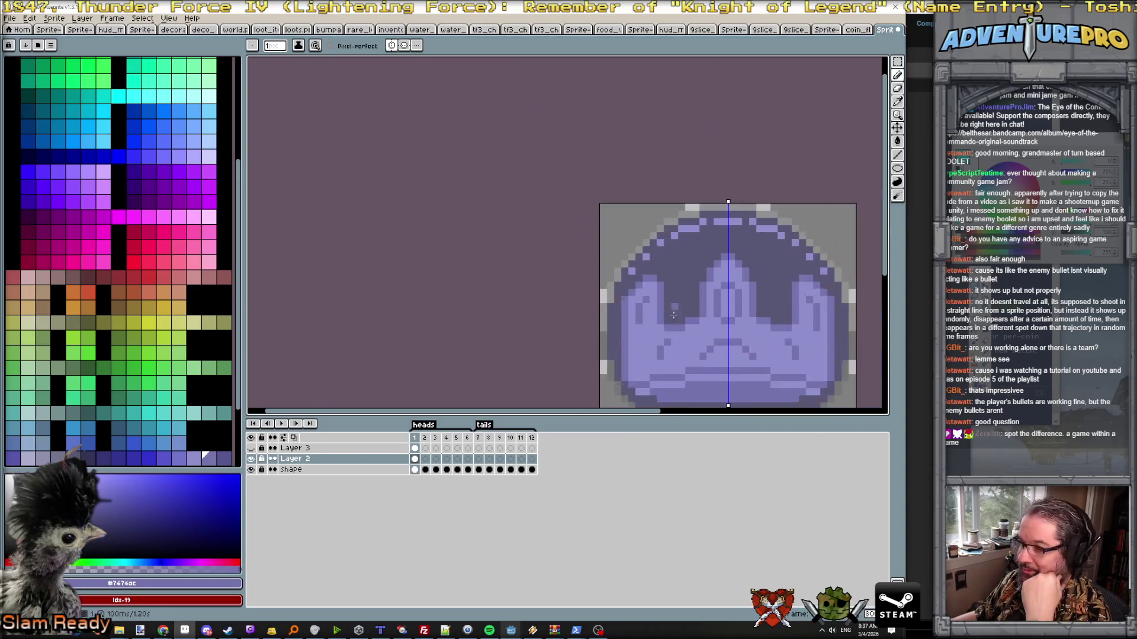
{"action": "scroll", "coordinate": [690, 320], "scroll_direction": "down", "scroll_amount": 1}
{"action": "left_click_drag", "start_coordinate": [691, 320], "coordinate": [676, 267]}
{"action": "scroll", "coordinate": [675, 267], "scroll_direction": "up", "scroll_amount": 1}
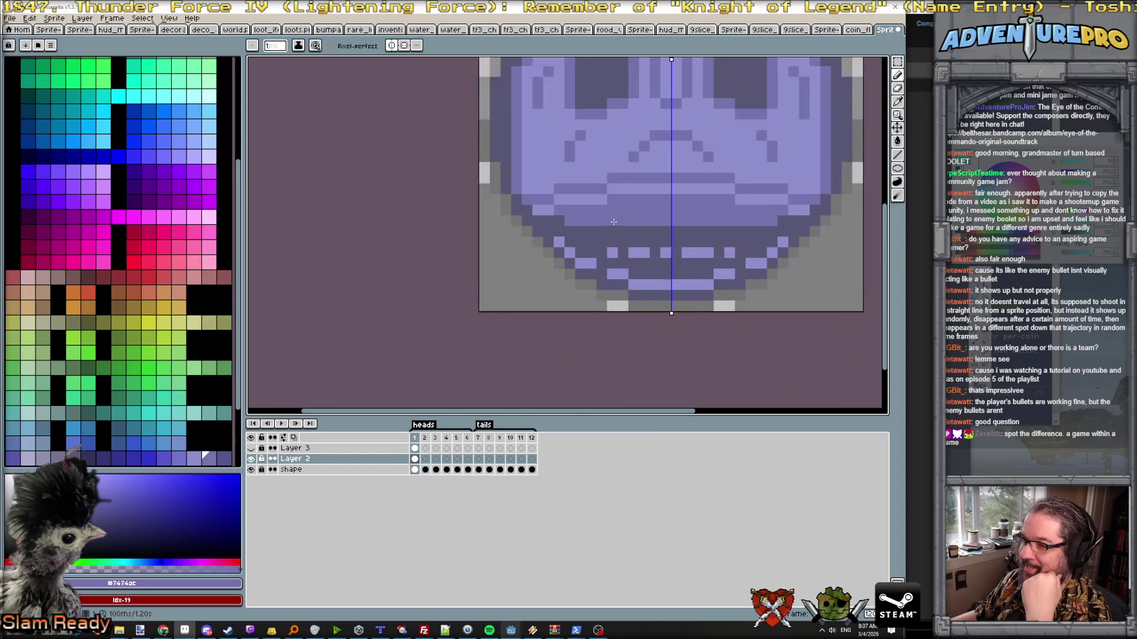
{"action": "left_click_drag", "start_coordinate": [582, 232], "coordinate": [663, 233]}
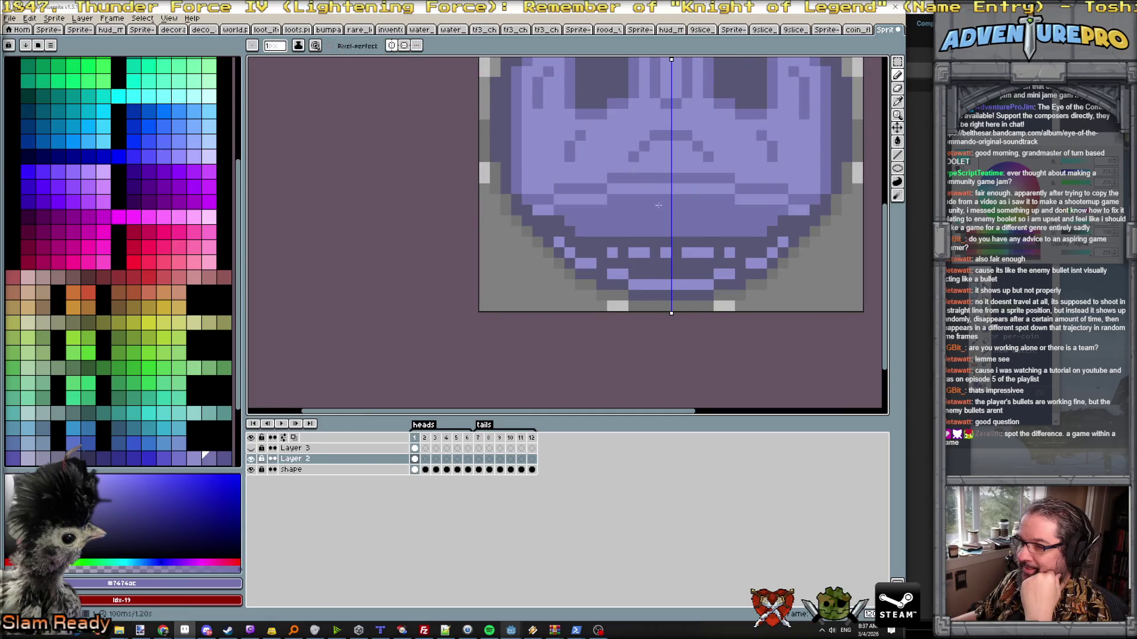
{"action": "left_click", "coordinate": [574, 223], "text": "alt"}
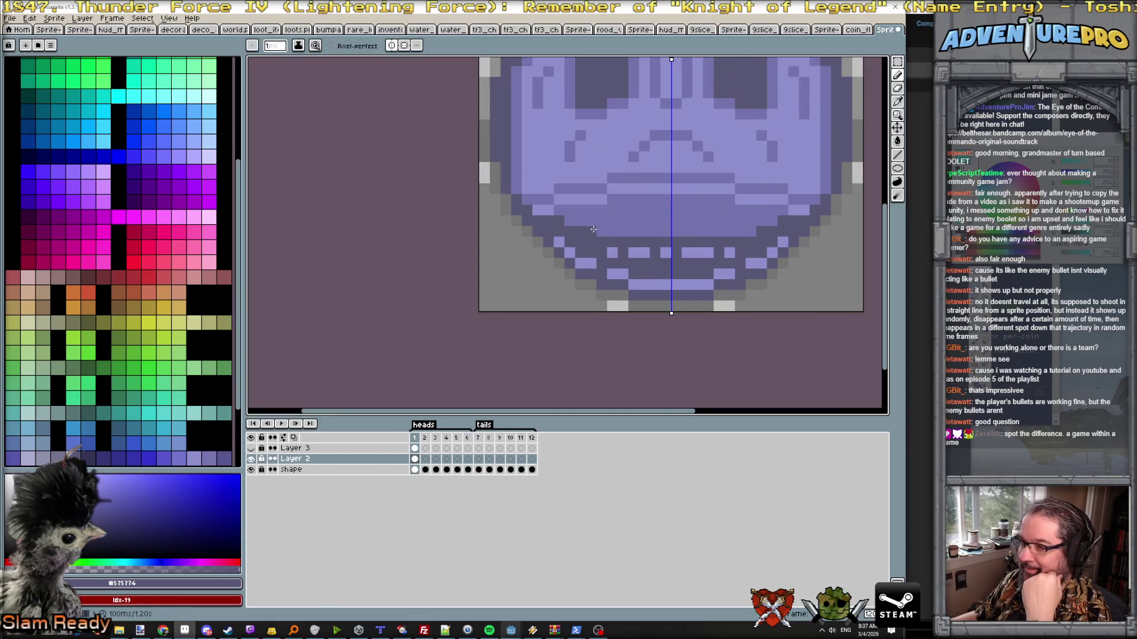
{"action": "scroll", "coordinate": [711, 241], "scroll_direction": "down", "scroll_amount": 2}
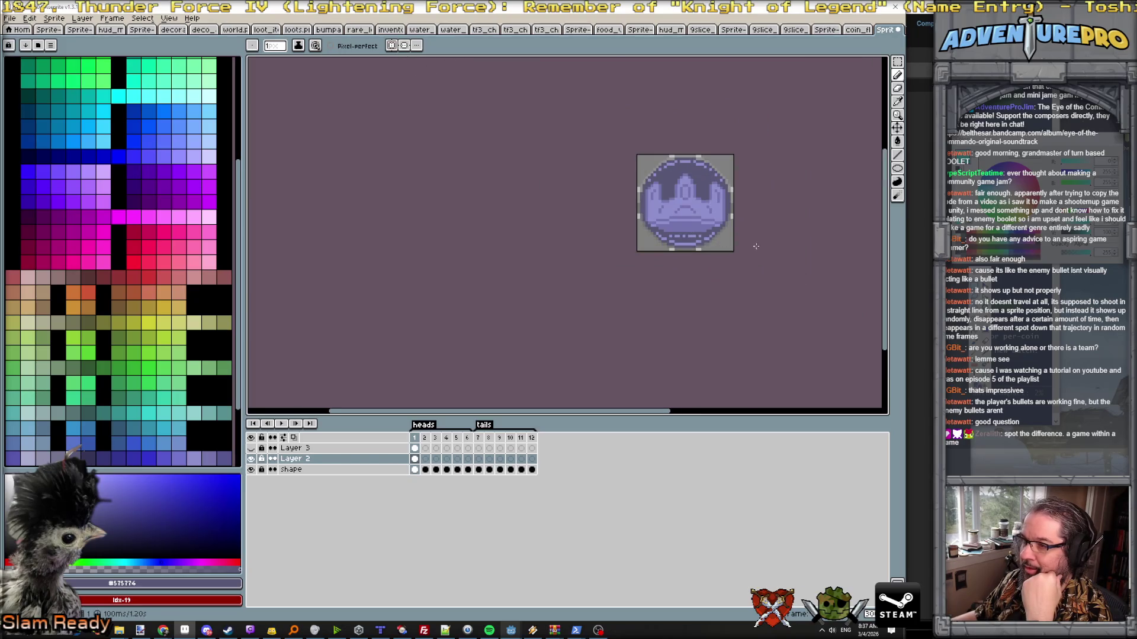
{"action": "left_click_drag", "start_coordinate": [770, 236], "coordinate": [638, 286]}
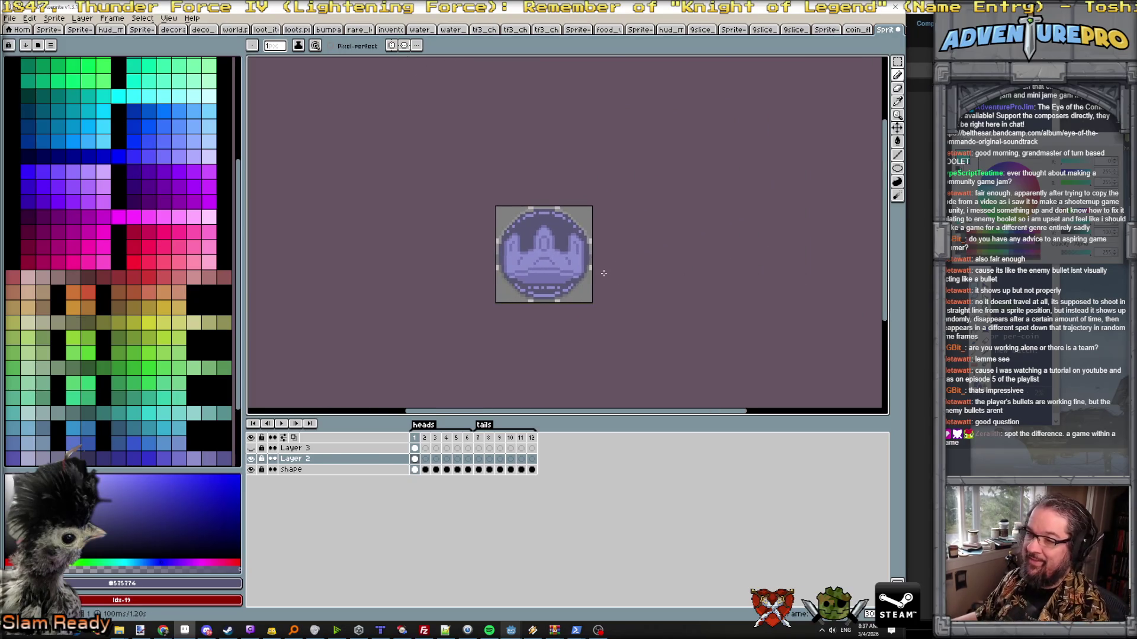
{"action": "scroll", "coordinate": [592, 253], "scroll_direction": "up", "scroll_amount": 1}
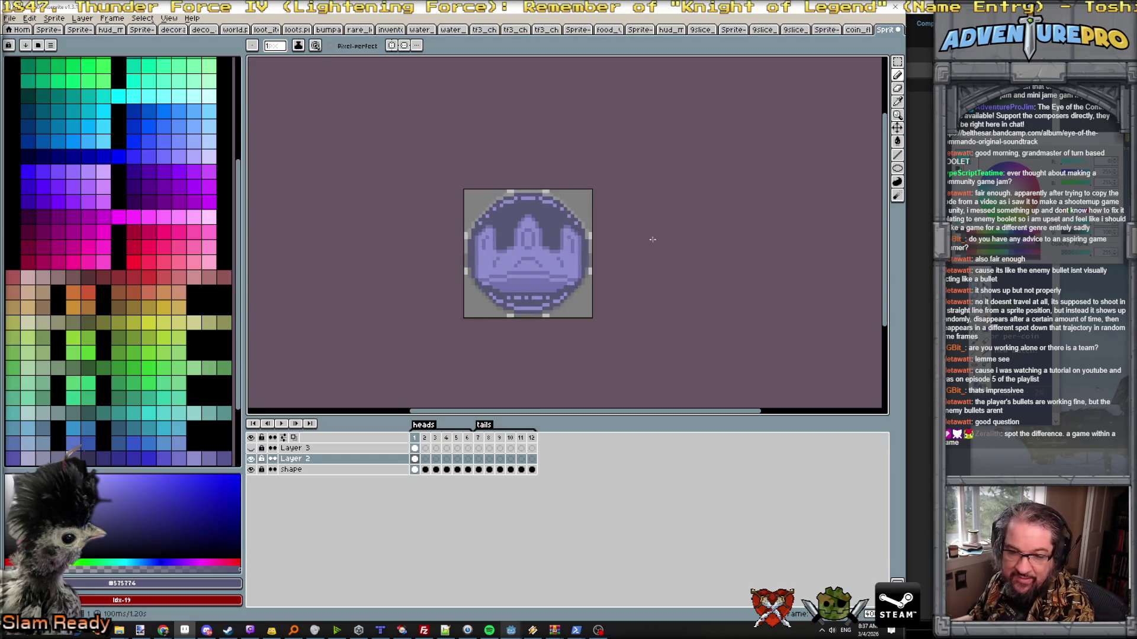
{"action": "scroll", "coordinate": [641, 241], "scroll_direction": "up", "scroll_amount": 1}
{"action": "left_click_drag", "start_coordinate": [723, 223], "coordinate": [649, 212]}
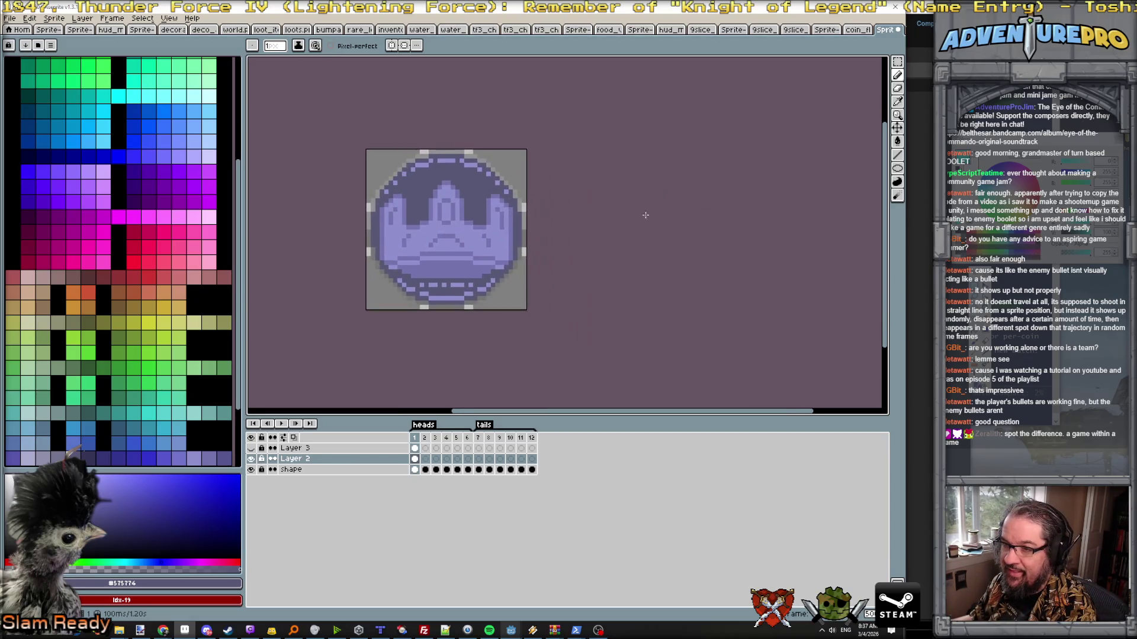
{"action": "scroll", "coordinate": [608, 220], "scroll_direction": "up", "scroll_amount": 1}
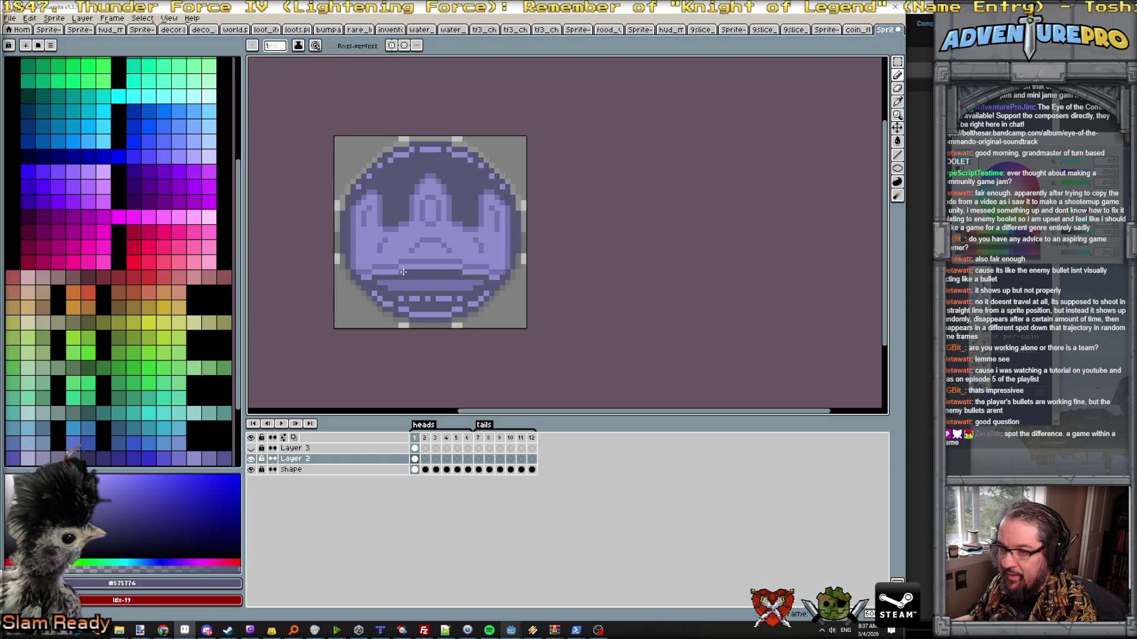
{"action": "mouse_move", "coordinate": [379, 284]}
{"action": "left_mouse_down"}
{"action": "mouse_move", "coordinate": [456, 283]}
{"action": "mouse_move", "coordinate": [387, 287]}
{"action": "left_mouse_up"}
{"action": "scroll", "coordinate": [482, 246], "scroll_direction": "down", "scroll_amount": 1}
{"action": "scroll", "coordinate": [483, 245], "scroll_direction": "down", "scroll_amount": 1}
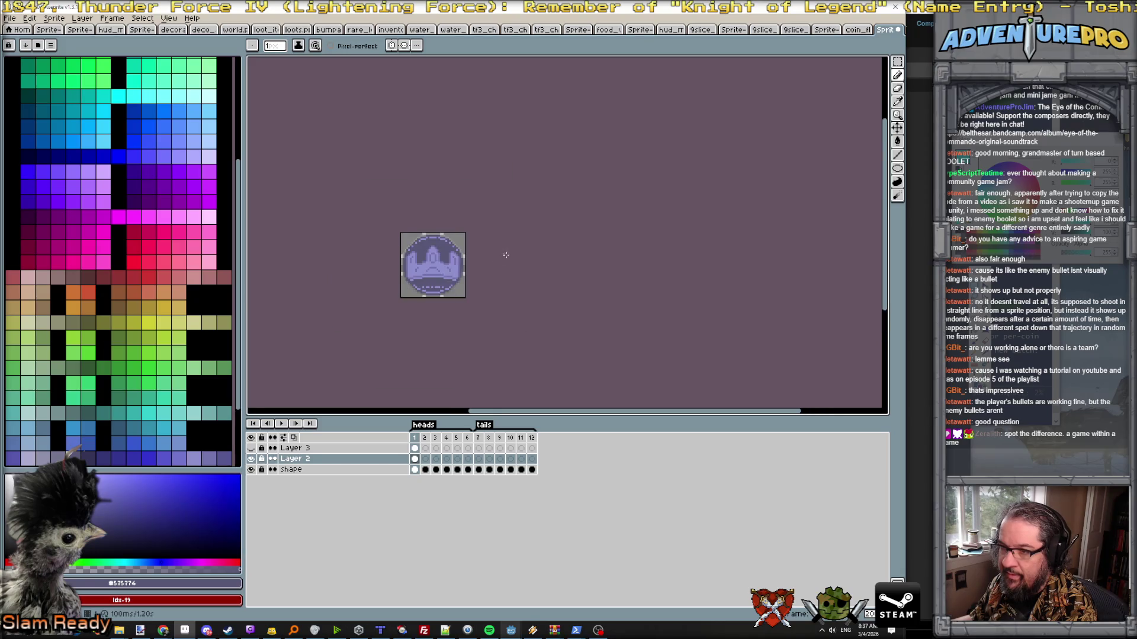
{"action": "scroll", "coordinate": [483, 245], "scroll_direction": "up", "scroll_amount": 1}
{"action": "scroll", "coordinate": [446, 253], "scroll_direction": "up", "scroll_amount": 1}
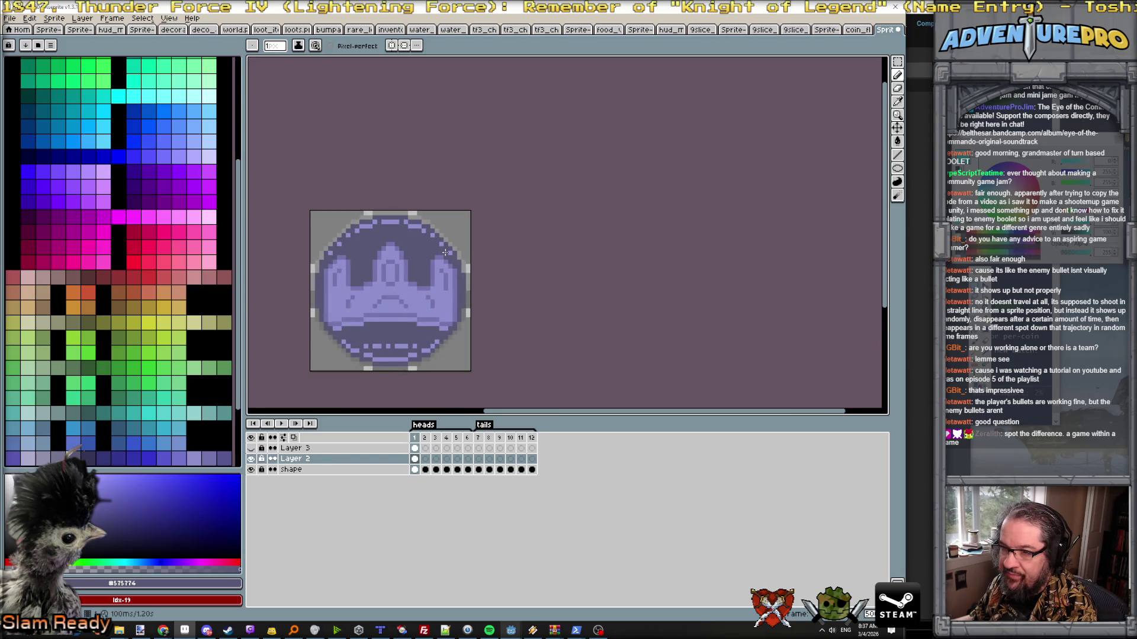
{"action": "scroll", "coordinate": [446, 252], "scroll_direction": "down", "scroll_amount": 1}
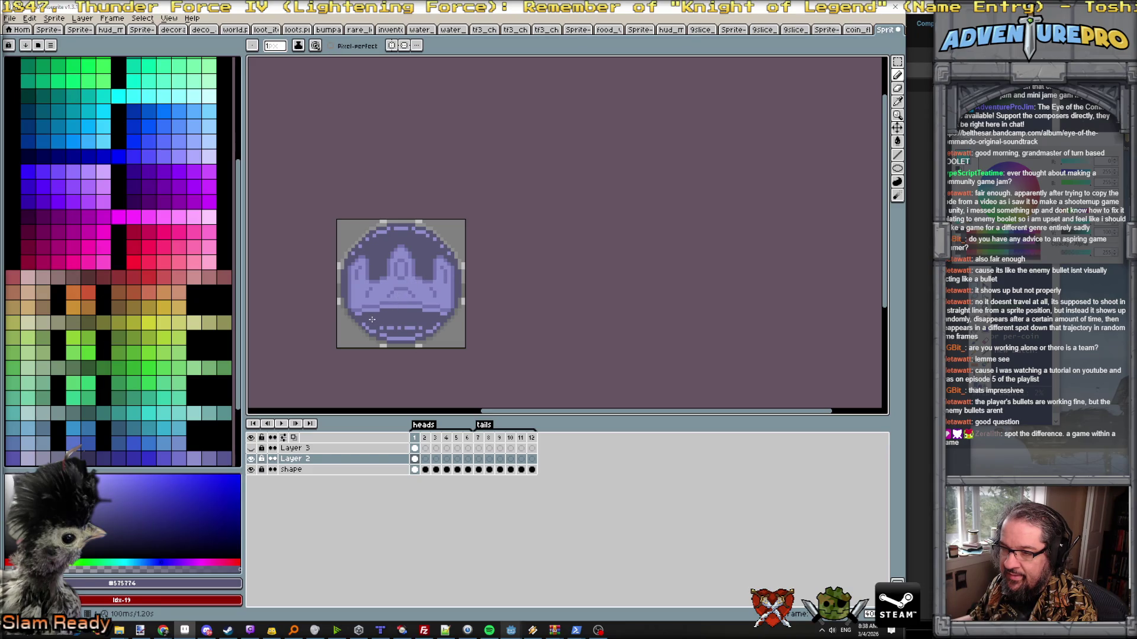
{"action": "scroll", "coordinate": [371, 320], "scroll_direction": "up", "scroll_amount": 1}
{"action": "scroll", "coordinate": [364, 312], "scroll_direction": "up", "scroll_amount": 1}
{"action": "scroll", "coordinate": [360, 307], "scroll_direction": "up", "scroll_amount": 2}
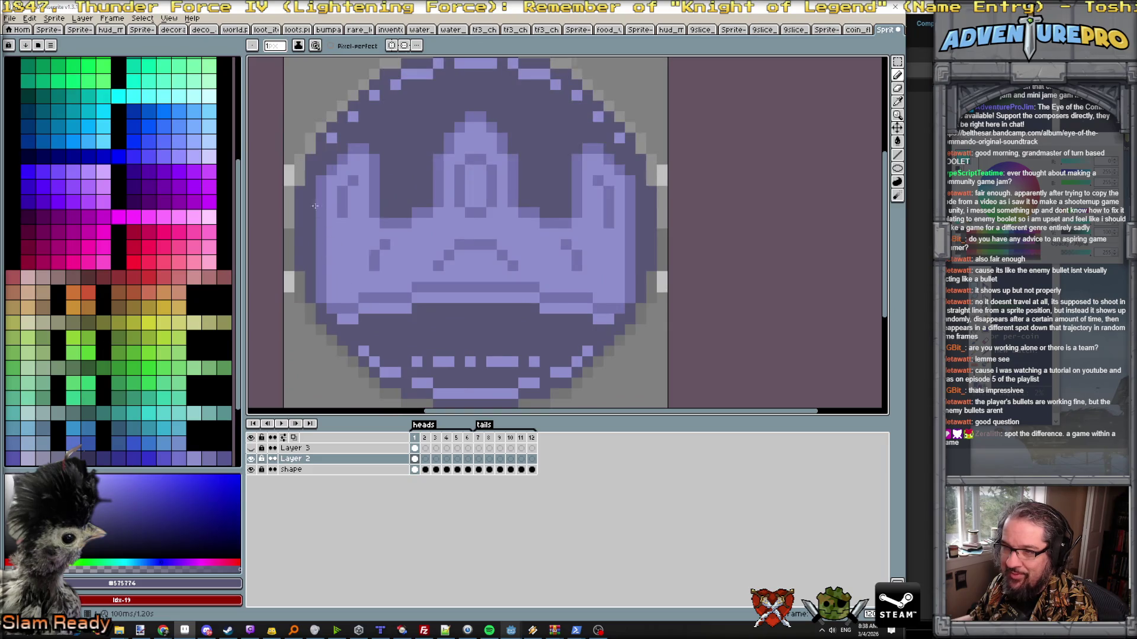
{"action": "scroll", "coordinate": [416, 338], "scroll_direction": "down", "scroll_amount": 3}
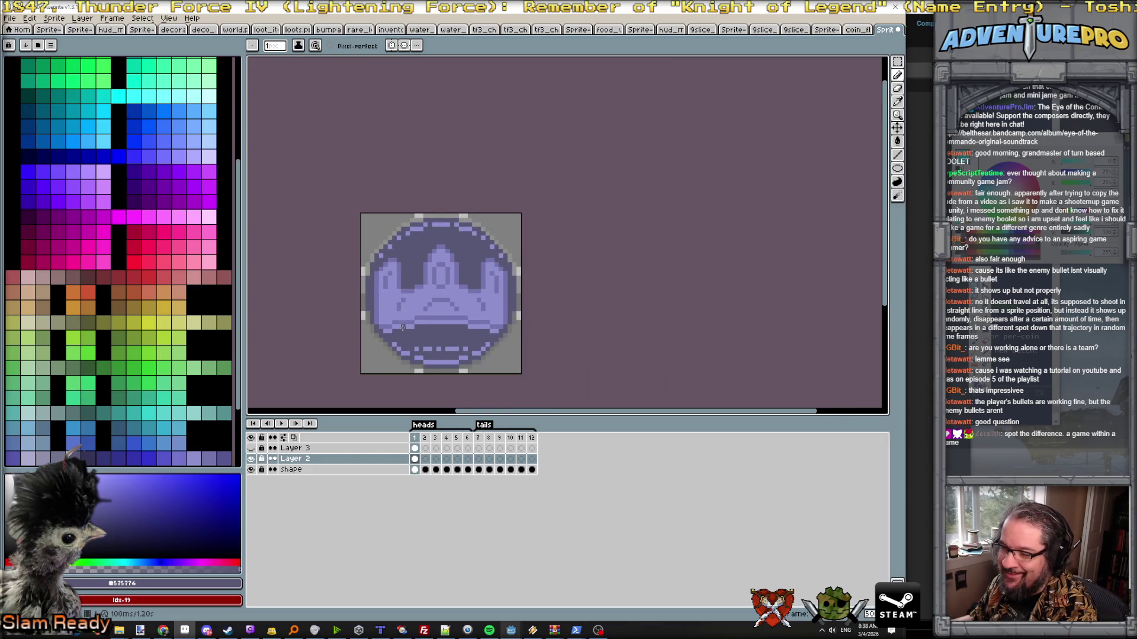
{"action": "scroll", "coordinate": [392, 334], "scroll_direction": "up", "scroll_amount": 1}
{"action": "scroll", "coordinate": [393, 332], "scroll_direction": "up", "scroll_amount": 1}
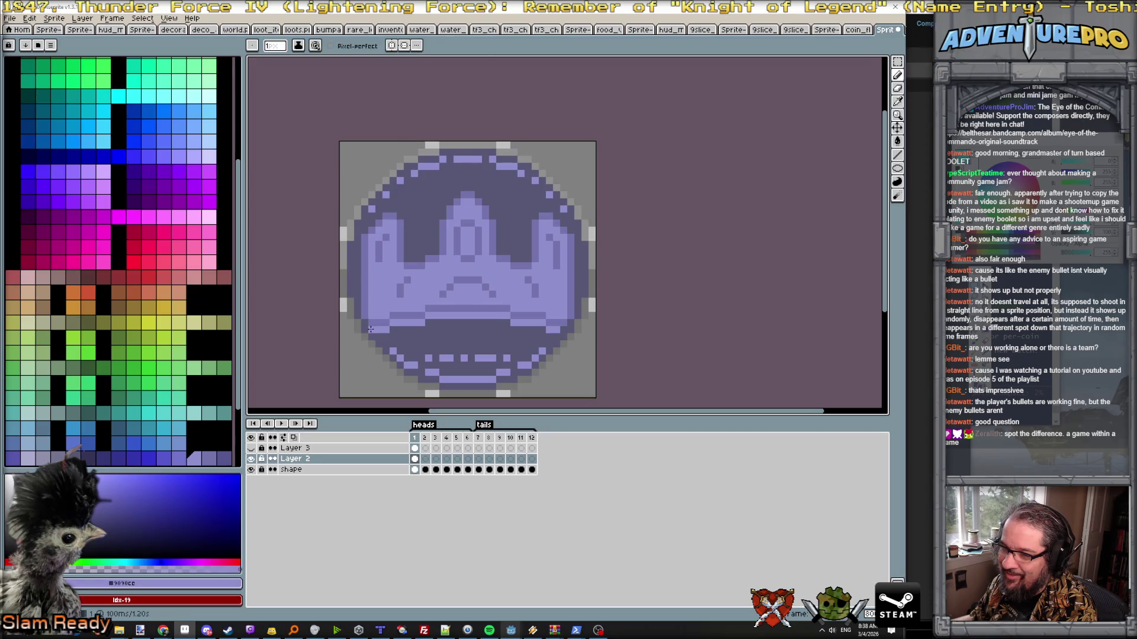
- With symmetry back on, paint mirrored light-purple pixels up the coin's left and right edges
{"action": "left_click", "coordinate": [392, 44]}
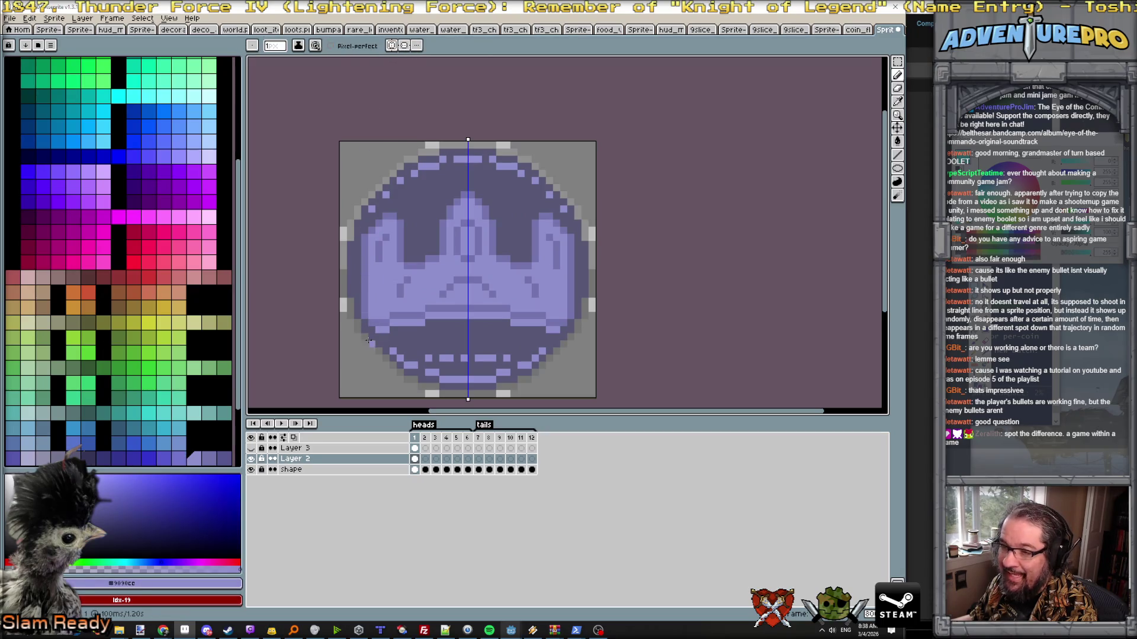
{"action": "scroll", "coordinate": [481, 333], "scroll_direction": "down", "scroll_amount": 4}
{"action": "scroll", "coordinate": [487, 316], "scroll_direction": "up", "scroll_amount": 4}
{"action": "mouse_move", "coordinate": [355, 360]}
{"action": "left_mouse_down"}
{"action": "mouse_move", "coordinate": [355, 287]}
{"action": "mouse_move", "coordinate": [391, 260]}
{"action": "left_mouse_up"}
{"action": "scroll", "coordinate": [398, 264], "scroll_direction": "down", "scroll_amount": 3}
{"action": "scroll", "coordinate": [409, 276], "scroll_direction": "down", "scroll_amount": 1}
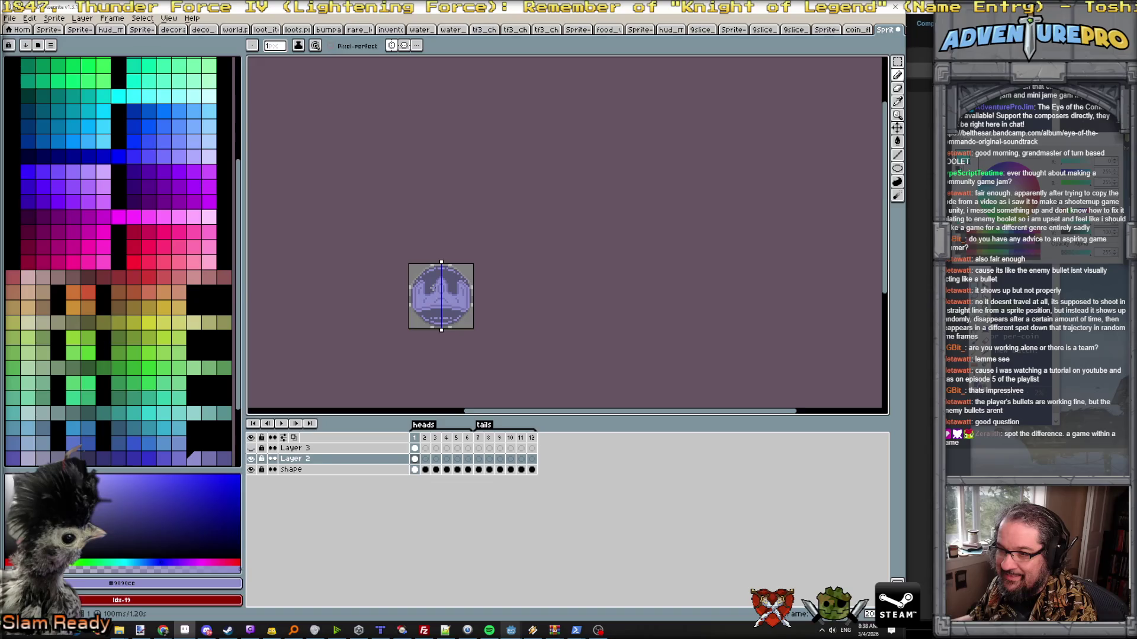
{"action": "scroll", "coordinate": [425, 283], "scroll_direction": "up", "scroll_amount": 3}
{"action": "left_click_drag", "start_coordinate": [417, 279], "coordinate": [421, 286]}
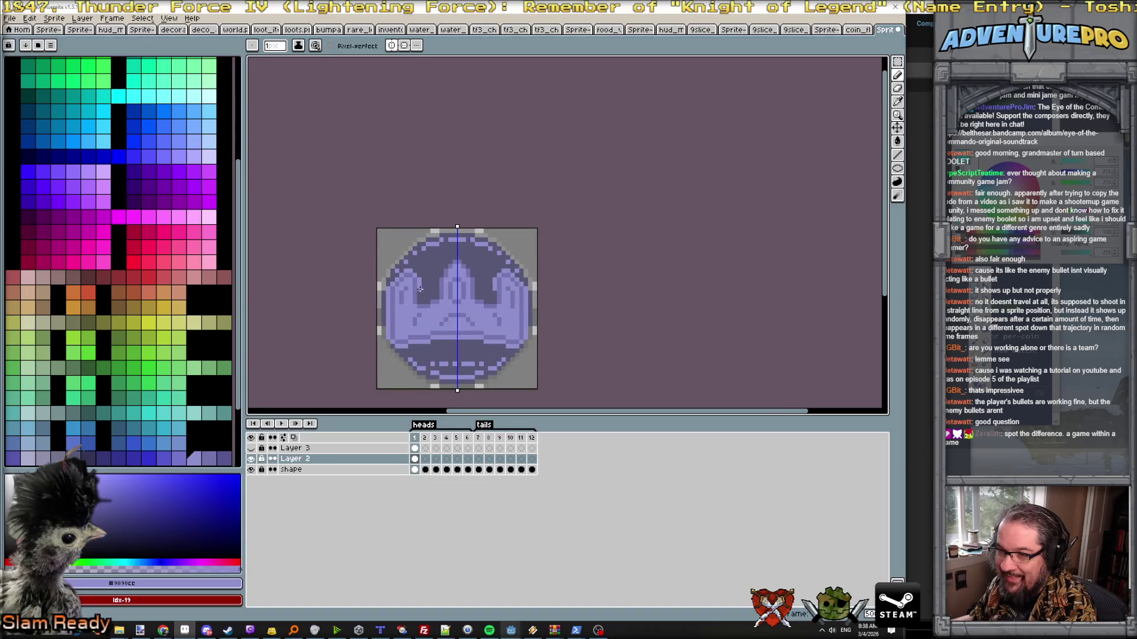
{"action": "scroll", "coordinate": [419, 300], "scroll_direction": "down", "scroll_amount": 4}
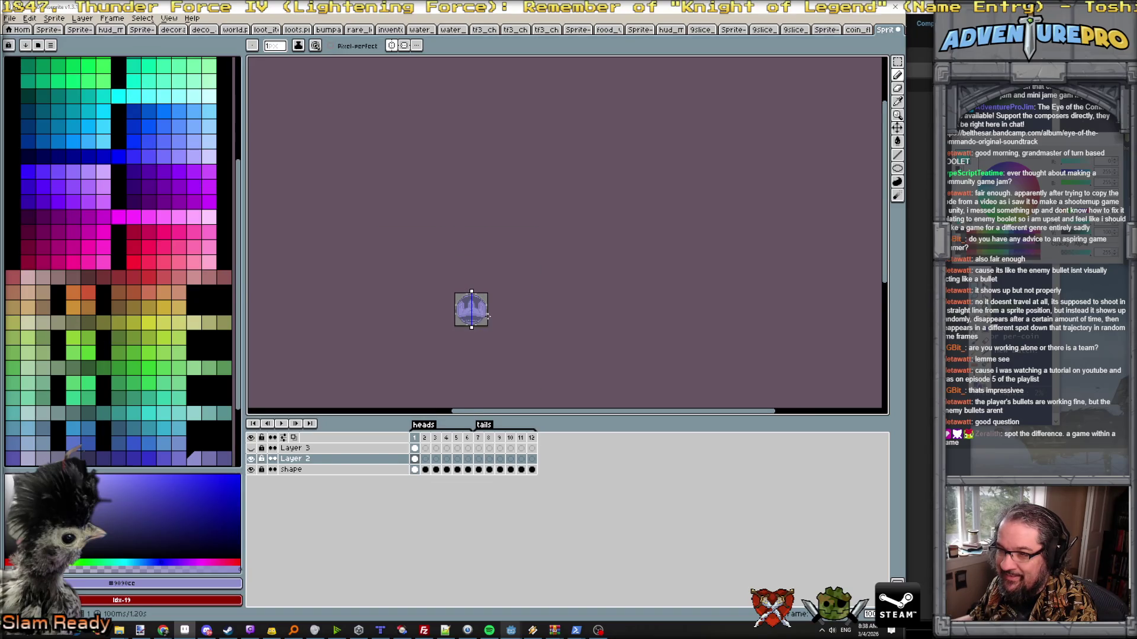
{"action": "scroll", "coordinate": [486, 315], "scroll_direction": "up", "scroll_amount": 3}
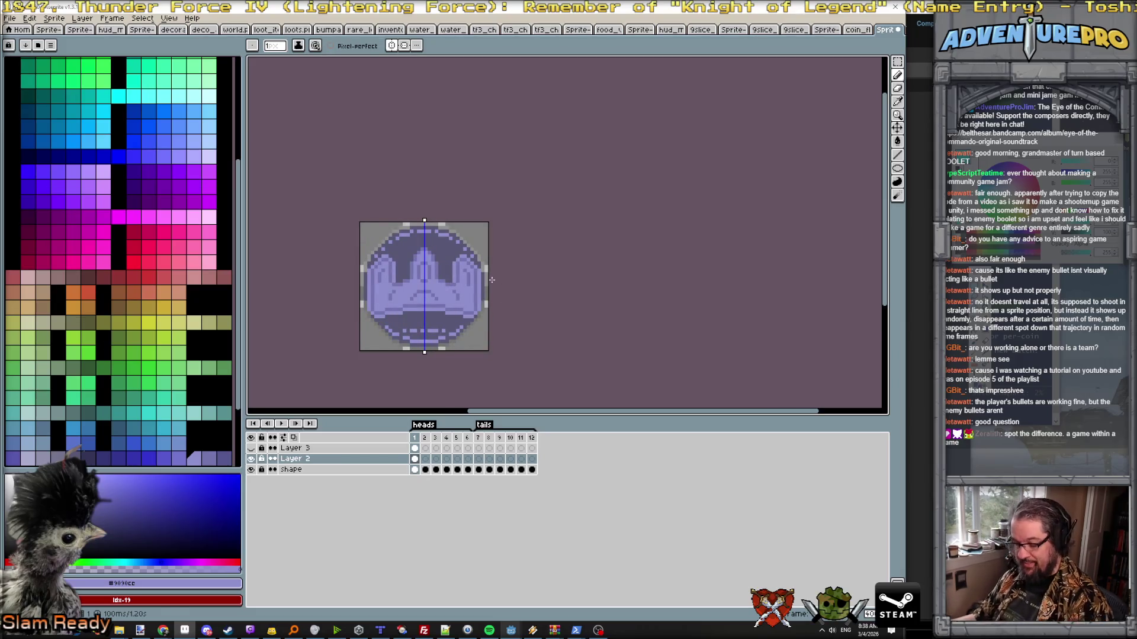
{"action": "key", "text": "v"}
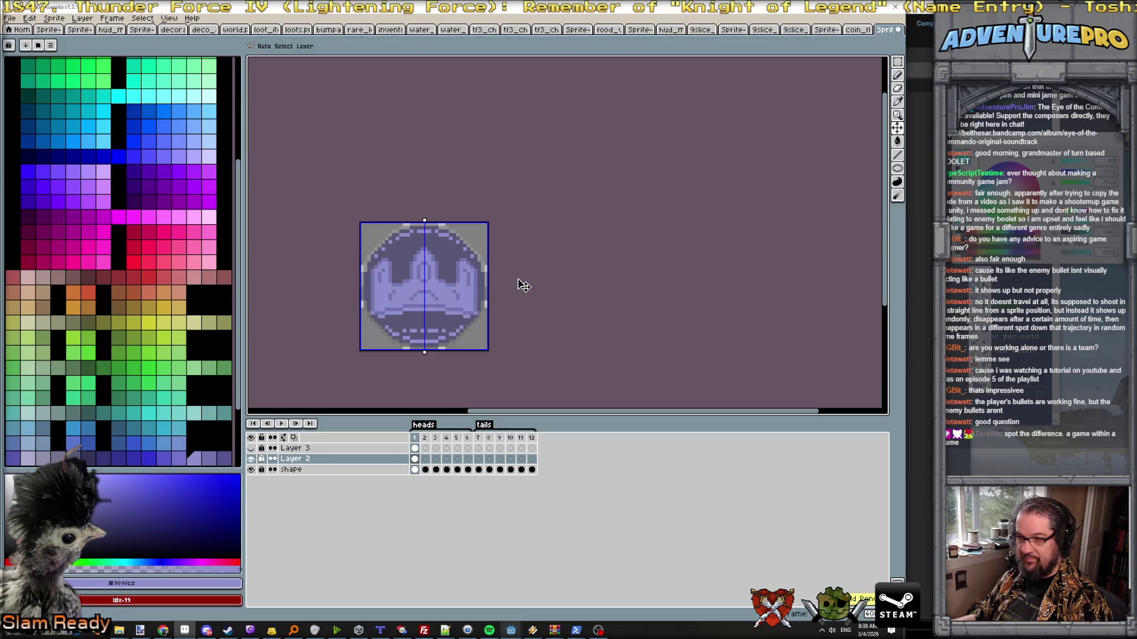
{"action": "key", "text": "b"}
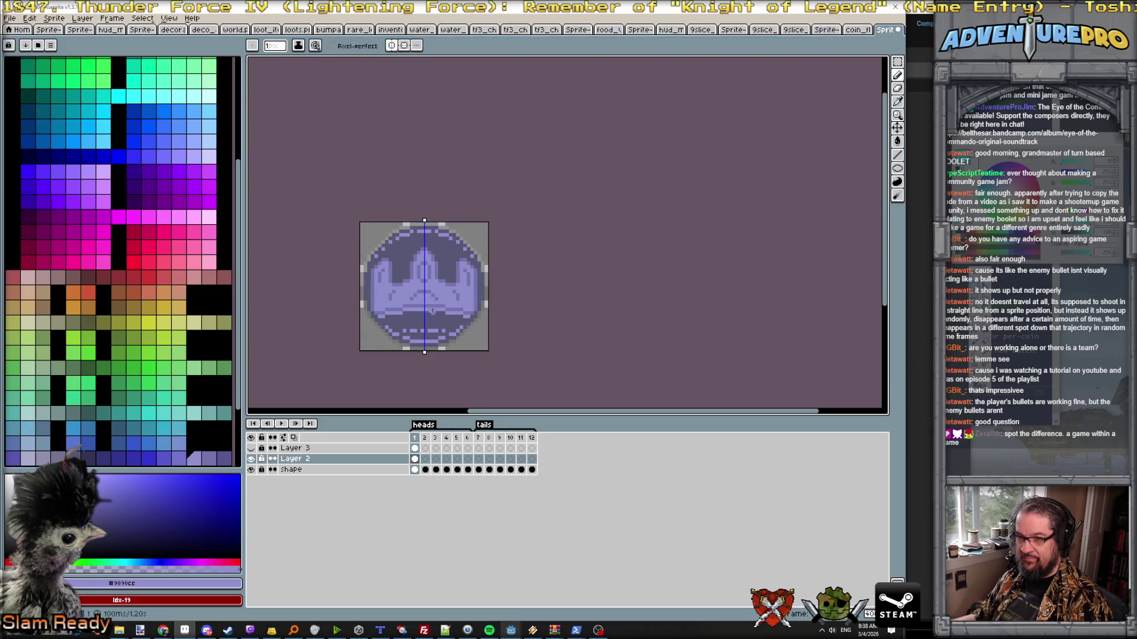
{"action": "scroll", "coordinate": [399, 317], "scroll_direction": "up", "scroll_amount": 1}
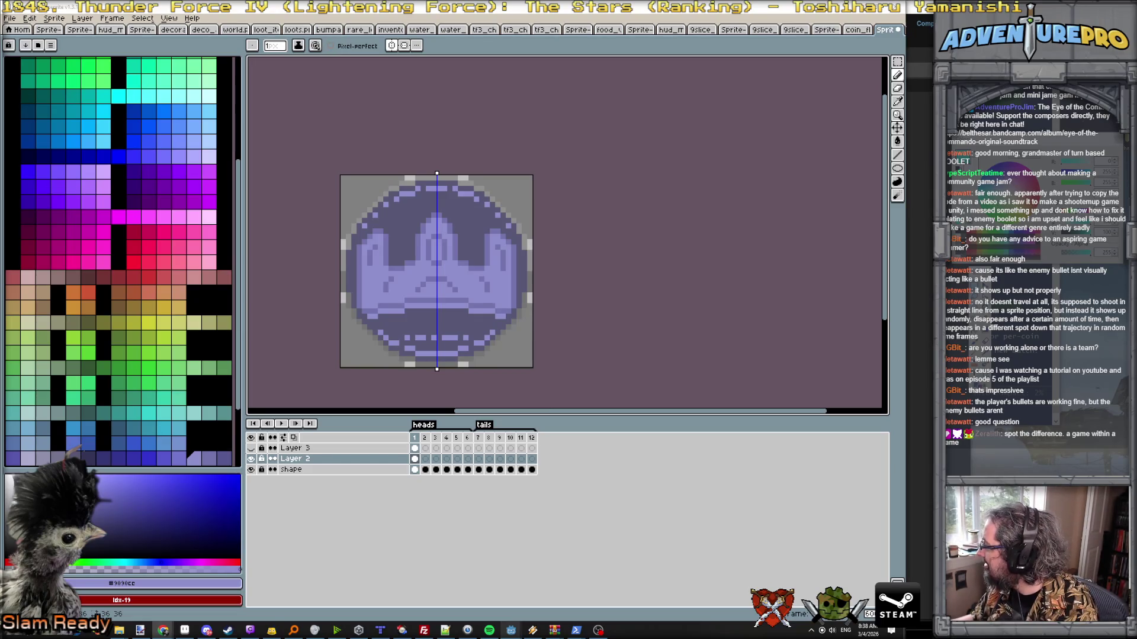
{"action": "key", "text": "alt+Tab"}
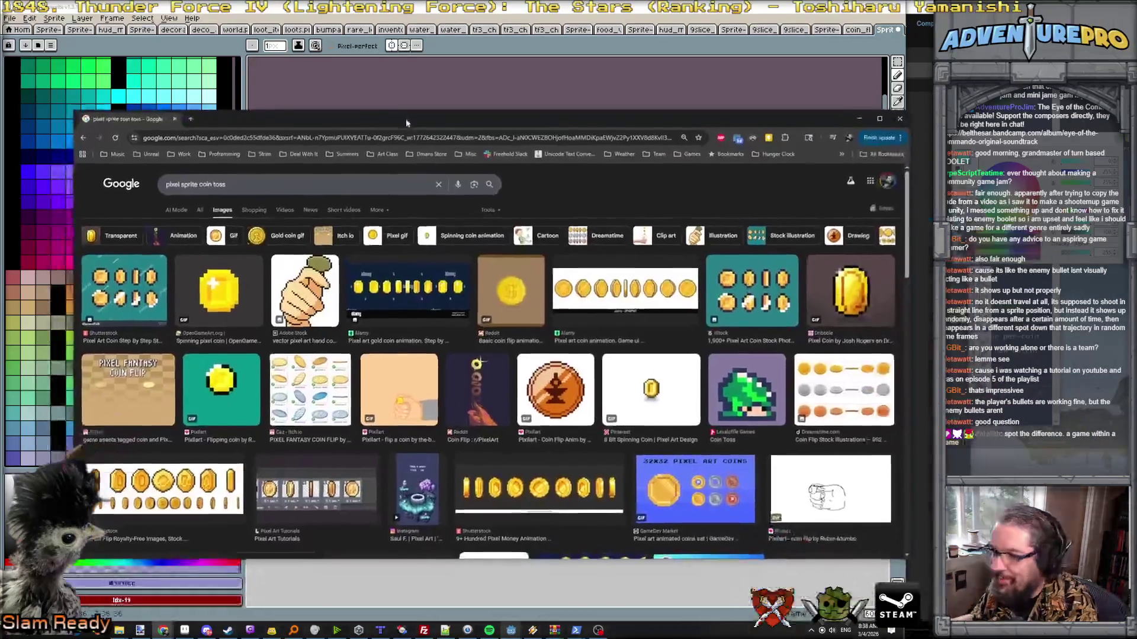
{"action": "left_click", "coordinate": [295, 399]}
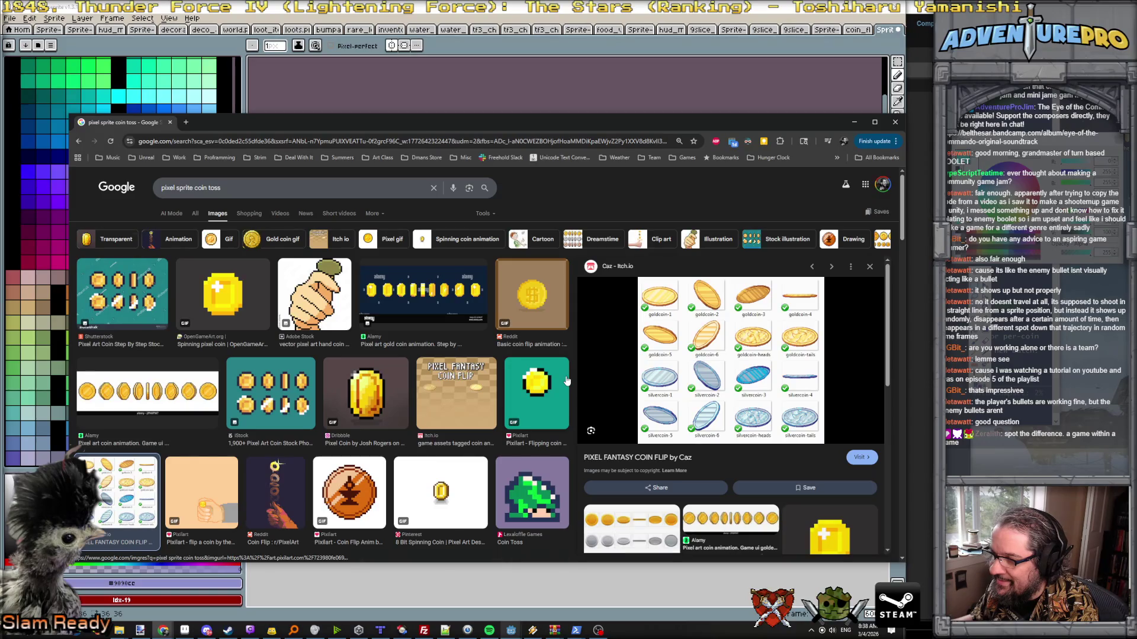
{"action": "left_click", "coordinate": [353, 504]}
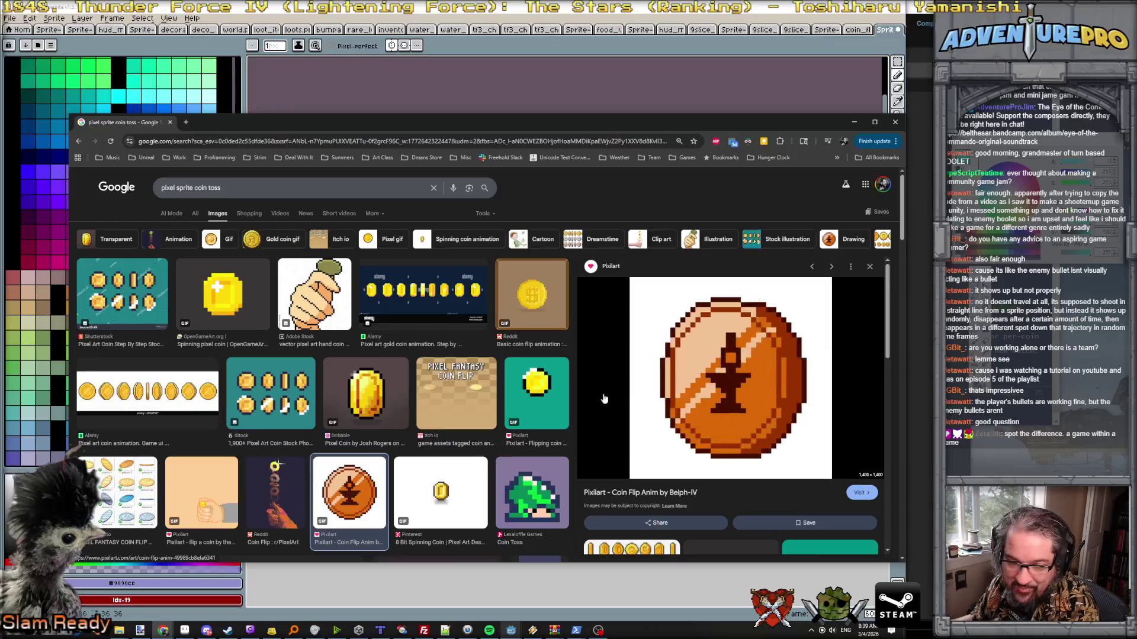
{"action": "left_click", "coordinate": [853, 122]}
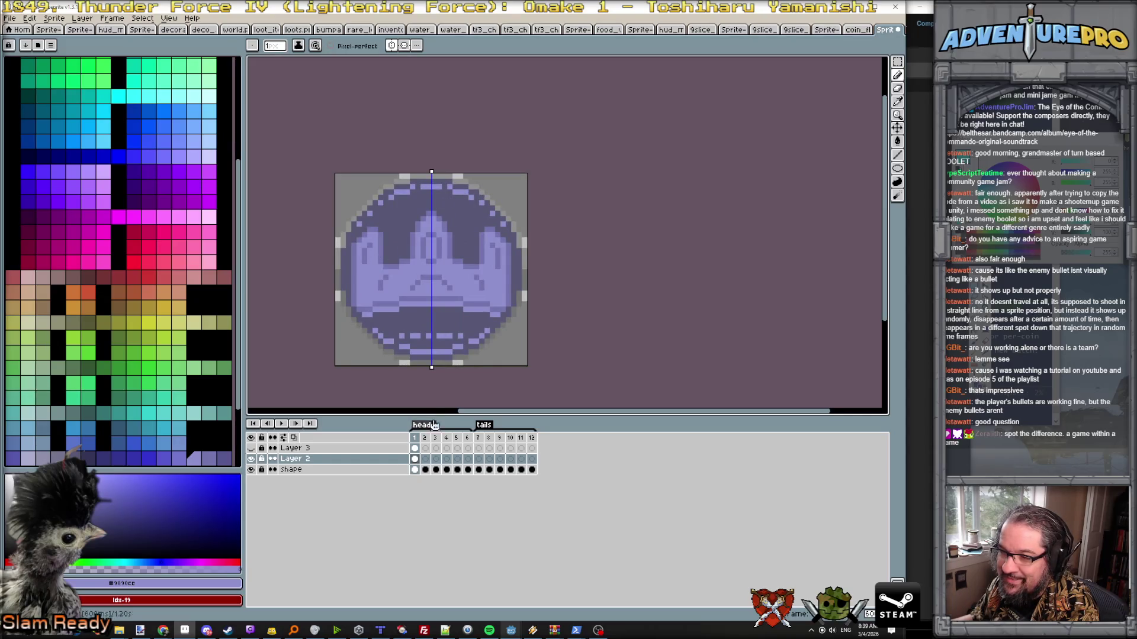
- Turn off symmetry and add a new Layer 4 above Layer 2, making it the active layer
{"action": "left_click", "coordinate": [392, 47]}
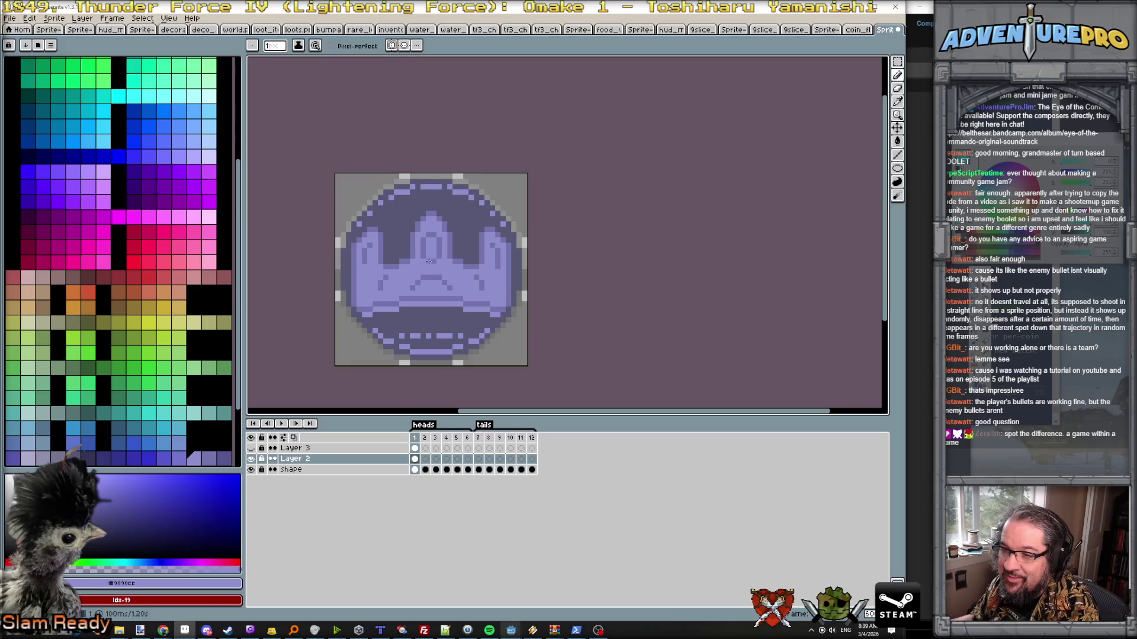
{"action": "left_click", "coordinate": [82, 19]}
{"action": "left_click", "coordinate": [183, 77]}
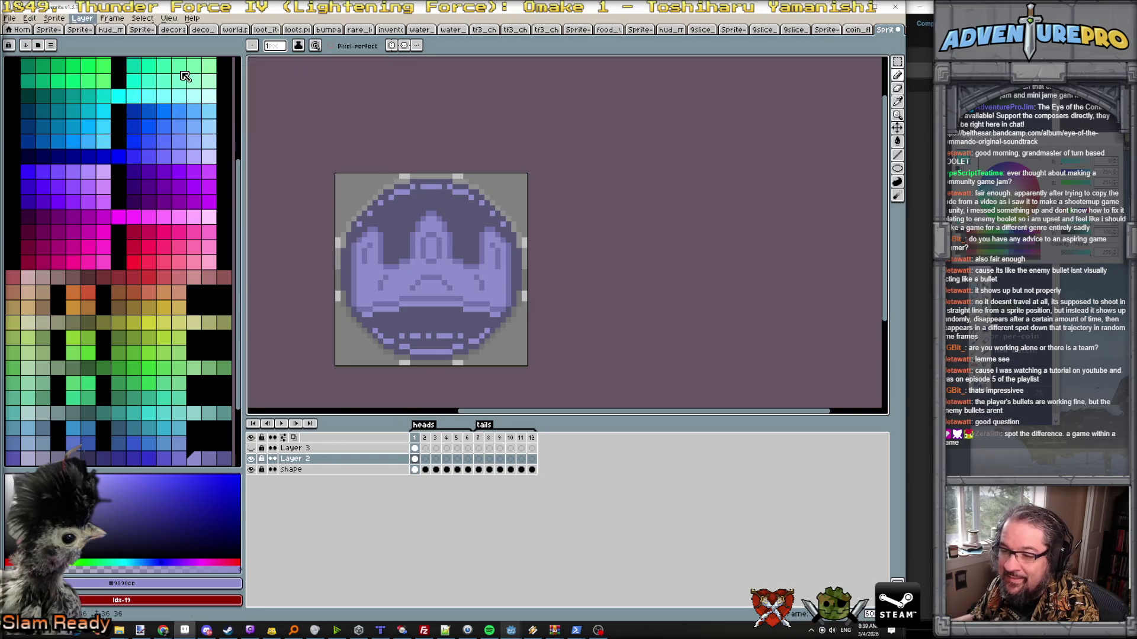
{"action": "left_click", "coordinate": [316, 459]}
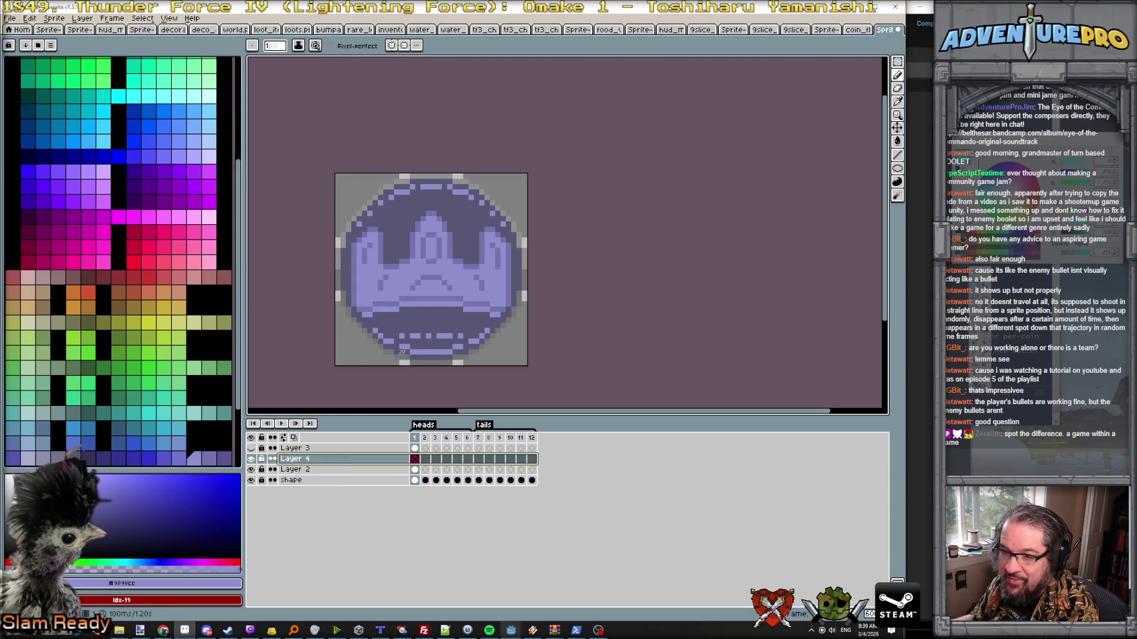
- Sample the coin's lavender with the eyedropper and settle on a nearby lavender palette shade
{"action": "key", "text": "i"}
{"action": "left_click", "coordinate": [400, 278]}
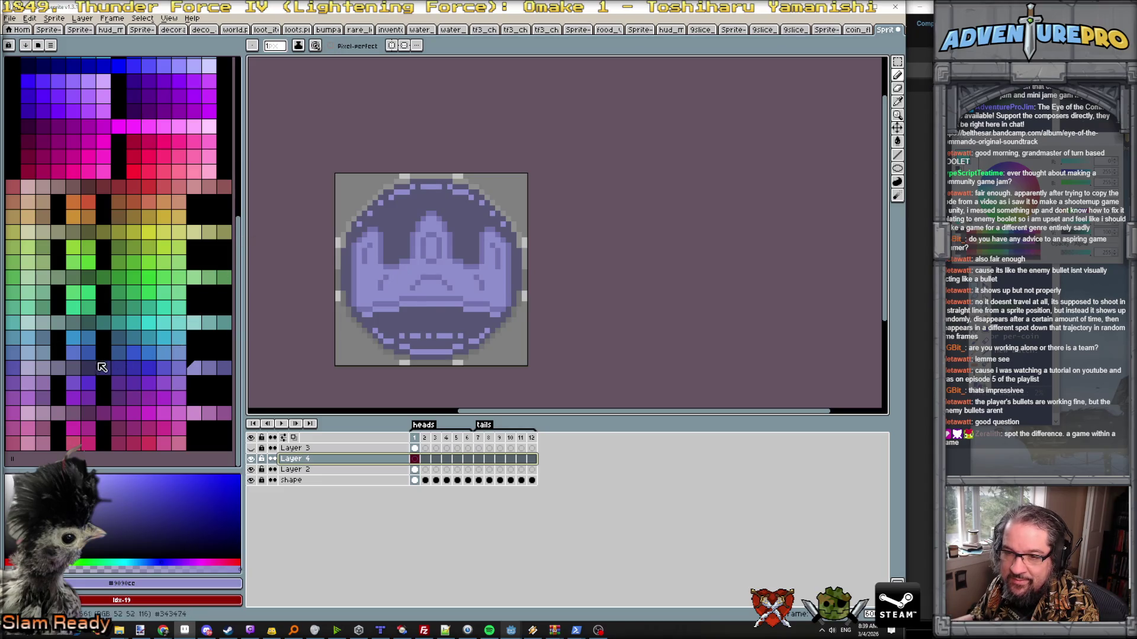
{"action": "left_click", "coordinate": [27, 354]}
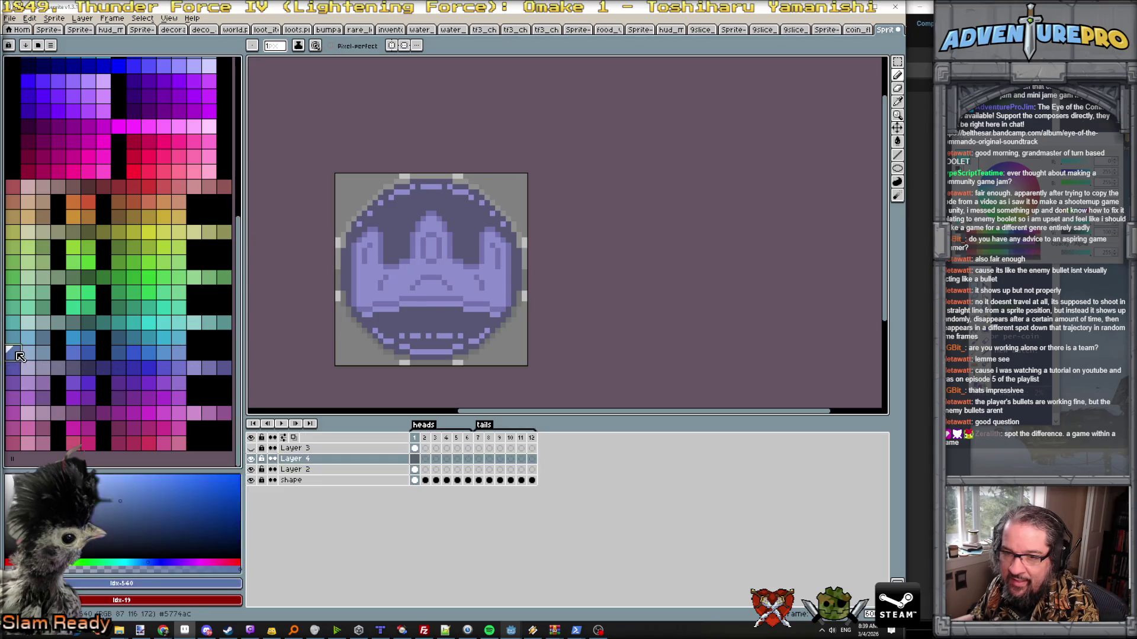
{"action": "left_click", "coordinate": [29, 354]}
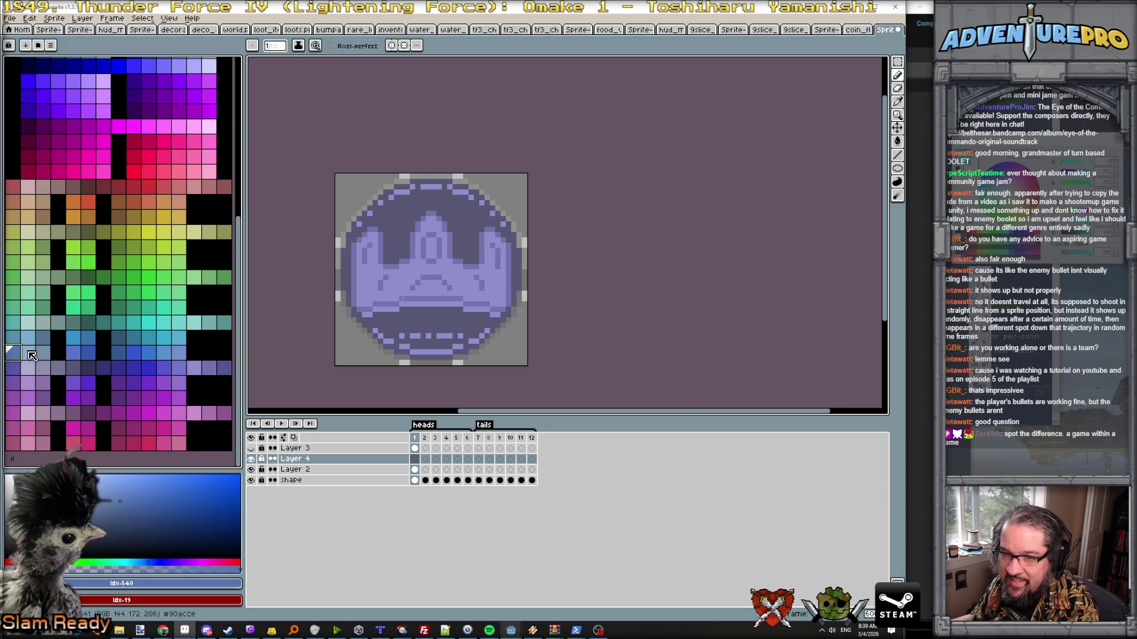
{"action": "scroll", "coordinate": [399, 276], "scroll_direction": "up", "scroll_amount": 1}
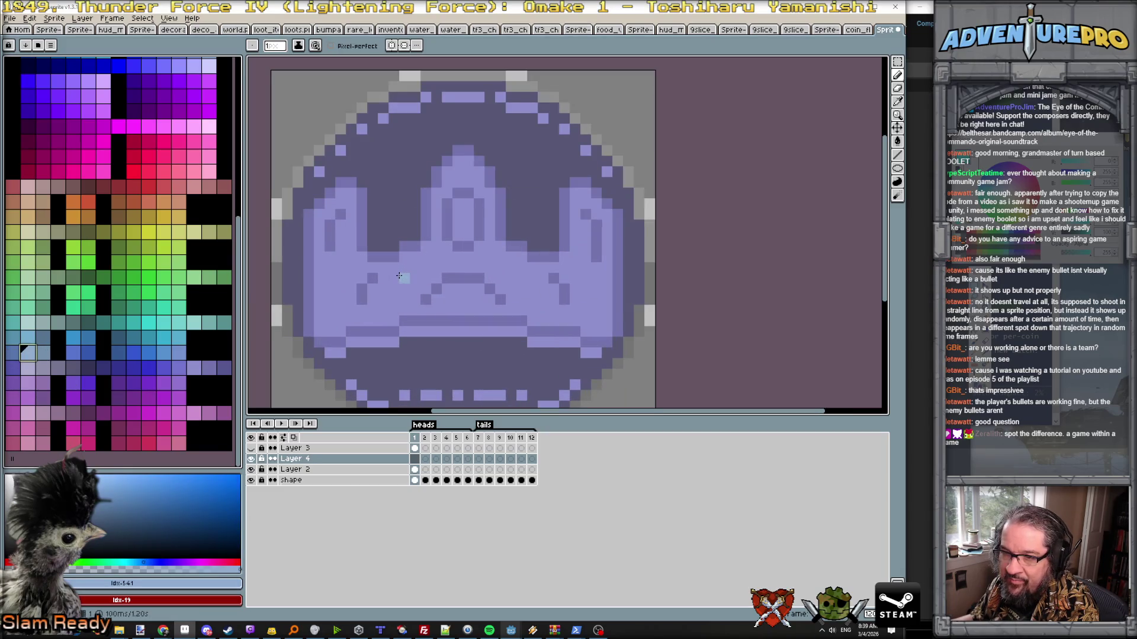
{"action": "left_click", "coordinate": [401, 286], "text": "alt"}
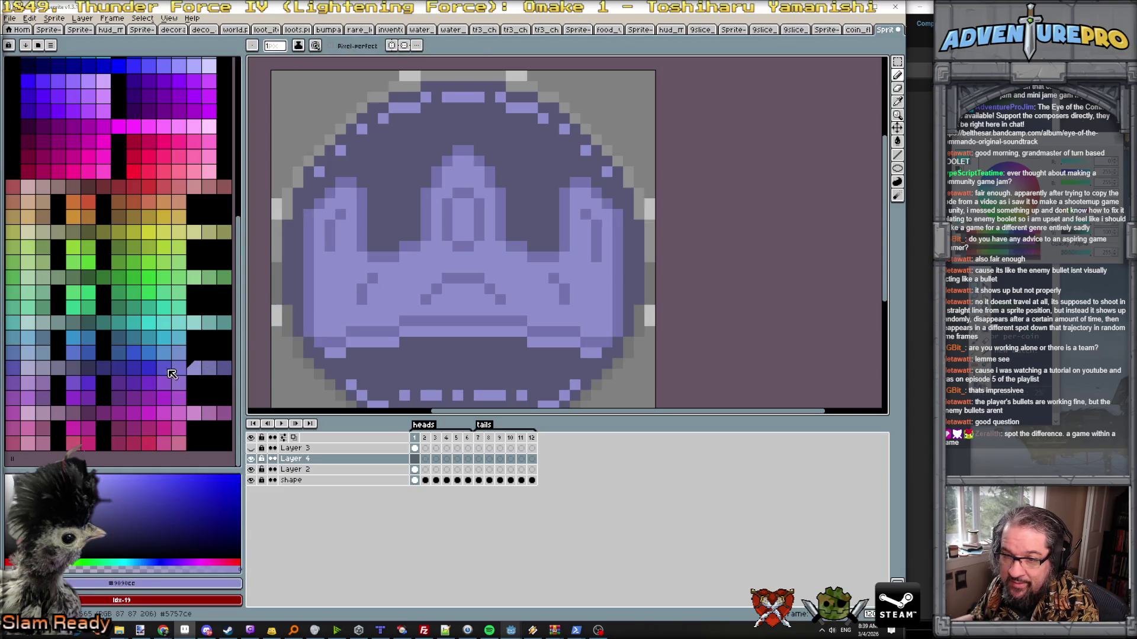
{"action": "left_click", "coordinate": [29, 370]}
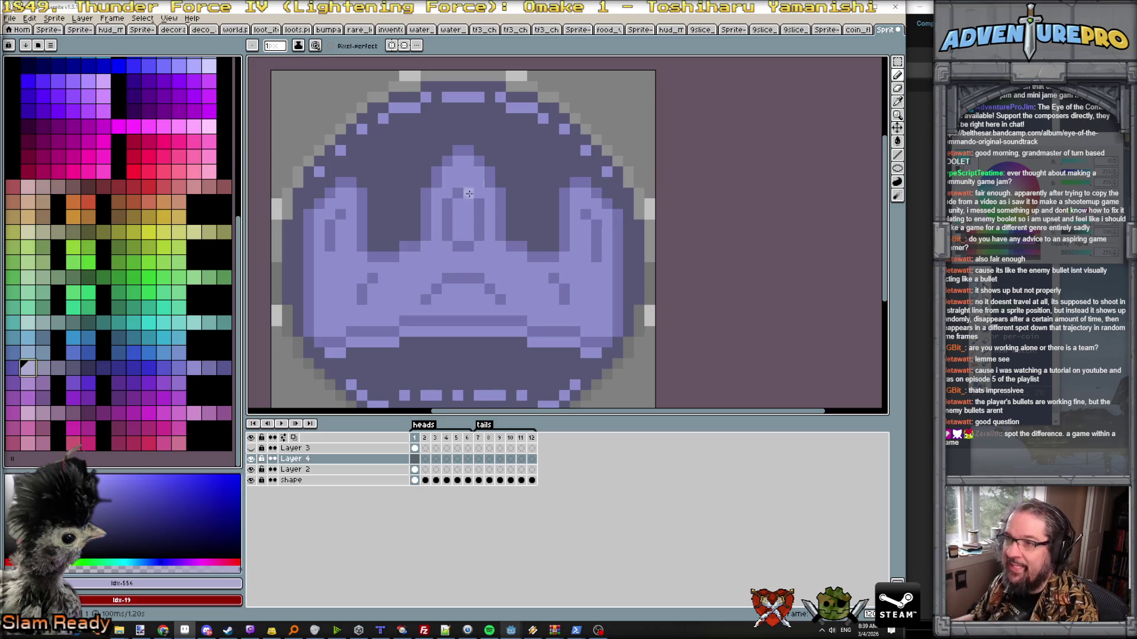
{"action": "scroll", "coordinate": [397, 276], "scroll_direction": "down", "scroll_amount": 1}
{"action": "left_click", "coordinate": [82, 18]}
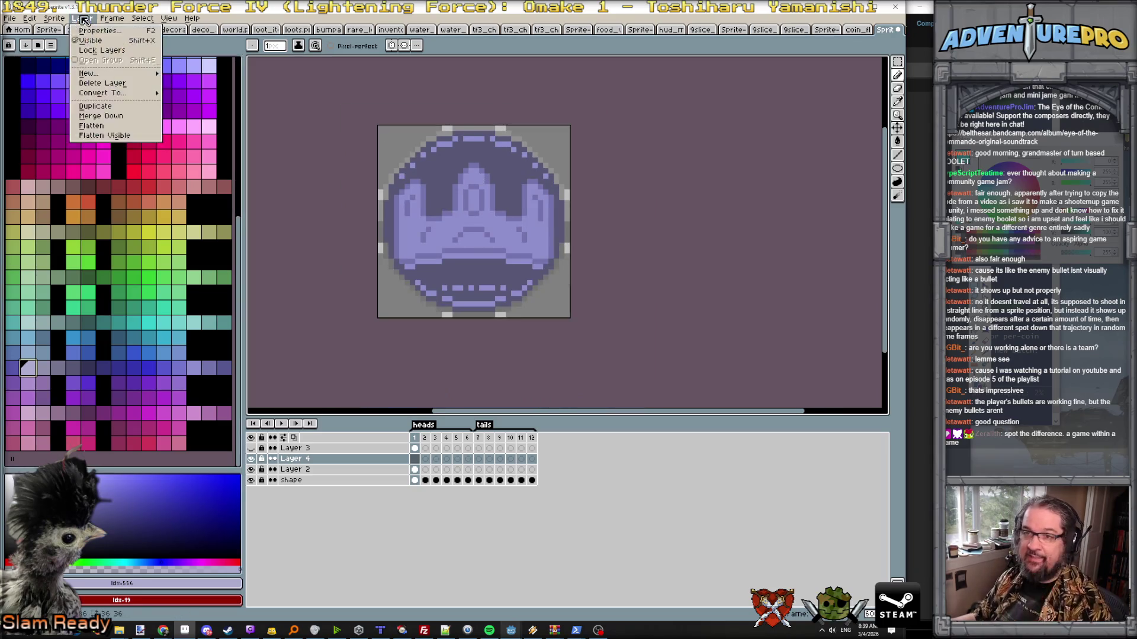
- Try and undo a vertical and a diagonal guide line, checking the ring sprite reference in between
{"action": "key", "text": "Escape"}
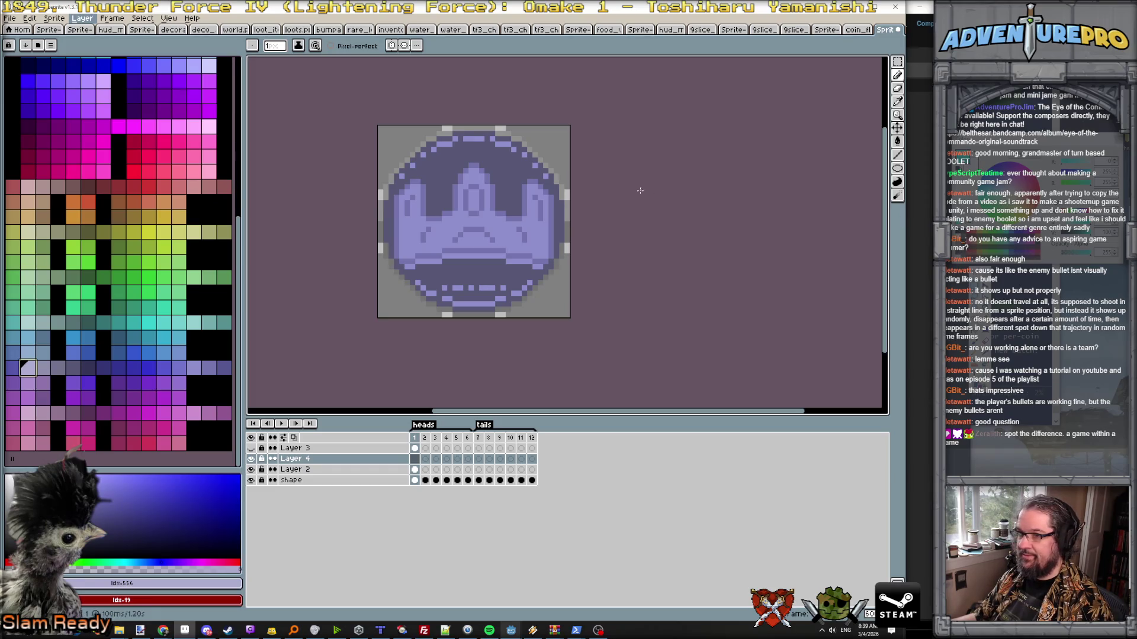
{"action": "scroll", "coordinate": [494, 138], "scroll_direction": "up", "scroll_amount": 1}
{"action": "left_click_drag", "start_coordinate": [412, 318], "coordinate": [407, 216]}
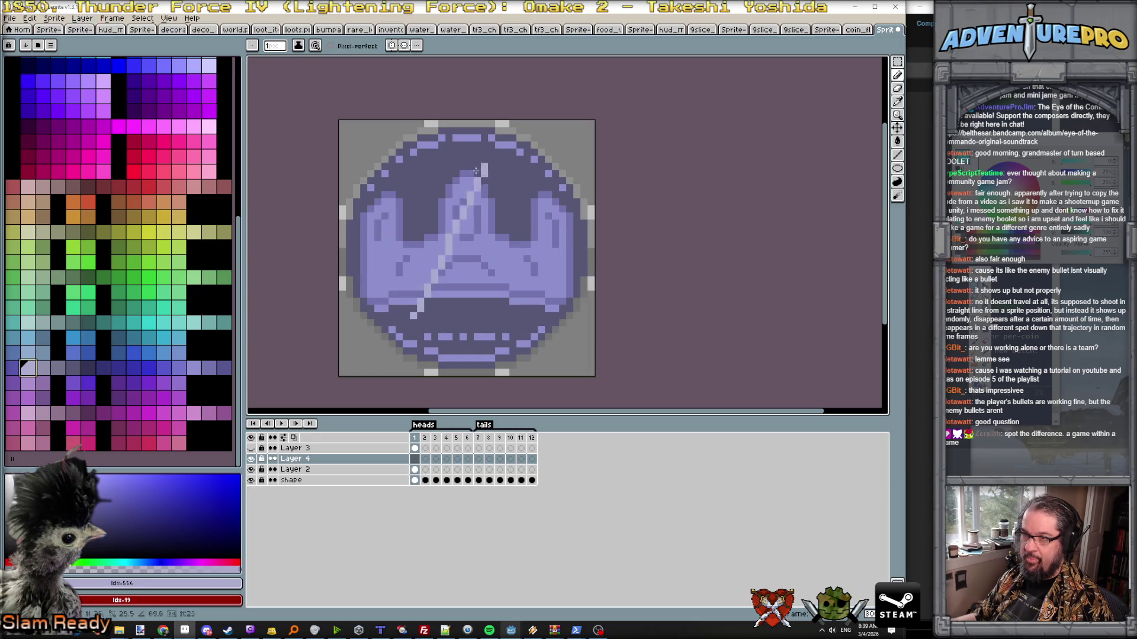
{"action": "key", "text": "ctrl+z"}
{"action": "left_click_drag", "start_coordinate": [512, 142], "coordinate": [354, 294]}
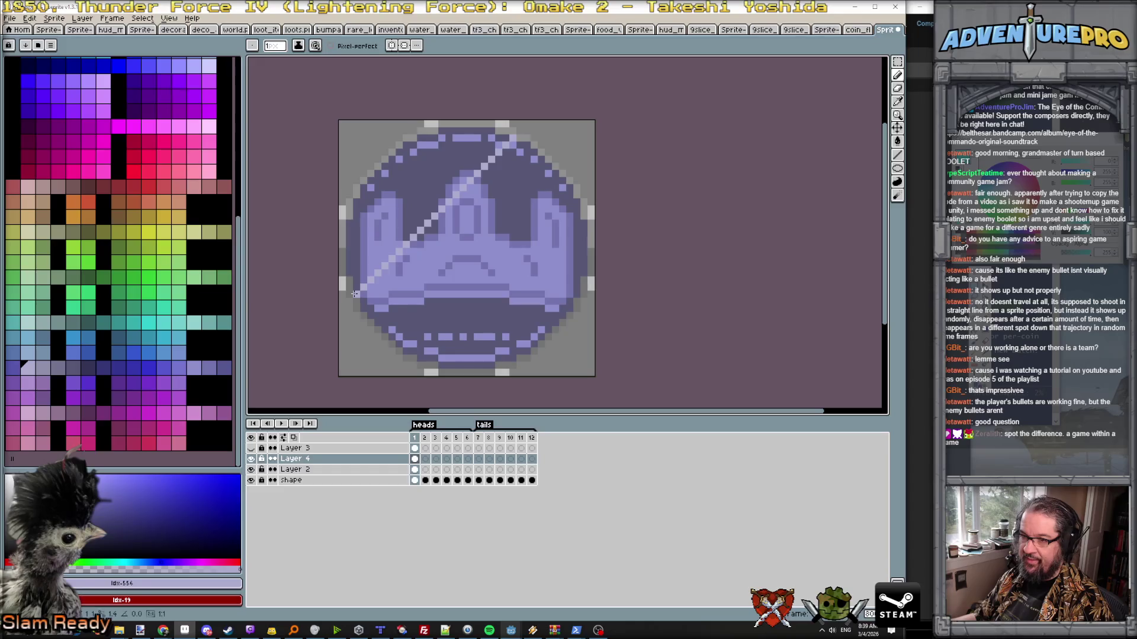
{"action": "scroll", "coordinate": [440, 236], "scroll_direction": "up", "scroll_amount": 2}
{"action": "scroll", "coordinate": [440, 237], "scroll_direction": "down", "scroll_amount": 1}
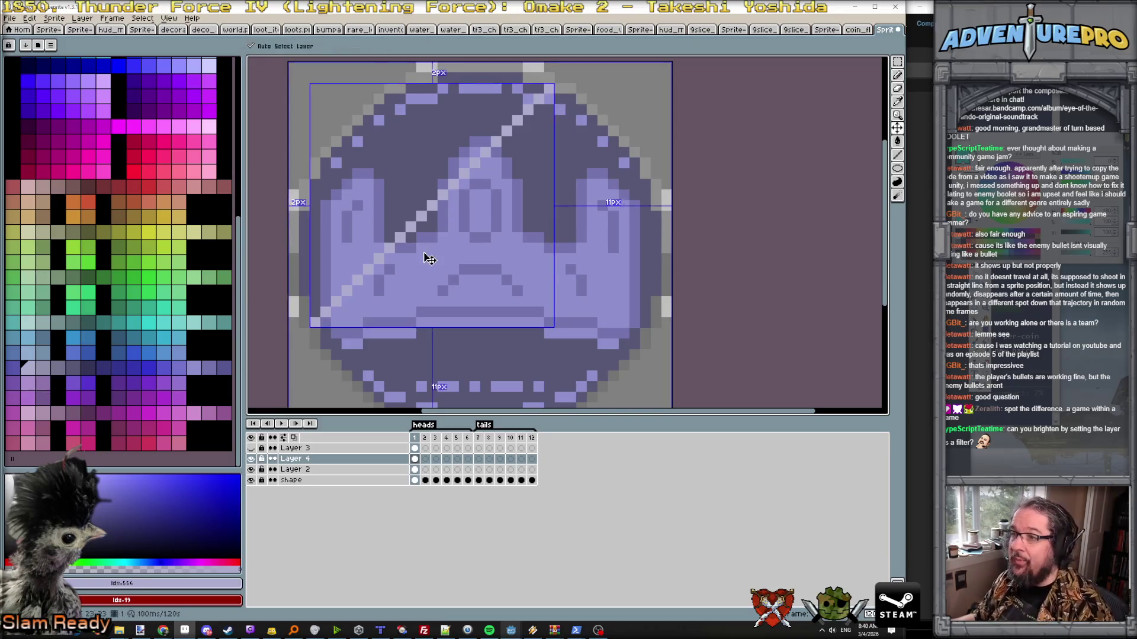
{"action": "key", "text": "ctrl+z"}
{"action": "scroll", "coordinate": [549, 267], "scroll_direction": "down", "scroll_amount": 1}
{"action": "scroll", "coordinate": [569, 258], "scroll_direction": "up", "scroll_amount": 1}
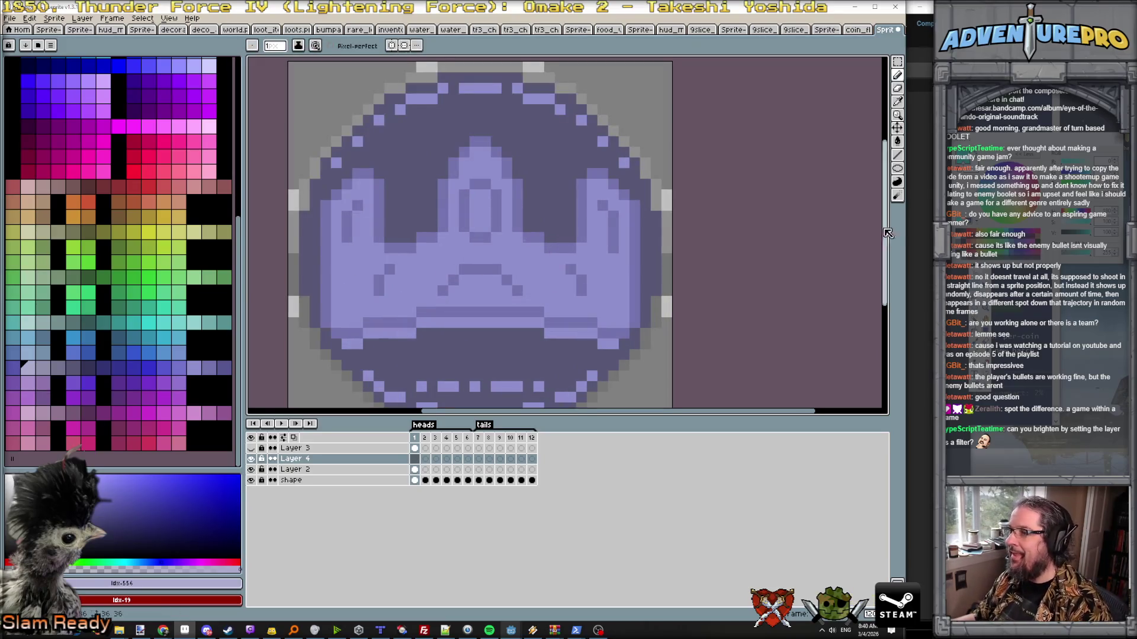
{"action": "key", "text": "alt+Tab"}
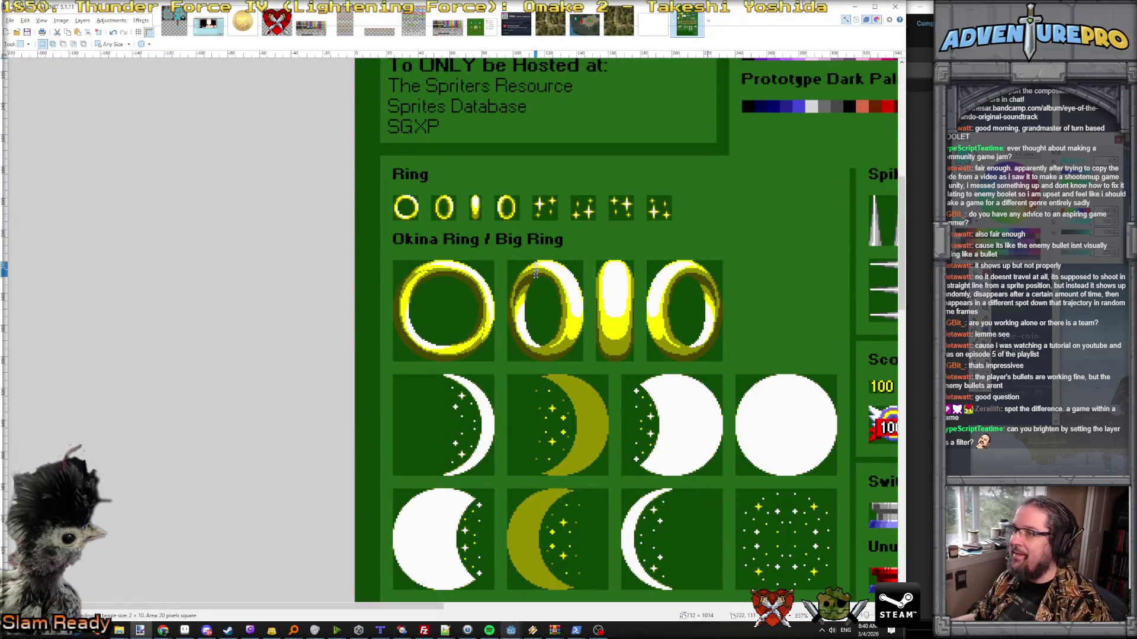
{"action": "key", "text": "alt+Tab"}
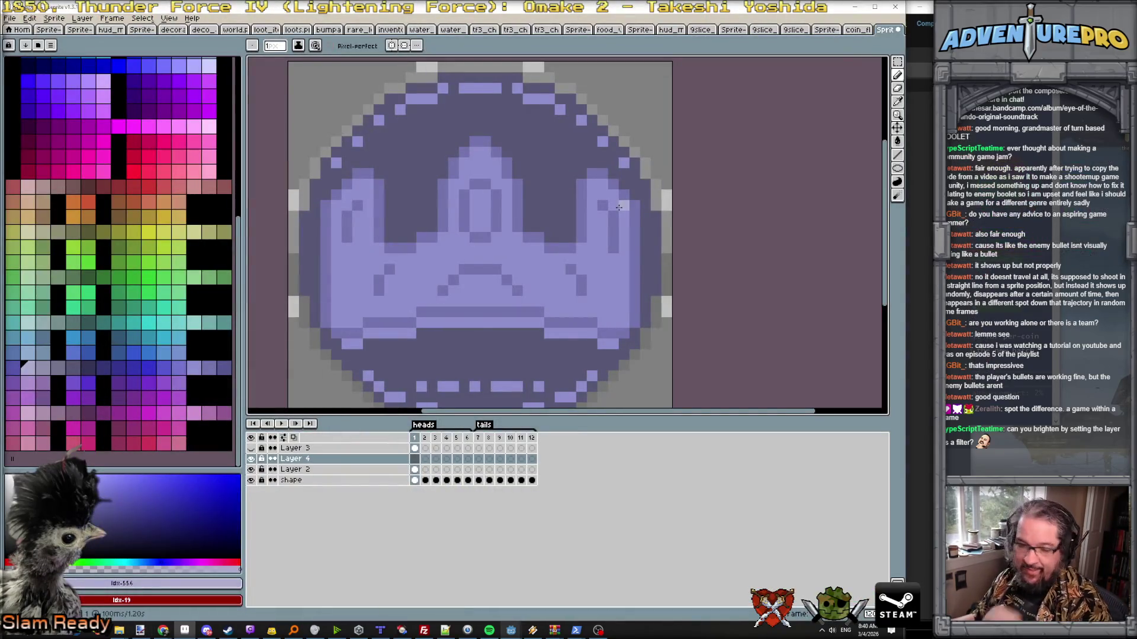
{"action": "scroll", "coordinate": [618, 207], "scroll_direction": "down", "scroll_amount": 1}
{"action": "scroll", "coordinate": [511, 182], "scroll_direction": "down", "scroll_amount": 1}
{"action": "scroll", "coordinate": [511, 182], "scroll_direction": "up", "scroll_amount": 1}
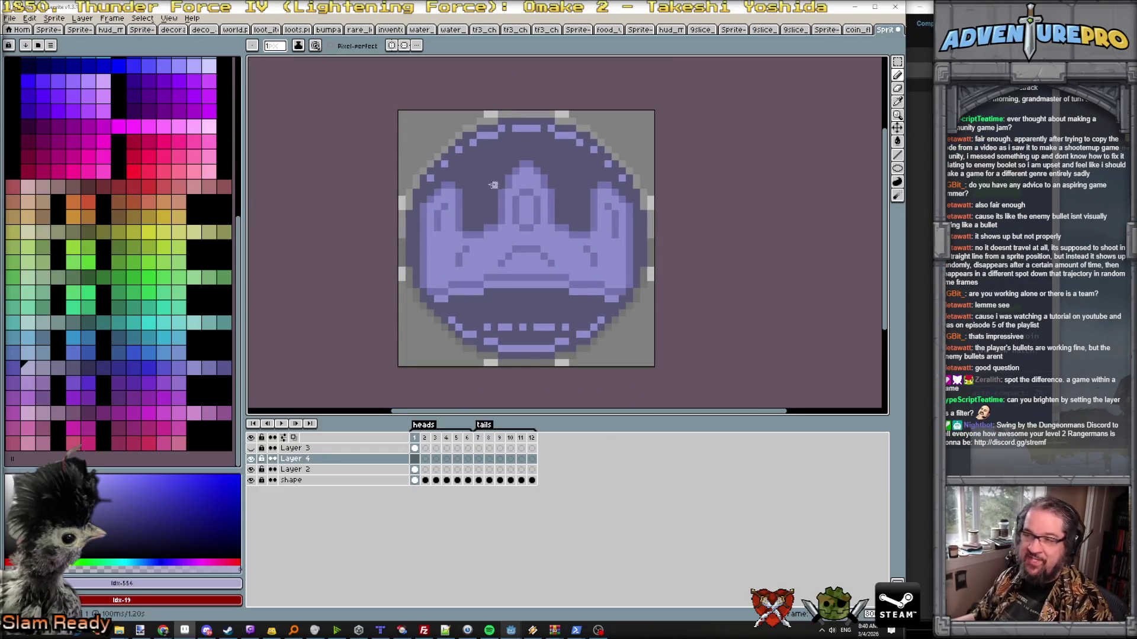
{"action": "scroll", "coordinate": [92, 208], "scroll_direction": "up", "scroll_amount": 3}
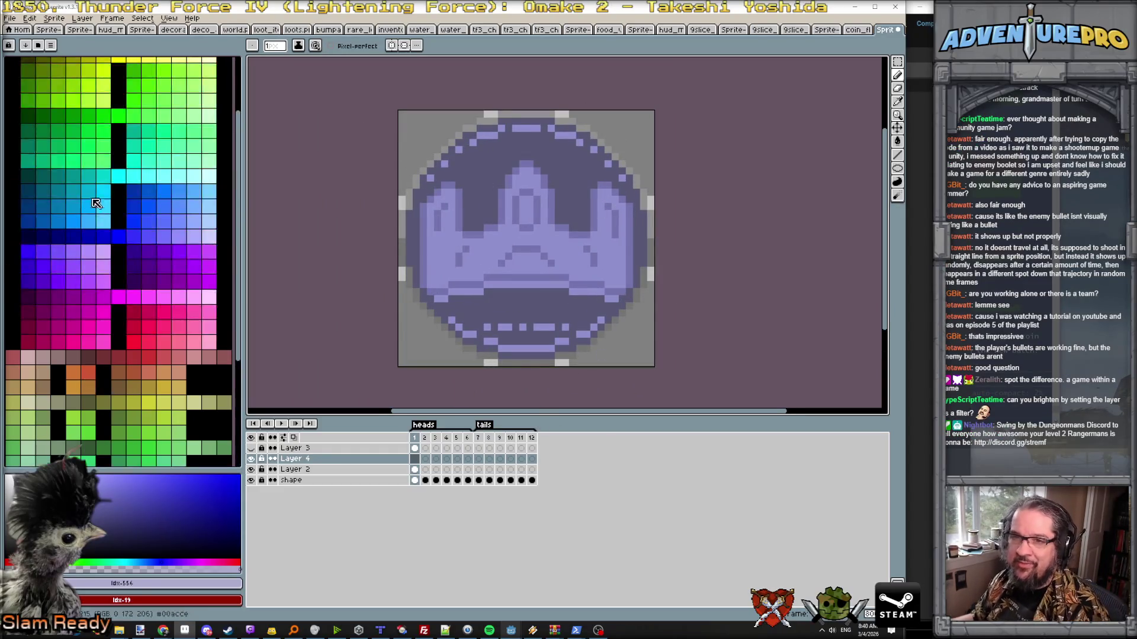
{"action": "scroll", "coordinate": [91, 208], "scroll_direction": "up", "scroll_amount": 3}
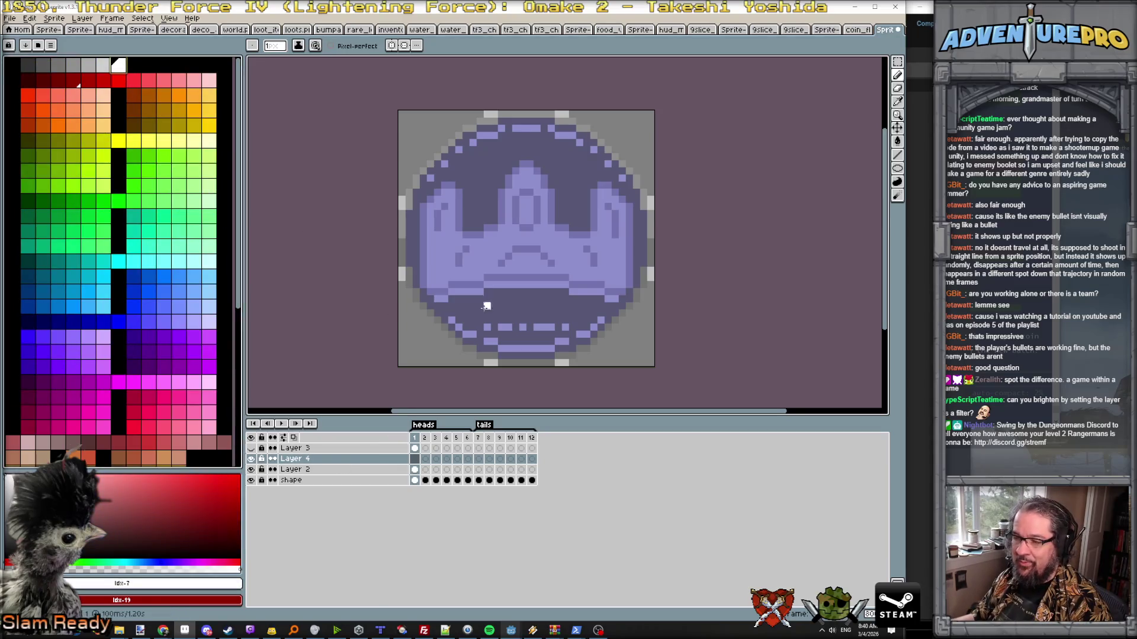
- Draw two parallel white diagonal lines across the coin and bucket-fill the band between them white
{"action": "left_click_drag", "start_coordinate": [578, 128], "coordinate": [416, 286]}
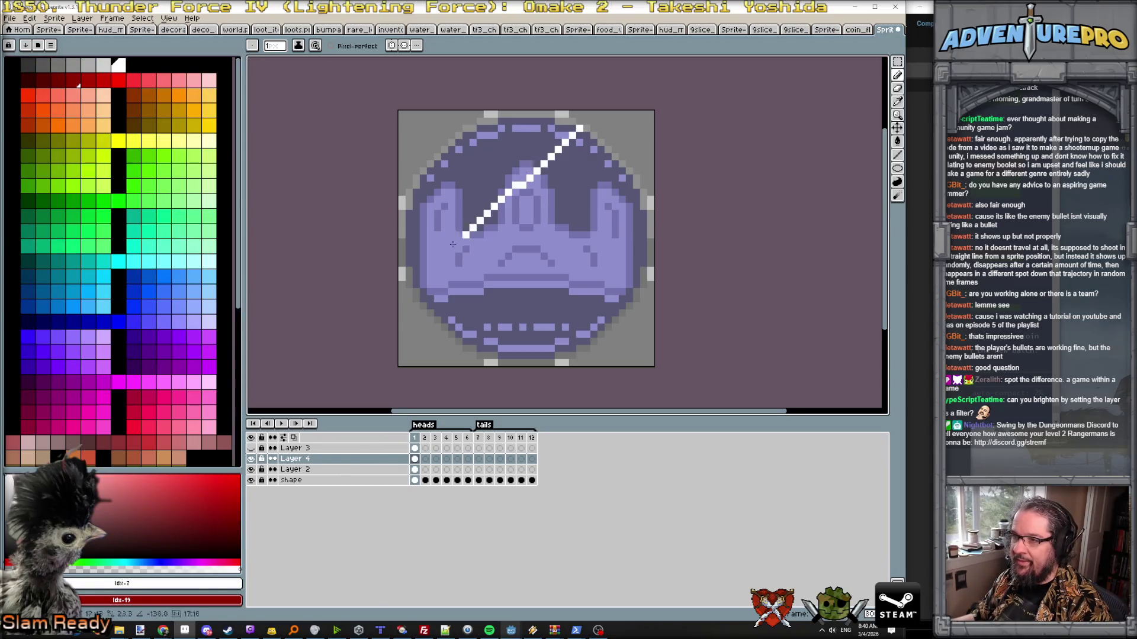
{"action": "left_click", "coordinate": [415, 291]}
{"action": "left_click_drag", "start_coordinate": [451, 334], "coordinate": [620, 166]}
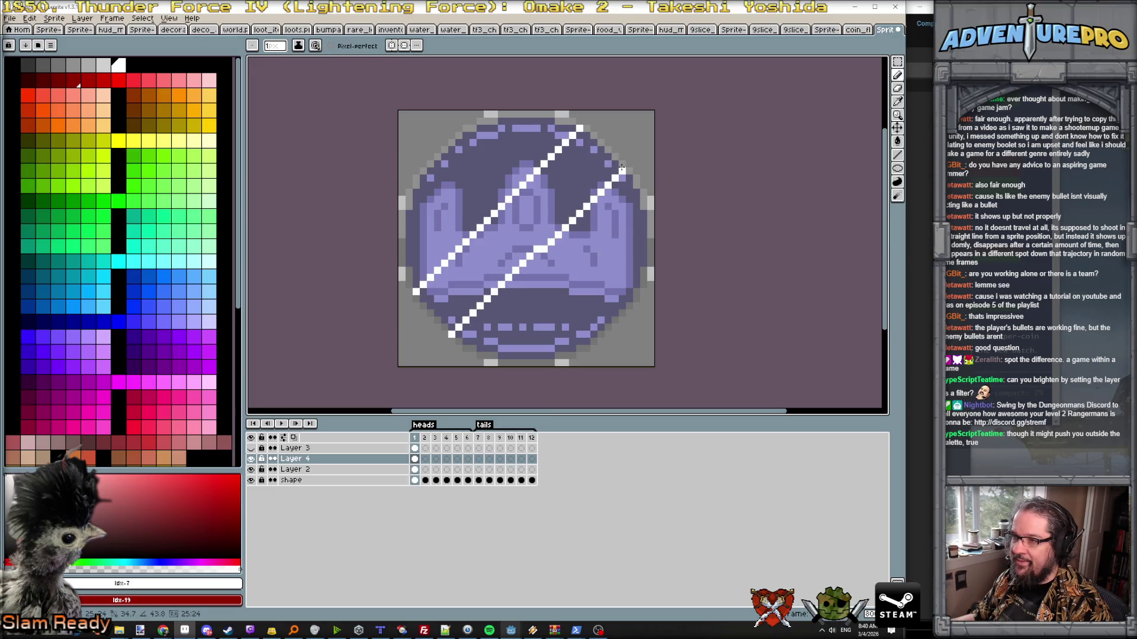
{"action": "left_click_drag", "start_coordinate": [620, 166], "coordinate": [623, 164]}
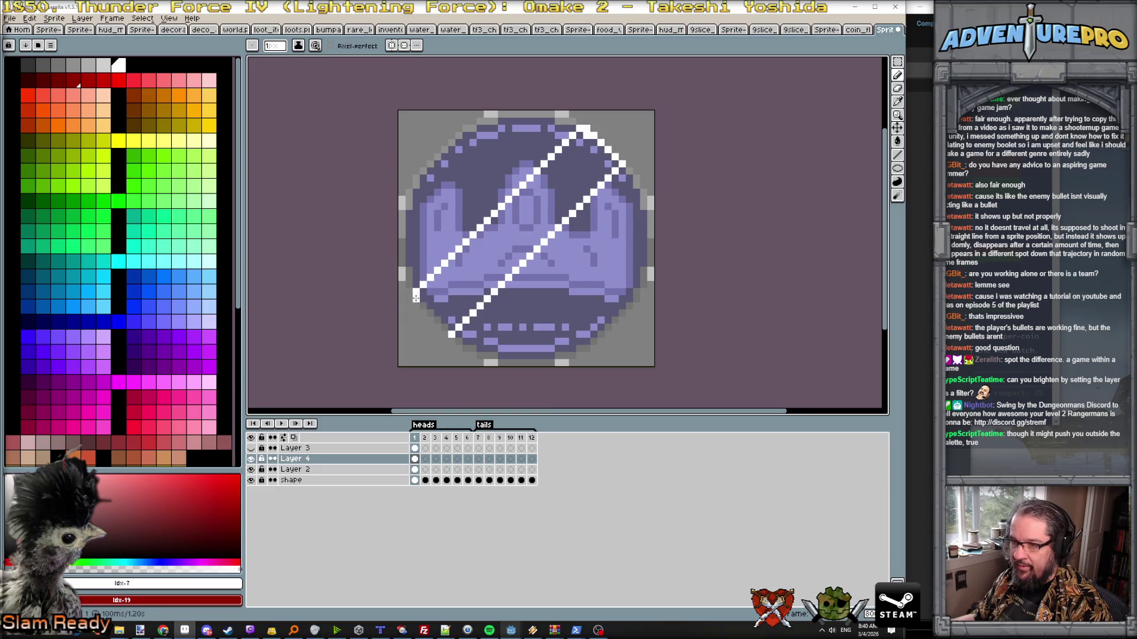
{"action": "key", "text": "g"}
{"action": "left_click", "coordinate": [459, 306]}
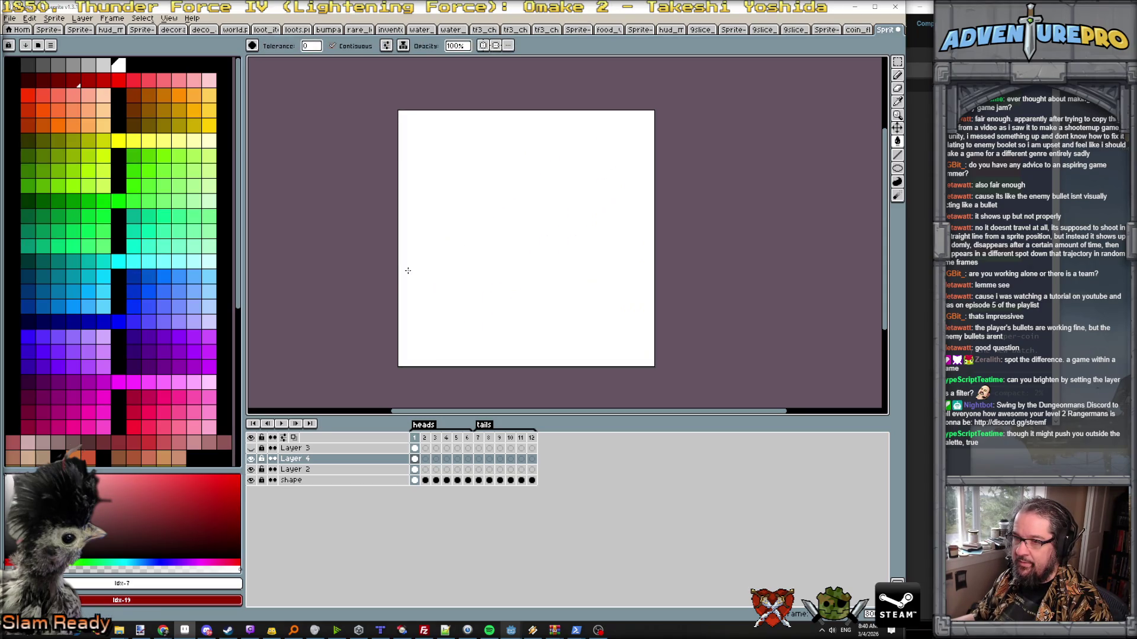
- Draw thin white stripes parallel to the shine band, one above-left and one below it
{"action": "key", "text": "b"}
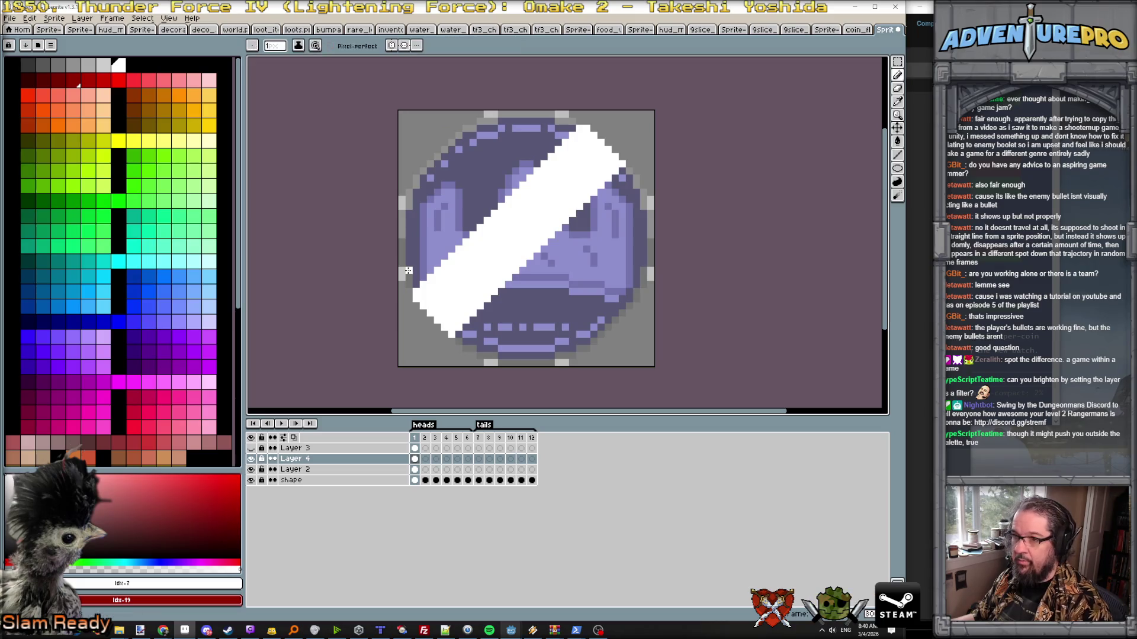
{"action": "mouse_move", "coordinate": [411, 266]}
{"action": "left_mouse_down"}
{"action": "mouse_move", "coordinate": [497, 202]}
{"action": "mouse_move", "coordinate": [556, 118]}
{"action": "left_mouse_up"}
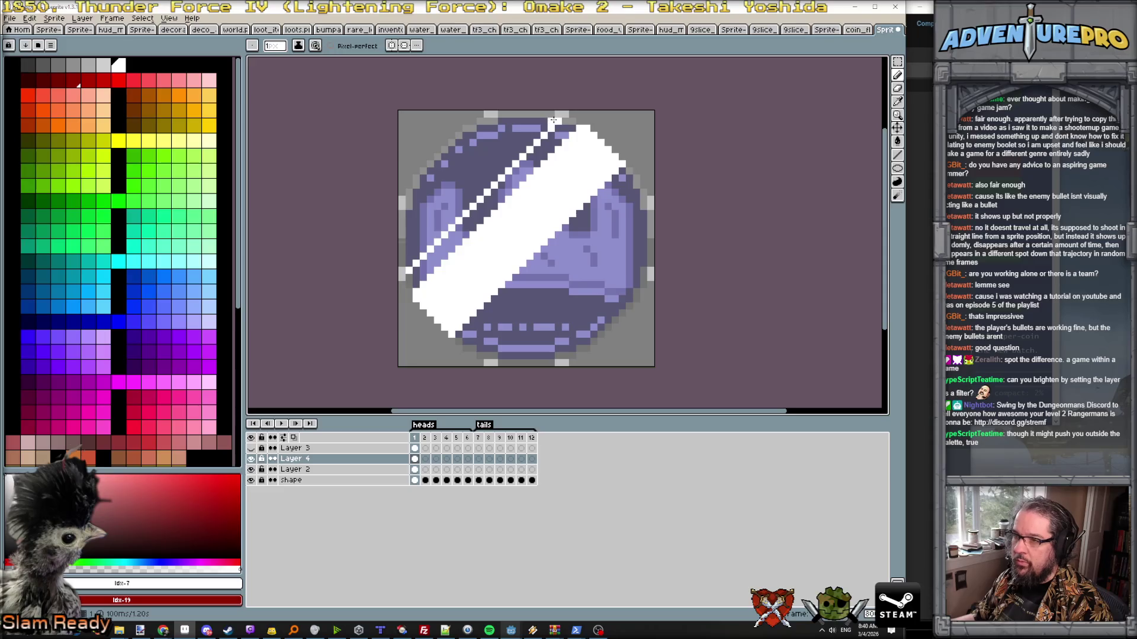
{"action": "left_click_drag", "start_coordinate": [554, 121], "coordinate": [414, 258]}
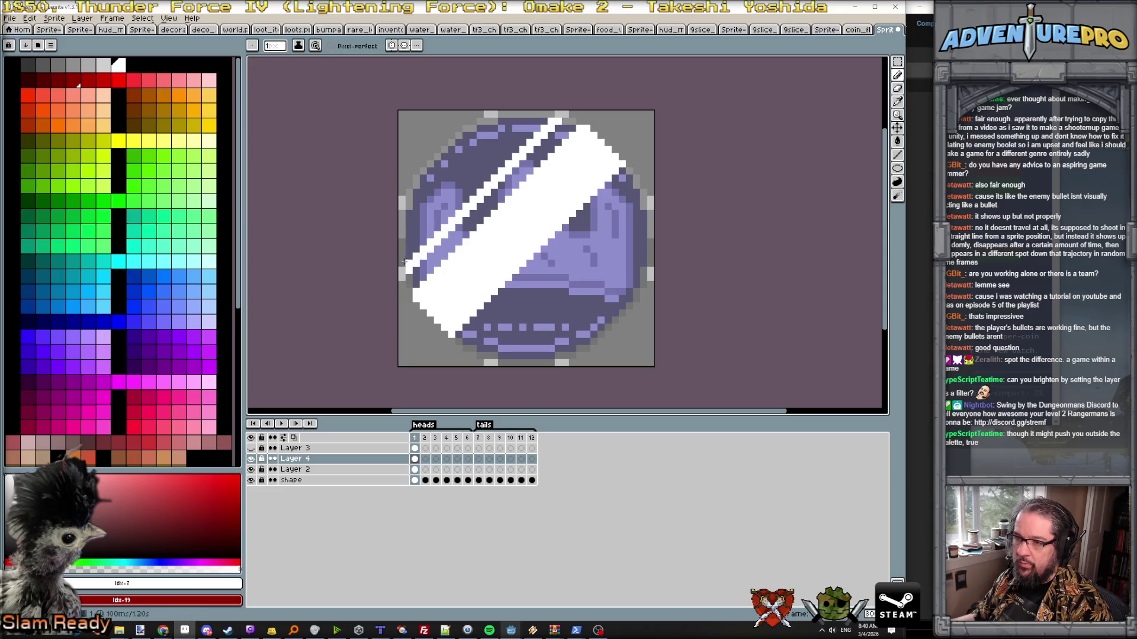
{"action": "scroll", "coordinate": [407, 258], "scroll_direction": "up", "scroll_amount": 1}
{"action": "scroll", "coordinate": [407, 249], "scroll_direction": "up", "scroll_amount": 1}
{"action": "scroll", "coordinate": [407, 250], "scroll_direction": "down", "scroll_amount": 2}
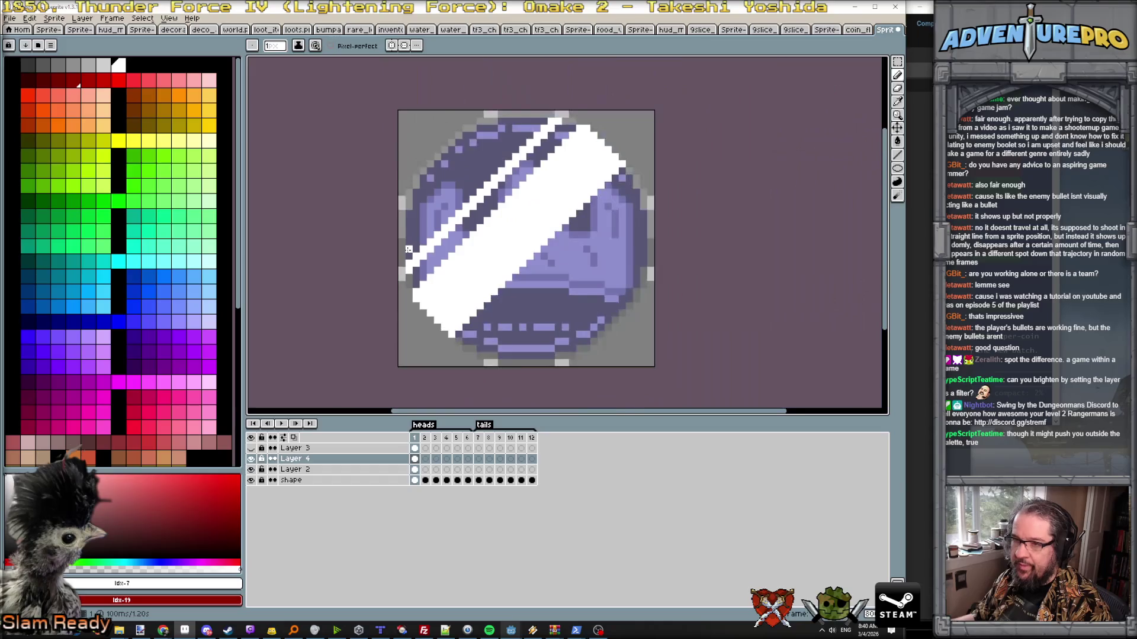
{"action": "scroll", "coordinate": [399, 276], "scroll_direction": "up", "scroll_amount": 1}
{"action": "scroll", "coordinate": [399, 274], "scroll_direction": "down", "scroll_amount": 3}
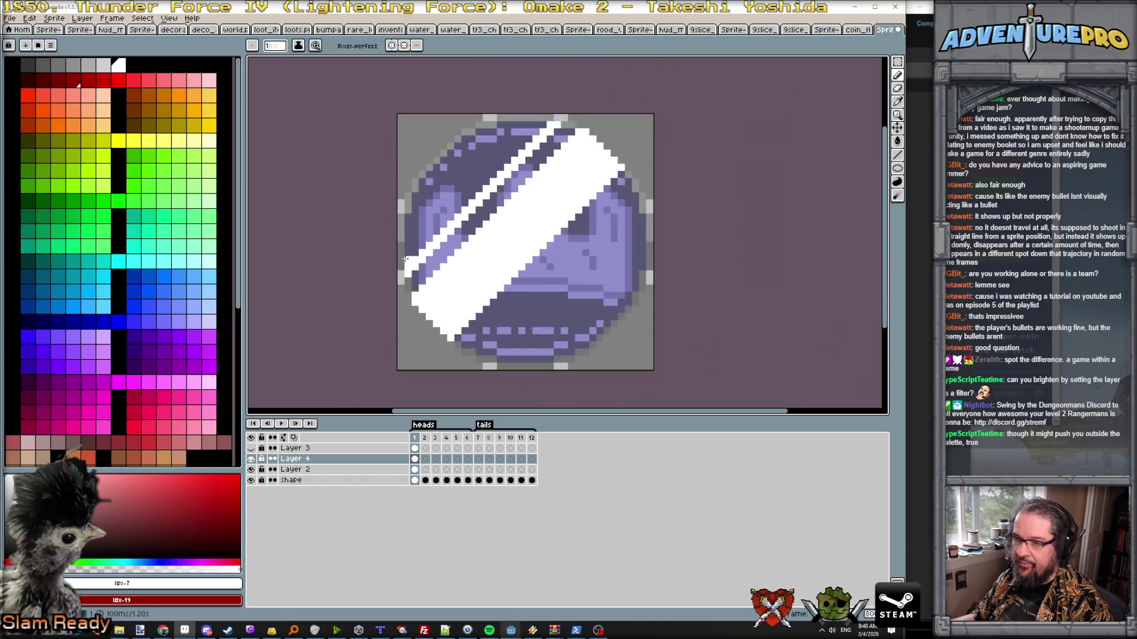
{"action": "scroll", "coordinate": [405, 258], "scroll_direction": "up", "scroll_amount": 1}
{"action": "scroll", "coordinate": [404, 258], "scroll_direction": "down", "scroll_amount": 1}
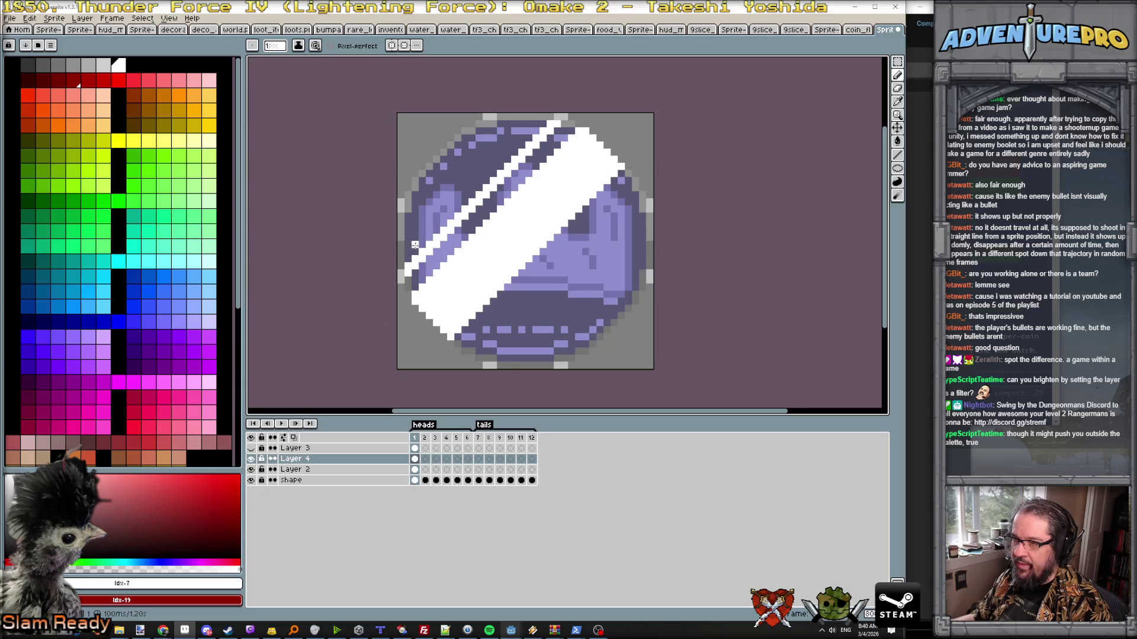
{"action": "left_click_drag", "start_coordinate": [400, 265], "coordinate": [545, 120]}
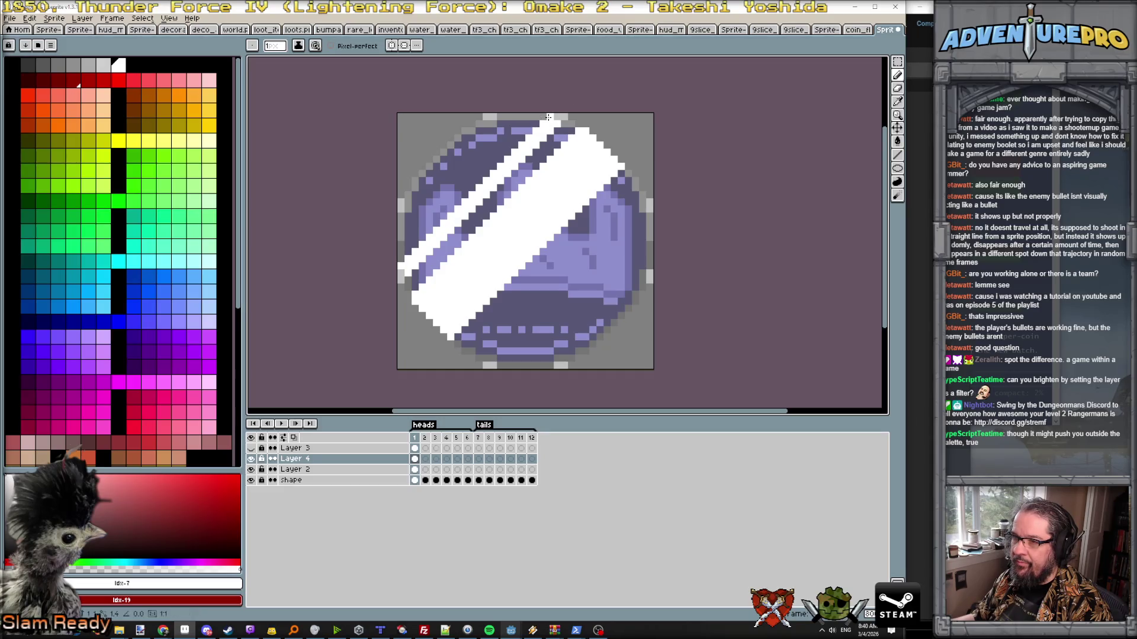
{"action": "left_click_drag", "start_coordinate": [464, 350], "coordinate": [627, 188]}
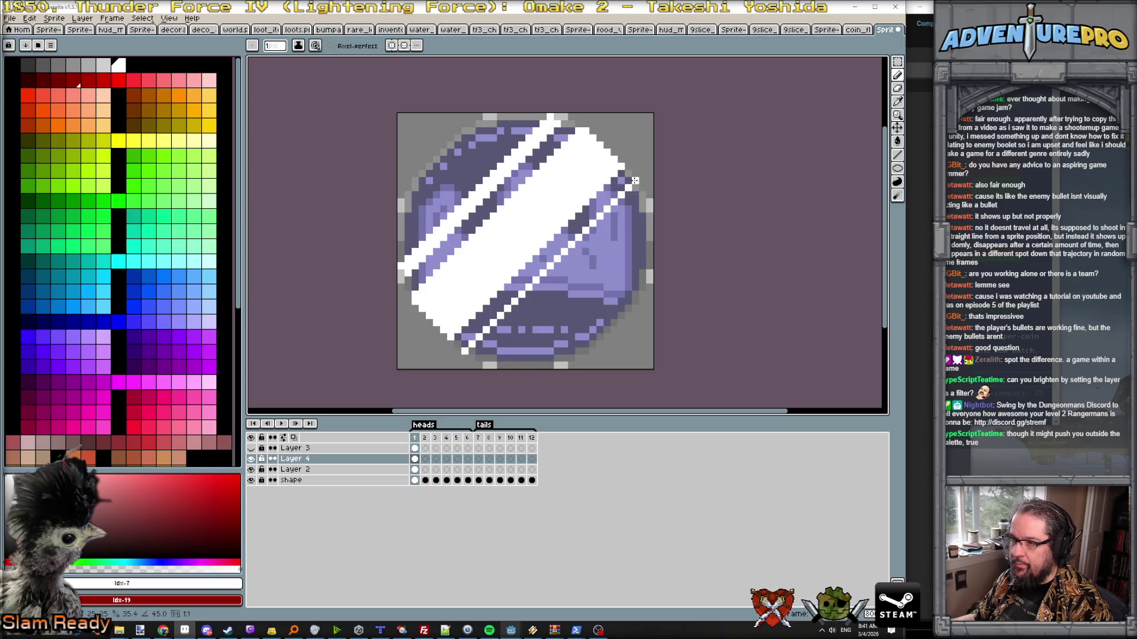
{"action": "scroll", "coordinate": [586, 243], "scroll_direction": "down", "scroll_amount": 1}
{"action": "scroll", "coordinate": [586, 244], "scroll_direction": "down", "scroll_amount": 1}
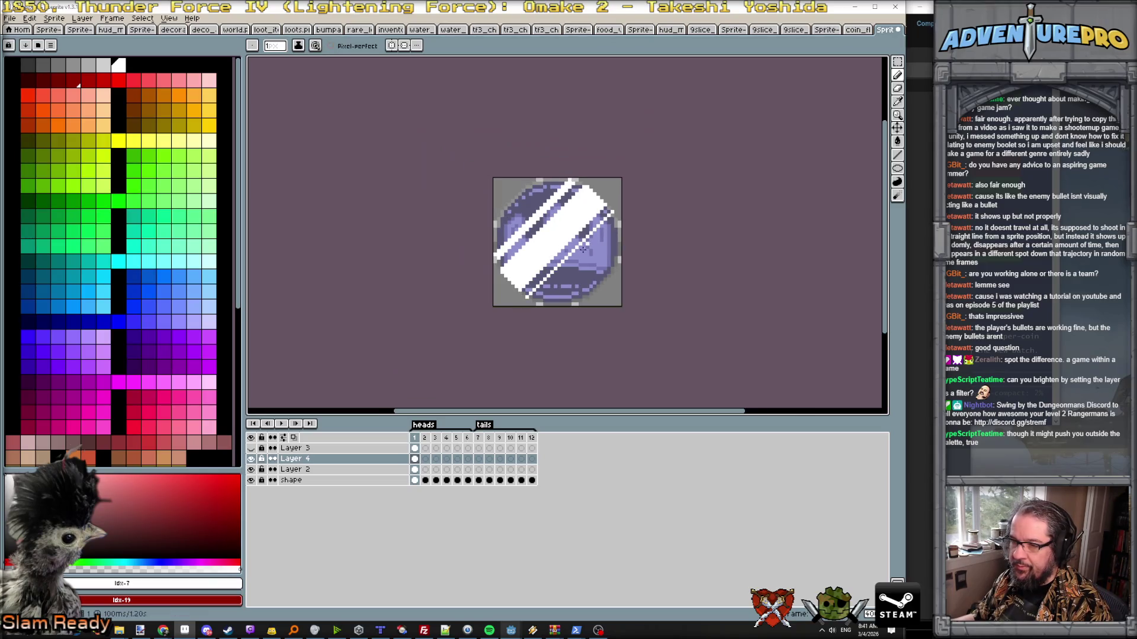
{"action": "double_click", "coordinate": [332, 458]}
- Set Layer 4's blend mode to Darken, move the properties window up and reopen the mode list
{"action": "left_click", "coordinate": [842, 531]}
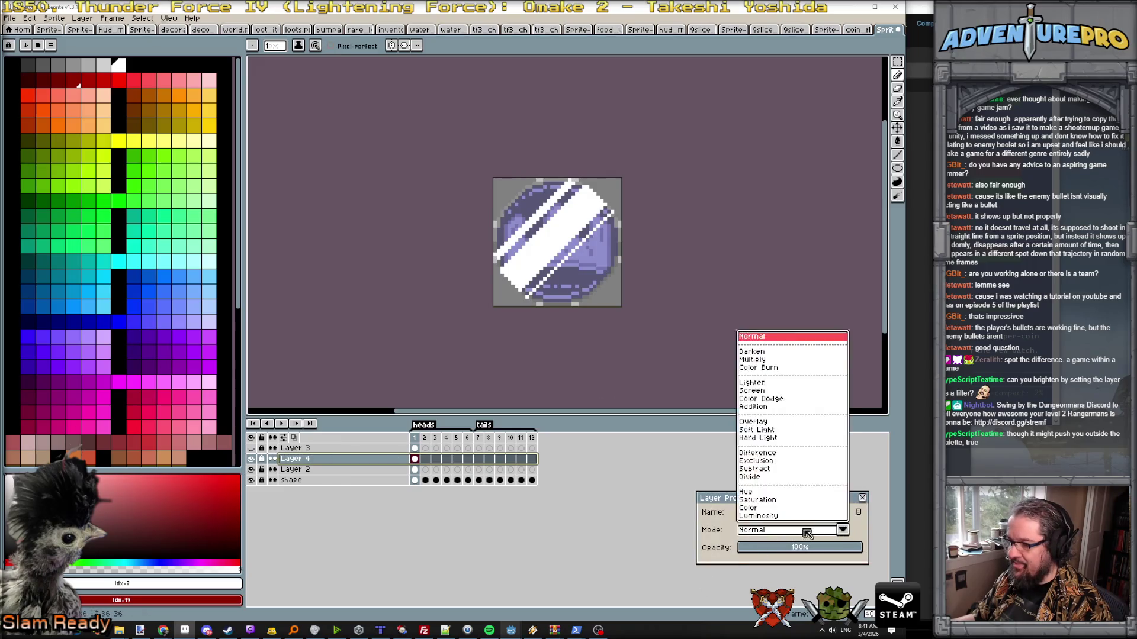
{"action": "left_click", "coordinate": [779, 353]}
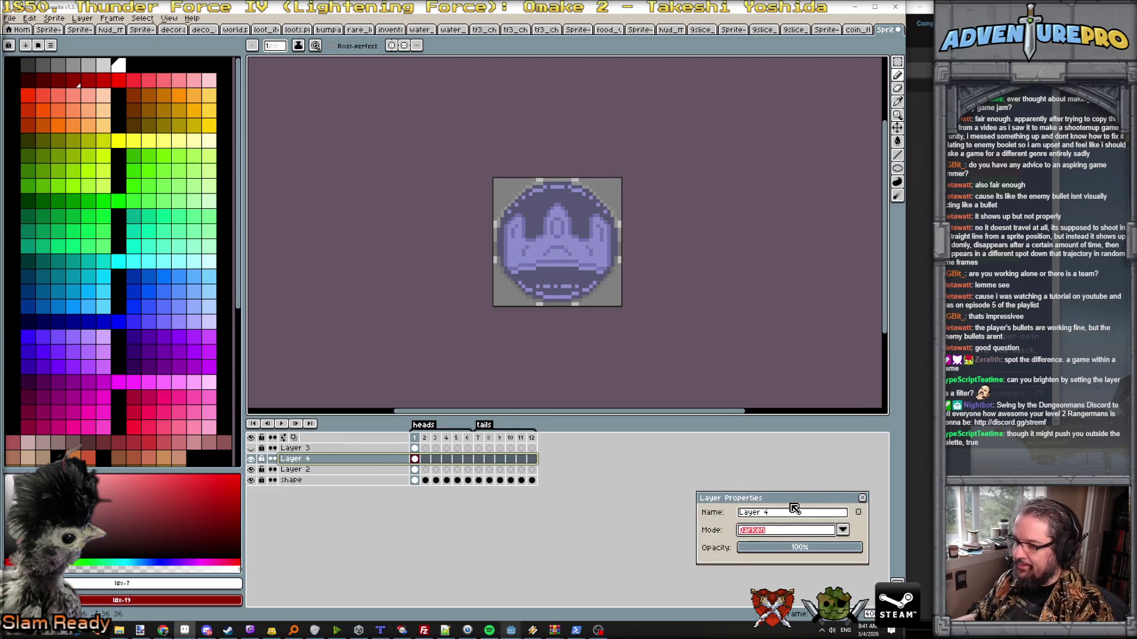
{"action": "left_click_drag", "start_coordinate": [787, 495], "coordinate": [776, 231]}
{"action": "left_click", "coordinate": [802, 261]}
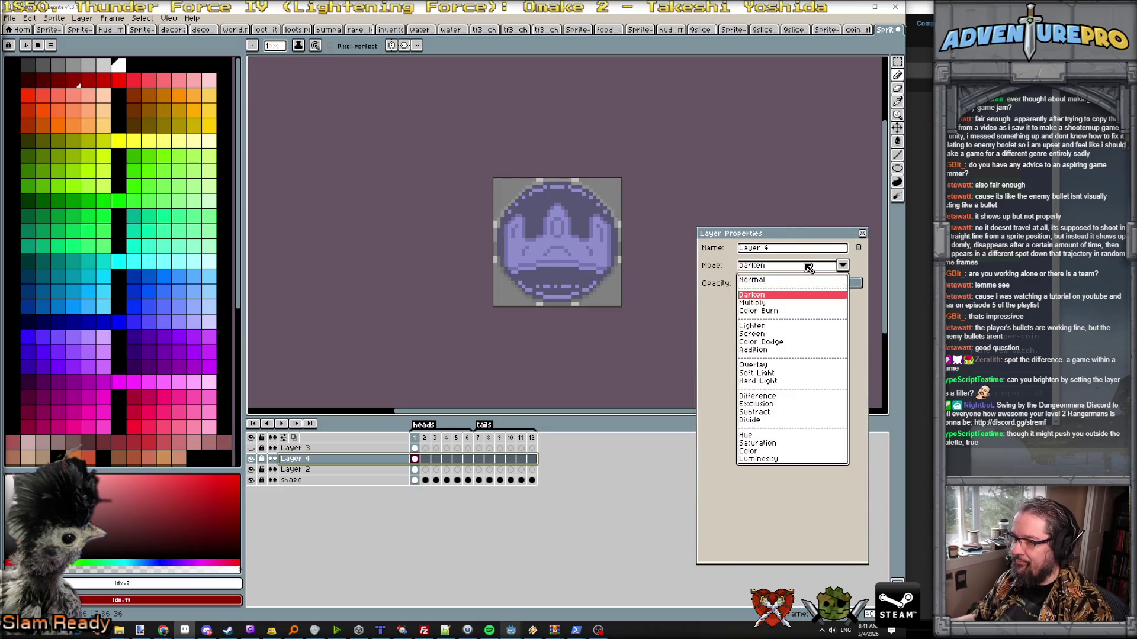
- Preview blend modes from Normal through Color Burn, Exclusion, Divide and Addition, settling on Overlay
{"action": "key", "text": "Down"}
{"action": "key", "text": "Down"}
{"action": "key", "text": "Up"}
{"action": "key", "text": "Up"}
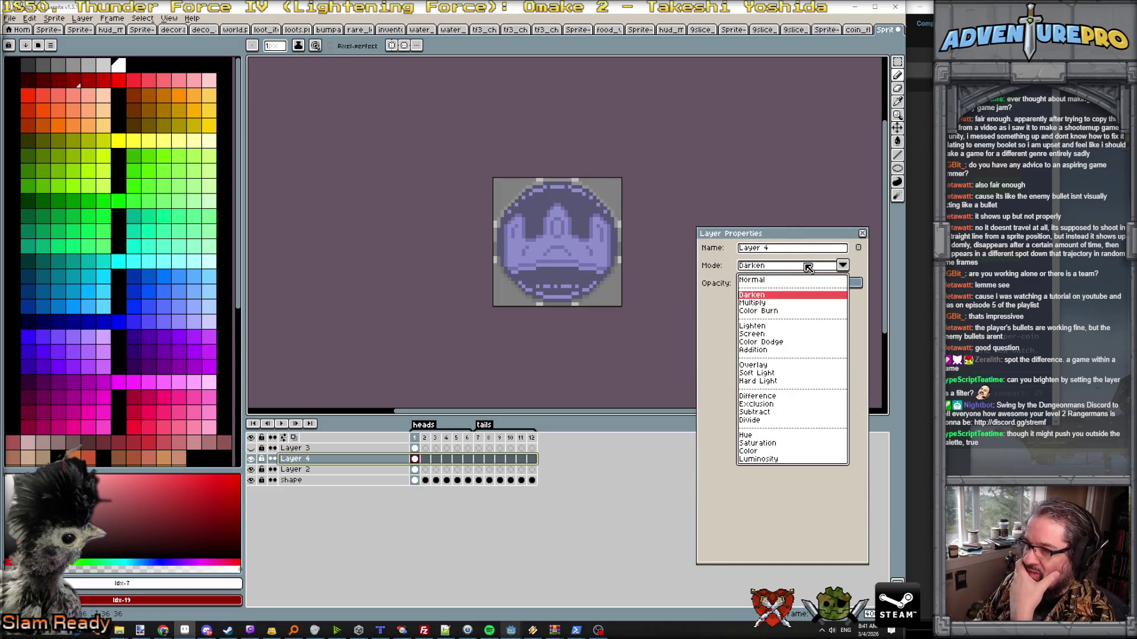
{"action": "key", "text": "Up"}
{"action": "key", "text": "Down"}
{"action": "key", "text": "Down"}
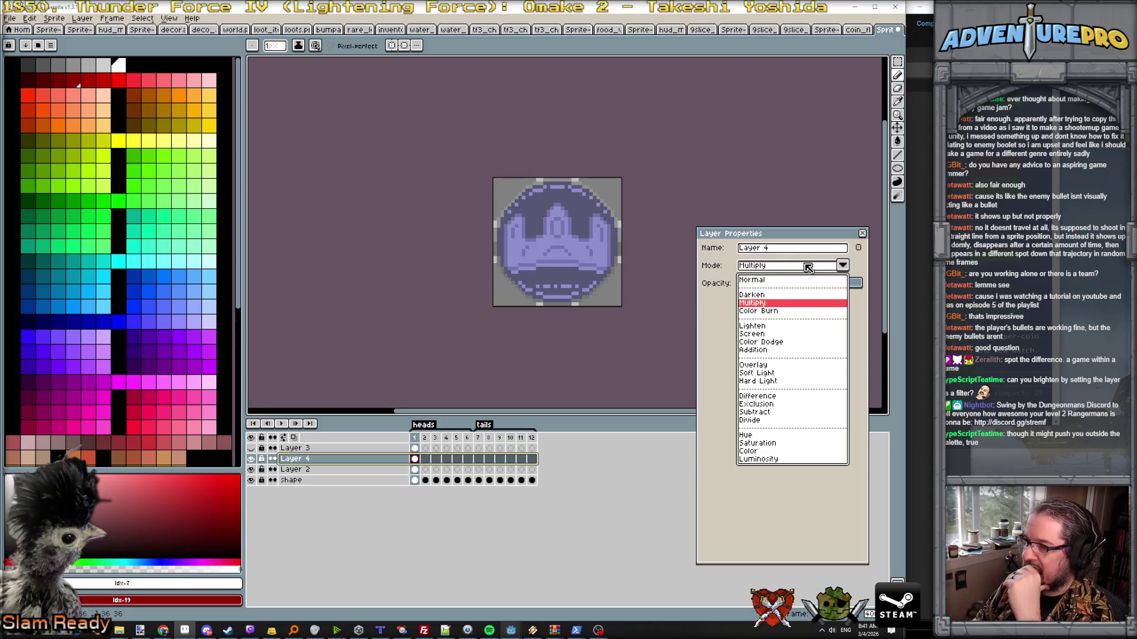
{"action": "key", "text": "Down"}
{"action": "key", "text": "Down"}
{"action": "key", "text": "Down"}
{"action": "key", "text": "Down"}
{"action": "key", "text": "Down"}
{"action": "key", "text": "Down"}
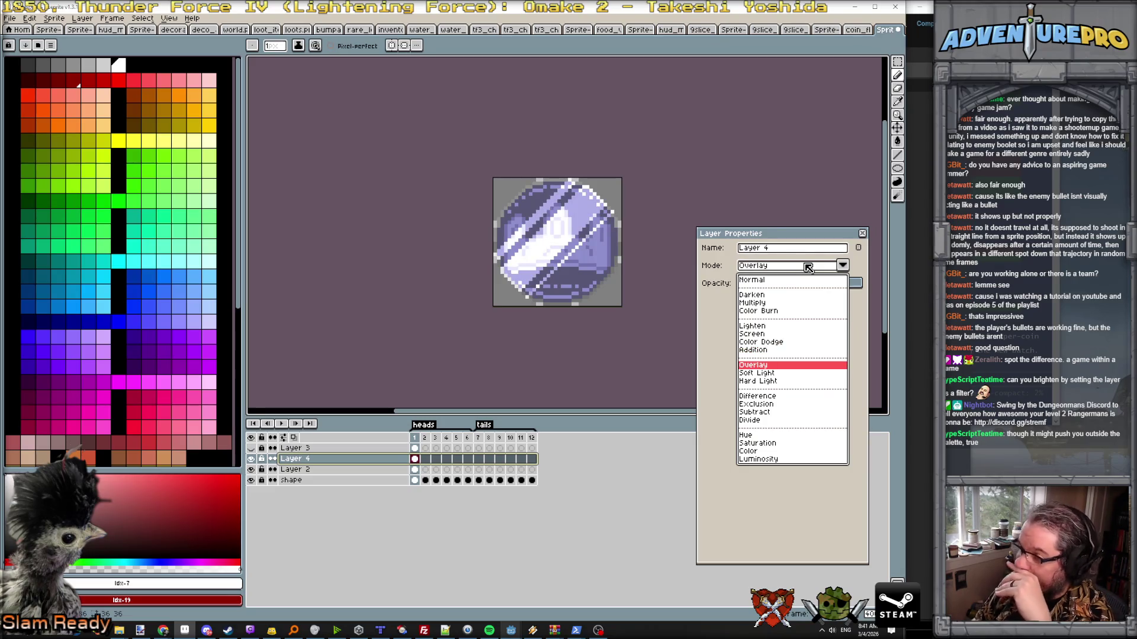
{"action": "key", "text": "Down"}
{"action": "key", "text": "Down"}
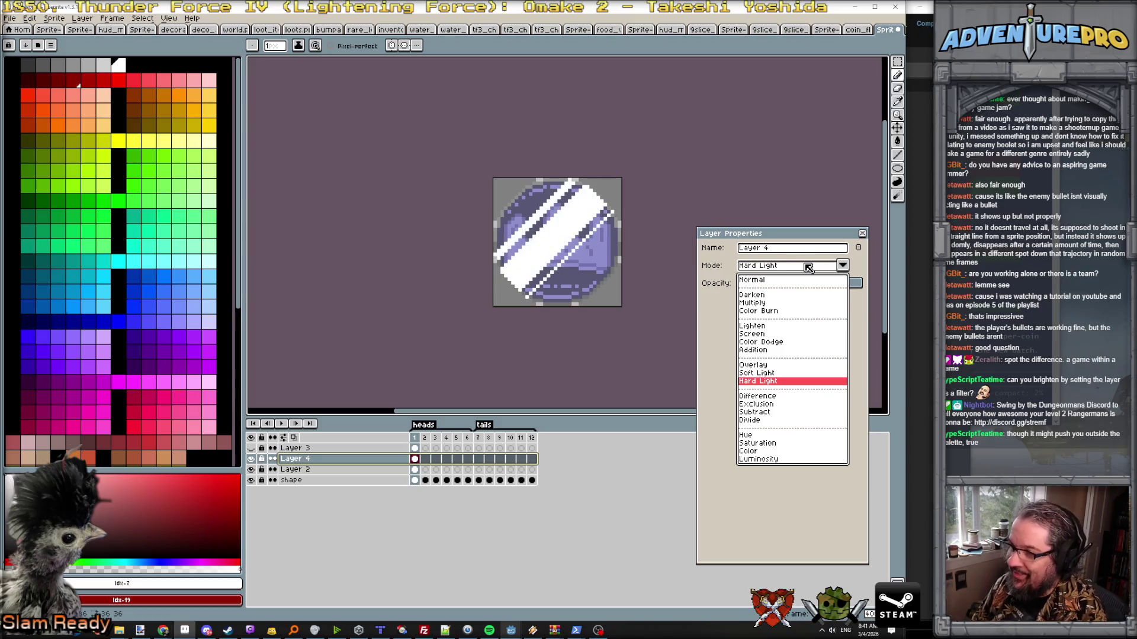
{"action": "key", "text": "Down"}
{"action": "key", "text": "Down"}
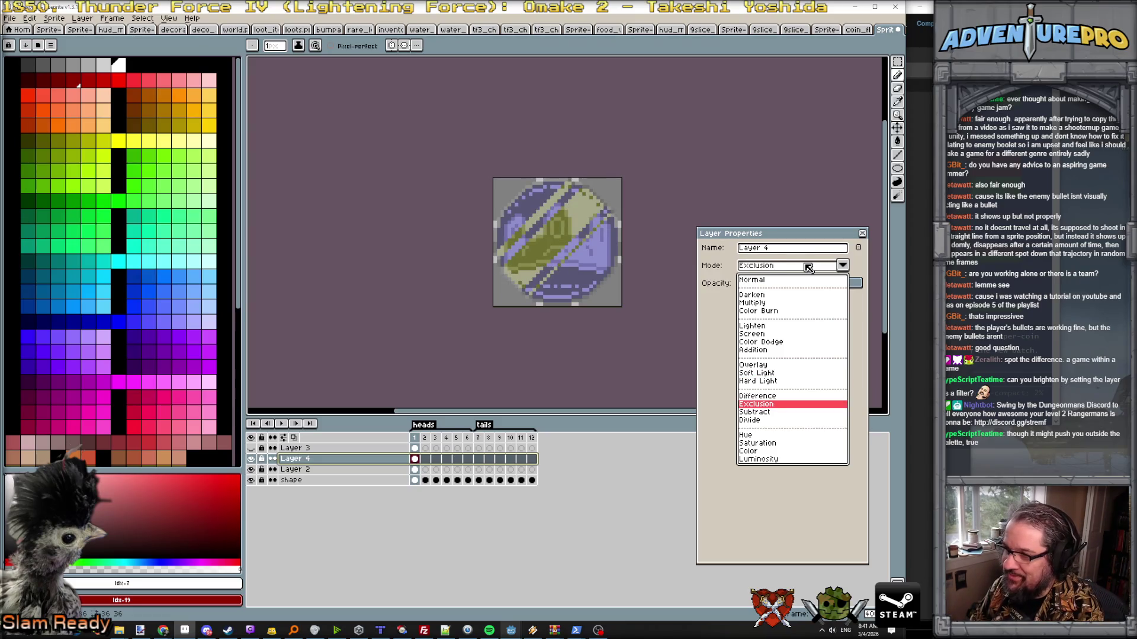
{"action": "key", "text": "Up"}
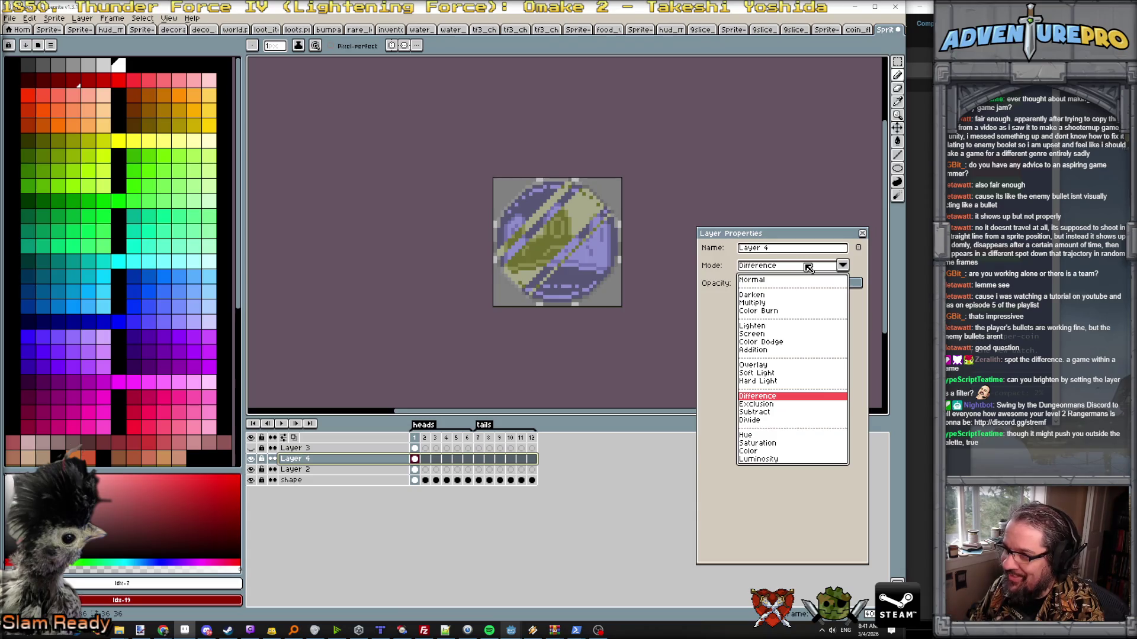
{"action": "key", "text": "Down"}
{"action": "key", "text": "Down"}
{"action": "key", "text": "Down"}
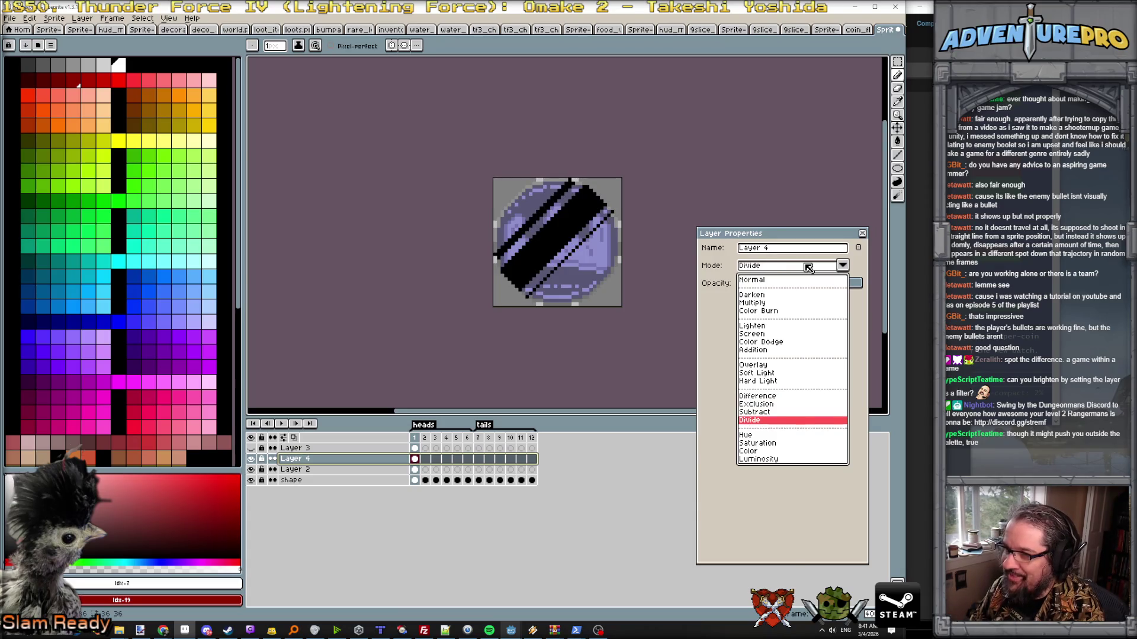
{"action": "key", "text": "Down"}
{"action": "key", "text": "Down"}
{"action": "key", "text": "Down"}
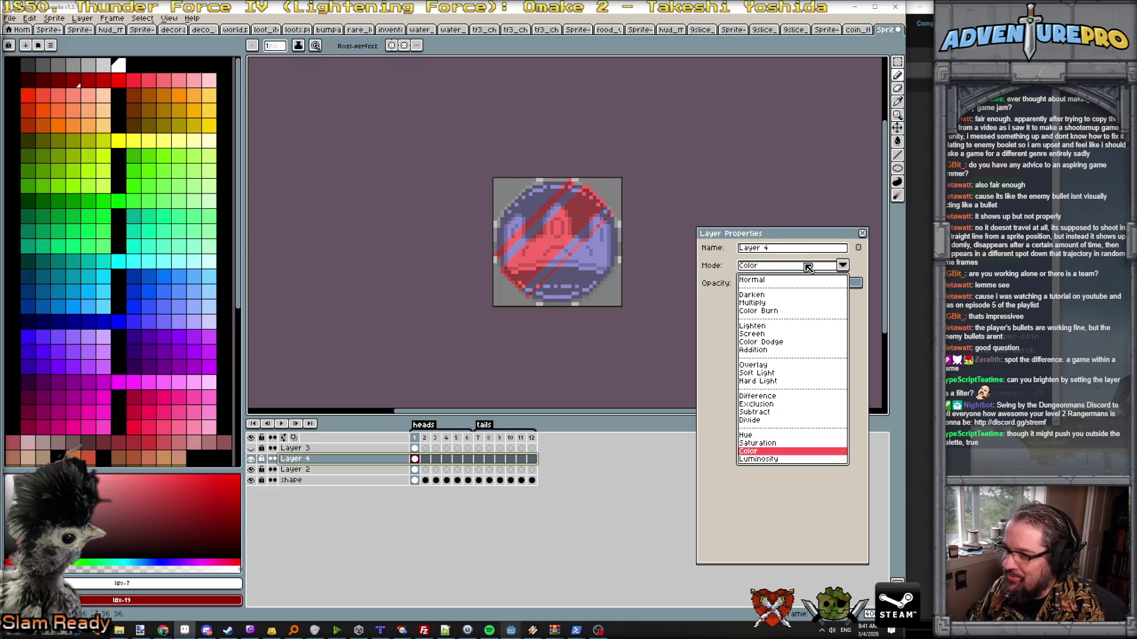
{"action": "key", "text": "Down"}
{"action": "key", "text": "Up"}
{"action": "key", "text": "Up"}
{"action": "key", "text": "Up"}
{"action": "key", "text": "Up"}
{"action": "key", "text": "Up"}
{"action": "key", "text": "Up"}
{"action": "key", "text": "Up"}
{"action": "key", "text": "Up"}
{"action": "key", "text": "Up"}
{"action": "key", "text": "Up"}
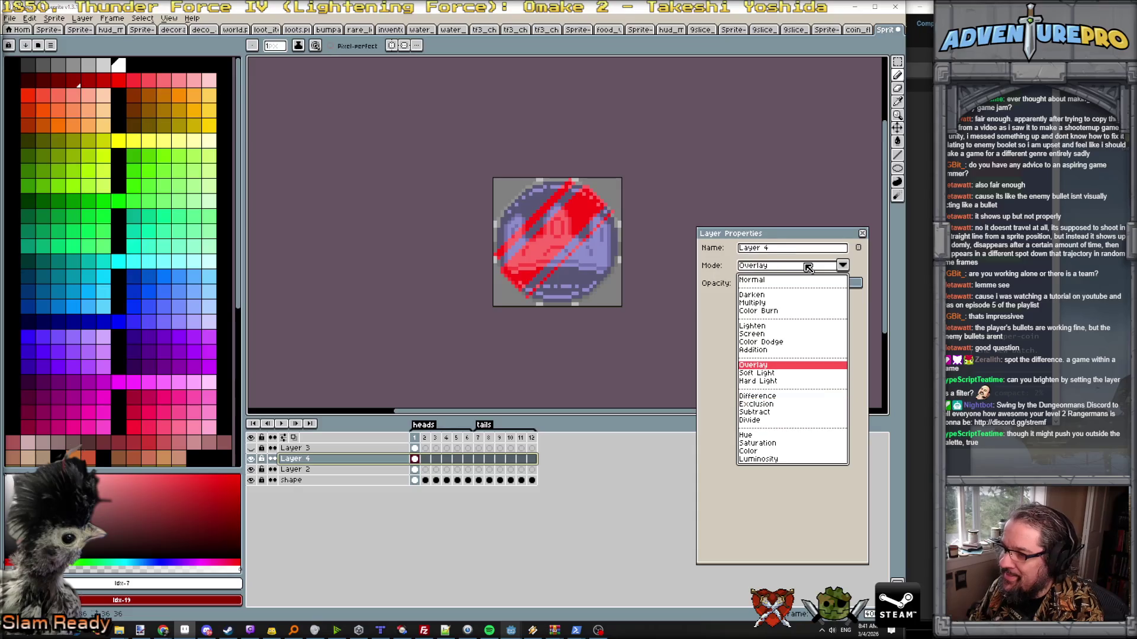
{"action": "key", "text": "Up"}
{"action": "key", "text": "Up"}
{"action": "key", "text": "Up"}
{"action": "key", "text": "Up"}
{"action": "key", "text": "Down"}
{"action": "key", "text": "Down"}
{"action": "key", "text": "Down"}
{"action": "key", "text": "Down"}
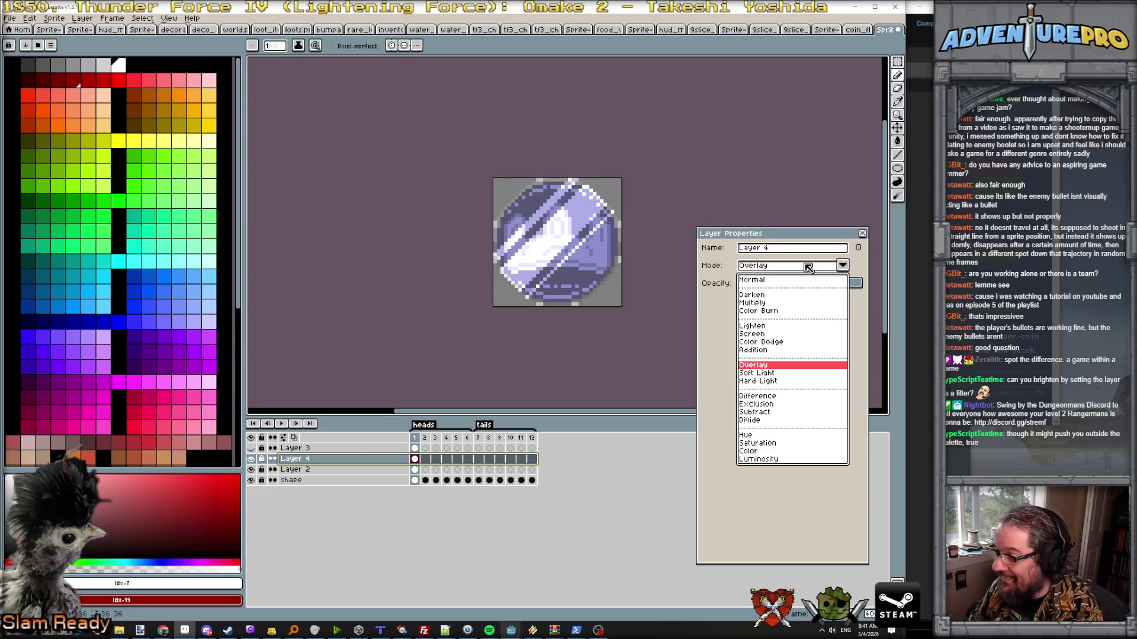
{"action": "key", "text": "Down"}
{"action": "key", "text": "Up"}
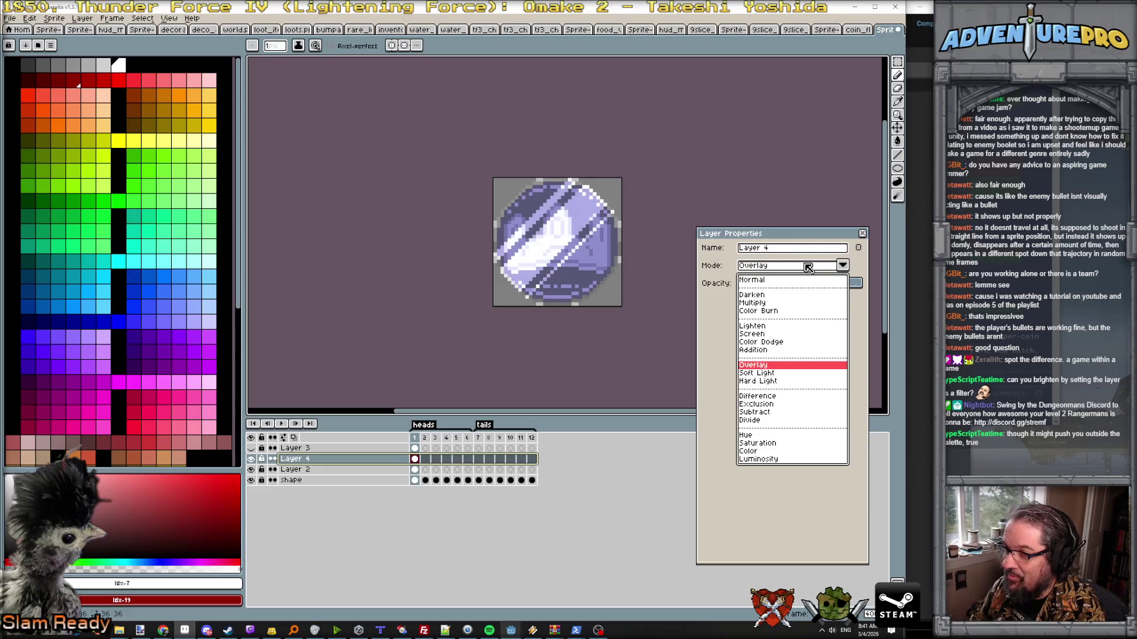
{"action": "key", "text": "Return"}
- Adjust Layer 4's opacity slider, landing the overlay shine at 75%
{"action": "left_click", "coordinate": [809, 282]}
{"action": "left_click_drag", "start_coordinate": [802, 284], "coordinate": [805, 284]}
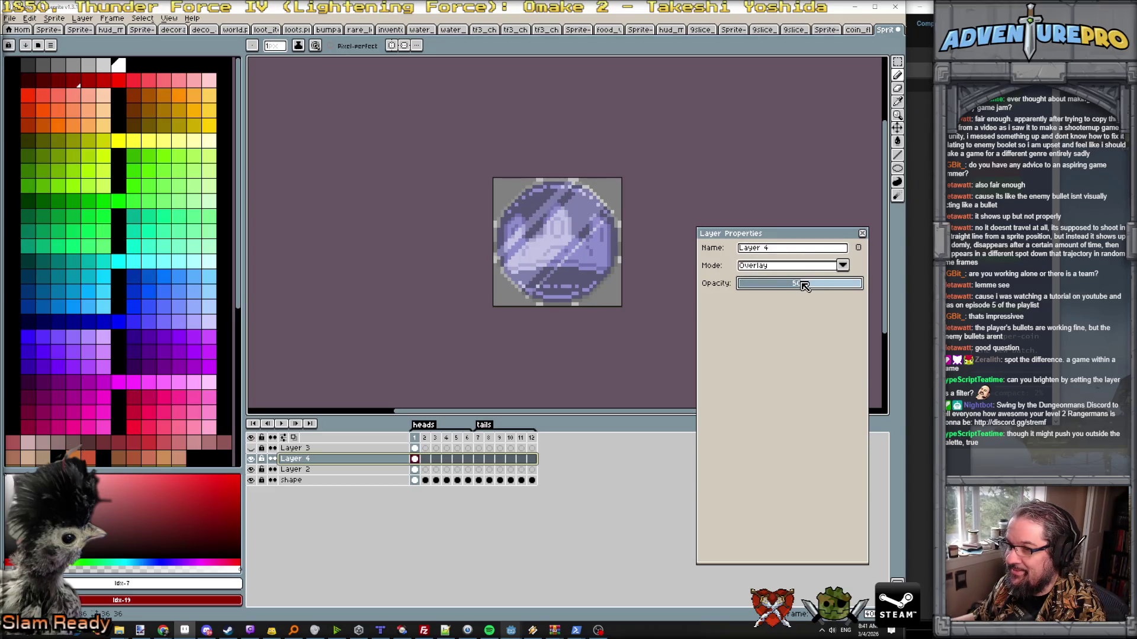
{"action": "left_click_drag", "start_coordinate": [809, 284], "coordinate": [835, 287]}
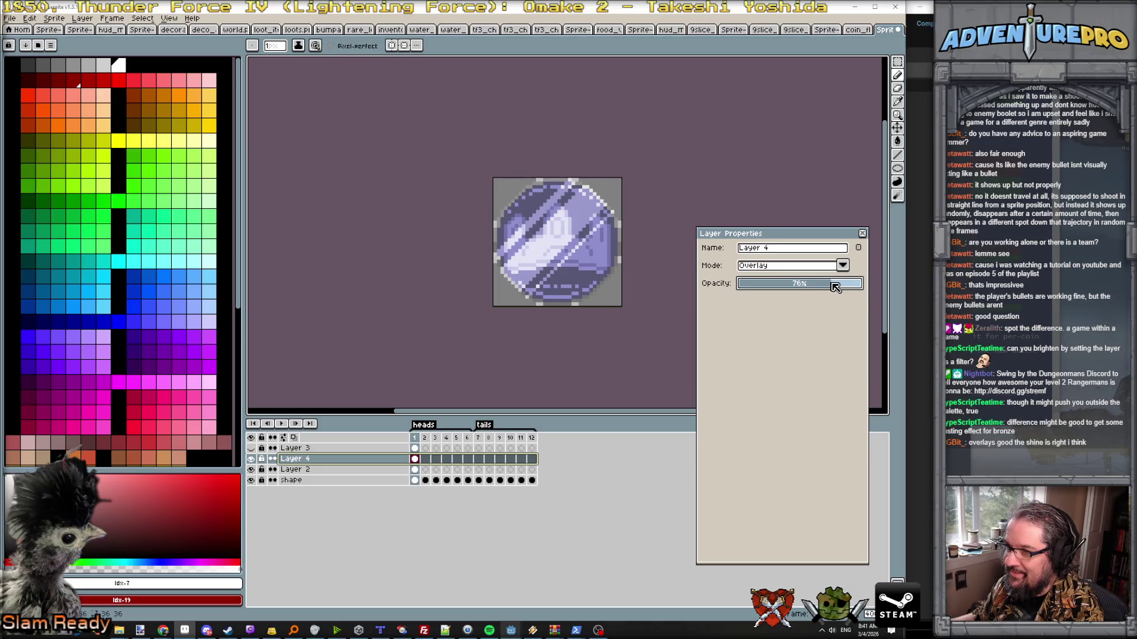
{"action": "scroll", "coordinate": [671, 273], "scroll_direction": "down", "scroll_amount": 2}
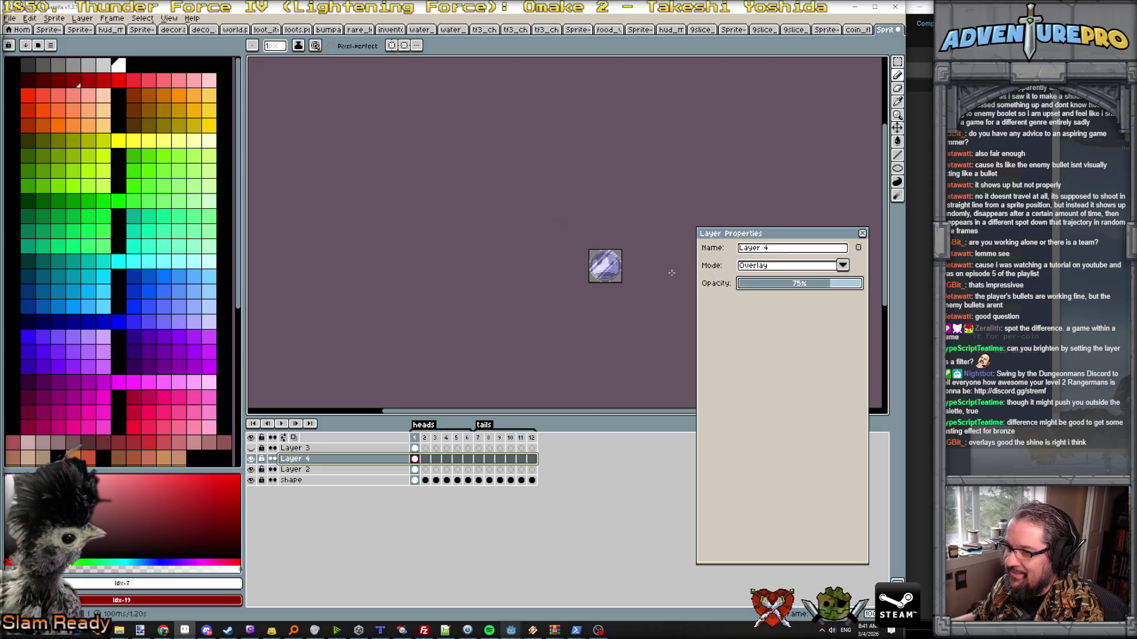
{"action": "scroll", "coordinate": [672, 273], "scroll_direction": "up", "scroll_amount": 1}
{"action": "scroll", "coordinate": [671, 273], "scroll_direction": "up", "scroll_amount": 1}
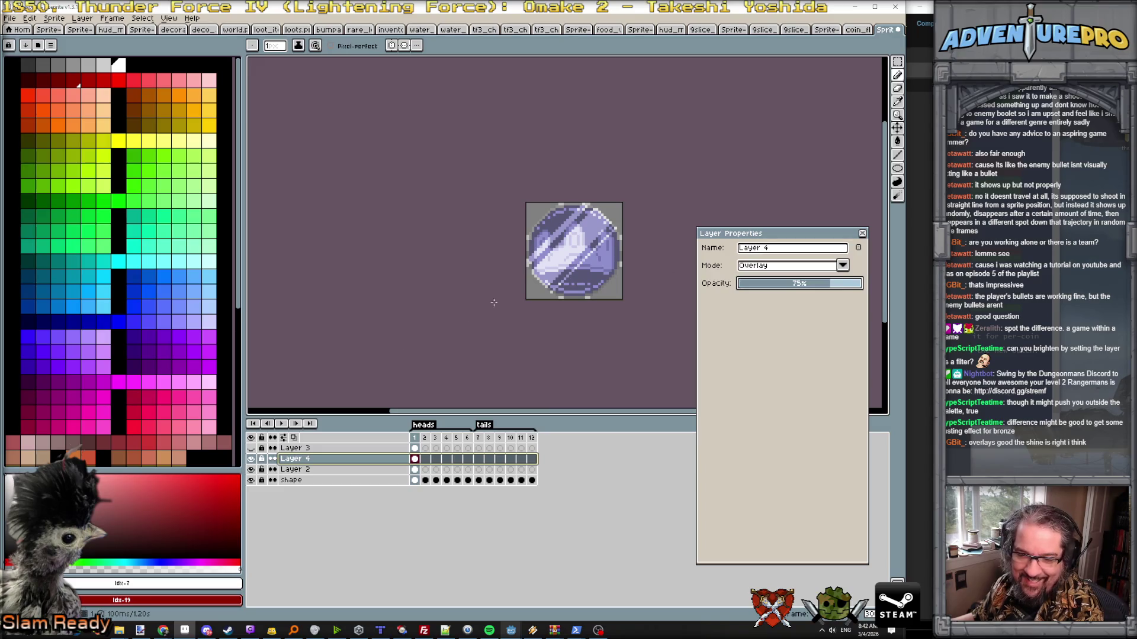
{"action": "scroll", "coordinate": [456, 223], "scroll_direction": "up", "scroll_amount": 2}
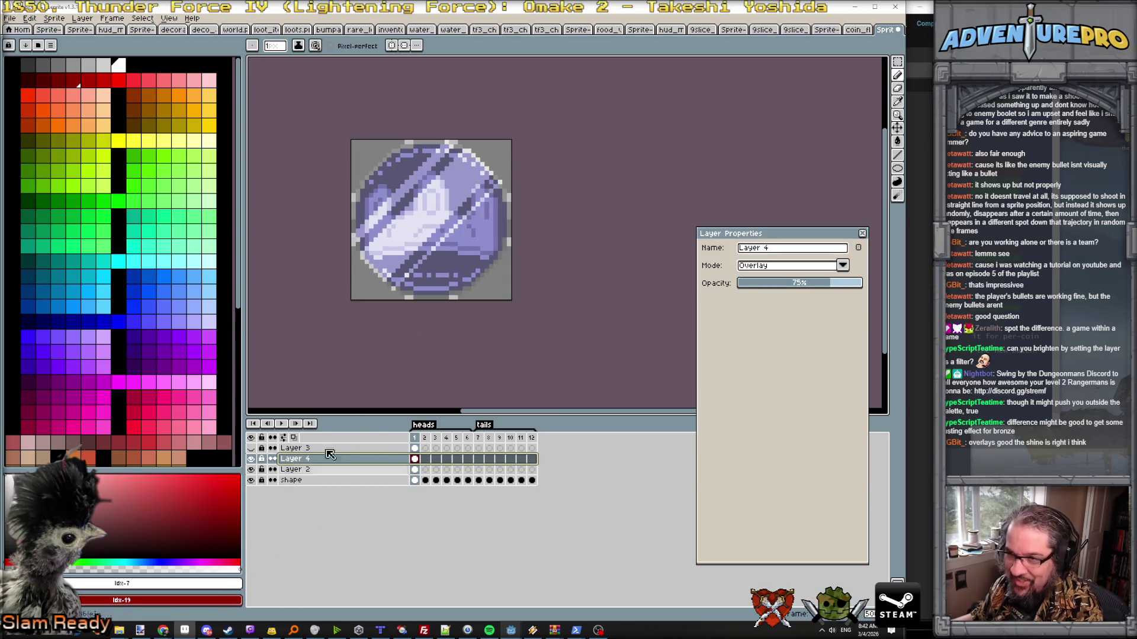
{"action": "scroll", "coordinate": [379, 279], "scroll_direction": "down", "scroll_amount": 2}
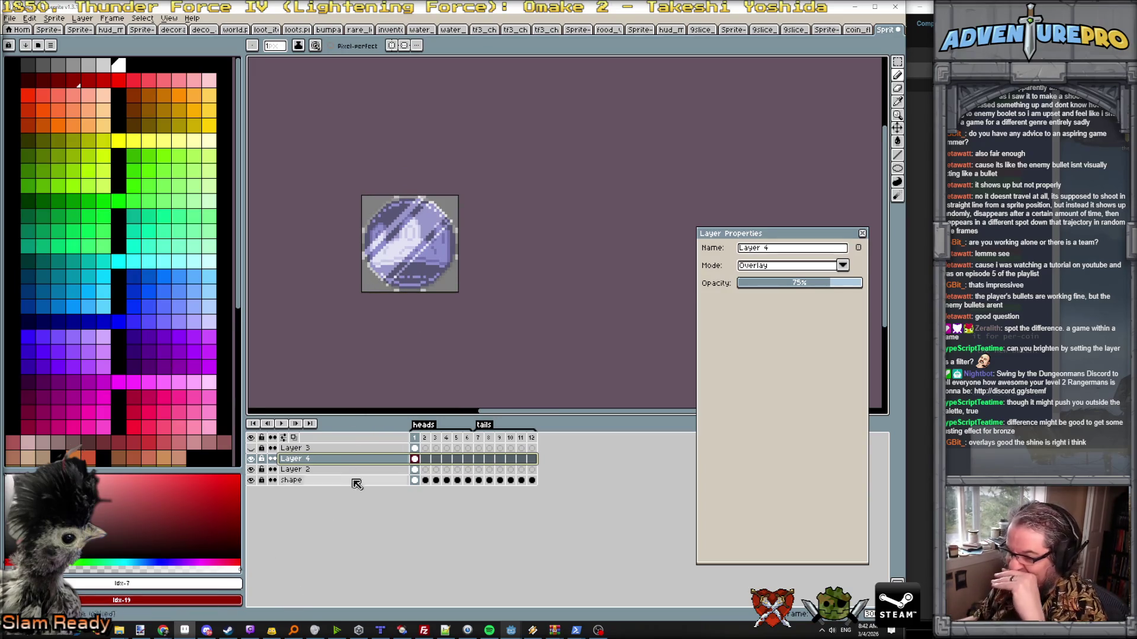
{"action": "mouse_move", "coordinate": [162, 630]}
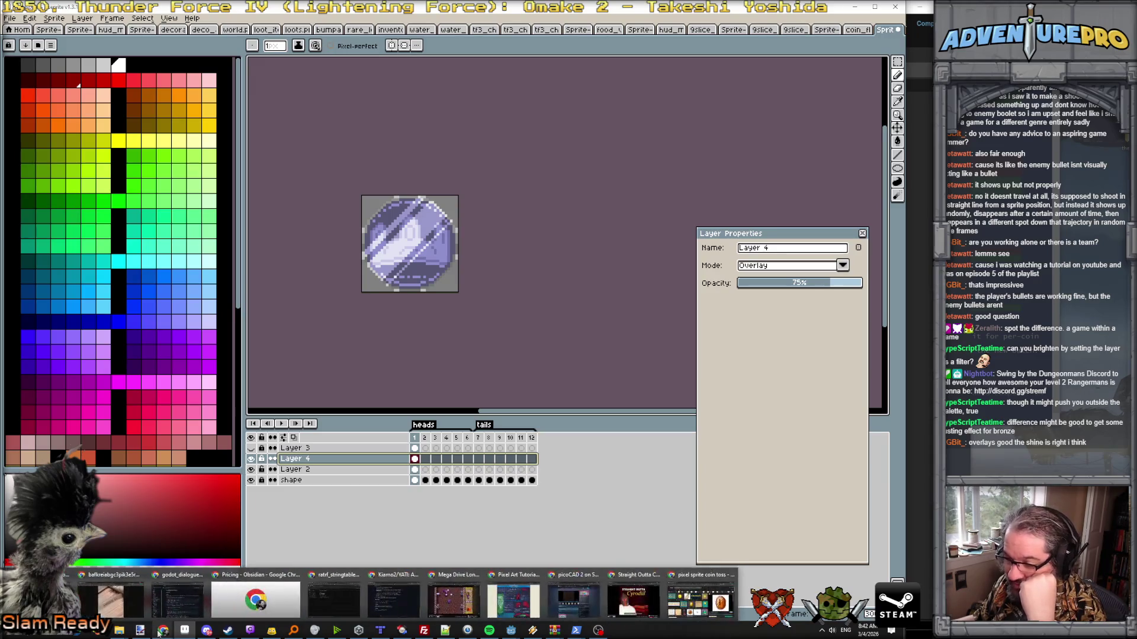
{"action": "left_click", "coordinate": [701, 607]}
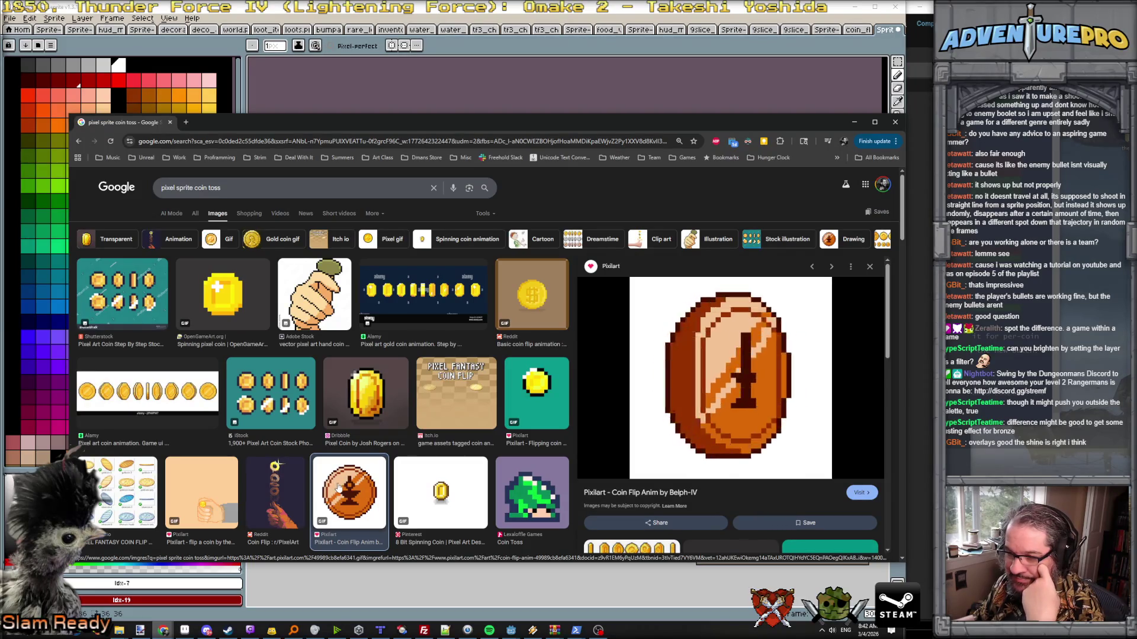
{"action": "left_click", "coordinate": [865, 121]}
{"action": "scroll", "coordinate": [400, 245], "scroll_direction": "up", "scroll_amount": 2}
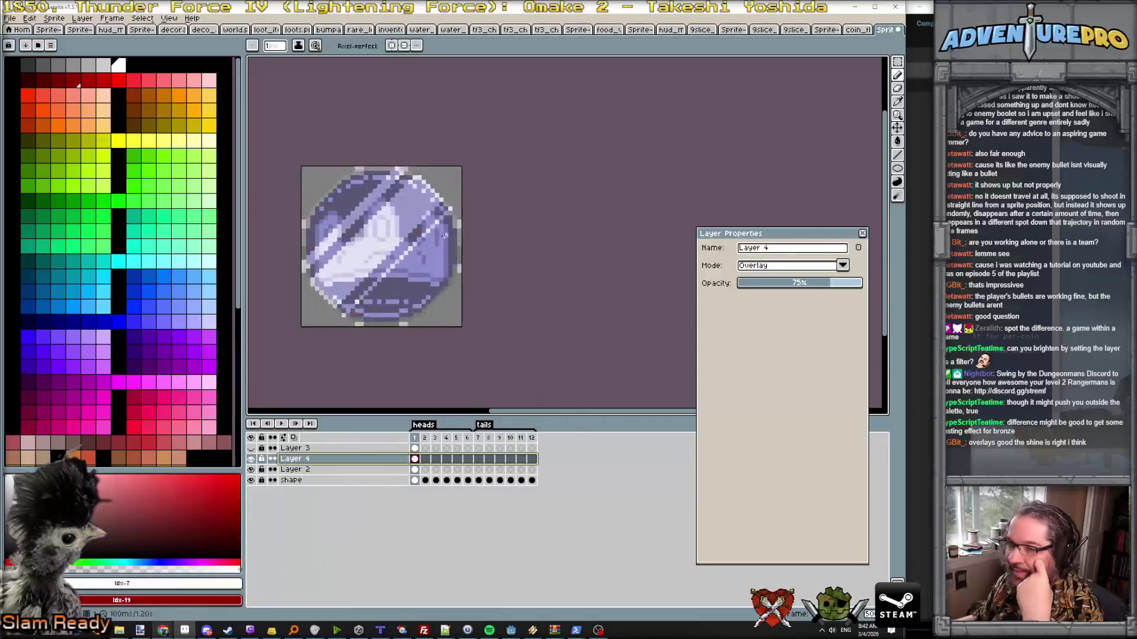
{"action": "scroll", "coordinate": [401, 246], "scroll_direction": "up", "scroll_amount": 1}
- Paint darker purple over the shine on Layer 4, removing the central streak and narrowing the highlight
{"action": "left_click_drag", "start_coordinate": [342, 228], "coordinate": [472, 237]}
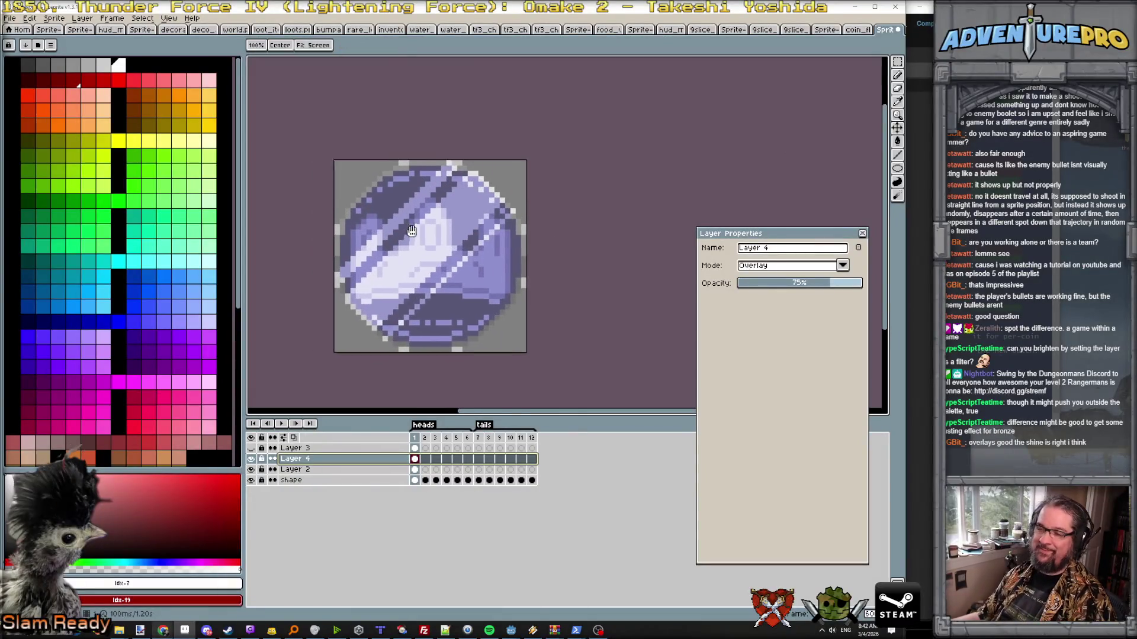
{"action": "scroll", "coordinate": [426, 274], "scroll_direction": "up", "scroll_amount": 2}
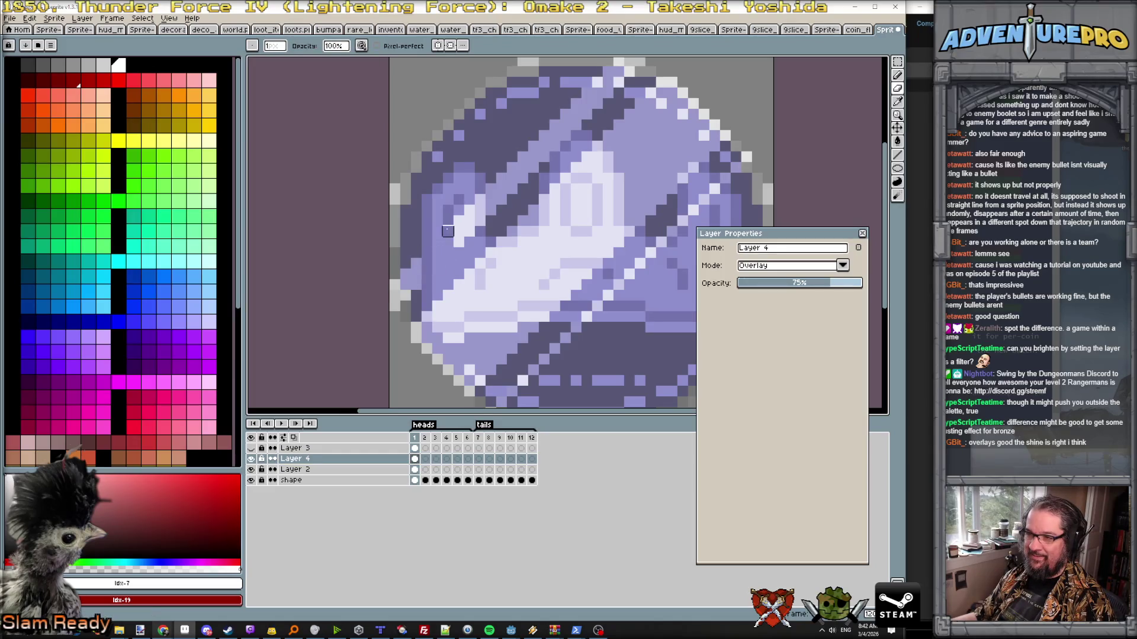
{"action": "left_click_drag", "start_coordinate": [459, 211], "coordinate": [469, 200]}
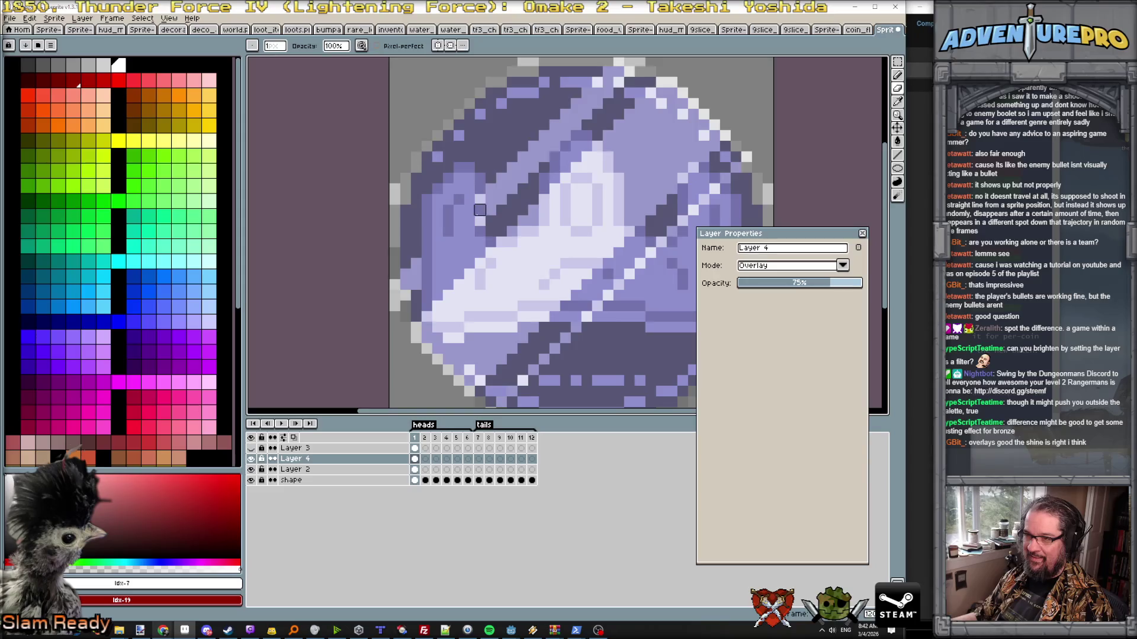
{"action": "mouse_move", "coordinate": [489, 241]}
{"action": "left_mouse_down"}
{"action": "mouse_move", "coordinate": [543, 231]}
{"action": "mouse_move", "coordinate": [587, 167]}
{"action": "left_mouse_up"}
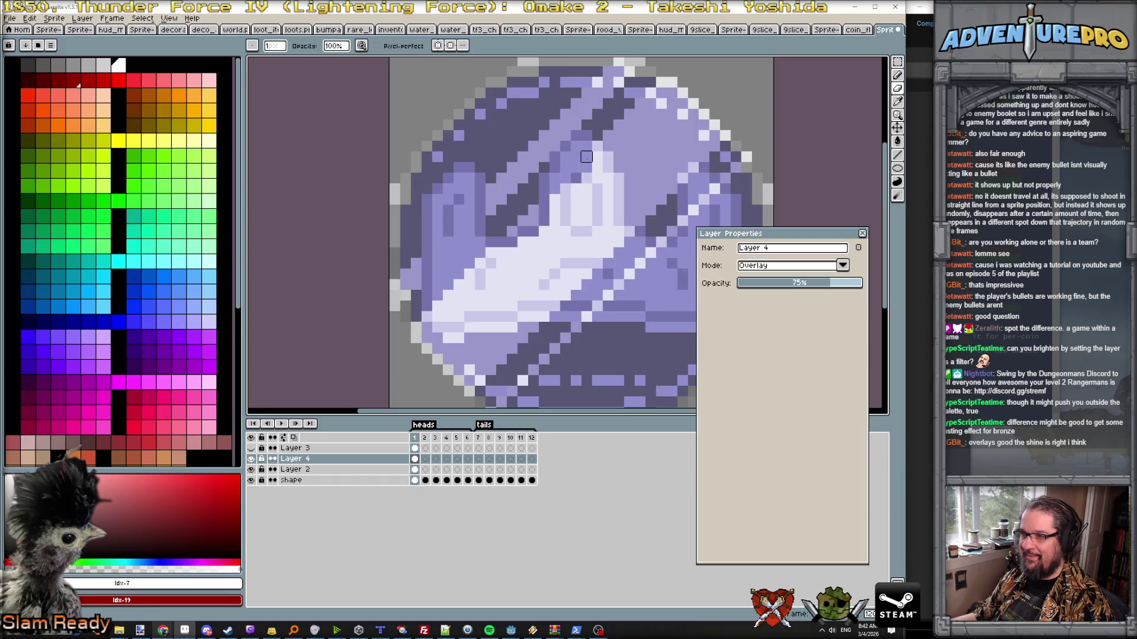
{"action": "left_click_drag", "start_coordinate": [608, 177], "coordinate": [608, 231]}
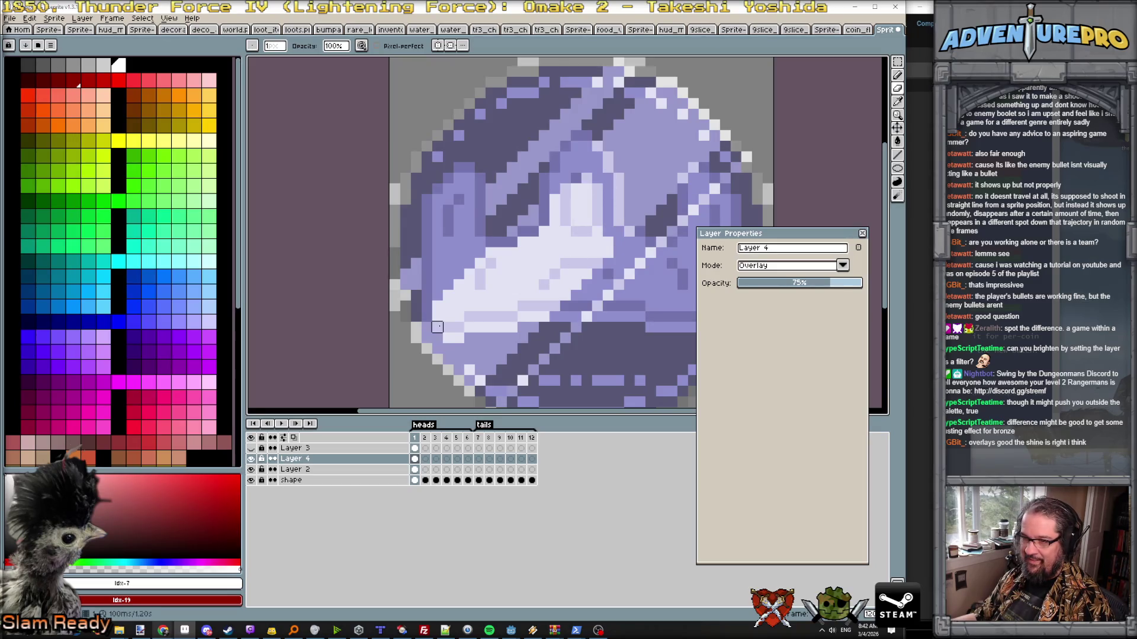
{"action": "mouse_move", "coordinate": [449, 338]}
{"action": "left_mouse_down"}
{"action": "mouse_move", "coordinate": [512, 328]}
{"action": "mouse_move", "coordinate": [597, 264]}
{"action": "left_mouse_up"}
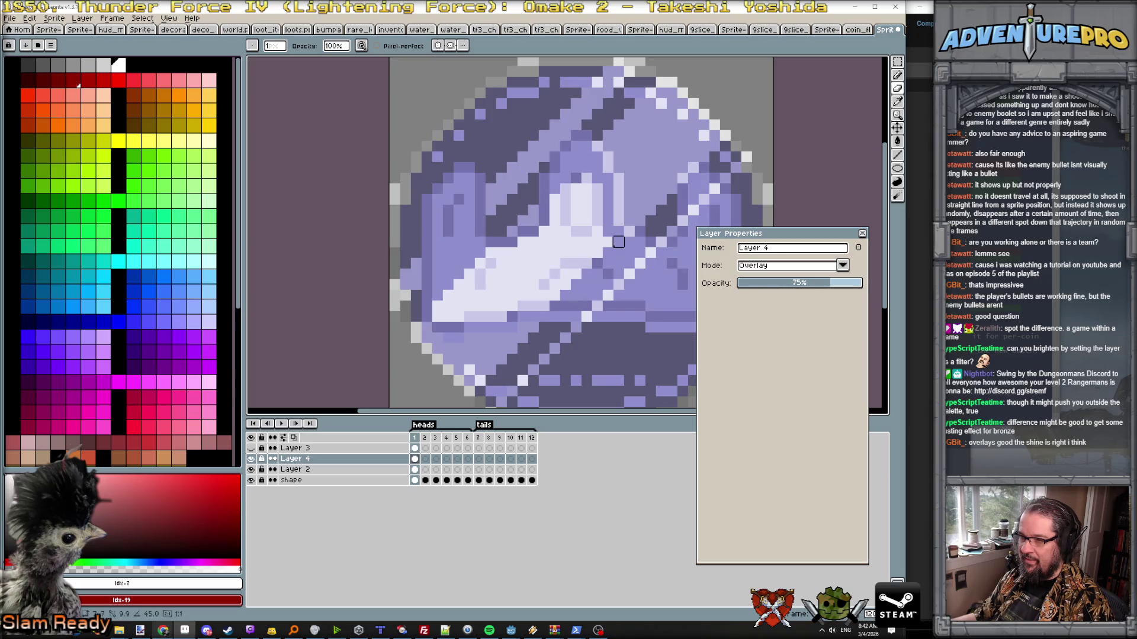
{"action": "mouse_move", "coordinate": [436, 327]}
{"action": "left_mouse_down"}
{"action": "mouse_move", "coordinate": [436, 305]}
{"action": "mouse_move", "coordinate": [490, 316]}
{"action": "mouse_move", "coordinate": [532, 306]}
{"action": "mouse_move", "coordinate": [501, 295]}
{"action": "mouse_move", "coordinate": [511, 263]}
{"action": "mouse_move", "coordinate": [586, 242]}
{"action": "mouse_move", "coordinate": [544, 231]}
{"action": "mouse_move", "coordinate": [597, 211]}
{"action": "left_mouse_up"}
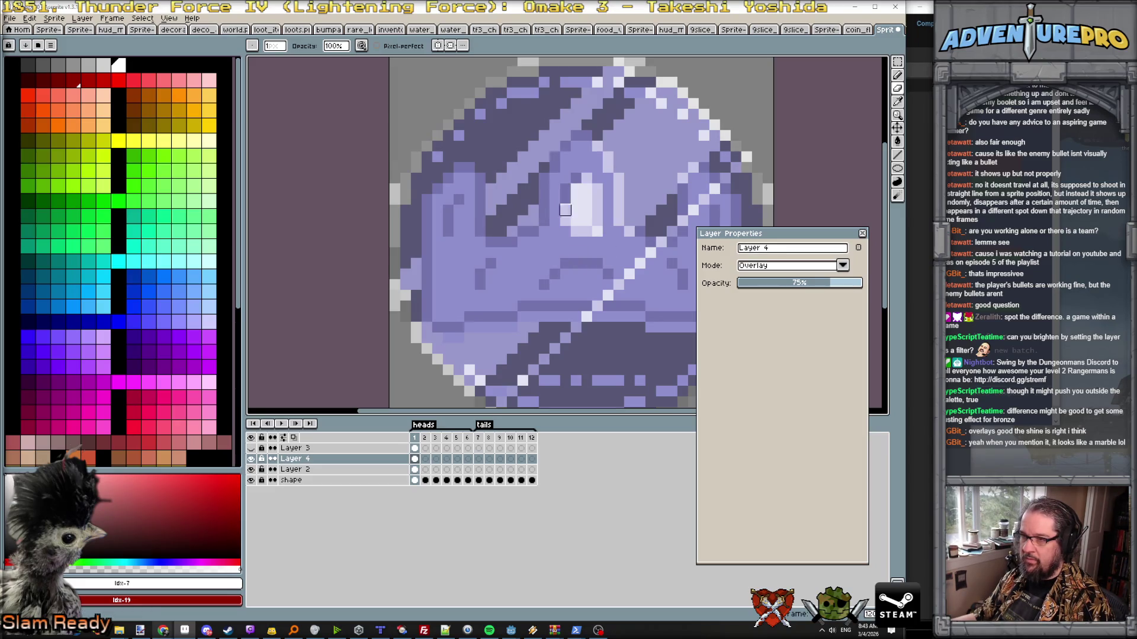
{"action": "scroll", "coordinate": [586, 241], "scroll_direction": "down", "scroll_amount": 1}
{"action": "scroll", "coordinate": [588, 224], "scroll_direction": "down", "scroll_amount": 3}
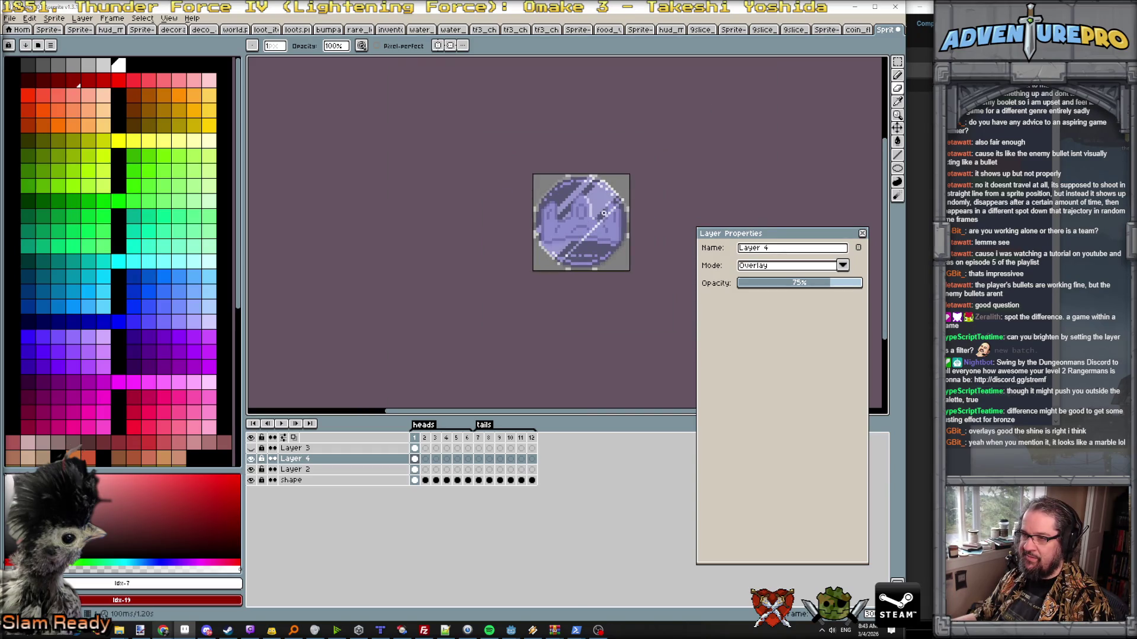
{"action": "scroll", "coordinate": [604, 214], "scroll_direction": "up", "scroll_amount": 2}
{"action": "scroll", "coordinate": [582, 258], "scroll_direction": "up", "scroll_amount": 1}
{"action": "scroll", "coordinate": [548, 274], "scroll_direction": "up", "scroll_amount": 1}
{"action": "left_click_drag", "start_coordinate": [547, 275], "coordinate": [685, 136]}
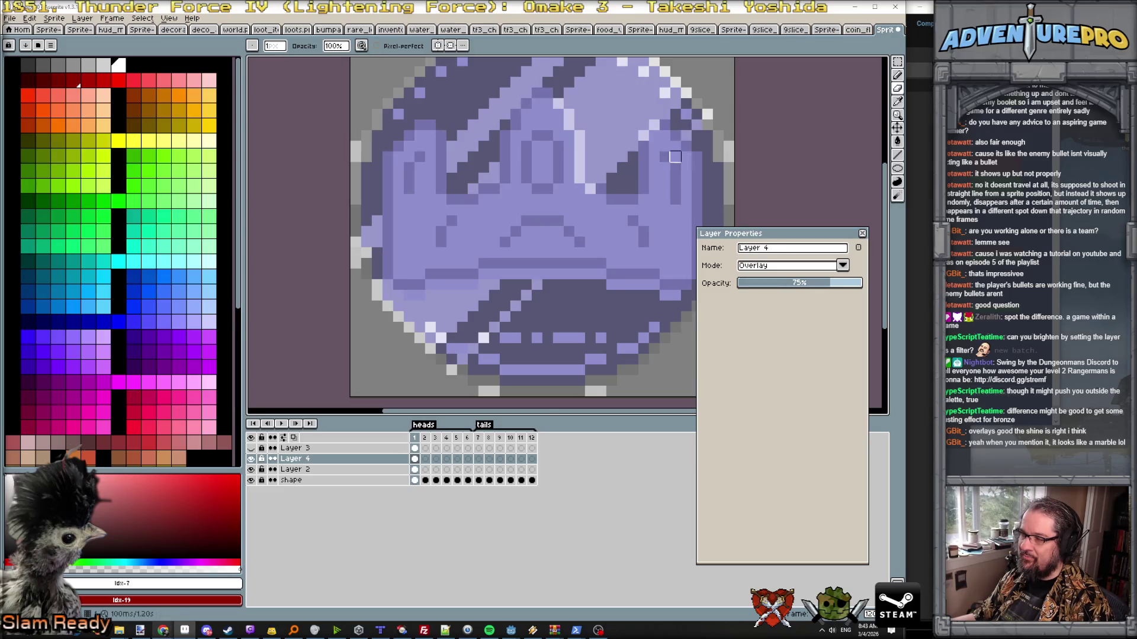
{"action": "scroll", "coordinate": [685, 145], "scroll_direction": "down", "scroll_amount": 3}
{"action": "scroll", "coordinate": [685, 145], "scroll_direction": "down", "scroll_amount": 1}
{"action": "left_click_drag", "start_coordinate": [708, 185], "coordinate": [508, 259]}
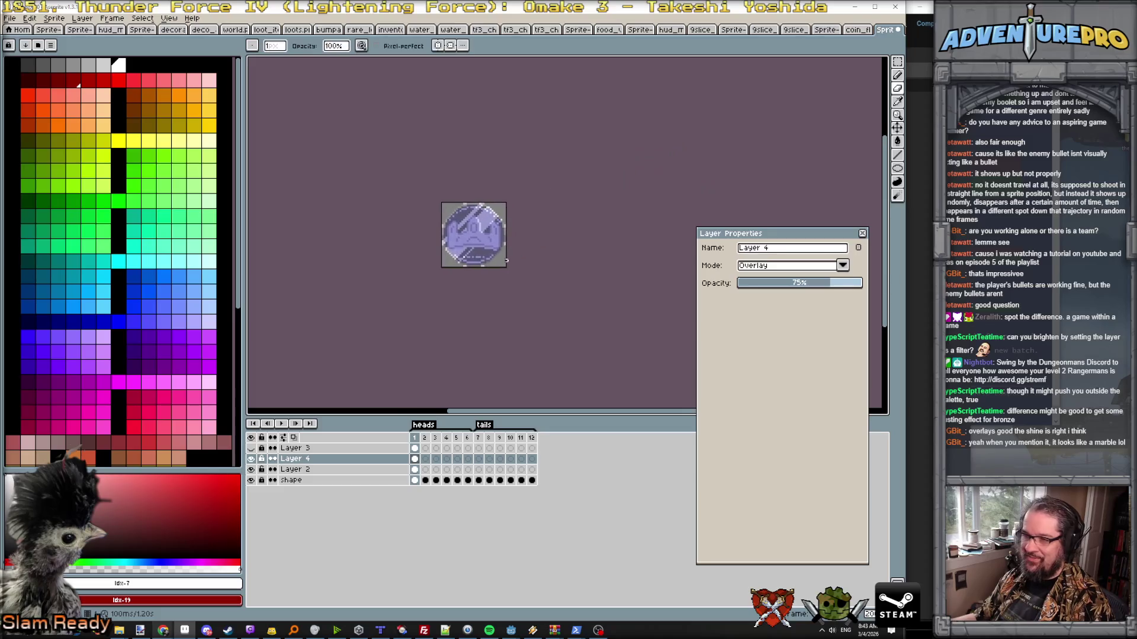
{"action": "scroll", "coordinate": [508, 260], "scroll_direction": "up", "scroll_amount": 2}
{"action": "scroll", "coordinate": [414, 254], "scroll_direction": "up", "scroll_amount": 1}
{"action": "scroll", "coordinate": [482, 226], "scroll_direction": "down", "scroll_amount": 2}
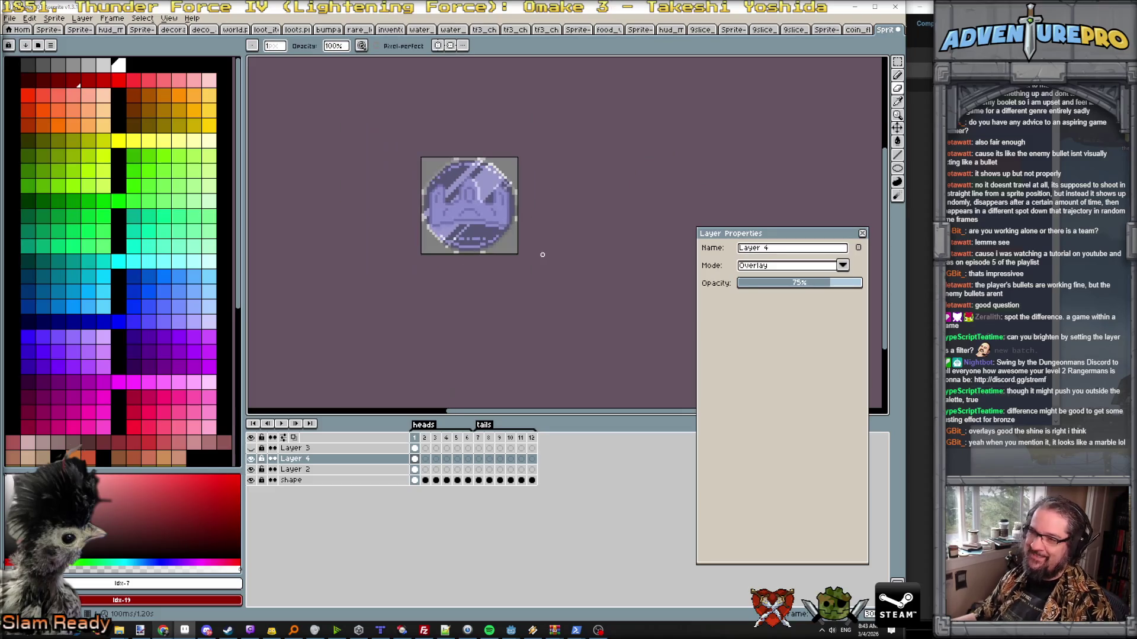
{"action": "scroll", "coordinate": [488, 215], "scroll_direction": "up", "scroll_amount": 2}
{"action": "scroll", "coordinate": [488, 214], "scroll_direction": "up", "scroll_amount": 1}
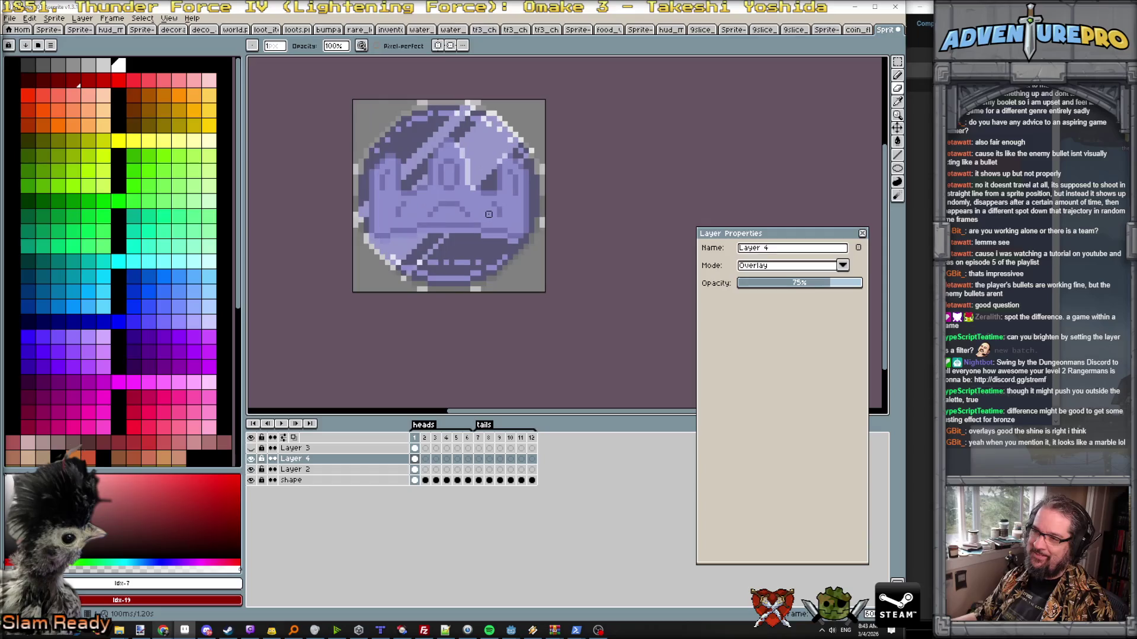
{"action": "scroll", "coordinate": [483, 209], "scroll_direction": "up", "scroll_amount": 1}
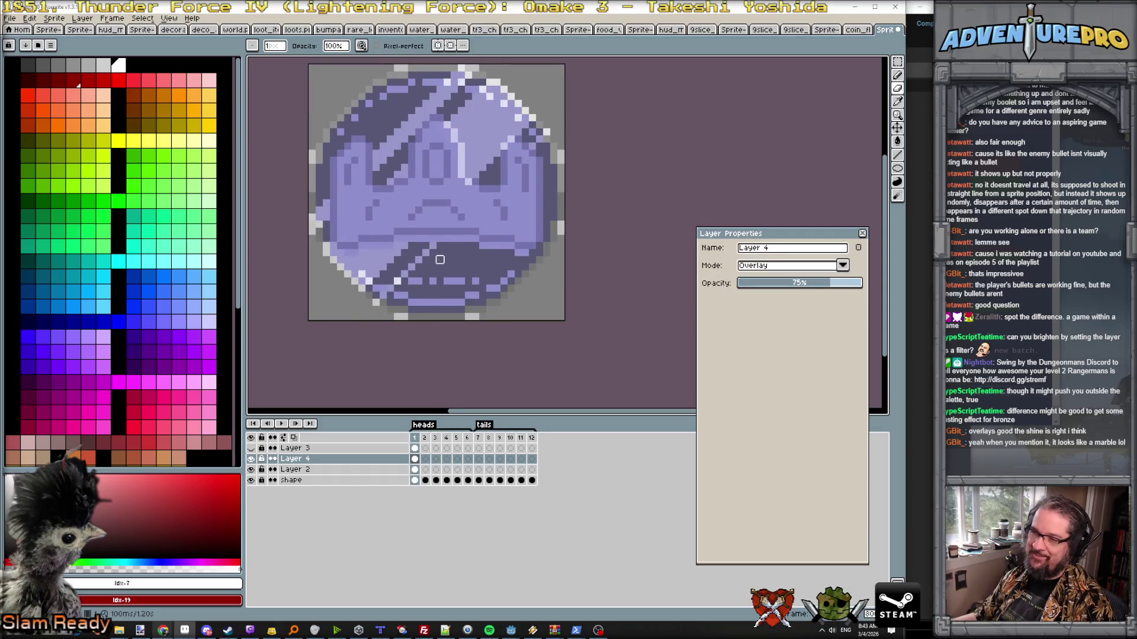
{"action": "scroll", "coordinate": [440, 260], "scroll_direction": "down", "scroll_amount": 3}
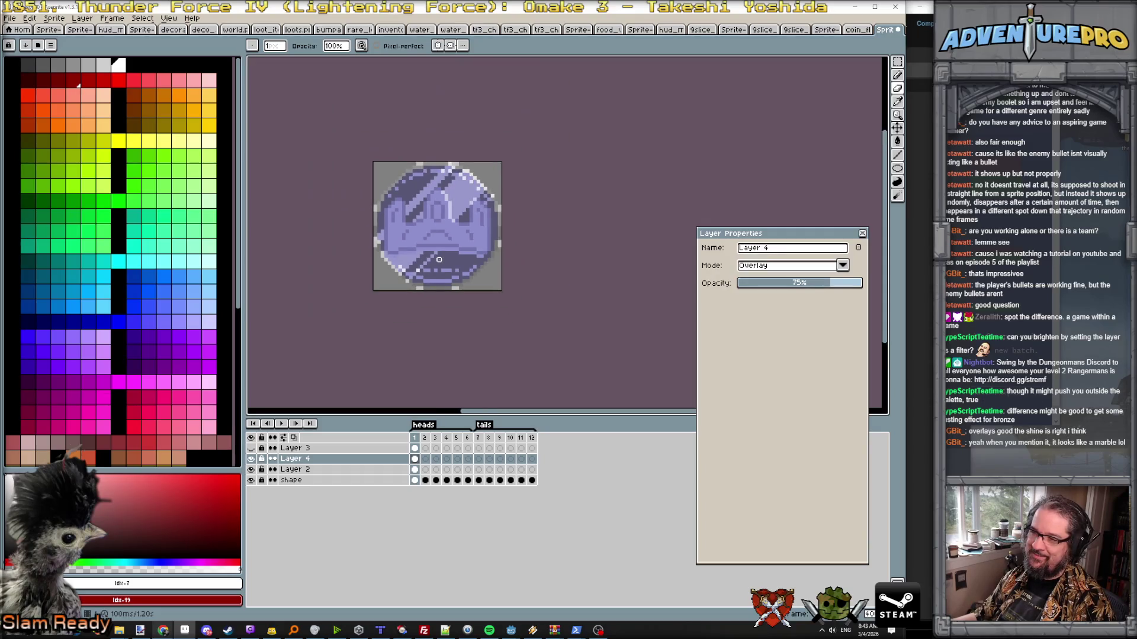
- Toggle Layer 4's visibility to compare the coin with and without shine, leaving it hidden
{"action": "left_click", "coordinate": [252, 460]}
{"action": "left_click", "coordinate": [253, 460]}
{"action": "left_click", "coordinate": [252, 460]}
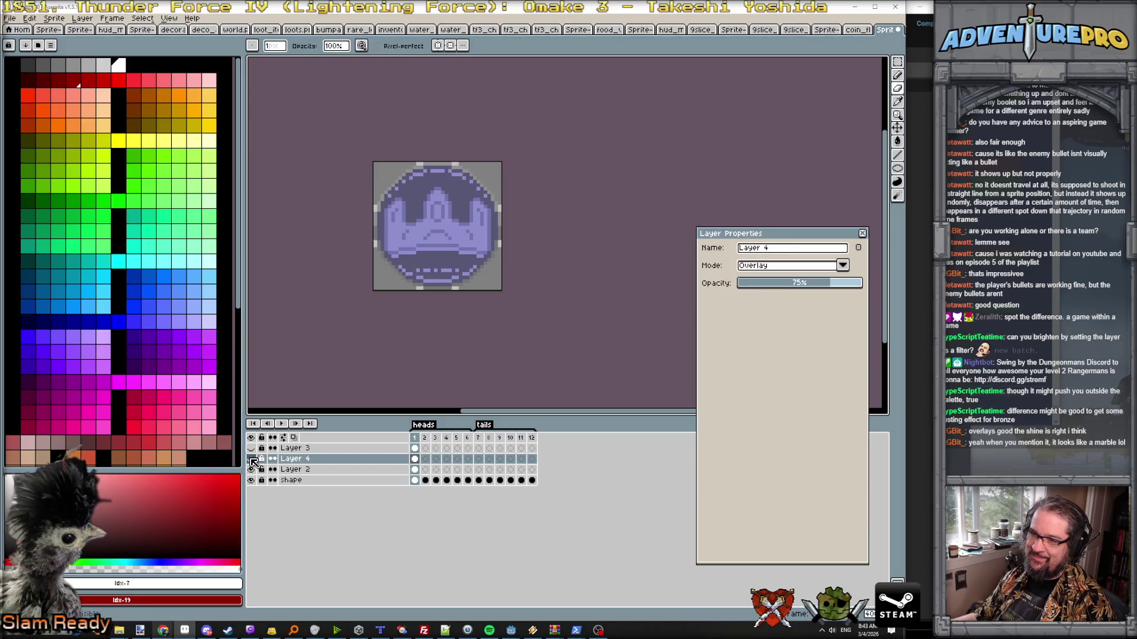
{"action": "left_click", "coordinate": [252, 459]}
{"action": "left_click", "coordinate": [253, 460]}
{"action": "left_click", "coordinate": [252, 460]}
{"action": "left_click", "coordinate": [253, 459]}
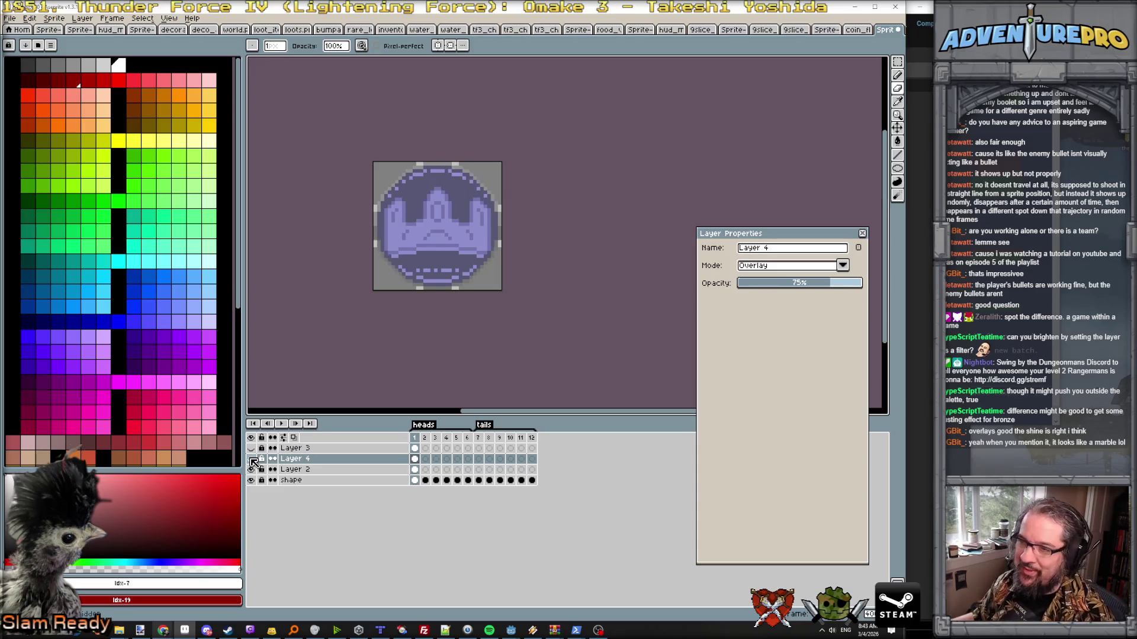
{"action": "left_click", "coordinate": [252, 460]}
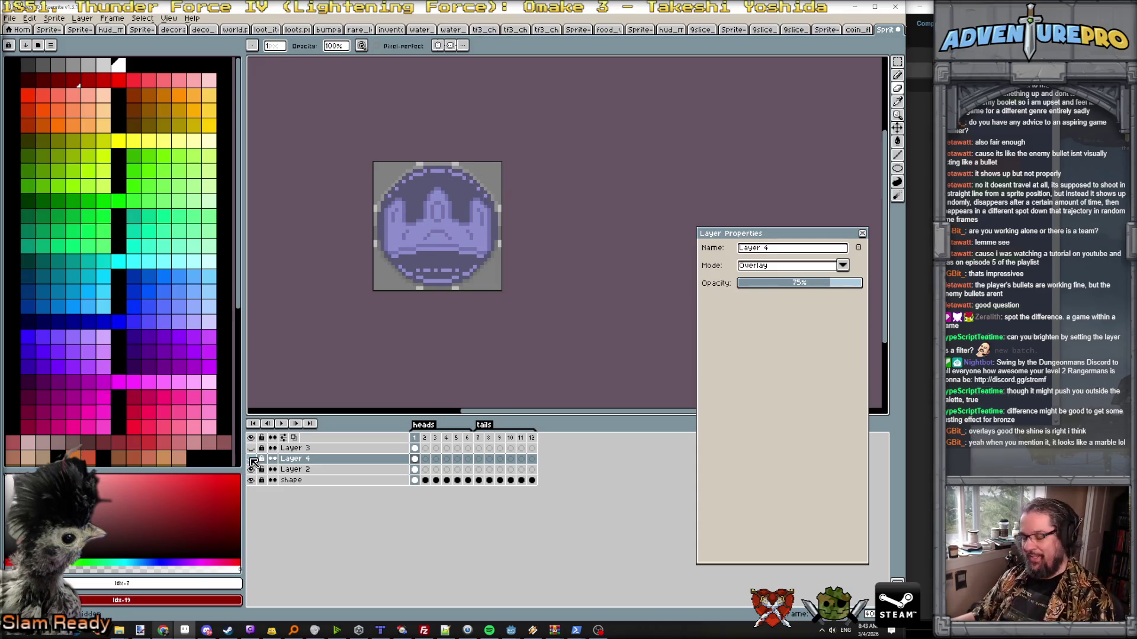
{"action": "key", "text": "alt+Tab"}
{"action": "key", "text": "Escape"}
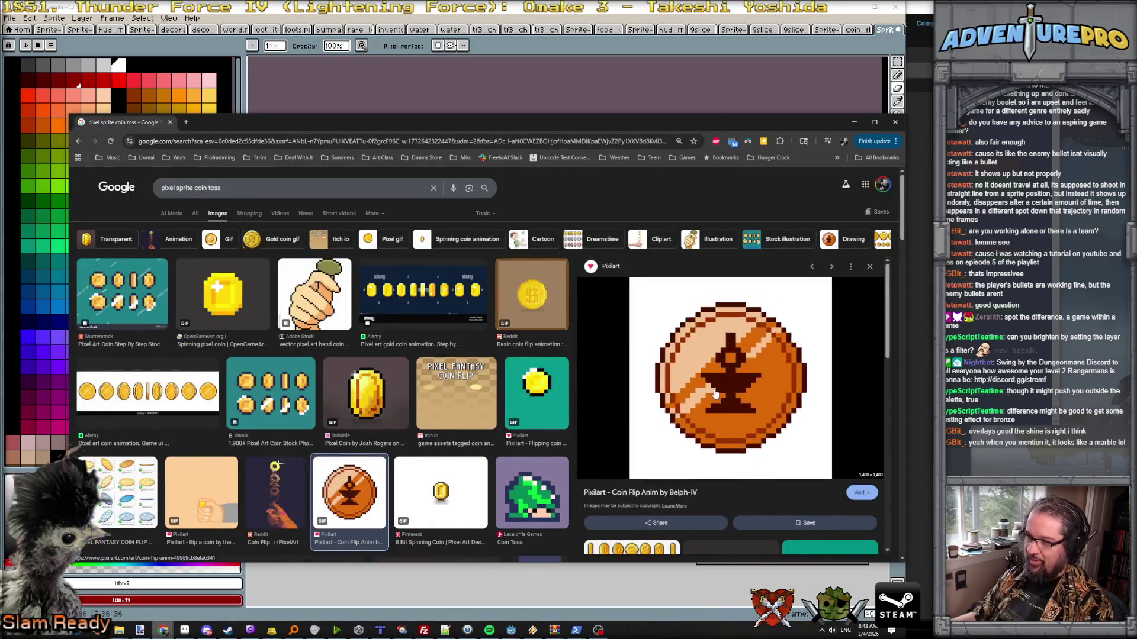
- View the Pixilart coin flip animation reference in Chrome, then return to the sprite
{"action": "left_click", "coordinate": [715, 393]}
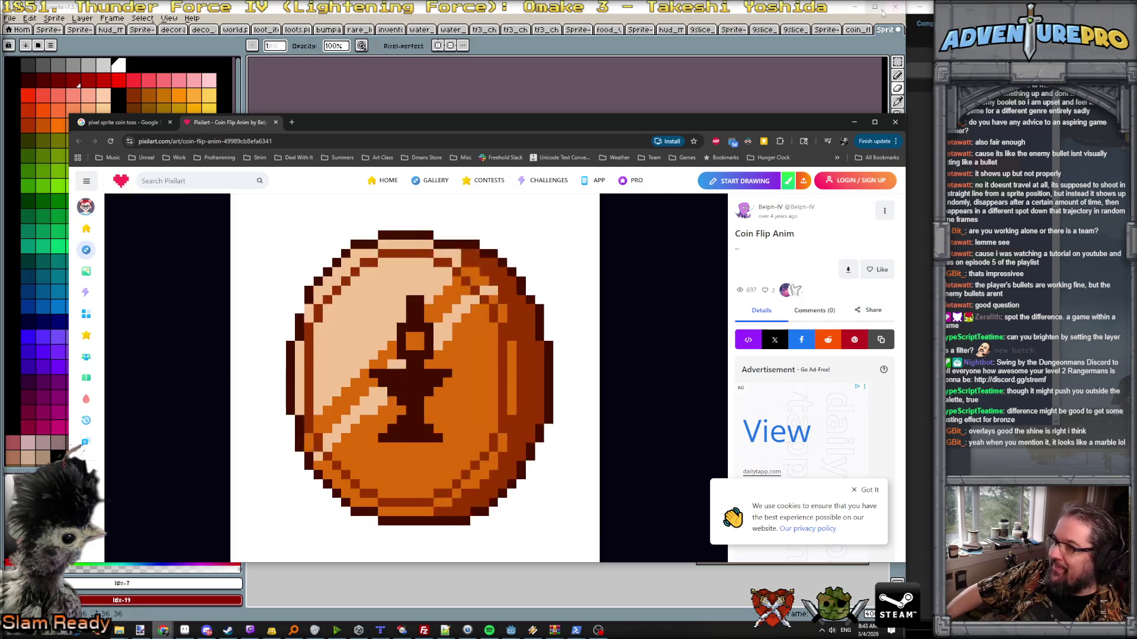
{"action": "left_click", "coordinate": [852, 121]}
{"action": "scroll", "coordinate": [413, 236], "scroll_direction": "up", "scroll_amount": 1}
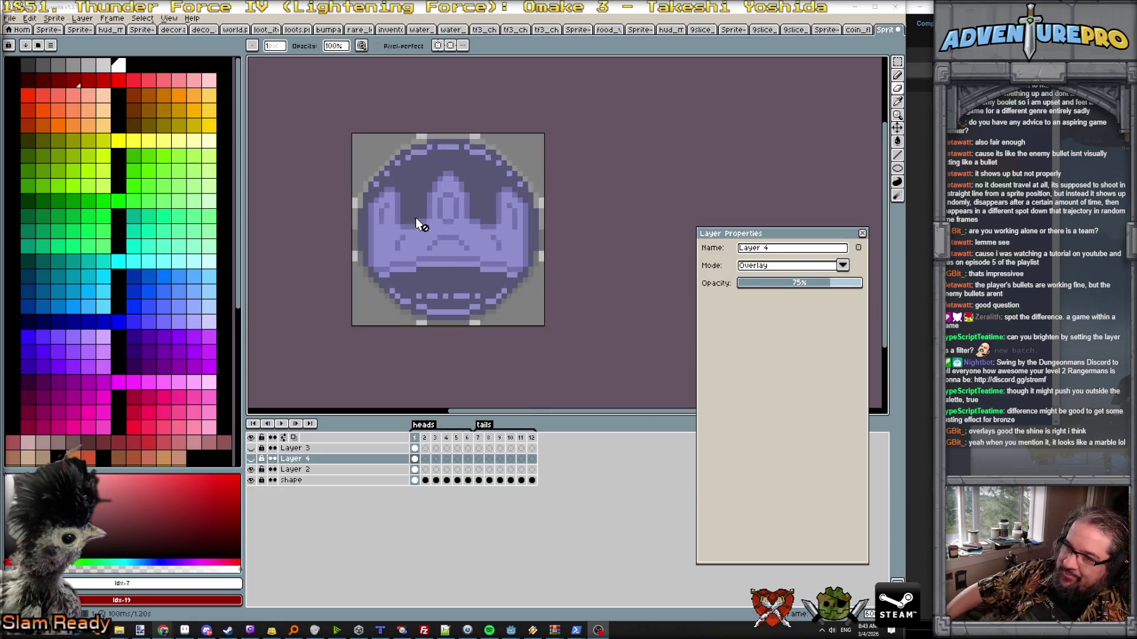
{"action": "scroll", "coordinate": [419, 223], "scroll_direction": "down", "scroll_amount": 2}
- Preview the coin animation, dismiss Layer Properties, and select Layer 2 on frame 1
{"action": "left_click", "coordinate": [285, 428]}
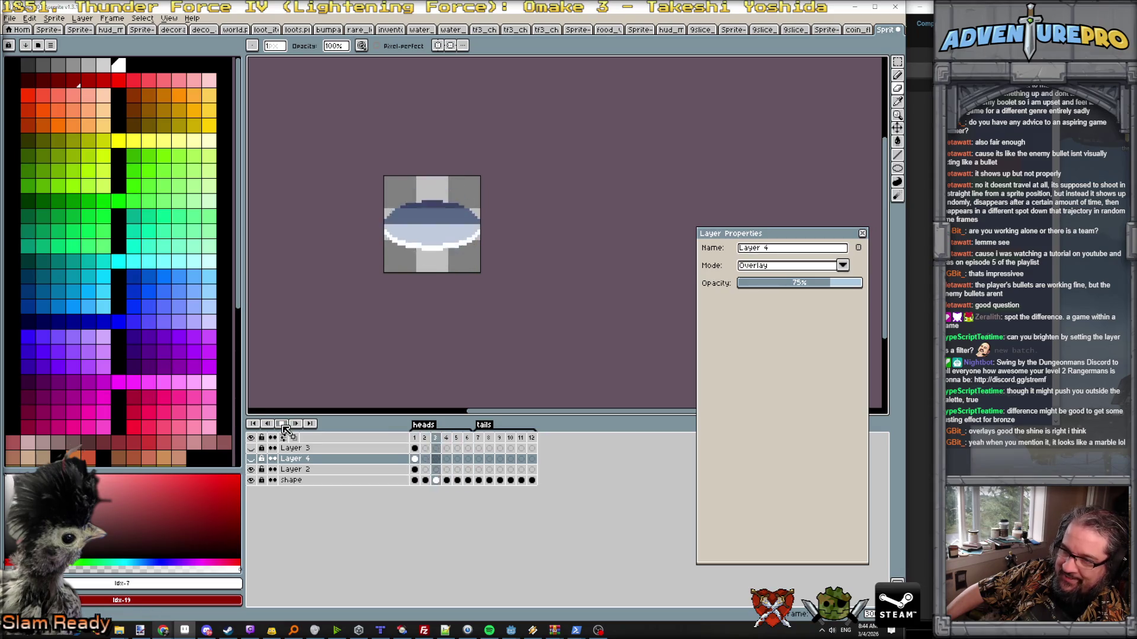
{"action": "left_click", "coordinate": [284, 428]}
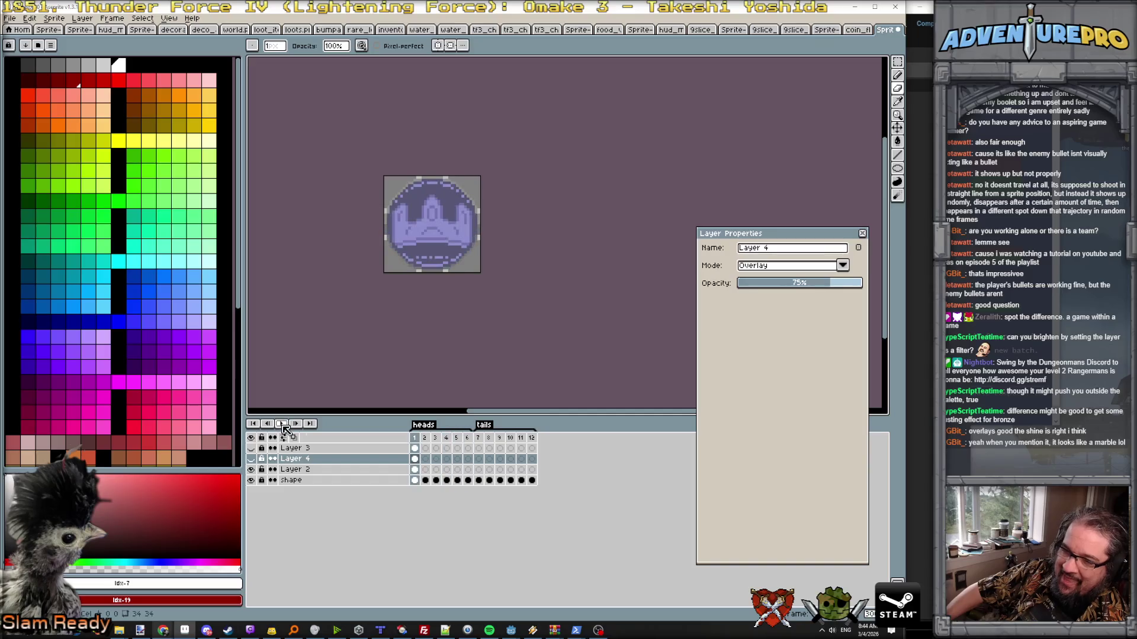
{"action": "left_click_drag", "start_coordinate": [810, 231], "coordinate": [875, 223]}
{"action": "left_click", "coordinate": [927, 233]}
{"action": "scroll", "coordinate": [358, 189], "scroll_direction": "up", "scroll_amount": 1}
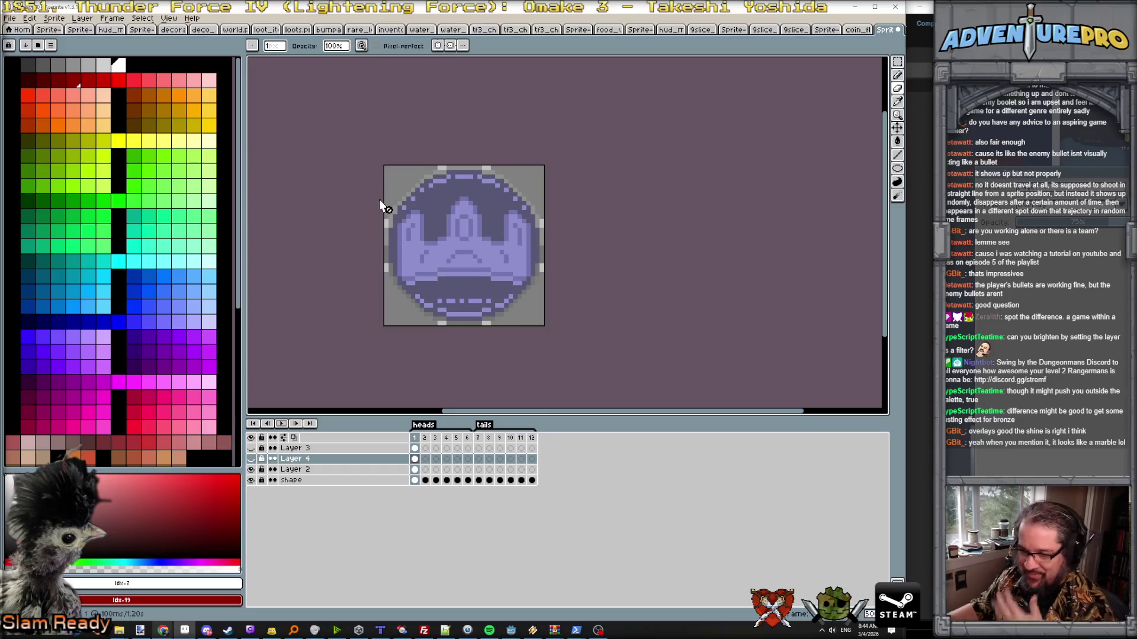
{"action": "left_click", "coordinate": [415, 469]}
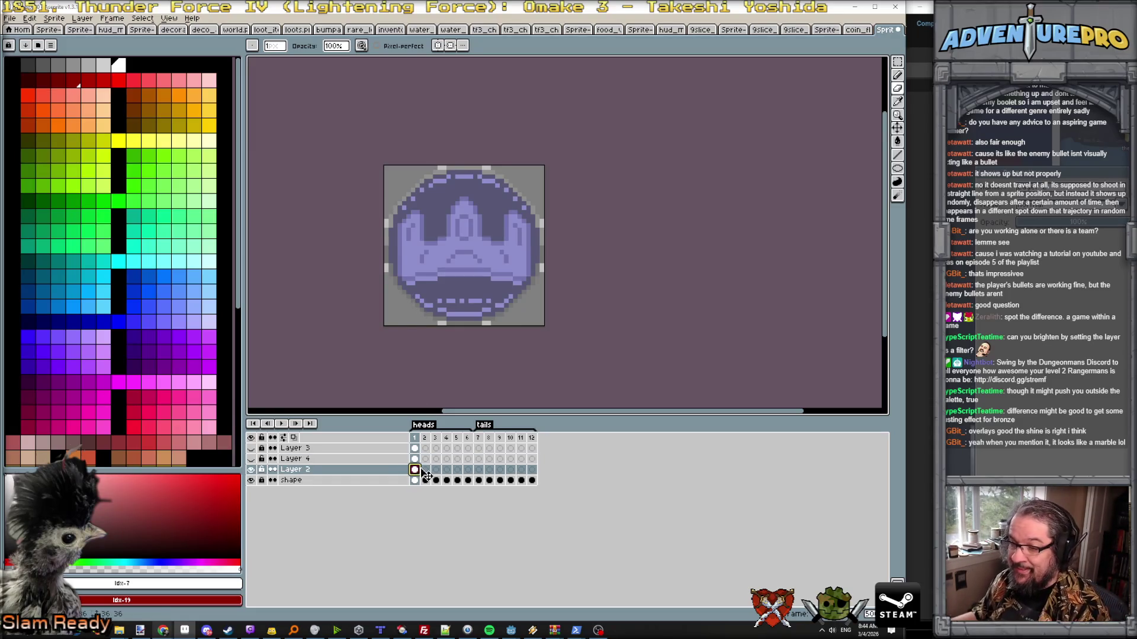
- Rename Layer 2 to 'pretty coin'
{"action": "left_click", "coordinate": [364, 472]}
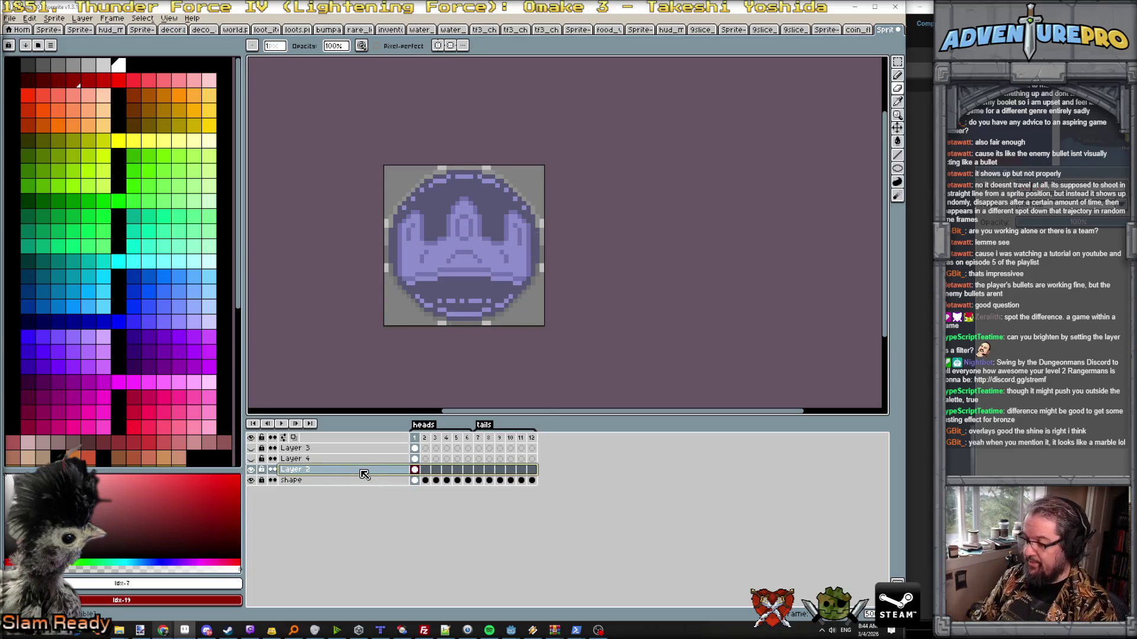
{"action": "type", "text": "pretty coin"}
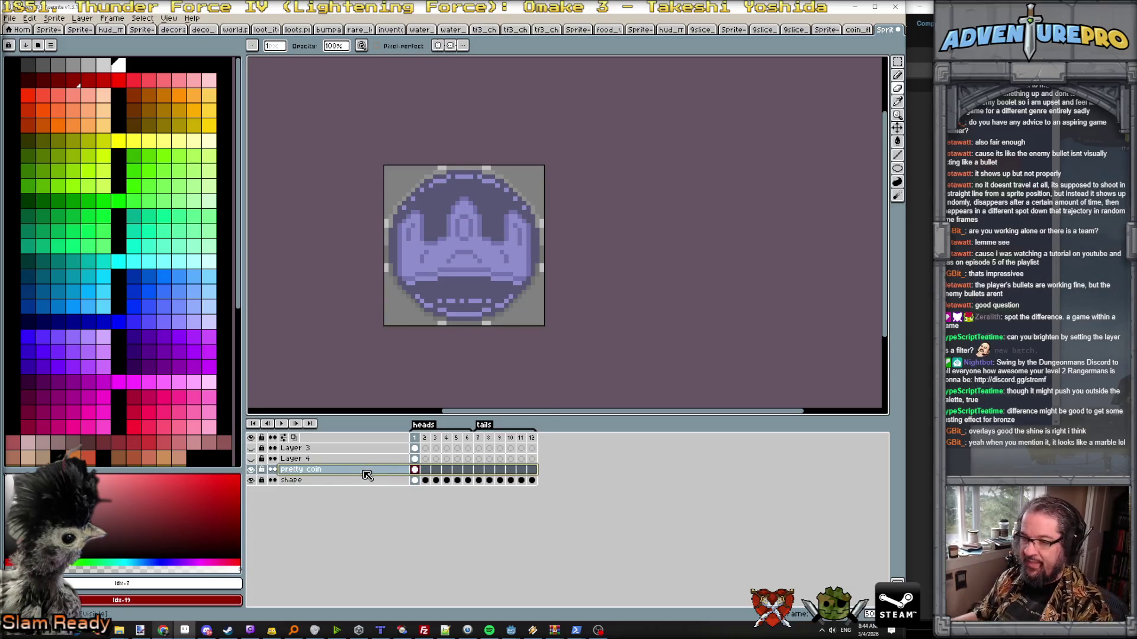
{"action": "key", "text": "Return"}
- Compare frames 1 and 2, then start a purple row along frame 2's coin midline
{"action": "key", "text": "Right"}
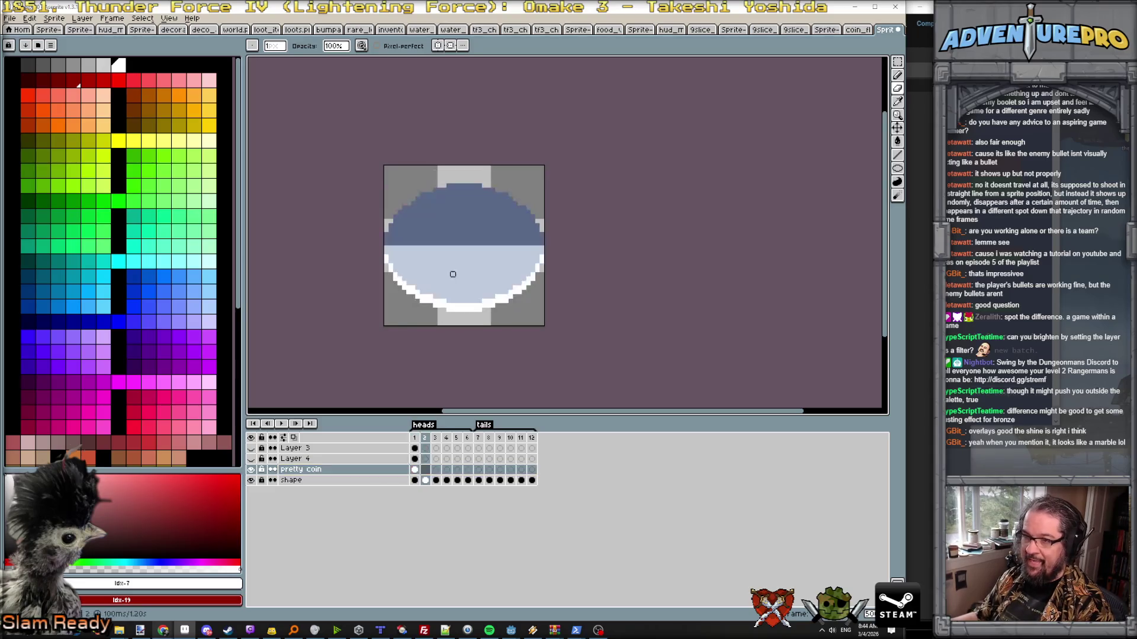
{"action": "key", "text": "Left"}
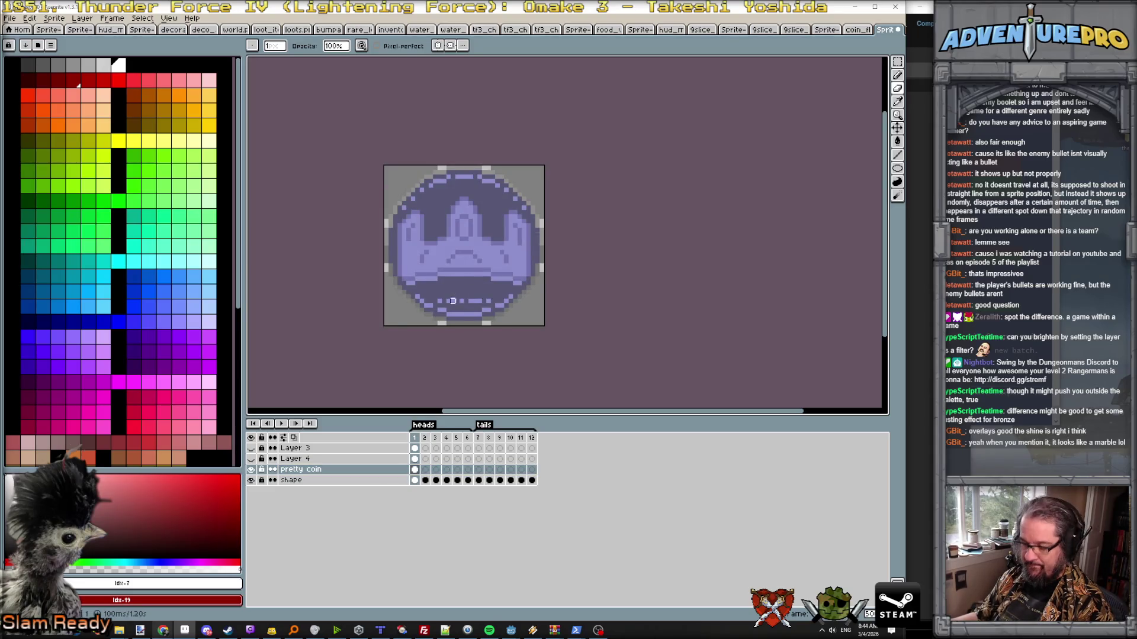
{"action": "key", "text": "Right"}
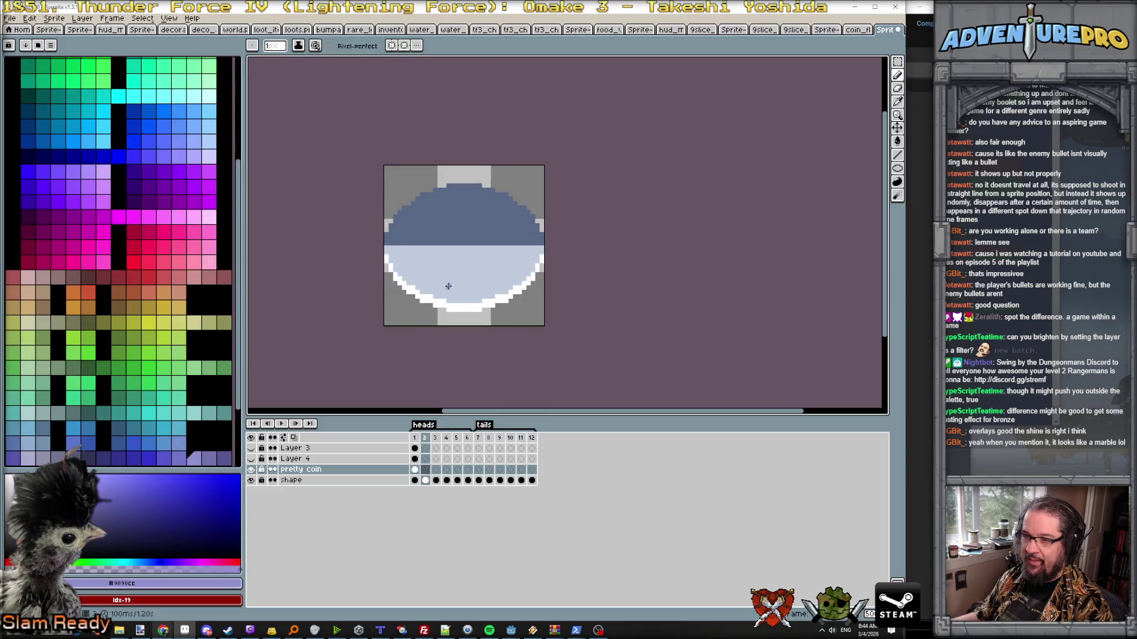
{"action": "key", "text": "Left"}
{"action": "key", "text": "Right"}
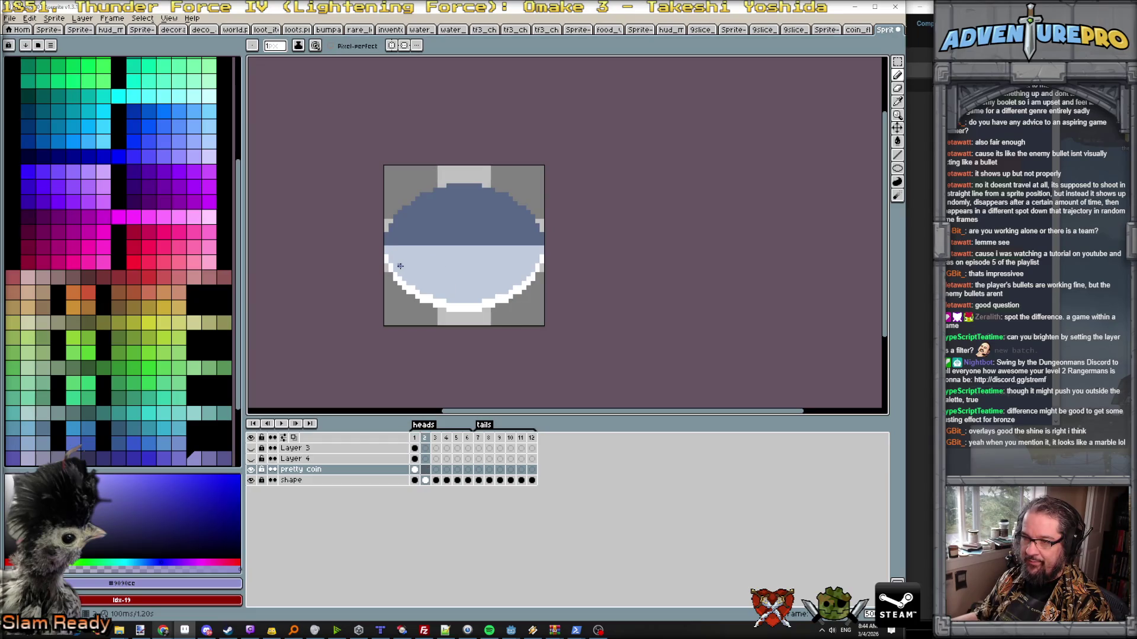
{"action": "scroll", "coordinate": [399, 266], "scroll_direction": "up", "scroll_amount": 1}
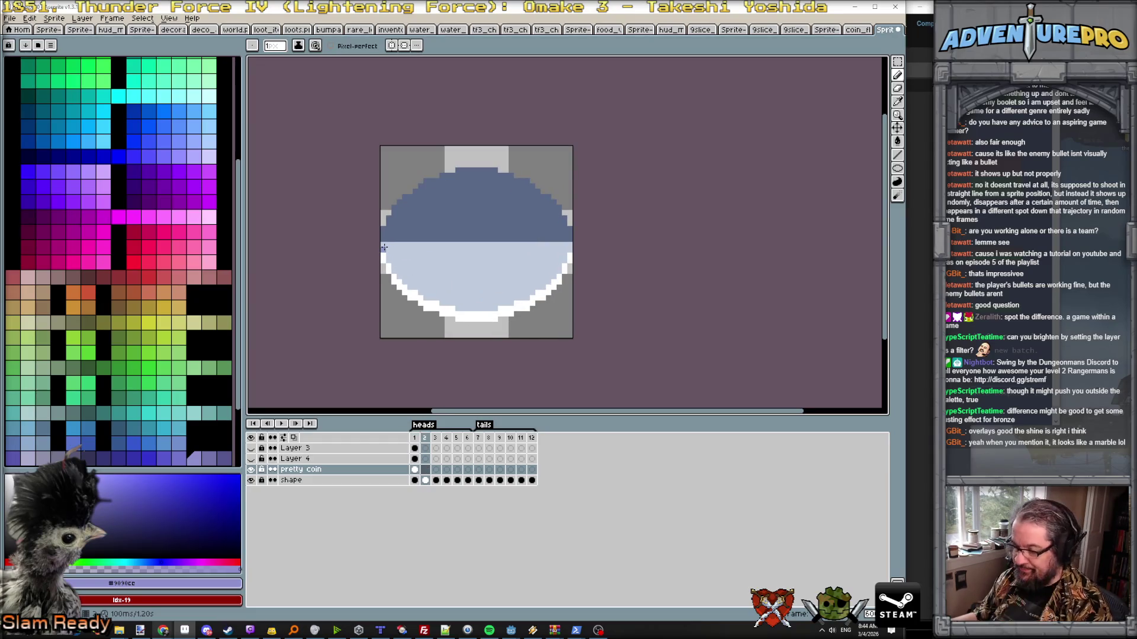
{"action": "left_click", "coordinate": [384, 245]}
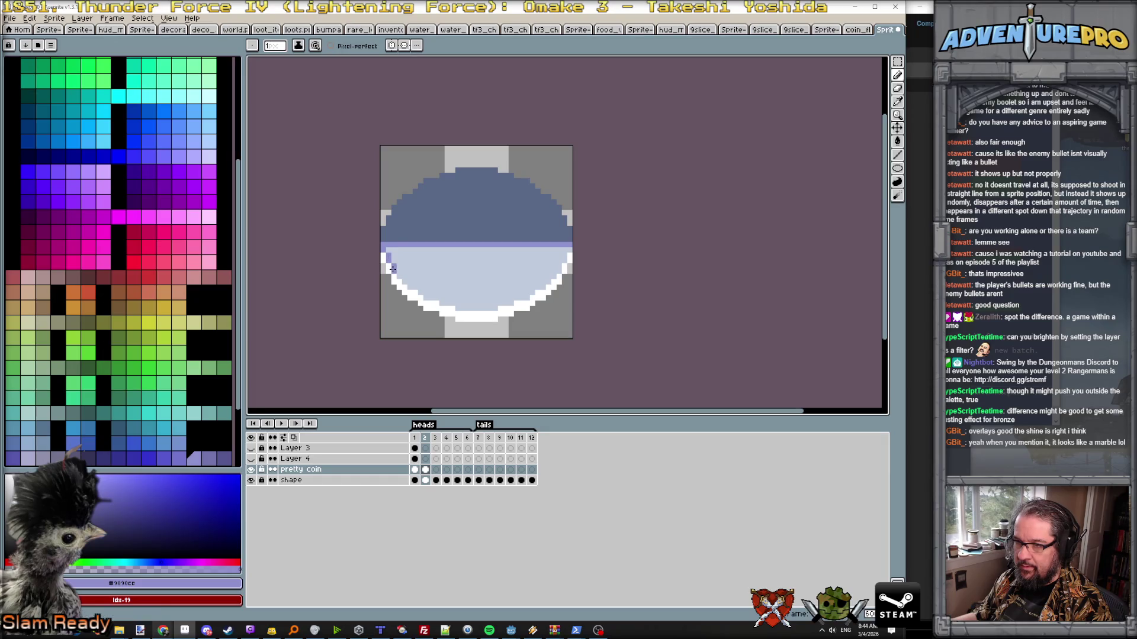
- With vertical symmetry on, outline the coin's lower edge and bucket-fill the lower half lavender
{"action": "left_click", "coordinate": [398, 47]}
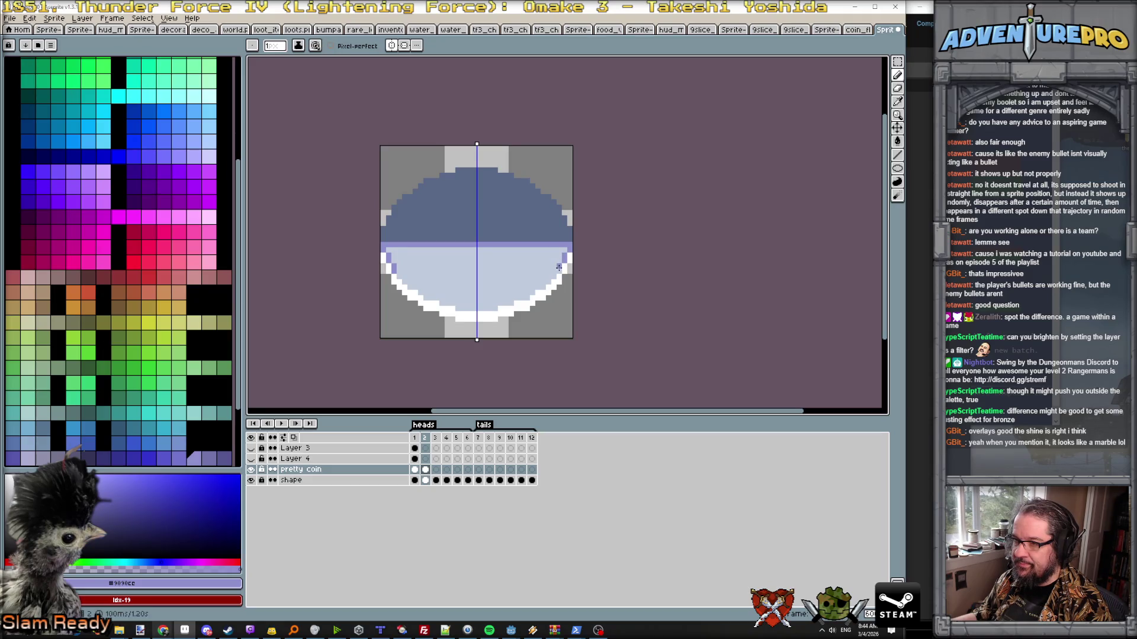
{"action": "mouse_move", "coordinate": [549, 279]}
{"action": "left_mouse_down"}
{"action": "mouse_move", "coordinate": [490, 309]}
{"action": "mouse_move", "coordinate": [456, 306]}
{"action": "left_mouse_up"}
{"action": "key", "text": "g"}
{"action": "left_click", "coordinate": [445, 271]}
{"action": "scroll", "coordinate": [240, 281], "scroll_direction": "up", "scroll_amount": 1}
{"action": "scroll", "coordinate": [213, 262], "scroll_direction": "up", "scroll_amount": 1}
{"action": "scroll", "coordinate": [203, 256], "scroll_direction": "up", "scroll_amount": 1}
- Pick a new colour, check frame 1's crown coin, and return to frame 2 with the pencil
{"action": "left_click", "coordinate": [207, 183]}
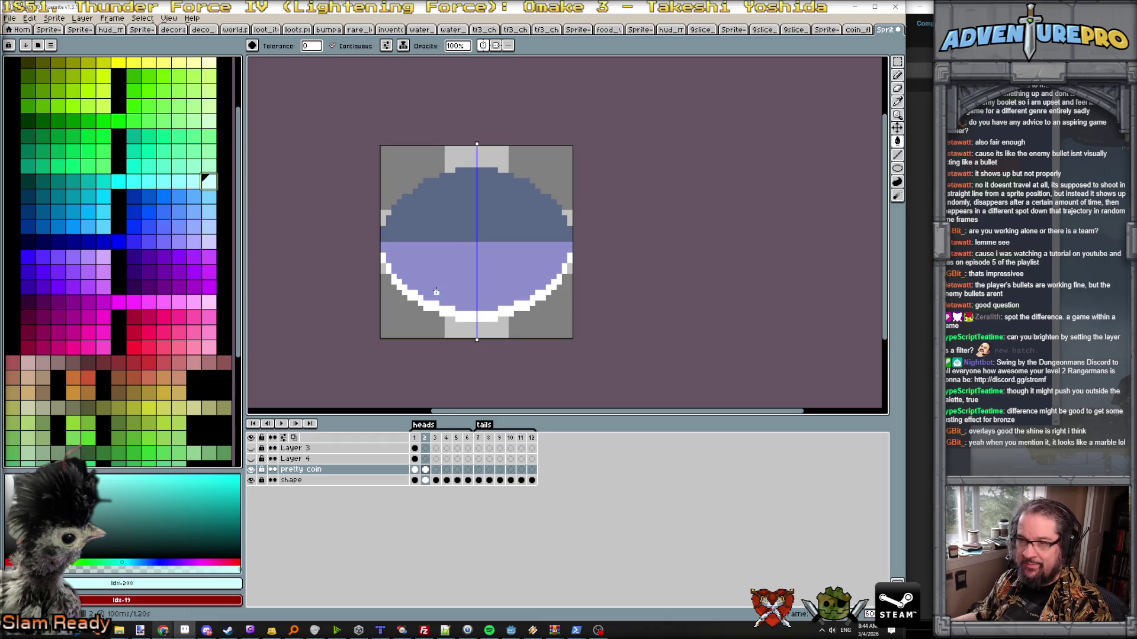
{"action": "scroll", "coordinate": [435, 292], "scroll_direction": "down", "scroll_amount": 1}
{"action": "scroll", "coordinate": [419, 257], "scroll_direction": "up", "scroll_amount": 1}
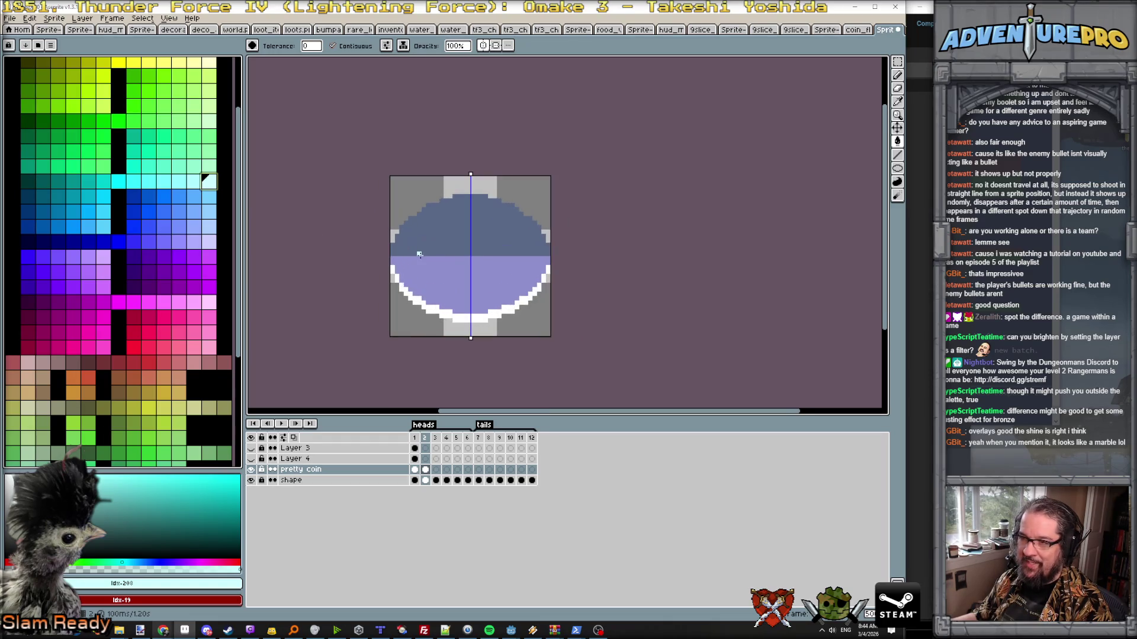
{"action": "scroll", "coordinate": [423, 267], "scroll_direction": "up", "scroll_amount": 1}
{"action": "key", "text": "Left"}
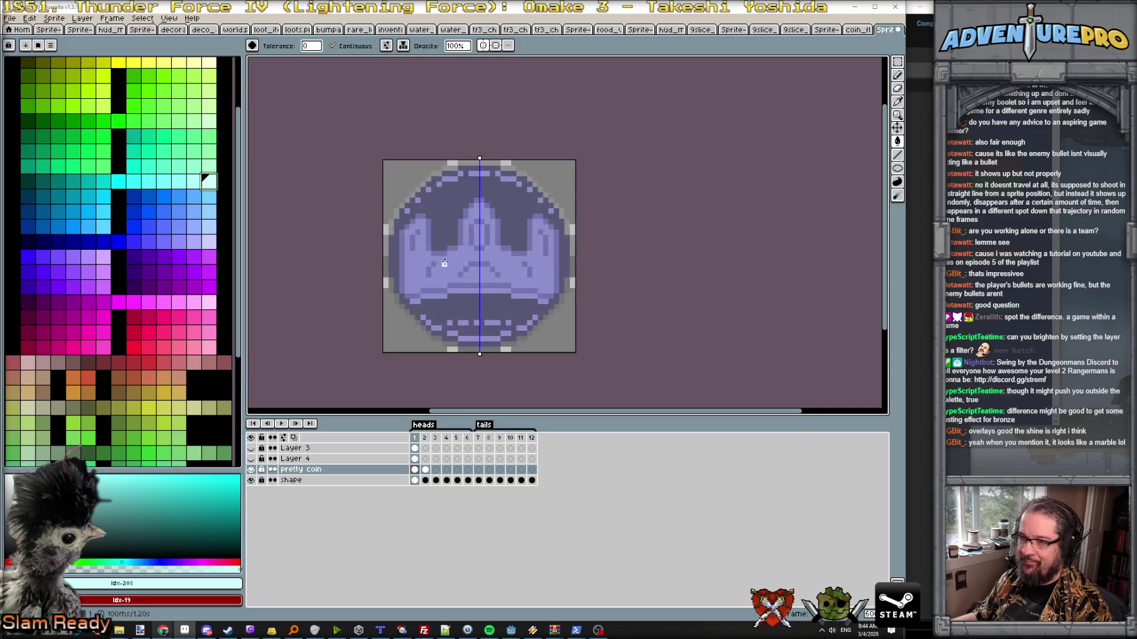
{"action": "key", "text": "Right"}
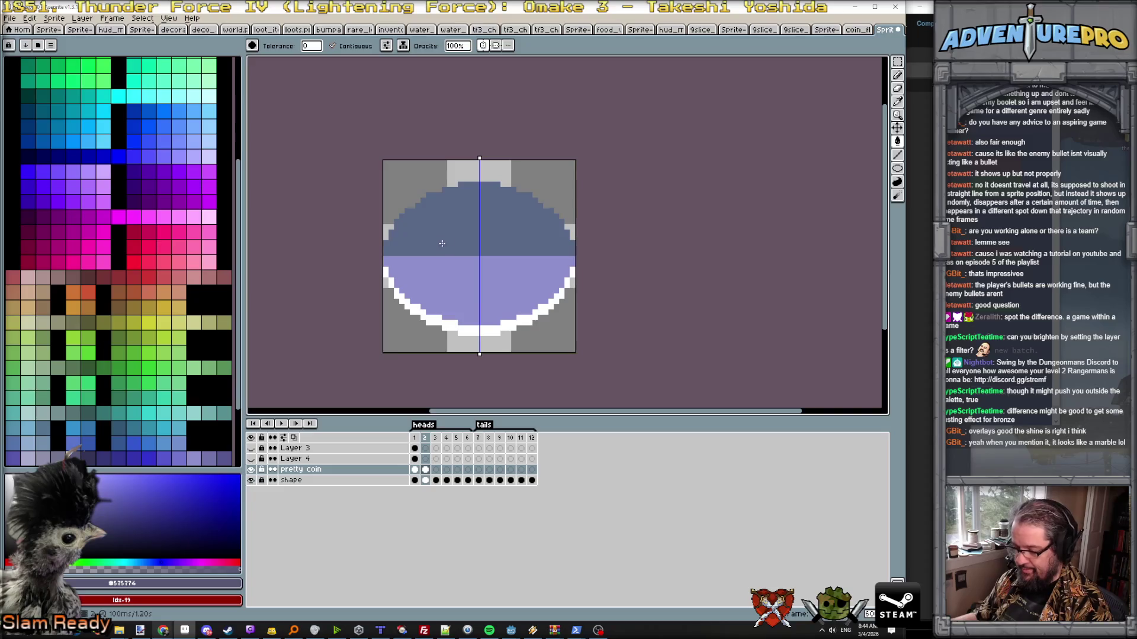
{"action": "key", "text": "b"}
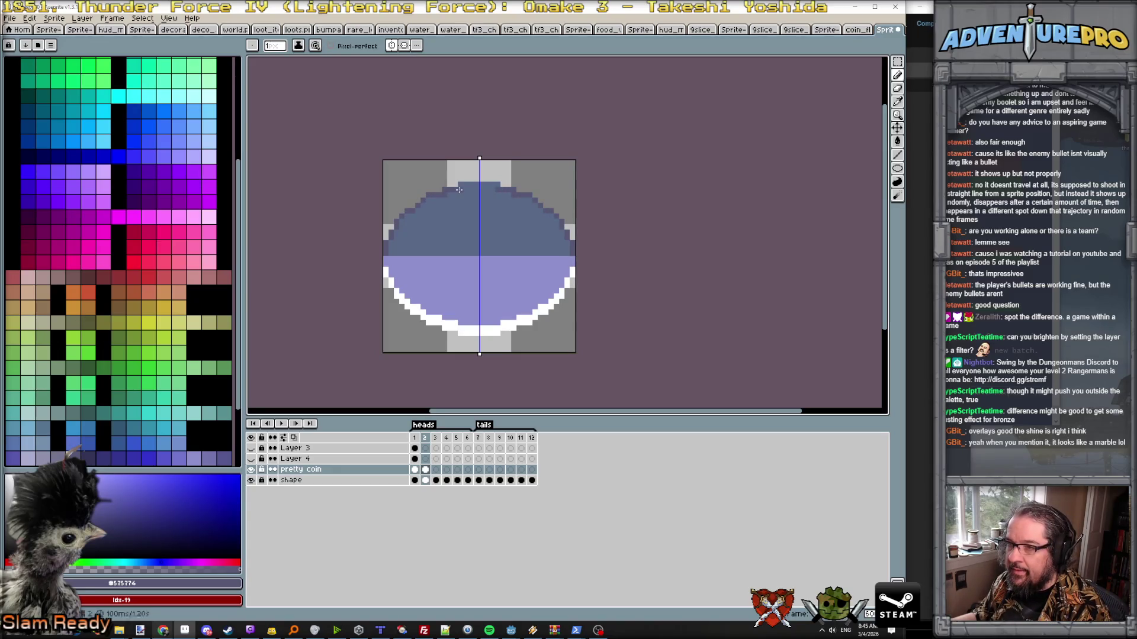
- Bucket-fill frame 2's upper coin half with darker purple
{"action": "key", "text": "g"}
{"action": "left_click", "coordinate": [458, 236]}
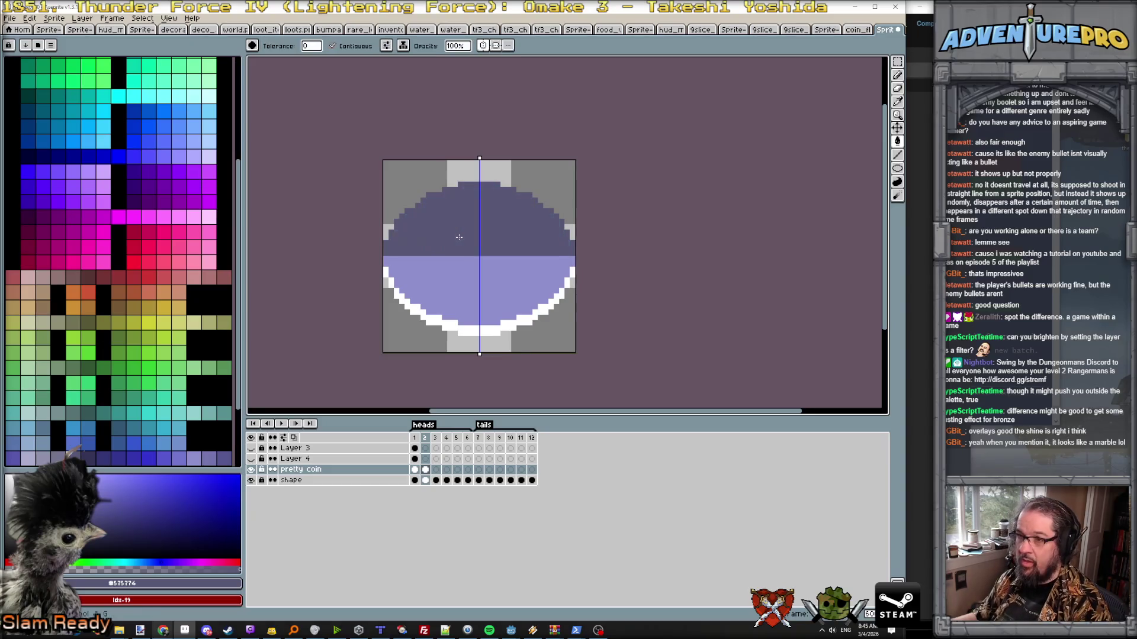
{"action": "scroll", "coordinate": [458, 236], "scroll_direction": "down", "scroll_amount": 2}
{"action": "scroll", "coordinate": [448, 232], "scroll_direction": "up", "scroll_amount": 1}
{"action": "scroll", "coordinate": [439, 266], "scroll_direction": "up", "scroll_amount": 1}
{"action": "scroll", "coordinate": [445, 274], "scroll_direction": "up", "scroll_amount": 2}
{"action": "scroll", "coordinate": [461, 276], "scroll_direction": "down", "scroll_amount": 2}
{"action": "scroll", "coordinate": [460, 277], "scroll_direction": "up", "scroll_amount": 2}
{"action": "scroll", "coordinate": [412, 263], "scroll_direction": "down", "scroll_amount": 1}
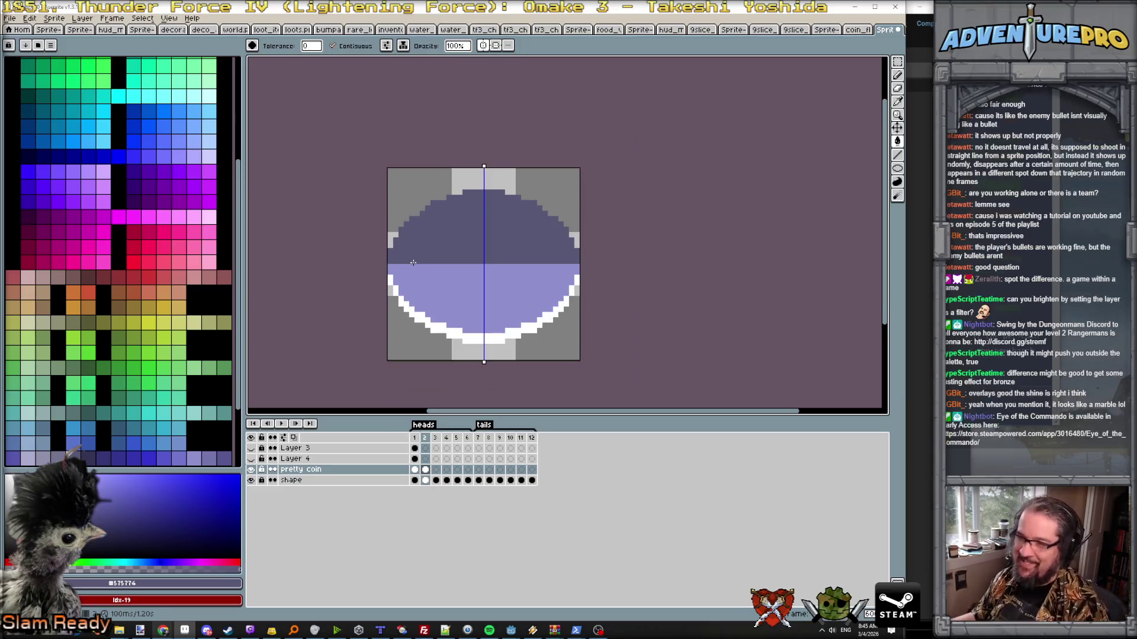
{"action": "key", "text": "Left"}
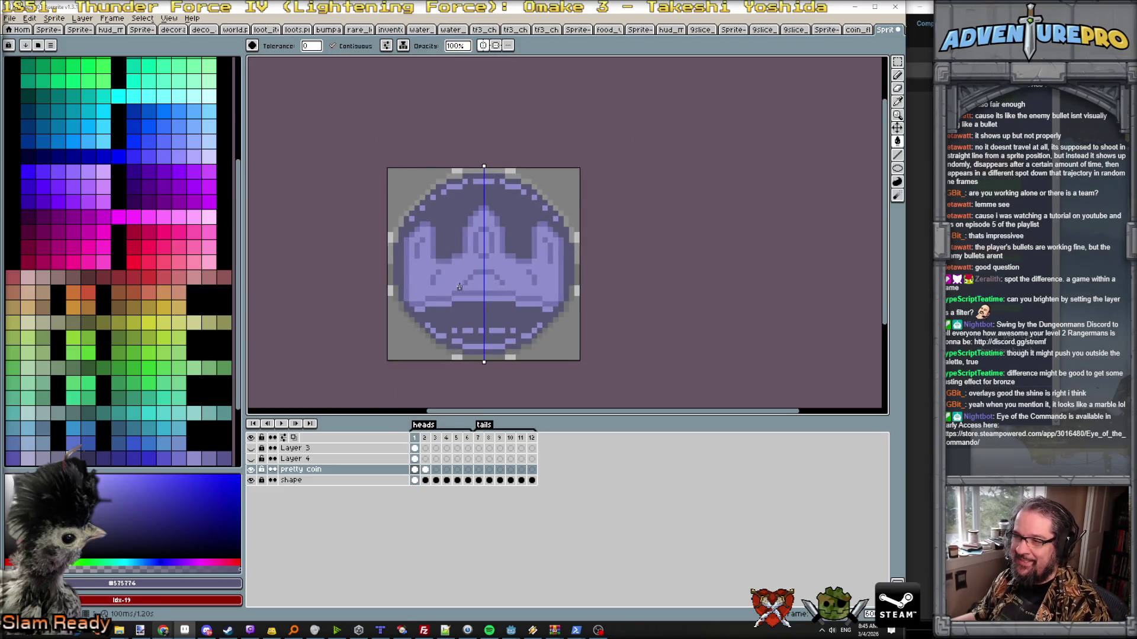
{"action": "key", "text": "Right"}
{"action": "scroll", "coordinate": [458, 285], "scroll_direction": "up", "scroll_amount": 1}
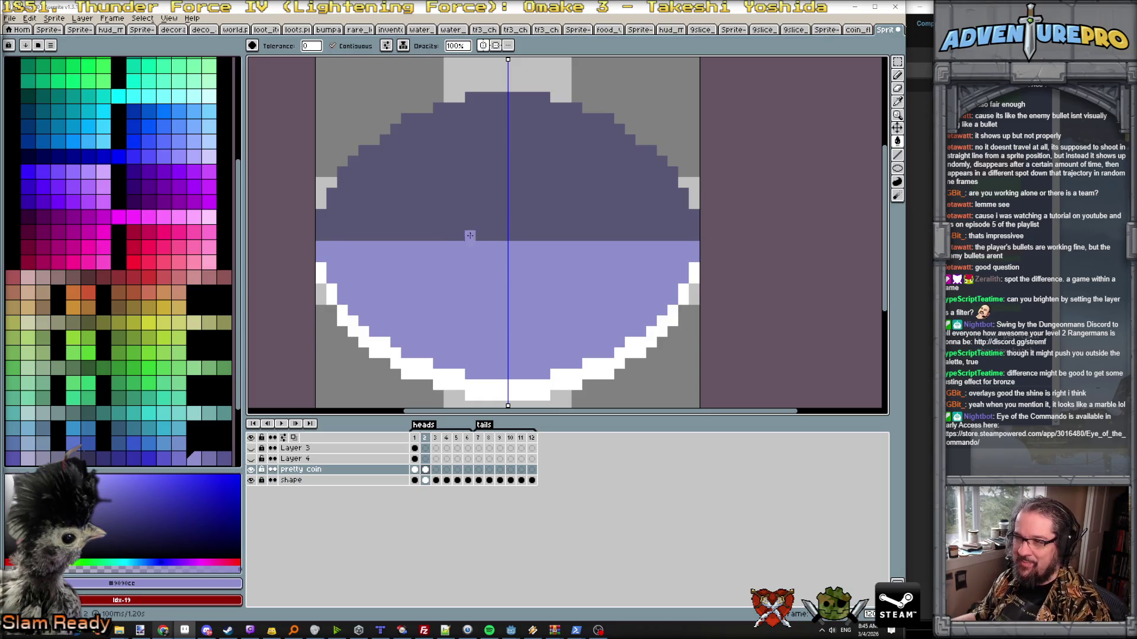
{"action": "scroll", "coordinate": [363, 232], "scroll_direction": "down", "scroll_amount": 1}
- Flip between the two frames to compare them, ending on the crown coin frame 1
{"action": "key", "text": "Left"}
{"action": "key", "text": "Right"}
{"action": "key", "text": "Left"}
{"action": "scroll", "coordinate": [419, 242], "scroll_direction": "up", "scroll_amount": 1}
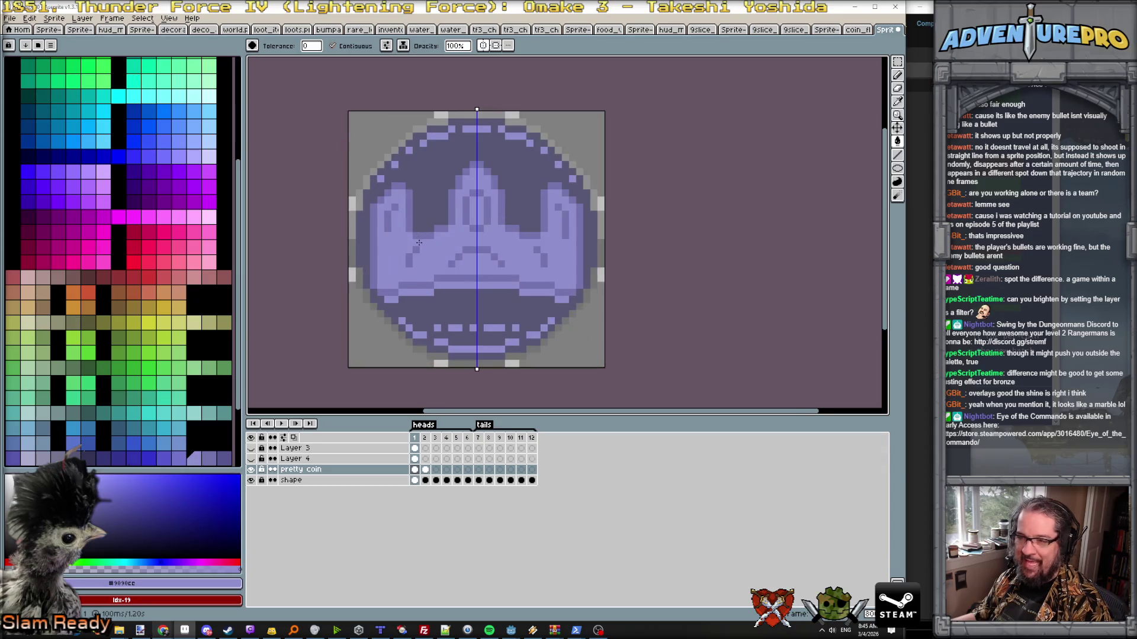
{"action": "key", "text": "Right"}
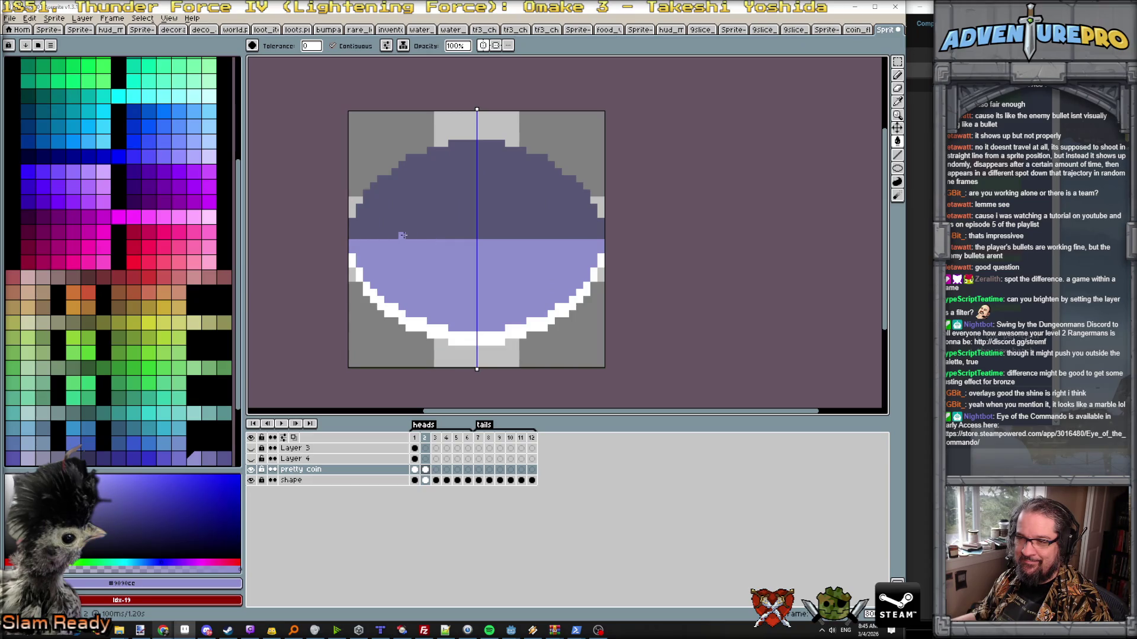
{"action": "key", "text": "Left"}
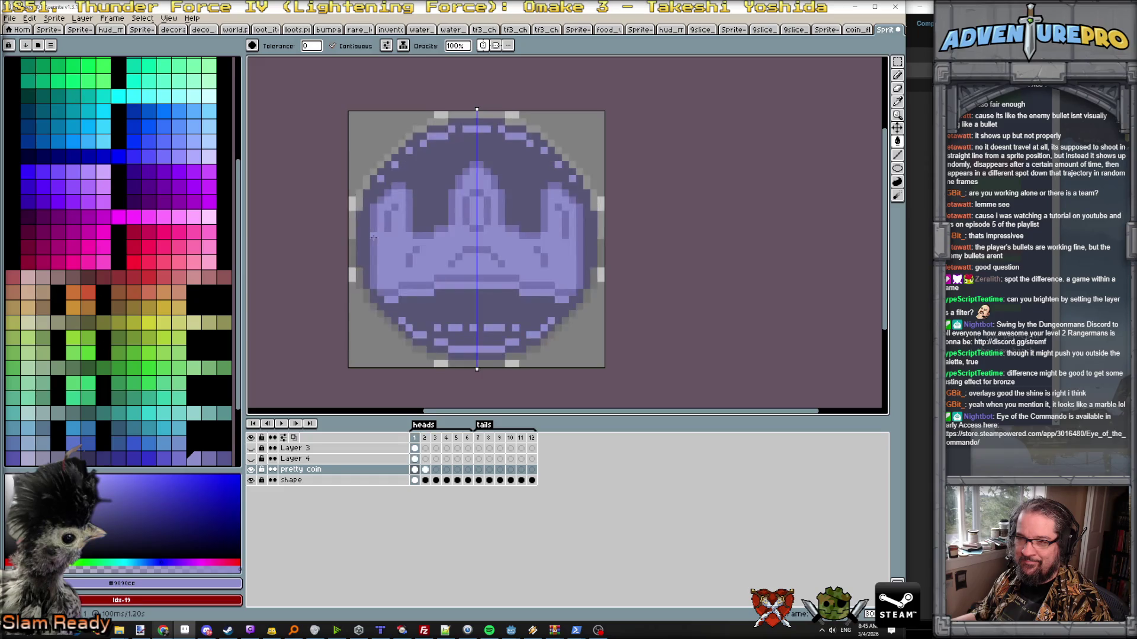
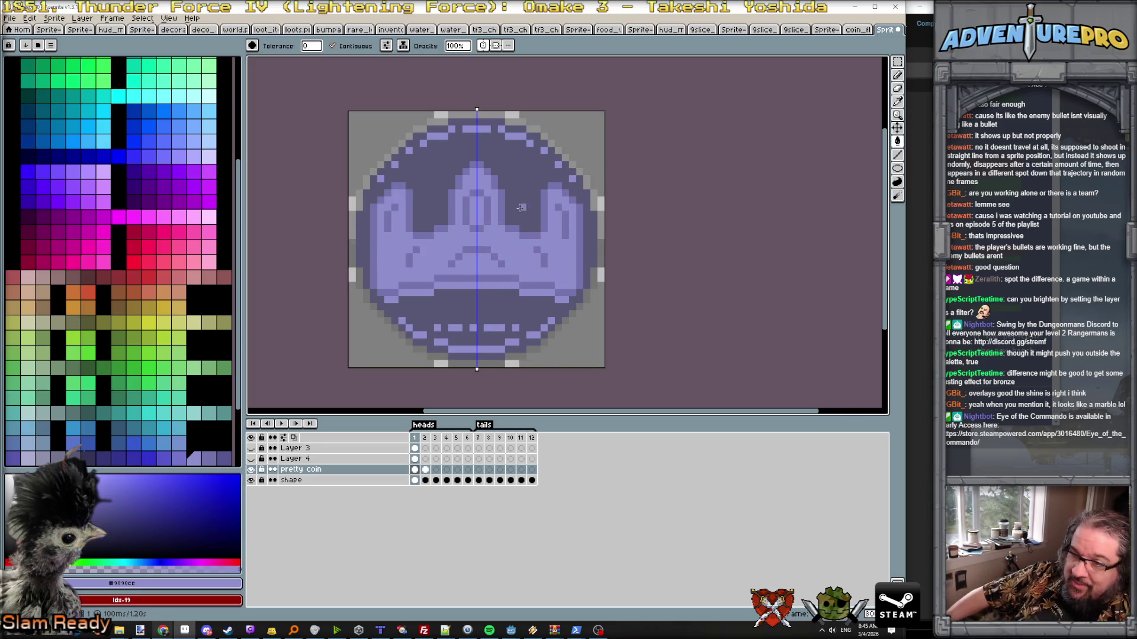
- Add a new empty Layer 5 above the pretty coin artwork layer
{"action": "left_click", "coordinate": [417, 472]}
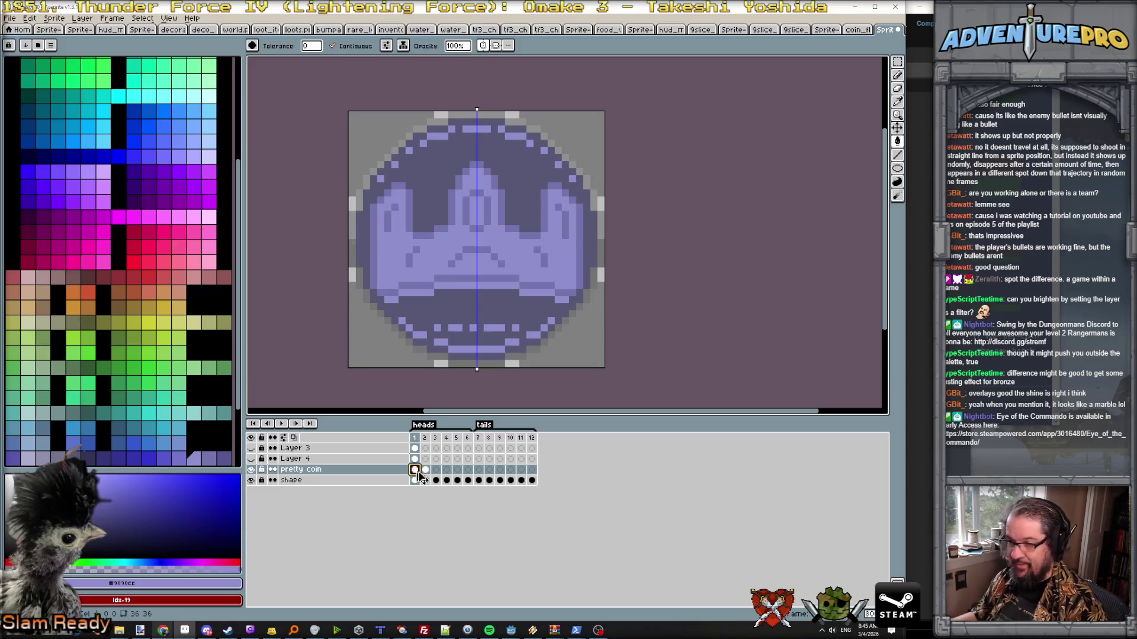
{"action": "left_click", "coordinate": [81, 18]}
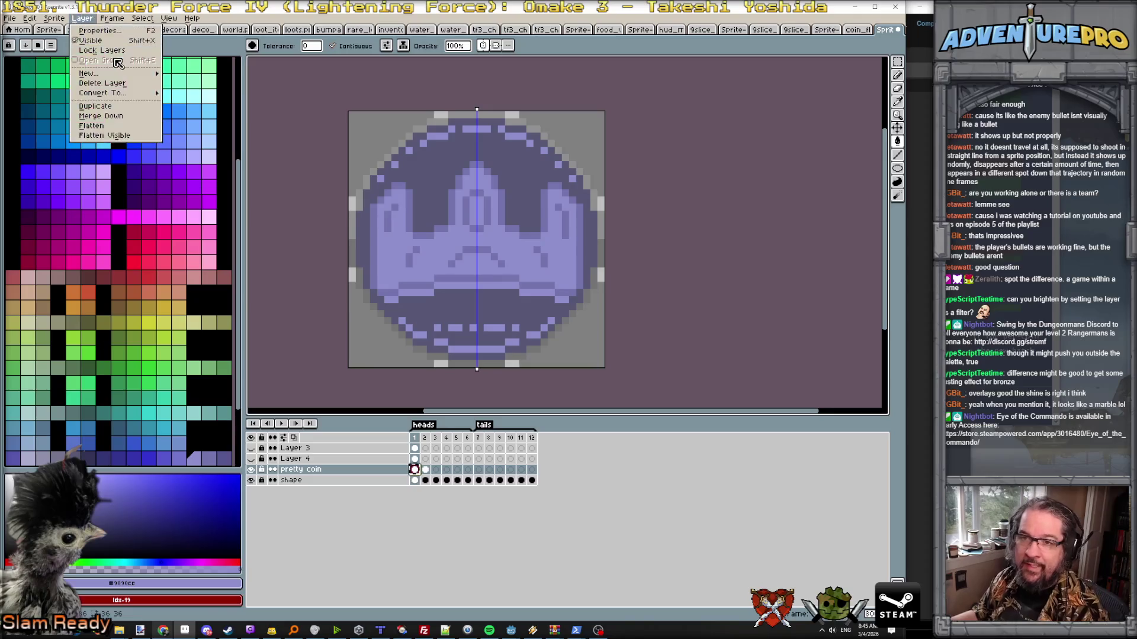
{"action": "mouse_move", "coordinate": [89, 71]}
{"action": "left_click", "coordinate": [200, 74]}
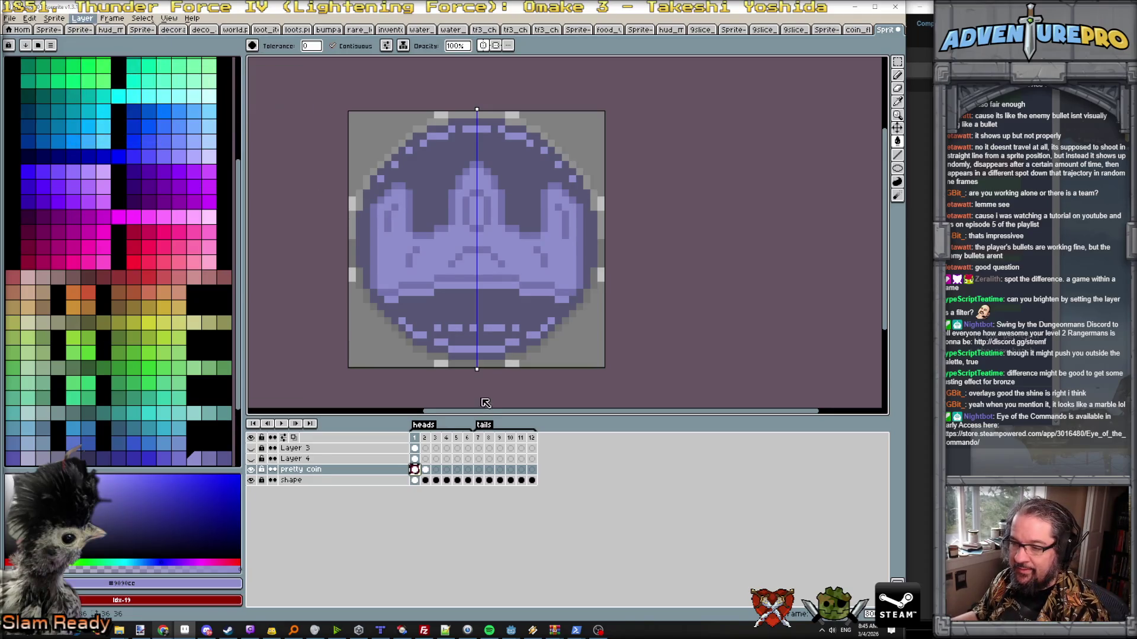
- Copy the frame-1 crown artwork cel onto Layer 5 at frame 2
{"action": "left_click", "coordinate": [430, 471]}
{"action": "left_click", "coordinate": [415, 481]}
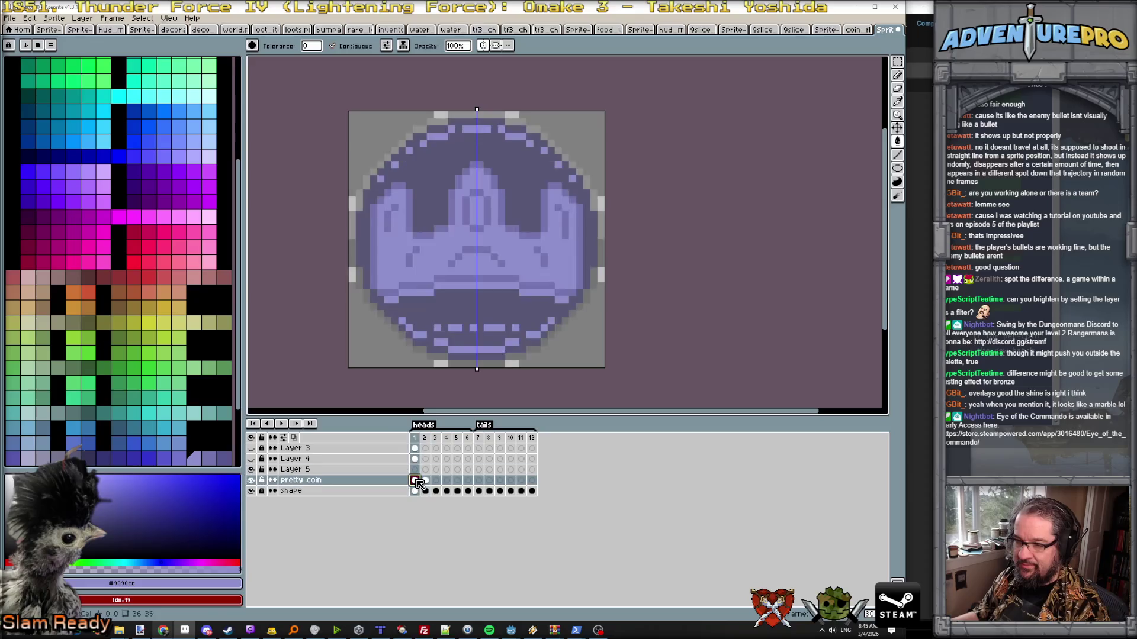
{"action": "mouse_move", "coordinate": [418, 484]}
{"action": "left_mouse_down"}
{"action": "mouse_move", "coordinate": [426, 473]}
{"action": "mouse_move", "coordinate": [377, 476]}
{"action": "left_mouse_up"}
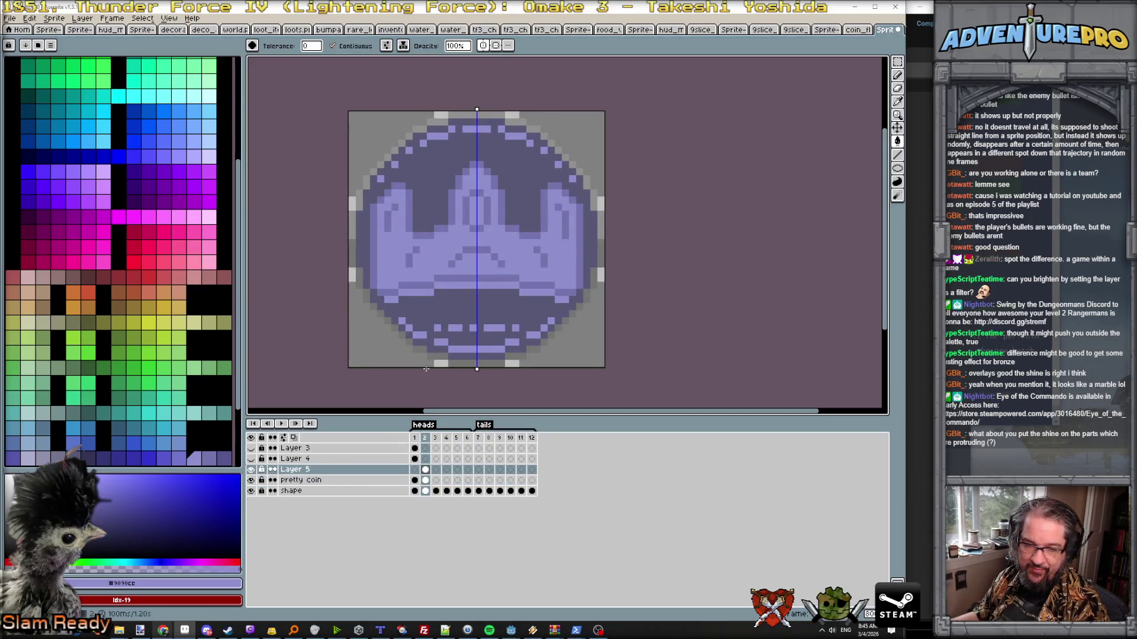
{"action": "double_click", "coordinate": [425, 469]}
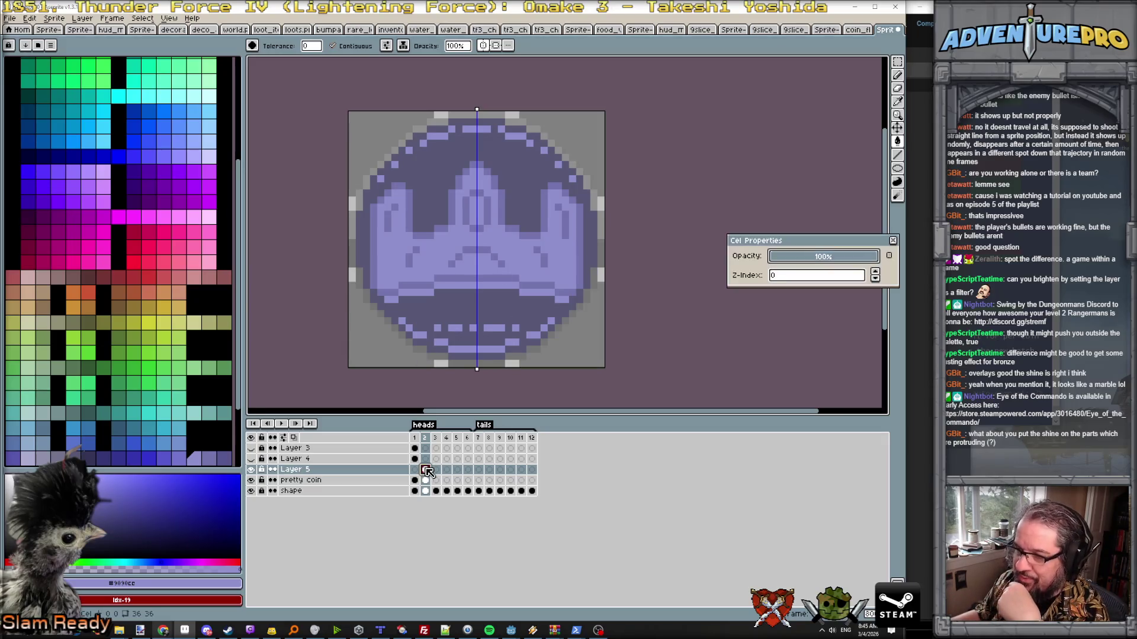
- Lower the copied crown cel's opacity so frame 2's shaded coin shows through it
{"action": "left_click_drag", "start_coordinate": [839, 258], "coordinate": [822, 260]}
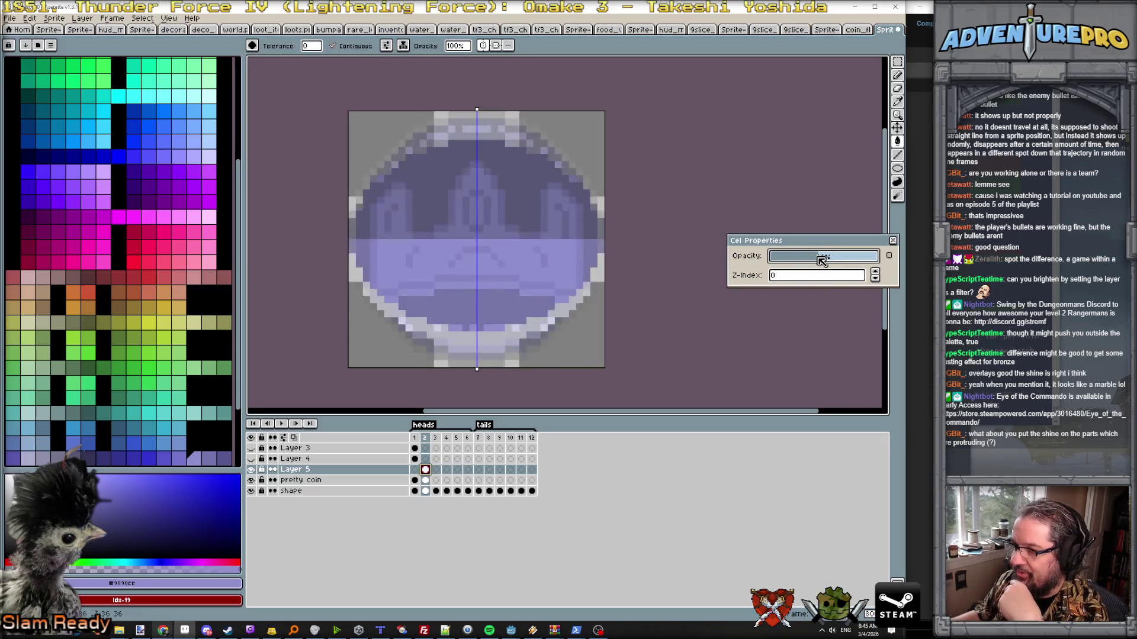
{"action": "left_click", "coordinate": [895, 243]}
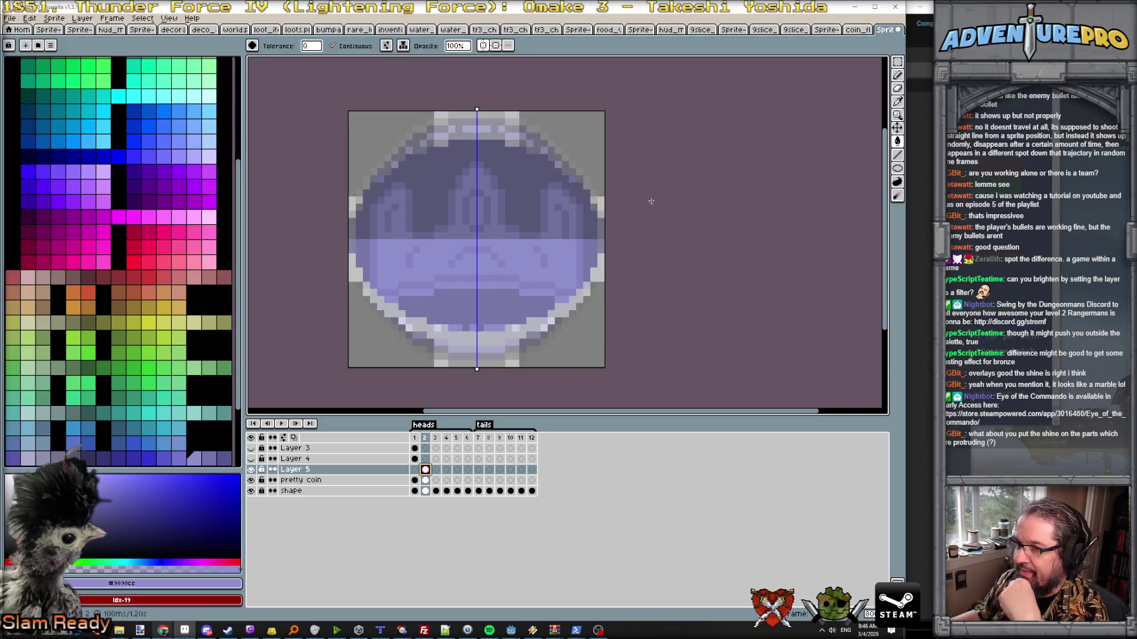
{"action": "scroll", "coordinate": [533, 192], "scroll_direction": "up", "scroll_amount": 1}
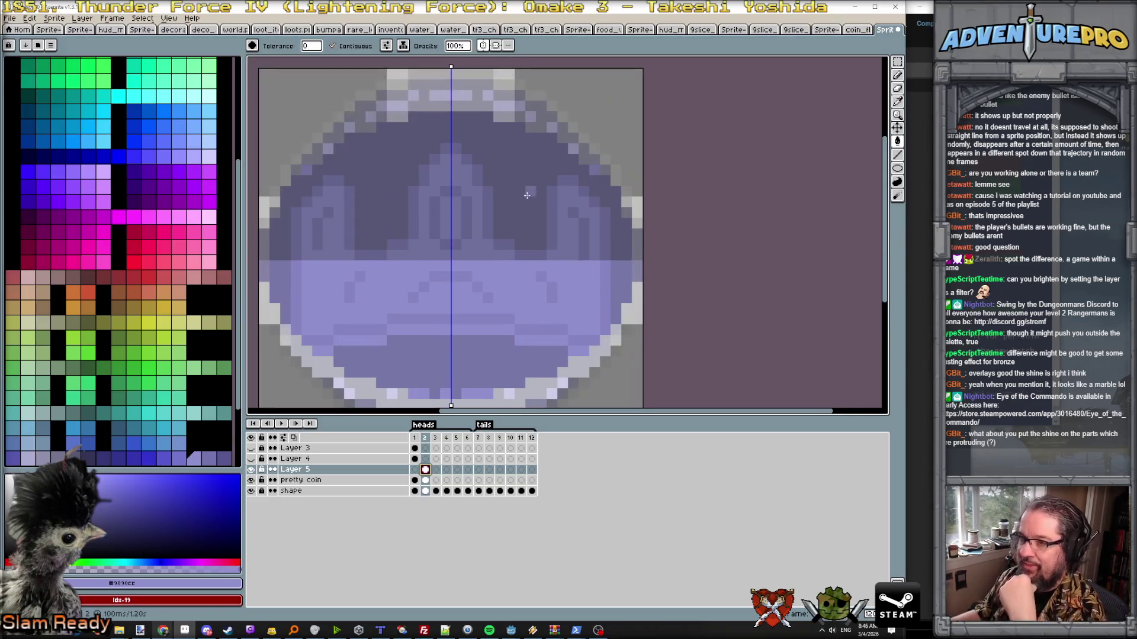
{"action": "left_click", "coordinate": [425, 480]}
{"action": "key", "text": "Left"}
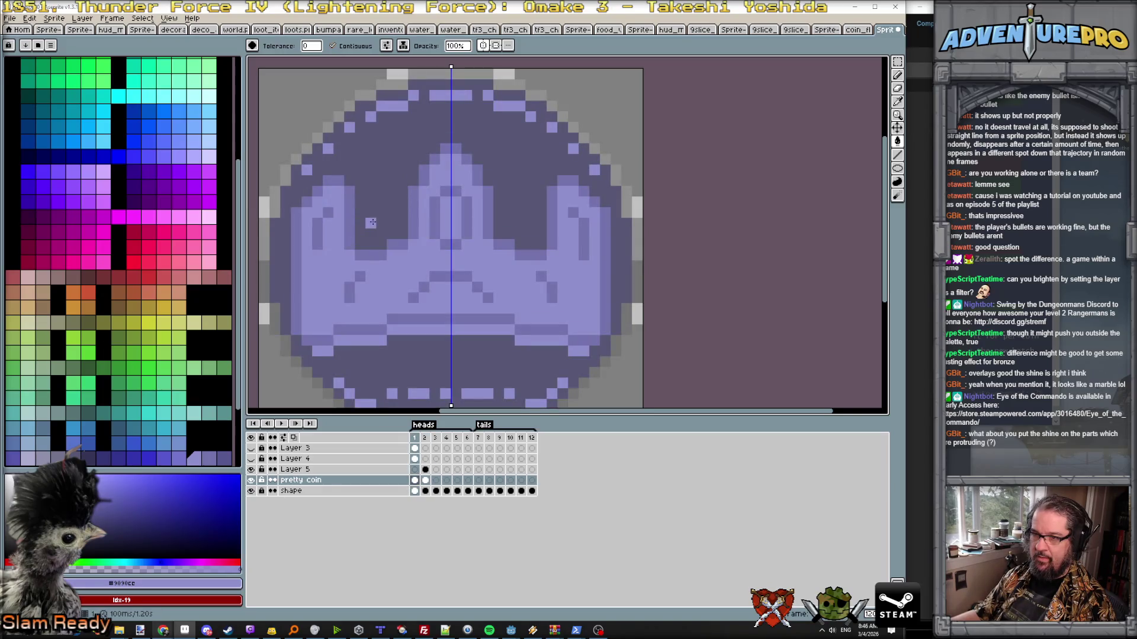
{"action": "key", "text": "Right"}
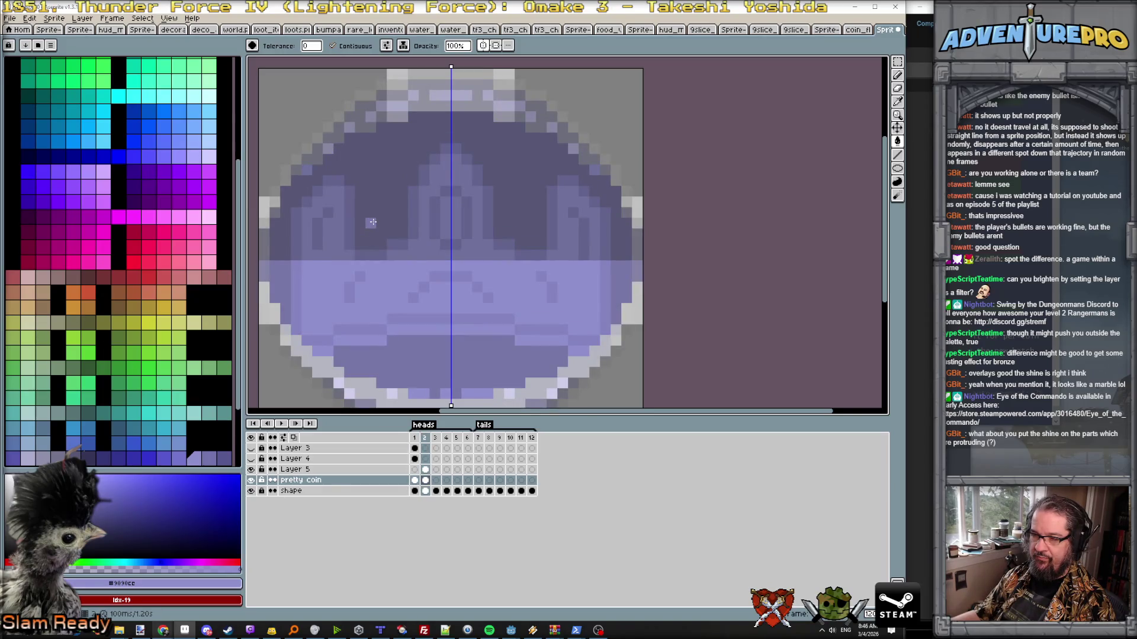
{"action": "key", "text": "Left"}
{"action": "key", "text": "Right"}
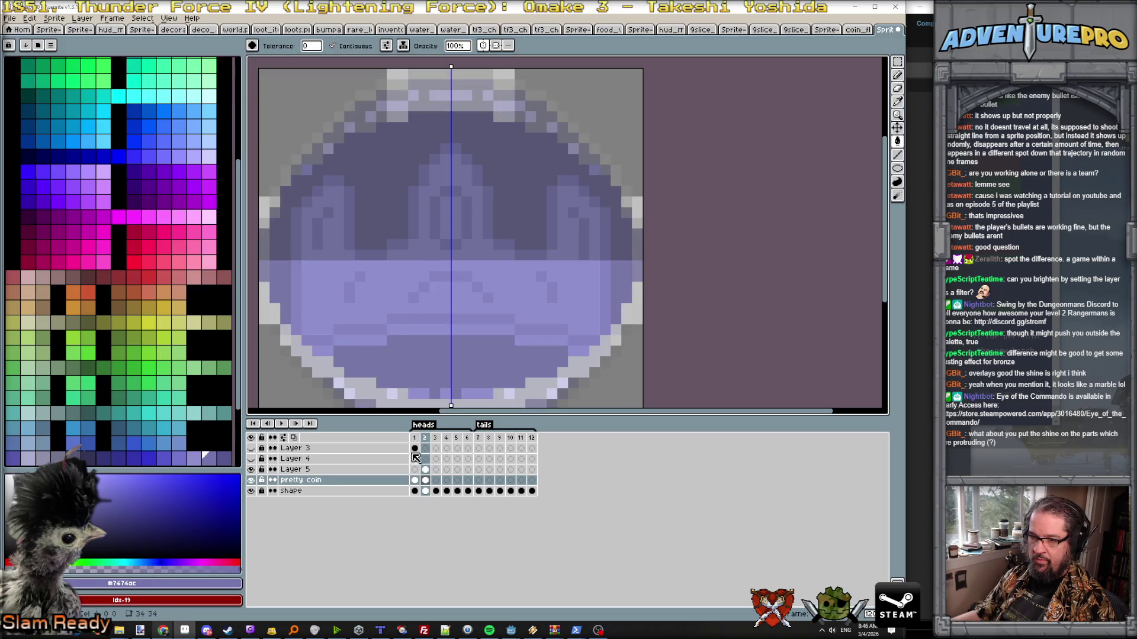
- With the Pencil, trace the crown's central peak on frame 2 in lighter purple
{"action": "left_click", "coordinate": [430, 480]}
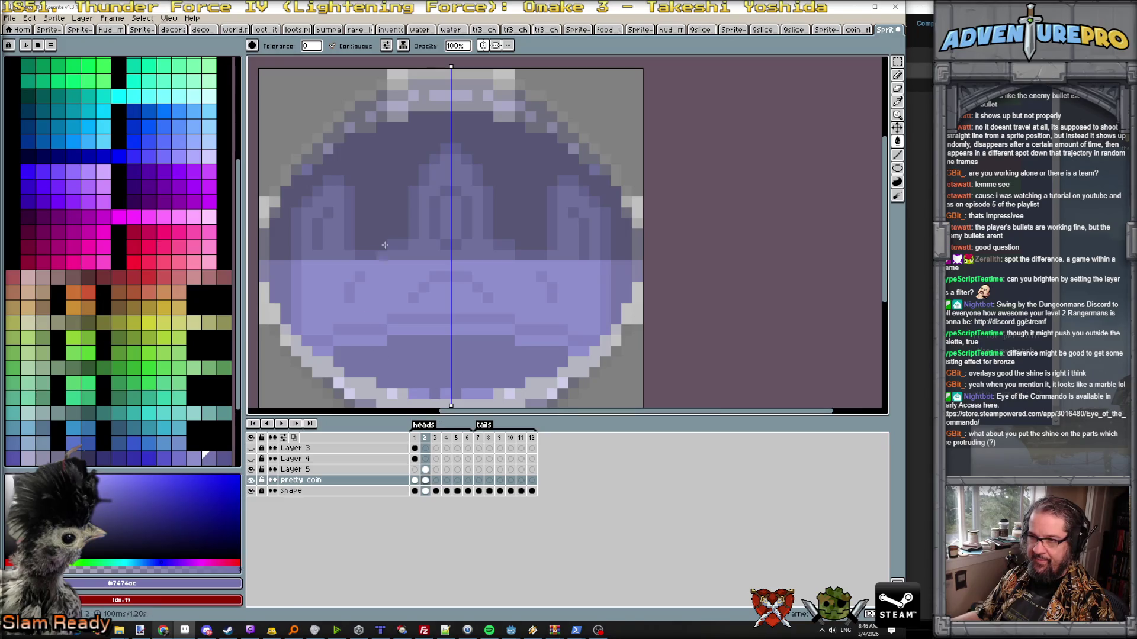
{"action": "key", "text": "Left"}
{"action": "key", "text": "Right"}
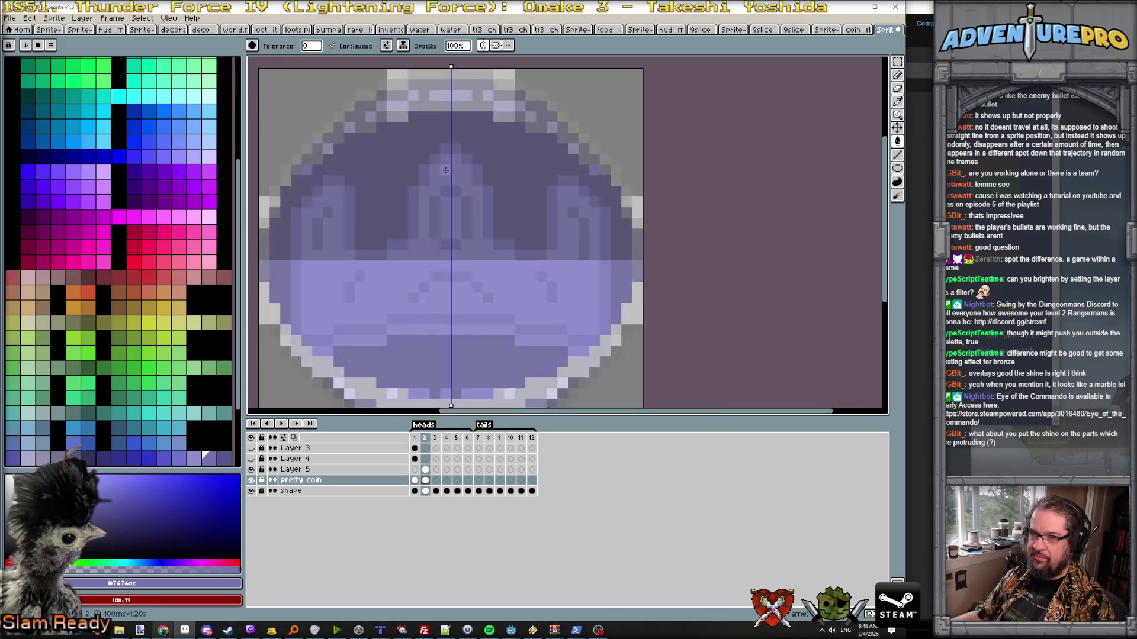
{"action": "key", "text": "Right"}
{"action": "key", "text": "Left"}
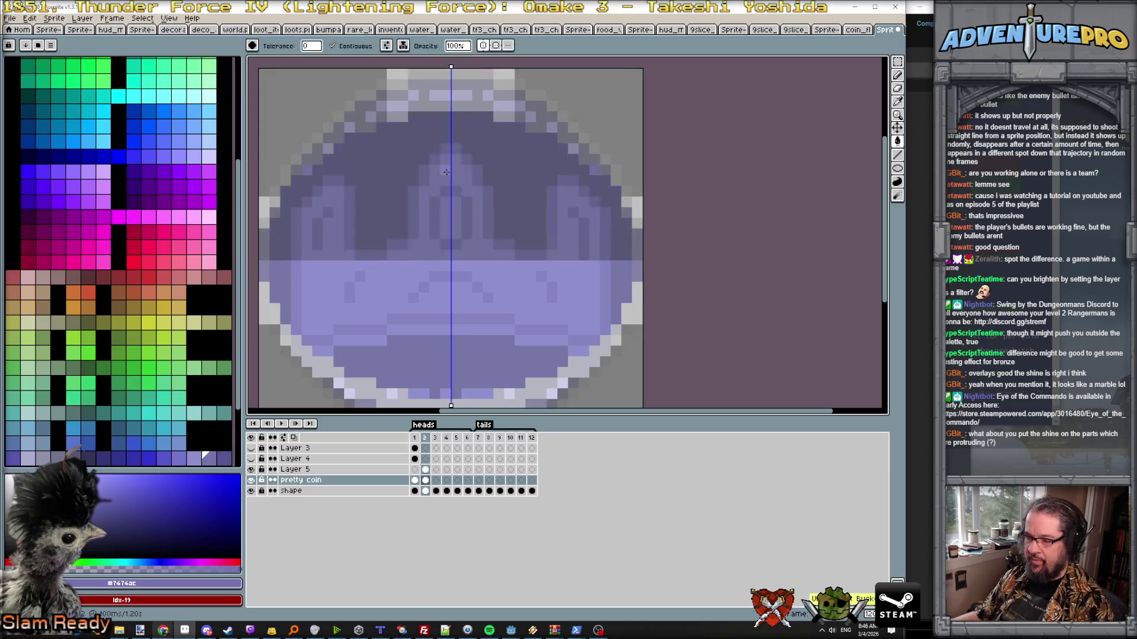
{"action": "key", "text": "b"}
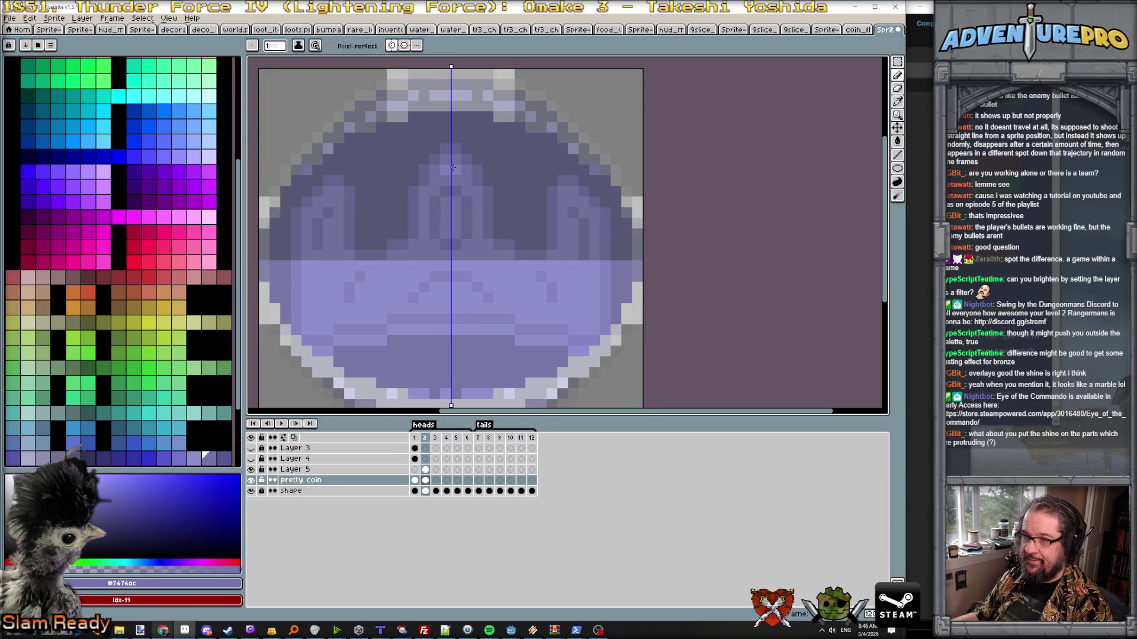
{"action": "left_click_drag", "start_coordinate": [422, 189], "coordinate": [423, 236]}
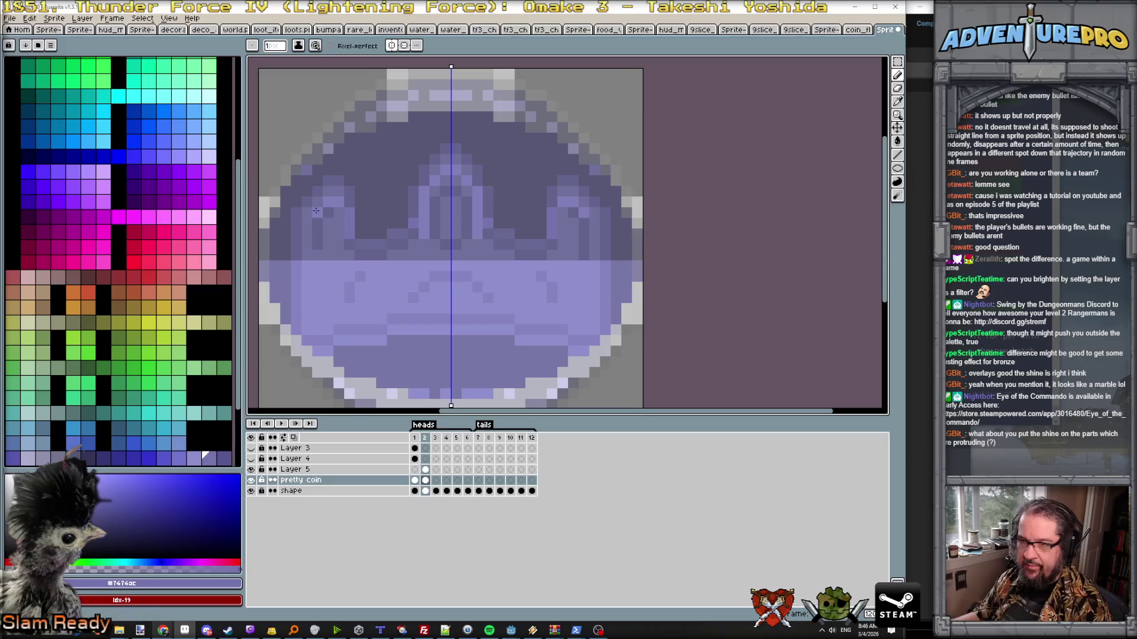
- Darken the light band's left edge and a row across it, then hide the Layer 5 guide
{"action": "mouse_move", "coordinate": [302, 239]}
{"action": "left_mouse_down"}
{"action": "mouse_move", "coordinate": [299, 307]}
{"action": "mouse_move", "coordinate": [356, 301]}
{"action": "mouse_move", "coordinate": [302, 309]}
{"action": "left_mouse_up"}
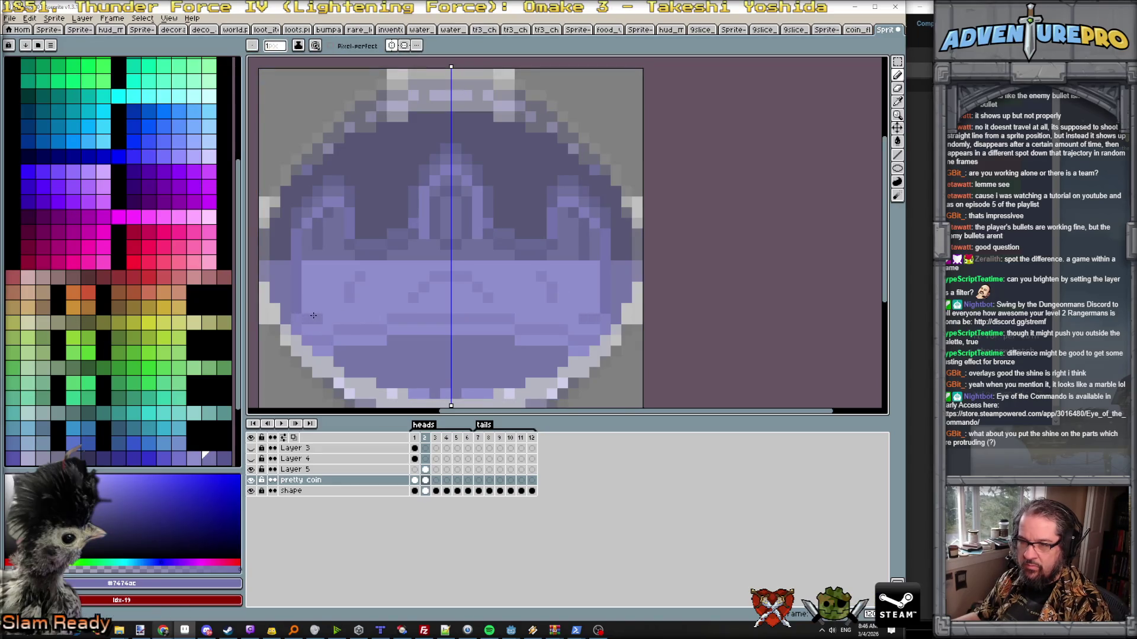
{"action": "left_click", "coordinate": [325, 306]}
{"action": "left_click_drag", "start_coordinate": [332, 301], "coordinate": [380, 302]}
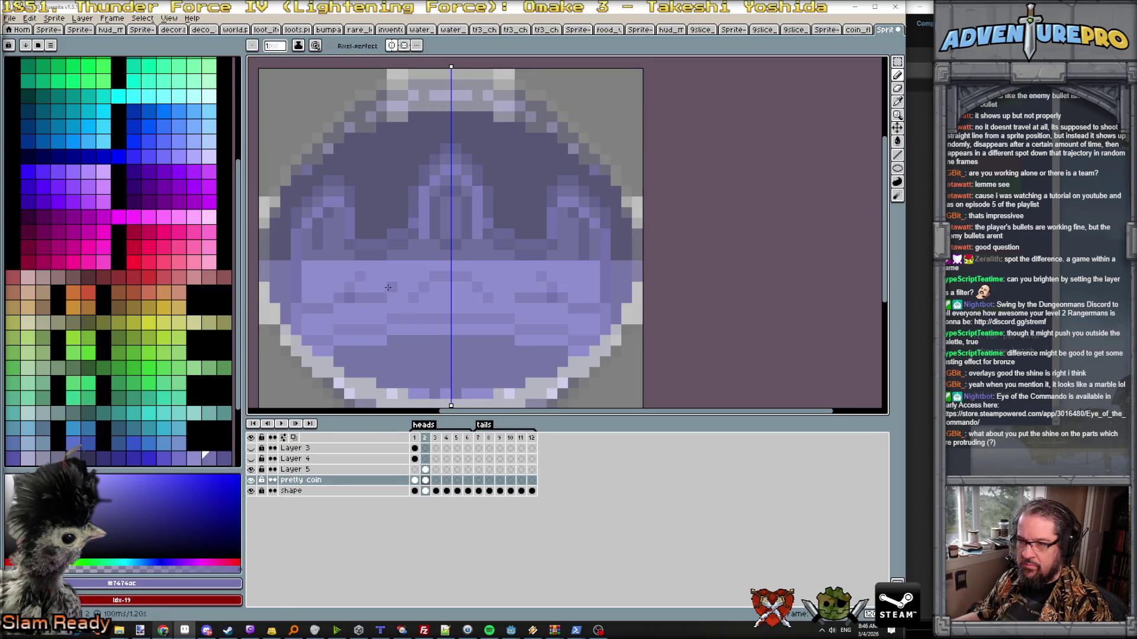
{"action": "left_click", "coordinate": [257, 471]}
{"action": "left_click", "coordinate": [253, 479]}
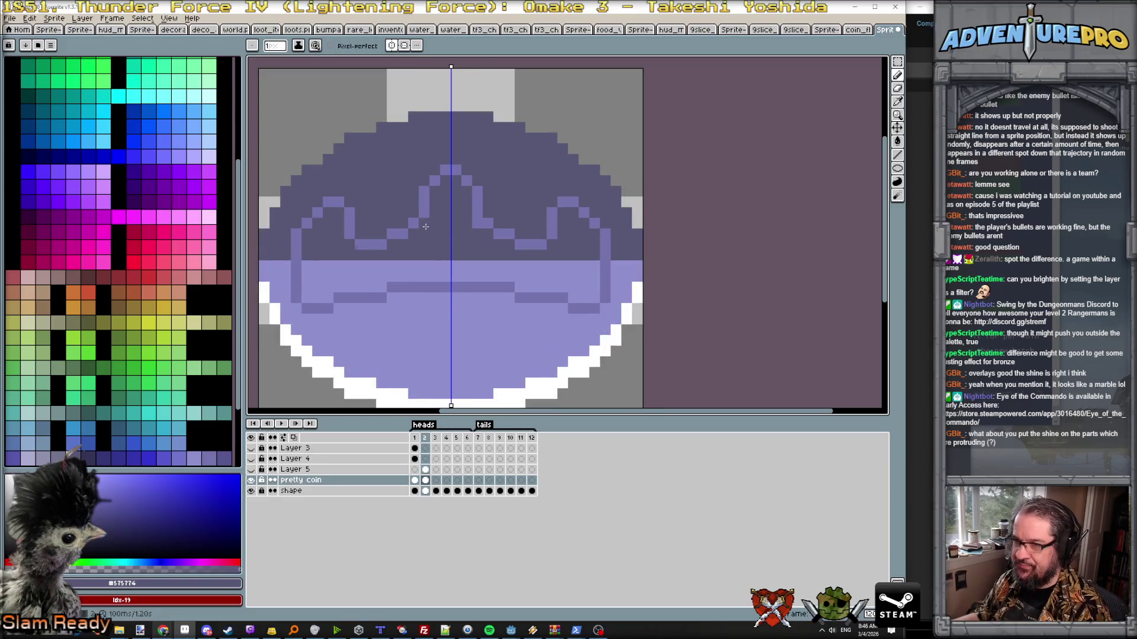
{"action": "scroll", "coordinate": [426, 227], "scroll_direction": "down", "scroll_amount": 3}
- Pencil a checkerboard dither of dark pixels down the coin's edge with light pixels near the top
{"action": "left_click_drag", "start_coordinate": [425, 228], "coordinate": [504, 265]}
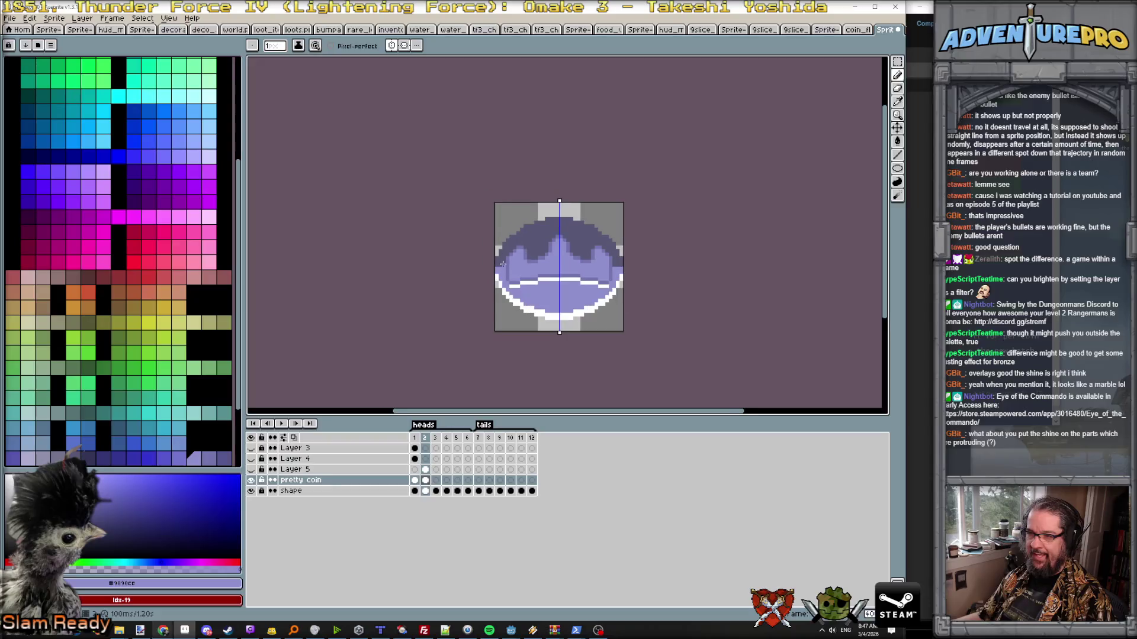
{"action": "scroll", "coordinate": [501, 263], "scroll_direction": "up", "scroll_amount": 3}
{"action": "left_click", "coordinate": [510, 291]}
{"action": "left_click", "coordinate": [468, 290]}
{"action": "left_click", "coordinate": [490, 311]}
{"action": "left_click", "coordinate": [511, 333]}
{"action": "left_click", "coordinate": [510, 355]}
{"action": "key", "text": "ctrl+z"}
{"action": "left_click", "coordinate": [510, 269]}
{"action": "left_click", "coordinate": [490, 247], "text": "alt"}
{"action": "left_click", "coordinate": [511, 227]}
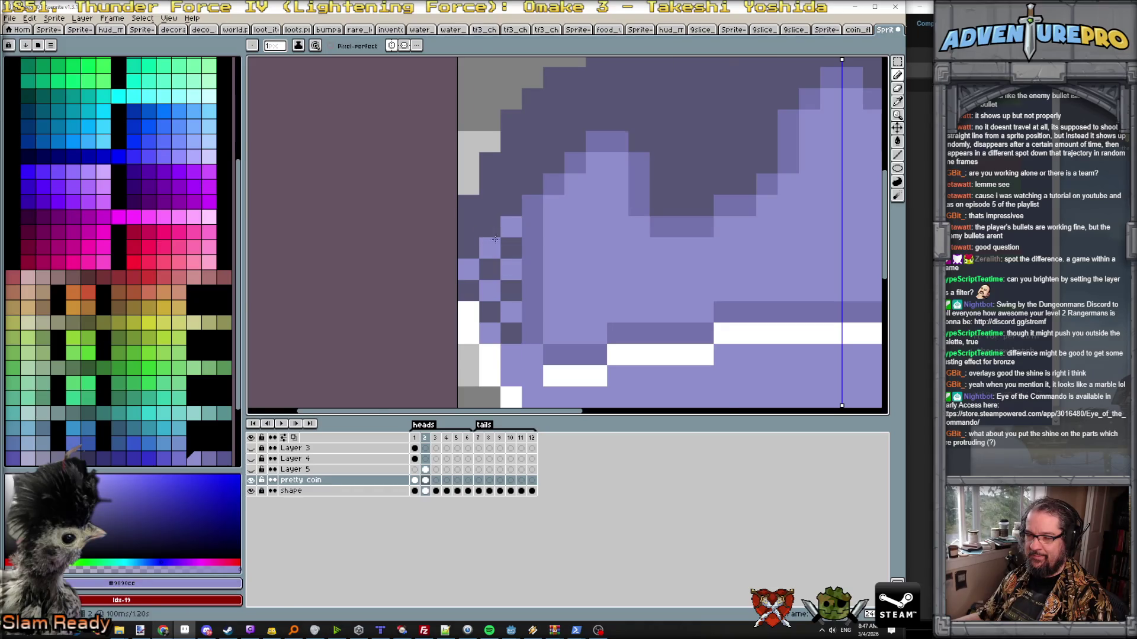
{"action": "scroll", "coordinate": [494, 235], "scroll_direction": "down", "scroll_amount": 3}
{"action": "scroll", "coordinate": [654, 259], "scroll_direction": "down", "scroll_amount": 1}
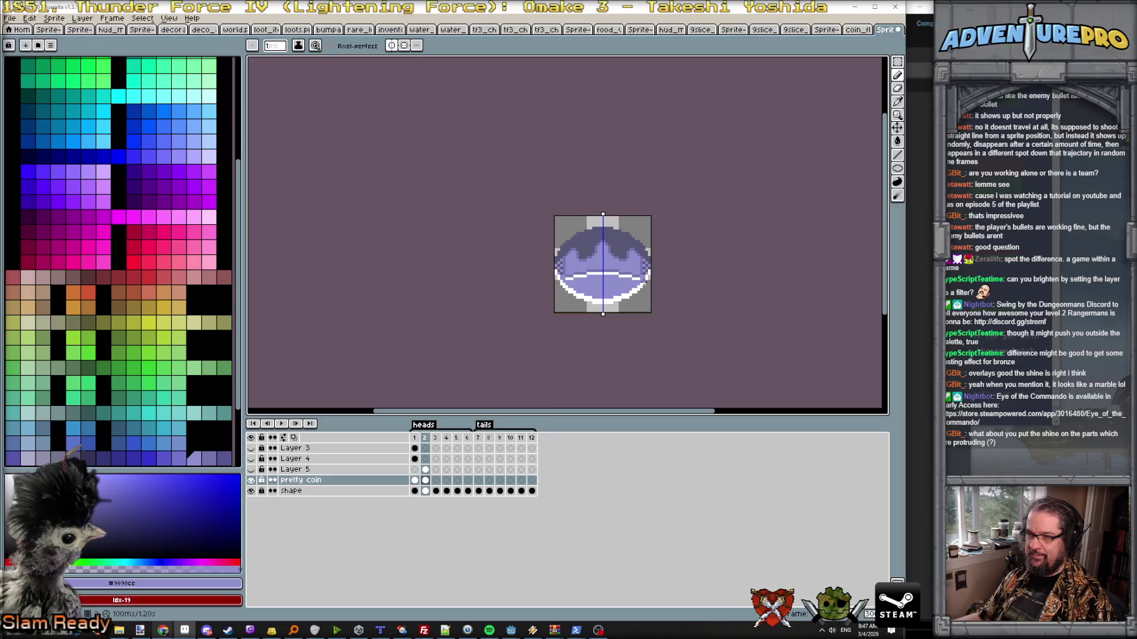
- With mirrored drawing, dot light purple highlight pixels along the coin's upper rim
{"action": "key", "text": "Left"}
{"action": "key", "text": "Right"}
{"action": "scroll", "coordinate": [604, 257], "scroll_direction": "up", "scroll_amount": 1}
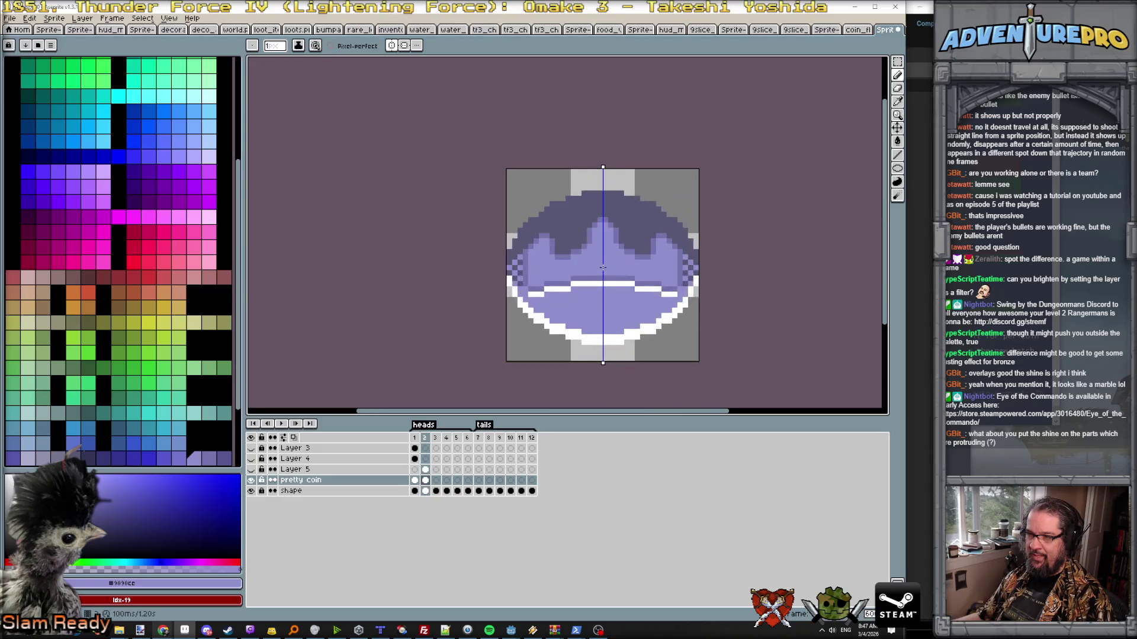
{"action": "key", "text": "Left"}
{"action": "key", "text": "Right"}
{"action": "scroll", "coordinate": [593, 198], "scroll_direction": "up", "scroll_amount": 1}
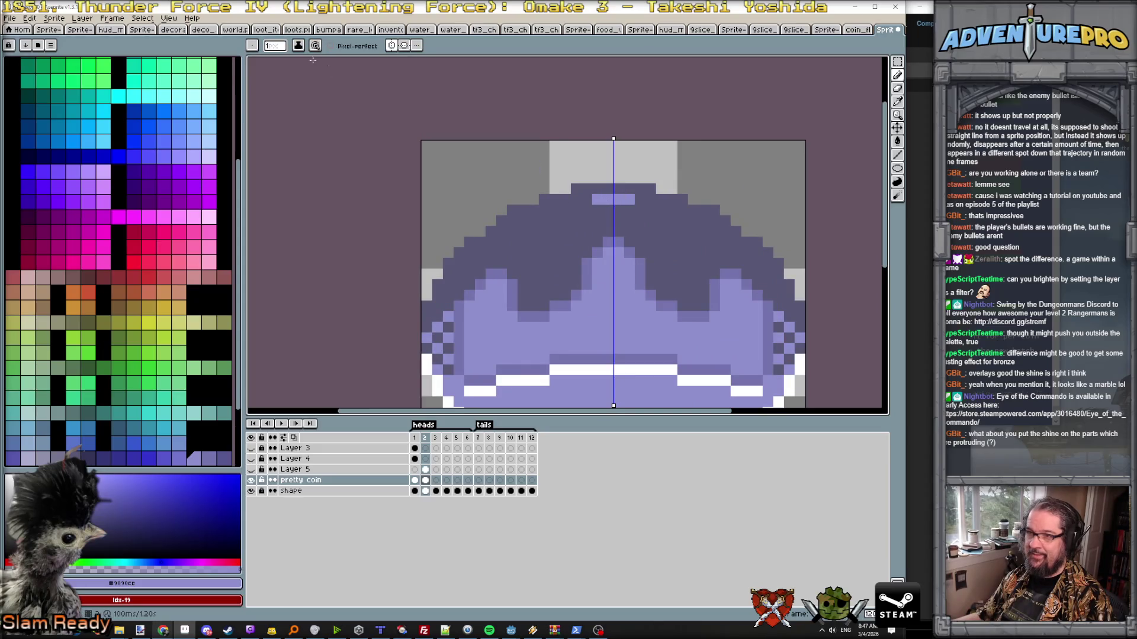
{"action": "left_click", "coordinate": [391, 46]}
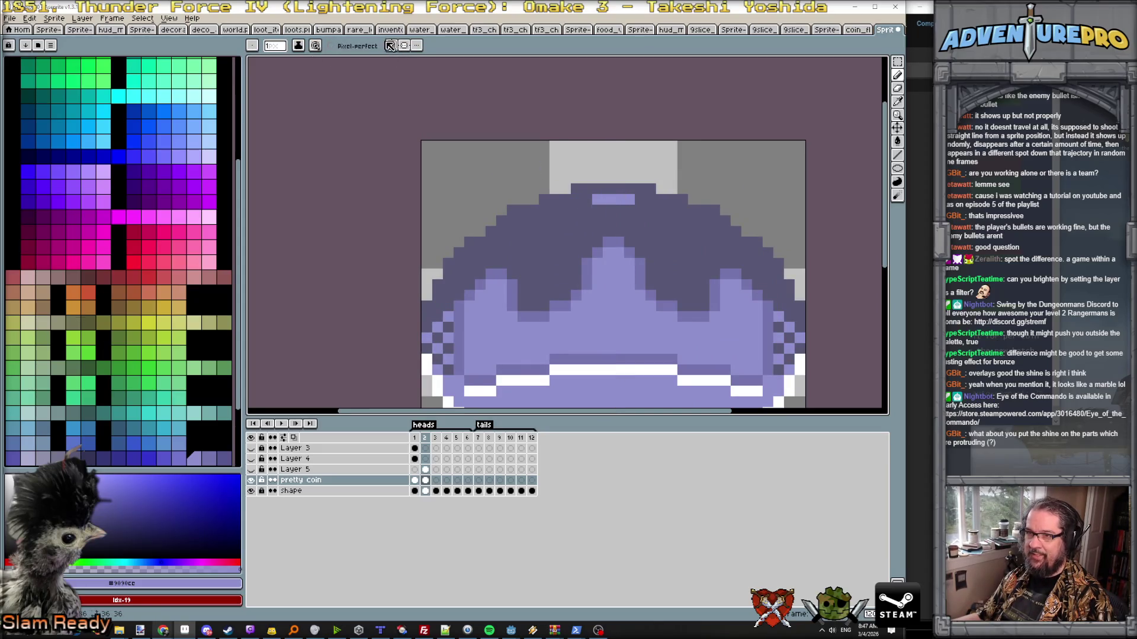
{"action": "left_click", "coordinate": [574, 209]}
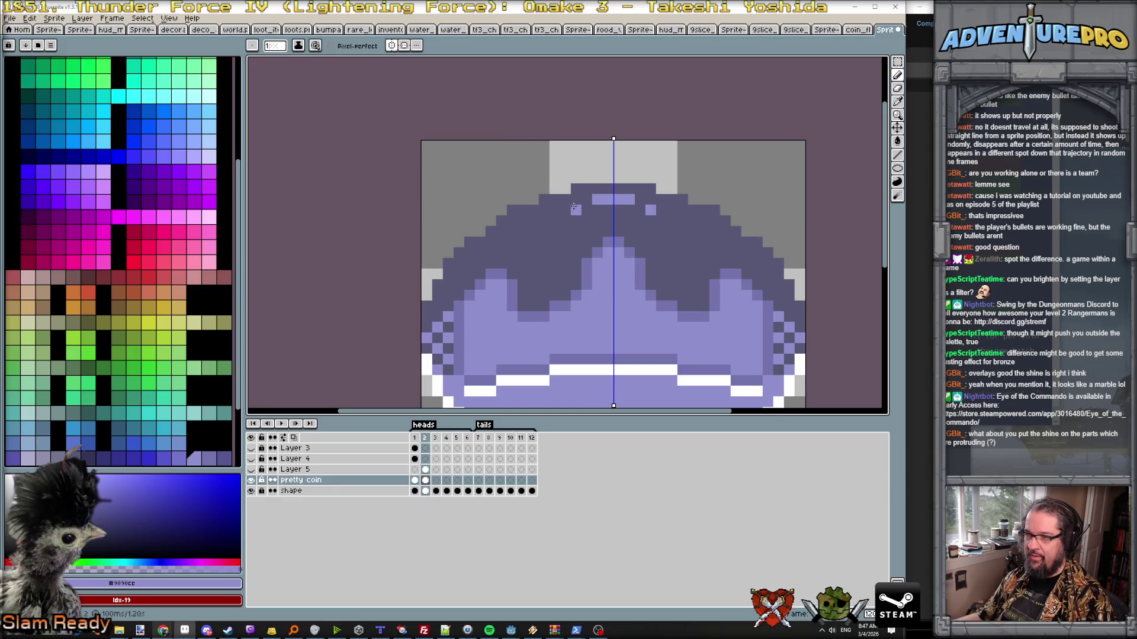
{"action": "left_click", "coordinate": [511, 221]}
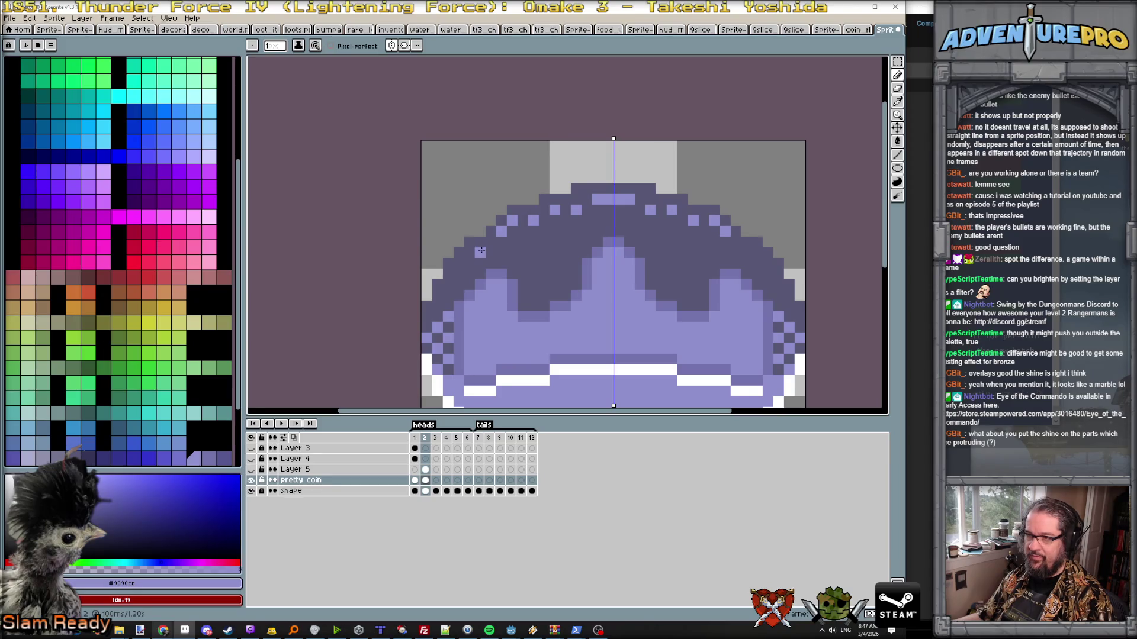
{"action": "scroll", "coordinate": [498, 245], "scroll_direction": "down", "scroll_amount": 3}
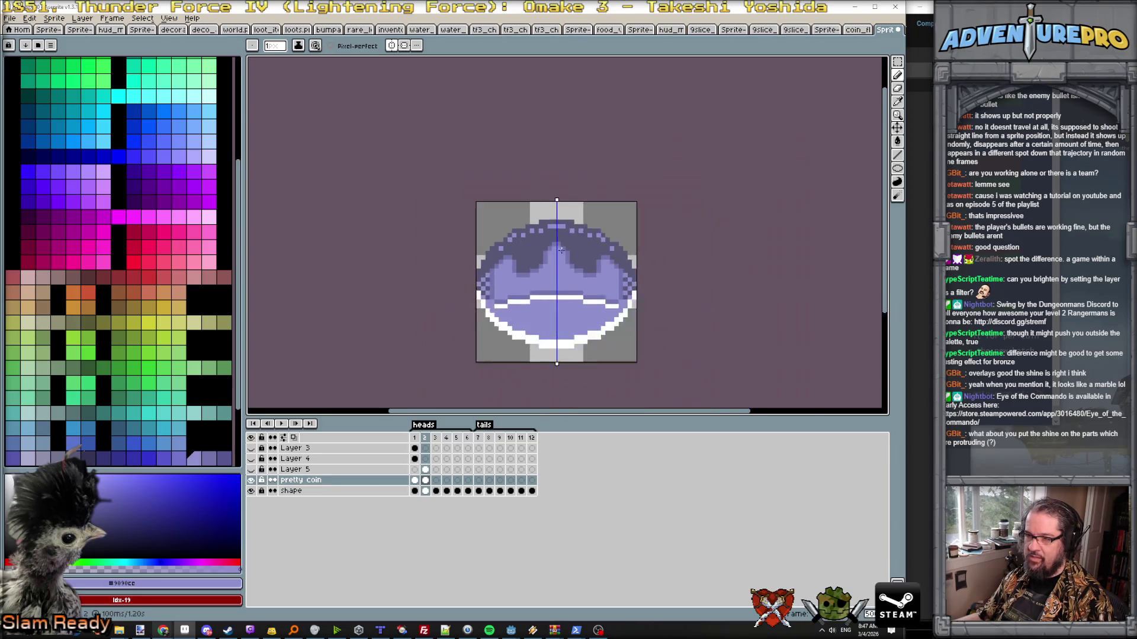
{"action": "scroll", "coordinate": [569, 255], "scroll_direction": "down", "scroll_amount": 4}
{"action": "scroll", "coordinate": [595, 259], "scroll_direction": "up", "scroll_amount": 3}
{"action": "scroll", "coordinate": [582, 238], "scroll_direction": "up", "scroll_amount": 4}
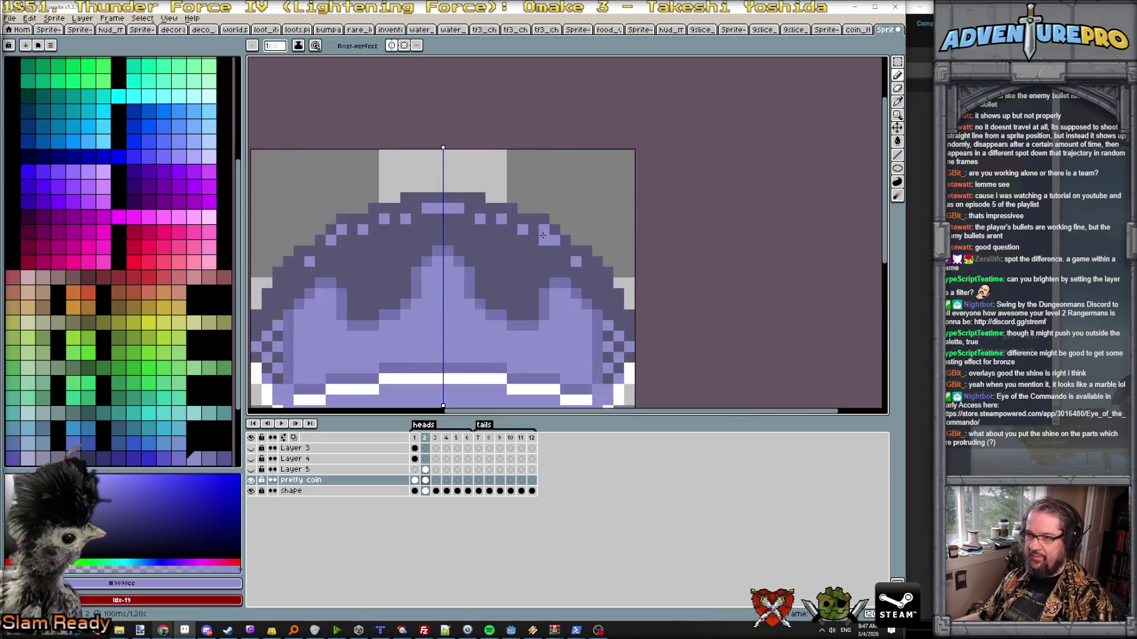
{"action": "scroll", "coordinate": [551, 241], "scroll_direction": "down", "scroll_amount": 4}
{"action": "scroll", "coordinate": [551, 241], "scroll_direction": "up", "scroll_amount": 2}
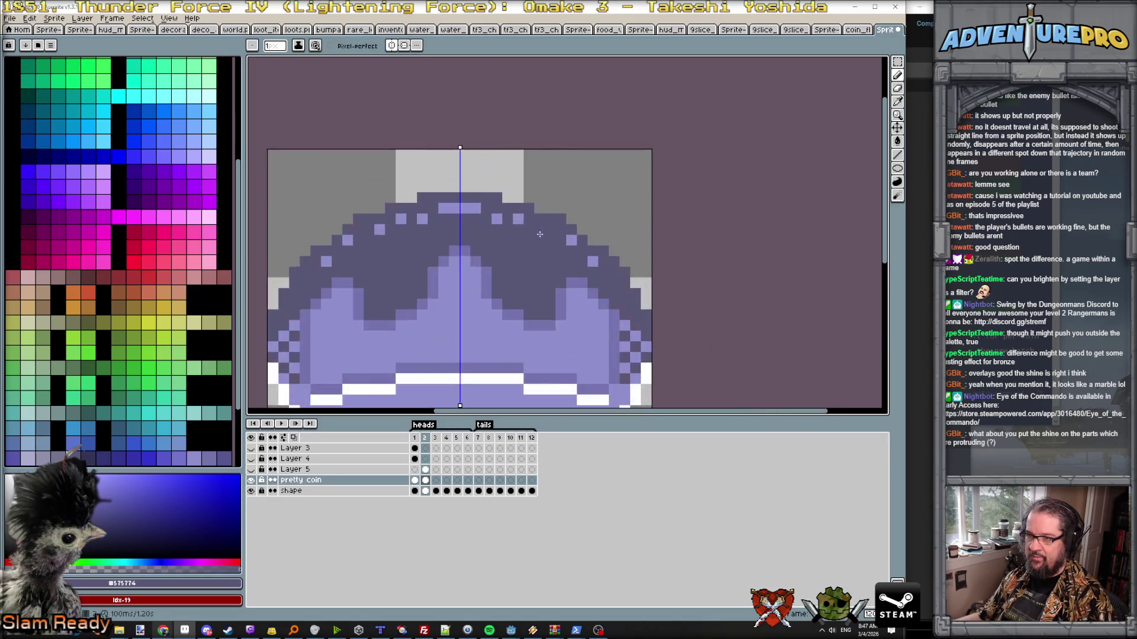
{"action": "scroll", "coordinate": [527, 242], "scroll_direction": "down", "scroll_amount": 1}
{"action": "scroll", "coordinate": [551, 246], "scroll_direction": "down", "scroll_amount": 1}
{"action": "scroll", "coordinate": [599, 252], "scroll_direction": "down", "scroll_amount": 1}
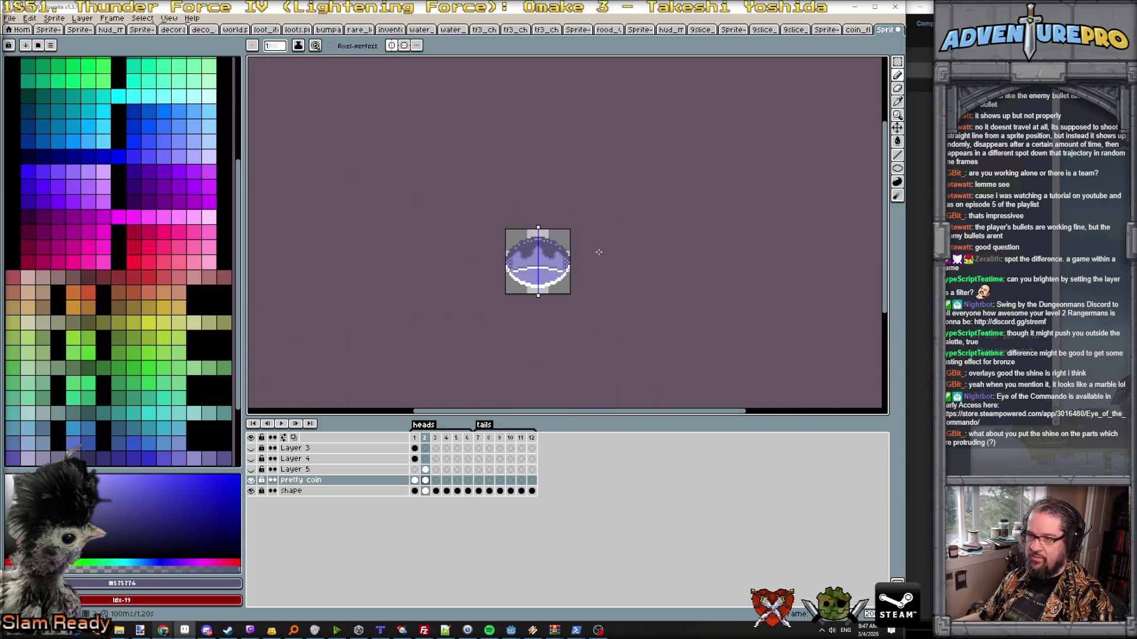
{"action": "scroll", "coordinate": [604, 245], "scroll_direction": "up", "scroll_amount": 2}
{"action": "scroll", "coordinate": [531, 221], "scroll_direction": "up", "scroll_amount": 2}
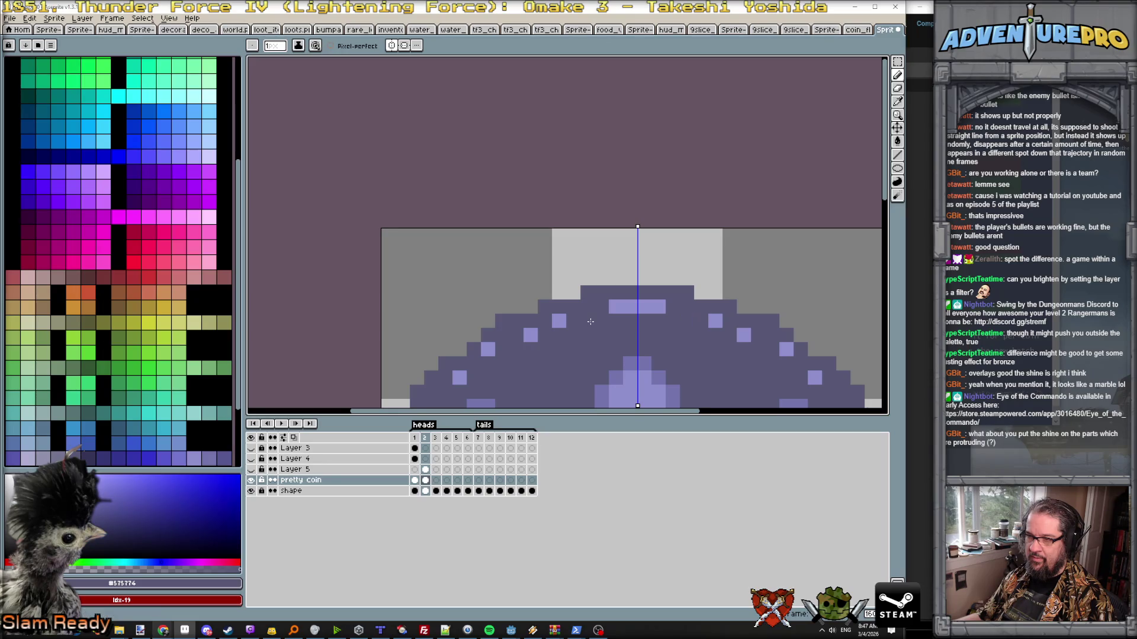
{"action": "scroll", "coordinate": [590, 321], "scroll_direction": "down", "scroll_amount": 2}
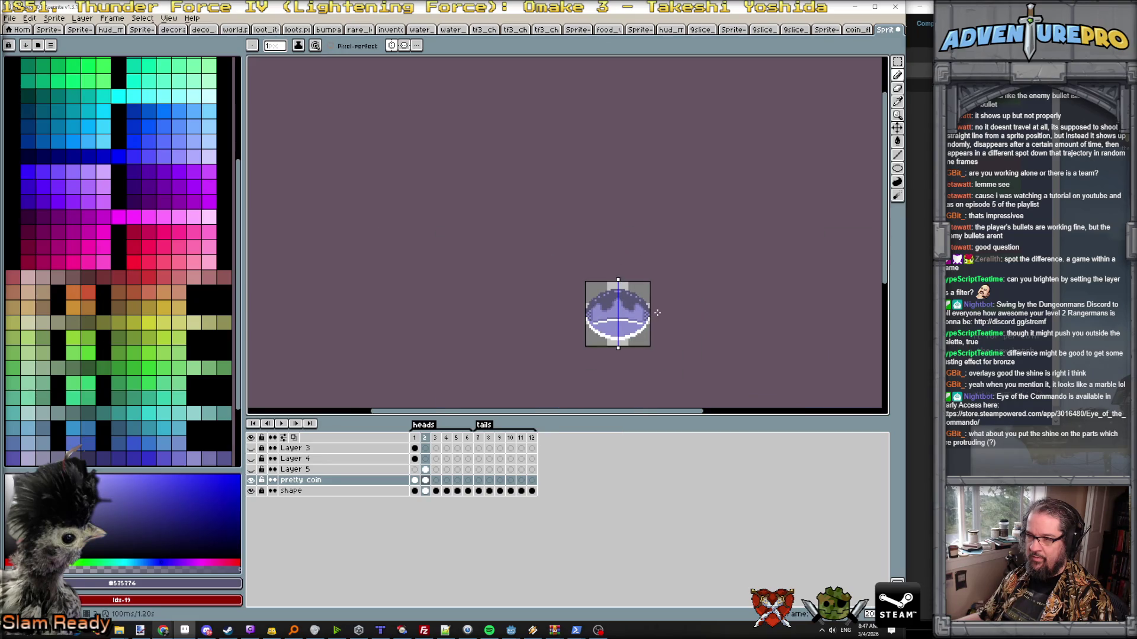
{"action": "scroll", "coordinate": [657, 313], "scroll_direction": "up", "scroll_amount": 2}
{"action": "scroll", "coordinate": [550, 355], "scroll_direction": "up", "scroll_amount": 1}
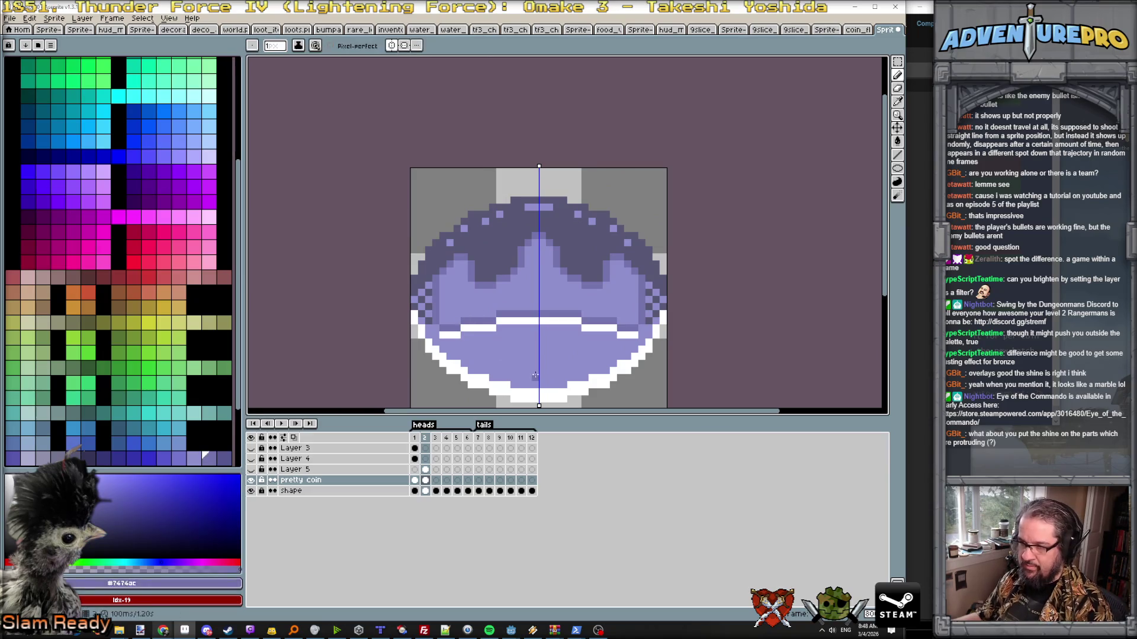
- Add dark purple shading pixels on the coin's lower body on frame 2, comparing against frame 1
{"action": "key", "text": "Left"}
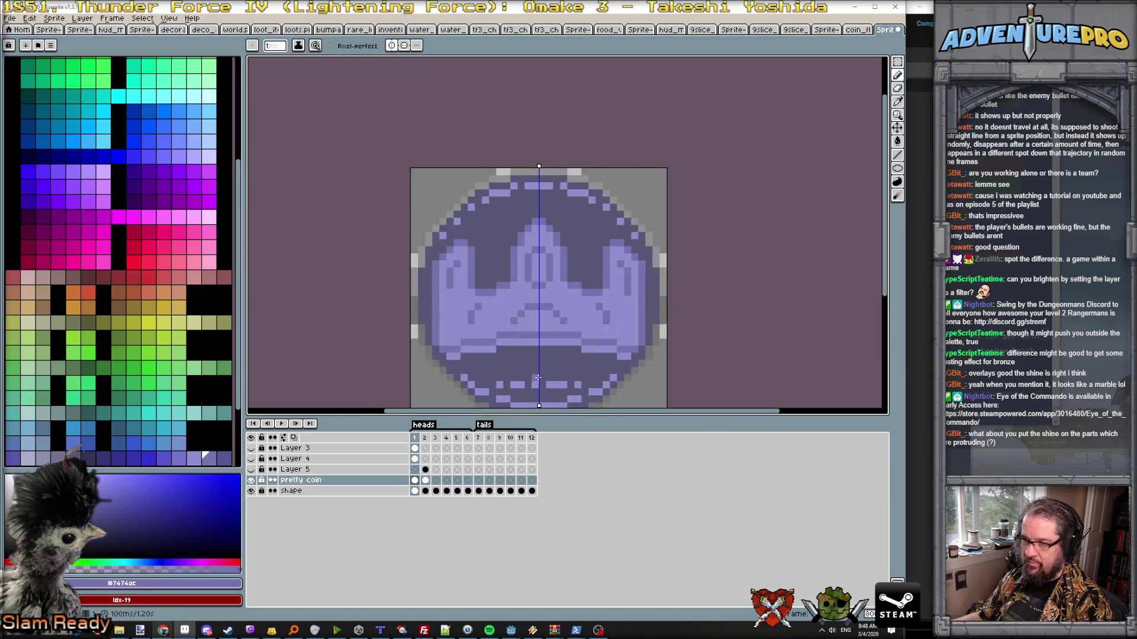
{"action": "key", "text": "Right"}
{"action": "left_click_drag", "start_coordinate": [533, 371], "coordinate": [552, 371]}
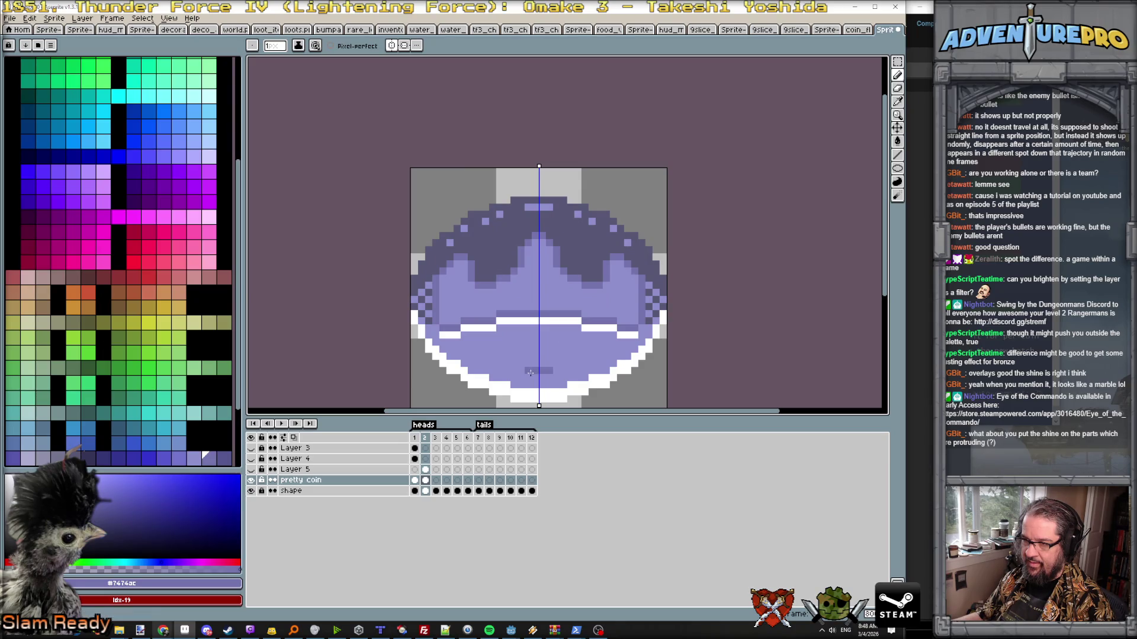
{"action": "left_click", "coordinate": [478, 365]}
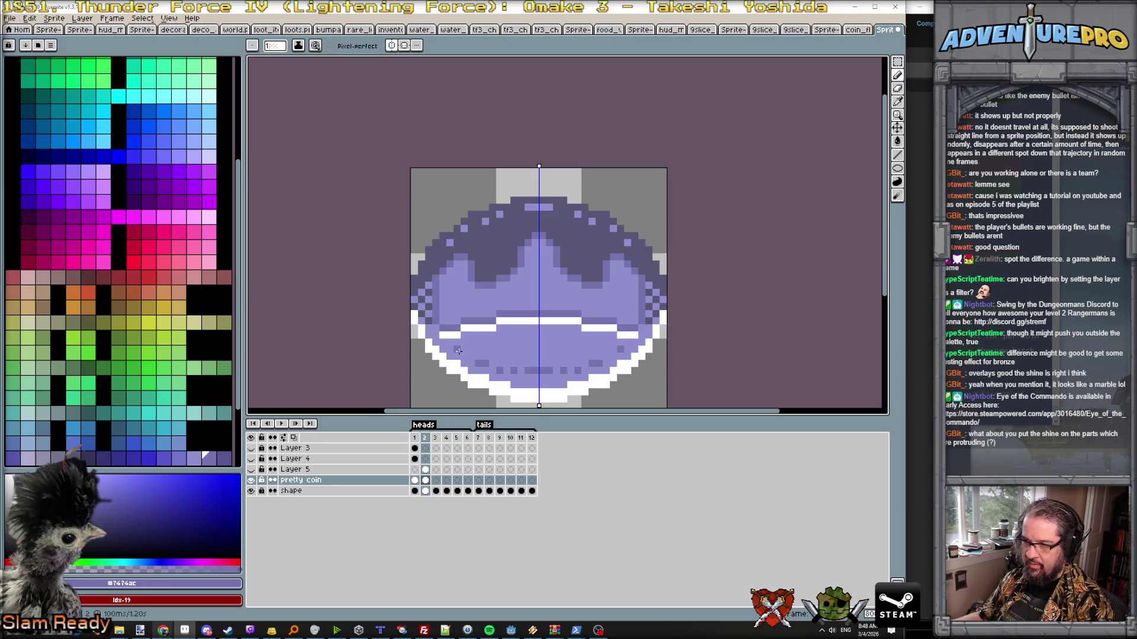
{"action": "scroll", "coordinate": [576, 354], "scroll_direction": "down", "scroll_amount": 4}
{"action": "key", "text": "Left"}
{"action": "key", "text": "Right"}
{"action": "key", "text": "Left"}
{"action": "key", "text": "Right"}
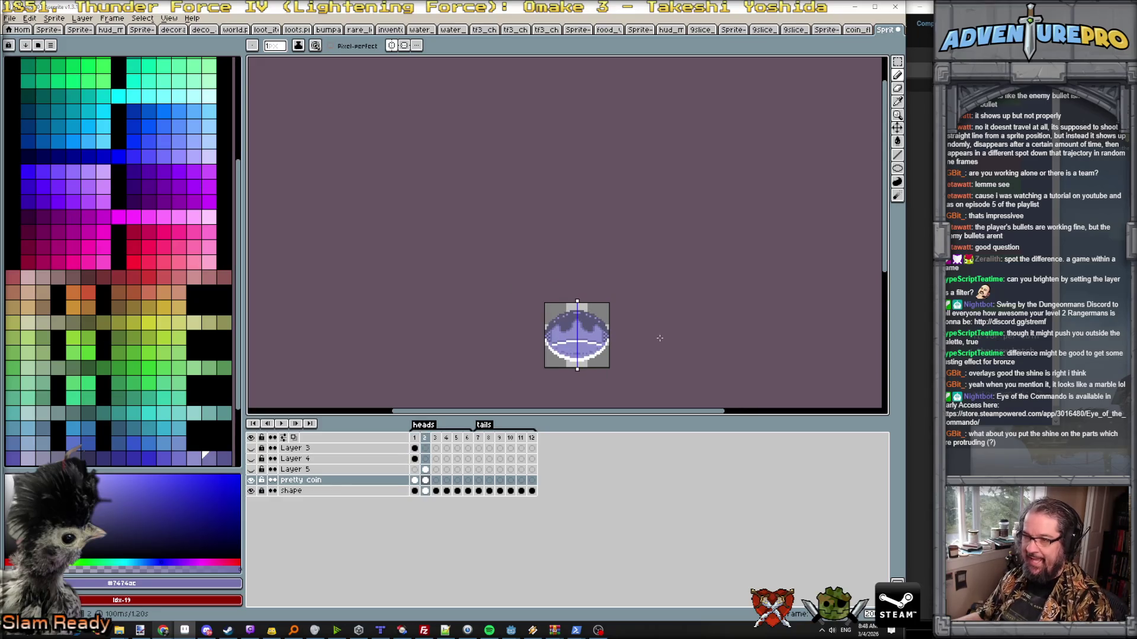
{"action": "scroll", "coordinate": [533, 320], "scroll_direction": "up", "scroll_amount": 1}
{"action": "scroll", "coordinate": [497, 306], "scroll_direction": "up", "scroll_amount": 1}
{"action": "key", "text": "Left"}
{"action": "key", "text": "Right"}
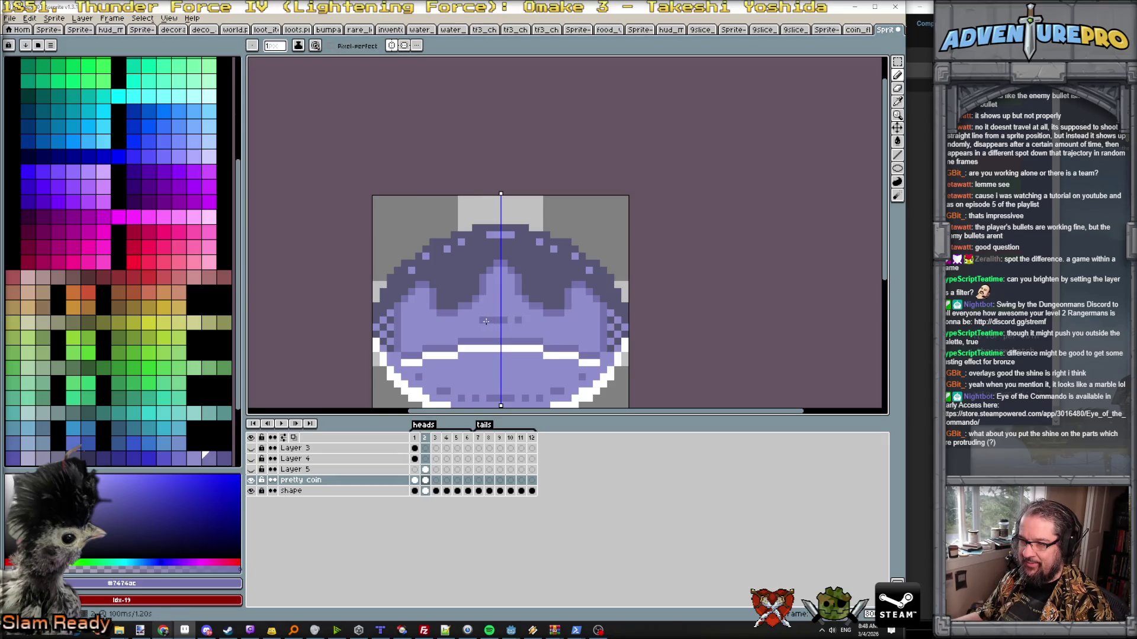
- Lighten pixels on the crown's central spike, flipping frames to check the result
{"action": "left_click", "coordinate": [482, 322]}
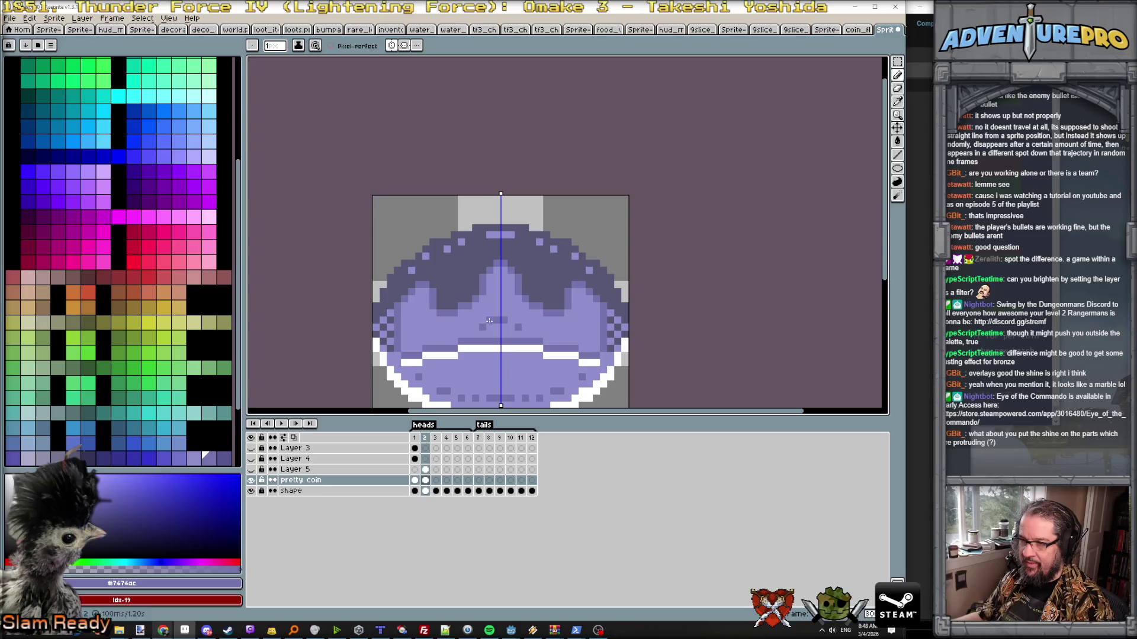
{"action": "key", "text": "Left"}
{"action": "key", "text": "Right"}
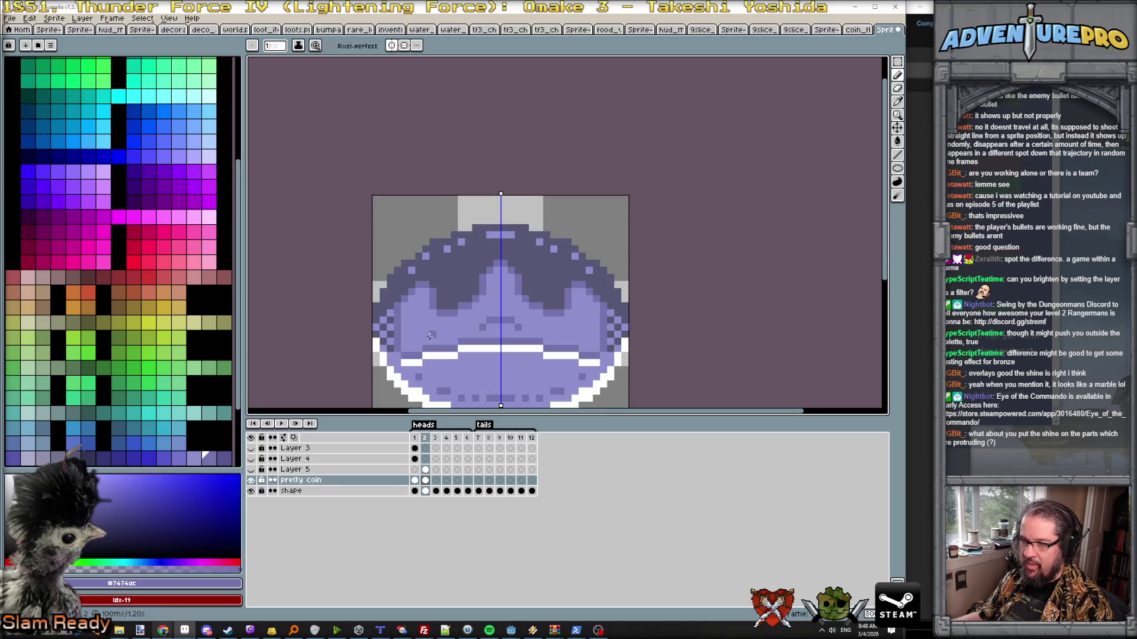
{"action": "key", "text": "Left"}
{"action": "key", "text": "Right"}
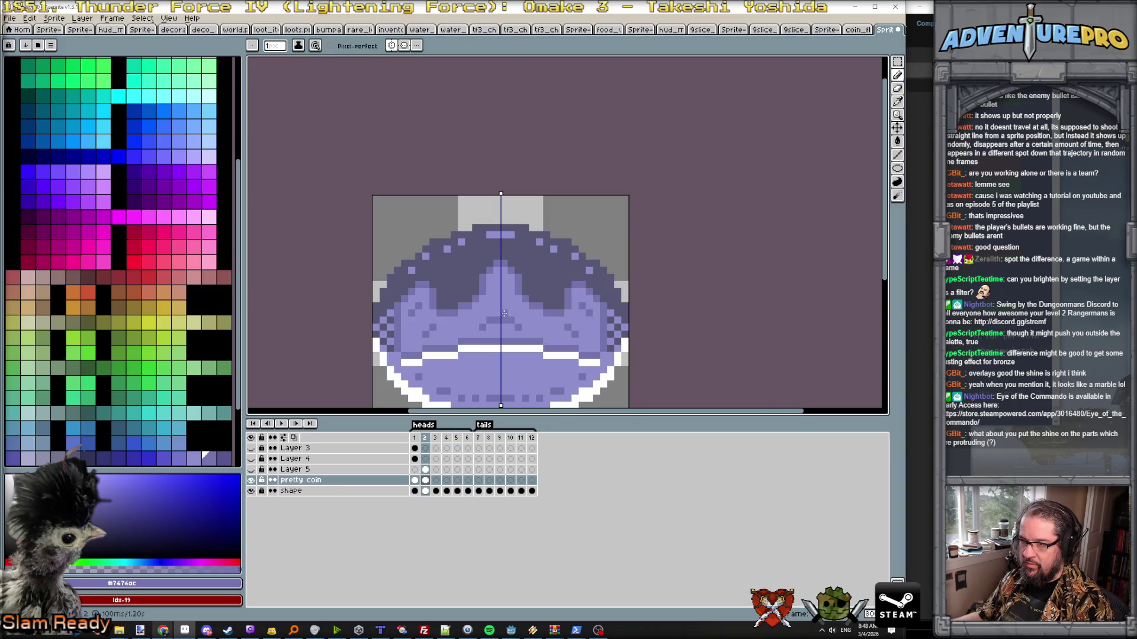
{"action": "scroll", "coordinate": [499, 311], "scroll_direction": "down", "scroll_amount": 4}
{"action": "key", "text": "Left"}
{"action": "key", "text": "Right"}
{"action": "scroll", "coordinate": [523, 314], "scroll_direction": "up", "scroll_amount": 3}
{"action": "key", "text": "Left"}
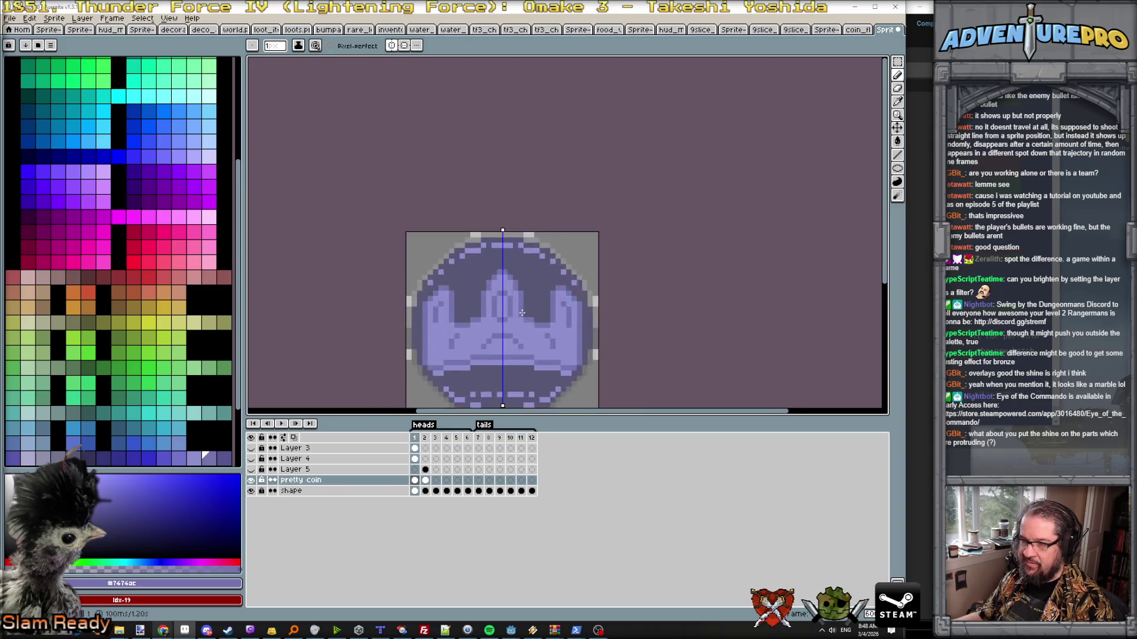
{"action": "key", "text": "Right"}
{"action": "left_click", "coordinate": [494, 288]}
{"action": "left_click", "coordinate": [513, 322]}
{"action": "key", "text": "Left"}
{"action": "key", "text": "Right"}
{"action": "key", "text": "Left"}
{"action": "key", "text": "Right"}
{"action": "key", "text": "Left"}
{"action": "scroll", "coordinate": [579, 342], "scroll_direction": "down", "scroll_amount": 3}
{"action": "key", "text": "Right"}
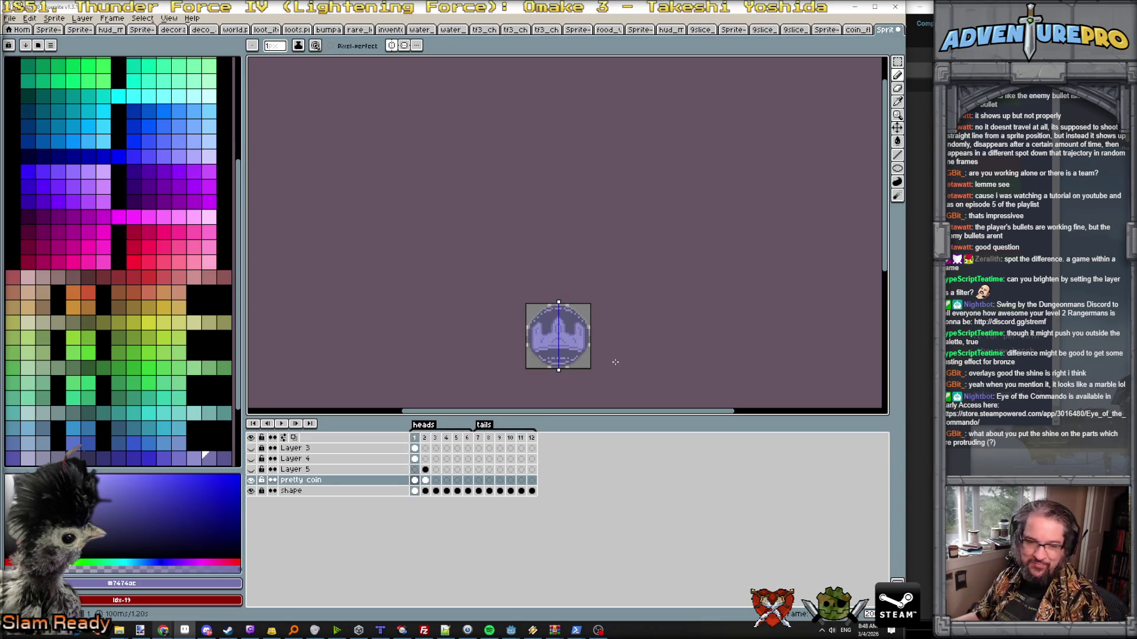
{"action": "scroll", "coordinate": [615, 361], "scroll_direction": "up", "scroll_amount": 1}
{"action": "scroll", "coordinate": [480, 275], "scroll_direction": "up", "scroll_amount": 1}
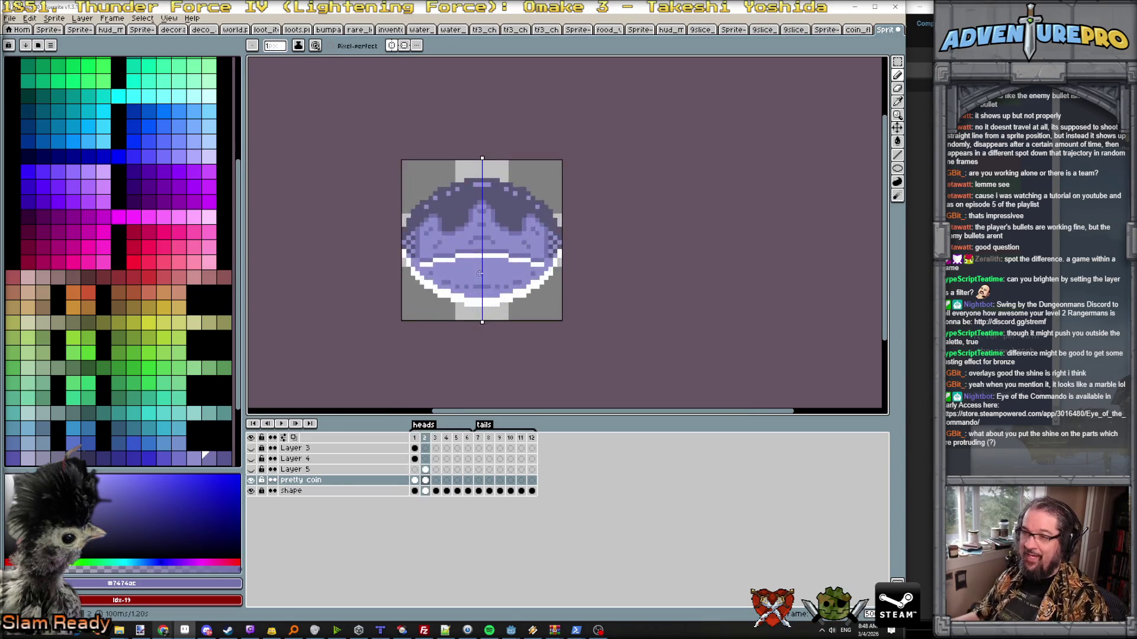
{"action": "scroll", "coordinate": [482, 280], "scroll_direction": "up", "scroll_amount": 1}
- Pick a blue-purple shade as the drawing colour for the next frame
{"action": "left_click", "coordinate": [482, 283], "text": "alt"}
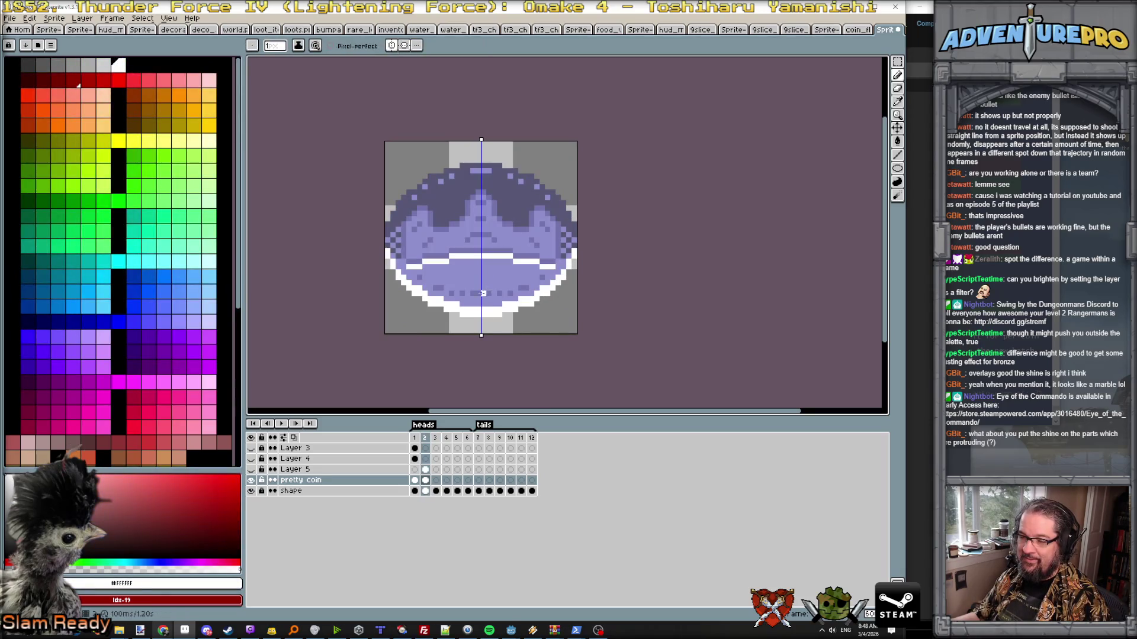
{"action": "left_click", "coordinate": [467, 276], "text": "alt"}
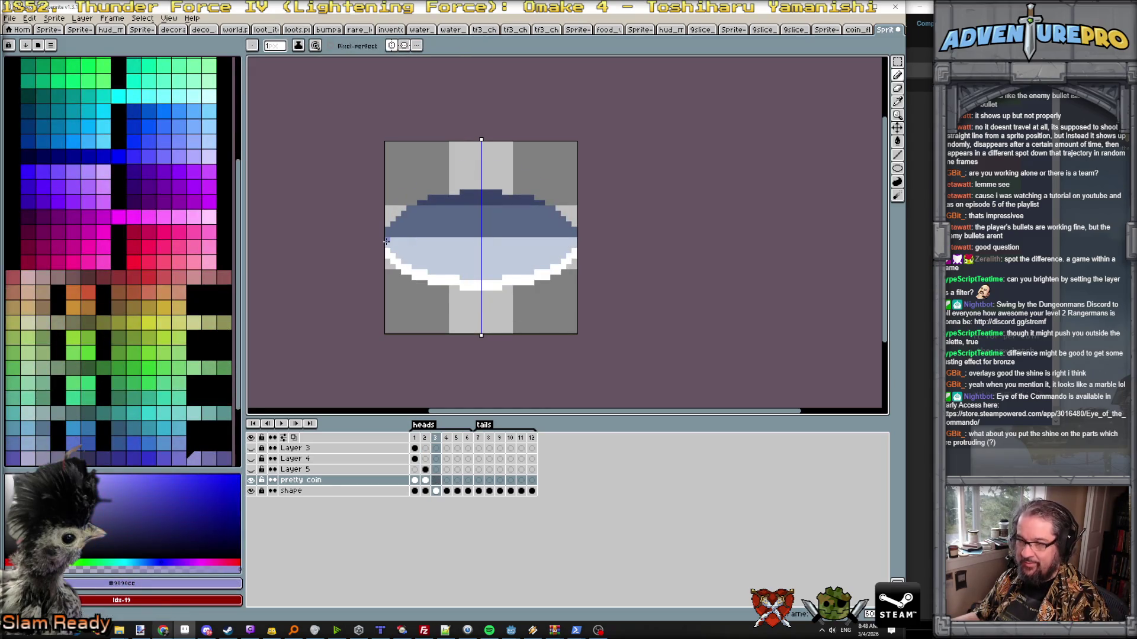
- Draw lavender lines on frame 3 and bucket-fill the coin's lower band, undoing a stray upper fill
{"action": "left_click_drag", "start_coordinate": [387, 241], "coordinate": [448, 242]}
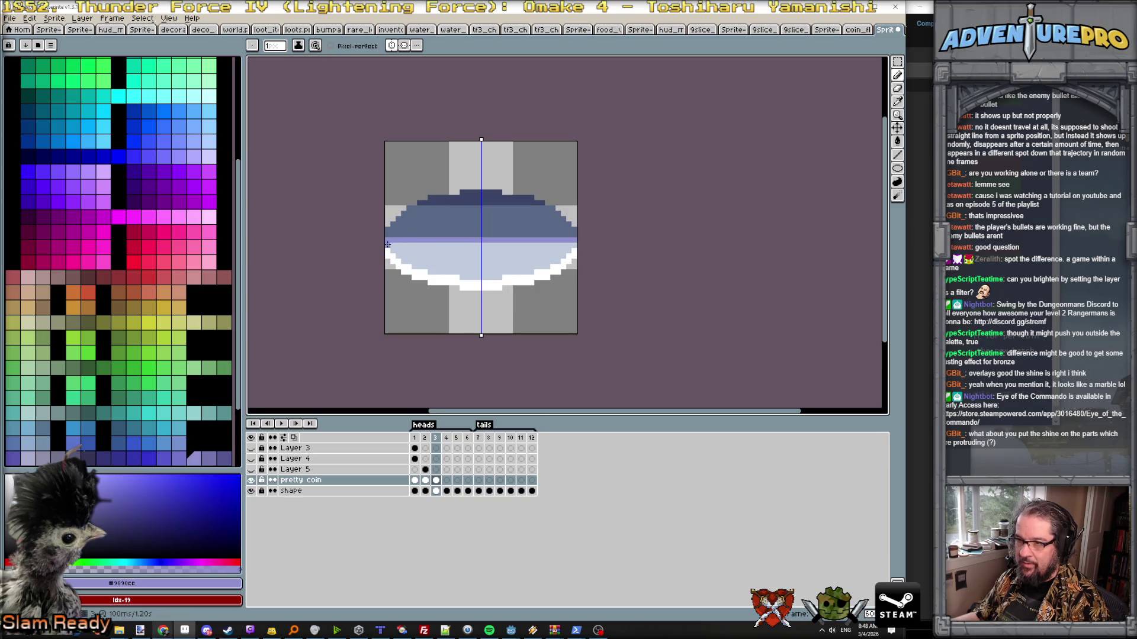
{"action": "left_click_drag", "start_coordinate": [397, 256], "coordinate": [426, 266]}
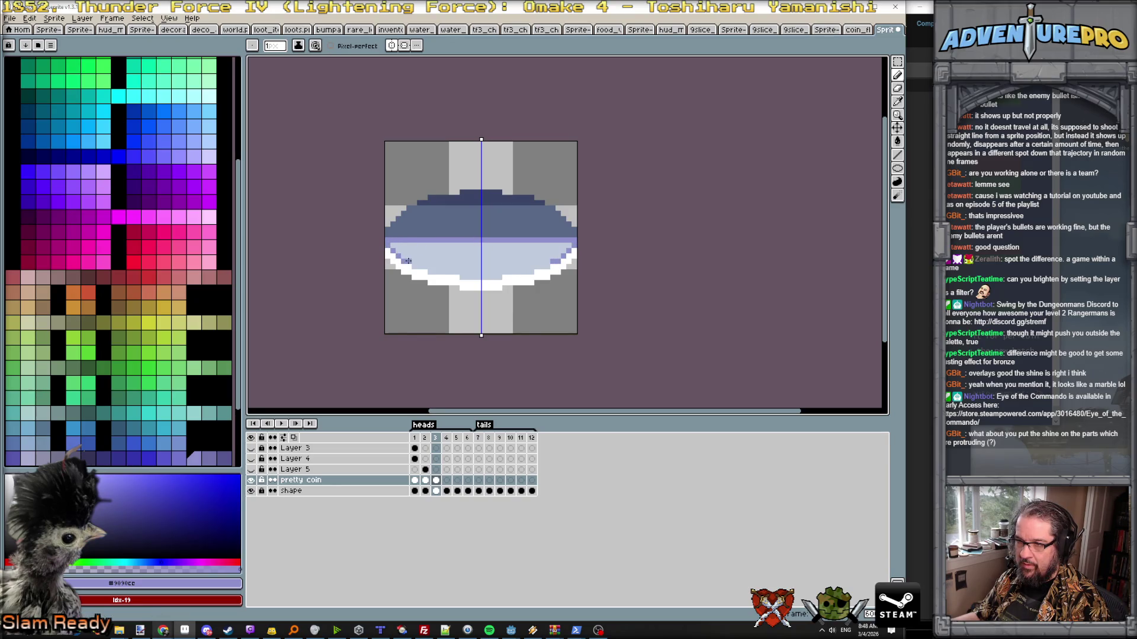
{"action": "key", "text": "g"}
{"action": "left_click", "coordinate": [472, 261]}
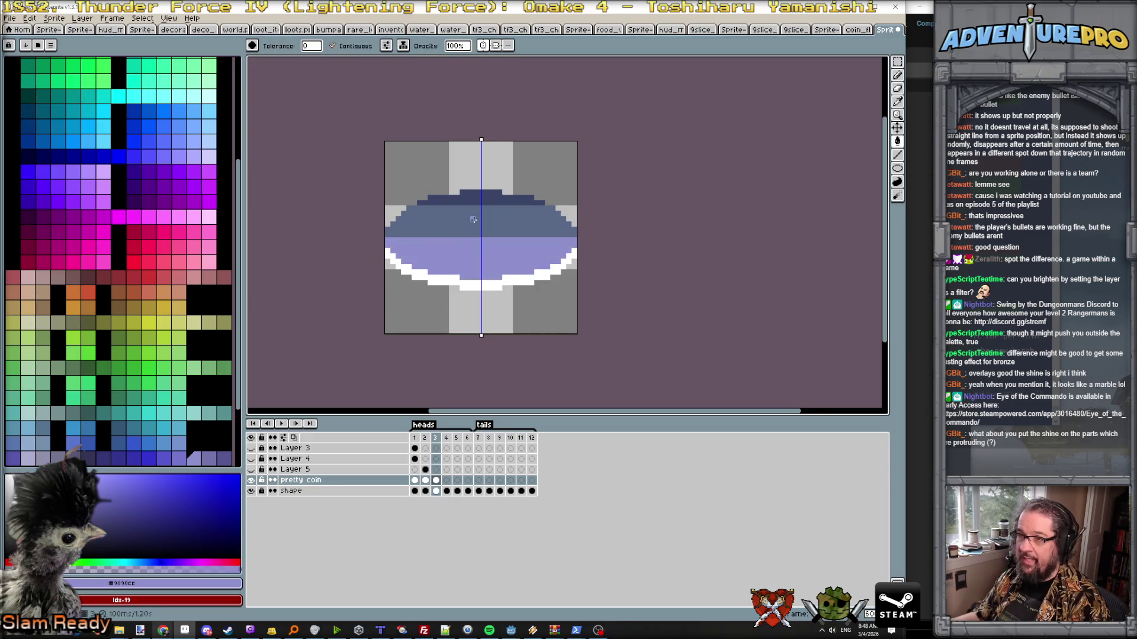
{"action": "scroll", "coordinate": [475, 221], "scroll_direction": "up", "scroll_amount": 1}
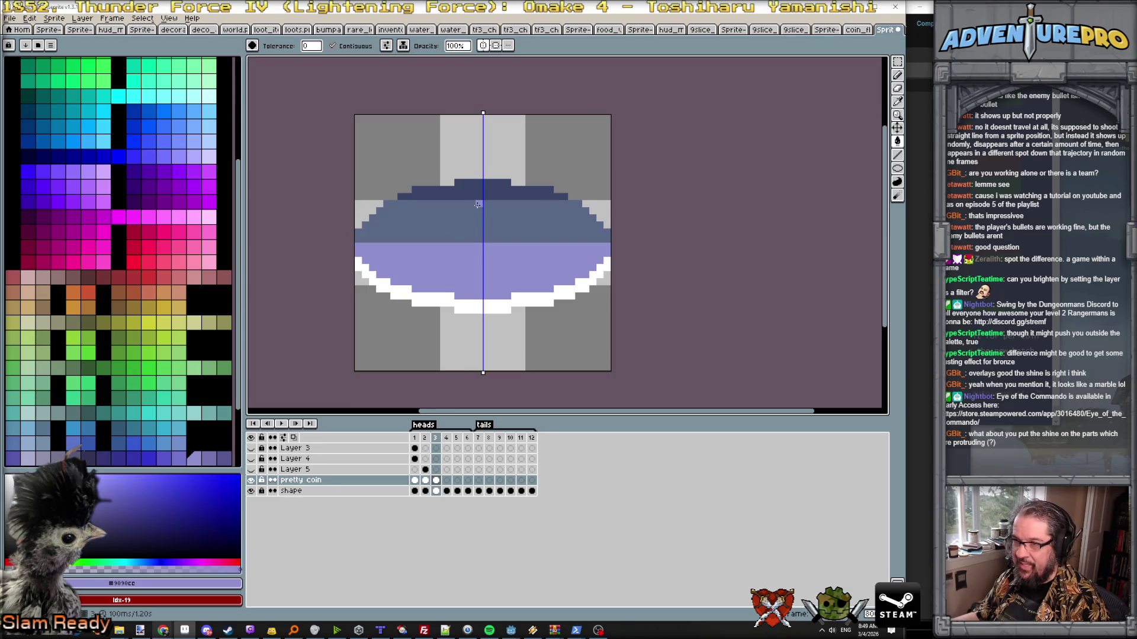
{"action": "left_click", "coordinate": [477, 204]}
{"action": "key", "text": "ctrl+z"}
- Pencil the crown arch legs across the upper band with a dark line beneath them
{"action": "key", "text": "b"}
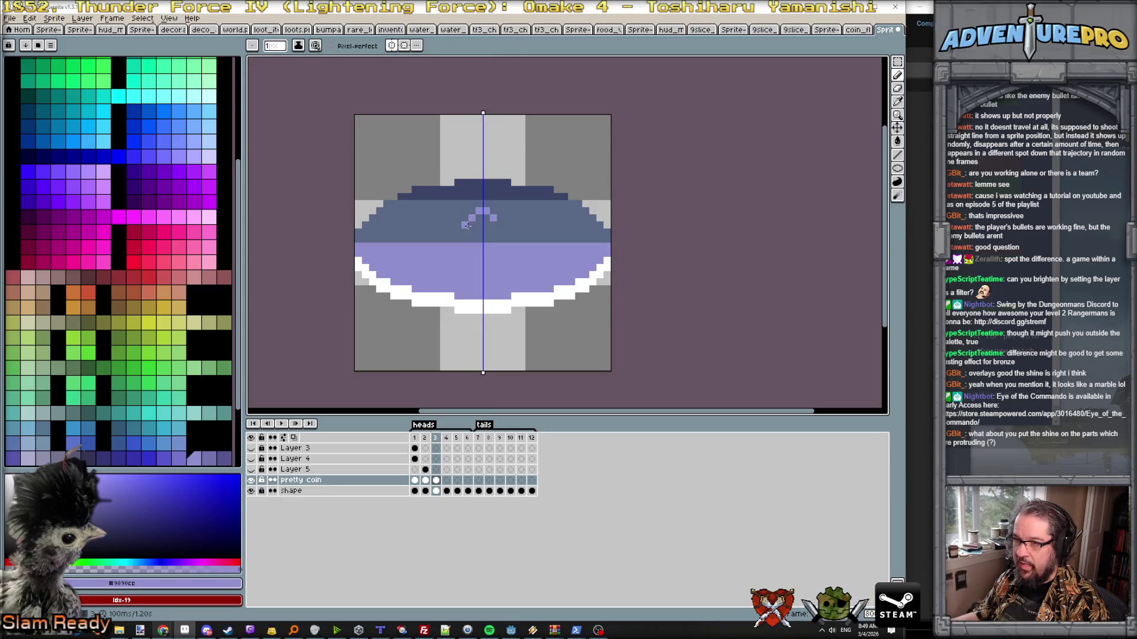
{"action": "mouse_move", "coordinate": [469, 227]}
{"action": "left_mouse_down"}
{"action": "mouse_move", "coordinate": [469, 239]}
{"action": "mouse_move", "coordinate": [412, 223]}
{"action": "mouse_move", "coordinate": [425, 240]}
{"action": "left_mouse_up"}
{"action": "key", "text": "Left"}
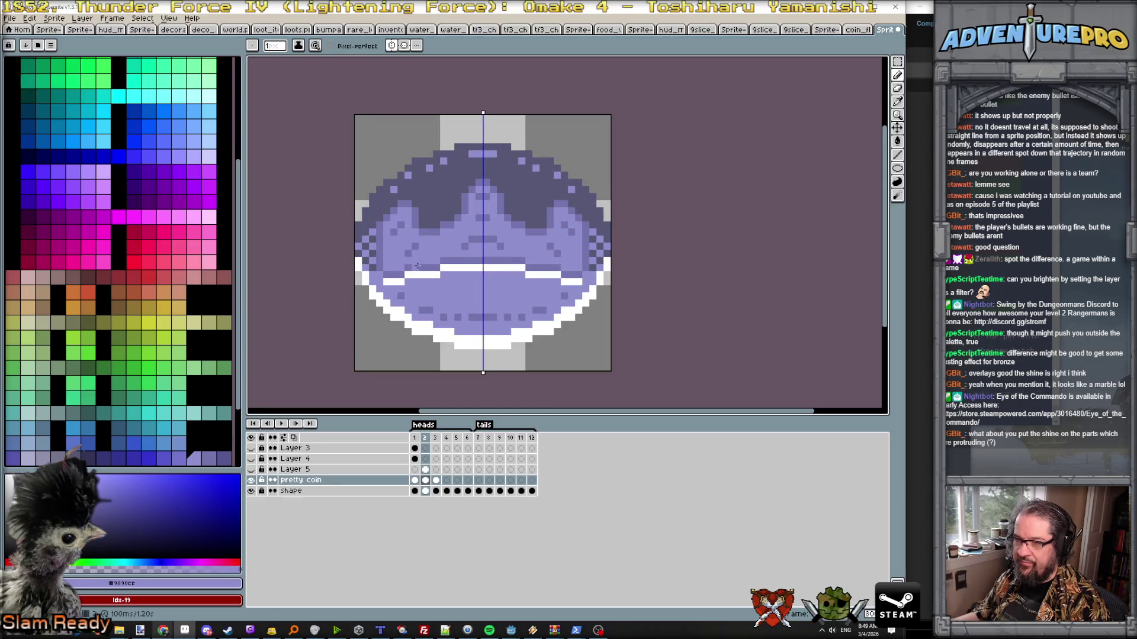
{"action": "key", "text": "Right"}
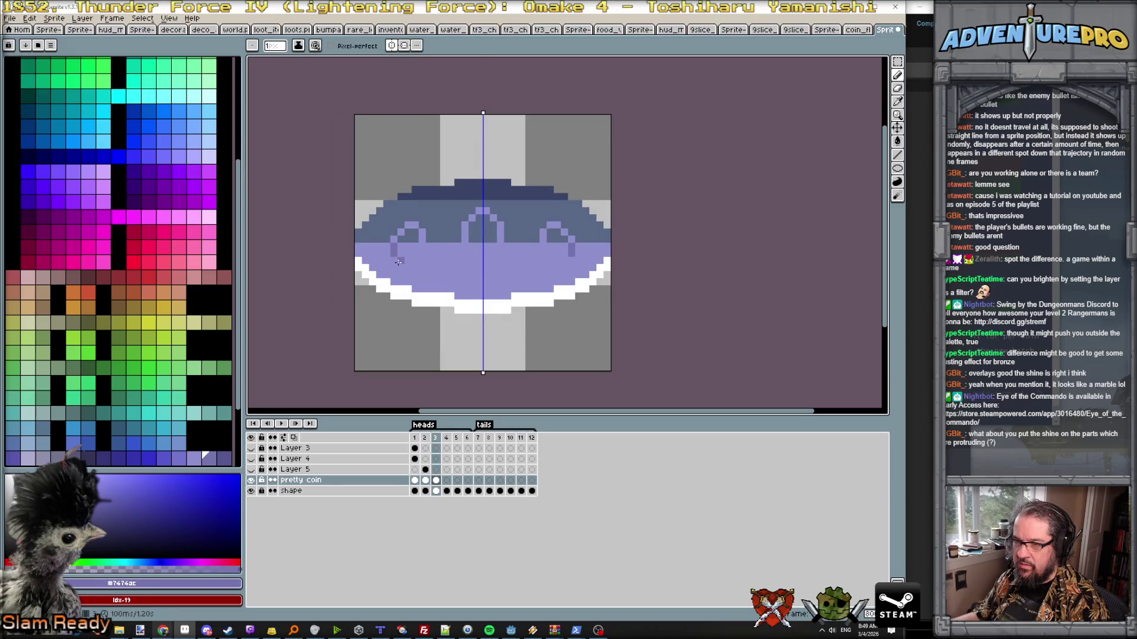
{"action": "left_click_drag", "start_coordinate": [398, 266], "coordinate": [501, 261]}
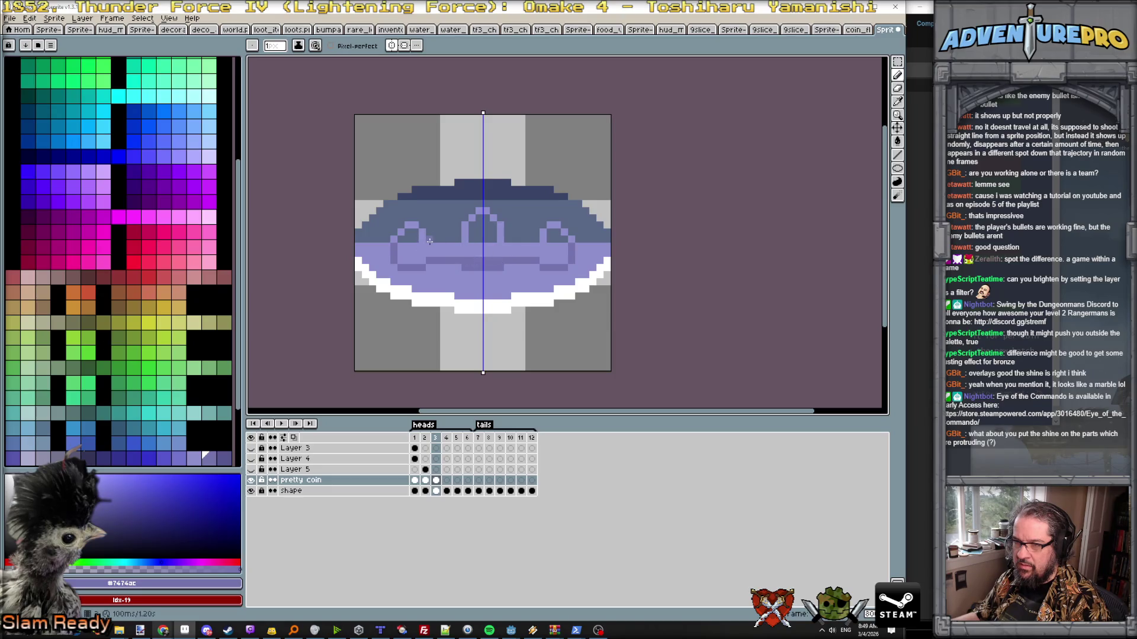
- Sample the light purple and bucket-fill the crown's interior into a solid lavender silhouette
{"action": "left_click", "coordinate": [462, 238], "text": "alt"}
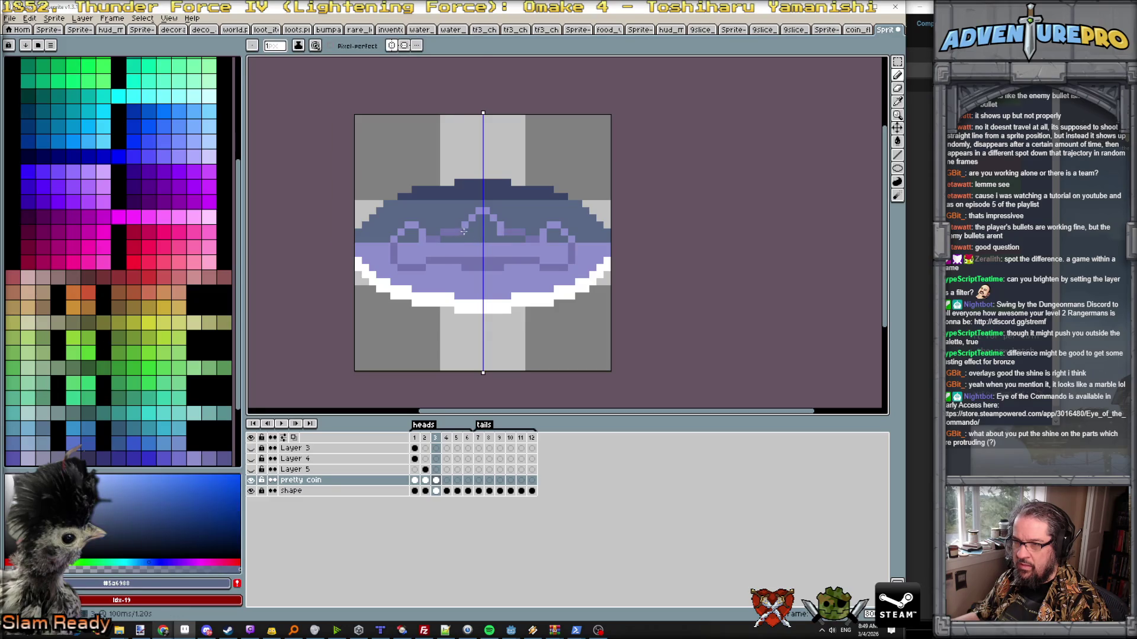
{"action": "left_click", "coordinate": [464, 232], "text": "alt"}
{"action": "left_click", "coordinate": [478, 234], "text": "alt"}
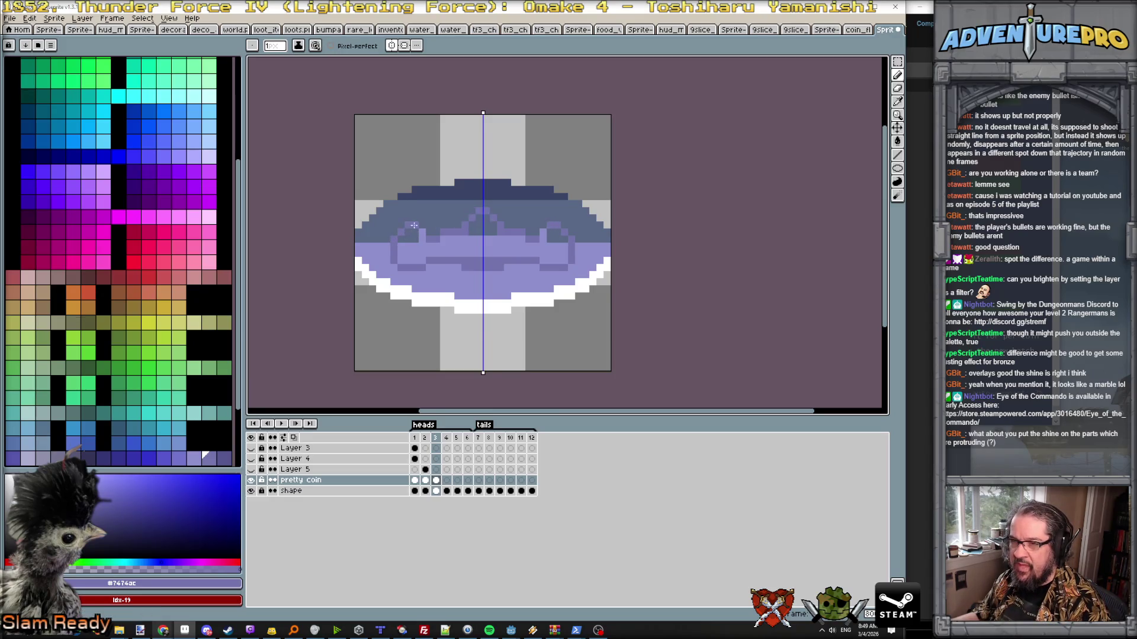
{"action": "left_click", "coordinate": [433, 239], "text": "alt"}
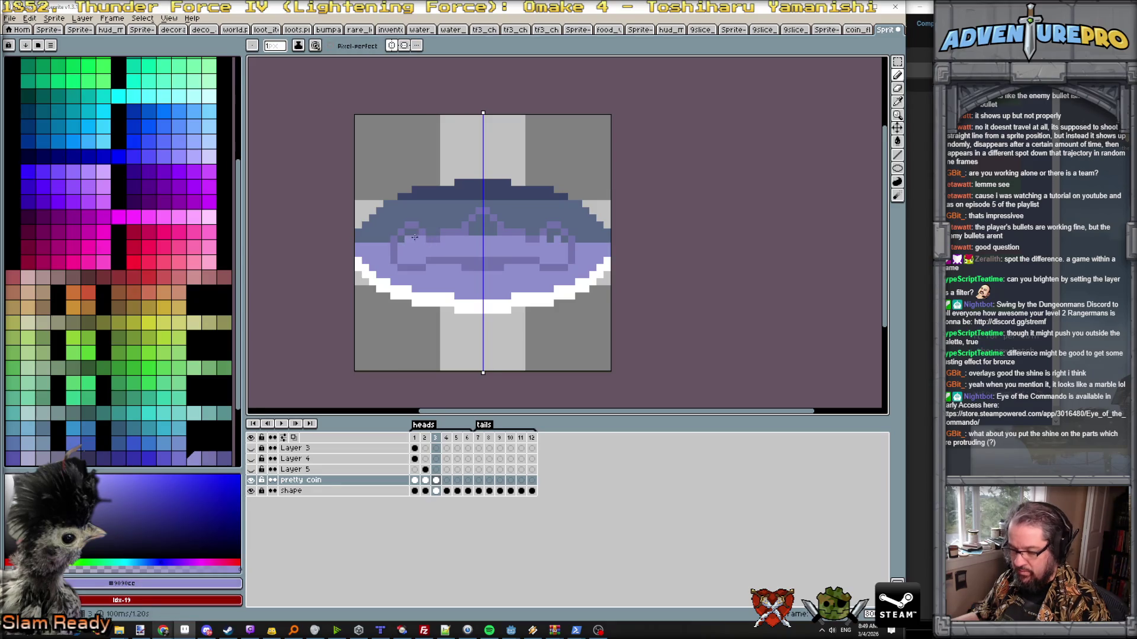
{"action": "key", "text": "g"}
{"action": "left_click", "coordinate": [411, 239]}
{"action": "left_click", "coordinate": [449, 237]}
{"action": "scroll", "coordinate": [457, 238], "scroll_direction": "down", "scroll_amount": 4}
{"action": "key", "text": "Return"}
{"action": "scroll", "coordinate": [497, 261], "scroll_direction": "up", "scroll_amount": 4}
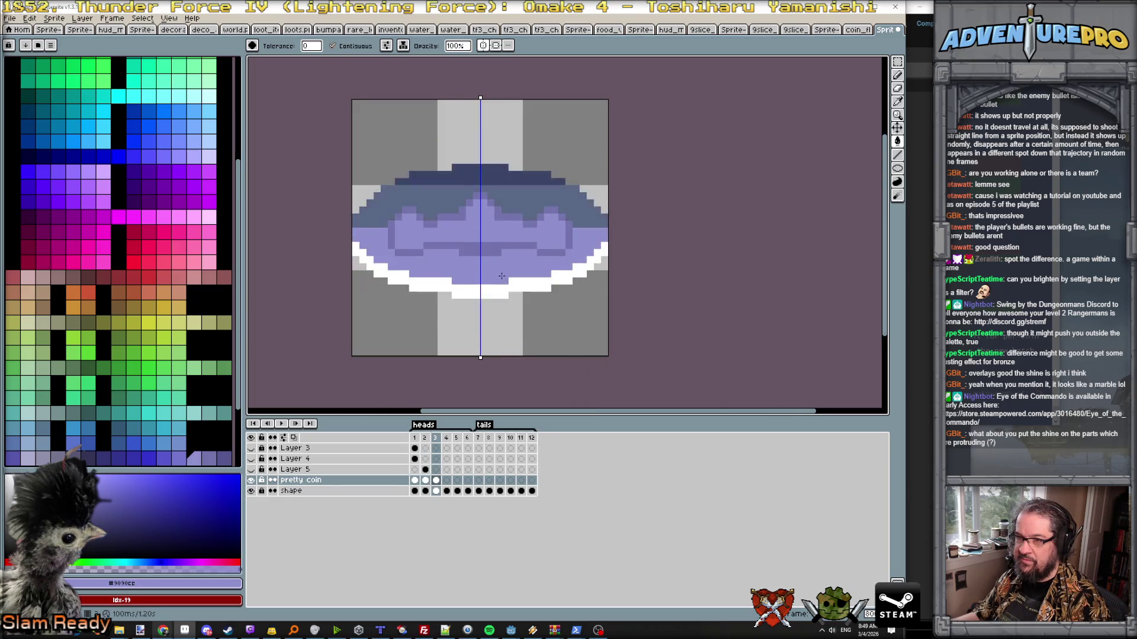
{"action": "scroll", "coordinate": [497, 260], "scroll_direction": "up", "scroll_amount": 2}
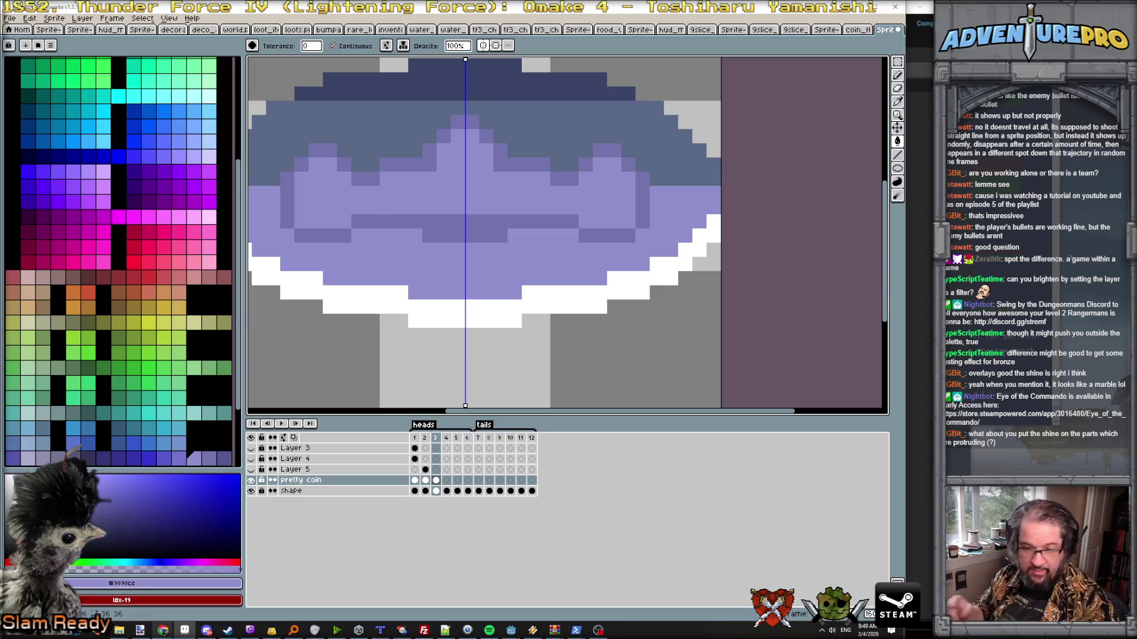
- Pick a darker purple and pencil a row of darker pixels across the flattened coin
{"action": "key", "text": "Left"}
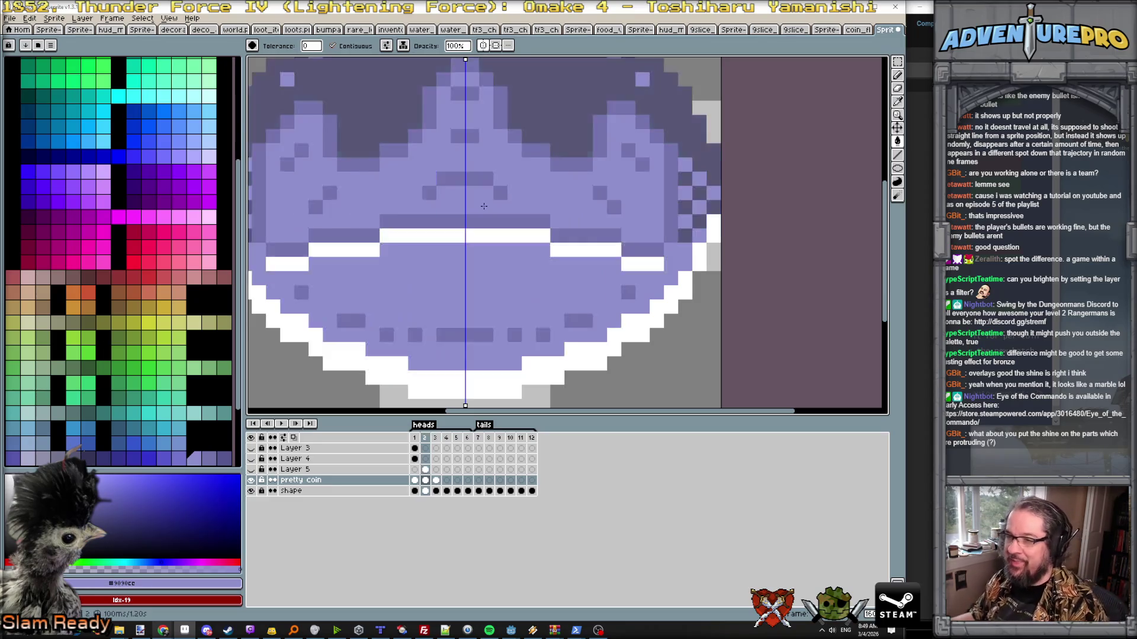
{"action": "key", "text": "Right"}
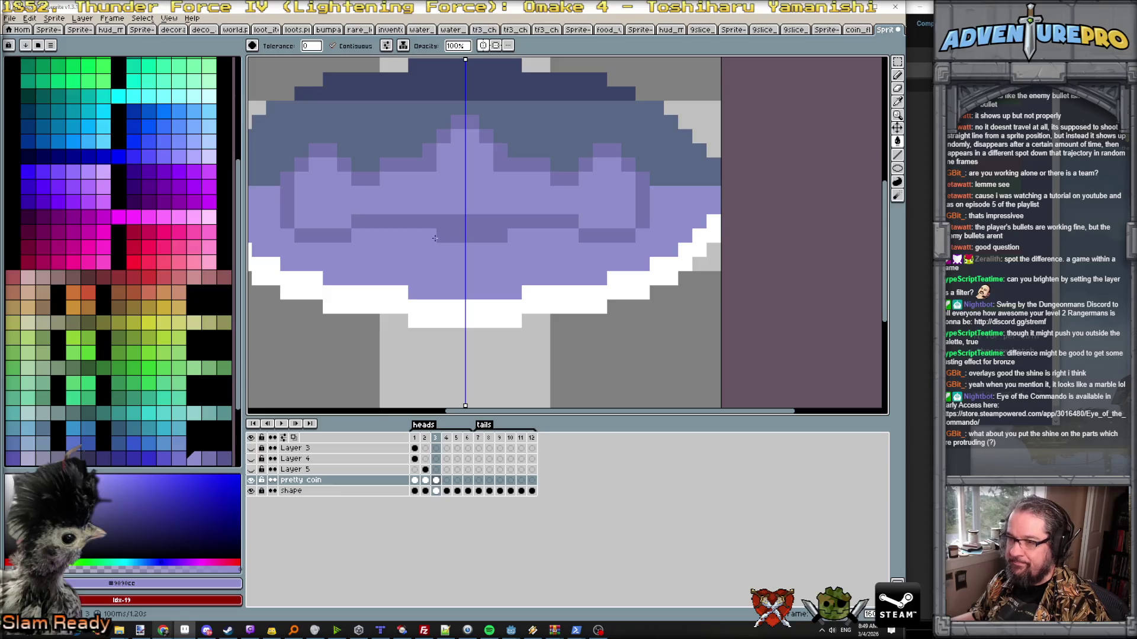
{"action": "key", "text": "alt"}
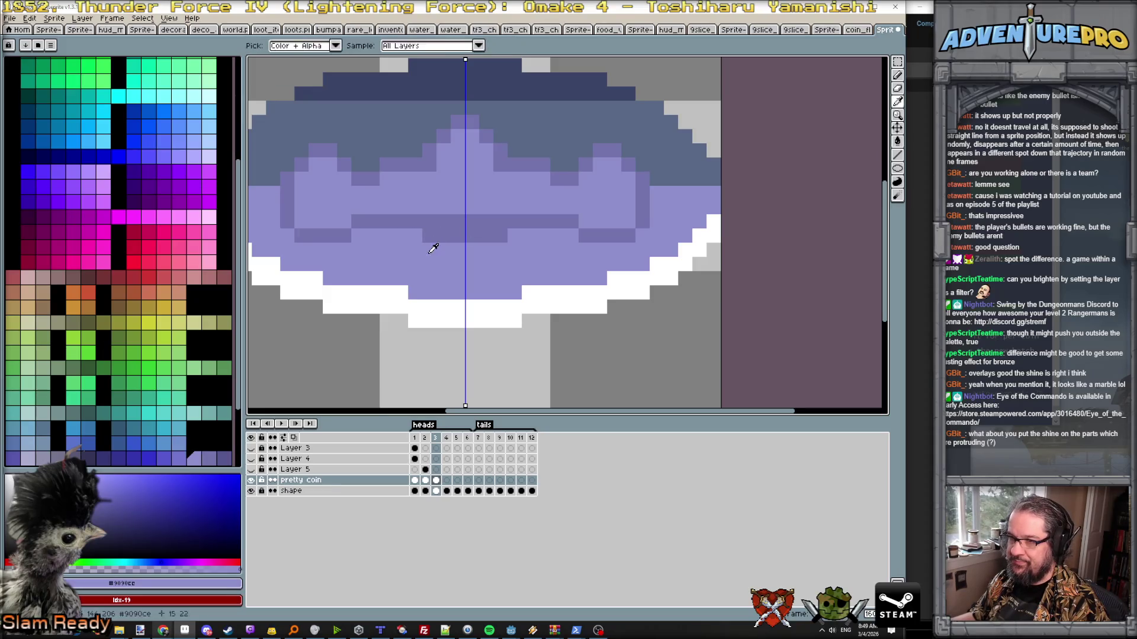
{"action": "left_click", "coordinate": [426, 236]}
{"action": "key", "text": "ctrl+z"}
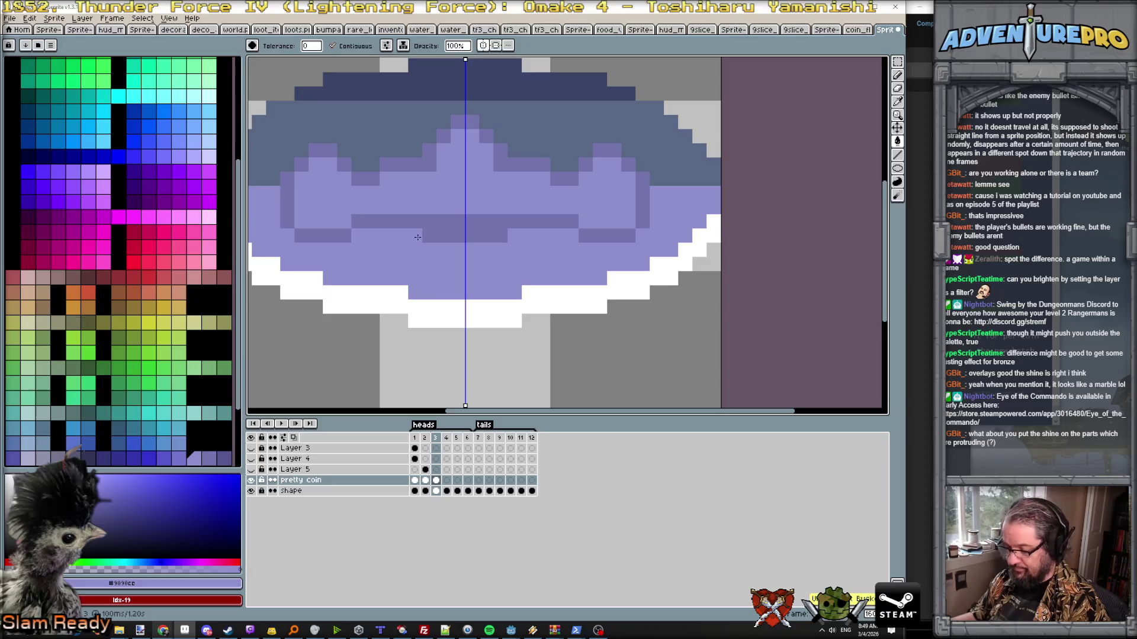
{"action": "key", "text": "b"}
{"action": "left_click", "coordinate": [444, 222], "text": "alt"}
{"action": "left_click_drag", "start_coordinate": [501, 208], "coordinate": [430, 208]}
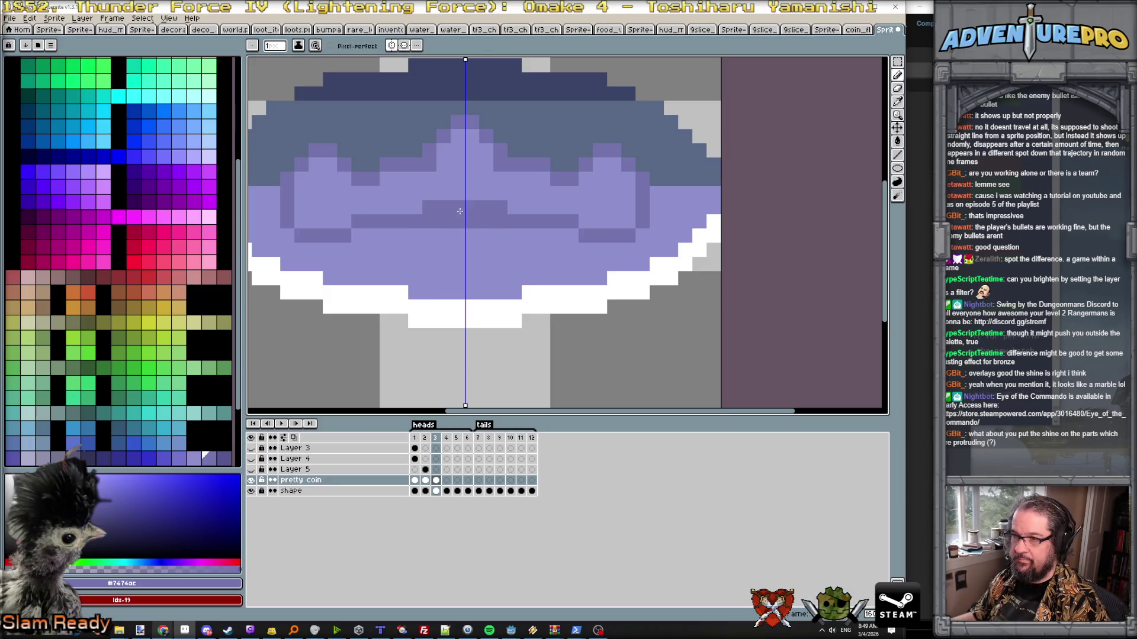
{"action": "scroll", "coordinate": [520, 237], "scroll_direction": "down", "scroll_amount": 4}
- Shade the coin's edges in darker blue and bucket-fill the upper band darker
{"action": "key", "text": "Right"}
{"action": "key", "text": "Left"}
{"action": "key", "text": "Left"}
{"action": "key", "text": "Right"}
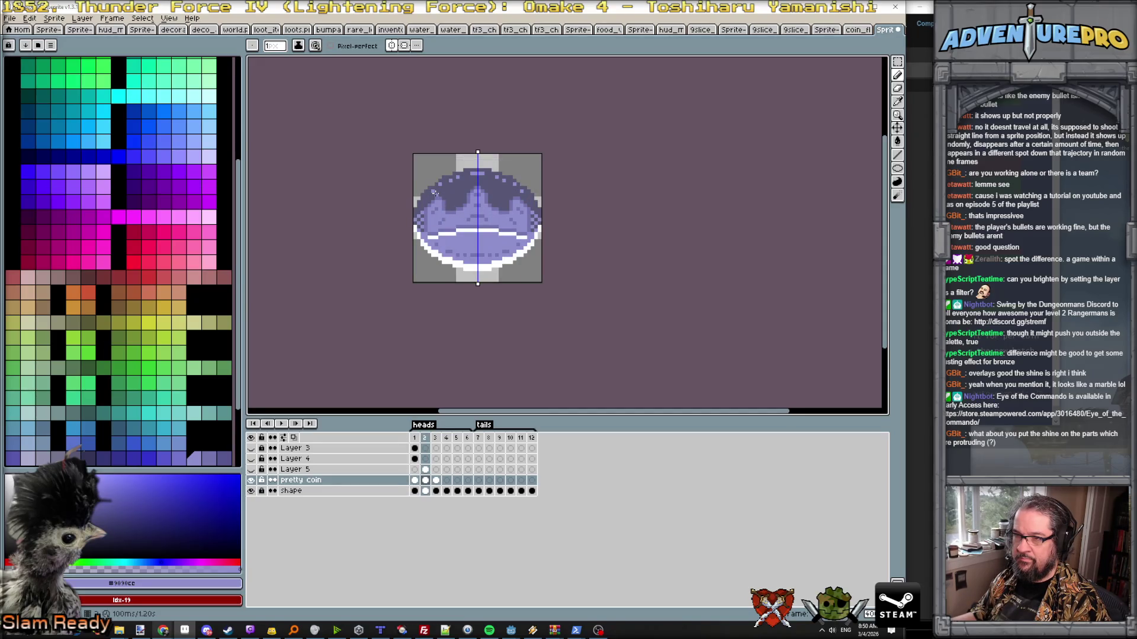
{"action": "key", "text": "Right"}
{"action": "scroll", "coordinate": [435, 193], "scroll_direction": "up", "scroll_amount": 1}
{"action": "key", "text": "Left"}
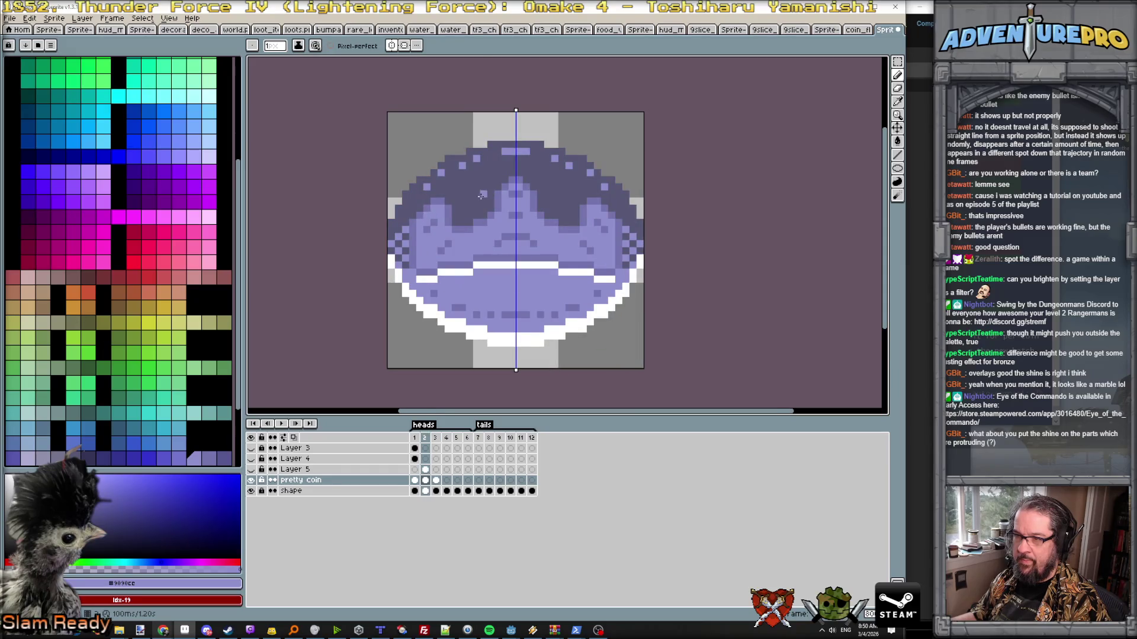
{"action": "key", "text": "Right"}
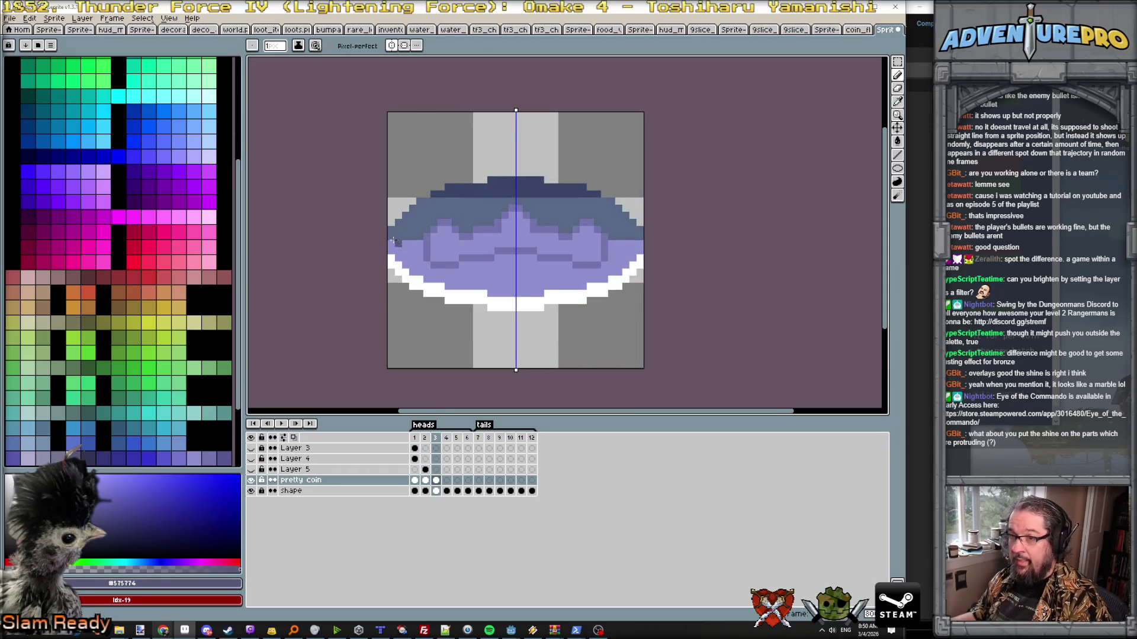
{"action": "left_click_drag", "start_coordinate": [390, 236], "coordinate": [419, 235]}
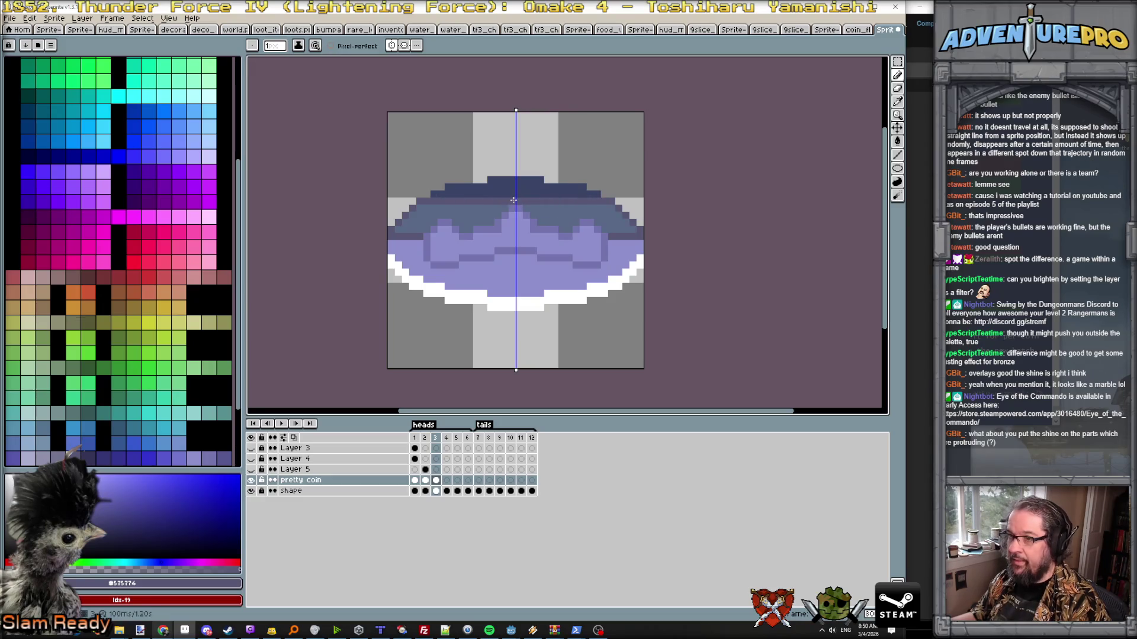
{"action": "key", "text": "g"}
{"action": "left_click", "coordinate": [423, 237]}
{"action": "scroll", "coordinate": [418, 238], "scroll_direction": "up", "scroll_amount": 1}
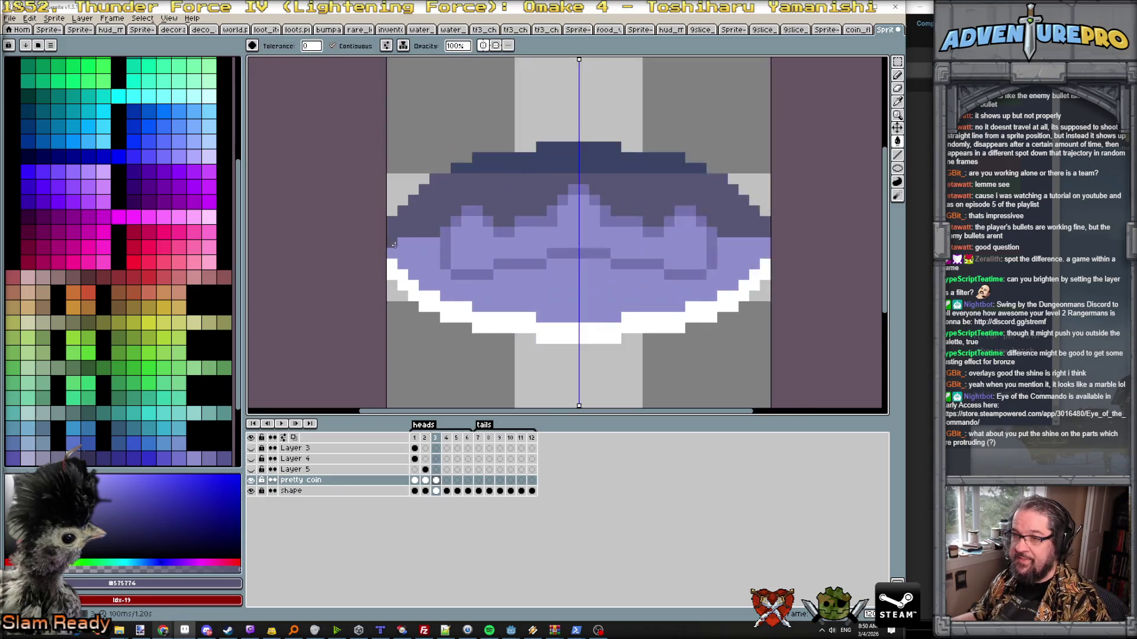
{"action": "scroll", "coordinate": [399, 241], "scroll_direction": "up", "scroll_amount": 1}
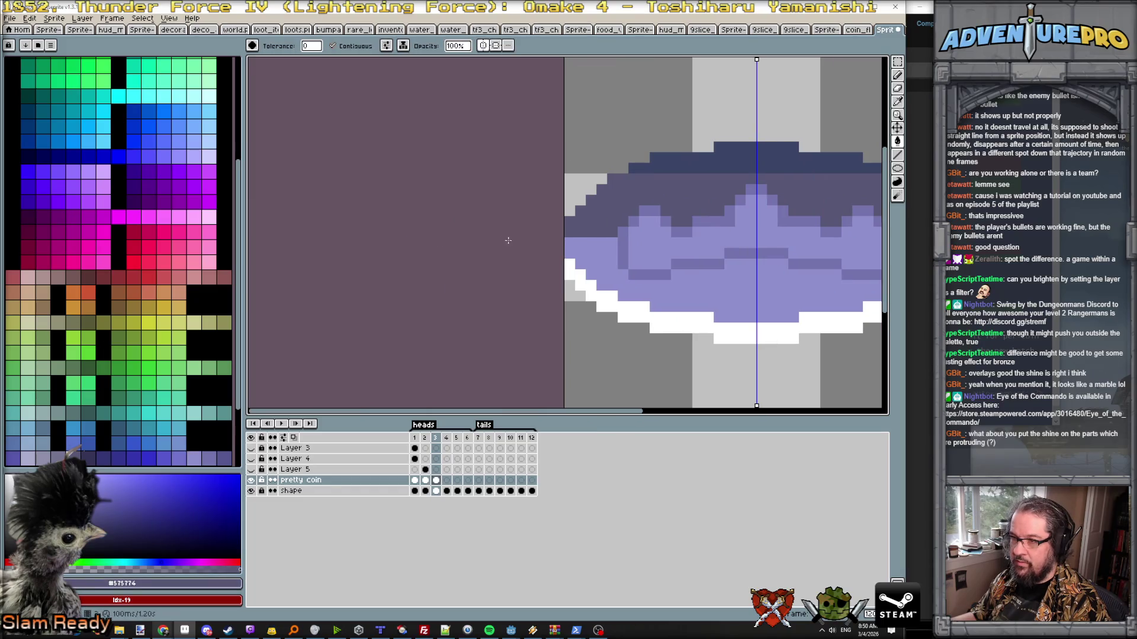
- Undo a stray darker fill and pencil checkerboard dither pixels on the coin's mirrored edges
{"action": "left_click", "coordinate": [611, 243]}
{"action": "key", "text": "ctrl+z"}
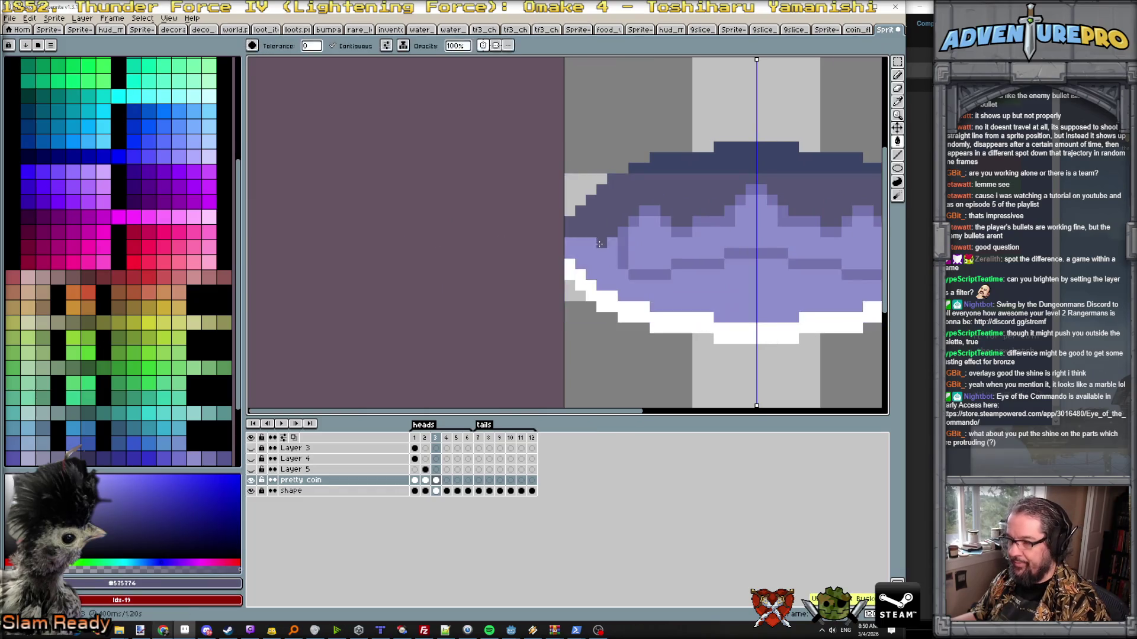
{"action": "key", "text": "b"}
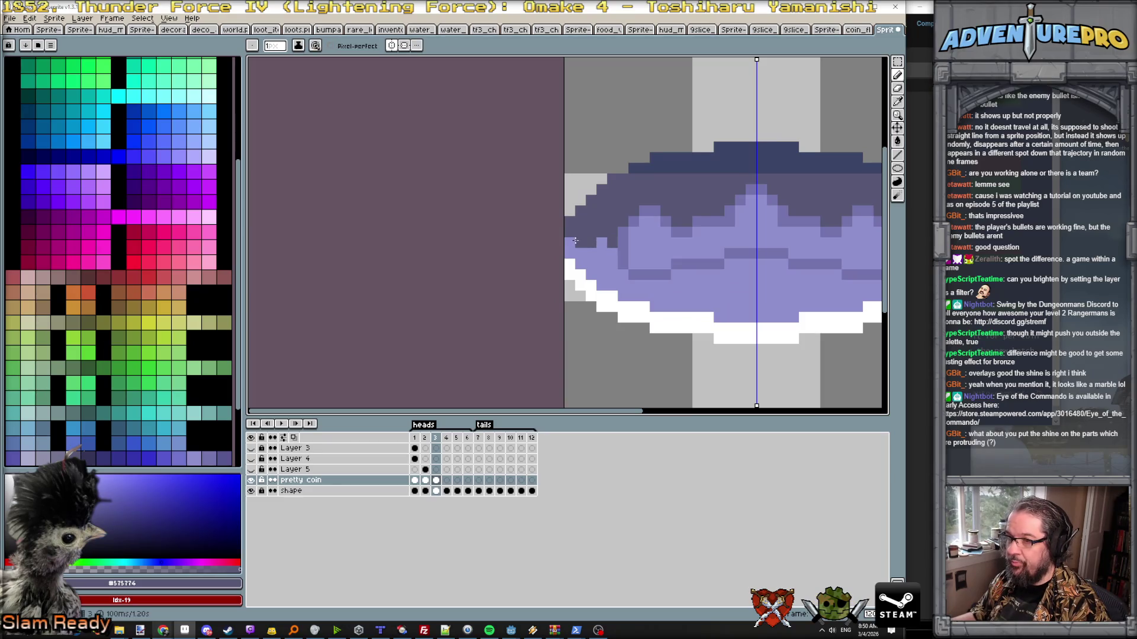
{"action": "left_click", "coordinate": [580, 251]}
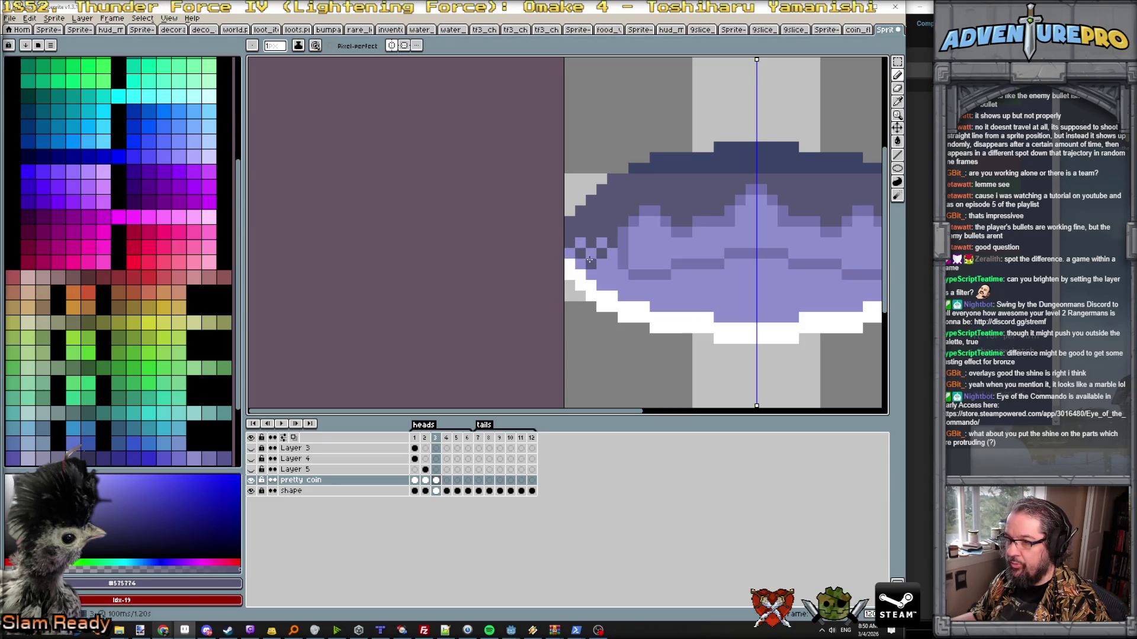
{"action": "scroll", "coordinate": [642, 281], "scroll_direction": "down", "scroll_amount": 3}
{"action": "scroll", "coordinate": [623, 255], "scroll_direction": "up", "scroll_amount": 3}
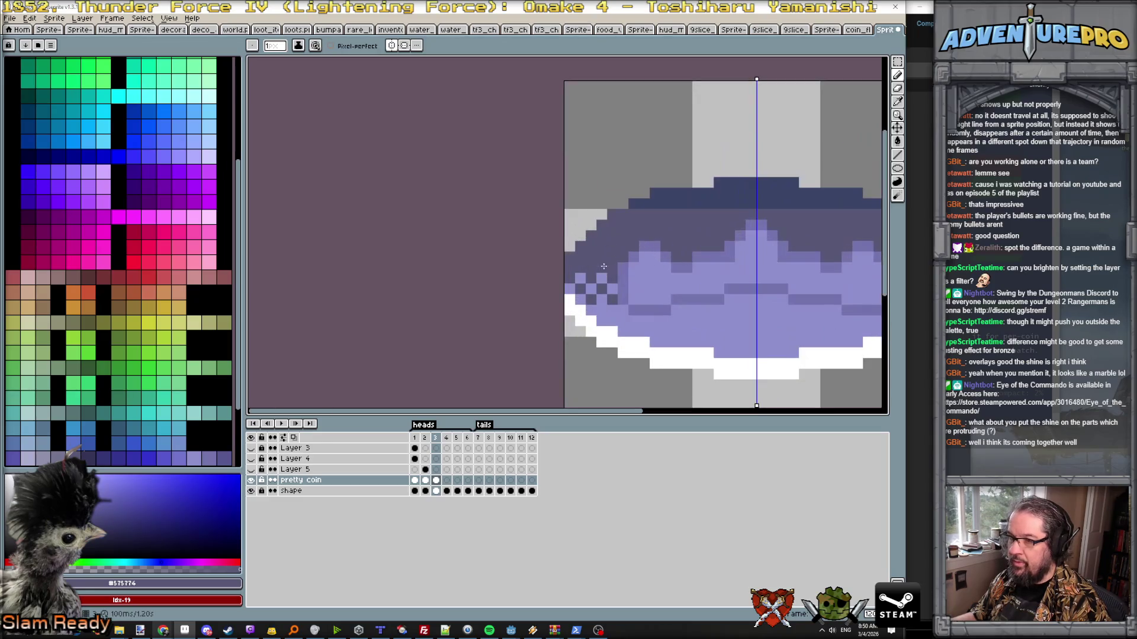
{"action": "scroll", "coordinate": [664, 270], "scroll_direction": "down", "scroll_amount": 1}
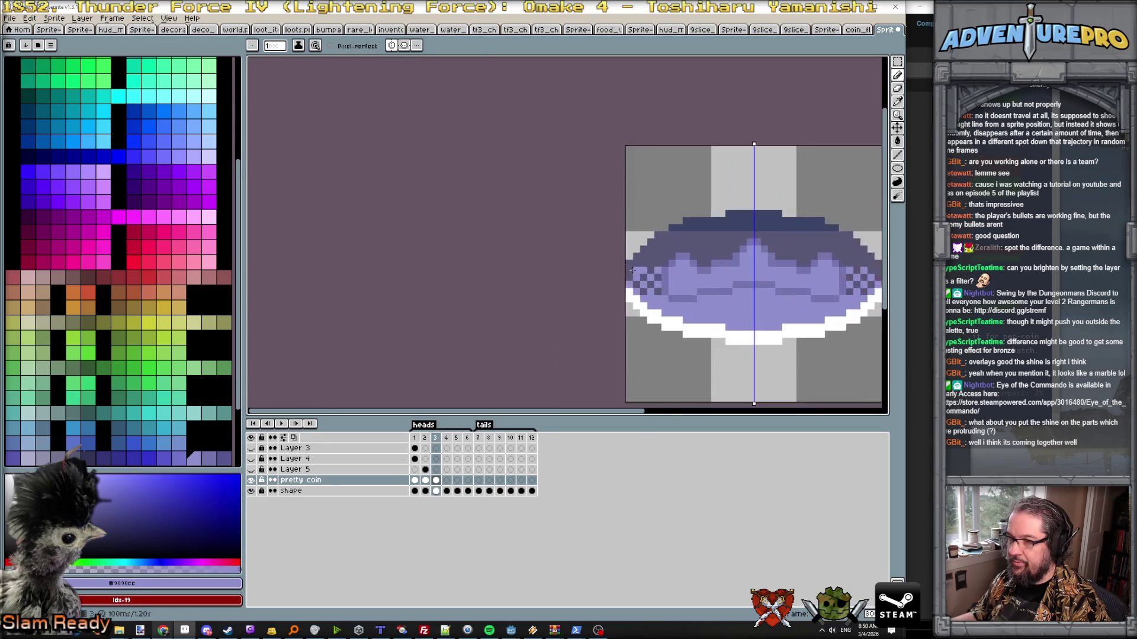
{"action": "scroll", "coordinate": [659, 274], "scroll_direction": "down", "scroll_amount": 3}
{"action": "scroll", "coordinate": [654, 278], "scroll_direction": "up", "scroll_amount": 3}
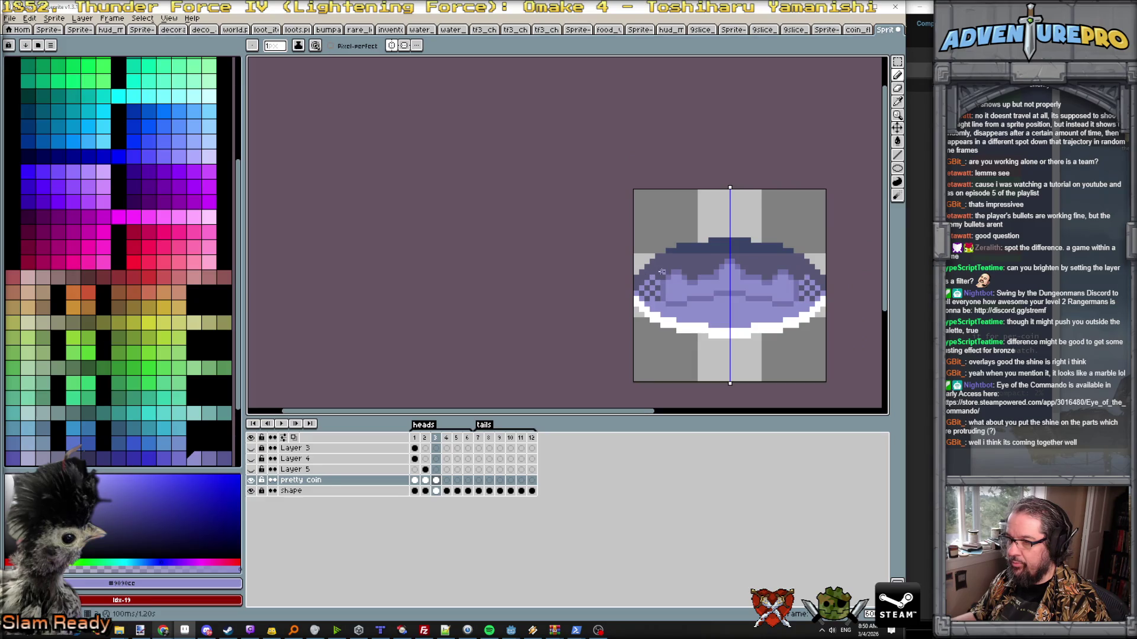
{"action": "scroll", "coordinate": [661, 276], "scroll_direction": "down", "scroll_amount": 1}
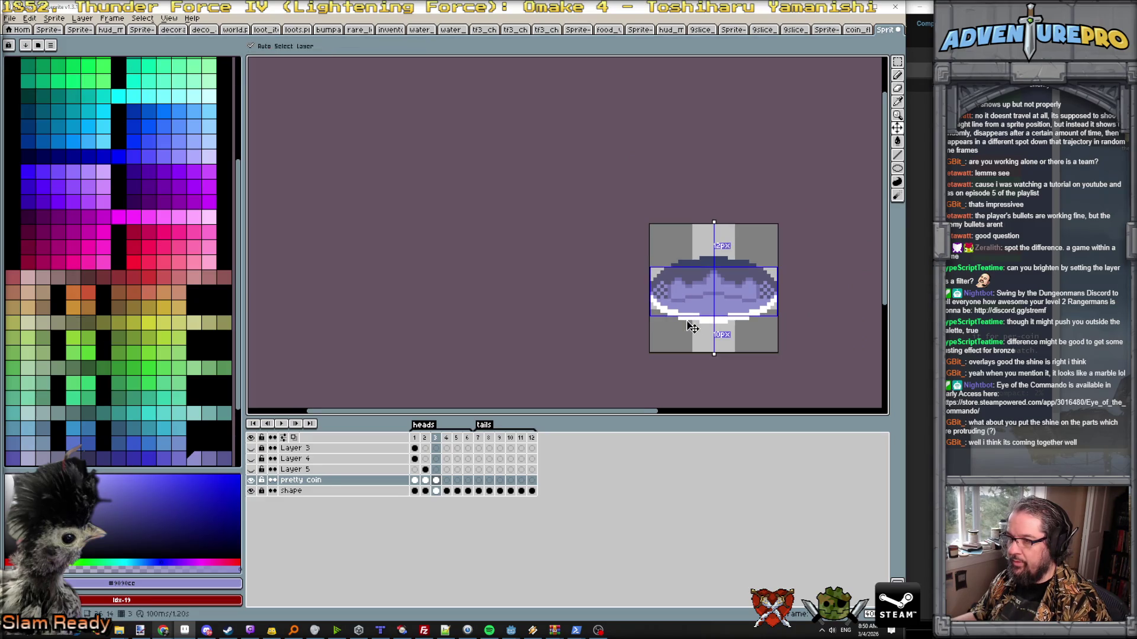
{"action": "scroll", "coordinate": [685, 307], "scroll_direction": "down", "scroll_amount": 2}
{"action": "scroll", "coordinate": [685, 308], "scroll_direction": "up", "scroll_amount": 2}
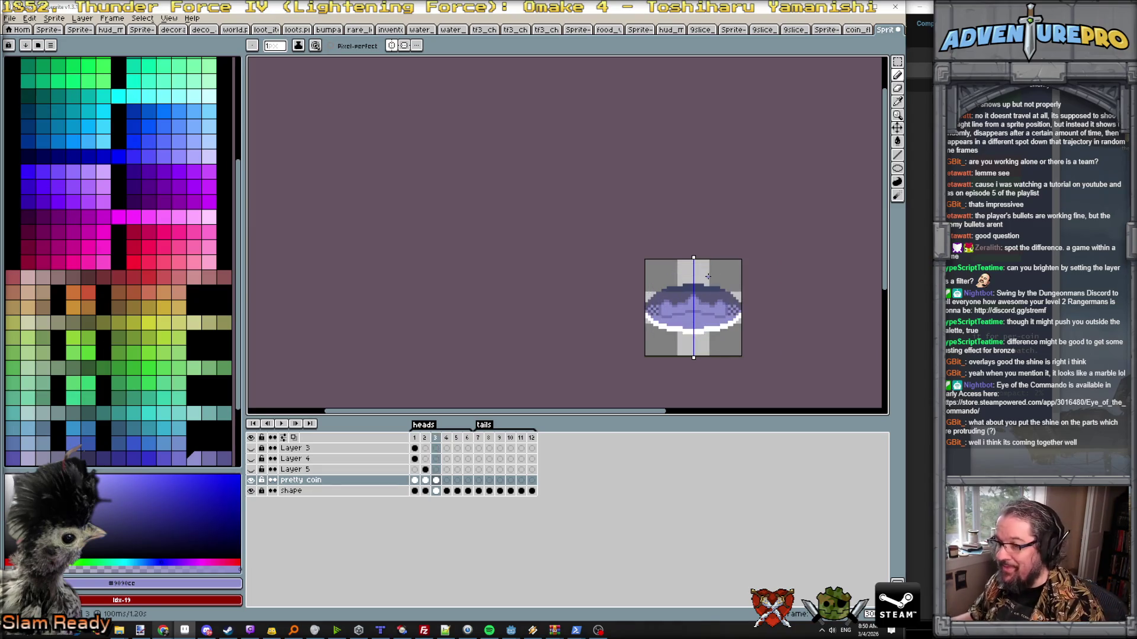
{"action": "scroll", "coordinate": [708, 277], "scroll_direction": "up", "scroll_amount": 1}
{"action": "scroll", "coordinate": [671, 292], "scroll_direction": "up", "scroll_amount": 1}
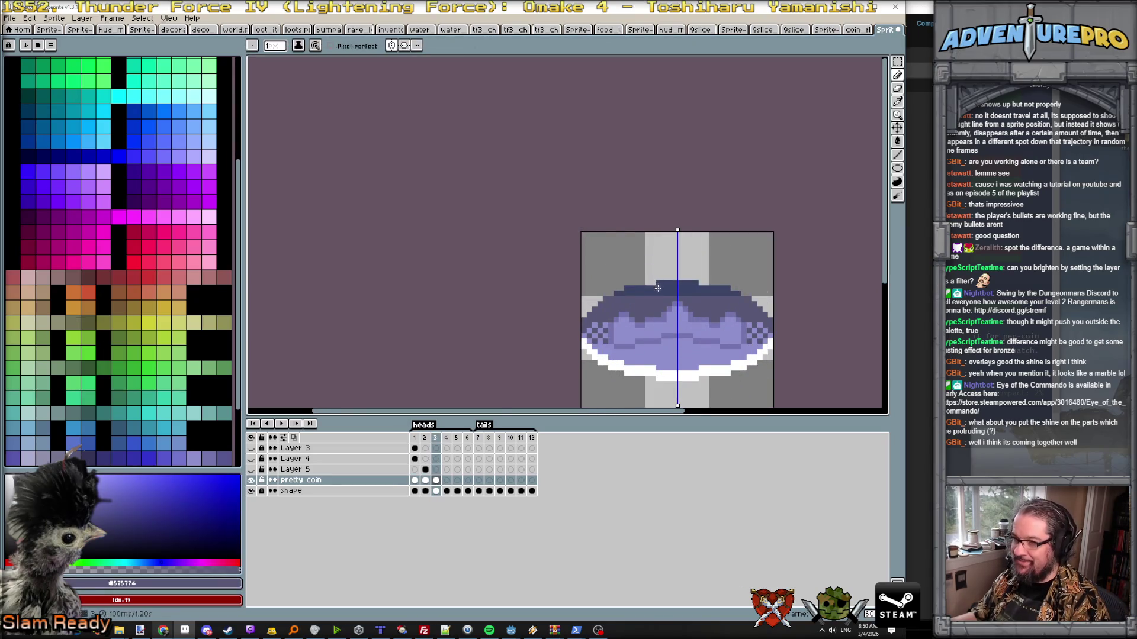
{"action": "scroll", "coordinate": [656, 285], "scroll_direction": "up", "scroll_amount": 1}
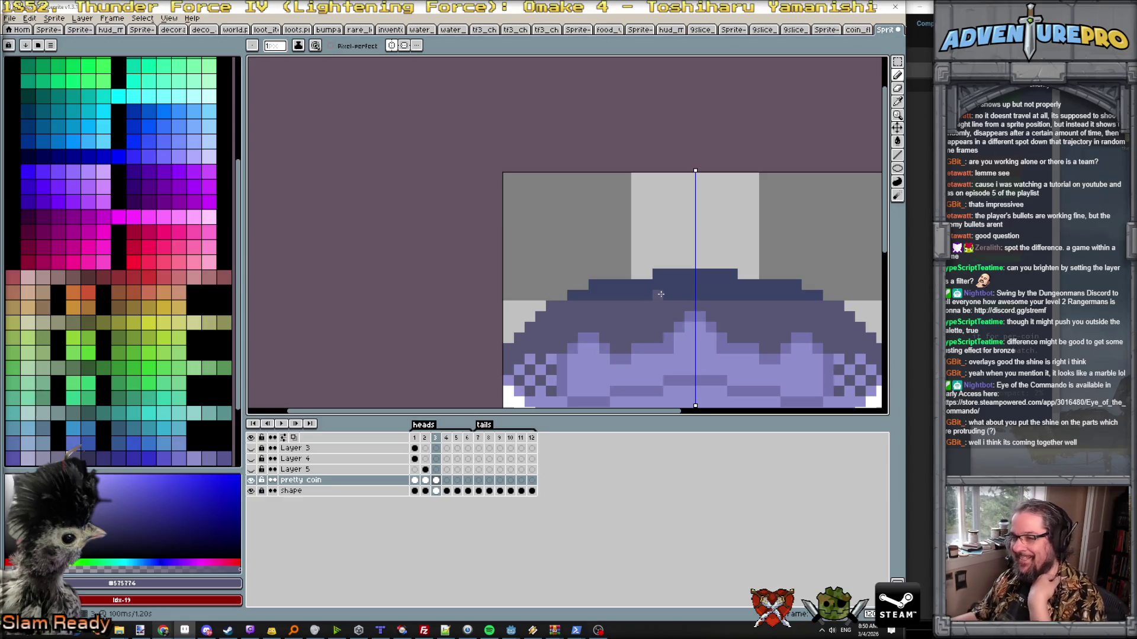
- Sample the navy band colour and dot mirrored dither pixels along the top band, then check neighbouring frames
{"action": "left_click", "coordinate": [589, 299], "text": "alt"}
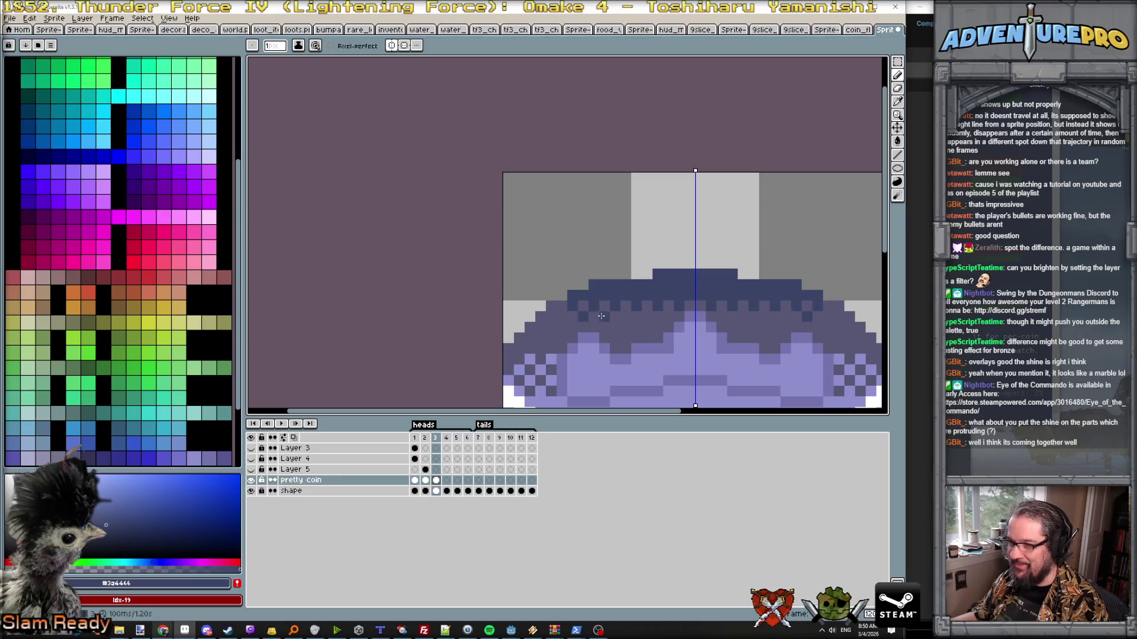
{"action": "left_click", "coordinate": [625, 317]}
{"action": "left_click", "coordinate": [666, 316]}
{"action": "left_click", "coordinate": [562, 317]}
{"action": "scroll", "coordinate": [613, 314], "scroll_direction": "down", "scroll_amount": 3}
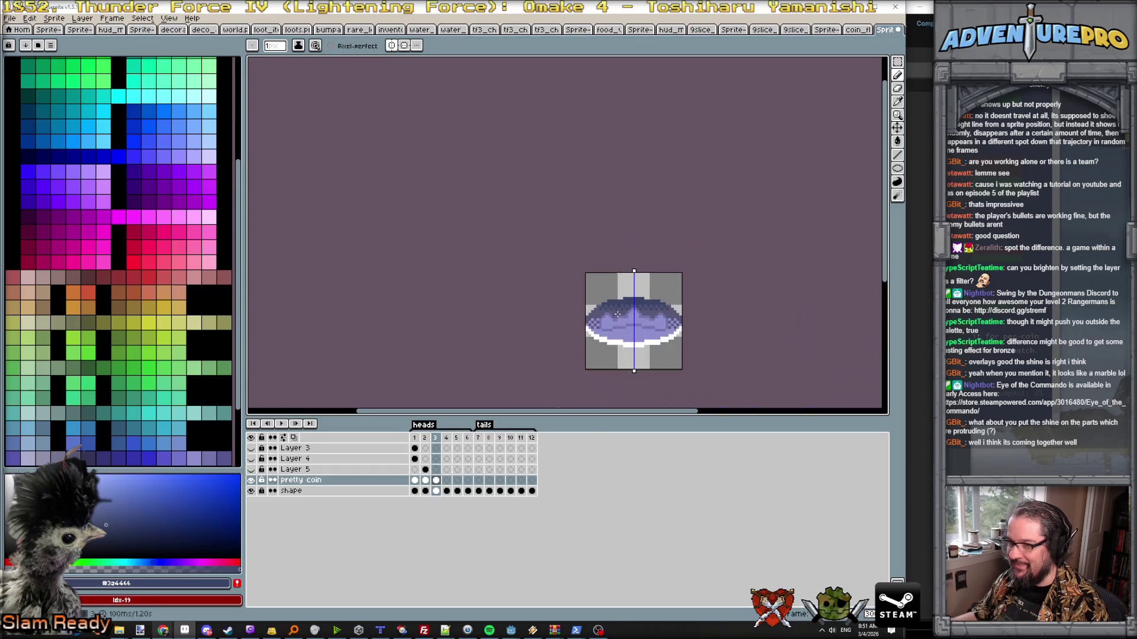
{"action": "key", "text": "Left"}
{"action": "key", "text": "Right"}
{"action": "scroll", "coordinate": [660, 308], "scroll_direction": "up", "scroll_amount": 2}
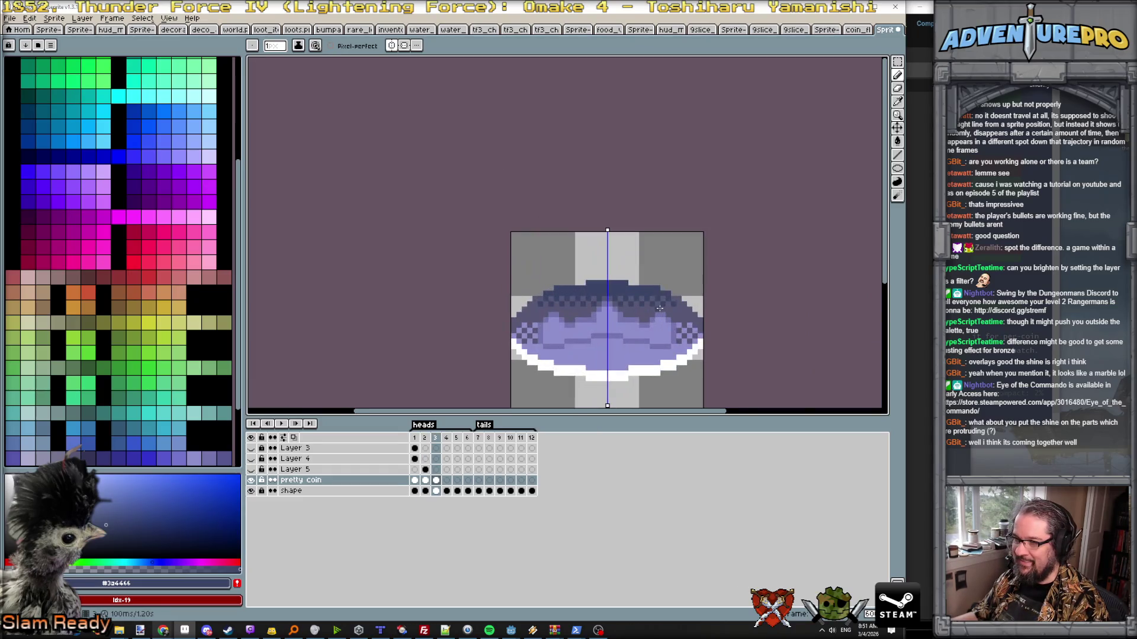
{"action": "key", "text": "Left"}
{"action": "key", "text": "Right"}
{"action": "key", "text": "Right"}
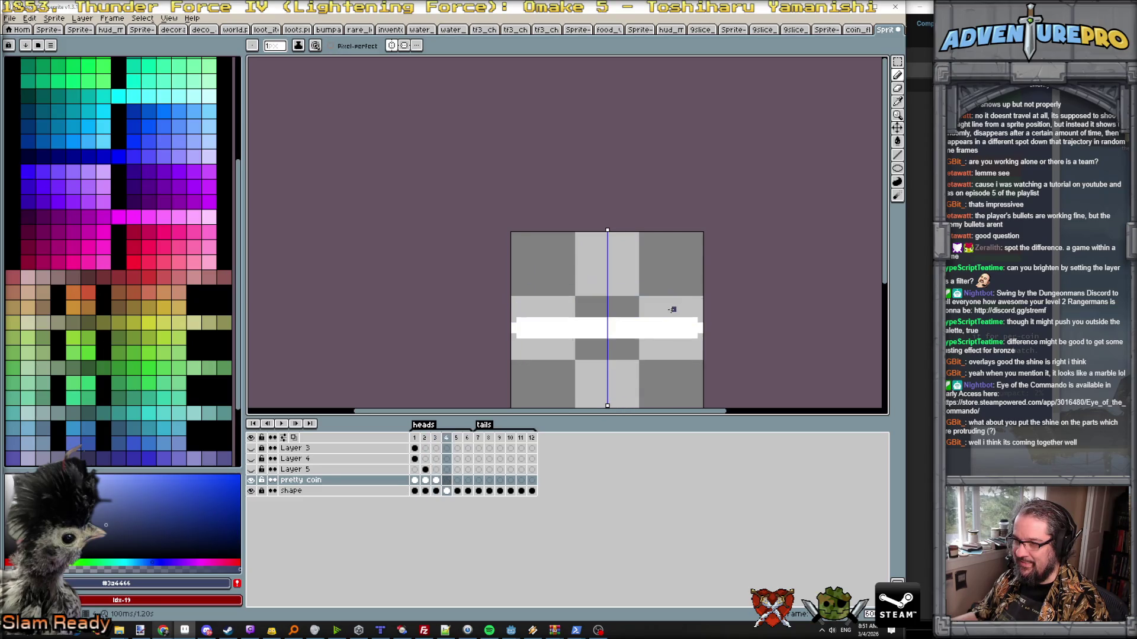
{"action": "key", "text": "Left"}
{"action": "key", "text": "Left"}
{"action": "key", "text": "Left"}
{"action": "key", "text": "Left"}
{"action": "key", "text": "Left"}
{"action": "key", "text": "Left"}
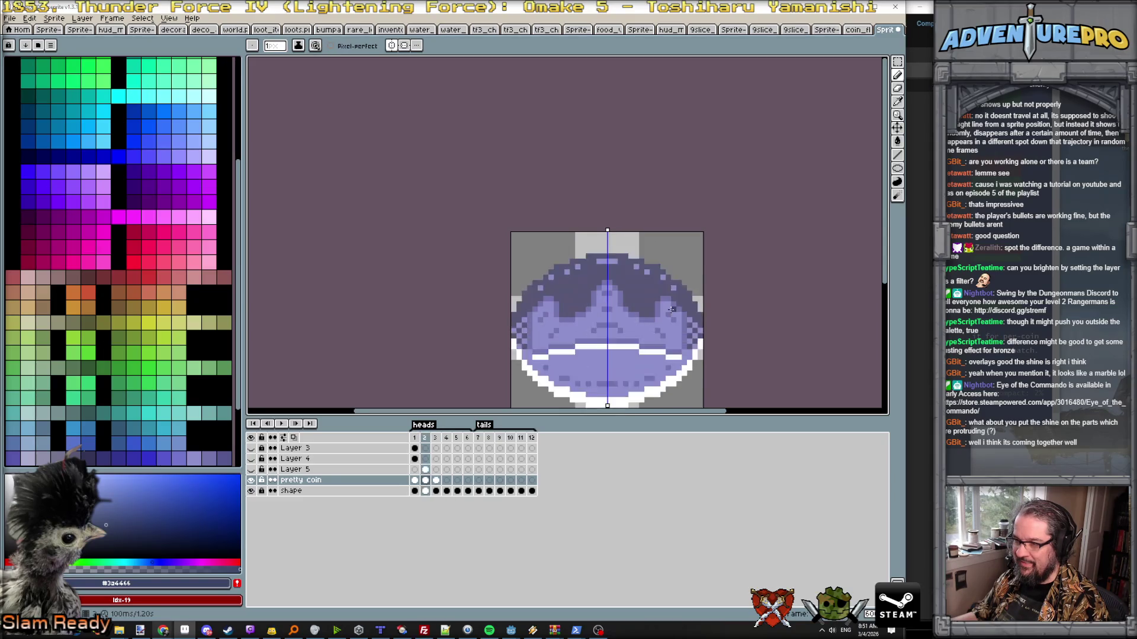
{"action": "key", "text": "Right"}
{"action": "scroll", "coordinate": [575, 341], "scroll_direction": "up", "scroll_amount": 2}
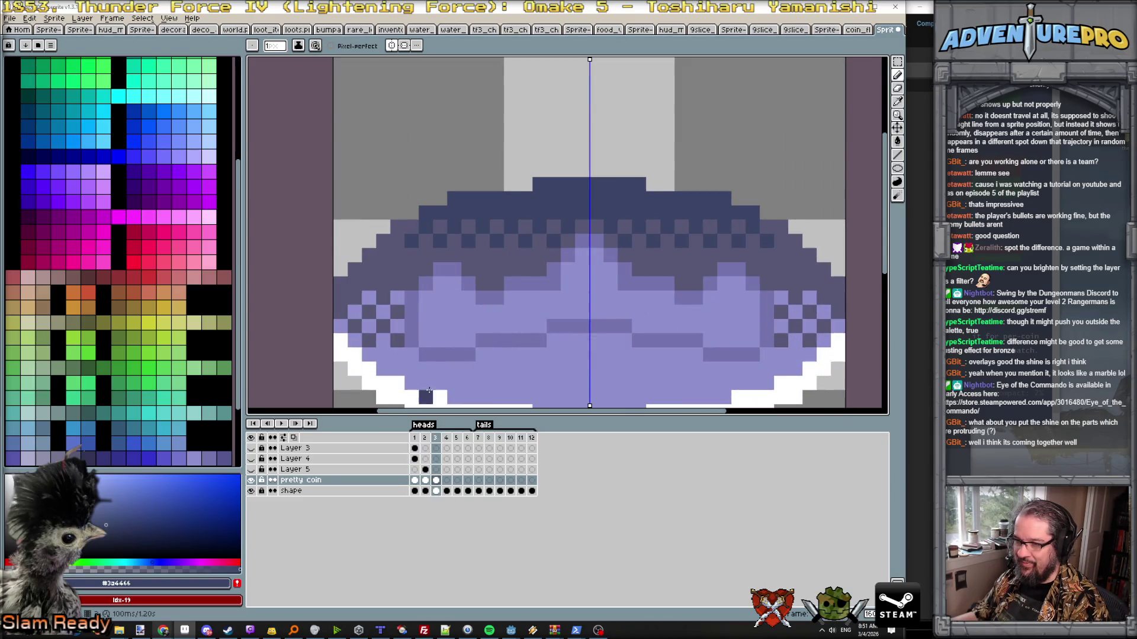
- Paint white shine strips on the coin's lower purple band, flipping a frame to compare
{"action": "left_click", "coordinate": [426, 396], "text": "alt"}
{"action": "left_click_drag", "start_coordinate": [426, 355], "coordinate": [539, 340]}
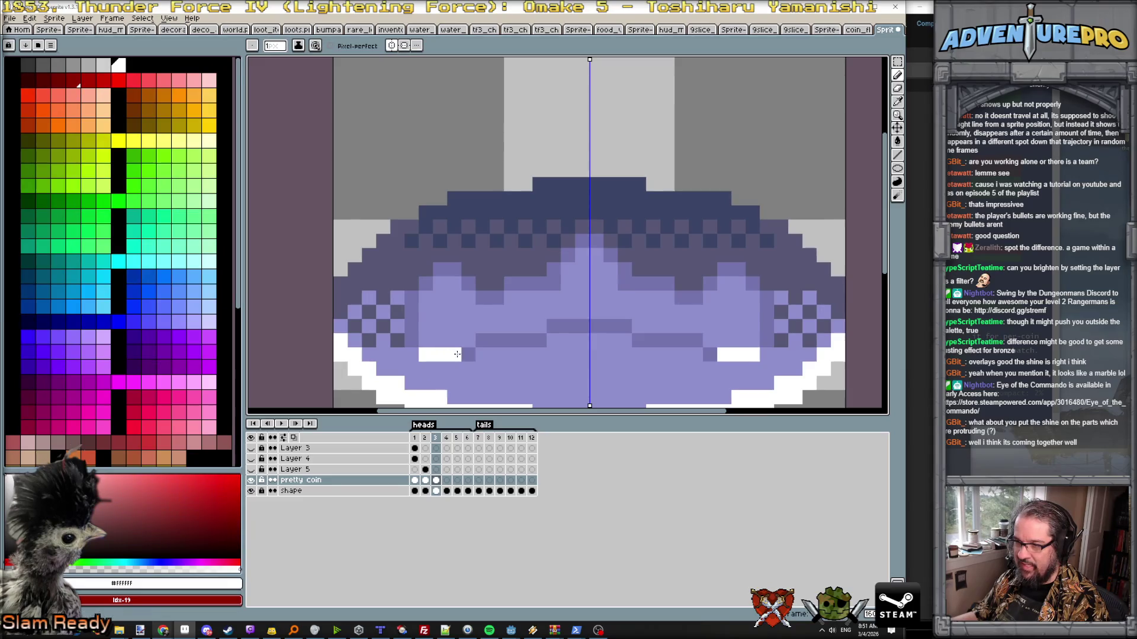
{"action": "scroll", "coordinate": [555, 330], "scroll_direction": "down", "scroll_amount": 3}
{"action": "key", "text": "Left"}
{"action": "key", "text": "Right"}
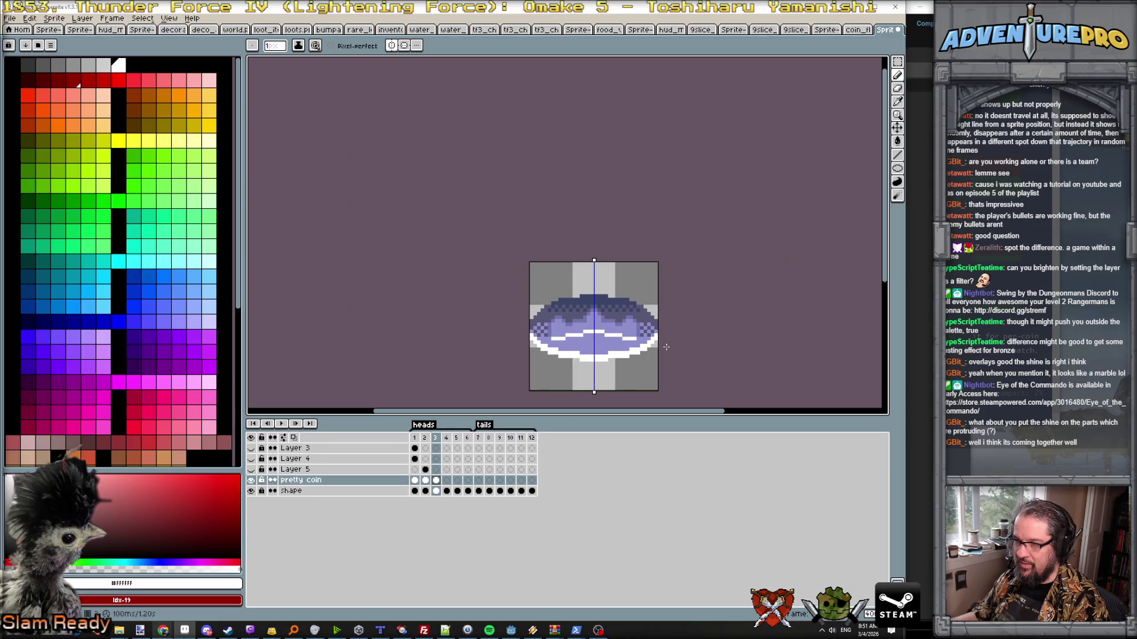
- Step through the flip and tails frames, play the animation, and return to the purple heads frame 2
{"action": "key", "text": "Right"}
{"action": "key", "text": "Right"}
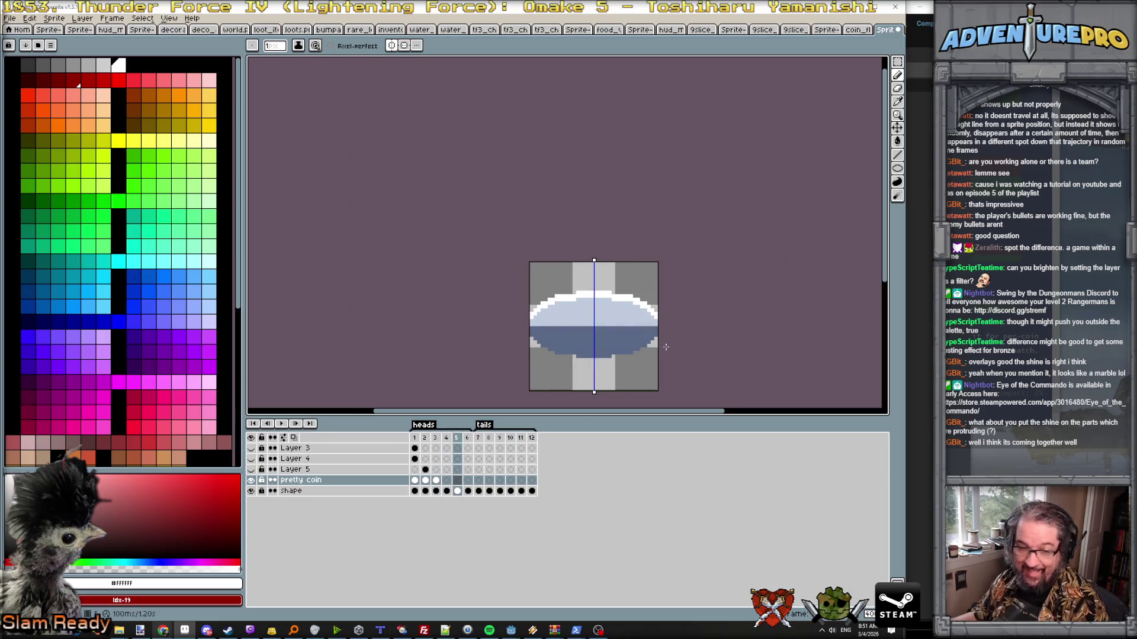
{"action": "key", "text": "Left"}
{"action": "key", "text": "Left"}
{"action": "key", "text": "Left"}
{"action": "key", "text": "Left"}
{"action": "key", "text": "Right"}
{"action": "key", "text": "Right"}
{"action": "key", "text": "Right"}
{"action": "key", "text": "Right"}
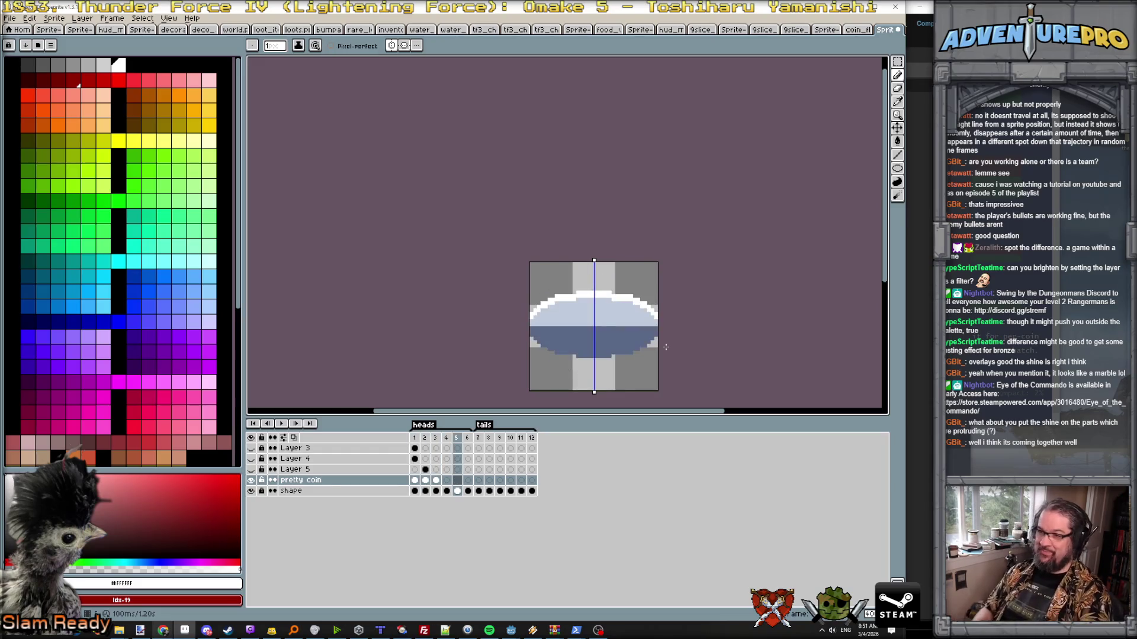
{"action": "key", "text": "Right"}
{"action": "key", "text": "Right"}
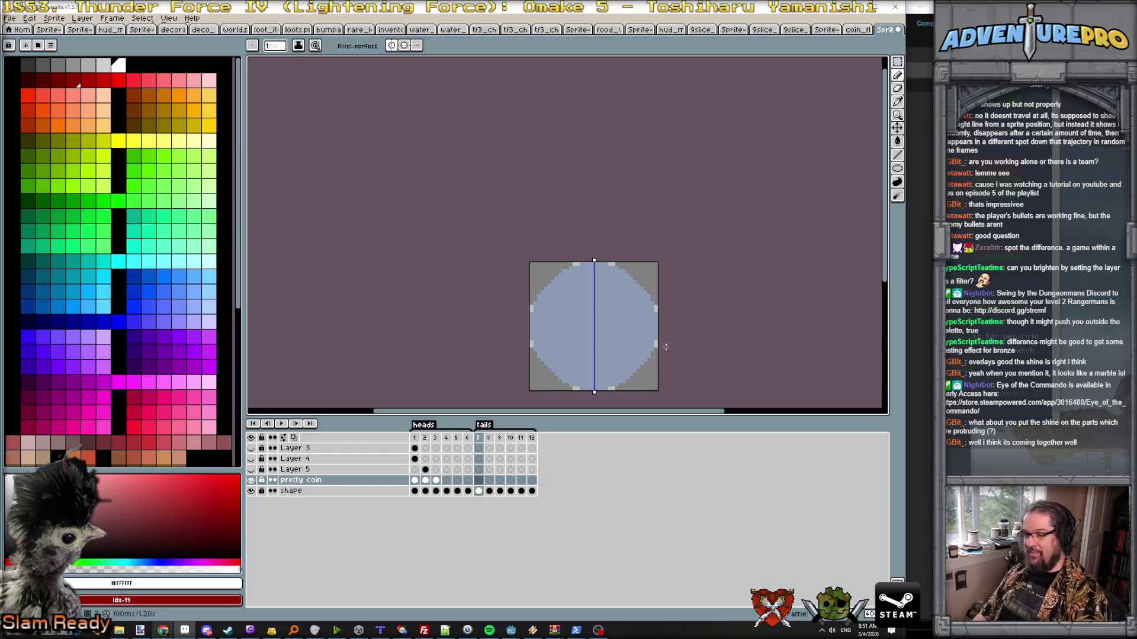
{"action": "key", "text": "Right"}
{"action": "key", "text": "Right"}
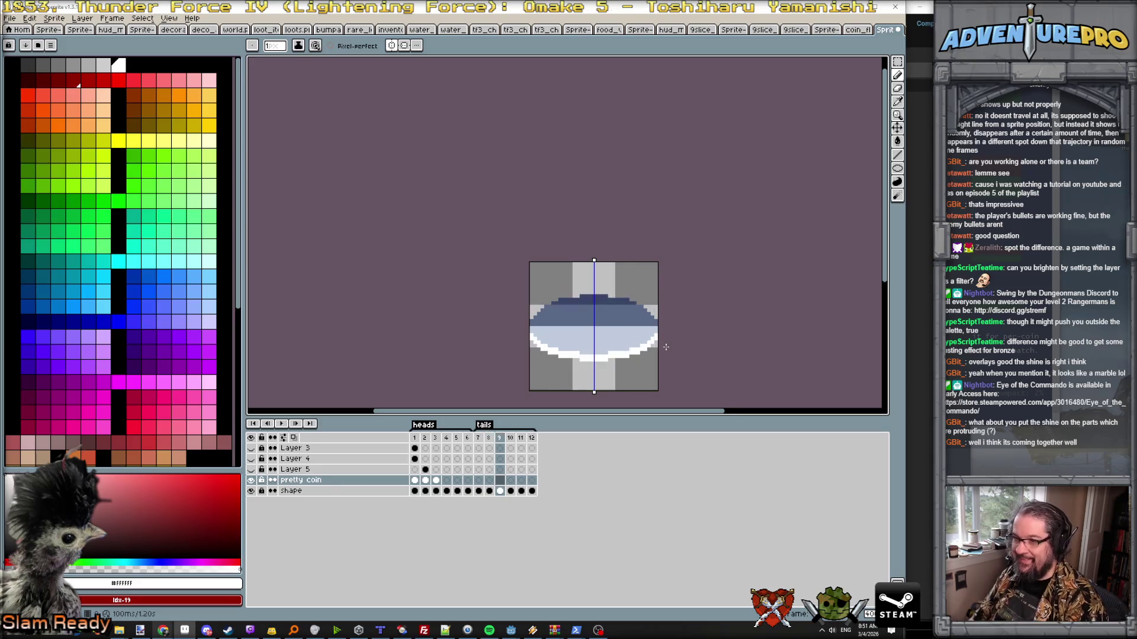
{"action": "key", "text": "Right"}
{"action": "key", "text": "Right"}
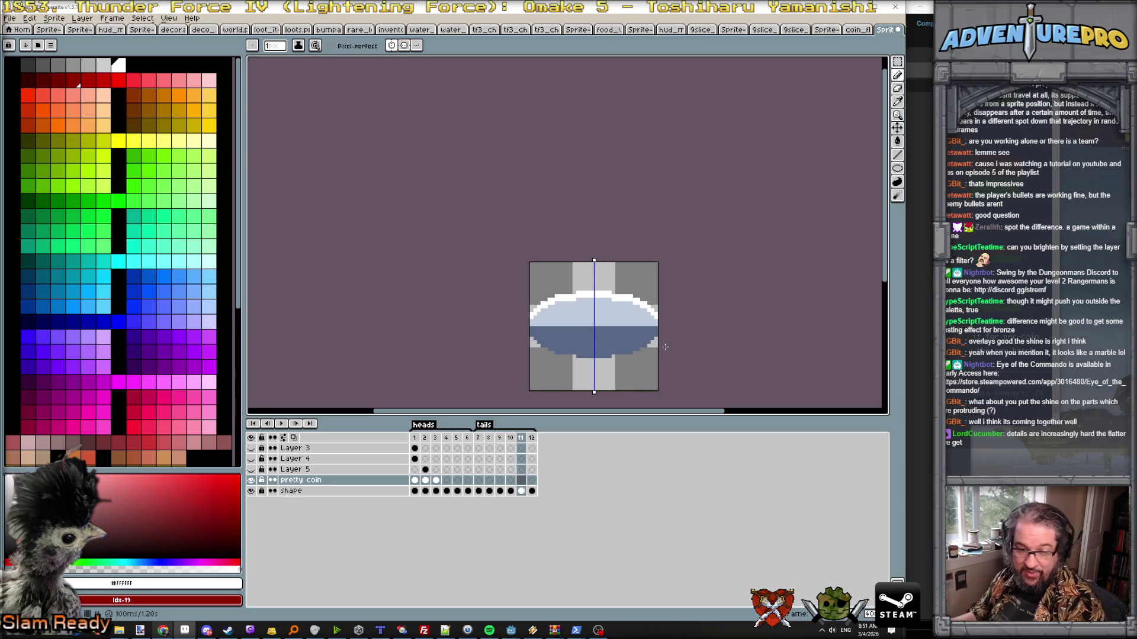
{"action": "key", "text": "Left"}
{"action": "key", "text": "Left"}
{"action": "key", "text": "Left"}
{"action": "key", "text": "Left"}
{"action": "key", "text": "Left"}
{"action": "key", "text": "Left"}
{"action": "key", "text": "Left"}
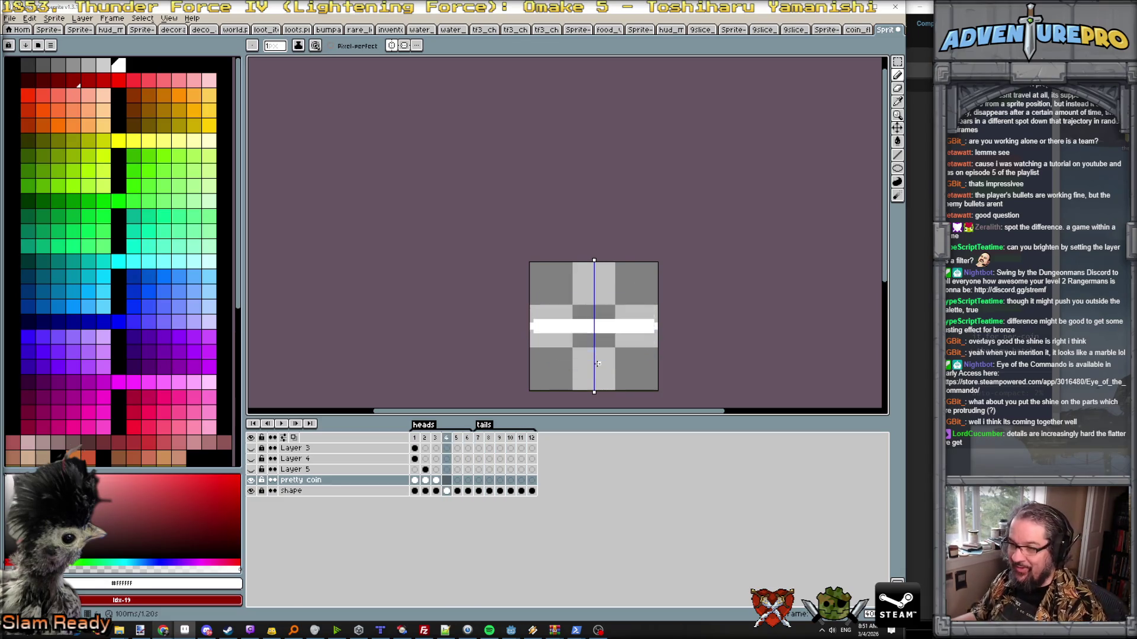
{"action": "key", "text": "Left"}
{"action": "key", "text": "Left"}
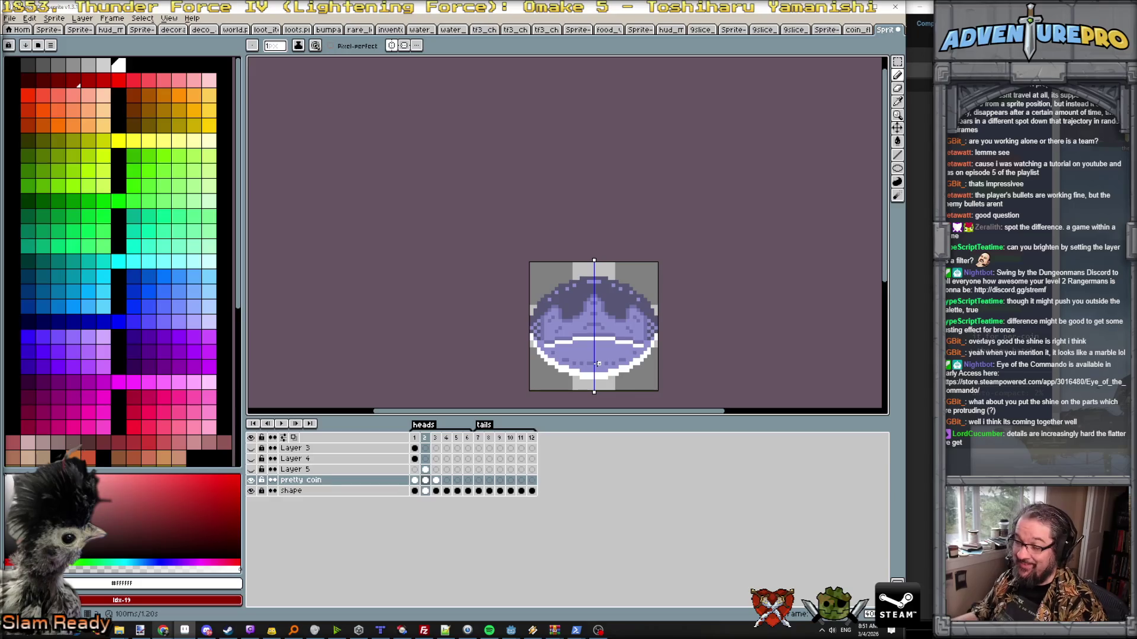
{"action": "key", "text": "Return"}
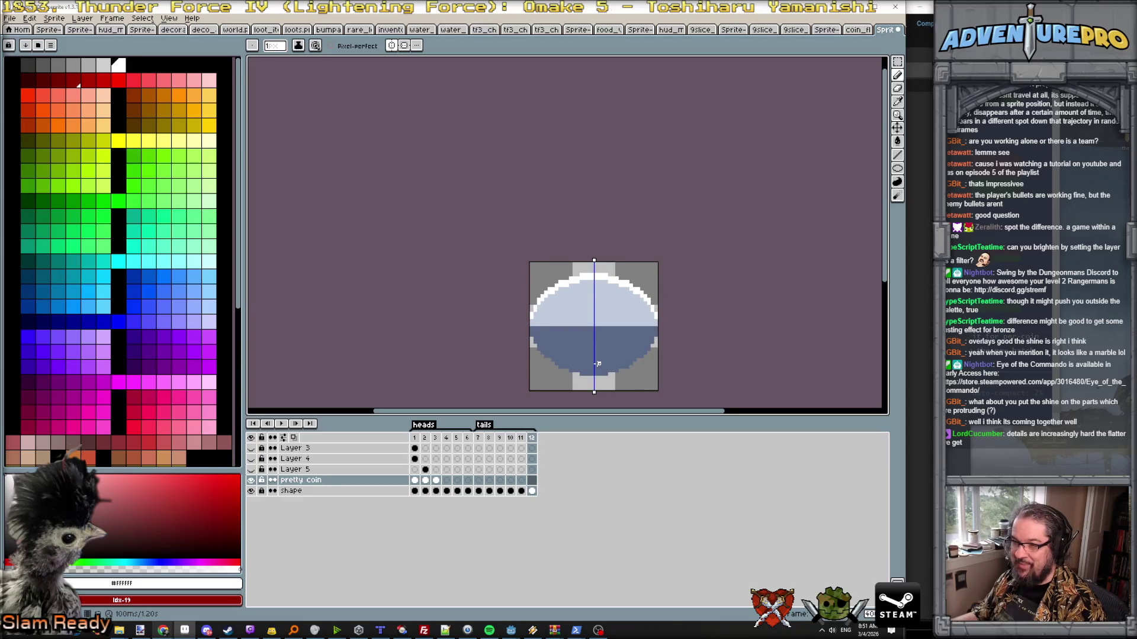
{"action": "left_click", "coordinate": [426, 439]}
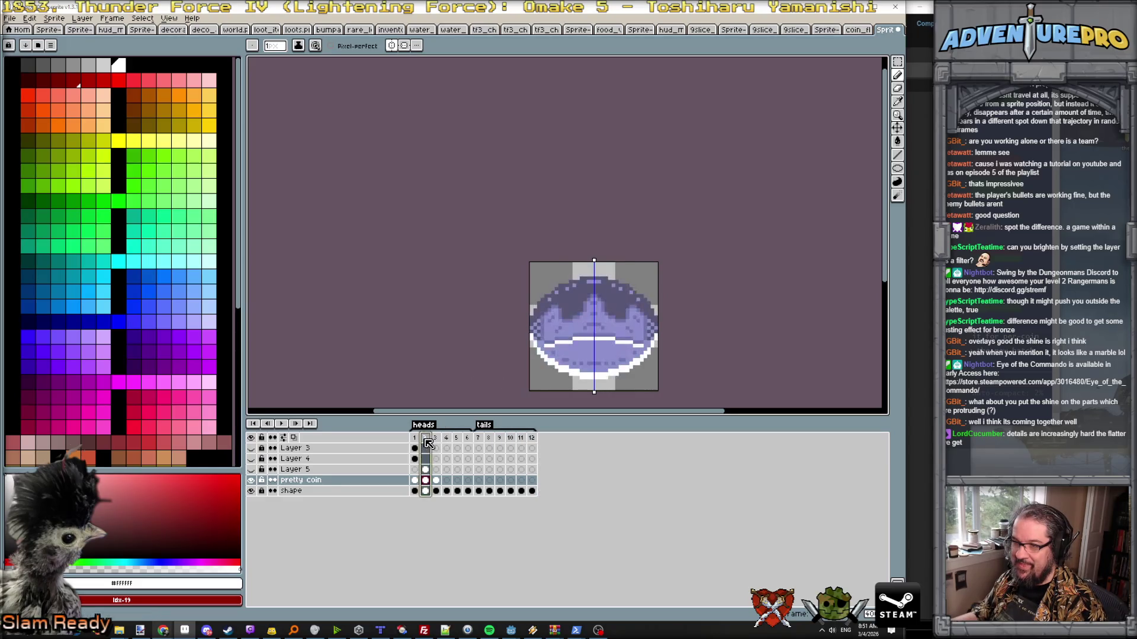
- Choose white and start a coin cel on the blue tails frame 12
{"action": "left_click", "coordinate": [532, 439]}
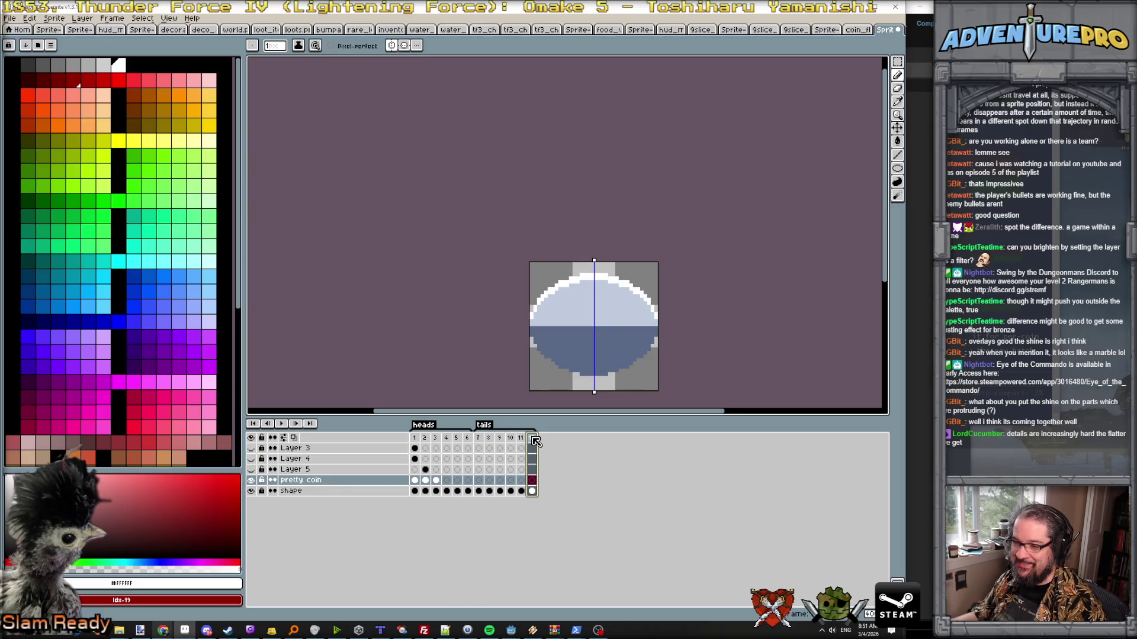
{"action": "left_click", "coordinate": [425, 439]}
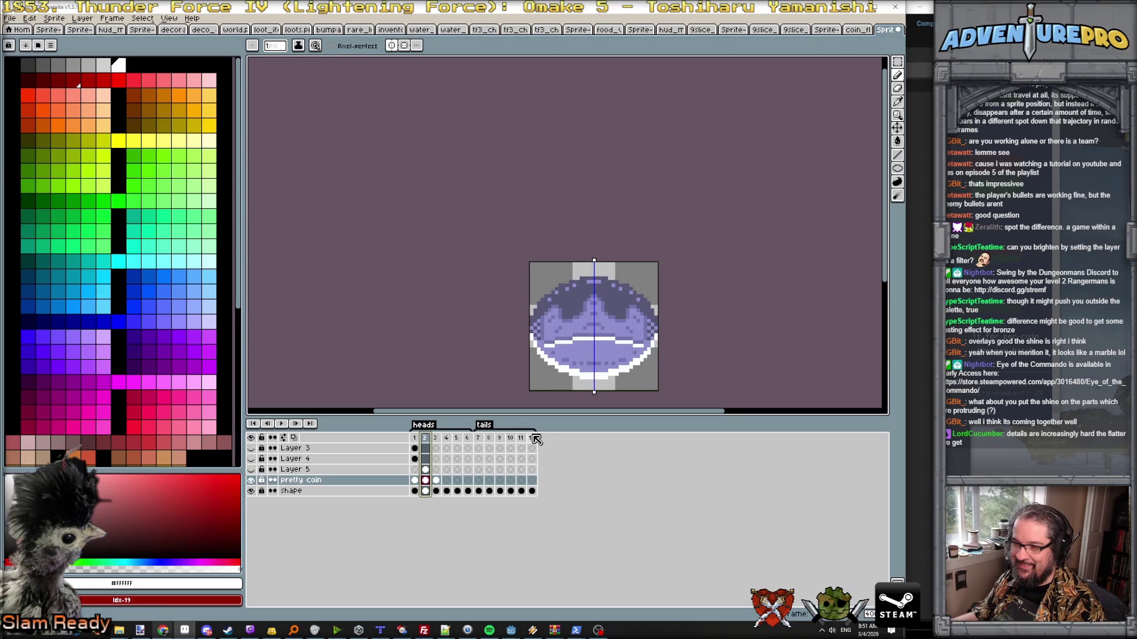
{"action": "scroll", "coordinate": [597, 321], "scroll_direction": "up", "scroll_amount": 1}
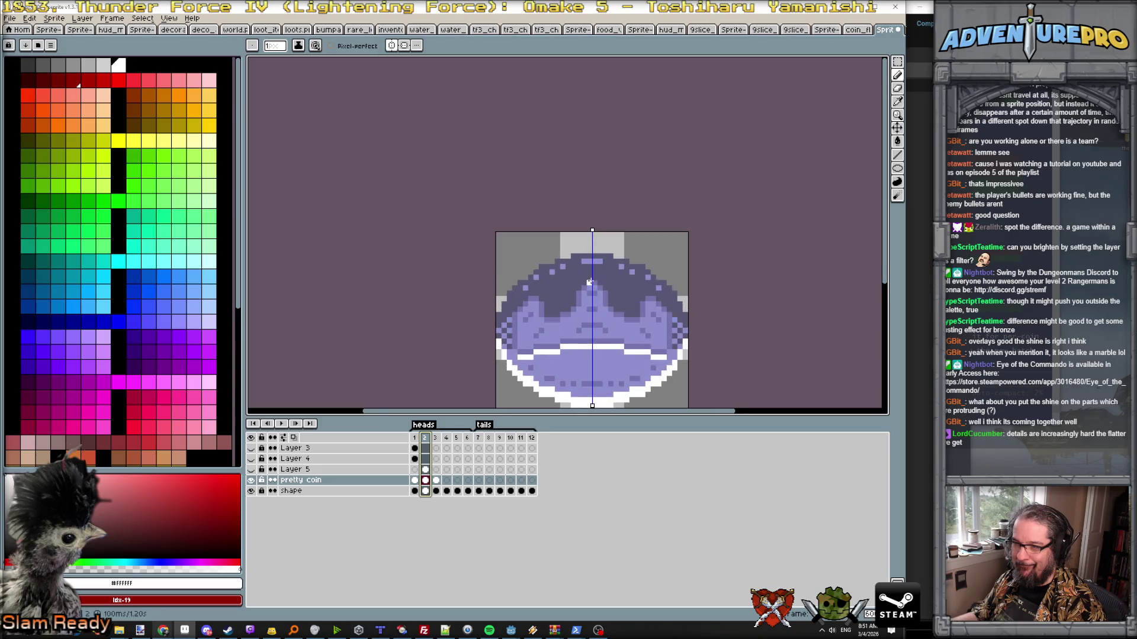
{"action": "left_click", "coordinate": [584, 348], "text": "alt"}
{"action": "left_click", "coordinate": [583, 353], "text": "alt"}
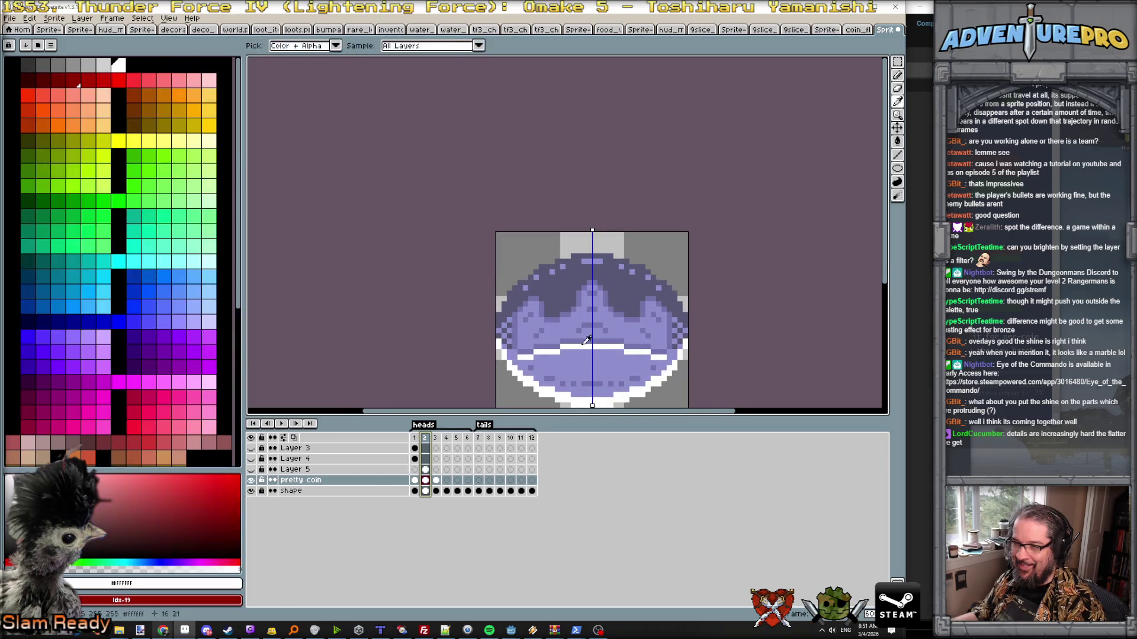
{"action": "left_click", "coordinate": [532, 438]}
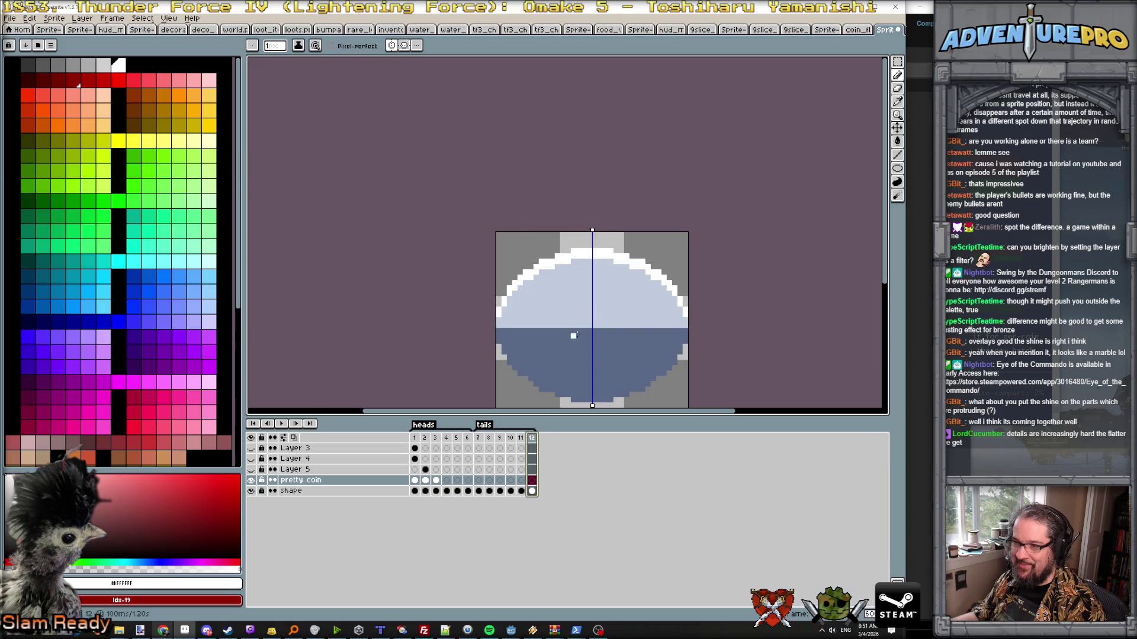
{"action": "left_click", "coordinate": [589, 283]}
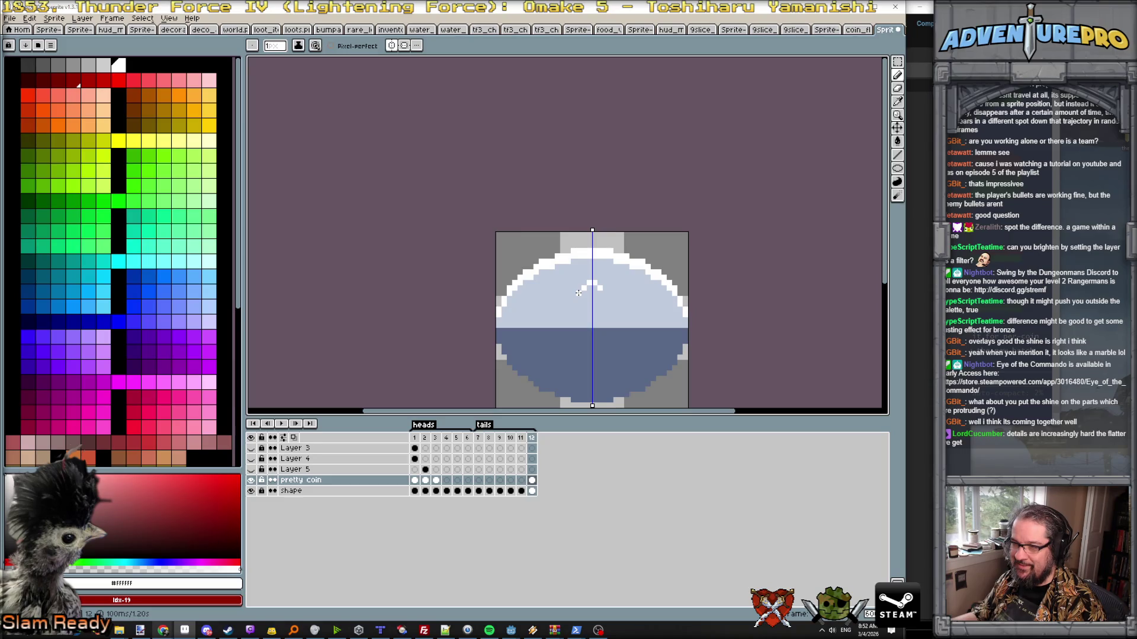
- Pencil mirrored white shine arches across the blue tails frame's upper half
{"action": "left_click", "coordinate": [576, 297]}
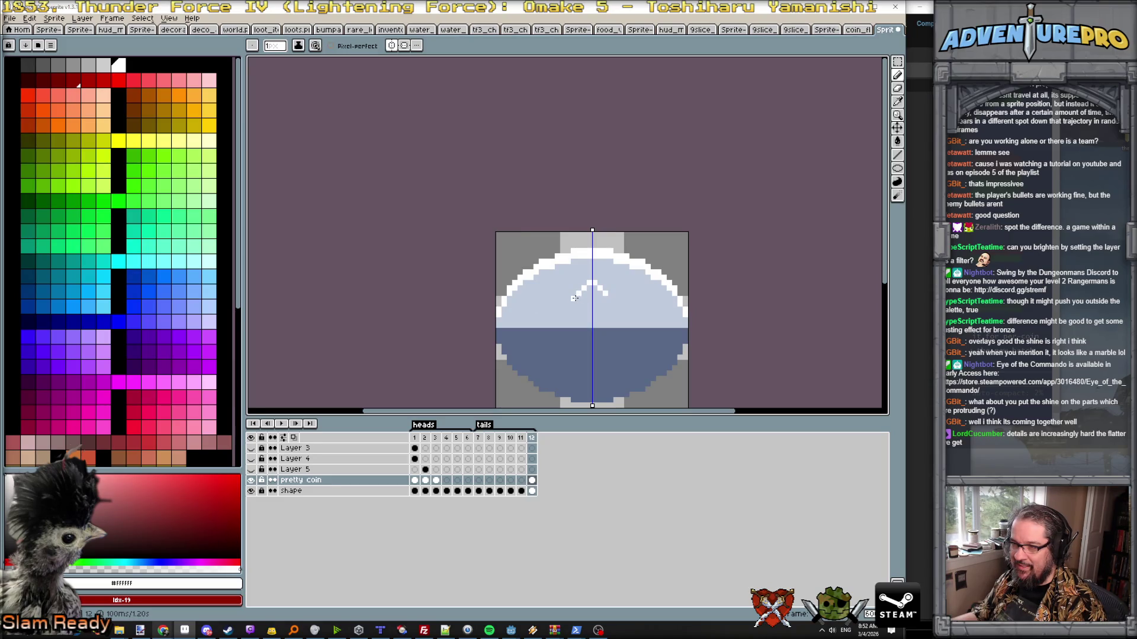
{"action": "left_click", "coordinate": [577, 301]}
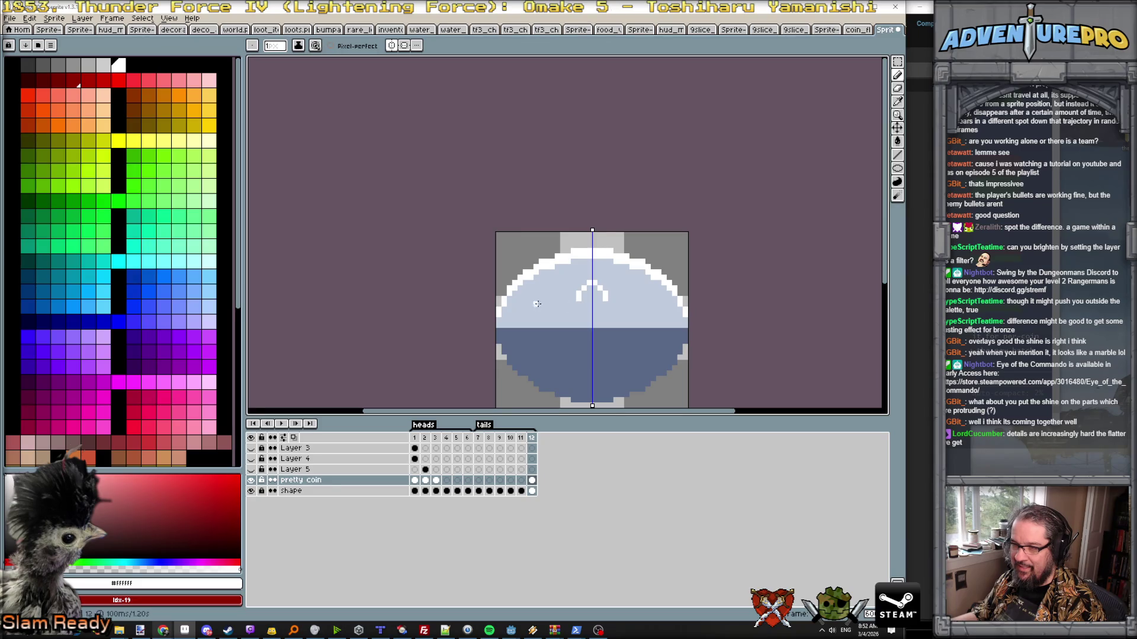
{"action": "left_click_drag", "start_coordinate": [530, 302], "coordinate": [523, 311]}
{"action": "left_click", "coordinate": [540, 308]}
- Flip between the shine frame and the crown frames to compare, ending on the purple coin frame
{"action": "key", "text": "Right"}
{"action": "key", "text": "Left"}
{"action": "key", "text": "Right"}
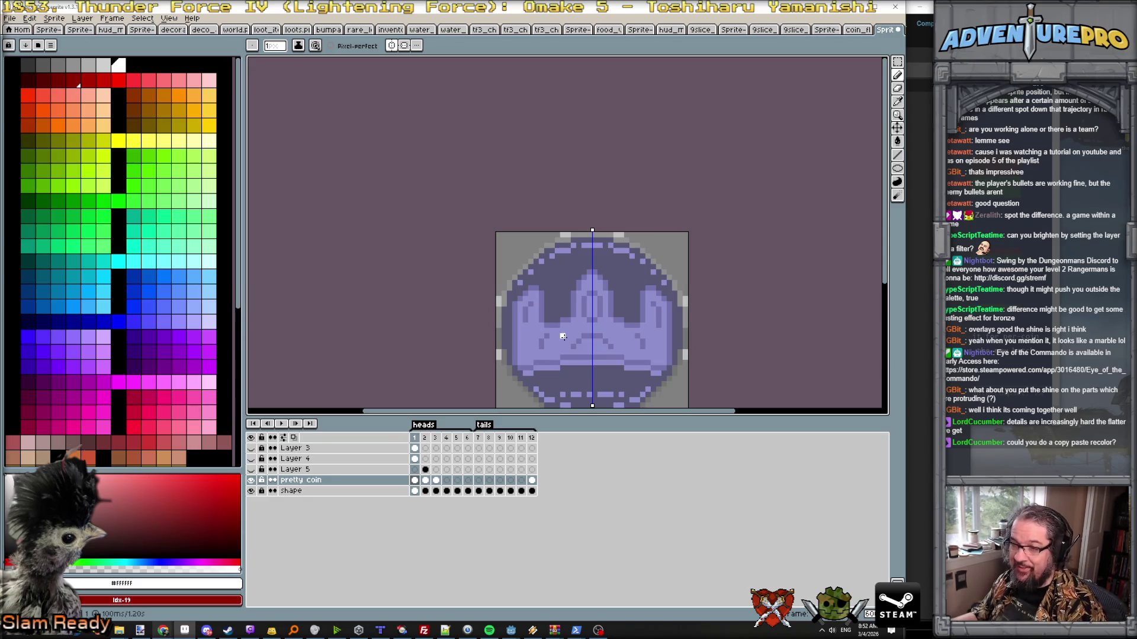
{"action": "key", "text": "Left"}
{"action": "key", "text": "Left"}
{"action": "key", "text": "Right"}
{"action": "key", "text": "Right"}
{"action": "key", "text": "Right"}
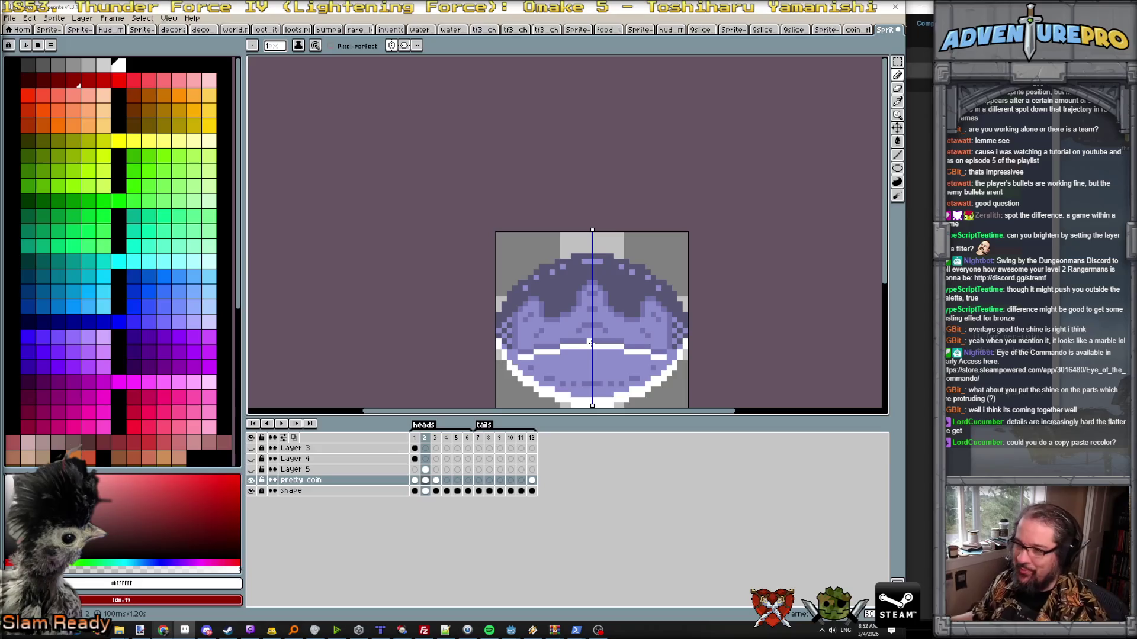
{"action": "key", "text": "Right"}
{"action": "key", "text": "Left"}
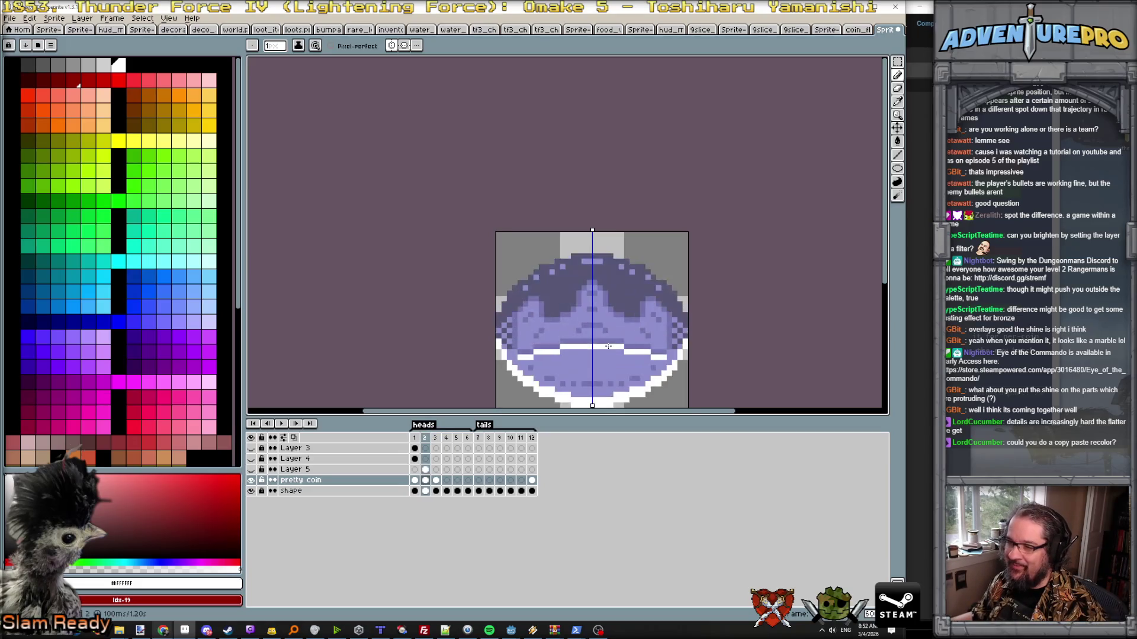
{"action": "left_click", "coordinate": [532, 438]}
{"action": "left_click", "coordinate": [425, 438]}
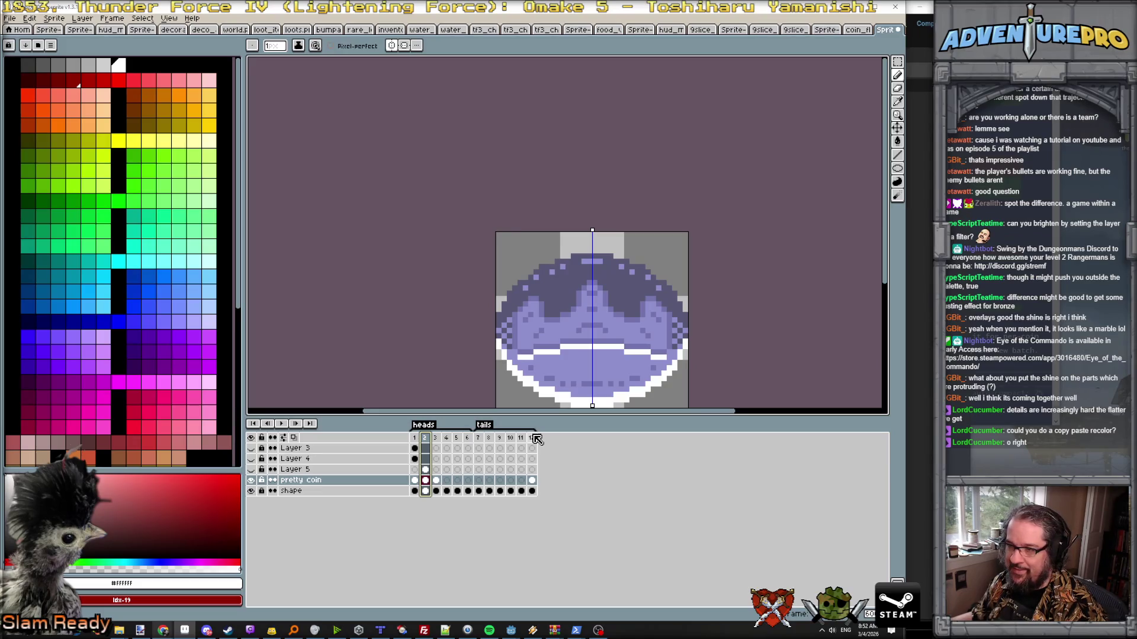
{"action": "left_click", "coordinate": [534, 437]}
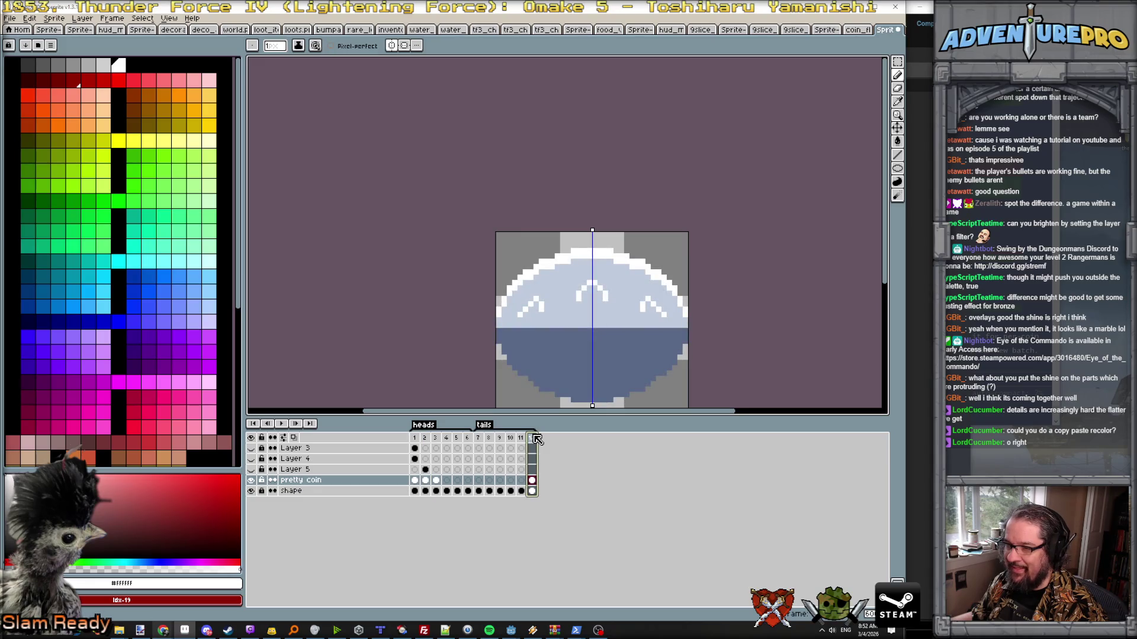
{"action": "left_click", "coordinate": [425, 437]}
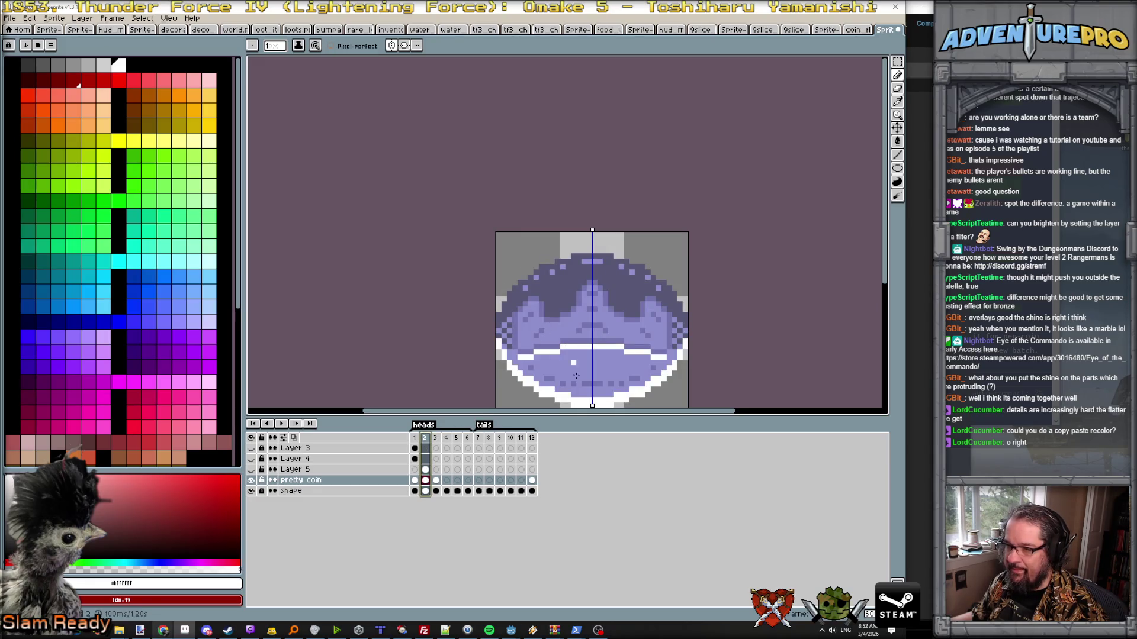
{"action": "left_click", "coordinate": [532, 437]}
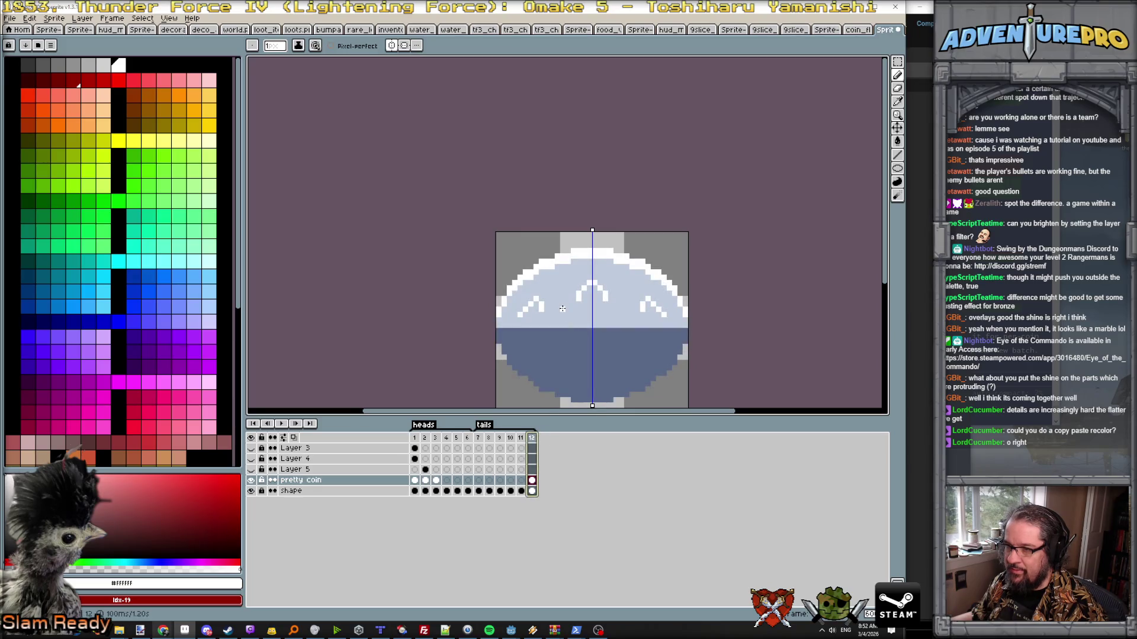
{"action": "left_click", "coordinate": [425, 437]}
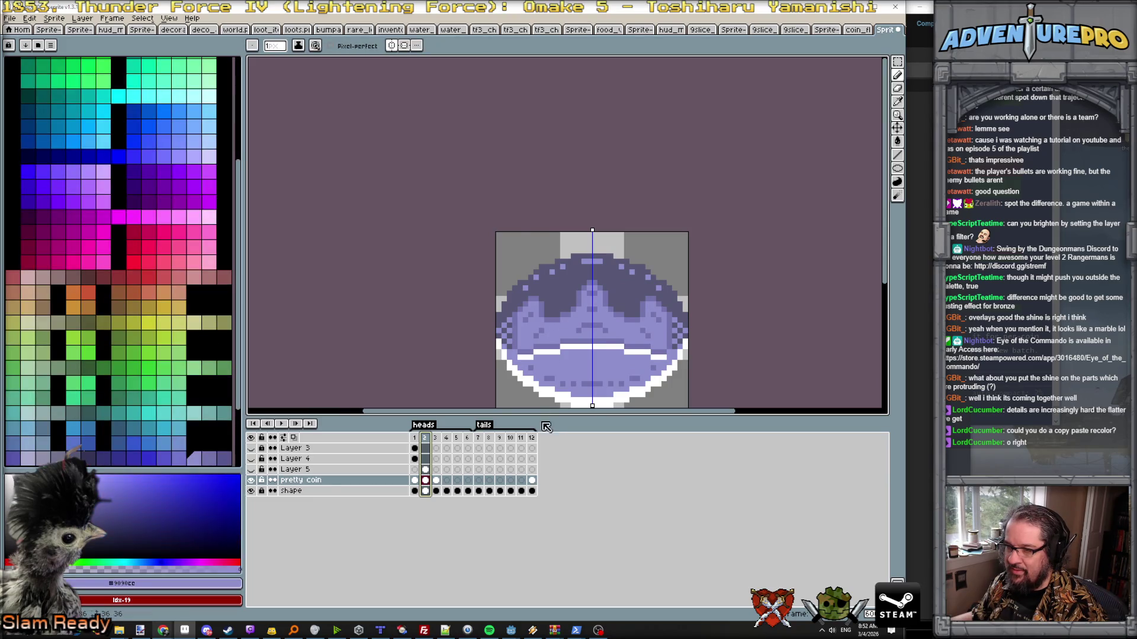
- Sample the darker crown purple #7474ac from the heads frame for use on frame 12
{"action": "left_click", "coordinate": [531, 437]}
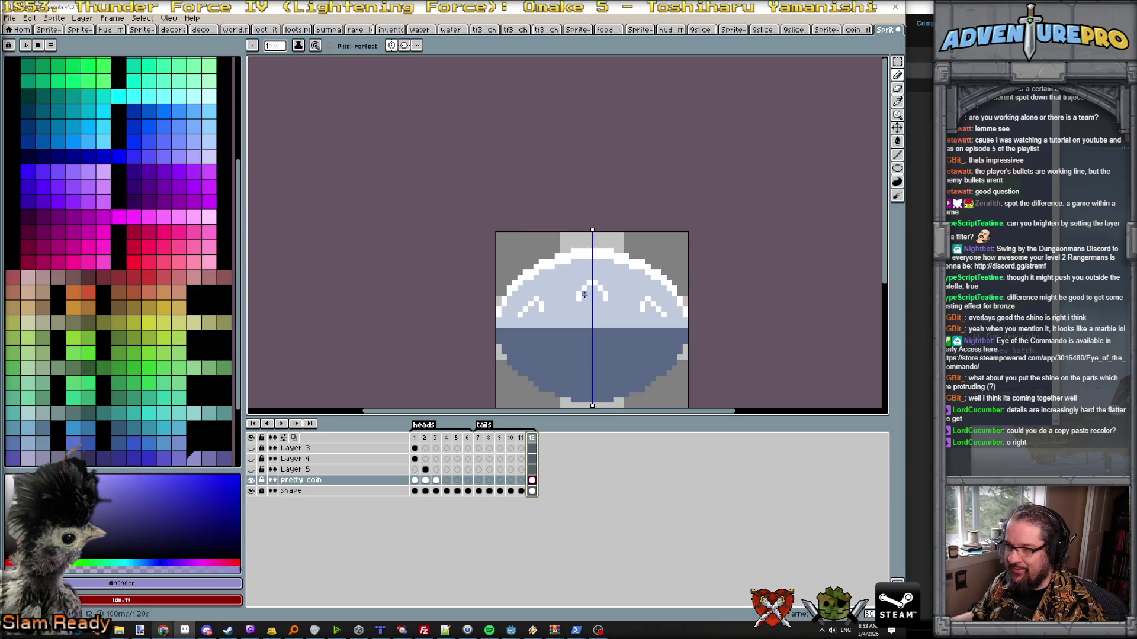
{"action": "left_click", "coordinate": [588, 291]}
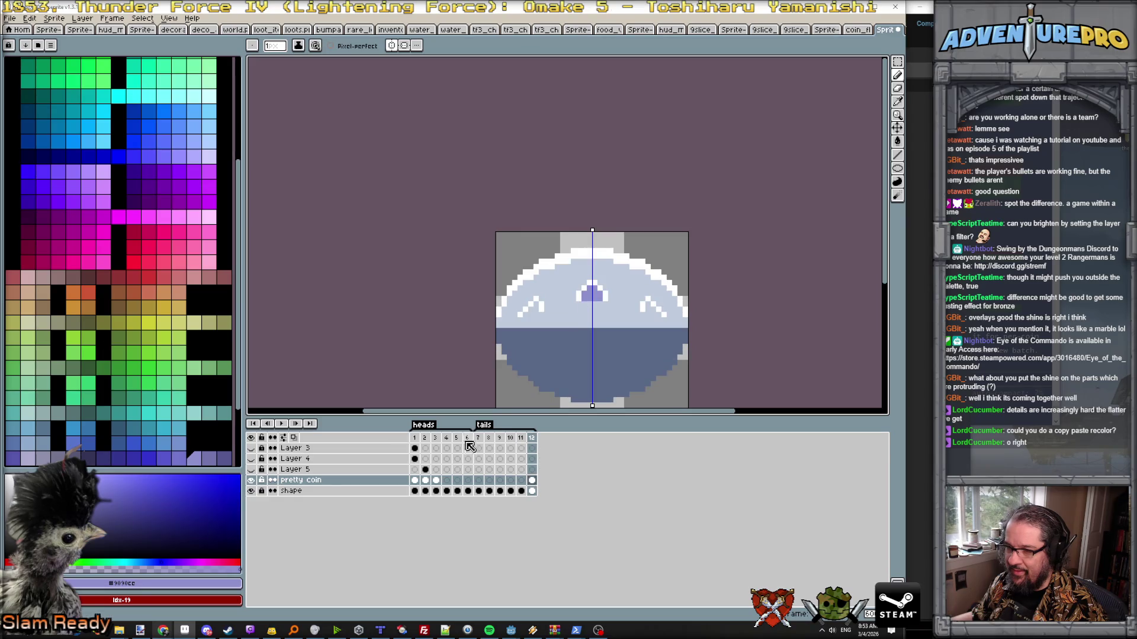
{"action": "left_click", "coordinate": [425, 436]}
{"action": "left_click", "coordinate": [557, 317], "text": "alt"}
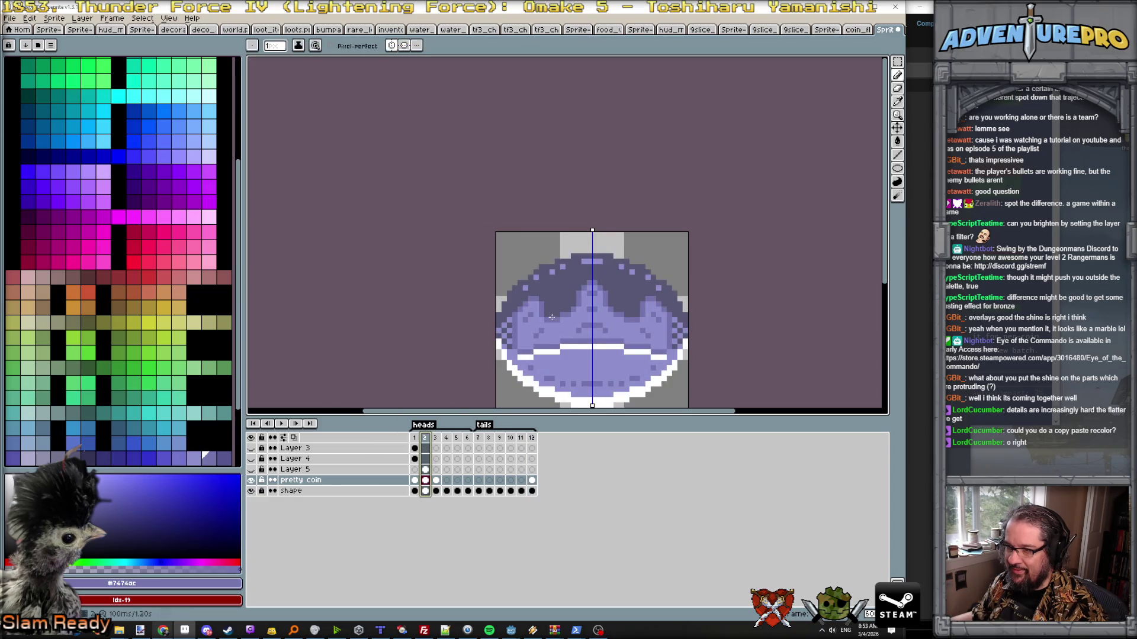
{"action": "left_click", "coordinate": [532, 438]}
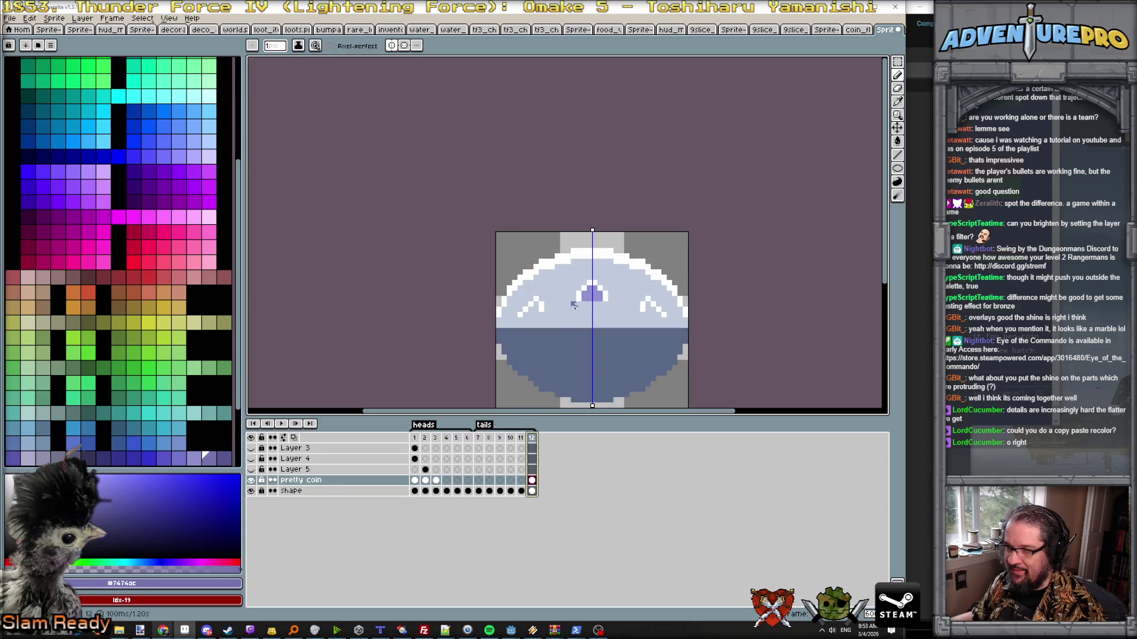
- Trace a mirrored purple crown line along frame 12's shine arches, touching up with pale lilac #cecbdc
{"action": "left_click", "coordinate": [577, 307]}
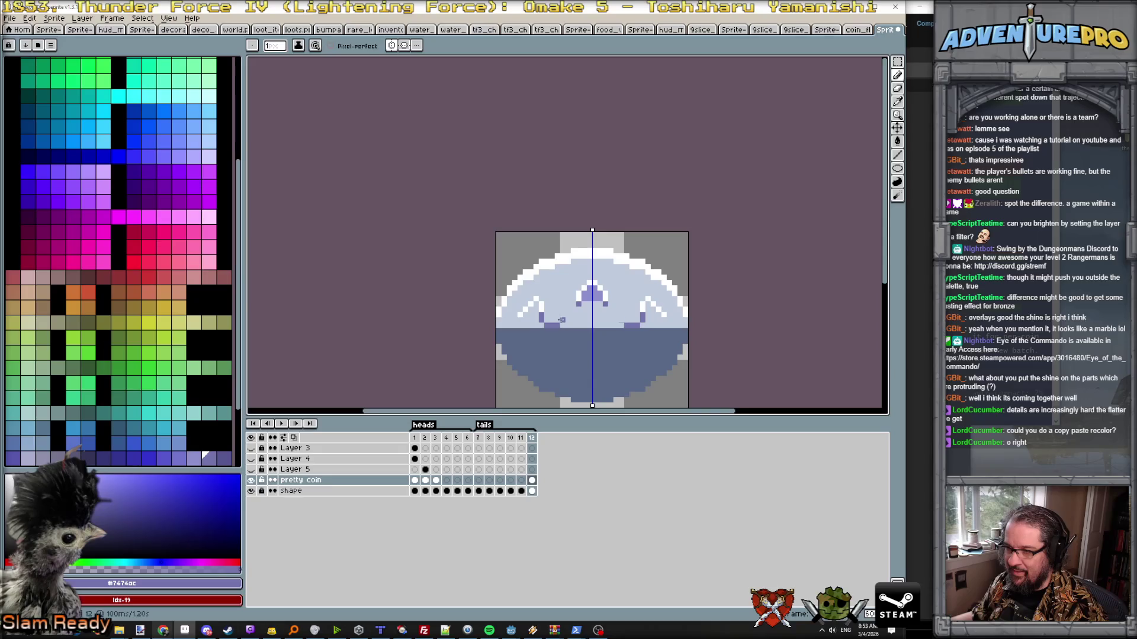
{"action": "left_click_drag", "start_coordinate": [546, 322], "coordinate": [573, 315]}
{"action": "left_click", "coordinate": [577, 314]}
{"action": "left_click", "coordinate": [577, 313]}
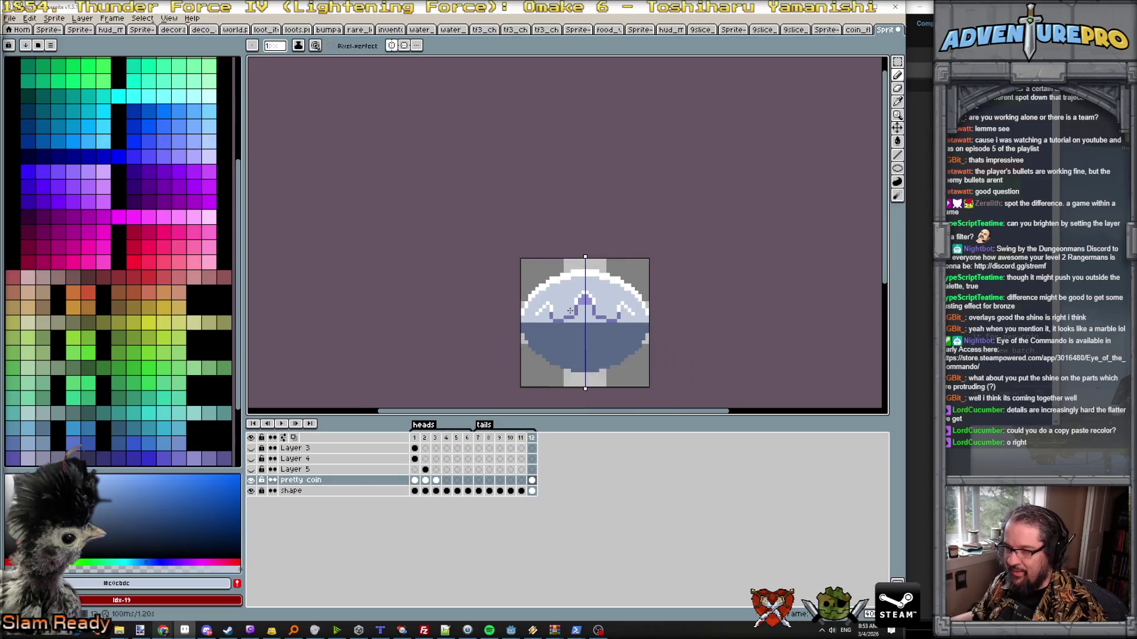
{"action": "scroll", "coordinate": [579, 312], "scroll_direction": "down", "scroll_amount": 1}
{"action": "scroll", "coordinate": [582, 309], "scroll_direction": "up", "scroll_amount": 1}
- Lighten the left wave's bottom row and darken the crown's centre peak with the darker purple
{"action": "left_click", "coordinate": [577, 298], "text": "alt"}
{"action": "scroll", "coordinate": [578, 298], "scroll_direction": "up", "scroll_amount": 1}
{"action": "scroll", "coordinate": [577, 299], "scroll_direction": "up", "scroll_amount": 1}
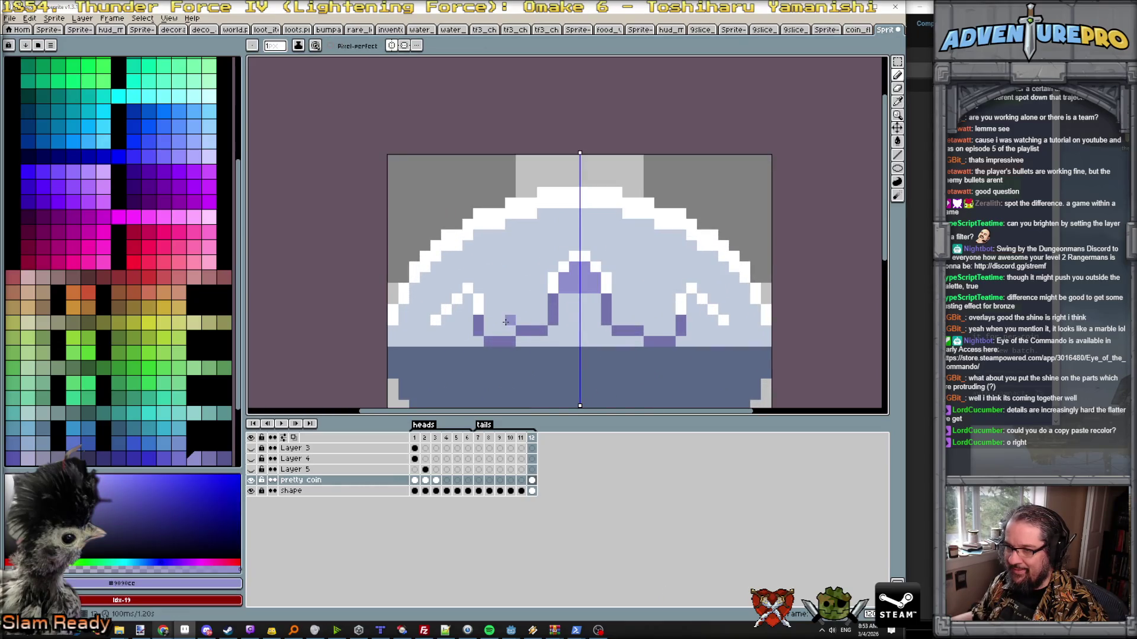
{"action": "left_click_drag", "start_coordinate": [486, 341], "coordinate": [512, 338]}
{"action": "left_click", "coordinate": [563, 309], "text": "alt"}
{"action": "left_click_drag", "start_coordinate": [565, 284], "coordinate": [572, 274]}
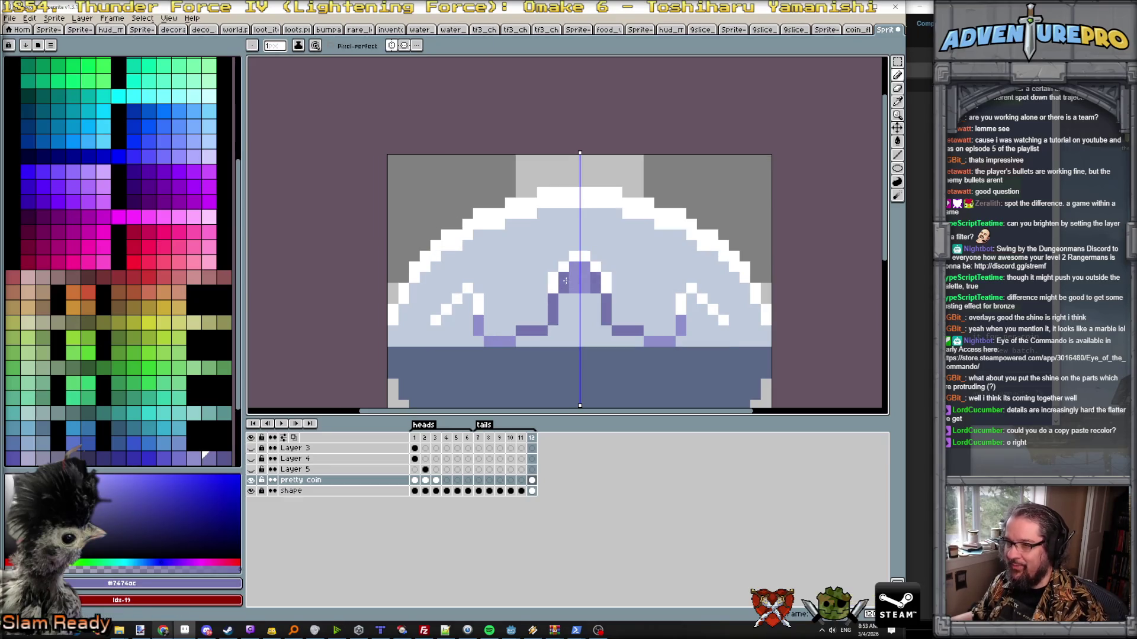
{"action": "left_click", "coordinate": [537, 325], "text": "alt"}
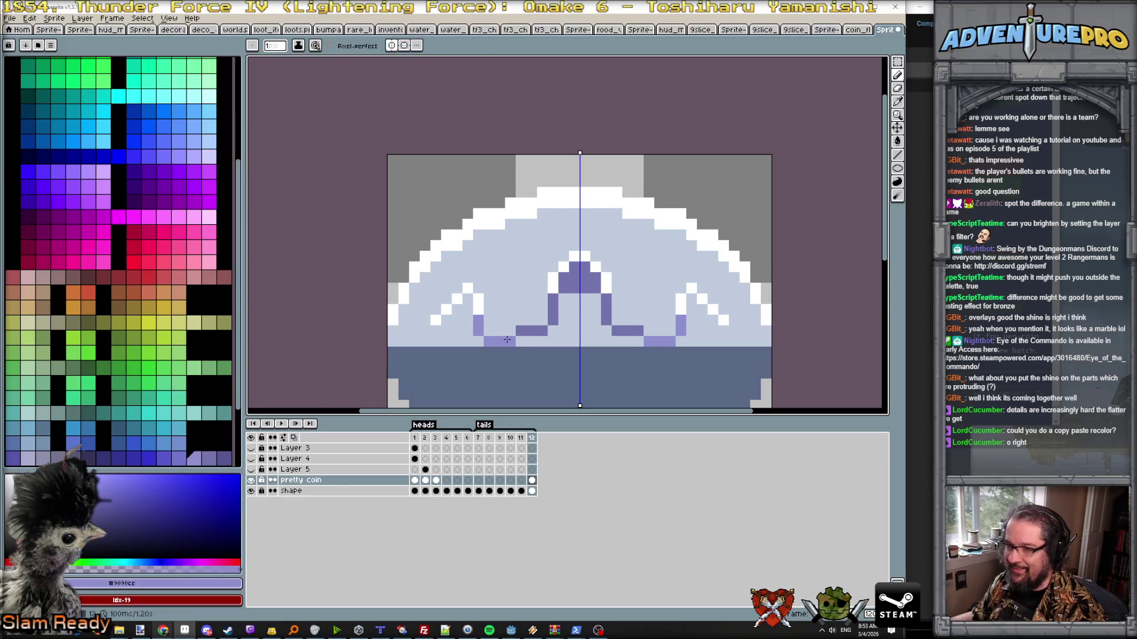
{"action": "scroll", "coordinate": [488, 330], "scroll_direction": "down", "scroll_amount": 2}
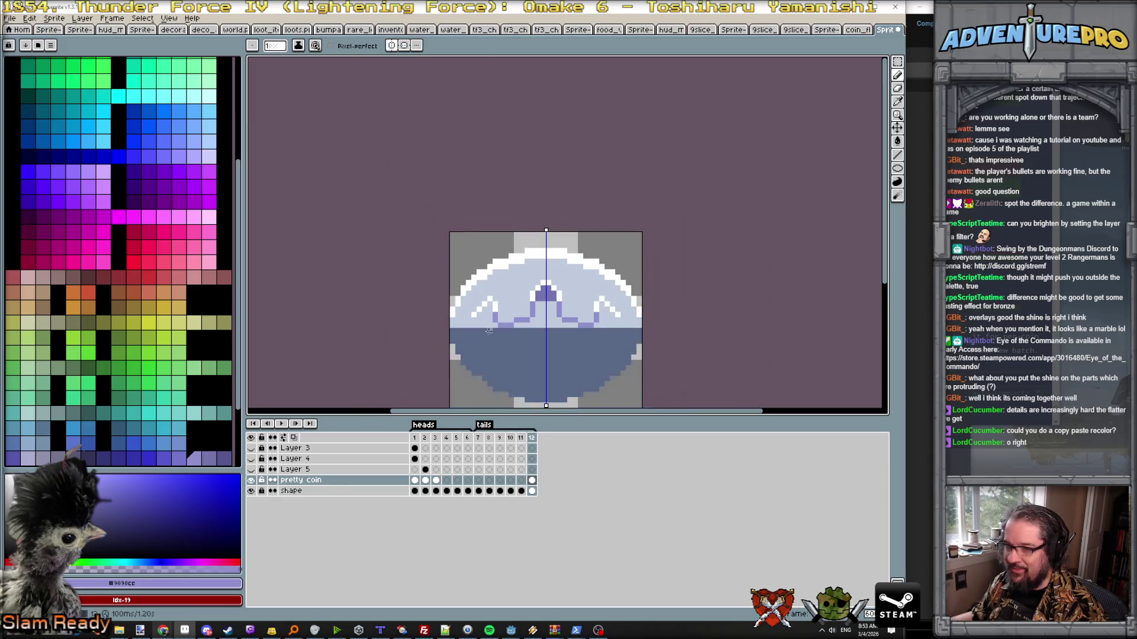
- Add lilac shine pixels running down below the shine line into the lower band
{"action": "left_click", "coordinate": [473, 334]}
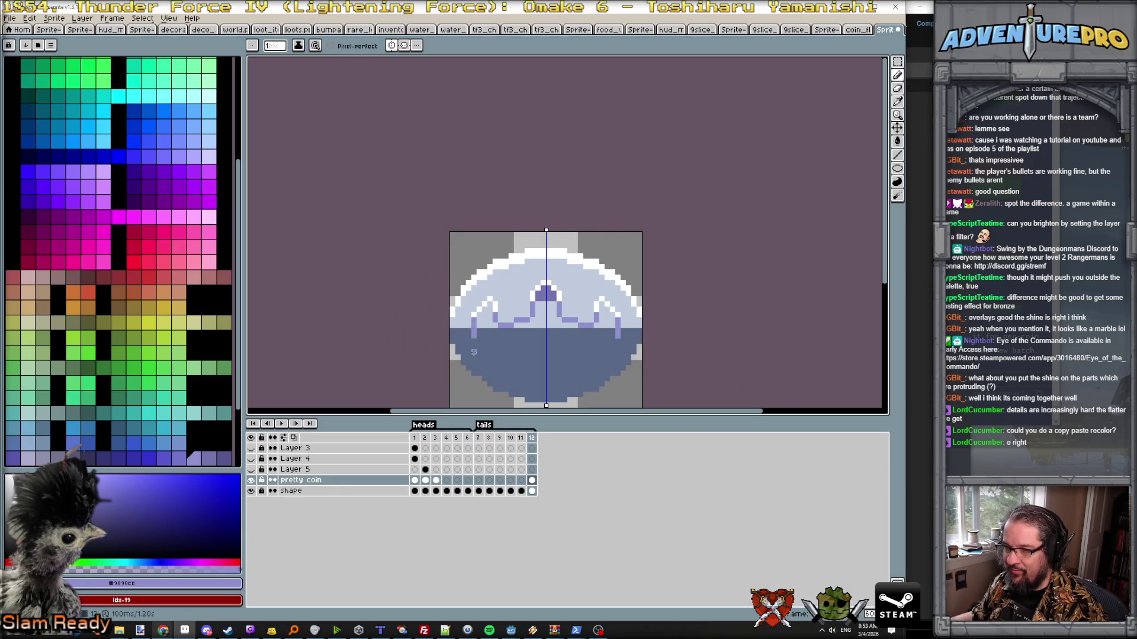
{"action": "left_click", "coordinate": [475, 347]}
{"action": "left_click", "coordinate": [481, 357]}
{"action": "left_click", "coordinate": [514, 359]}
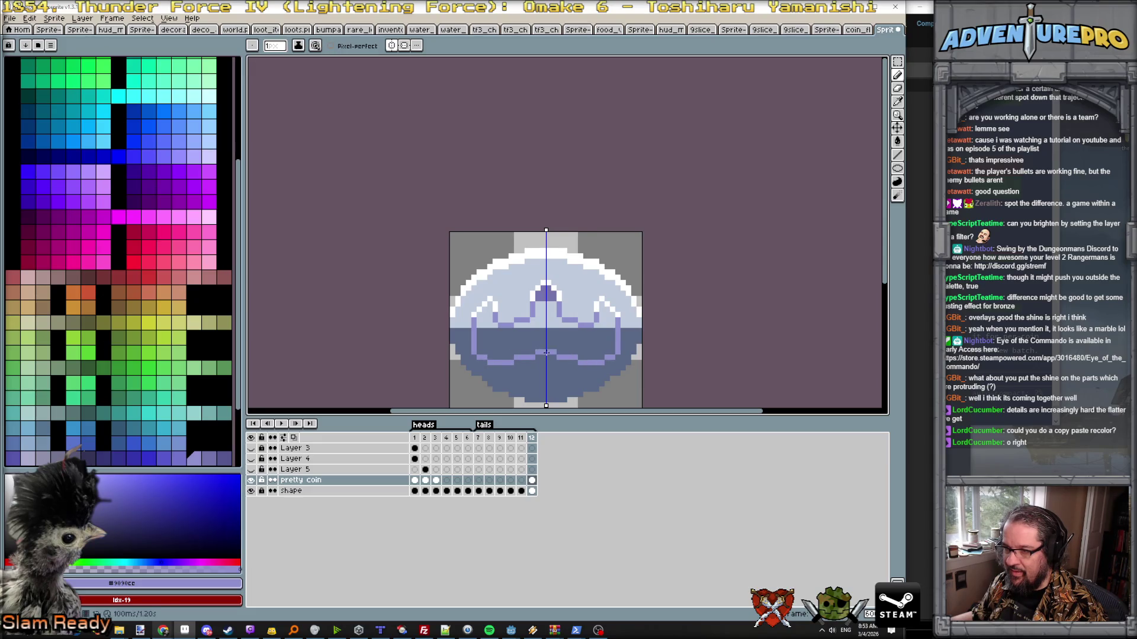
- Return to shiny frame 12 with the crown purple #7474ac as the active colour
{"action": "key", "text": "Left"}
{"action": "key", "text": "Left"}
{"action": "key", "text": "Return"}
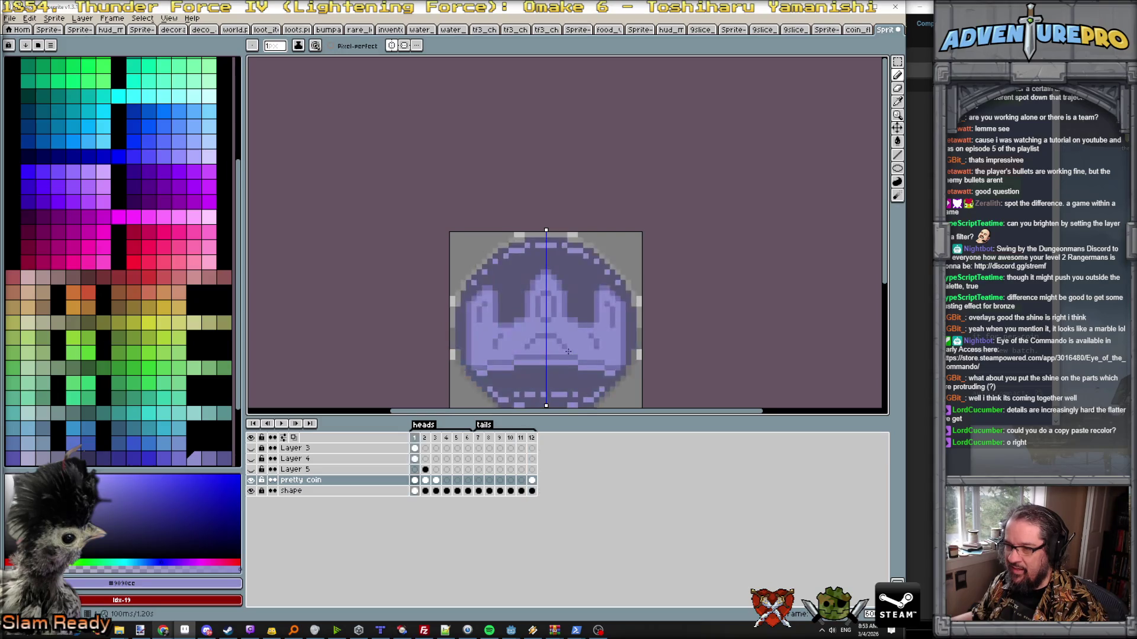
{"action": "scroll", "coordinate": [555, 325], "scroll_direction": "up", "scroll_amount": 1}
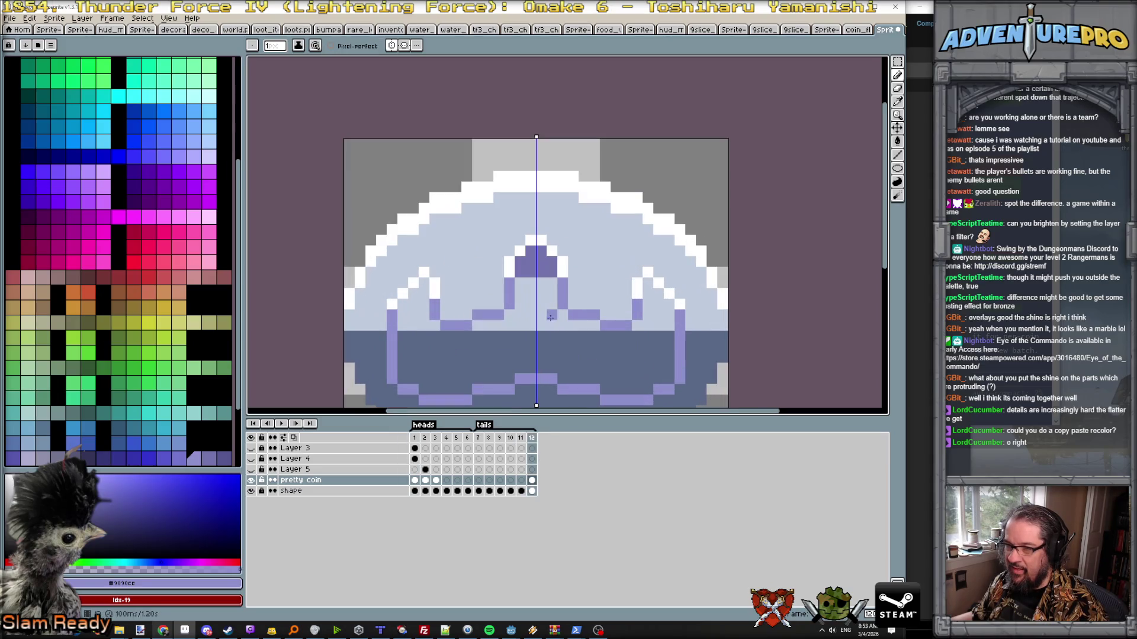
{"action": "left_click", "coordinate": [528, 271], "text": "alt"}
{"action": "key", "text": "g"}
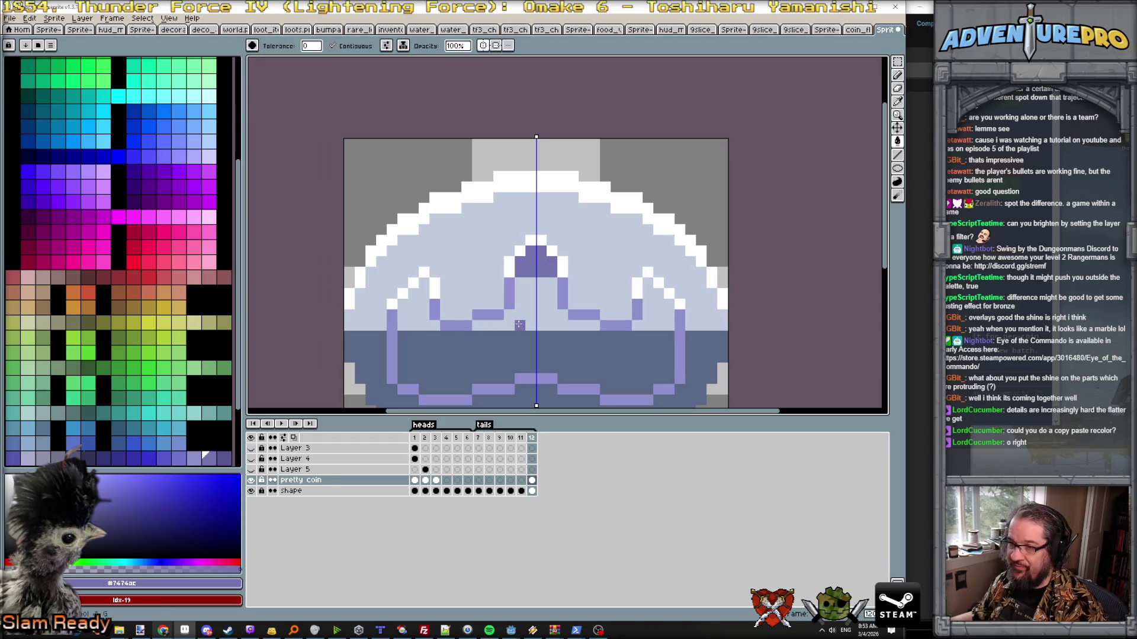
- Bucket-fill the crown on frame 12 solid darker purple and flip to the heads frame to compare
{"action": "left_click", "coordinate": [520, 325]}
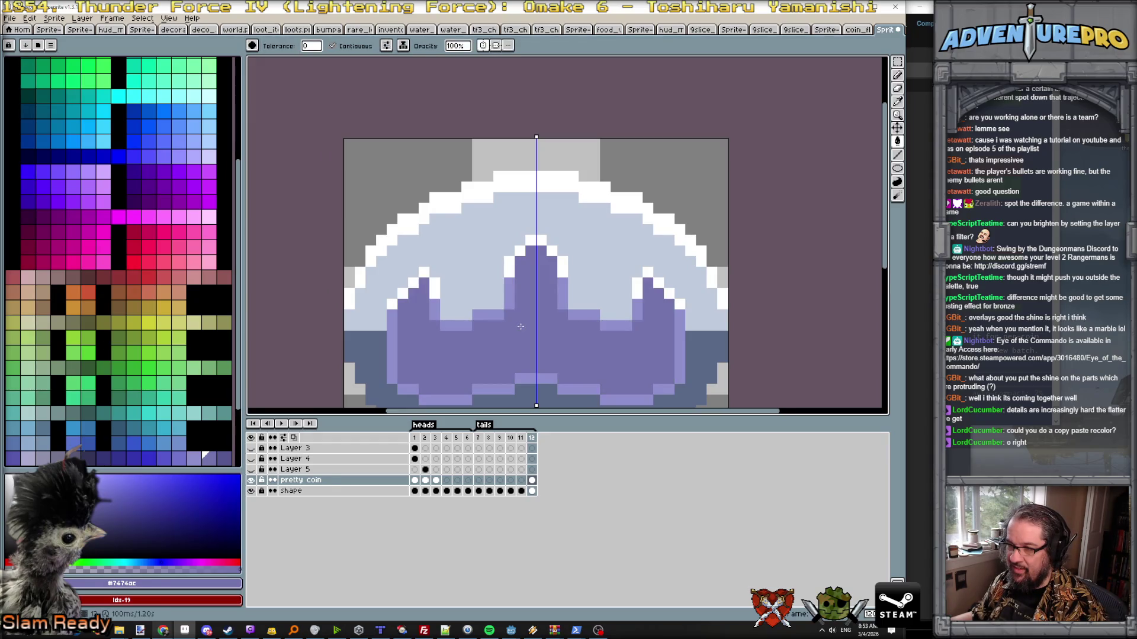
{"action": "scroll", "coordinate": [533, 331], "scroll_direction": "down", "scroll_amount": 2}
{"action": "key", "text": "Left"}
{"action": "key", "text": "Right"}
{"action": "key", "text": "Right"}
{"action": "key", "text": "Left"}
{"action": "key", "text": "Right"}
{"action": "key", "text": "Left"}
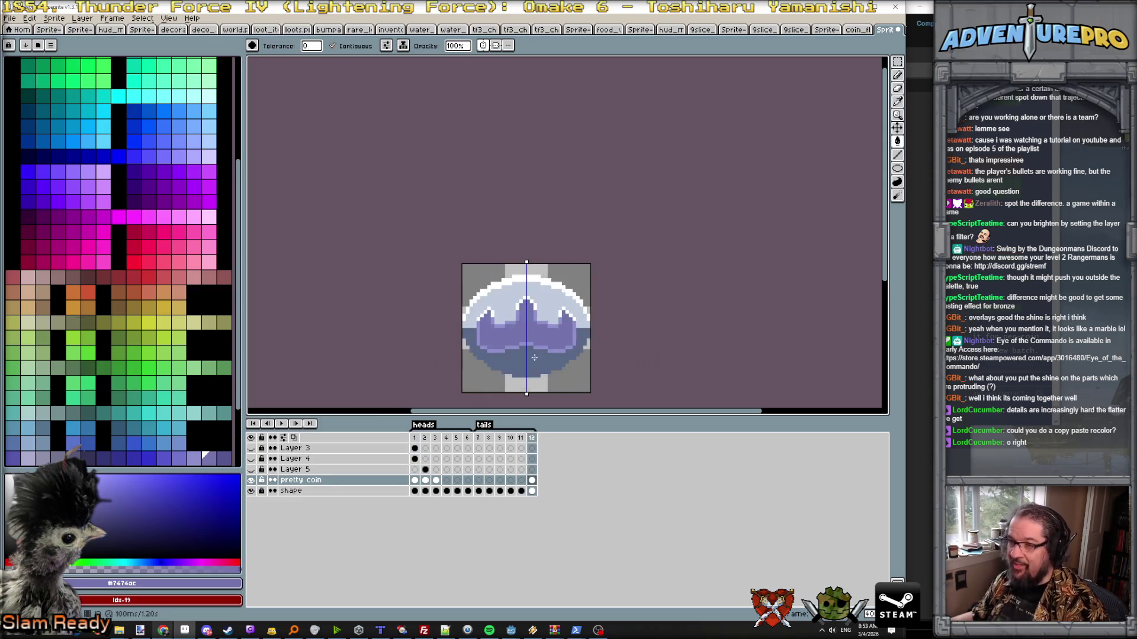
{"action": "scroll", "coordinate": [533, 336], "scroll_direction": "up", "scroll_amount": 1}
{"action": "scroll", "coordinate": [516, 334], "scroll_direction": "up", "scroll_amount": 1}
- Eyedrop the dark grey-purple #575774 from the heads frame and return to frame 12
{"action": "key", "text": "i"}
{"action": "key", "text": "g"}
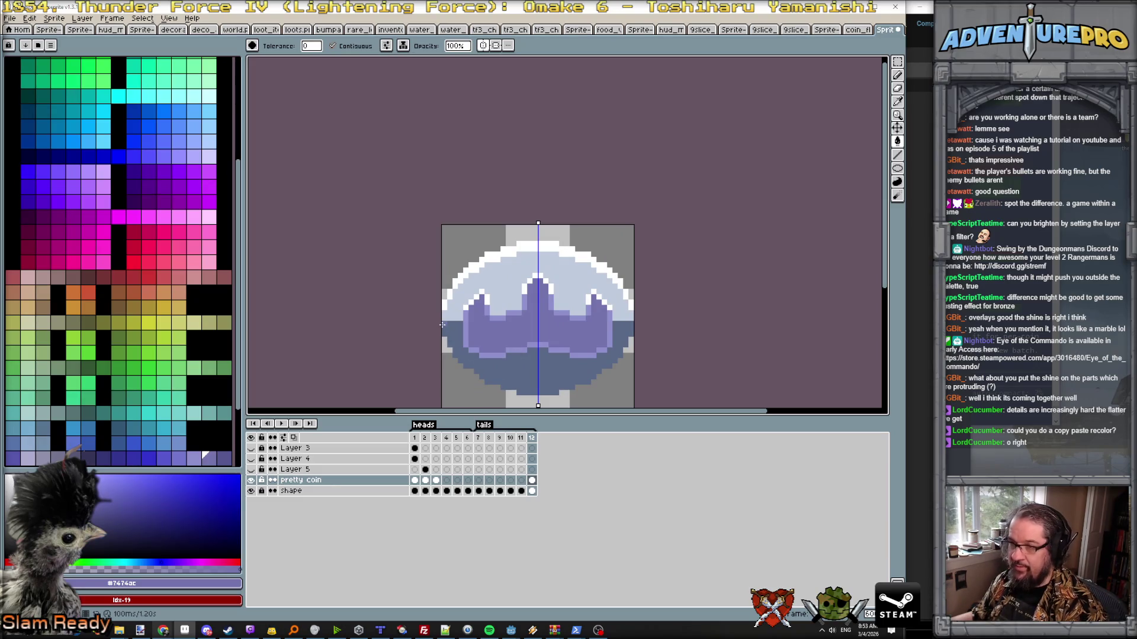
{"action": "key", "text": "b"}
{"action": "key", "text": "Left"}
{"action": "key", "text": "Right"}
{"action": "key", "text": "Right"}
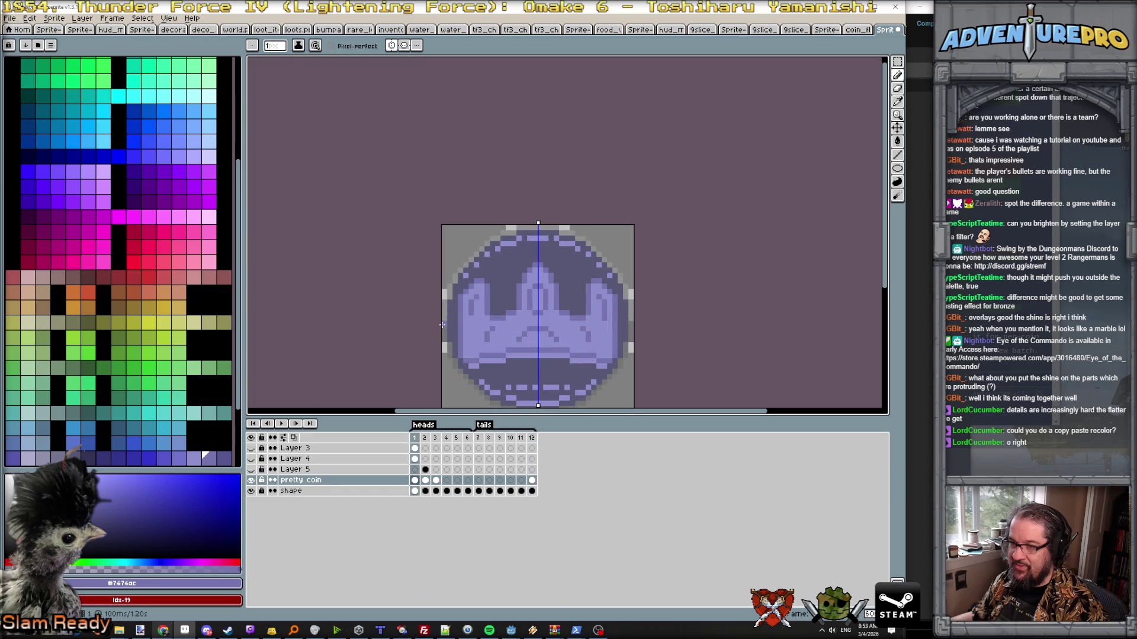
{"action": "key", "text": "Right"}
{"action": "left_click", "coordinate": [452, 335], "text": "alt"}
{"action": "key", "text": "Left"}
{"action": "key", "text": "Left"}
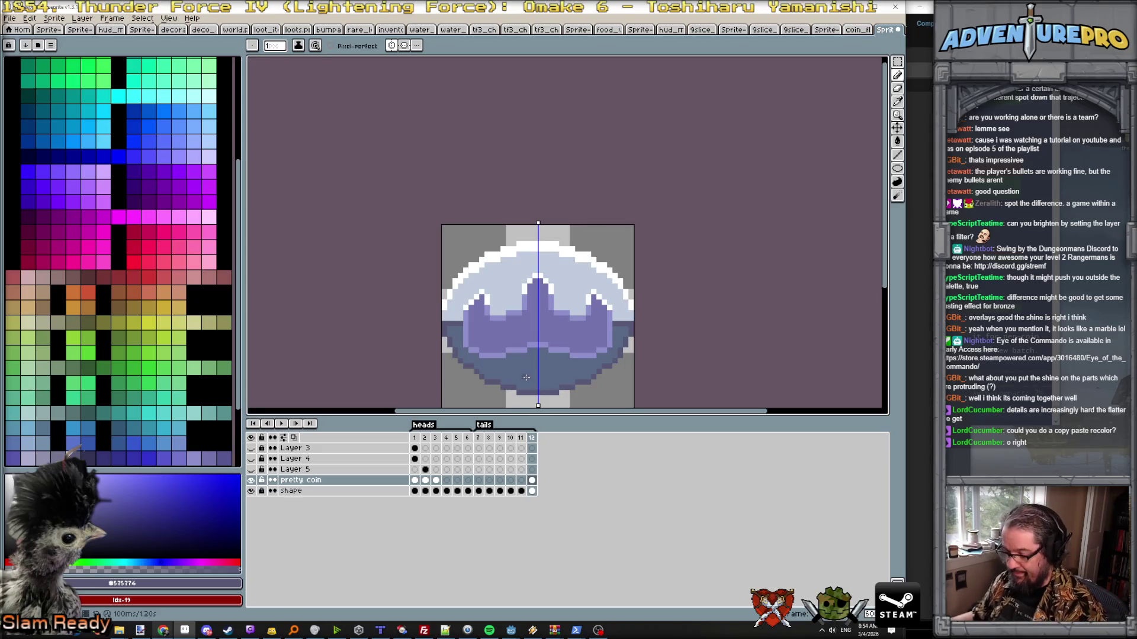
- Bucket-fill frame 12's lower band dark grey-purple, flipping against heads frame 1 to compare
{"action": "key", "text": "g"}
{"action": "left_click", "coordinate": [525, 378]}
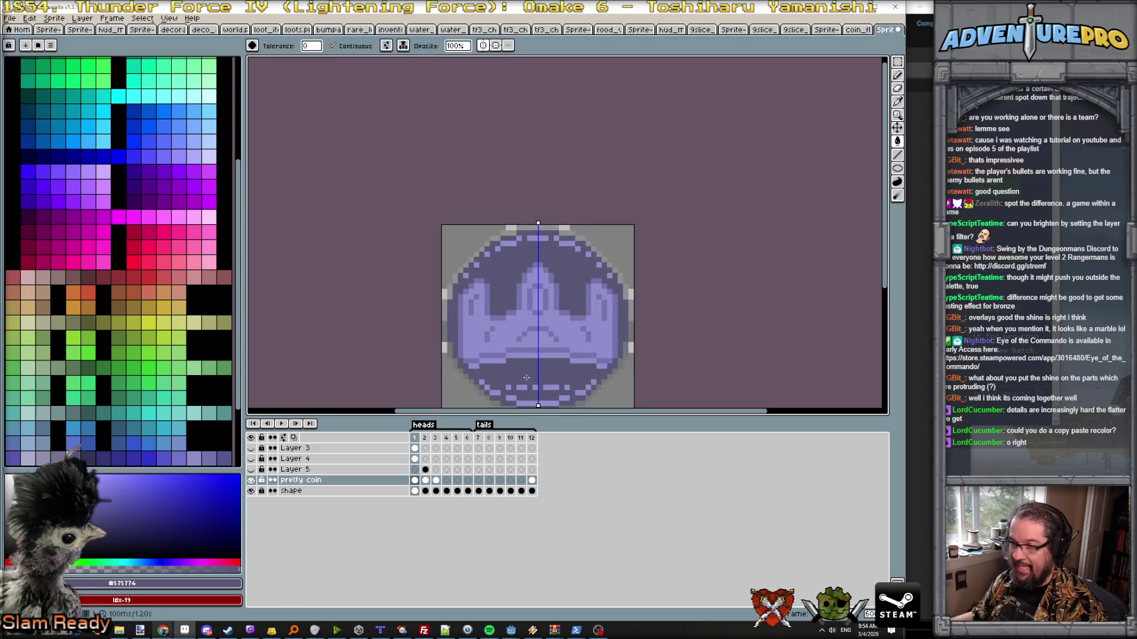
{"action": "key", "text": "Right"}
{"action": "key", "text": "Left"}
{"action": "key", "text": "Right"}
{"action": "key", "text": "Left"}
{"action": "key", "text": "Right"}
{"action": "key", "text": "Left"}
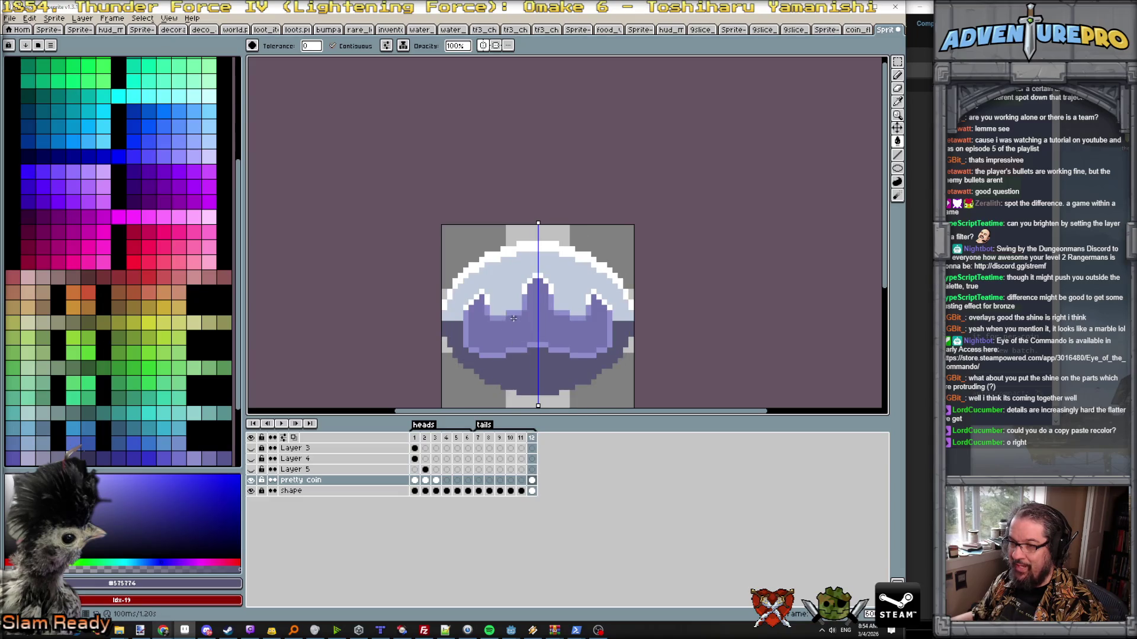
{"action": "key", "text": "Right"}
{"action": "key", "text": "Left"}
{"action": "scroll", "coordinate": [451, 315], "scroll_direction": "up", "scroll_amount": 1}
- Eyedrop the light purple #9090cc and flood the dome area with it
{"action": "key", "text": "b"}
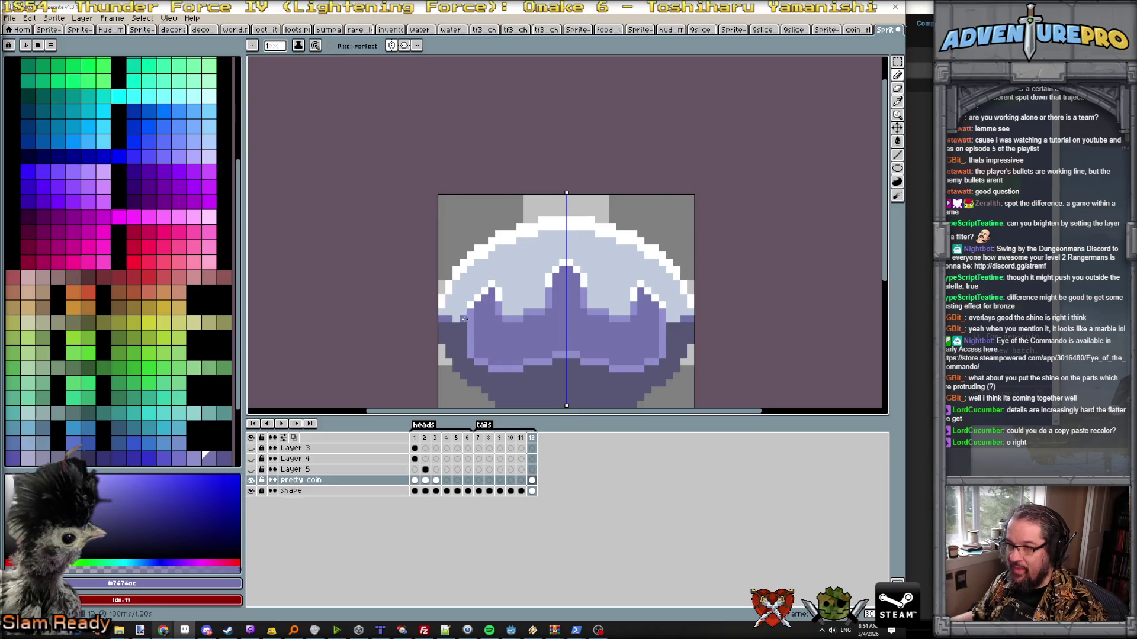
{"action": "left_click", "coordinate": [490, 309], "text": "alt"}
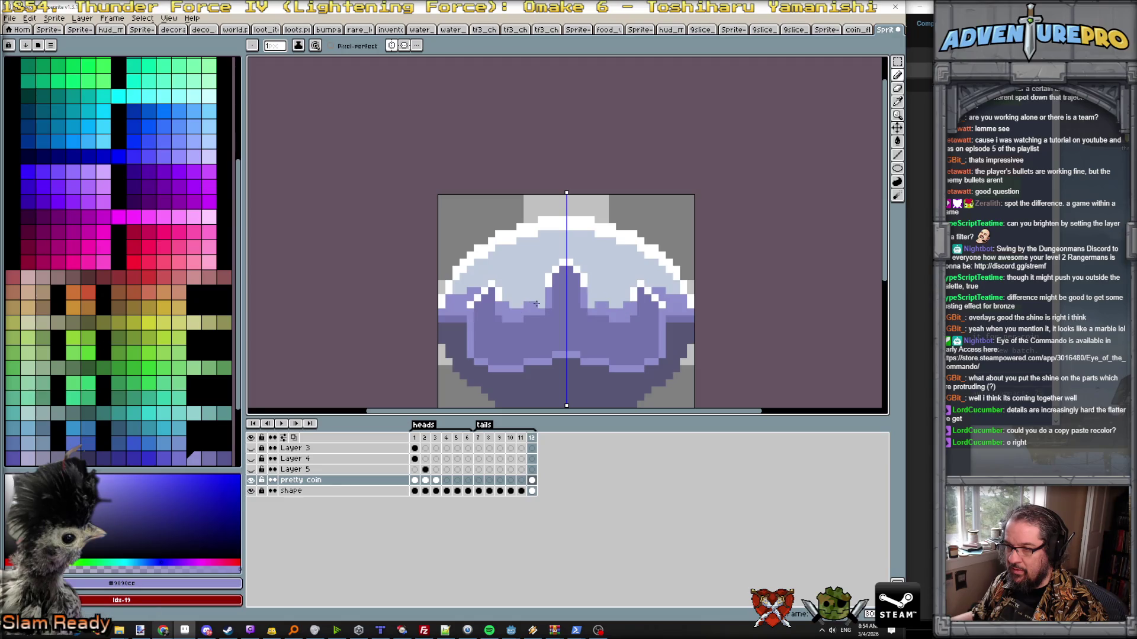
{"action": "key", "text": "g"}
{"action": "left_click", "coordinate": [527, 284]}
- Seal the dome's upper white edge with purple pixels and bucket-fill the dome purple inside the rim
{"action": "key", "text": "ctrl+z"}
{"action": "left_click", "coordinate": [467, 289]}
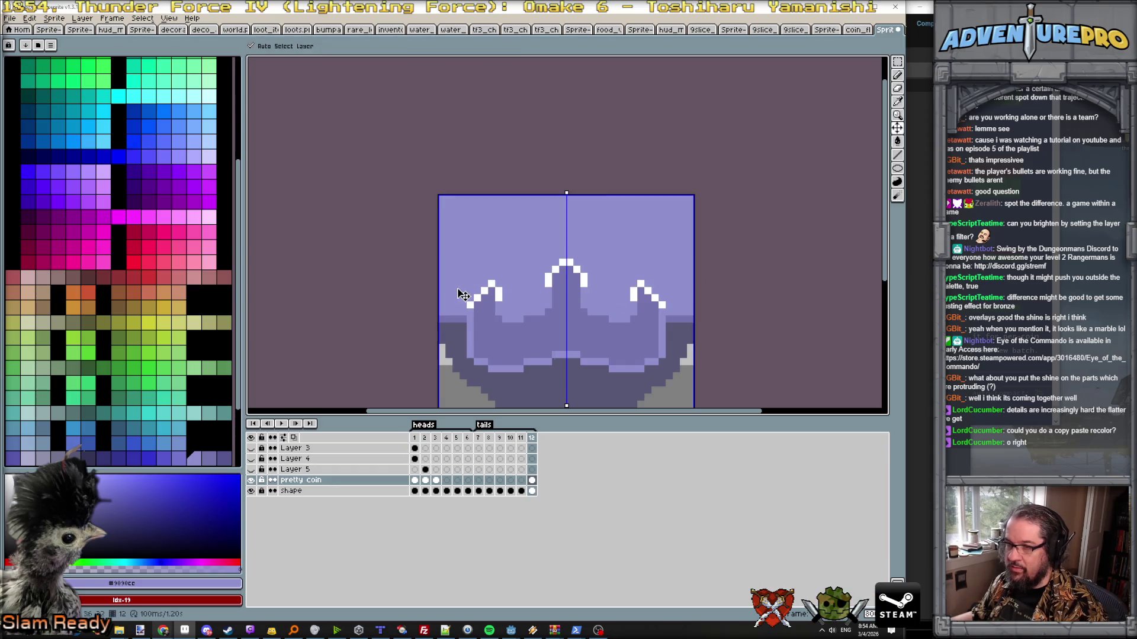
{"action": "key", "text": "ctrl+z"}
{"action": "key", "text": "b"}
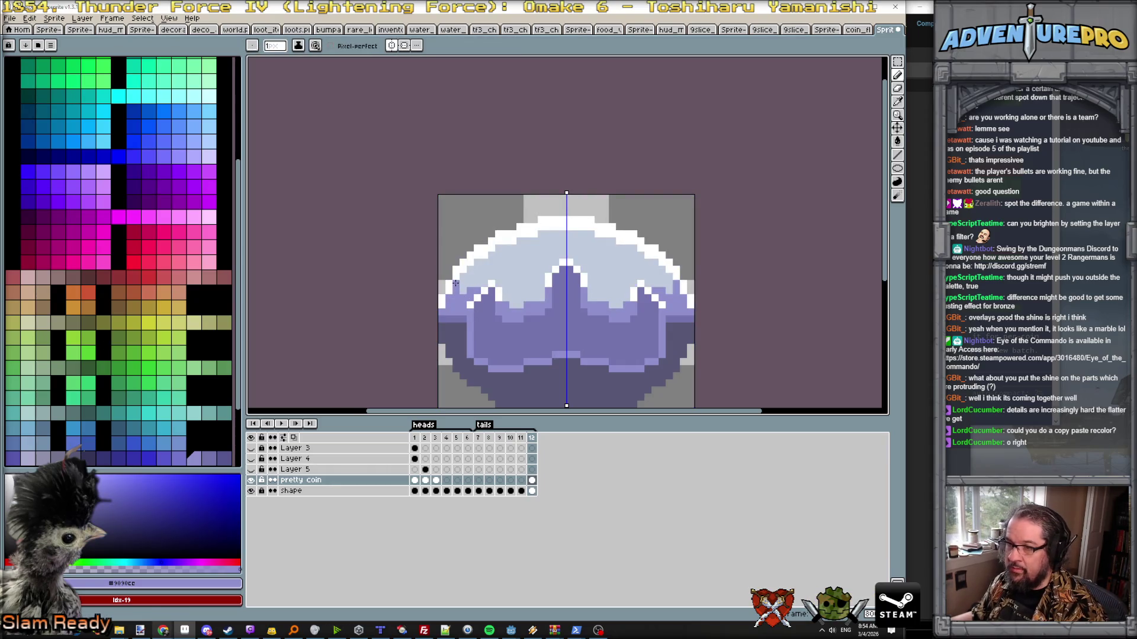
{"action": "left_click", "coordinate": [468, 270]}
{"action": "left_click", "coordinate": [484, 262]}
{"action": "left_click", "coordinate": [501, 249]}
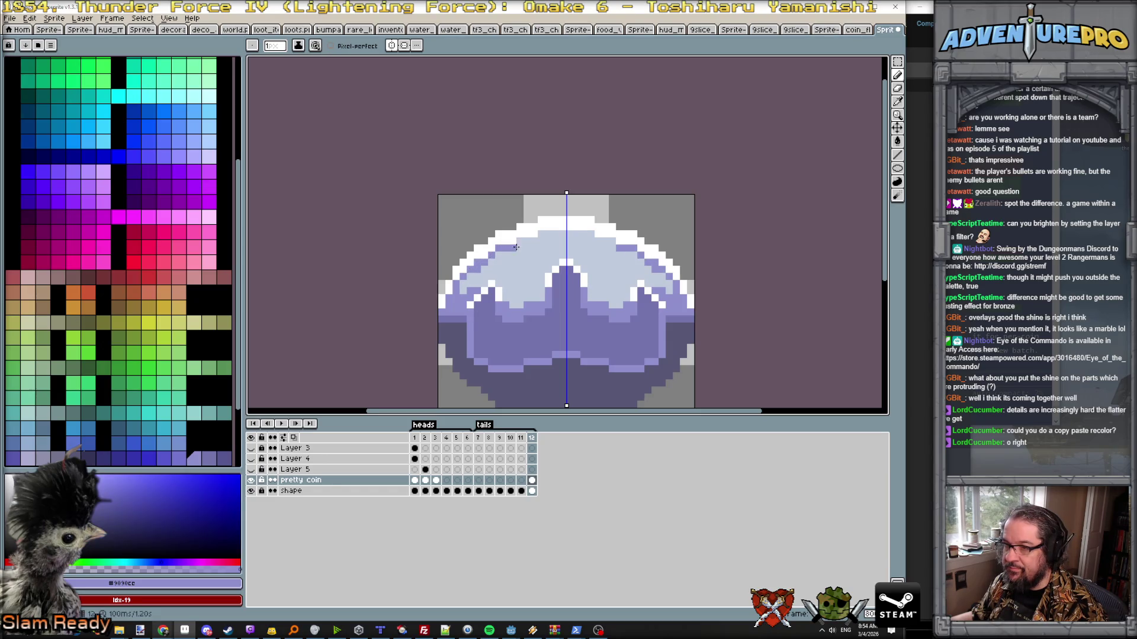
{"action": "left_click_drag", "start_coordinate": [520, 242], "coordinate": [560, 232]}
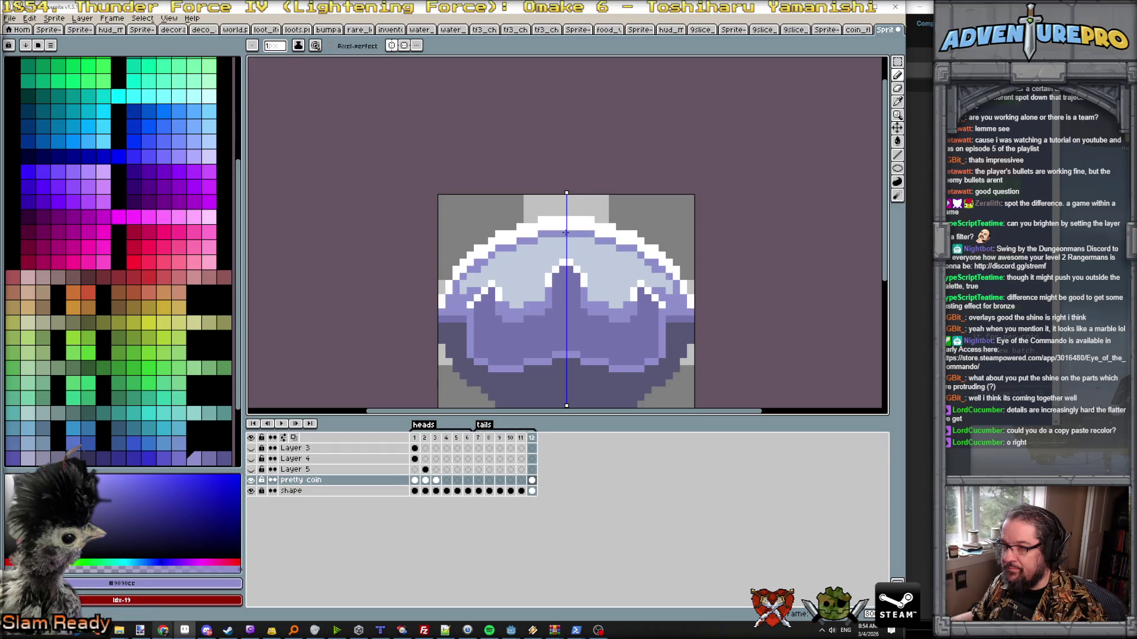
{"action": "key", "text": "g"}
{"action": "left_click", "coordinate": [536, 267]}
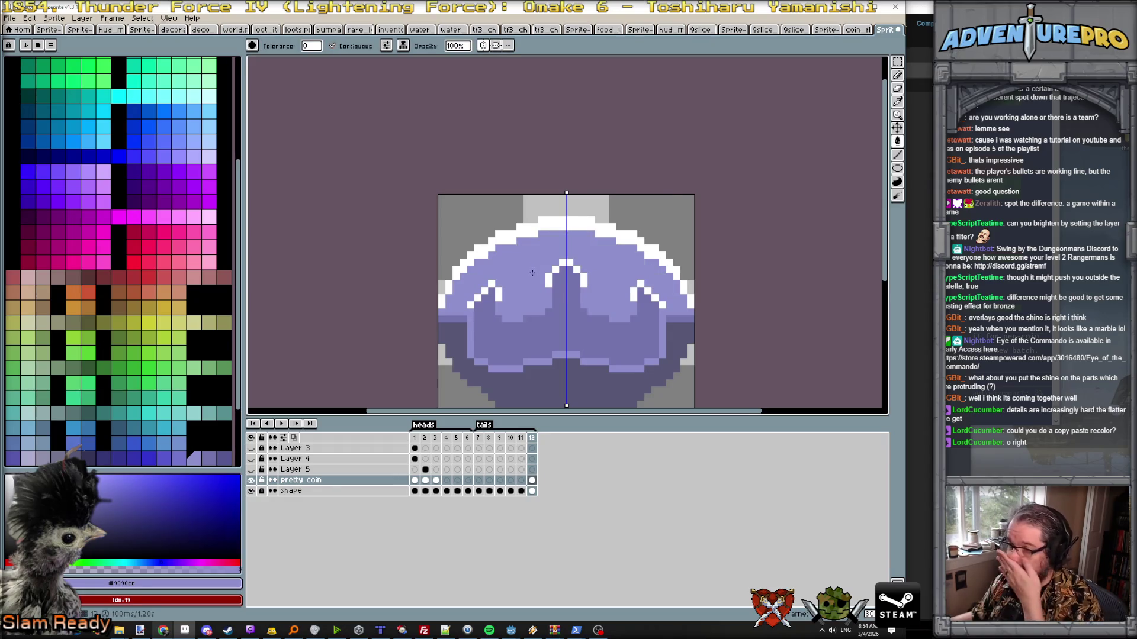
{"action": "scroll", "coordinate": [512, 296], "scroll_direction": "down", "scroll_amount": 1}
{"action": "scroll", "coordinate": [512, 296], "scroll_direction": "up", "scroll_amount": 1}
- Undo a stray white fill, then pencil a mirrored white outline along the crown's spiky top edge
{"action": "left_click", "coordinate": [505, 293], "text": "alt"}
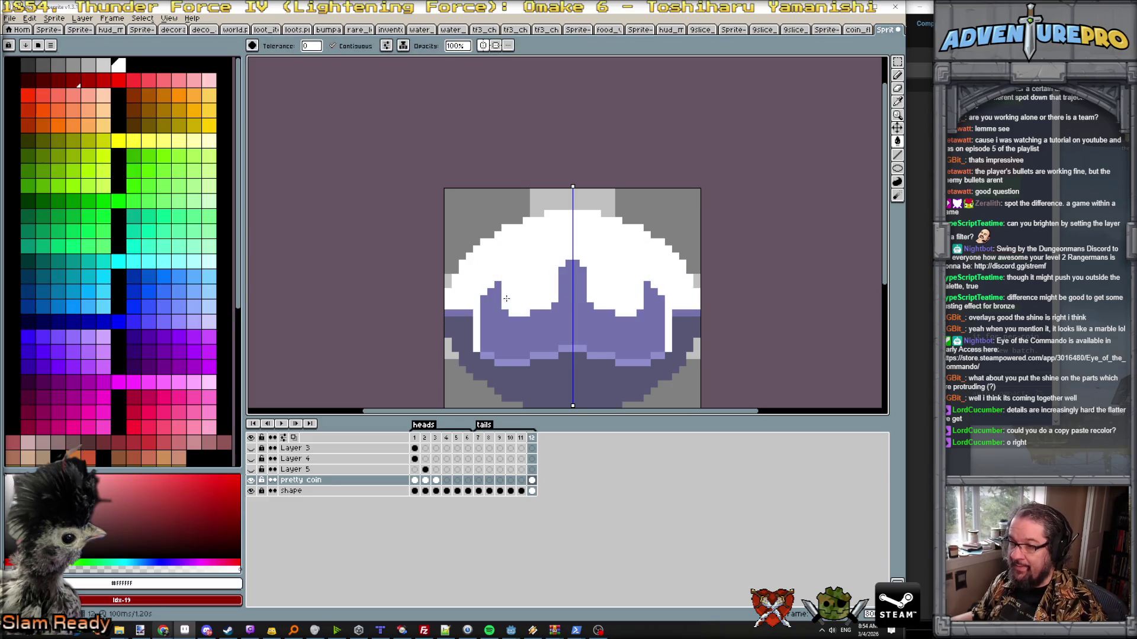
{"action": "key", "text": "ctrl+z"}
{"action": "scroll", "coordinate": [511, 306], "scroll_direction": "up", "scroll_amount": 1}
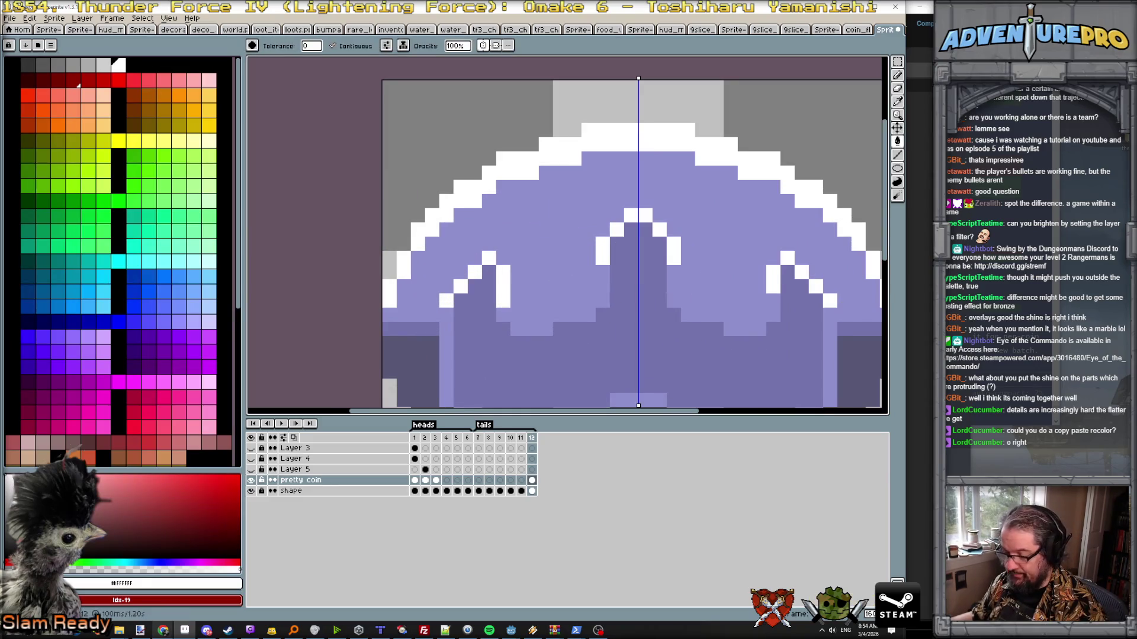
{"action": "key", "text": "b"}
{"action": "left_click", "coordinate": [504, 300]}
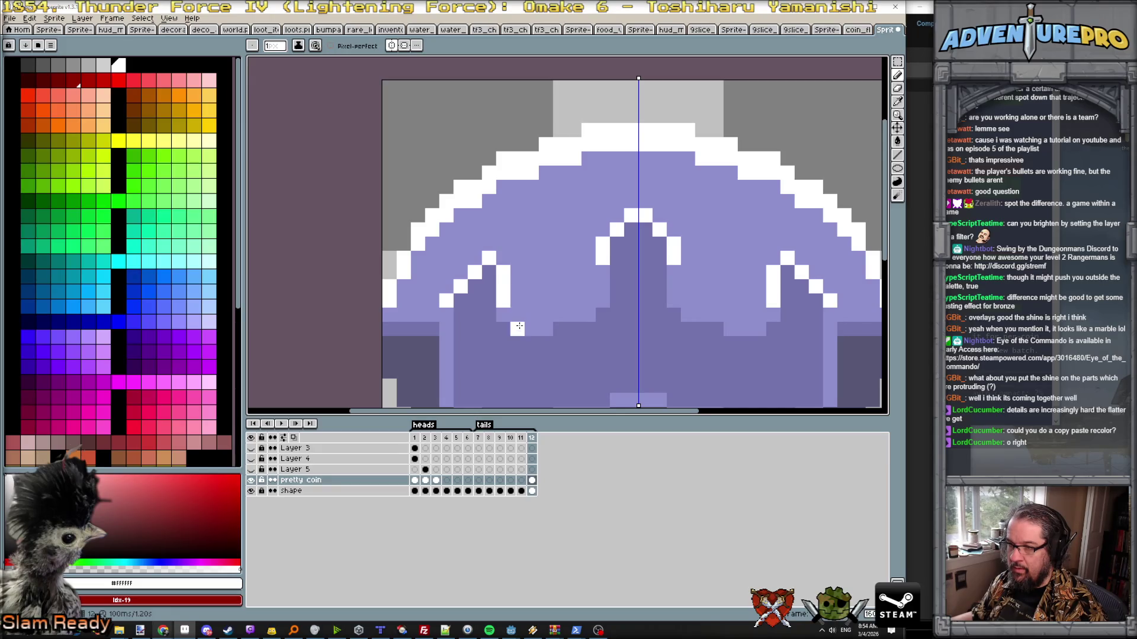
{"action": "mouse_move", "coordinate": [517, 329]}
{"action": "left_mouse_down"}
{"action": "mouse_move", "coordinate": [544, 328]}
{"action": "mouse_move", "coordinate": [601, 290]}
{"action": "left_mouse_up"}
{"action": "left_click", "coordinate": [600, 273]}
{"action": "left_click", "coordinate": [502, 316]}
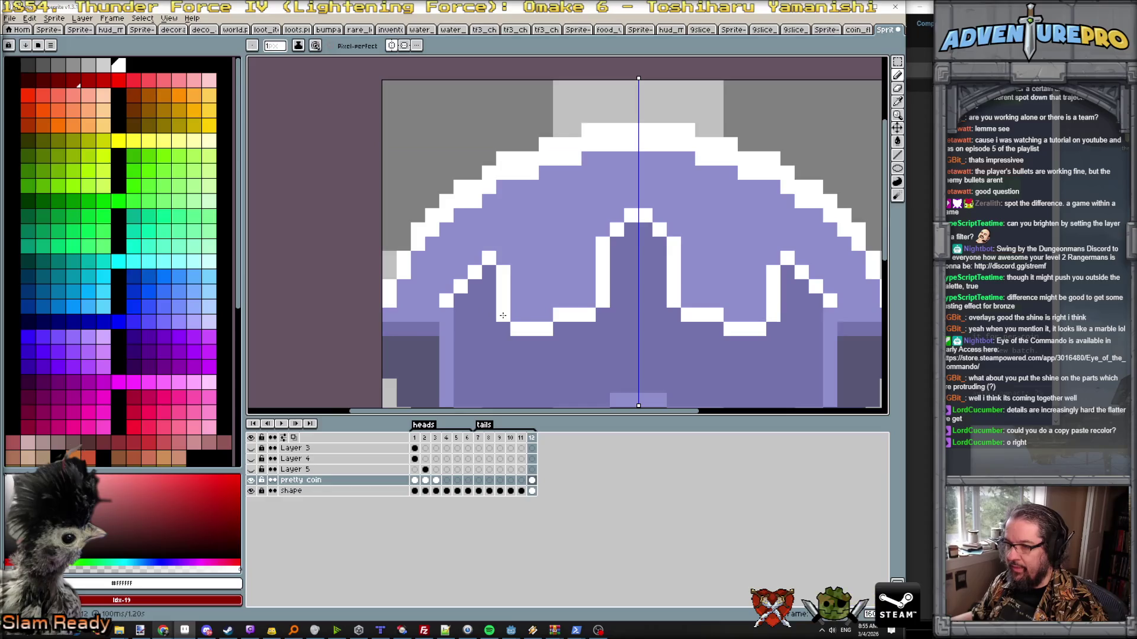
{"action": "scroll", "coordinate": [502, 315], "scroll_direction": "down", "scroll_amount": 2}
{"action": "scroll", "coordinate": [502, 315], "scroll_direction": "down", "scroll_amount": 2}
{"action": "scroll", "coordinate": [569, 324], "scroll_direction": "up", "scroll_amount": 2}
{"action": "key", "text": "Left"}
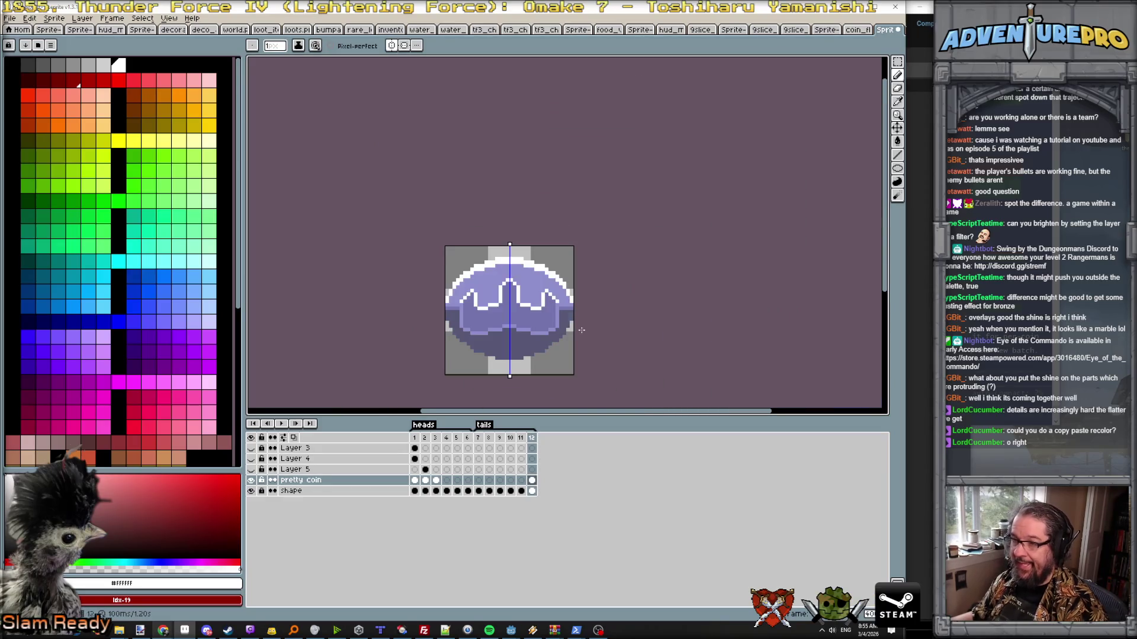
- Flip between frames 1 and 12, then play the coin flip animation
{"action": "key", "text": "Right"}
{"action": "key", "text": "Right"}
{"action": "key", "text": "Left"}
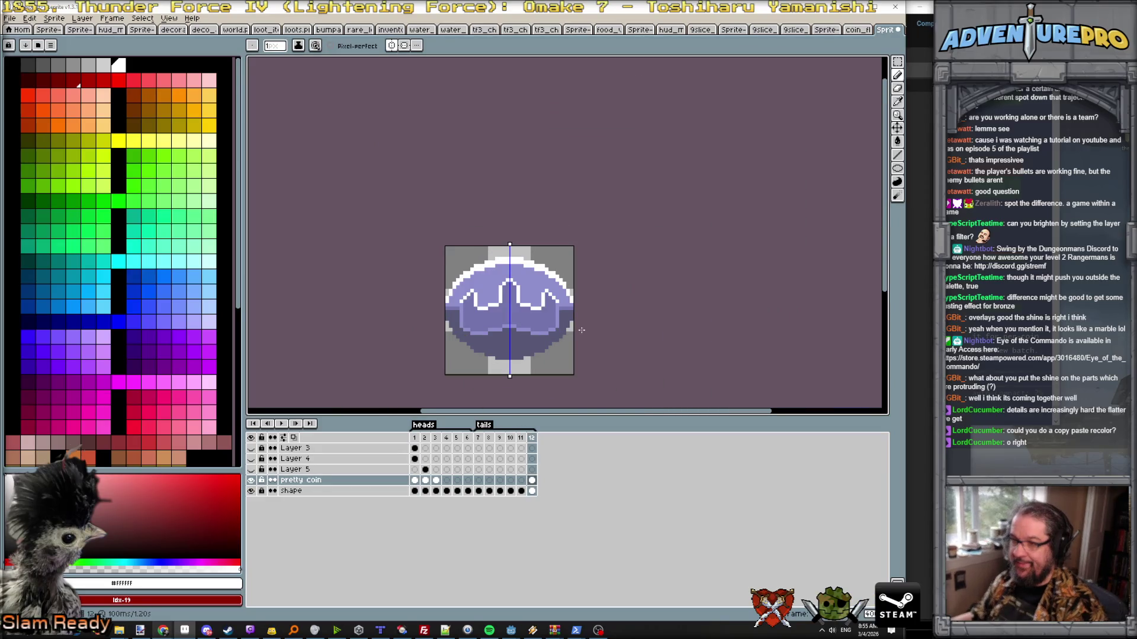
{"action": "scroll", "coordinate": [580, 325], "scroll_direction": "up", "scroll_amount": 1}
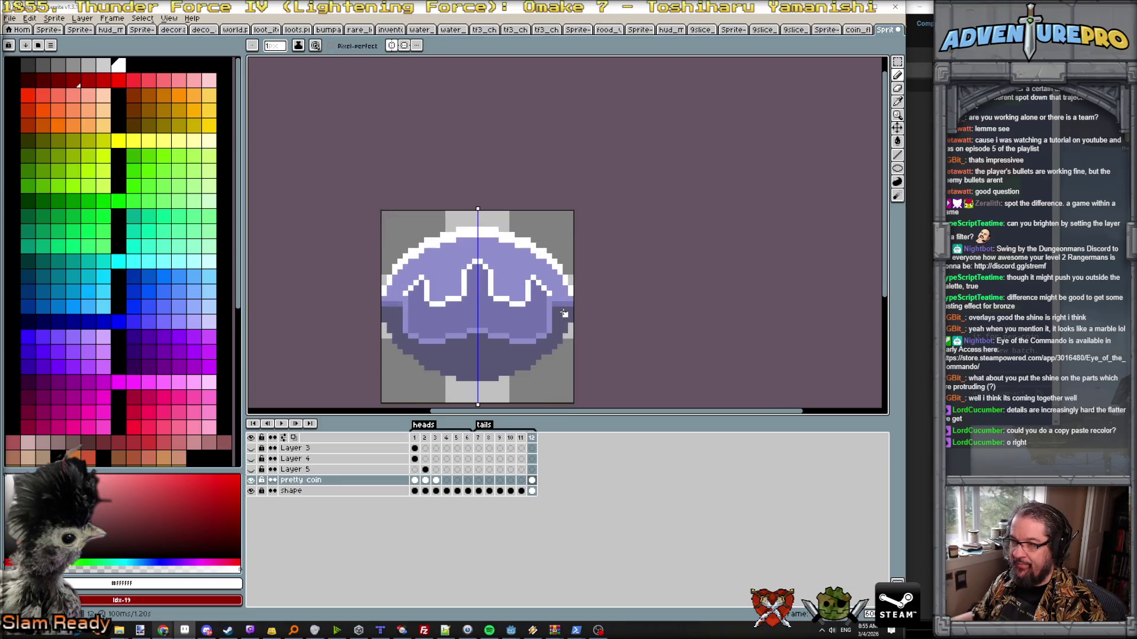
{"action": "key", "text": "Right"}
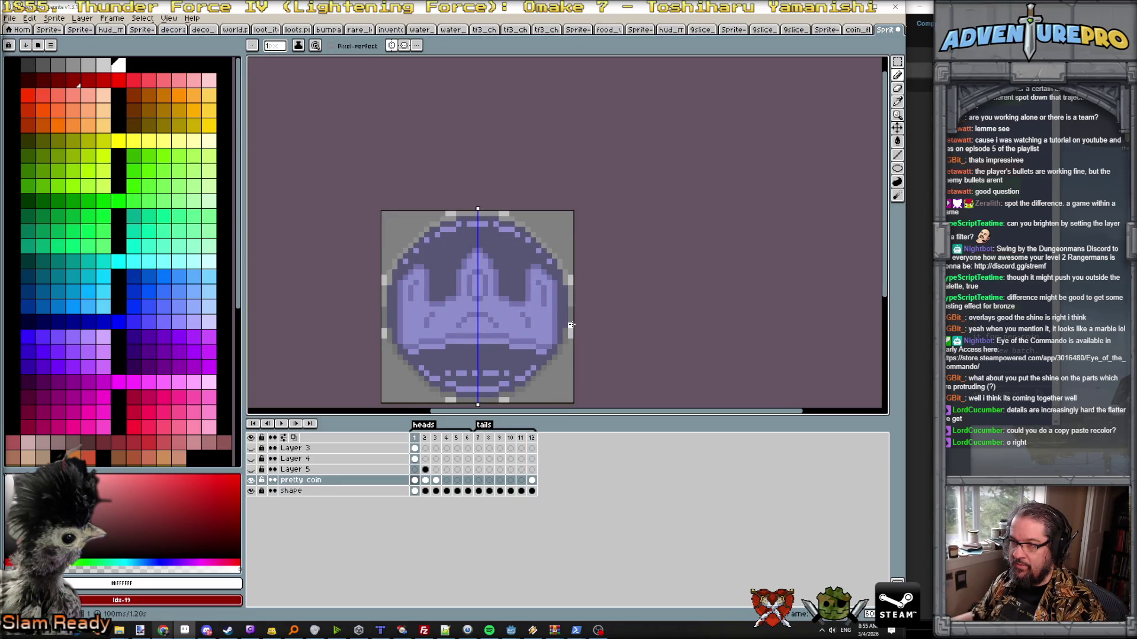
{"action": "key", "text": "Return"}
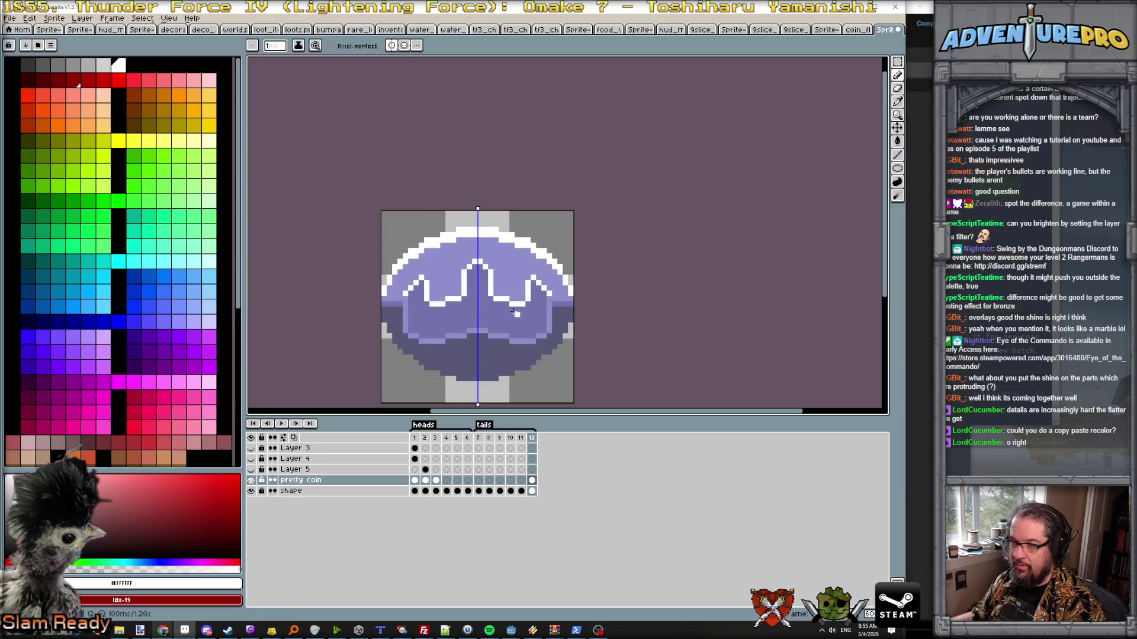
{"action": "scroll", "coordinate": [522, 313], "scroll_direction": "up", "scroll_amount": 2}
- Pencil checkered purple dithering along both coin edges where dome meets band, then eyedrop #575774
{"action": "left_click", "coordinate": [347, 304], "text": "alt"}
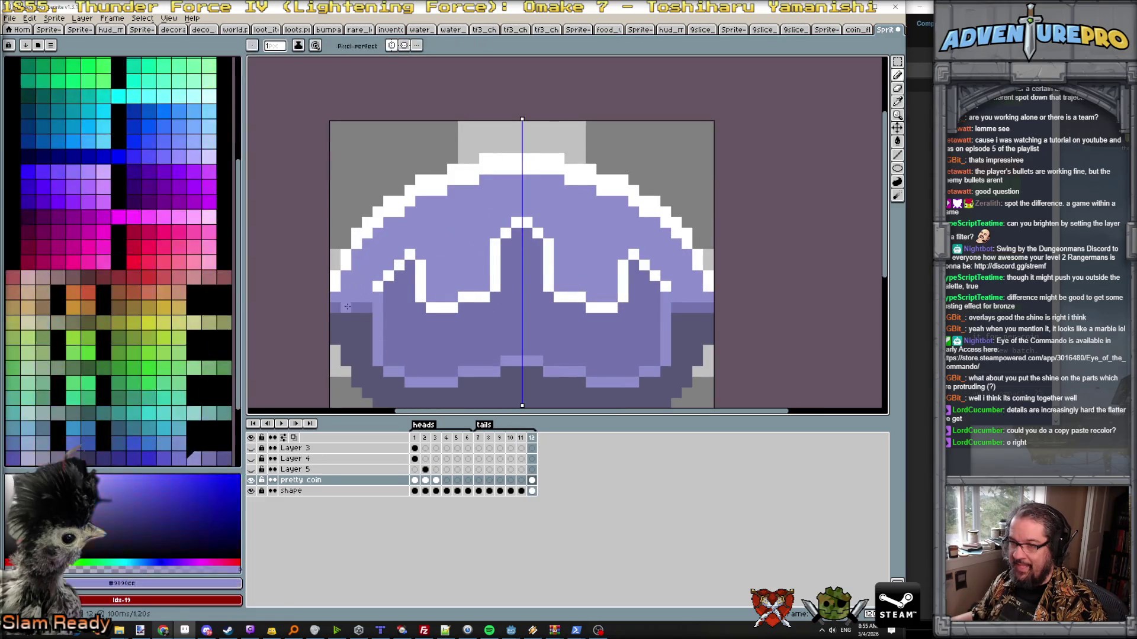
{"action": "left_click_drag", "start_coordinate": [344, 307], "coordinate": [351, 312]}
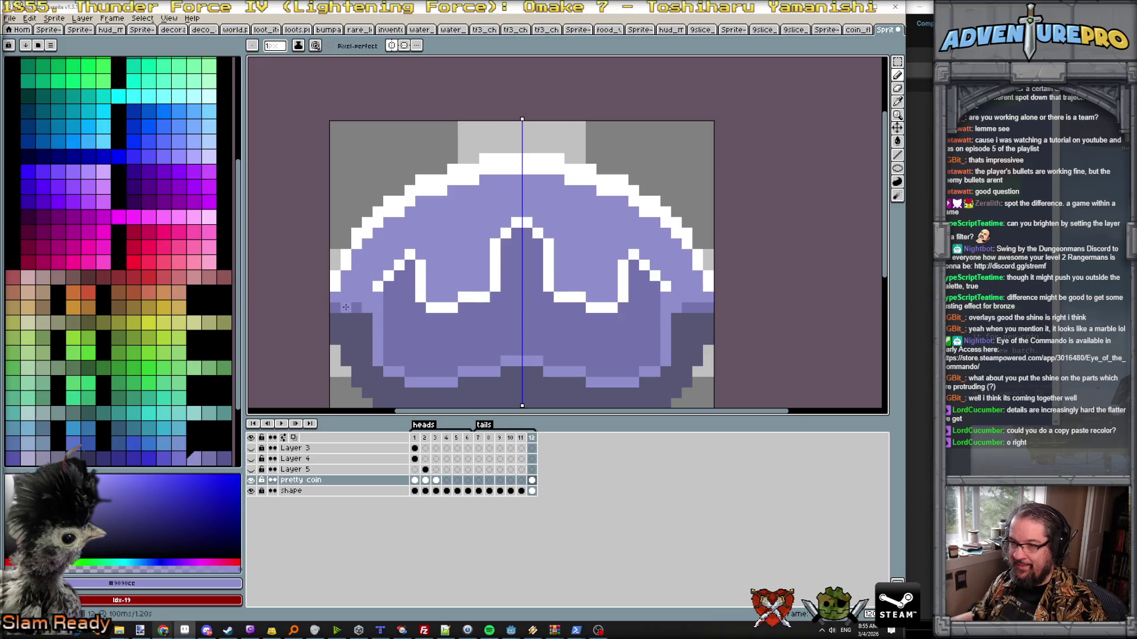
{"action": "scroll", "coordinate": [414, 310], "scroll_direction": "left", "scroll_amount": 3}
{"action": "left_click", "coordinate": [402, 303]}
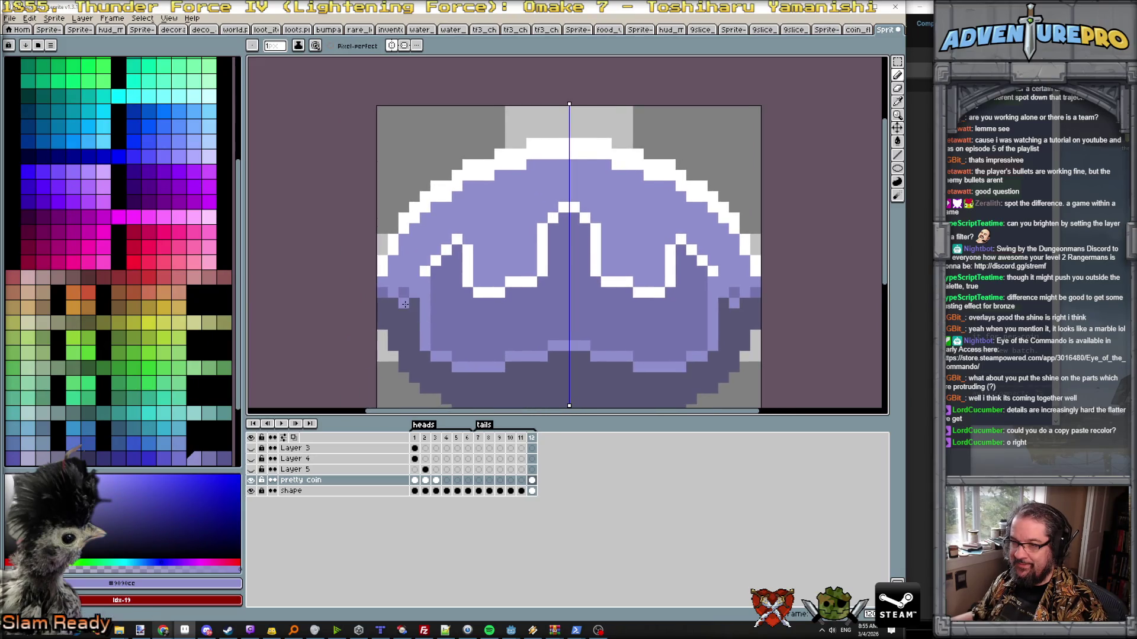
{"action": "left_click", "coordinate": [383, 300]}
{"action": "left_click", "coordinate": [414, 314]}
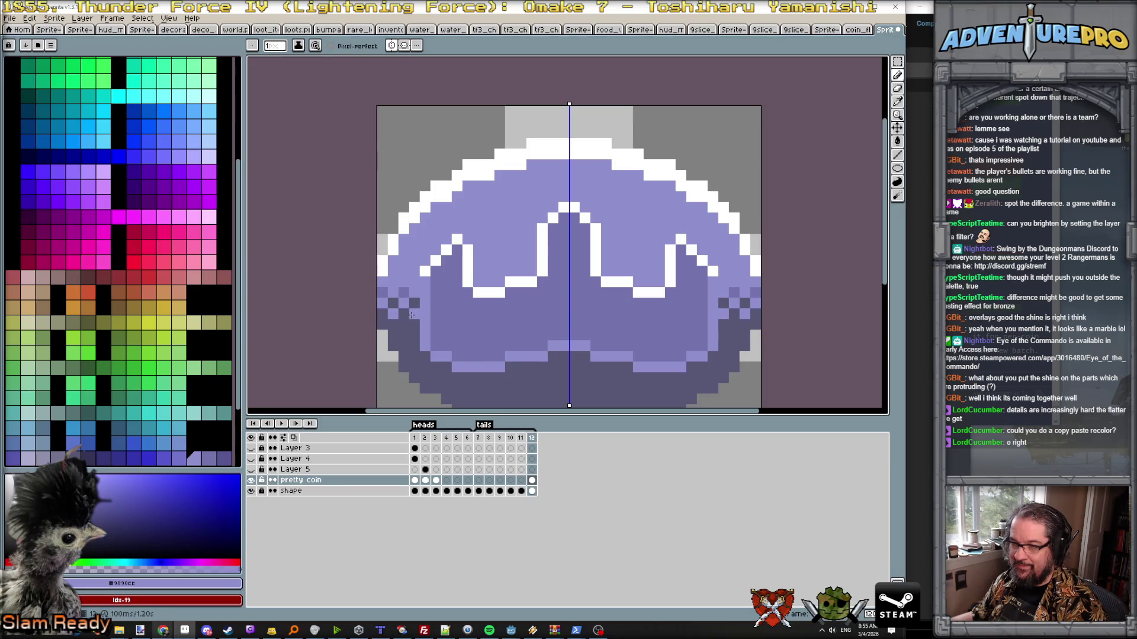
{"action": "left_click", "coordinate": [399, 331]}
{"action": "scroll", "coordinate": [426, 350], "scroll_direction": "down", "scroll_amount": 2}
{"action": "scroll", "coordinate": [433, 353], "scroll_direction": "down", "scroll_amount": 1}
{"action": "scroll", "coordinate": [435, 355], "scroll_direction": "down", "scroll_amount": 1}
{"action": "scroll", "coordinate": [471, 368], "scroll_direction": "up", "scroll_amount": 3}
{"action": "left_click", "coordinate": [473, 374], "text": "alt"}
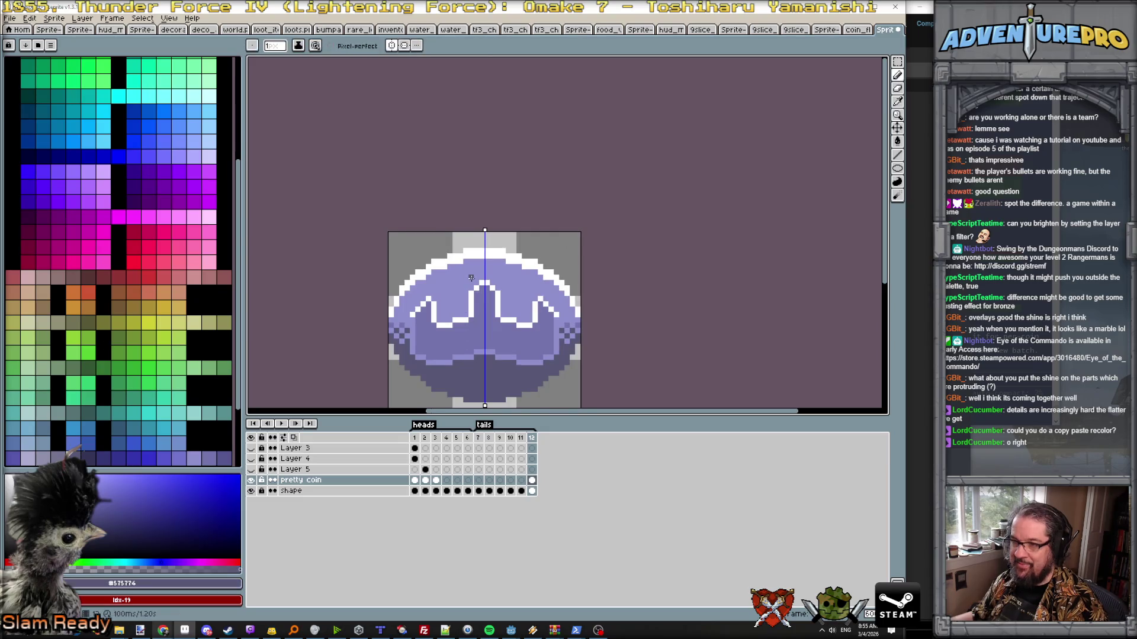
- Flip repeatedly between heads frame 1 and shiny frame 12 to compare, eyedropping the lighter crown purple
{"action": "key", "text": "Left"}
{"action": "key", "text": "Right"}
{"action": "key", "text": "Right"}
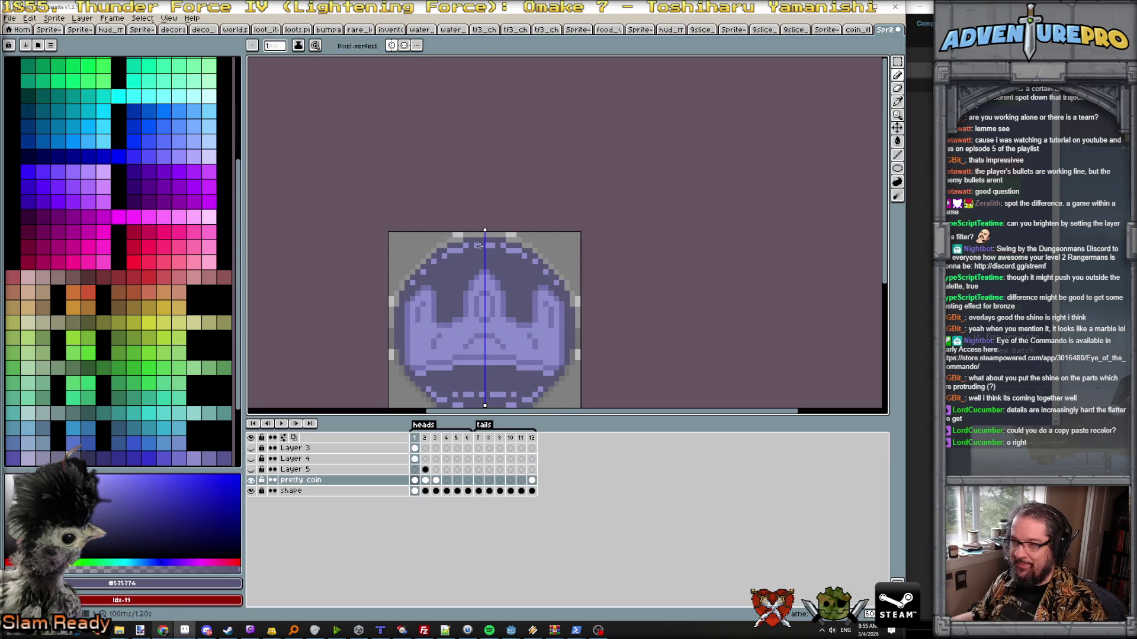
{"action": "left_click", "coordinate": [480, 246], "text": "alt"}
{"action": "key", "text": "Left"}
{"action": "key", "text": "Right"}
{"action": "key", "text": "Left"}
{"action": "key", "text": "Right"}
{"action": "key", "text": "Left"}
{"action": "key", "text": "Right"}
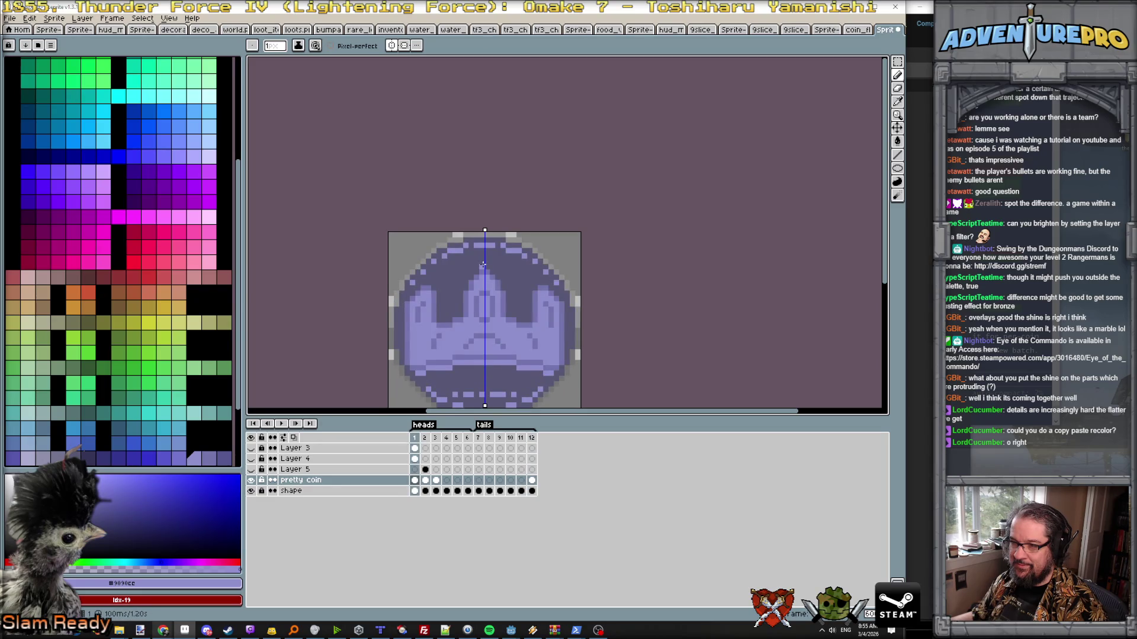
{"action": "scroll", "coordinate": [483, 264], "scroll_direction": "down", "scroll_amount": 3}
{"action": "key", "text": "Left"}
{"action": "key", "text": "Right"}
{"action": "key", "text": "Left"}
{"action": "key", "text": "Right"}
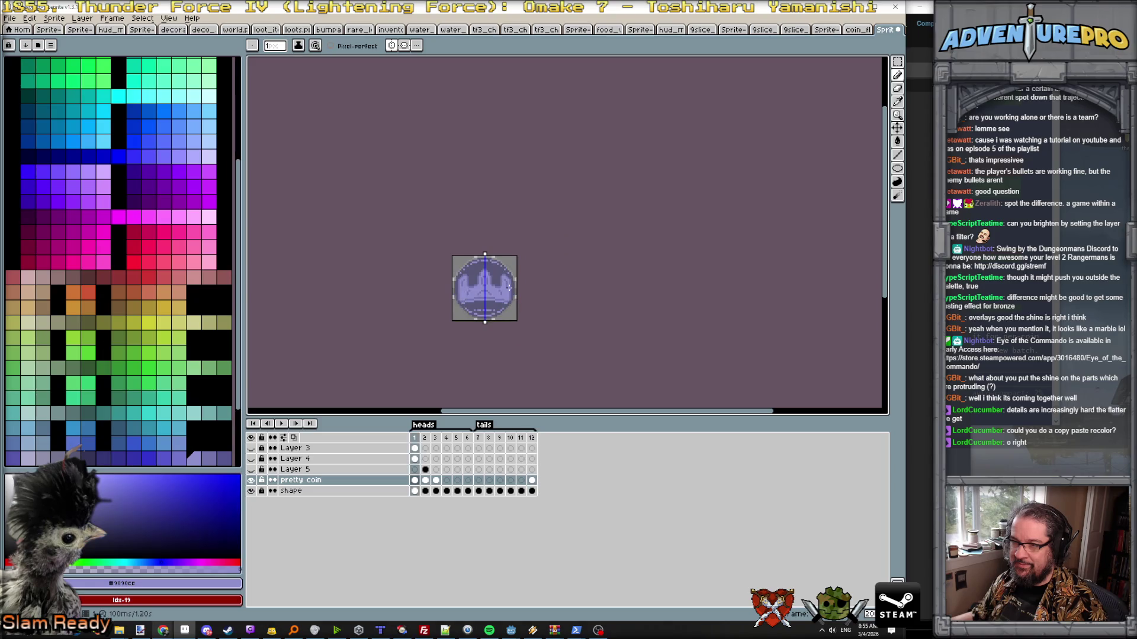
- Check frames 2 and 11, then add mid-purple #7474ac shading pixels along the coin's top rim
{"action": "key", "text": "Right"}
{"action": "scroll", "coordinate": [483, 267], "scroll_direction": "up", "scroll_amount": 2}
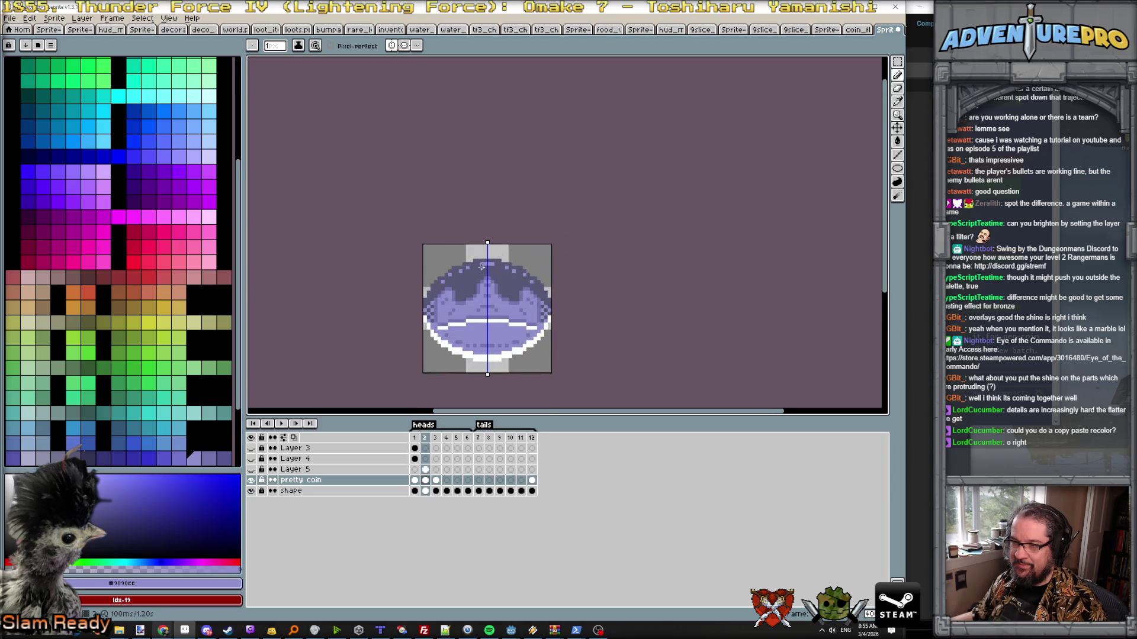
{"action": "key", "text": "Left"}
{"action": "key", "text": "Right"}
{"action": "key", "text": "Right"}
{"action": "key", "text": "Right"}
{"action": "key", "text": "Left"}
{"action": "key", "text": "Left"}
{"action": "key", "text": "Left"}
{"action": "key", "text": "Left"}
{"action": "key", "text": "Right"}
{"action": "key", "text": "Right"}
{"action": "key", "text": "Left"}
{"action": "key", "text": "Left"}
{"action": "key", "text": "Right"}
{"action": "key", "text": "Left"}
{"action": "key", "text": "Right"}
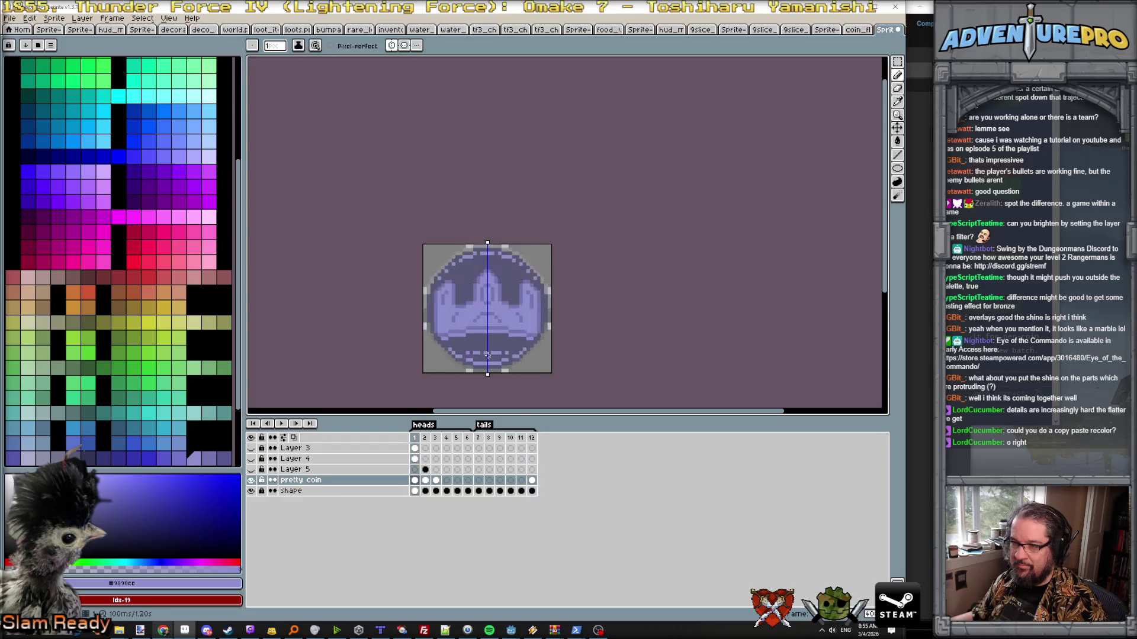
{"action": "key", "text": "Right"}
{"action": "left_click", "coordinate": [475, 268], "text": "alt"}
{"action": "key", "text": "Left"}
{"action": "key", "text": "Left"}
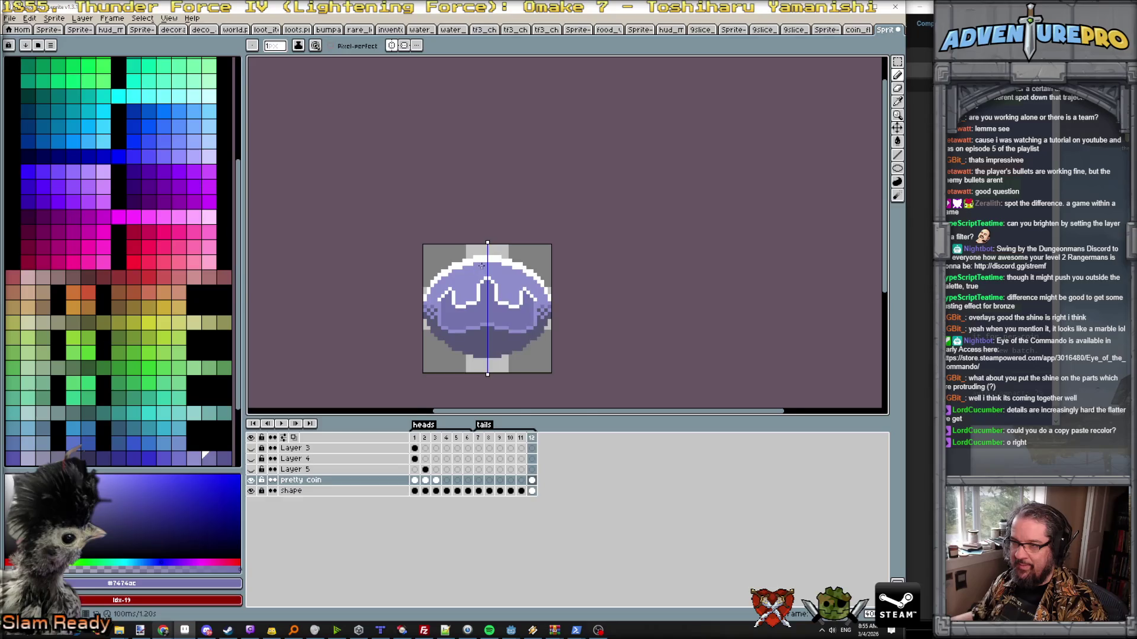
{"action": "scroll", "coordinate": [475, 268], "scroll_direction": "up", "scroll_amount": 1}
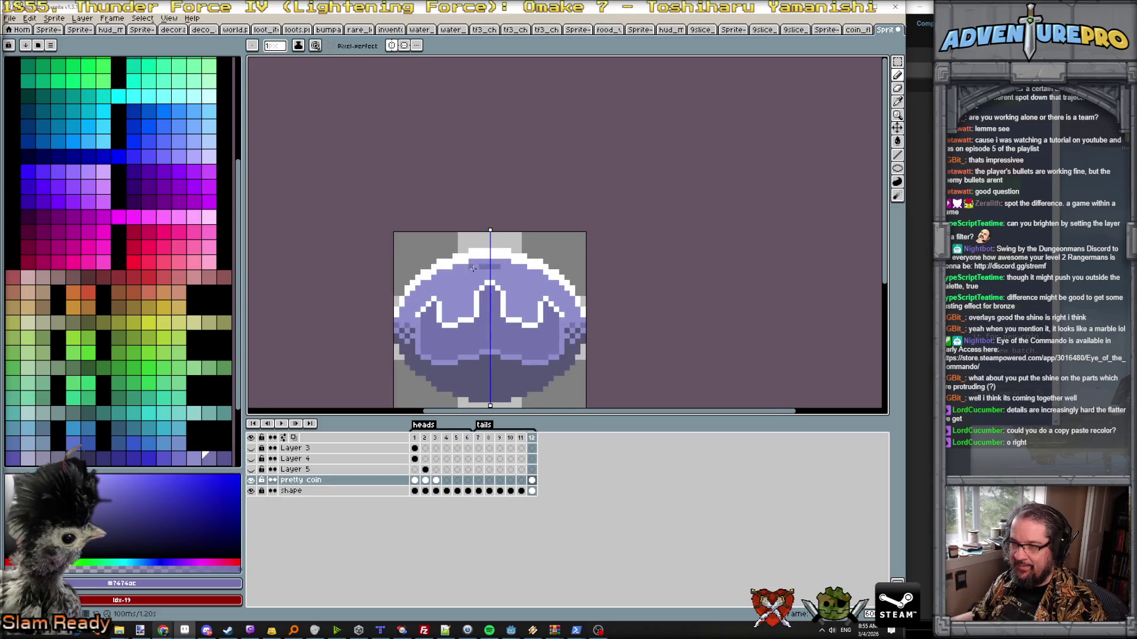
{"action": "left_click_drag", "start_coordinate": [455, 276], "coordinate": [441, 278]}
{"action": "scroll", "coordinate": [421, 291], "scroll_direction": "down", "scroll_amount": 1}
{"action": "scroll", "coordinate": [422, 267], "scroll_direction": "down", "scroll_amount": 1}
{"action": "scroll", "coordinate": [421, 222], "scroll_direction": "up", "scroll_amount": 1}
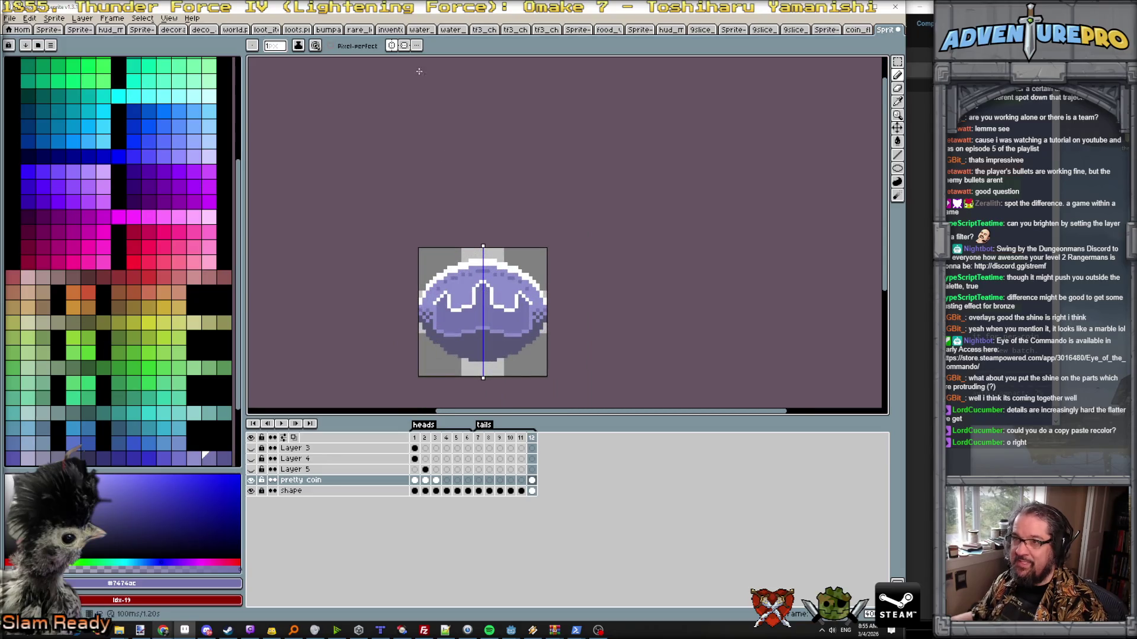
{"action": "scroll", "coordinate": [458, 318], "scroll_direction": "up", "scroll_amount": 1}
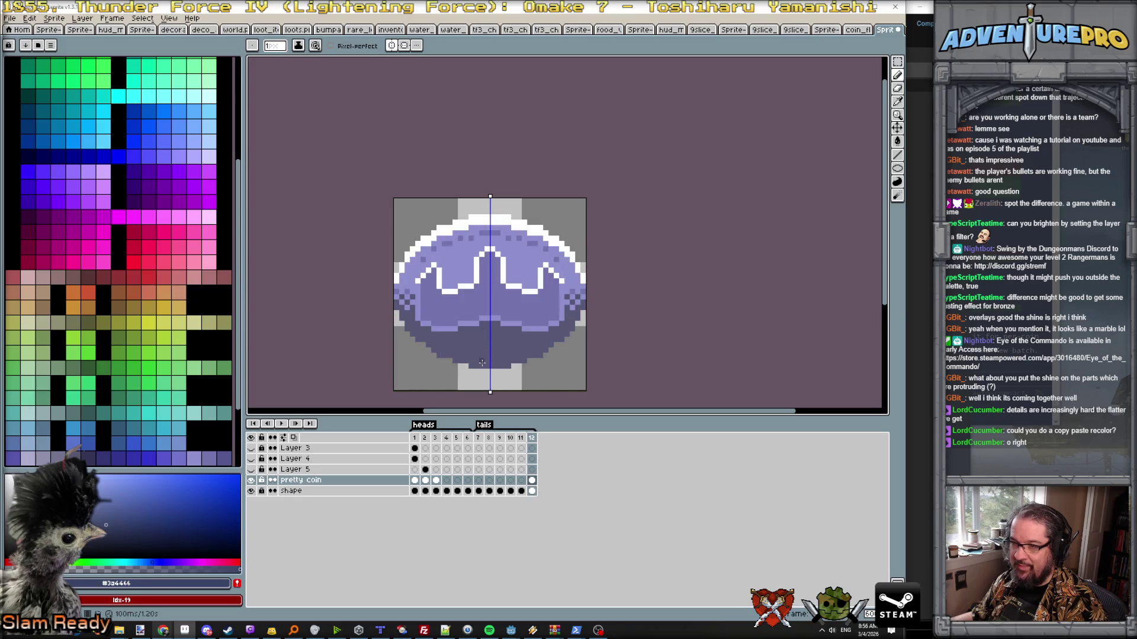
{"action": "scroll", "coordinate": [481, 363], "scroll_direction": "up", "scroll_amount": 1}
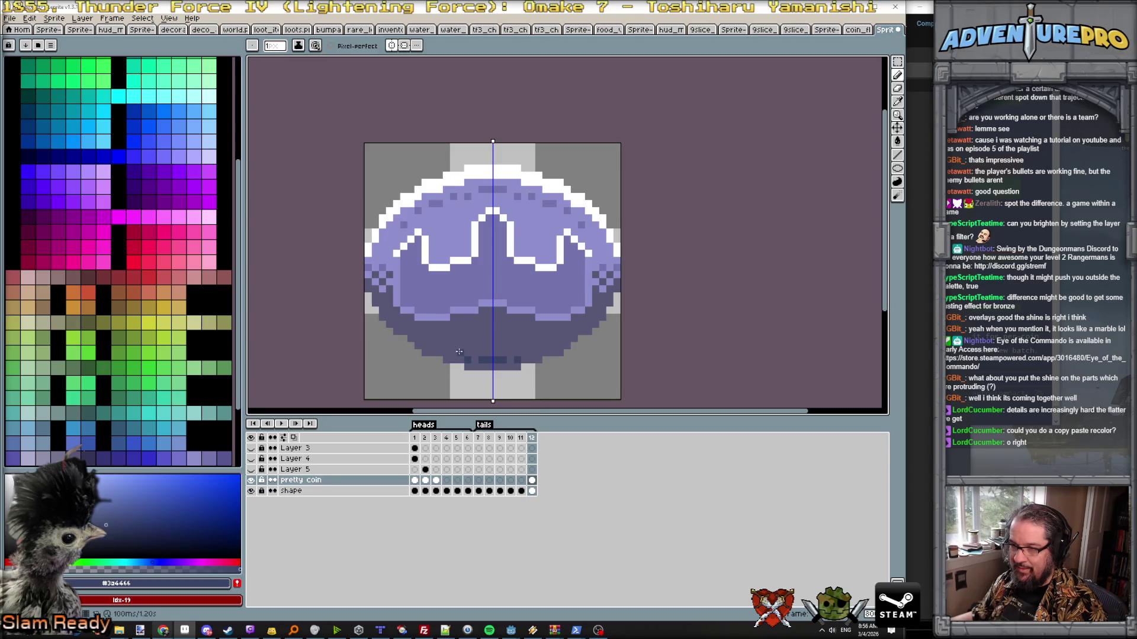
- Add mirrored dark purple pixels near frame 12's bottom, comparing against the heads face and resampling shades
{"action": "left_click", "coordinate": [463, 352]}
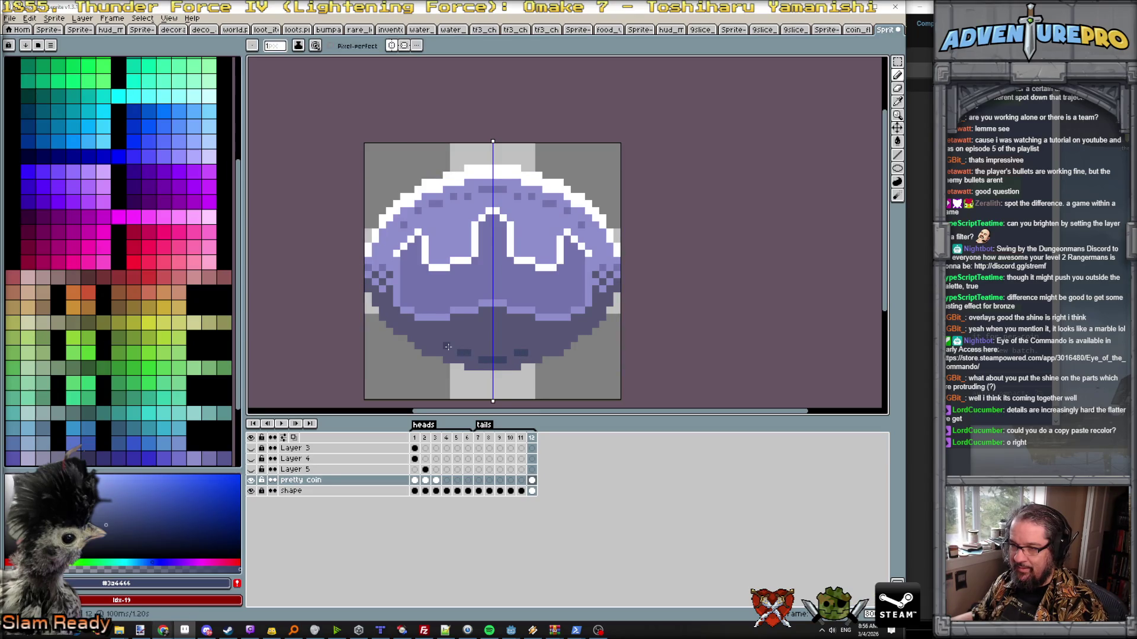
{"action": "key", "text": "Left"}
{"action": "key", "text": "Right"}
{"action": "key", "text": "Right"}
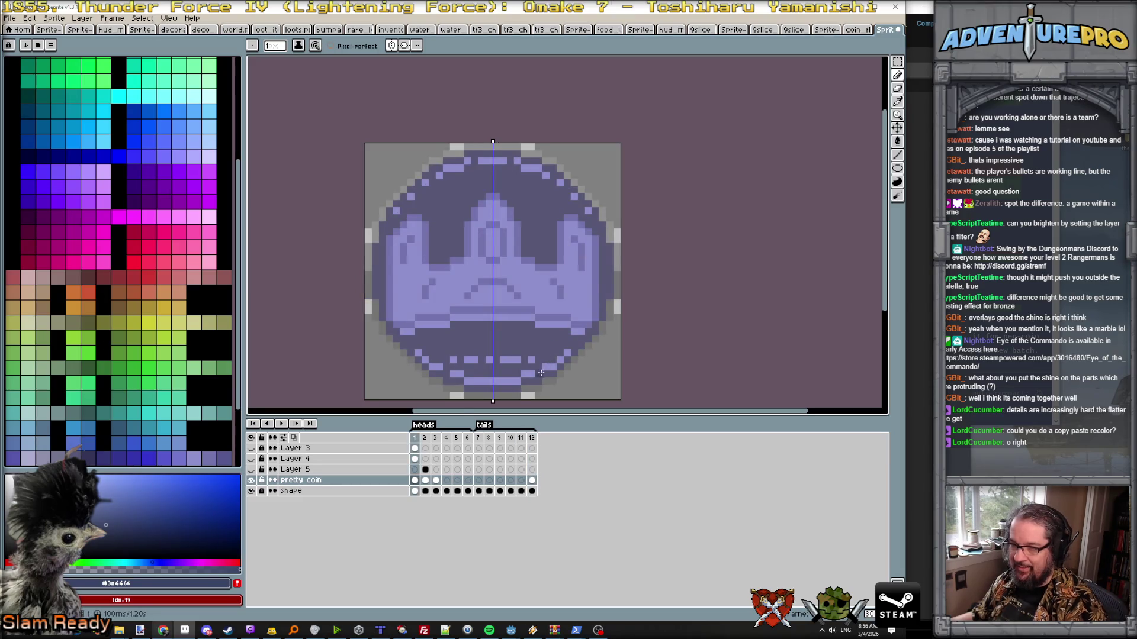
{"action": "key", "text": "Left"}
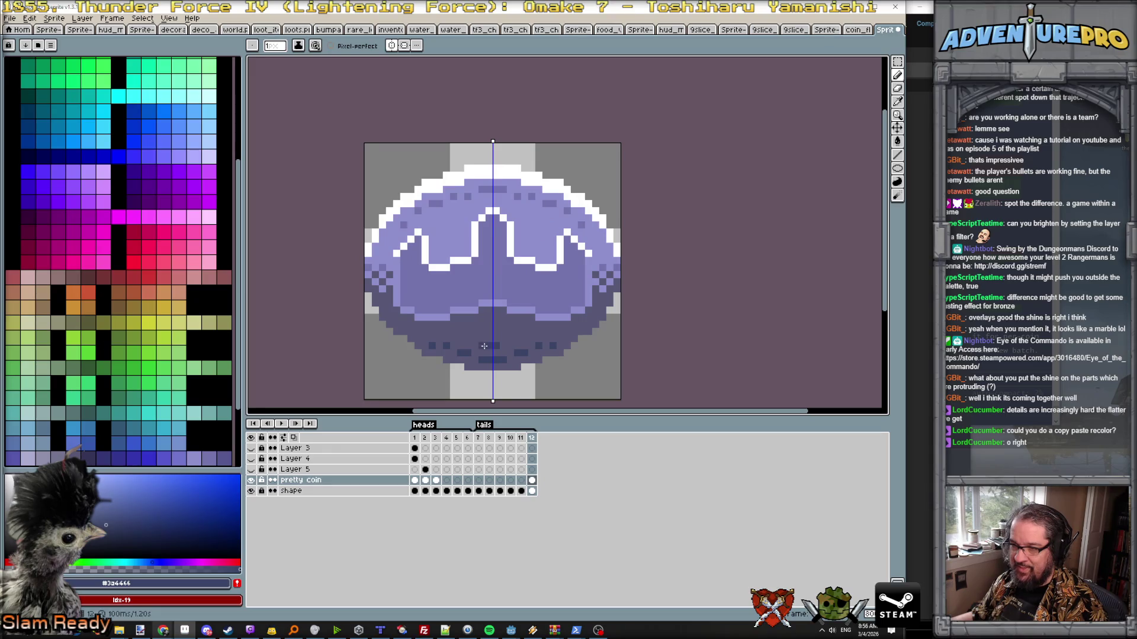
{"action": "left_click", "coordinate": [477, 360], "text": "alt"}
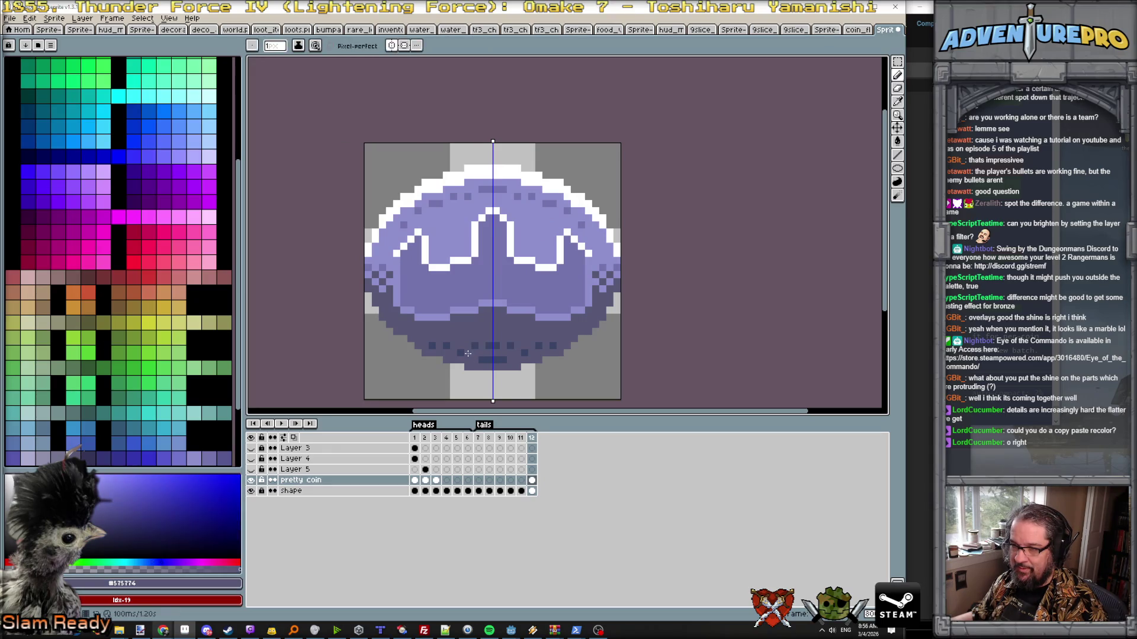
{"action": "left_click", "coordinate": [483, 360], "text": "alt"}
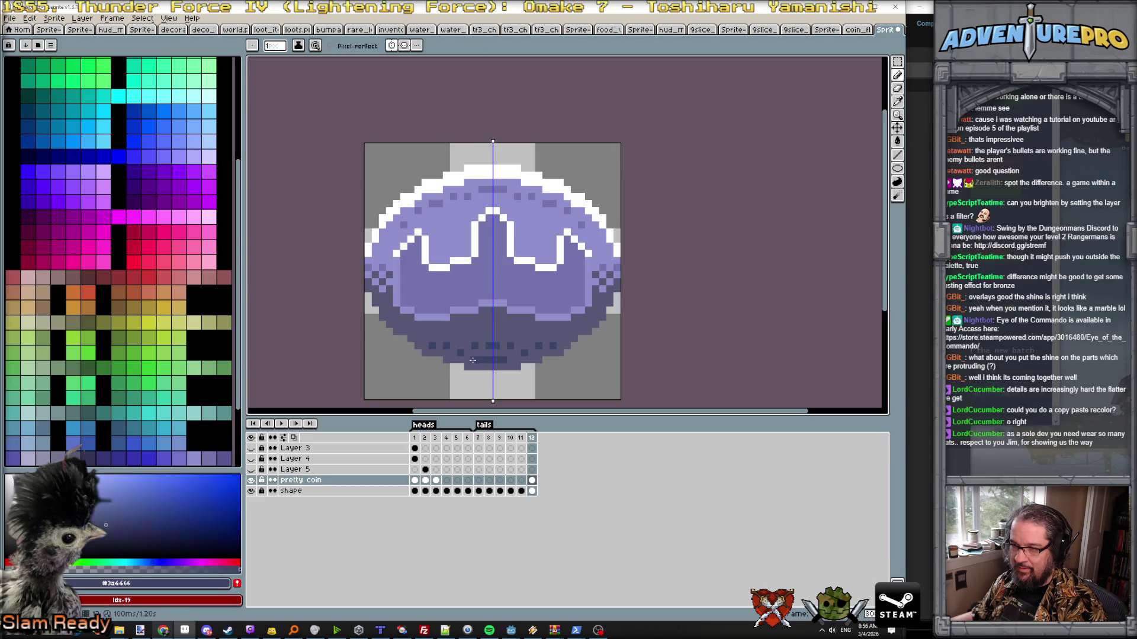
{"action": "scroll", "coordinate": [467, 339], "scroll_direction": "up", "scroll_amount": 1}
{"action": "scroll", "coordinate": [469, 338], "scroll_direction": "down", "scroll_amount": 1}
{"action": "key", "text": "Right"}
{"action": "key", "text": "Left"}
{"action": "key", "text": "Right"}
{"action": "key", "text": "Left"}
{"action": "key", "text": "Right"}
{"action": "key", "text": "Left"}
{"action": "scroll", "coordinate": [457, 372], "scroll_direction": "up", "scroll_amount": 1}
- Paint more mirrored dark pixels along the lower outline, then preview the coin animation
{"action": "left_click", "coordinate": [383, 310]}
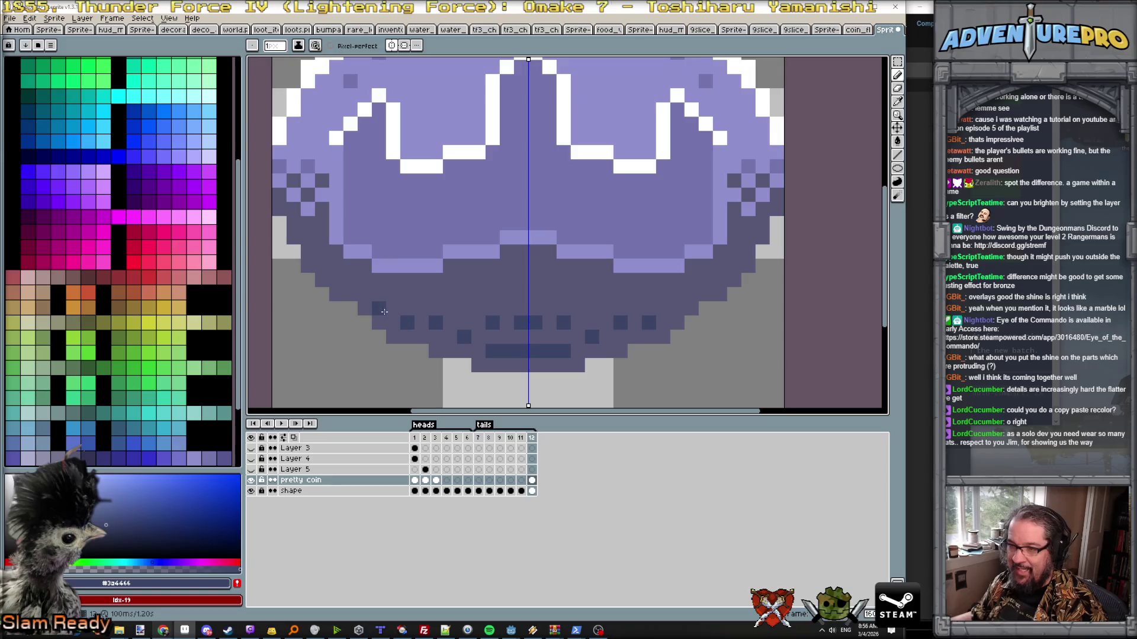
{"action": "left_click", "coordinate": [393, 310]}
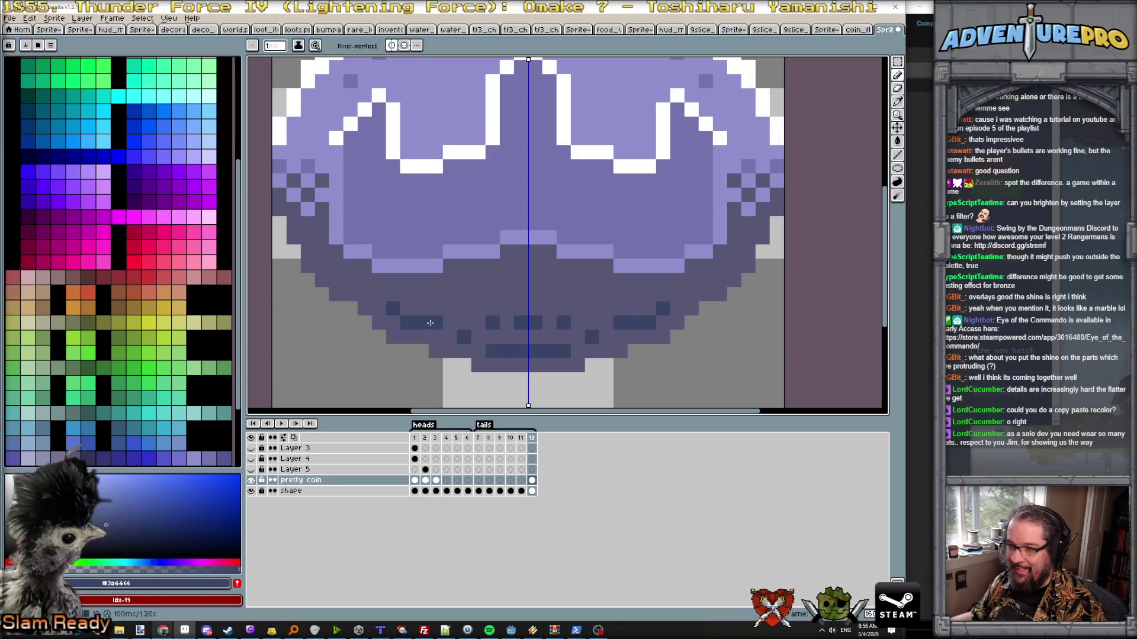
{"action": "left_click", "coordinate": [432, 323], "text": "alt"}
{"action": "left_click", "coordinate": [444, 335], "text": "alt"}
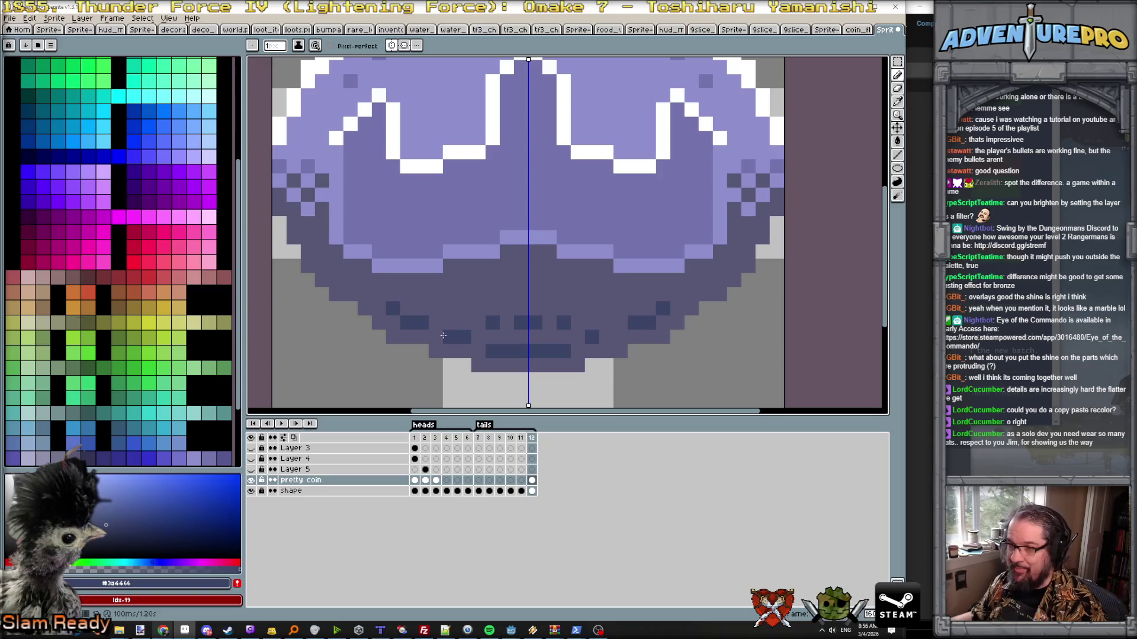
{"action": "scroll", "coordinate": [573, 357], "scroll_direction": "down", "scroll_amount": 3}
{"action": "key", "text": "Return"}
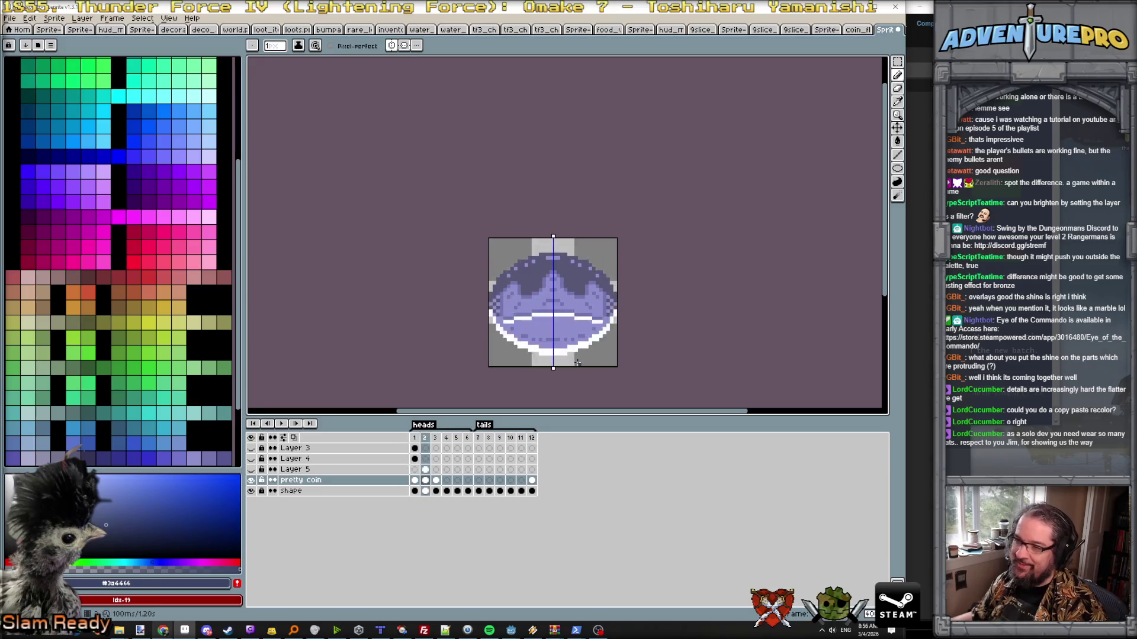
{"action": "scroll", "coordinate": [571, 339], "scroll_direction": "up", "scroll_amount": 2}
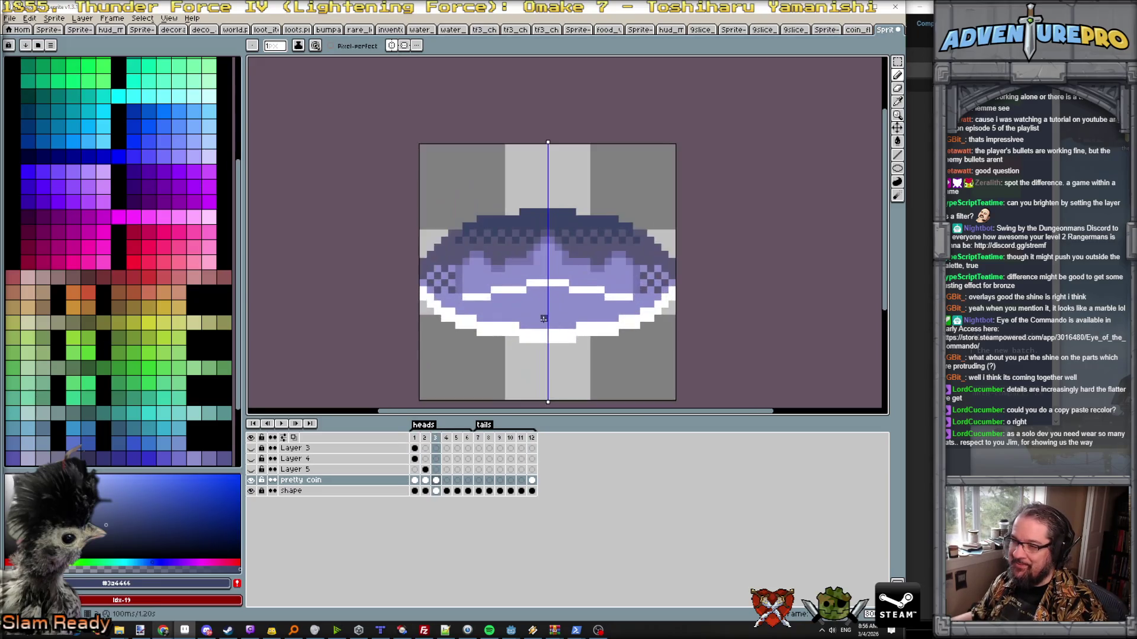
- Eyedrop the medium dark purple from the coin for frame 3's lower shading row
{"action": "left_click", "coordinate": [457, 264], "text": "alt"}
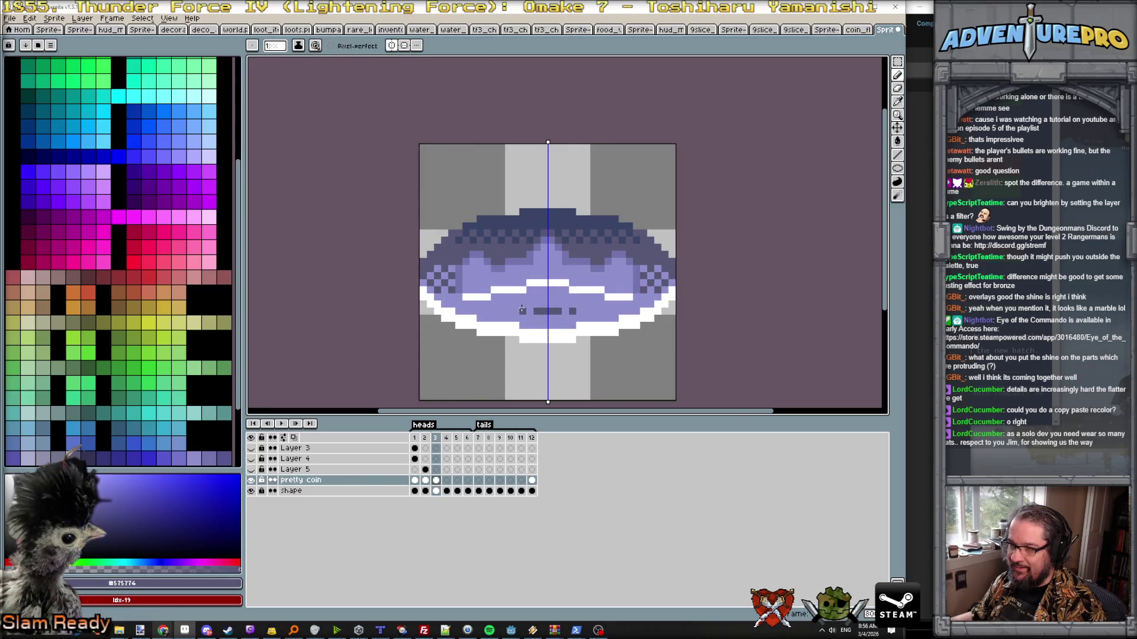
{"action": "scroll", "coordinate": [494, 309], "scroll_direction": "down", "scroll_amount": 4}
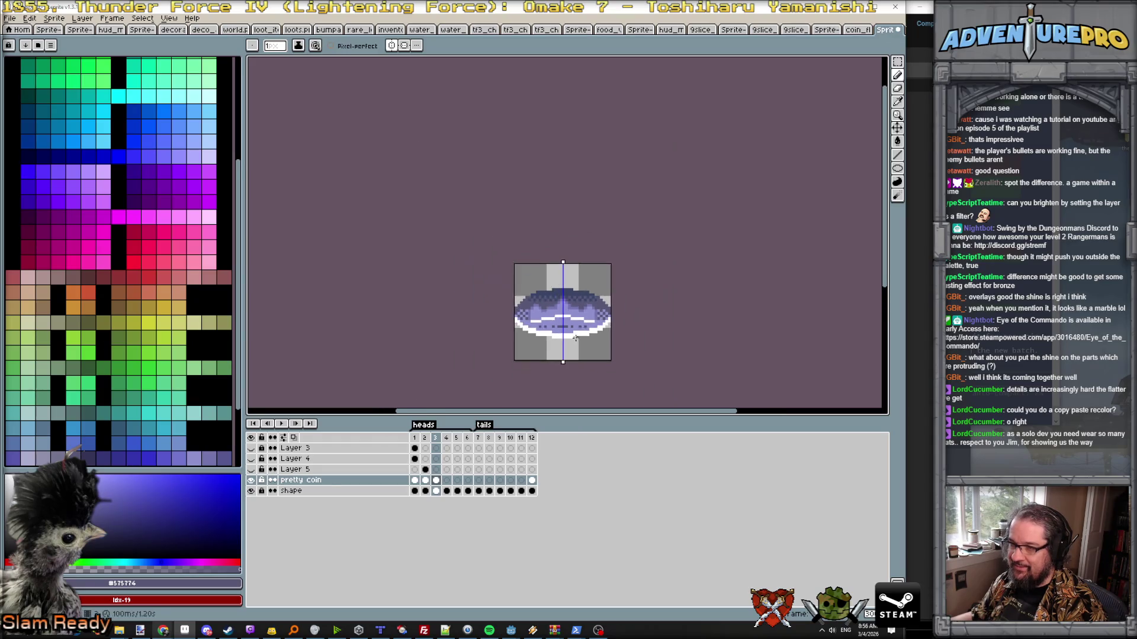
{"action": "scroll", "coordinate": [554, 325], "scroll_direction": "up", "scroll_amount": 3}
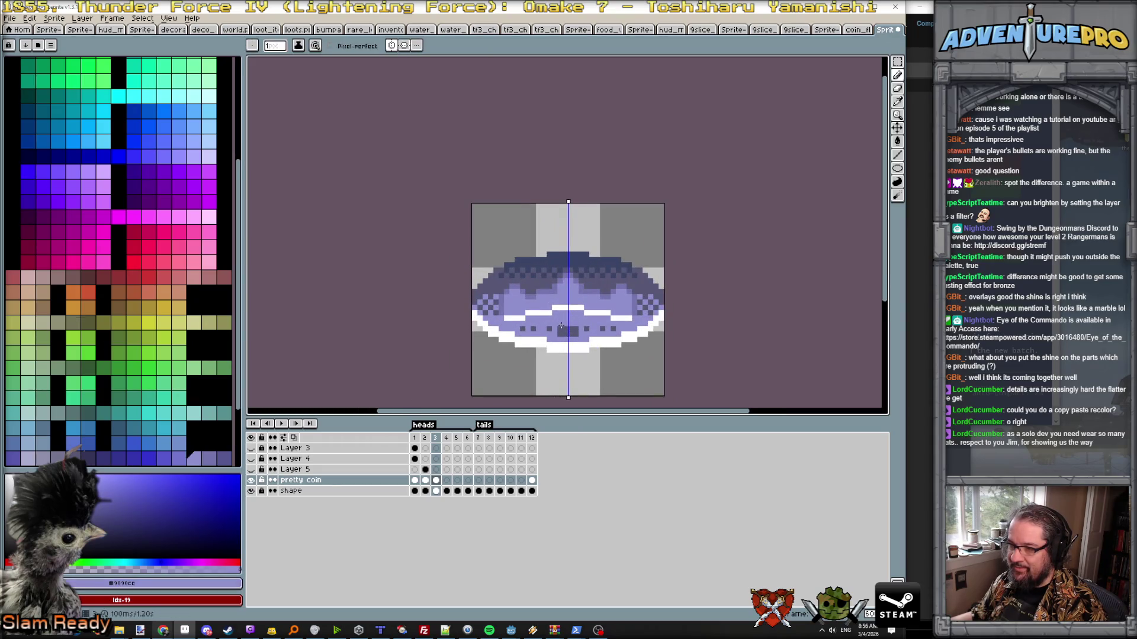
{"action": "scroll", "coordinate": [609, 341], "scroll_direction": "down", "scroll_amount": 4}
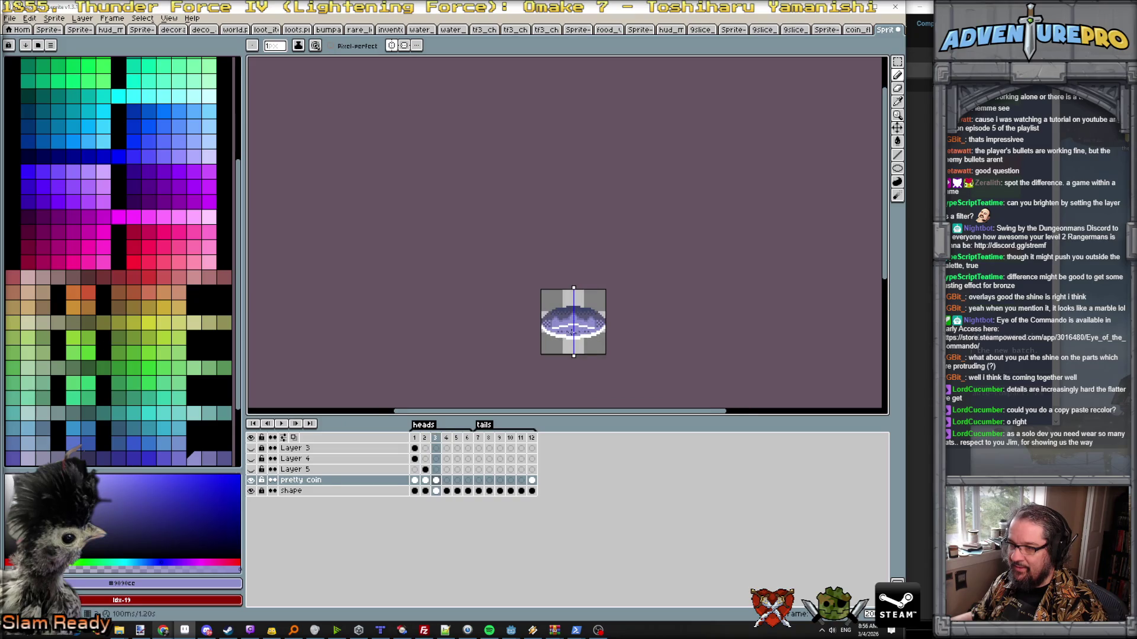
{"action": "scroll", "coordinate": [570, 331], "scroll_direction": "up", "scroll_amount": 3}
{"action": "scroll", "coordinate": [555, 325], "scroll_direction": "up", "scroll_amount": 2}
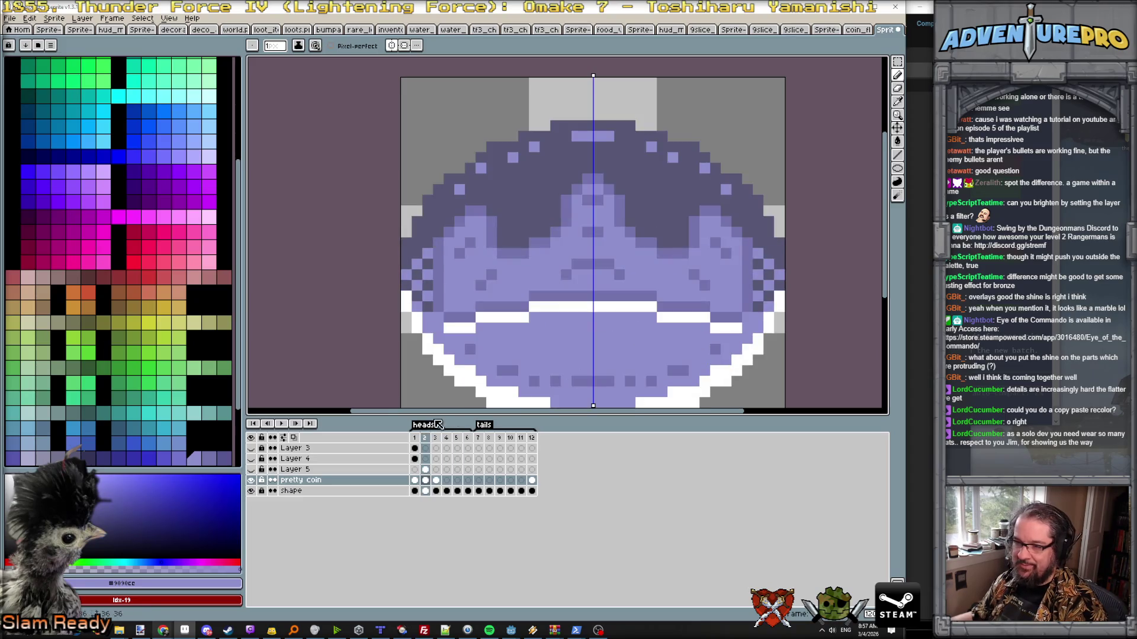
- Create a new animation tag spanning all twelve frames and preview the animation
{"action": "left_click", "coordinate": [282, 425]}
{"action": "scroll", "coordinate": [284, 429], "scroll_direction": "down", "scroll_amount": 2}
{"action": "scroll", "coordinate": [284, 429], "scroll_direction": "down", "scroll_amount": 1}
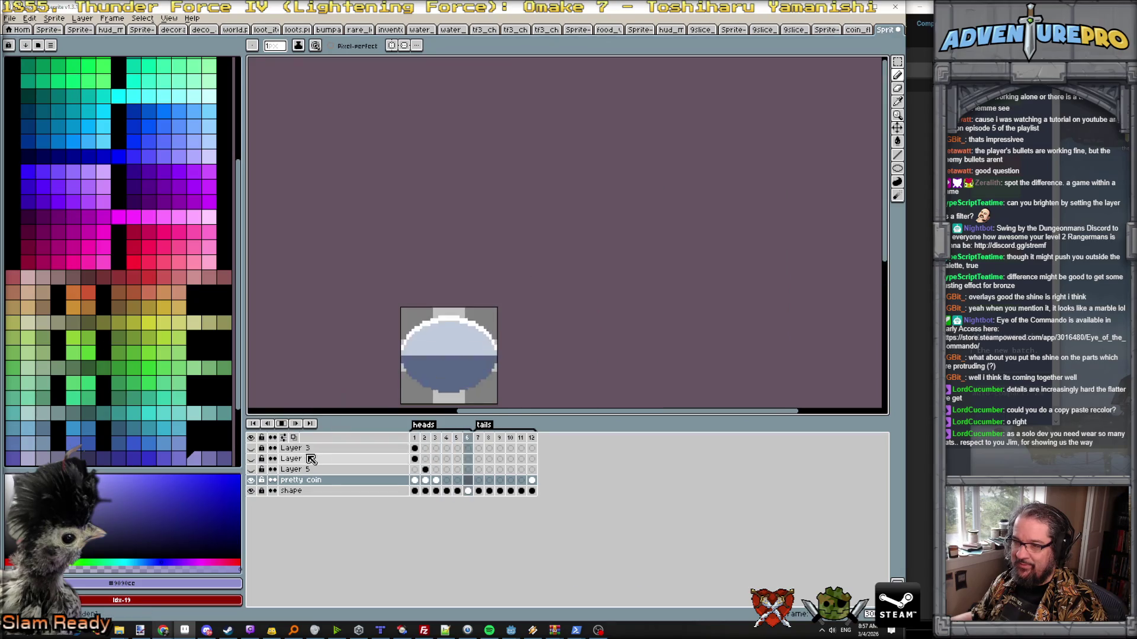
{"action": "left_click_drag", "start_coordinate": [414, 437], "coordinate": [540, 440]}
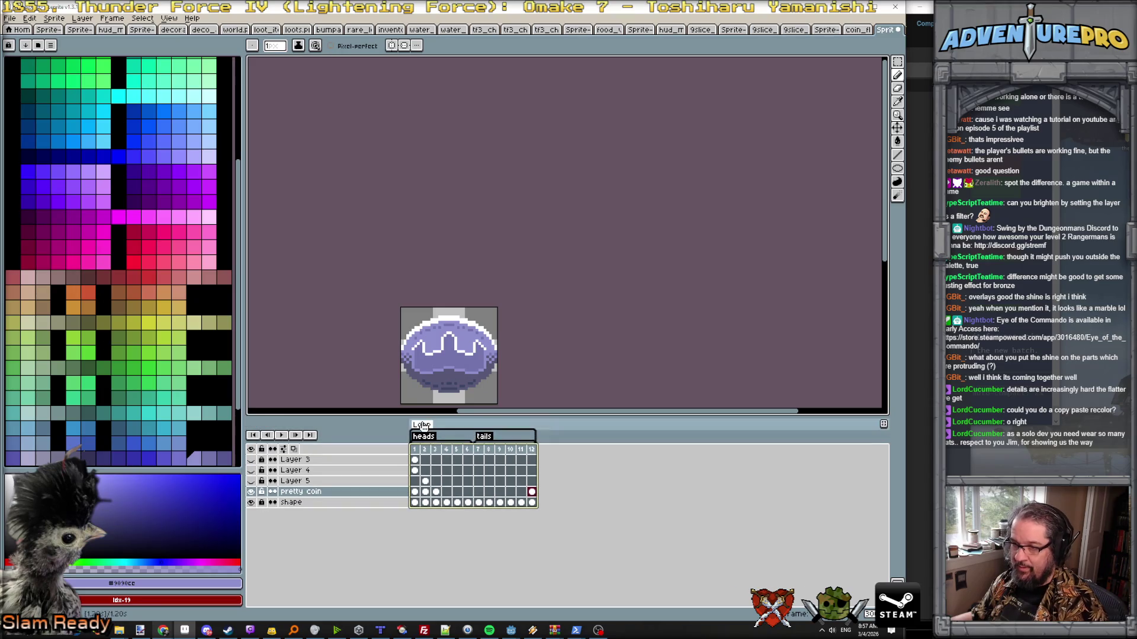
{"action": "double_click", "coordinate": [422, 426]}
{"action": "type", "text": "flip"}
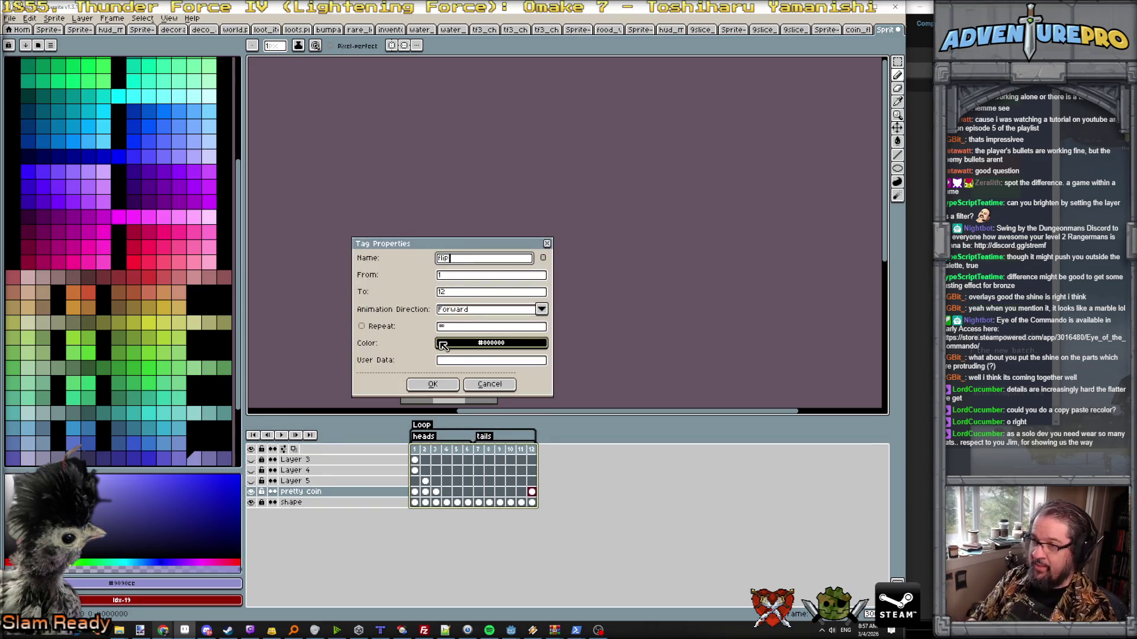
{"action": "type", "text": "s n shit"}
{"action": "key", "text": "Return"}
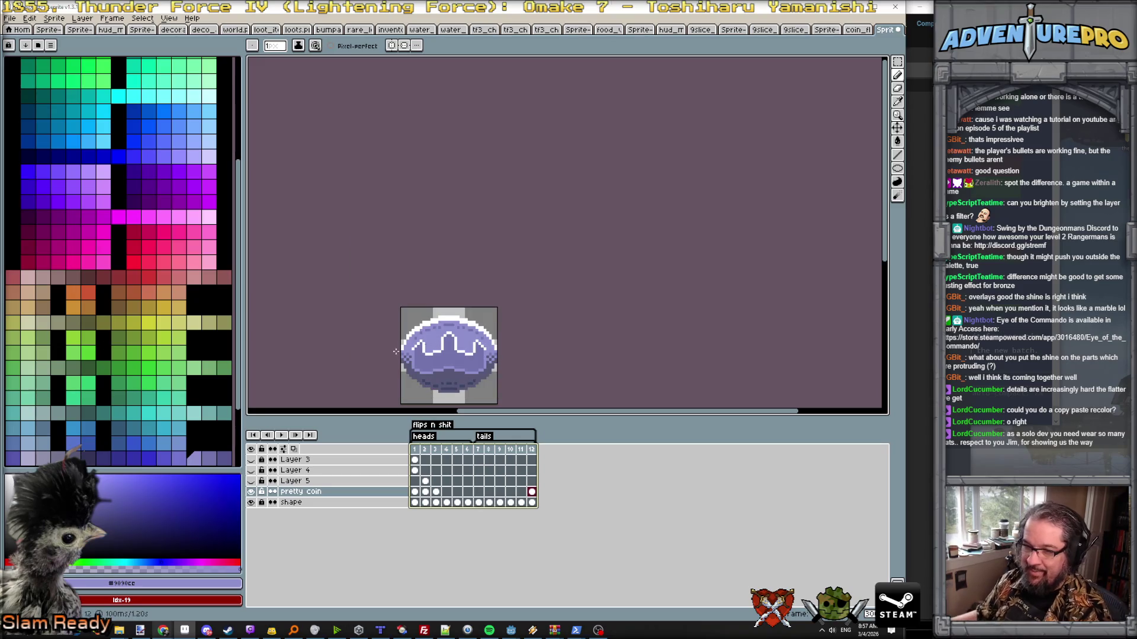
{"action": "double_click", "coordinate": [435, 425]}
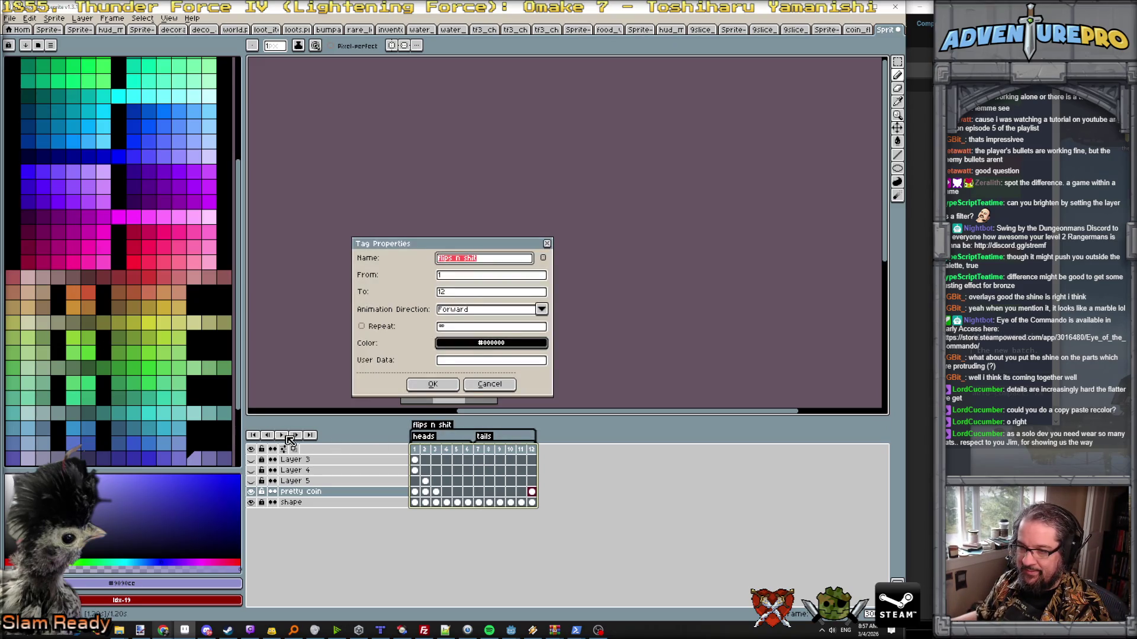
{"action": "left_click", "coordinate": [435, 386]}
{"action": "left_click", "coordinate": [282, 438]}
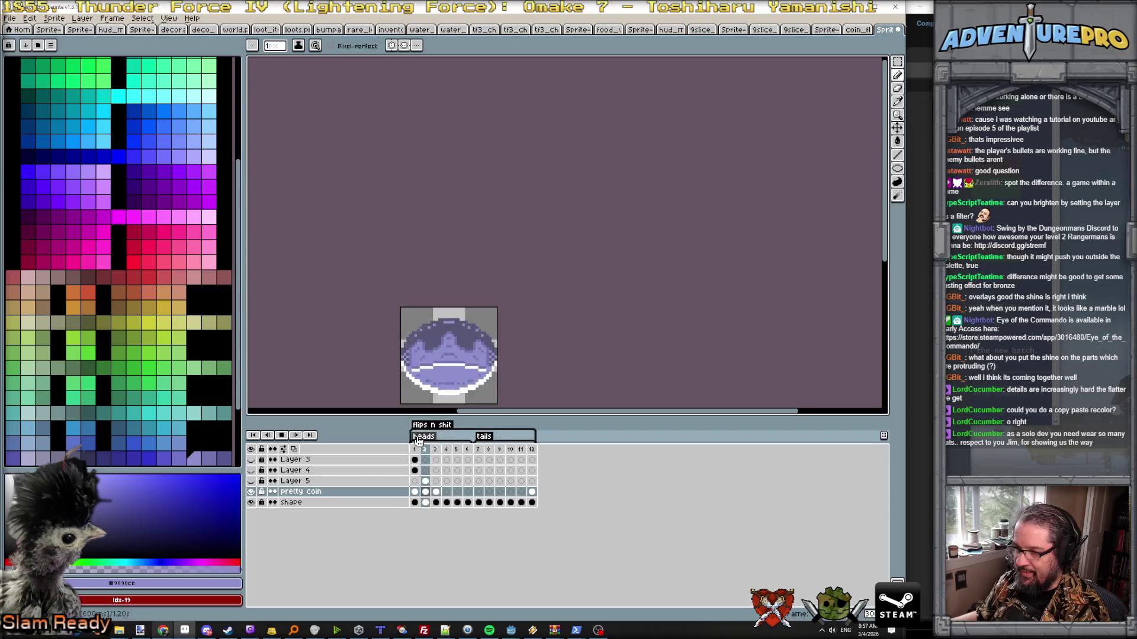
- Set the frames 1–12 tag's repeat to infinite looping and confirm
{"action": "double_click", "coordinate": [428, 426]}
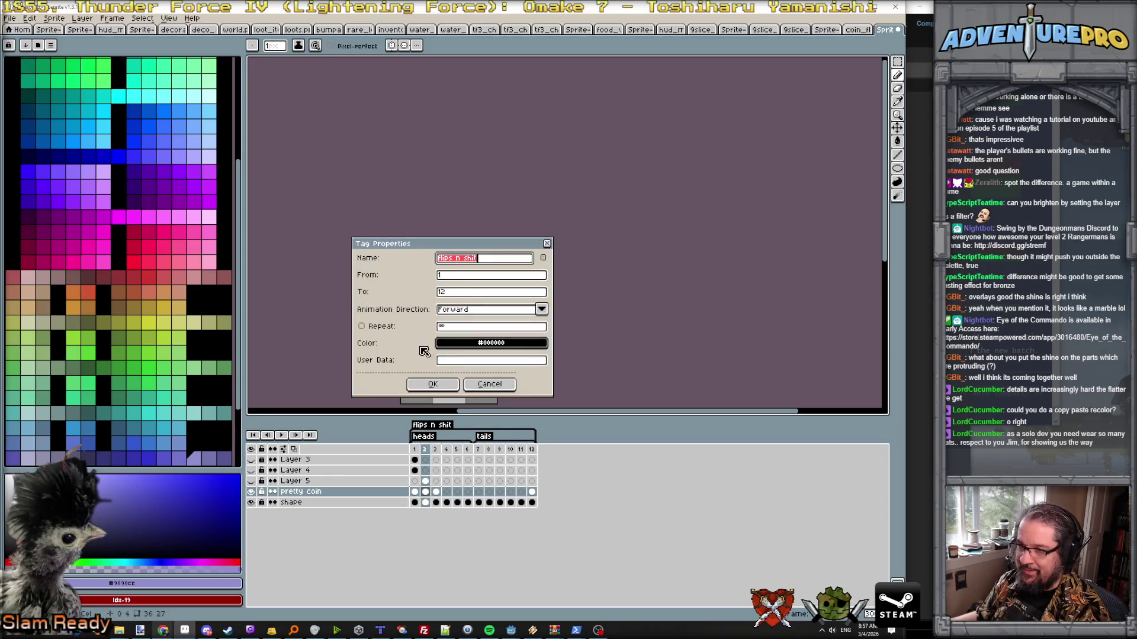
{"action": "left_click", "coordinate": [363, 328]}
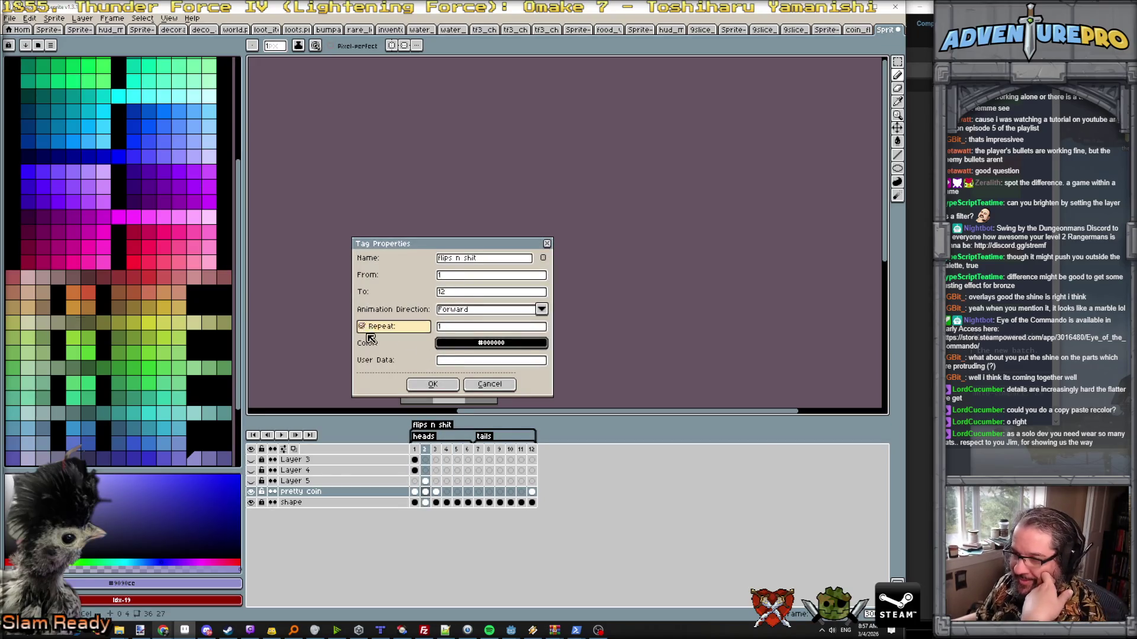
{"action": "left_click", "coordinate": [362, 328]}
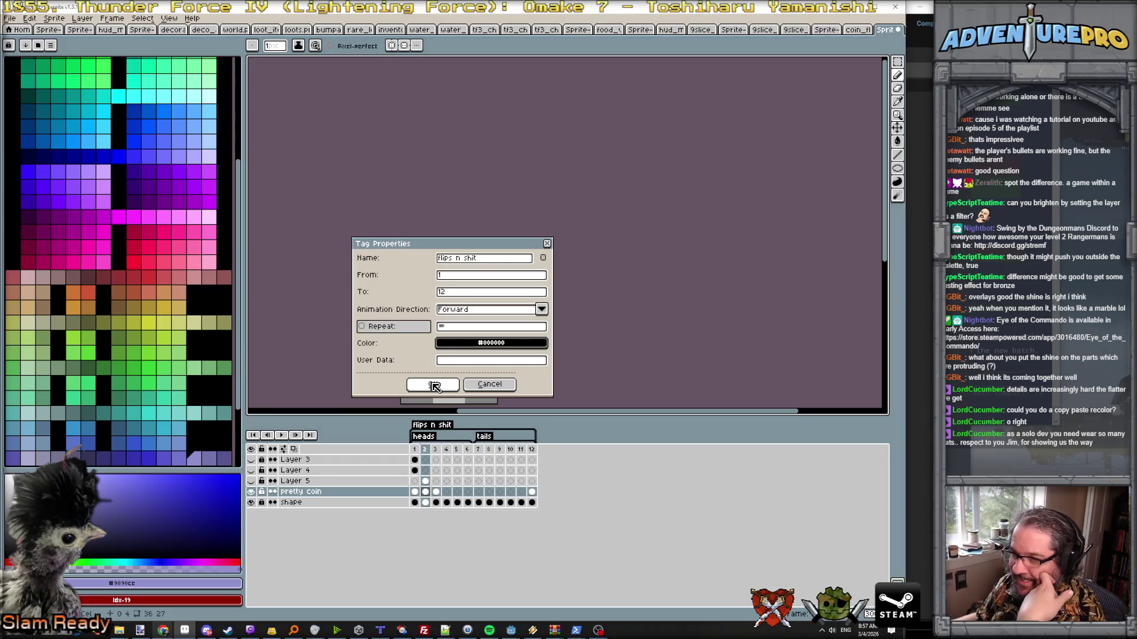
{"action": "left_click", "coordinate": [434, 386]}
- Review the heads tag's properties without changes, playing and stopping from frame 1
{"action": "right_click", "coordinate": [438, 428]}
{"action": "left_click", "coordinate": [425, 439]}
{"action": "double_click", "coordinate": [425, 439]}
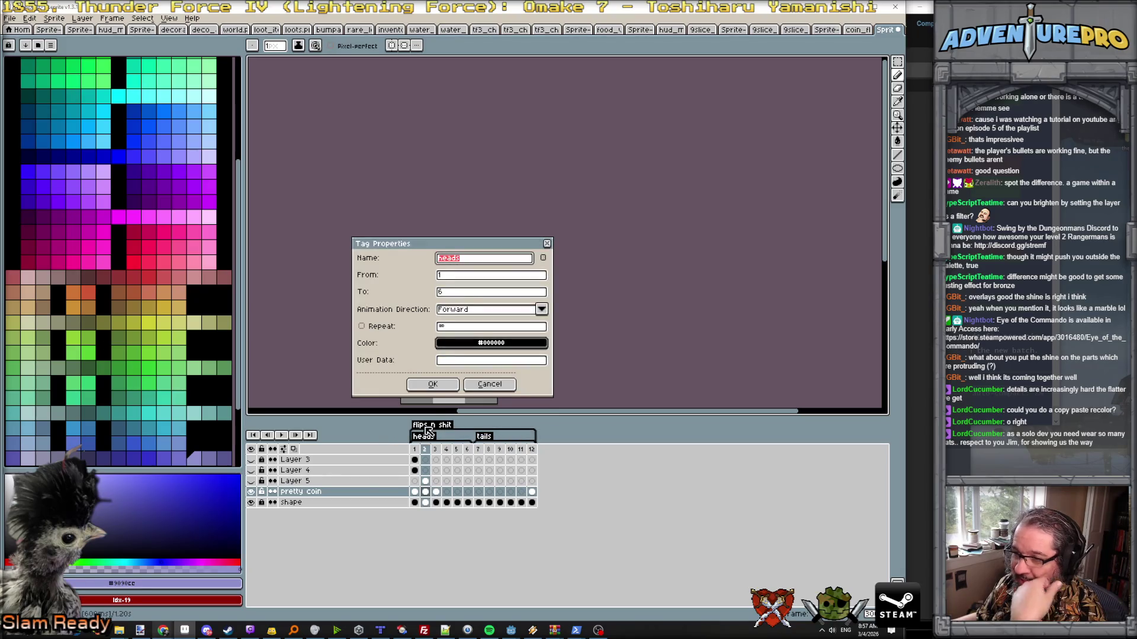
{"action": "left_click", "coordinate": [498, 389]}
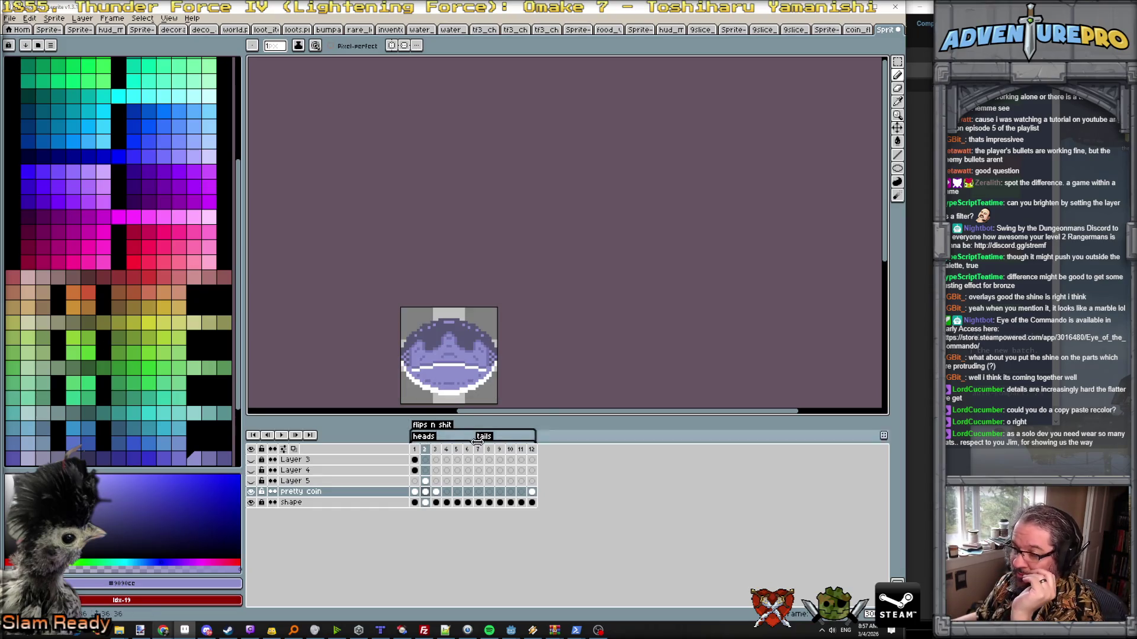
{"action": "left_click", "coordinate": [413, 449]}
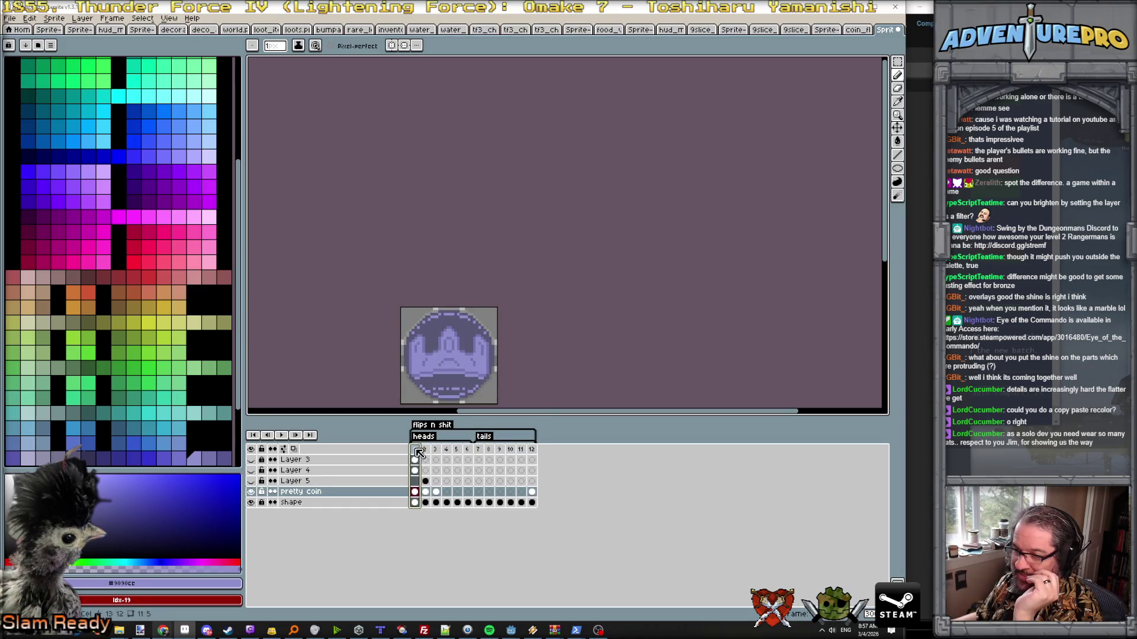
{"action": "left_click", "coordinate": [279, 437]}
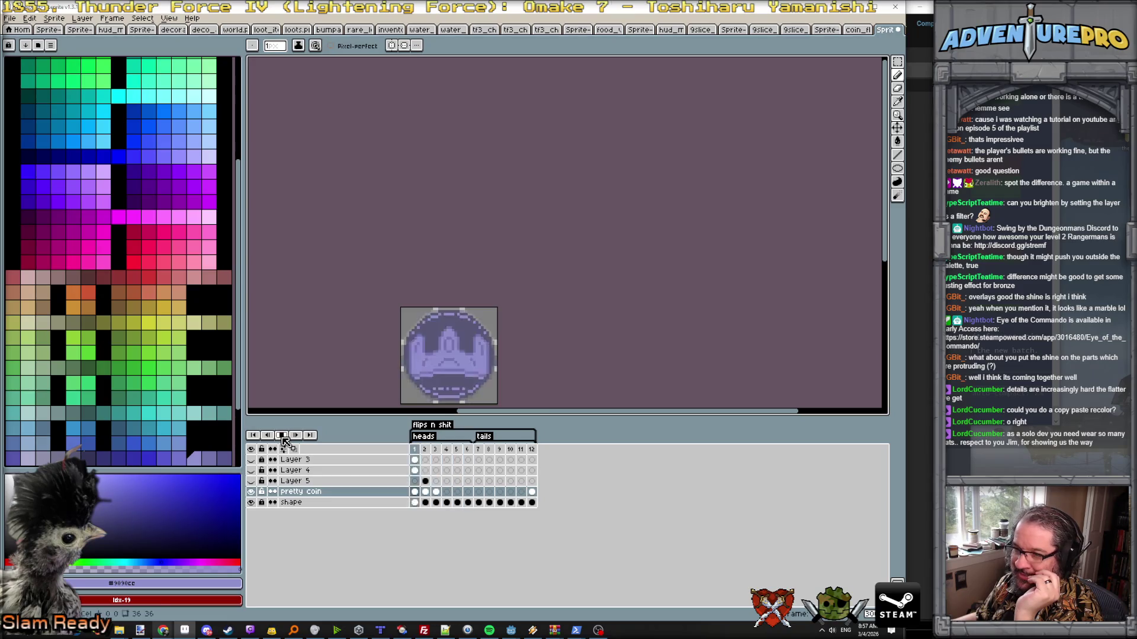
{"action": "left_click", "coordinate": [281, 437]}
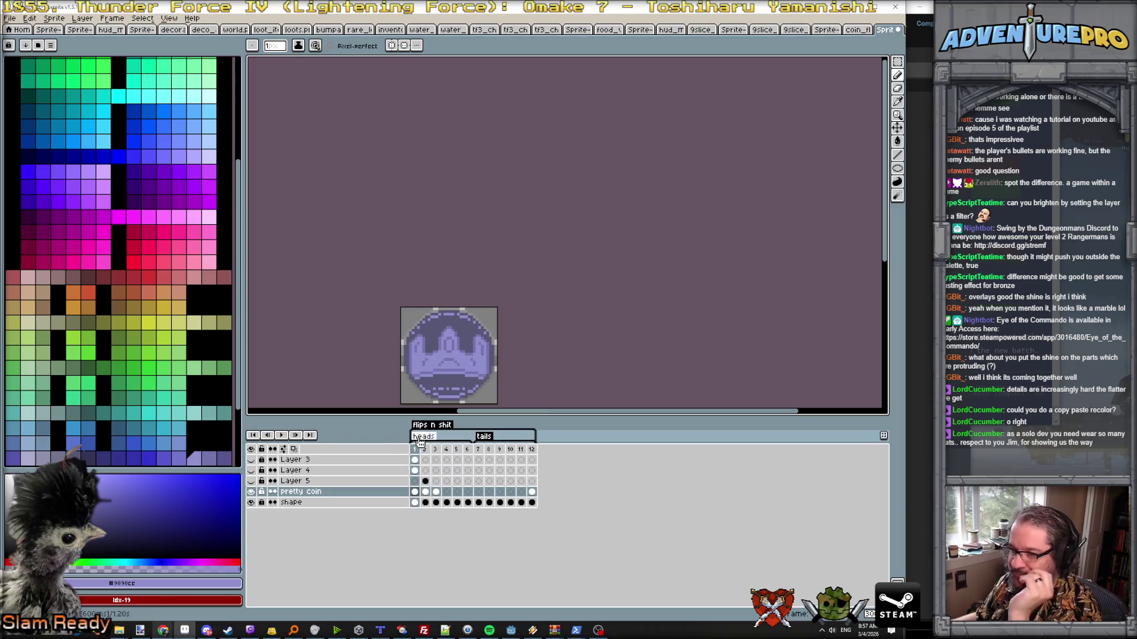
{"action": "double_click", "coordinate": [421, 437]}
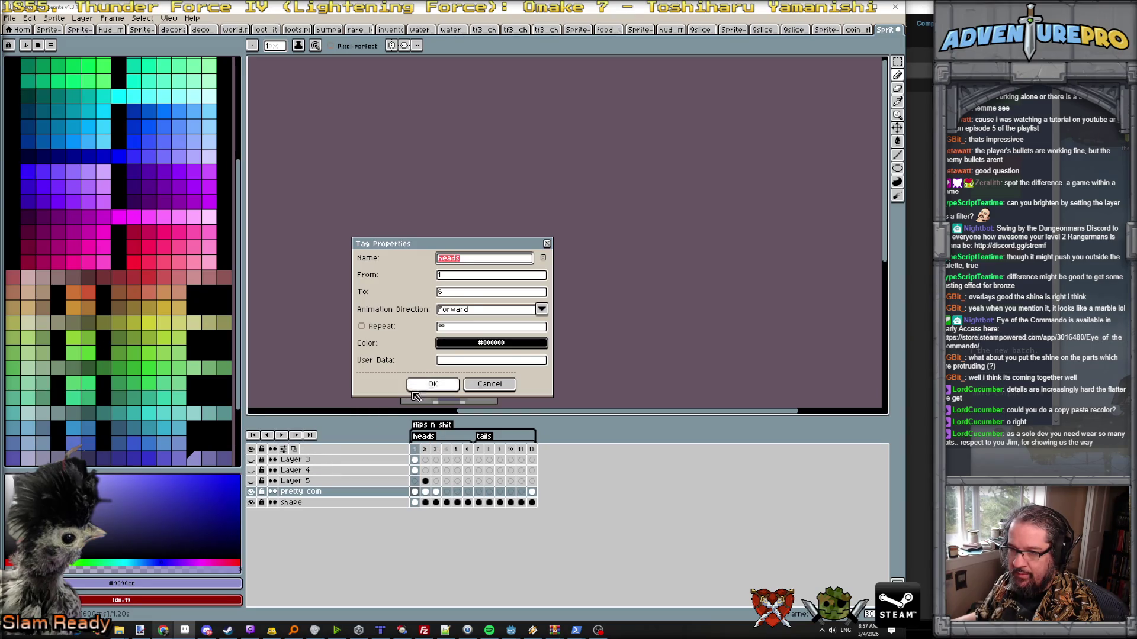
{"action": "key", "text": "Escape"}
- Switch playback to Play All Frames (Ignore Tags) and play the flip animation from frame 4
{"action": "right_click", "coordinate": [282, 436]}
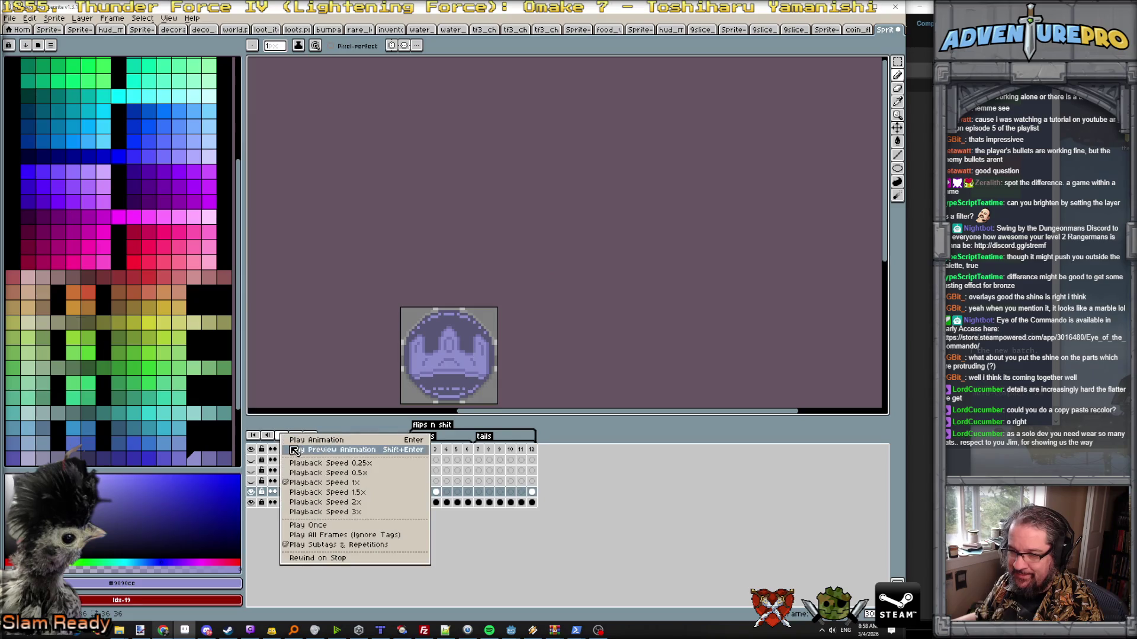
{"action": "left_click", "coordinate": [329, 536]}
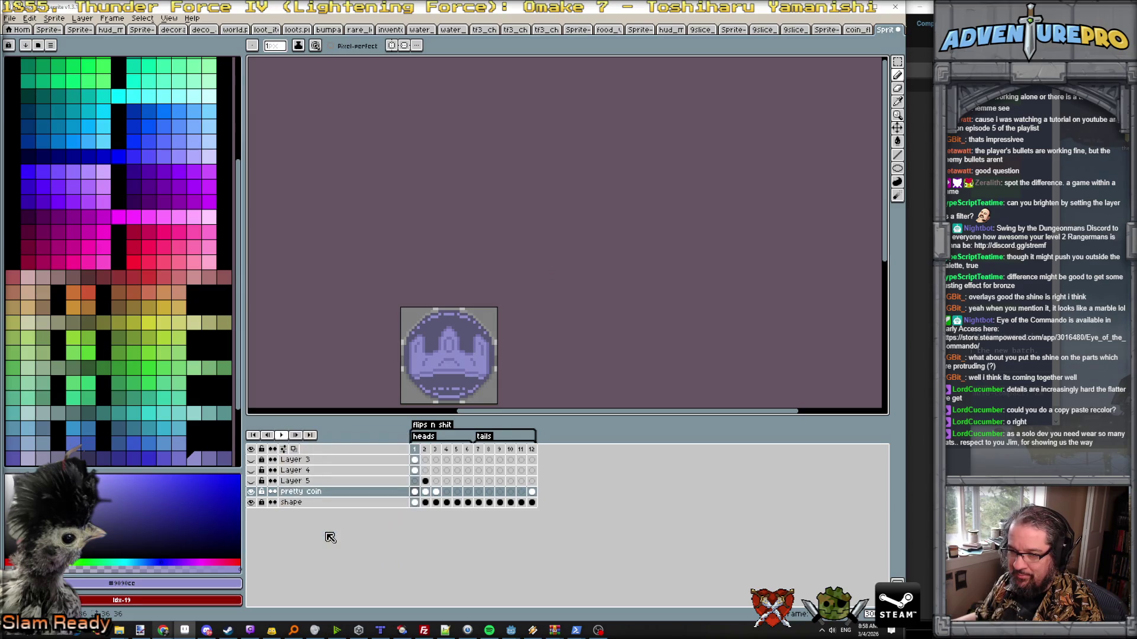
{"action": "left_click", "coordinate": [282, 436]}
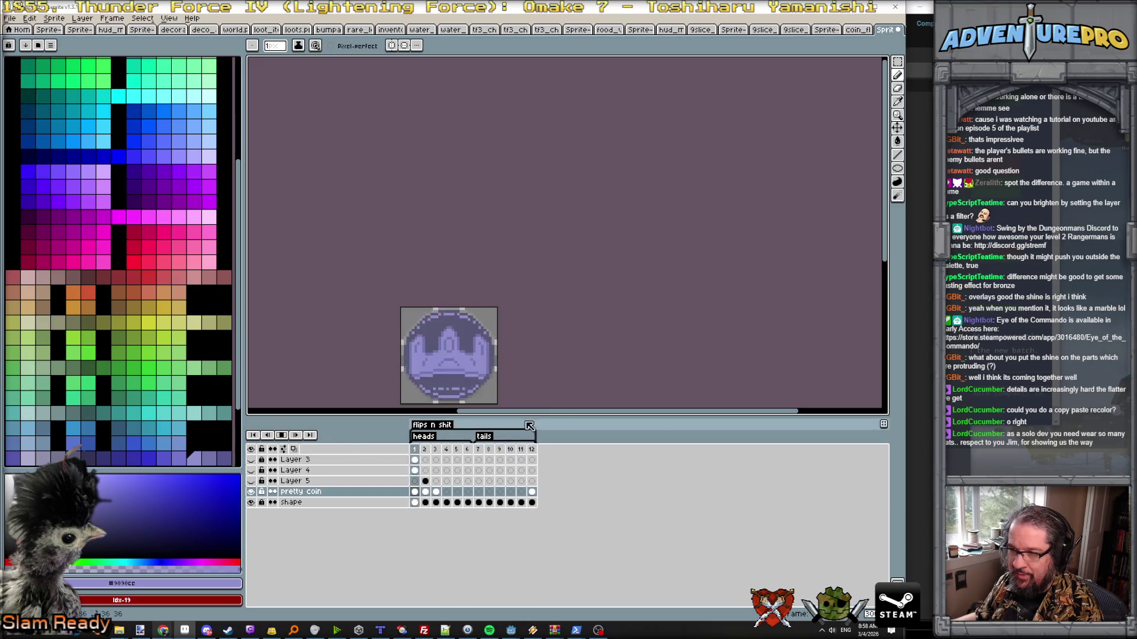
{"action": "scroll", "coordinate": [622, 395], "scroll_direction": "down", "scroll_amount": 4}
{"action": "scroll", "coordinate": [592, 364], "scroll_direction": "up", "scroll_amount": 4}
{"action": "left_click_drag", "start_coordinate": [592, 364], "coordinate": [566, 213]}
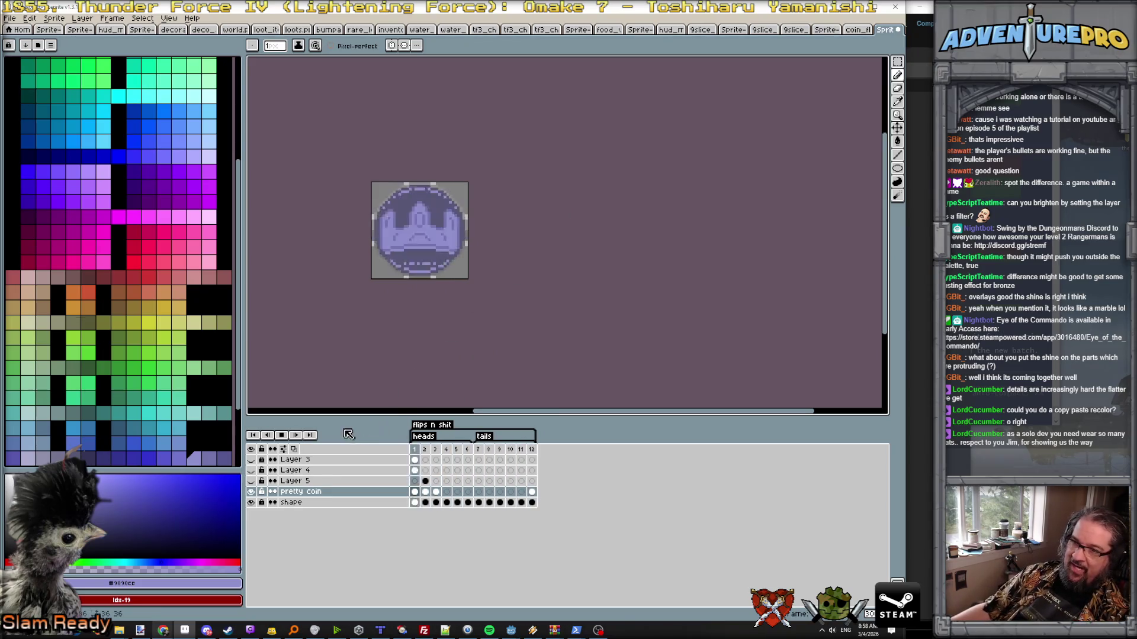
{"action": "left_click", "coordinate": [283, 435]}
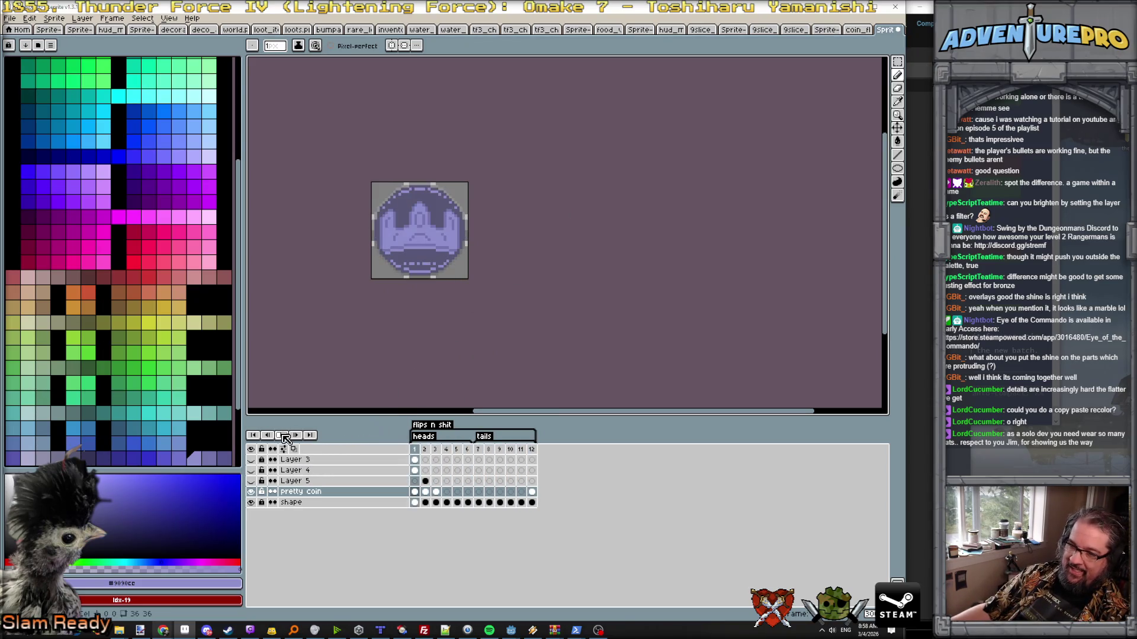
{"action": "left_click", "coordinate": [446, 469]}
{"action": "key", "text": "Return"}
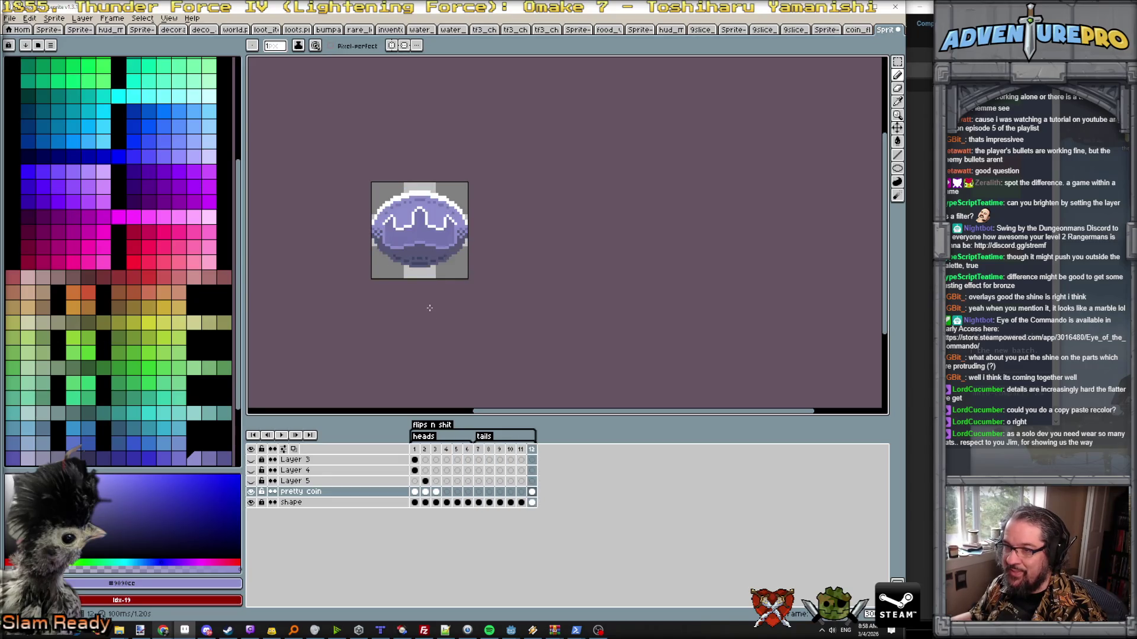
{"action": "scroll", "coordinate": [409, 222], "scroll_direction": "up", "scroll_amount": 4}
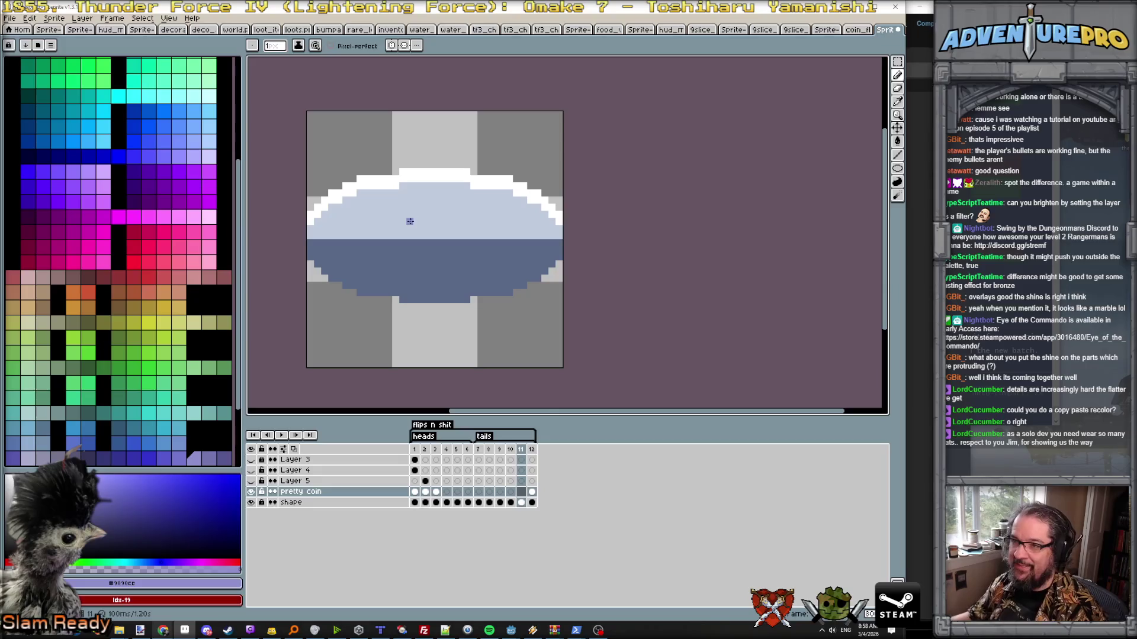
- With symmetry on, paint a white shine line, then a short mirrored lavender line on the flat coin in frame 11
{"action": "left_click", "coordinate": [417, 178], "text": "alt"}
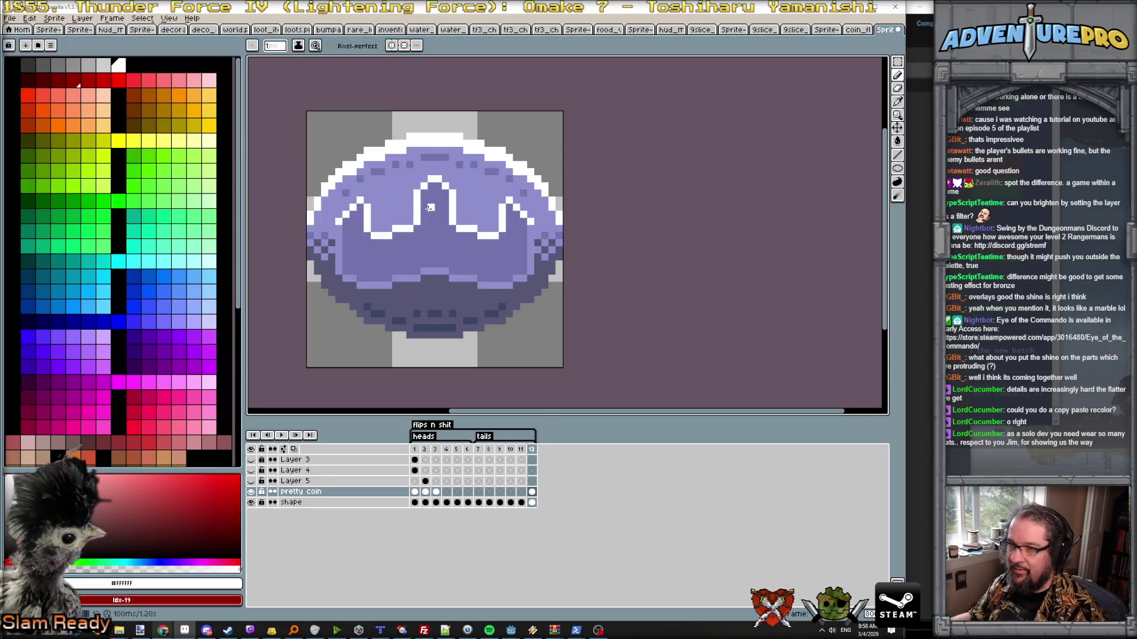
{"action": "key", "text": "shift+m"}
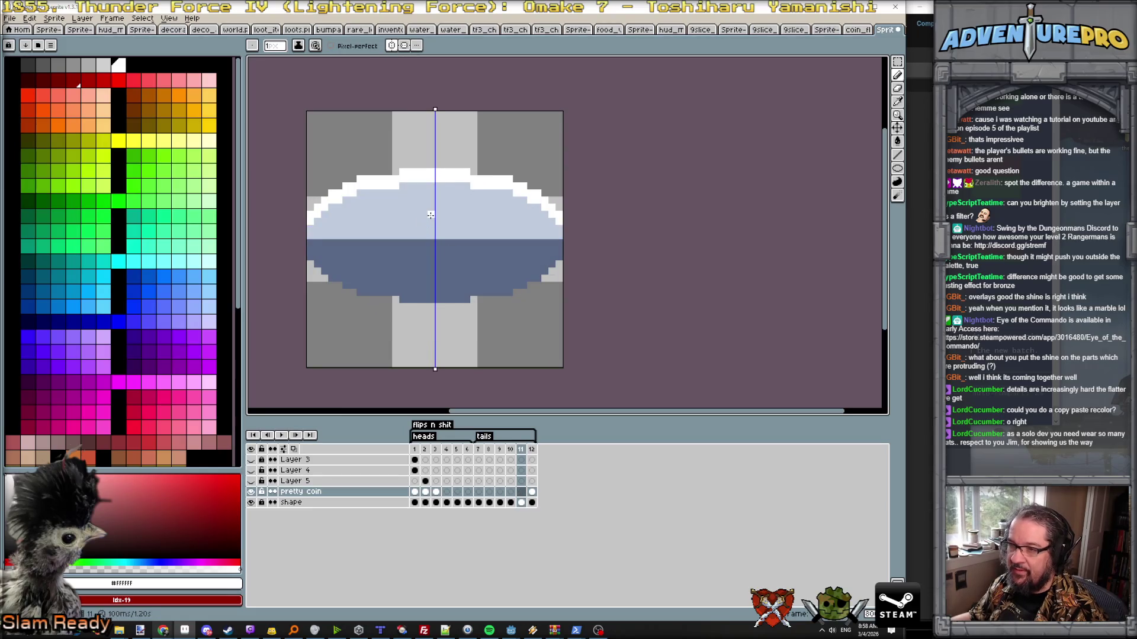
{"action": "left_click", "coordinate": [432, 214]}
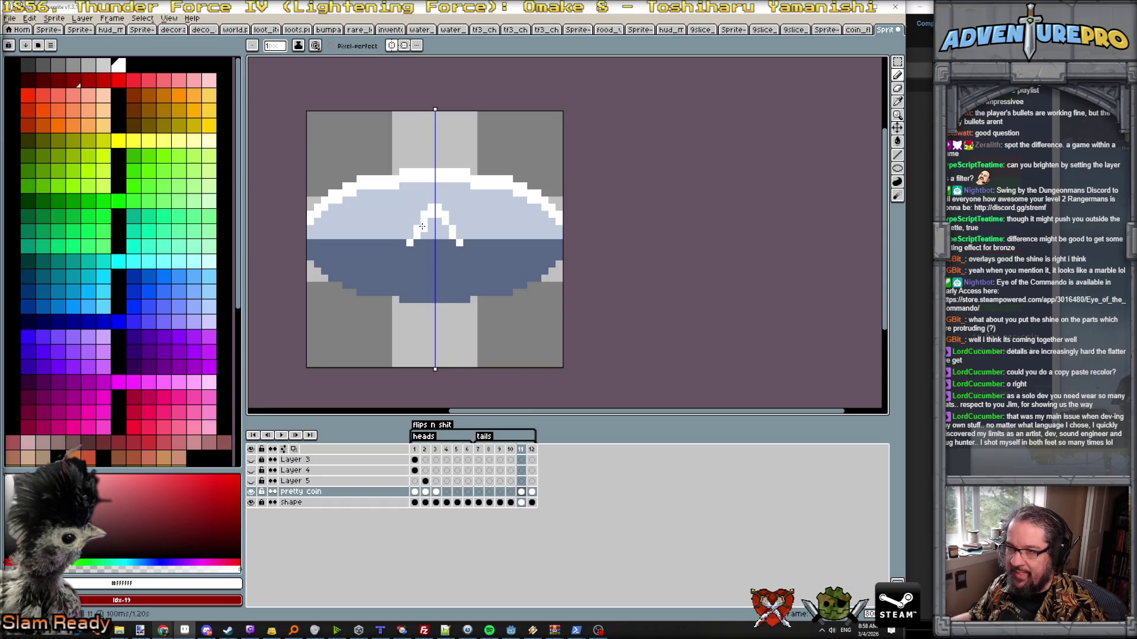
{"action": "left_click_drag", "start_coordinate": [407, 236], "coordinate": [384, 236]}
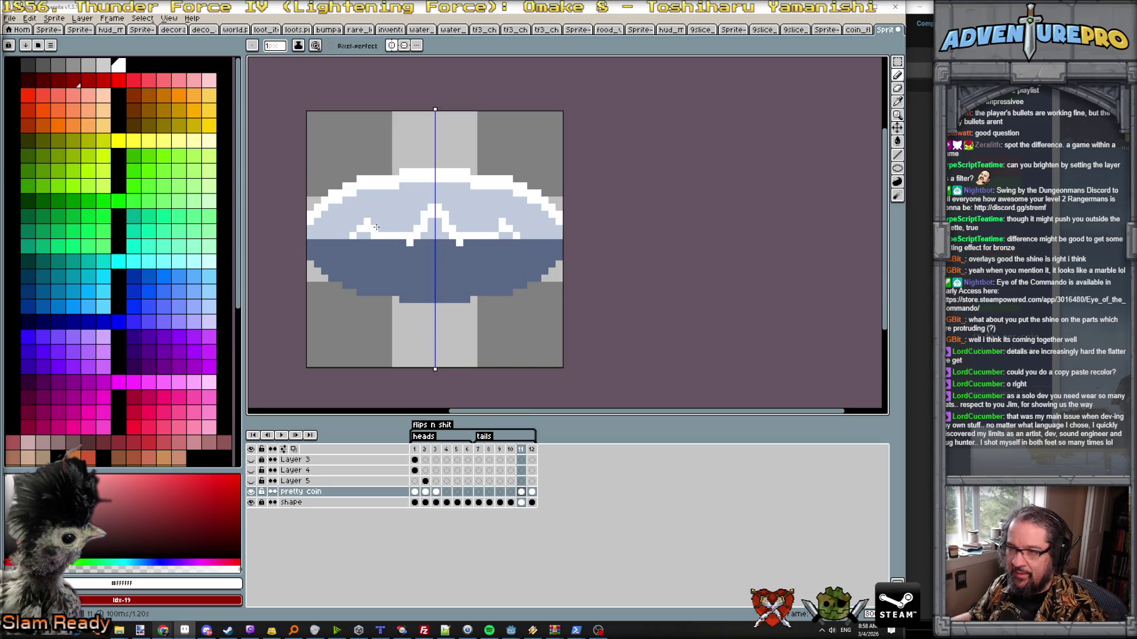
{"action": "left_click", "coordinate": [377, 231], "text": "alt"}
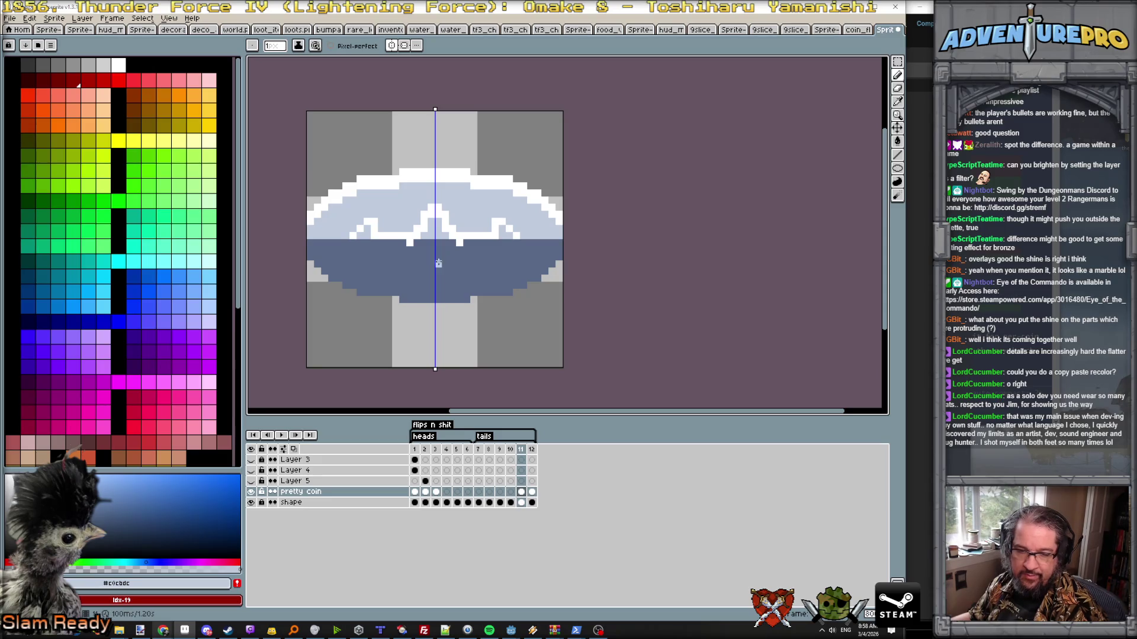
{"action": "scroll", "coordinate": [447, 245], "scroll_direction": "up", "scroll_amount": 1}
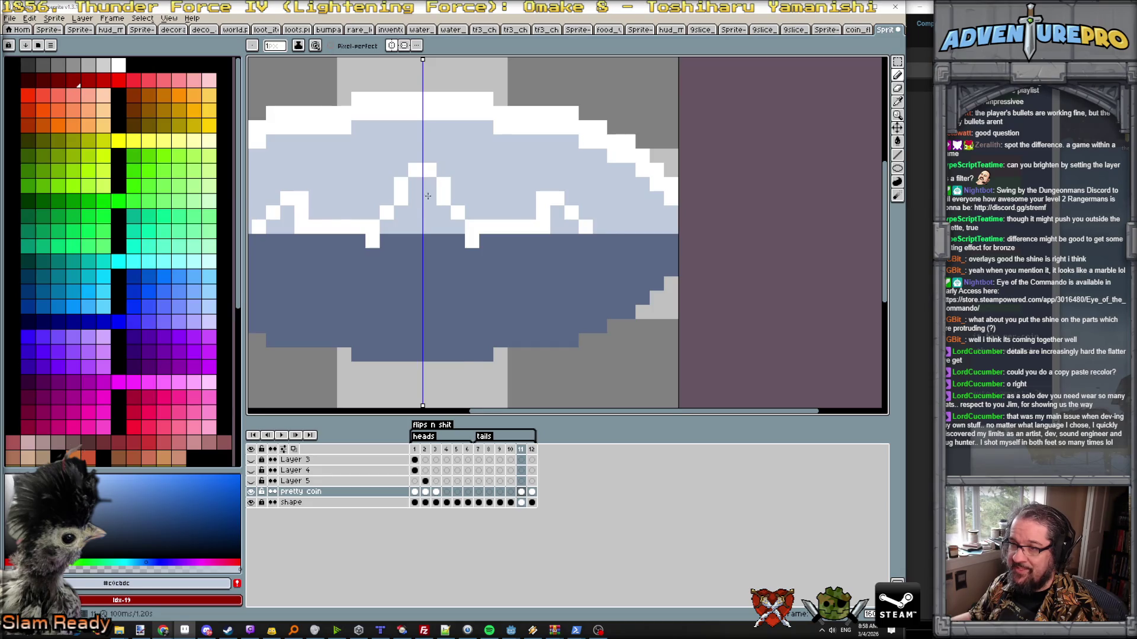
{"action": "scroll", "coordinate": [406, 221], "scroll_direction": "down", "scroll_amount": 1}
{"action": "key", "text": "Left"}
{"action": "key", "text": "Right"}
{"action": "key", "text": "Right"}
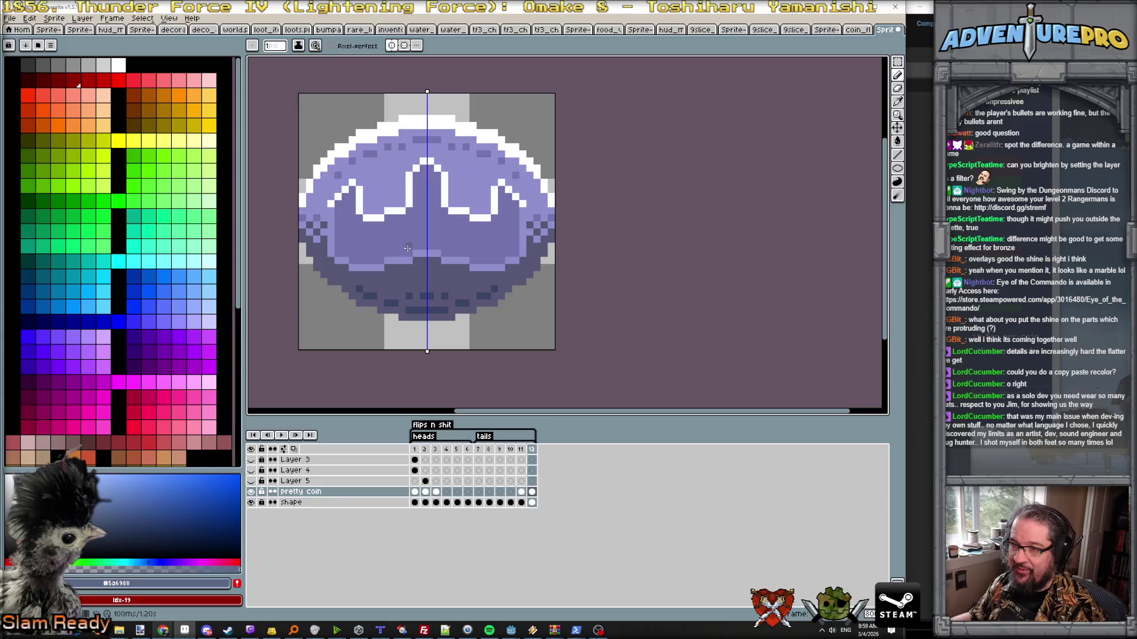
{"action": "left_click", "coordinate": [410, 252], "text": "alt"}
{"action": "key", "text": "Right"}
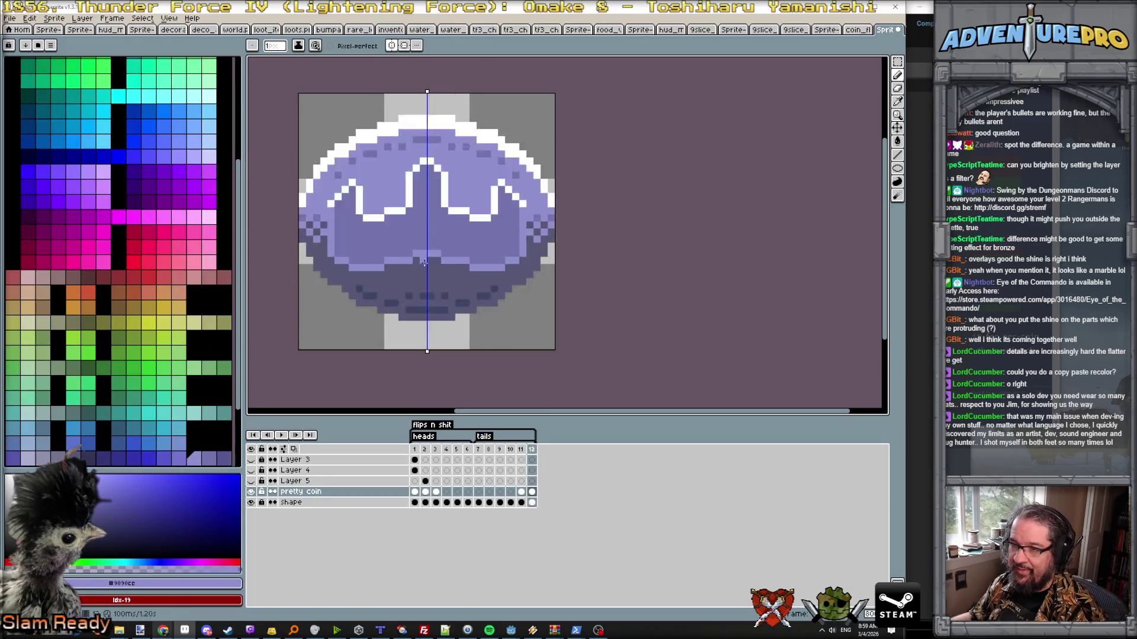
{"action": "key", "text": "Left"}
{"action": "key", "text": "Left"}
{"action": "left_click_drag", "start_coordinate": [424, 246], "coordinate": [413, 246]}
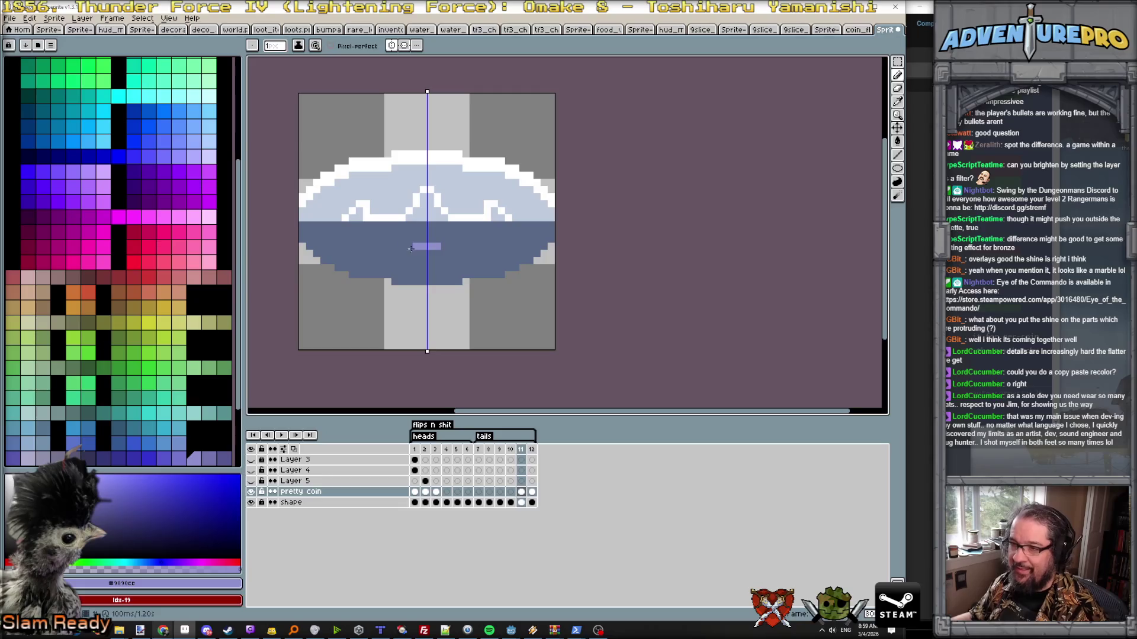
- Flip between frames 11 and 12 to compare, picking white, light blue-grey and darker blue shades
{"action": "key", "text": "Left"}
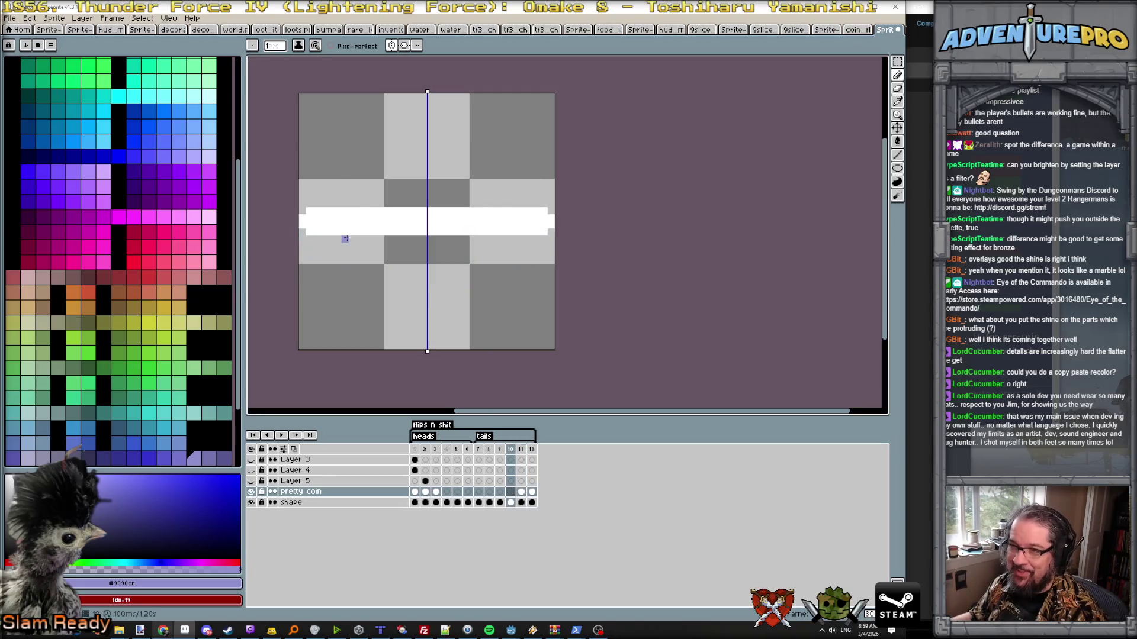
{"action": "key", "text": "Right"}
{"action": "key", "text": "Right"}
{"action": "key", "text": "Left"}
{"action": "key", "text": "Right"}
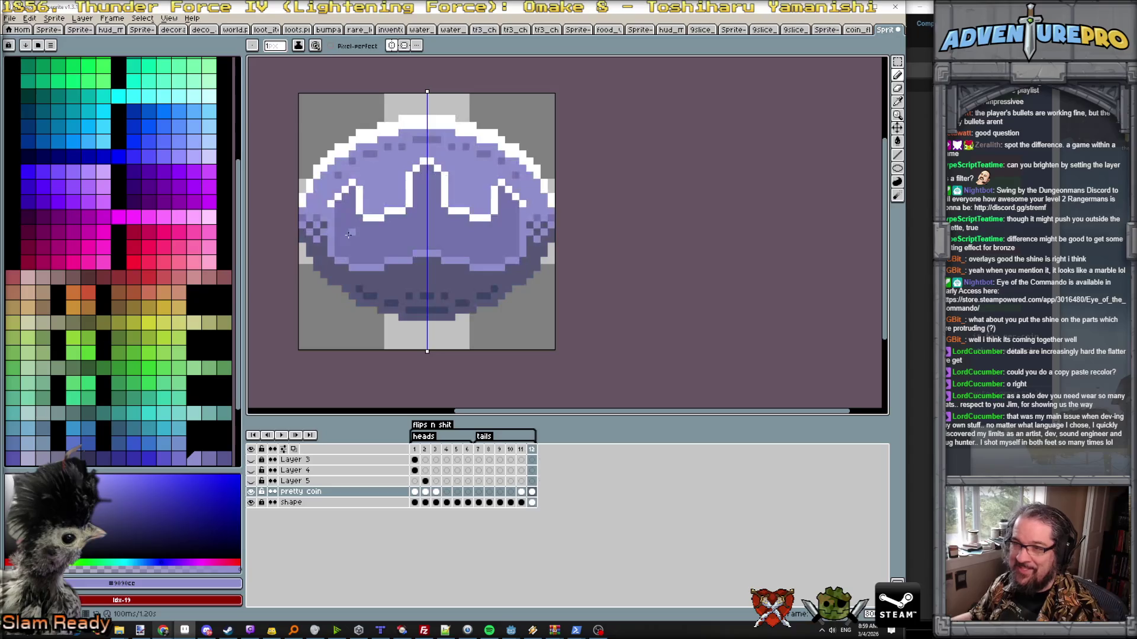
{"action": "key", "text": "Left"}
{"action": "key", "text": "Right"}
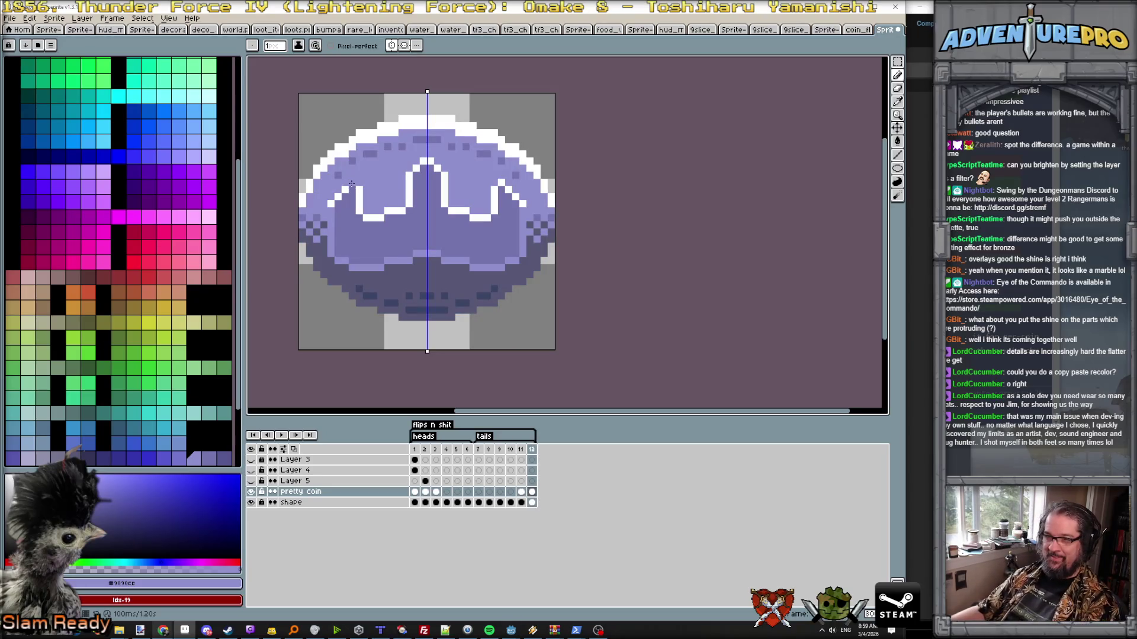
{"action": "key", "text": "Right"}
{"action": "key", "text": "Left"}
{"action": "key", "text": "Left"}
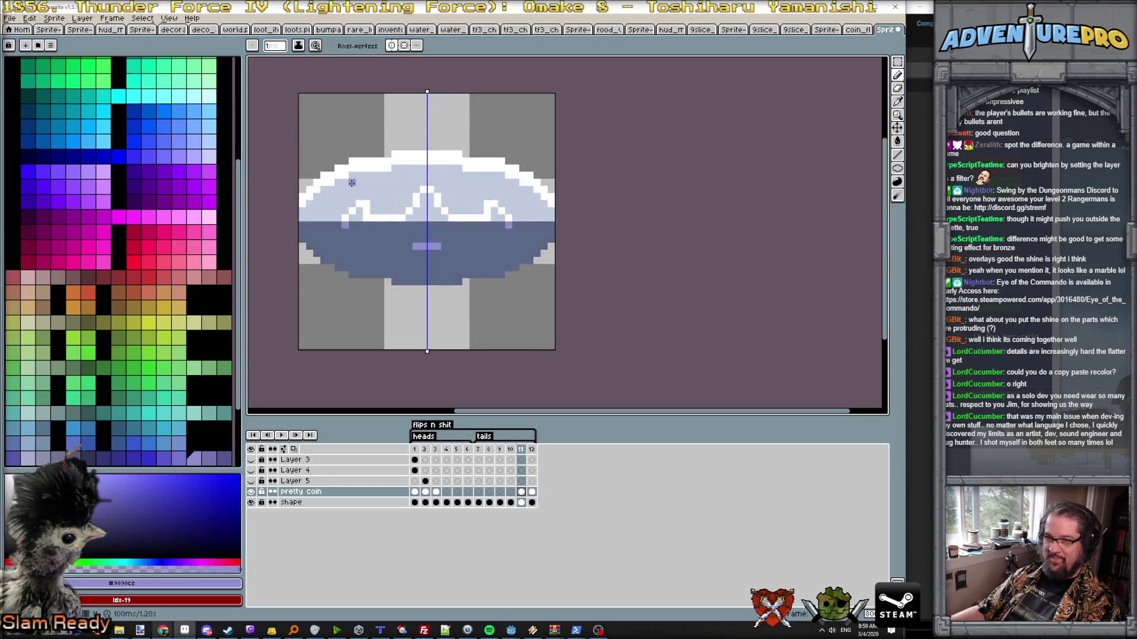
{"action": "left_click", "coordinate": [351, 203], "text": "alt"}
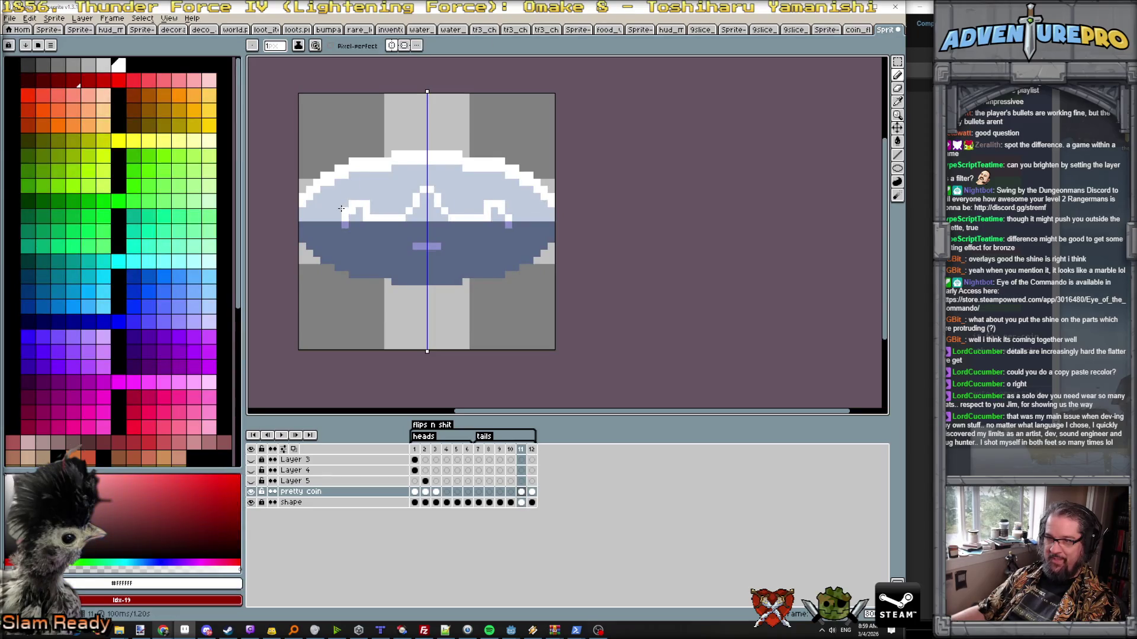
{"action": "key", "text": "Right"}
{"action": "key", "text": "Left"}
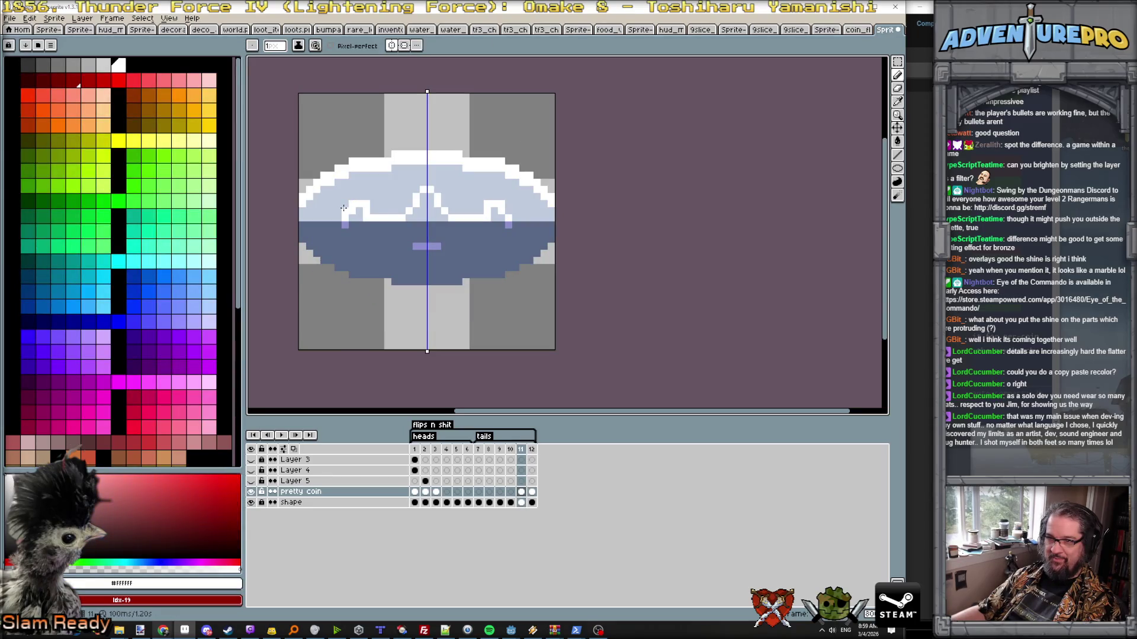
{"action": "left_click", "coordinate": [366, 202], "text": "alt"}
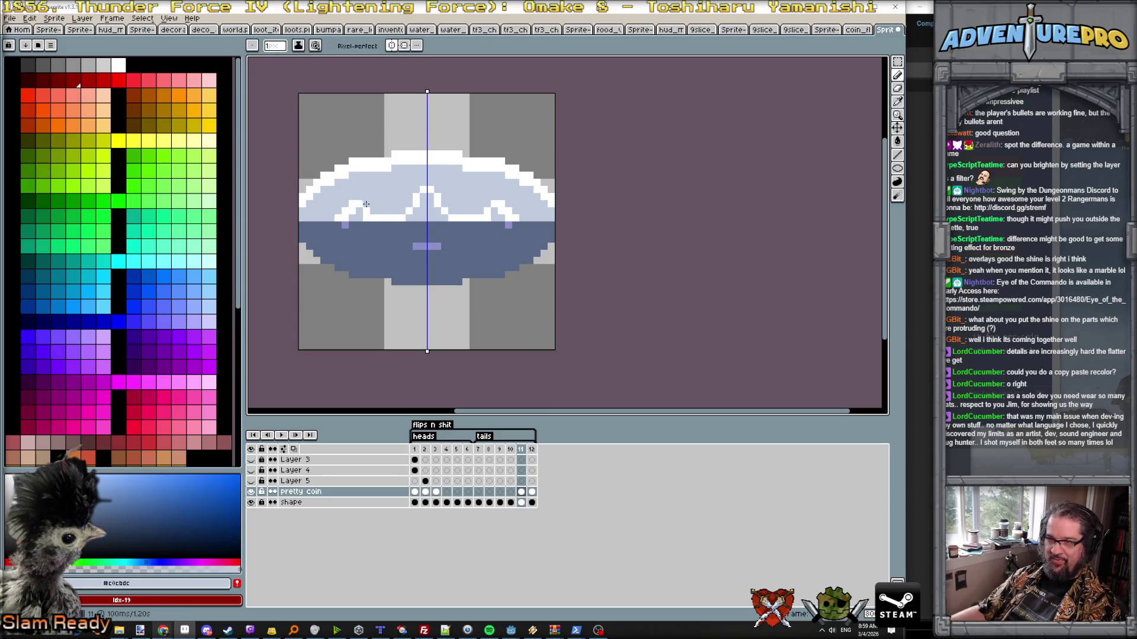
{"action": "key", "text": "x"}
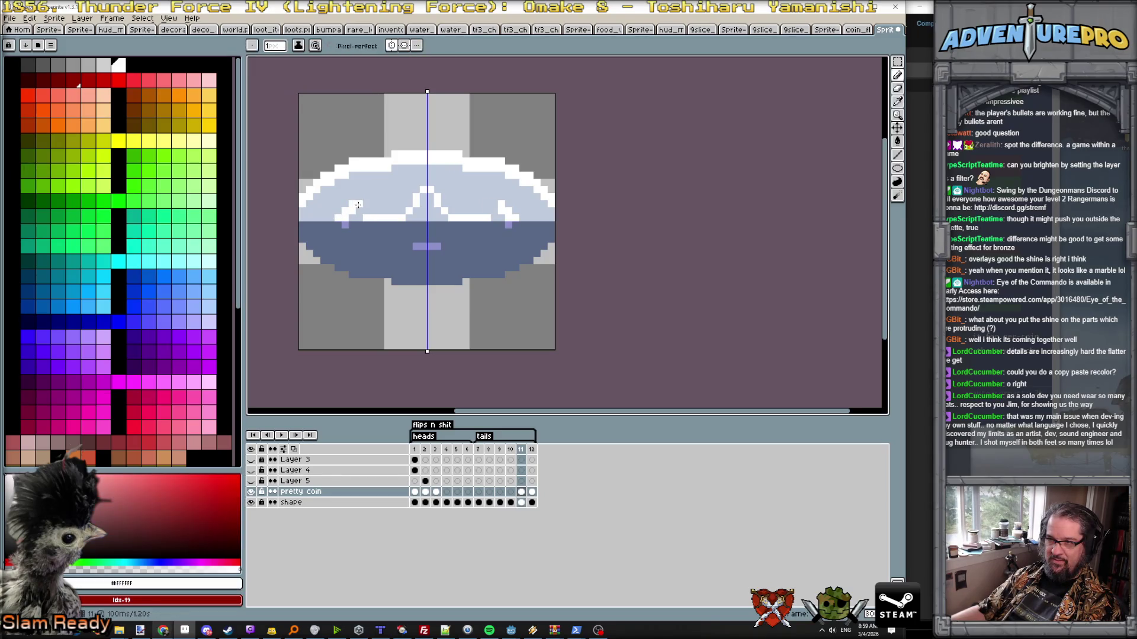
{"action": "key", "text": "Left"}
{"action": "key", "text": "Right"}
{"action": "key", "text": "Right"}
{"action": "key", "text": "Left"}
{"action": "left_click", "coordinate": [351, 212], "text": "alt"}
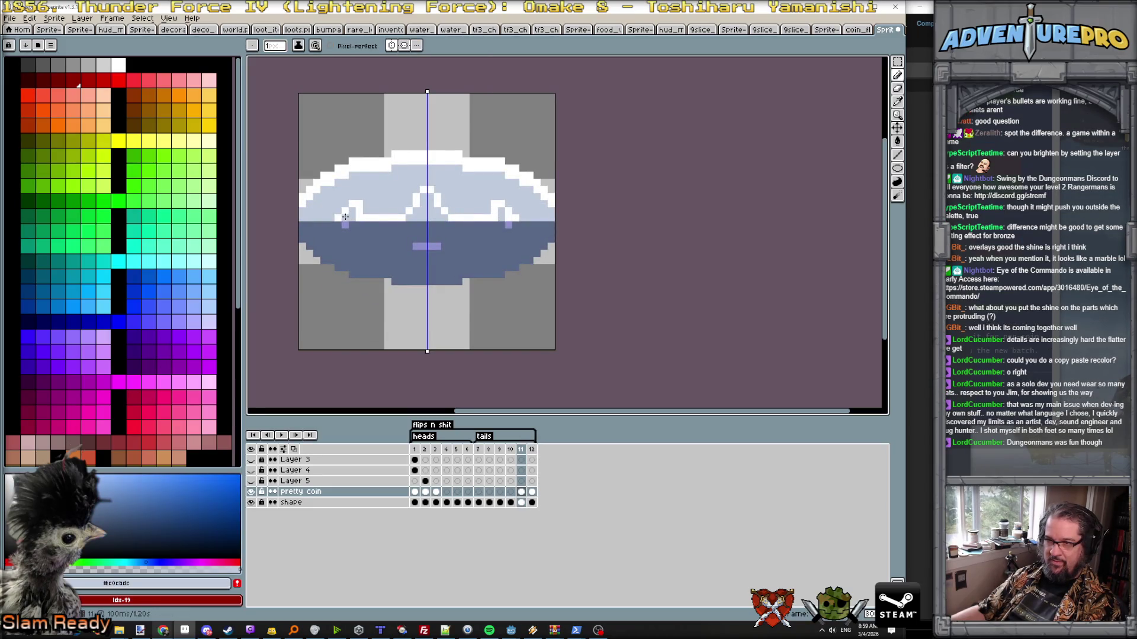
{"action": "left_click", "coordinate": [345, 224], "text": "alt"}
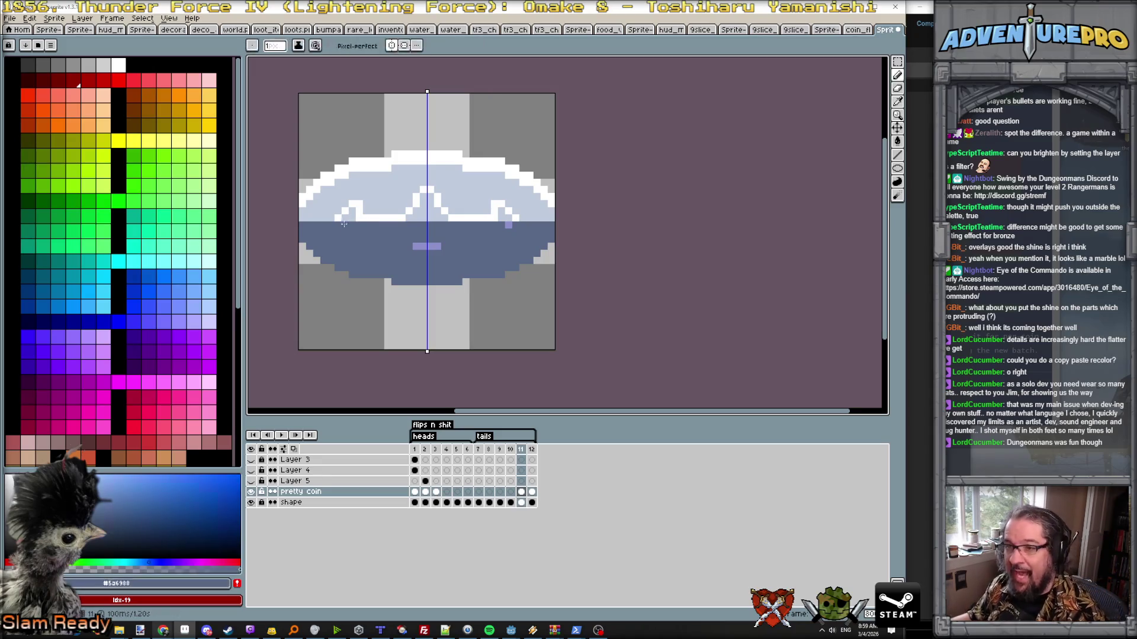
- Toggle between the purple and flattened coin frames, then eyedrop the crown purple on frame 11
{"action": "key", "text": "Left"}
{"action": "key", "text": "Right"}
{"action": "key", "text": "Right"}
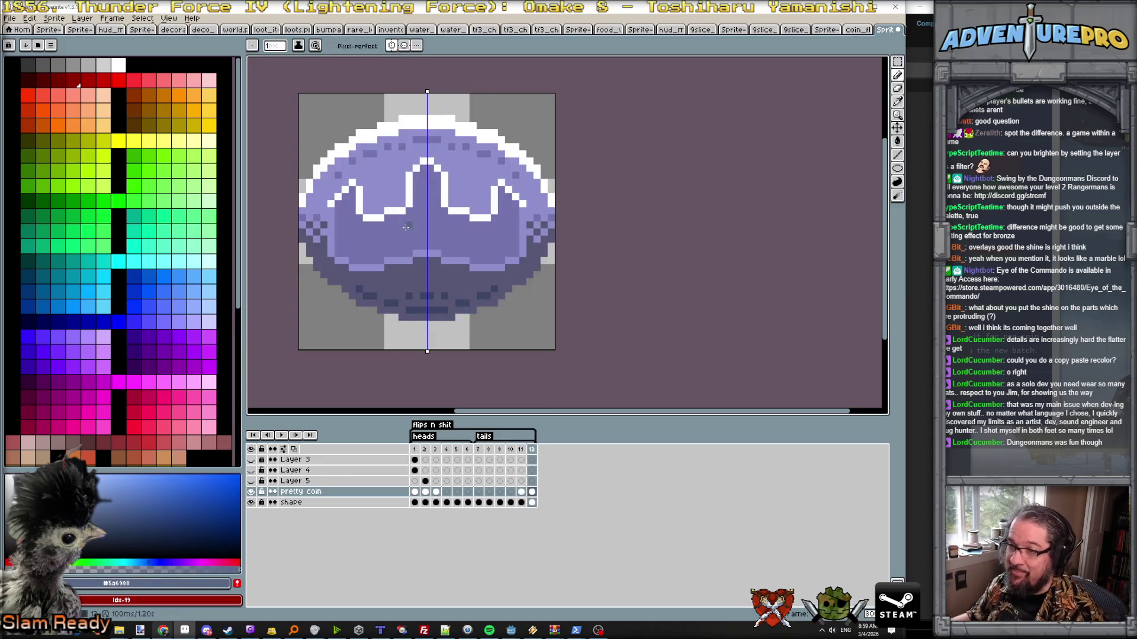
{"action": "key", "text": "Left"}
{"action": "key", "text": "Right"}
{"action": "key", "text": "Left"}
{"action": "key", "text": "Right"}
{"action": "key", "text": "Left"}
{"action": "key", "text": "Right"}
{"action": "key", "text": "Left"}
{"action": "key", "text": "Right"}
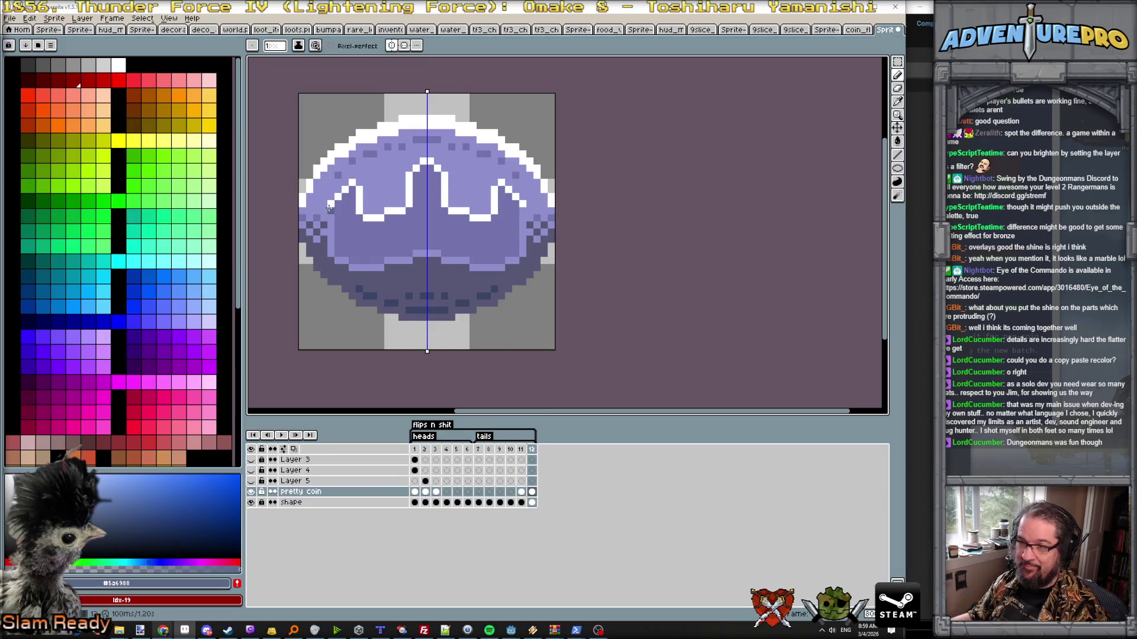
{"action": "key", "text": "Left"}
{"action": "left_click", "coordinate": [402, 246], "text": "alt"}
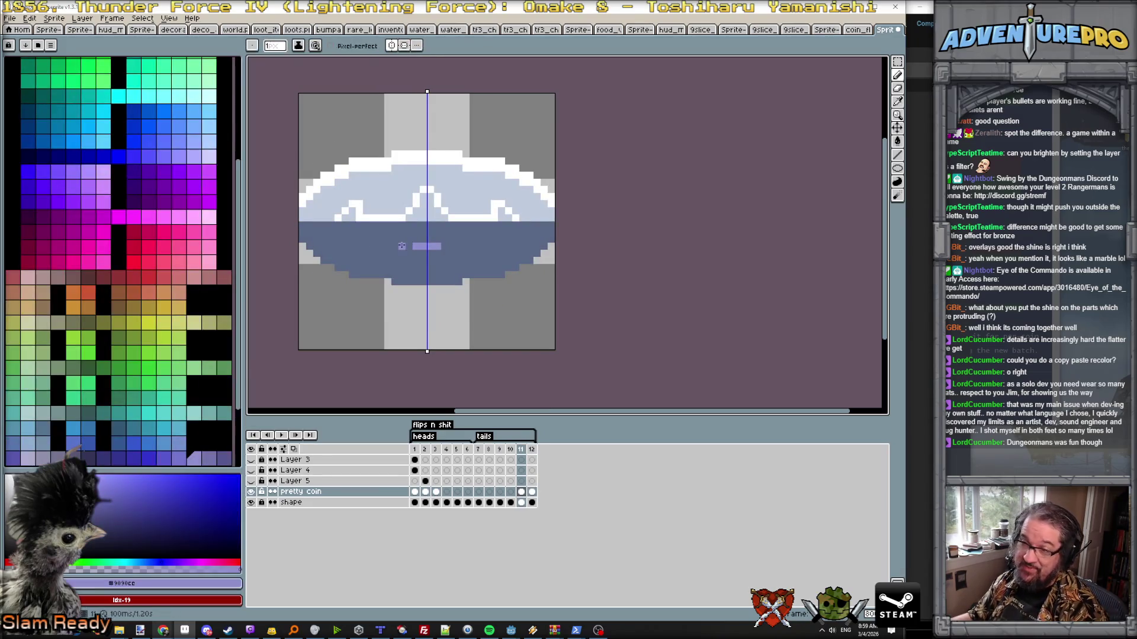
- Extend the purple band one pixel each side and draw the crown's mirrored side points on frame 11
{"action": "key", "text": "Right"}
{"action": "key", "text": "Left"}
{"action": "mouse_move", "coordinate": [410, 252]}
{"action": "left_mouse_down"}
{"action": "mouse_move", "coordinate": [380, 253]}
{"action": "mouse_move", "coordinate": [427, 236]}
{"action": "mouse_move", "coordinate": [365, 246]}
{"action": "left_mouse_up"}
{"action": "key", "text": "ctrl+z"}
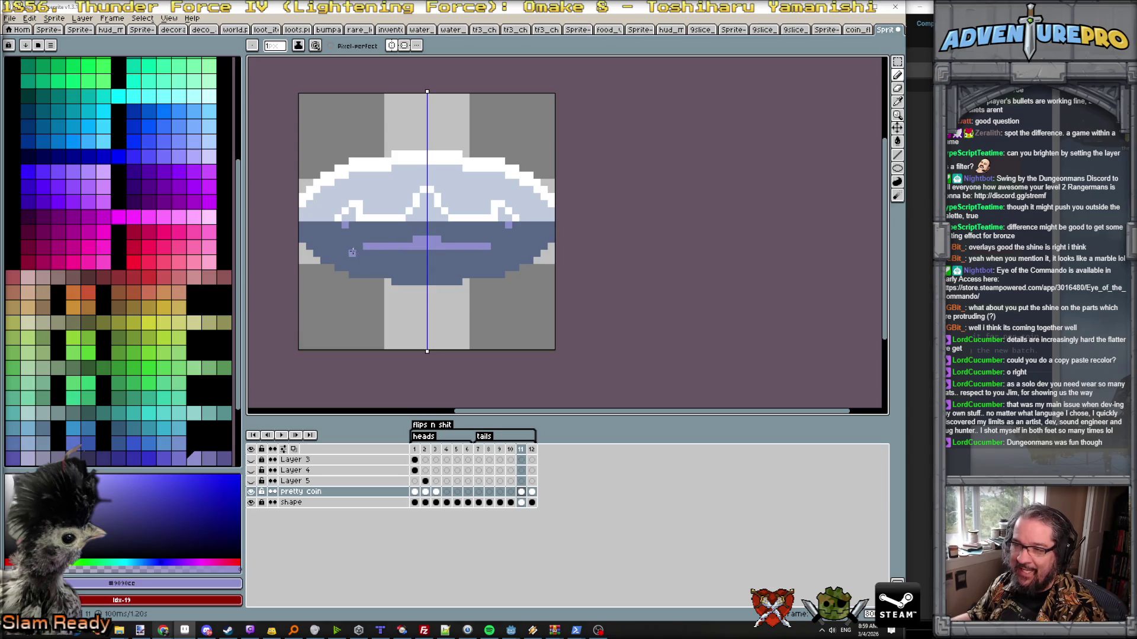
{"action": "left_click", "coordinate": [345, 252]}
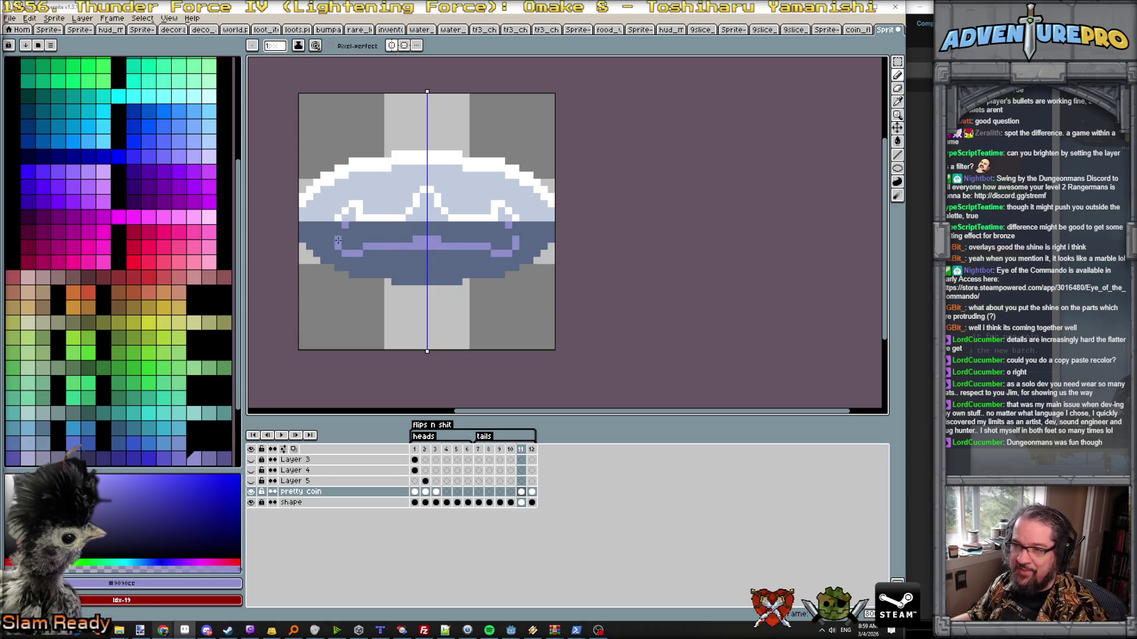
{"action": "left_click", "coordinate": [350, 218], "text": "alt"}
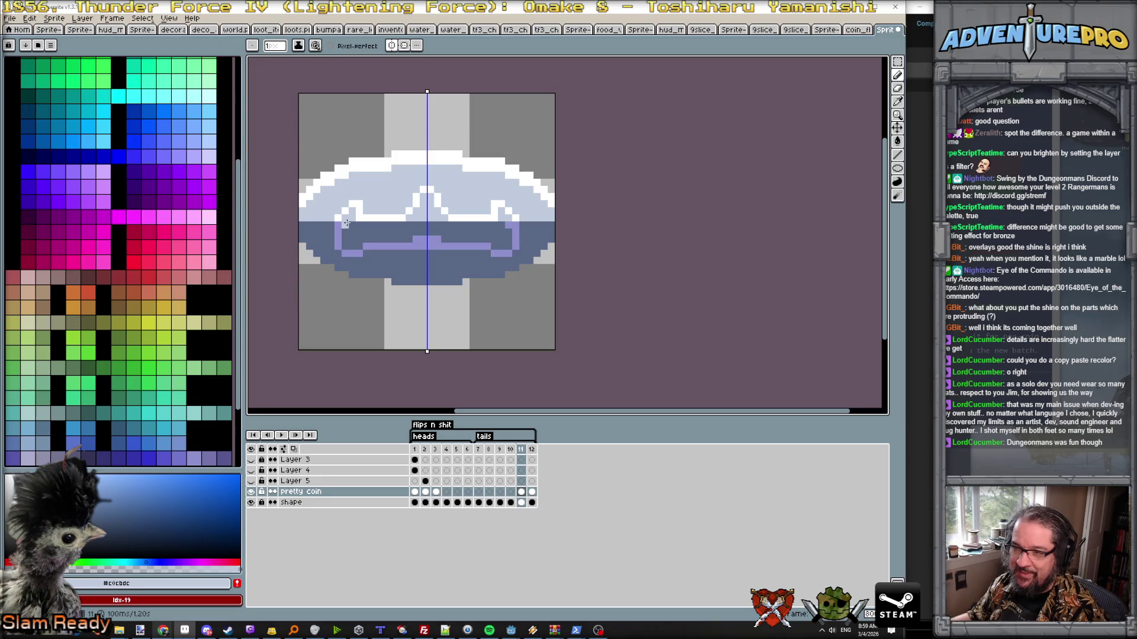
{"action": "left_click", "coordinate": [346, 223], "text": "alt"}
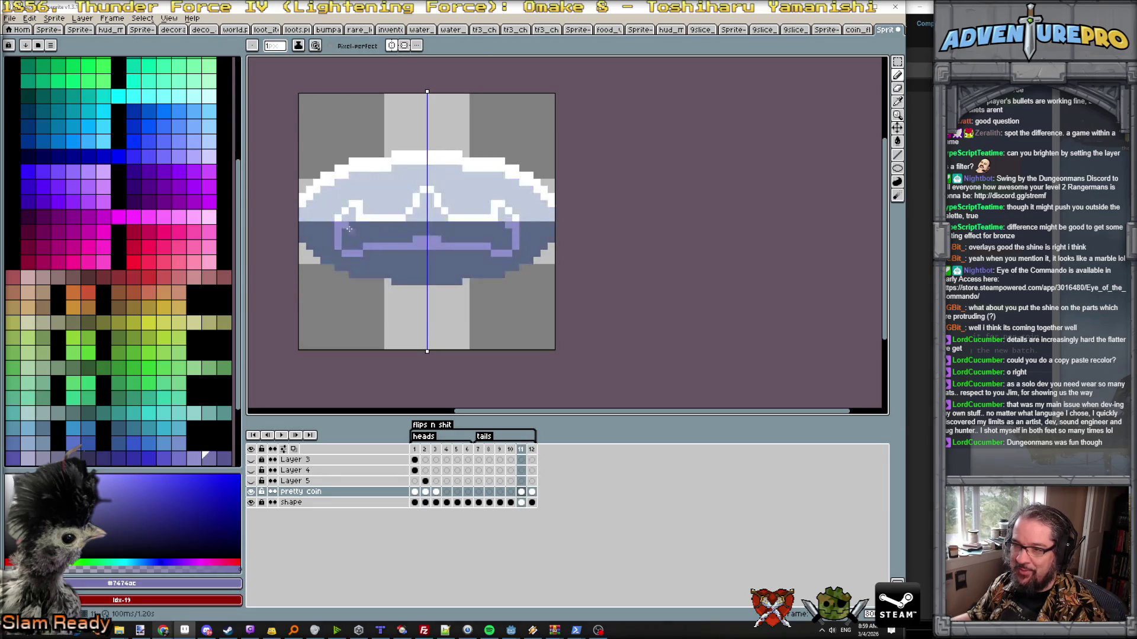
{"action": "mouse_move", "coordinate": [345, 227]}
{"action": "left_mouse_down"}
{"action": "mouse_move", "coordinate": [352, 211]}
{"action": "mouse_move", "coordinate": [352, 244]}
{"action": "left_mouse_up"}
- Paint the crown's purple base row across the coin, undoing stray centre pixels, and check the next frame
{"action": "left_click", "coordinate": [423, 209]}
{"action": "key", "text": "ctrl+z"}
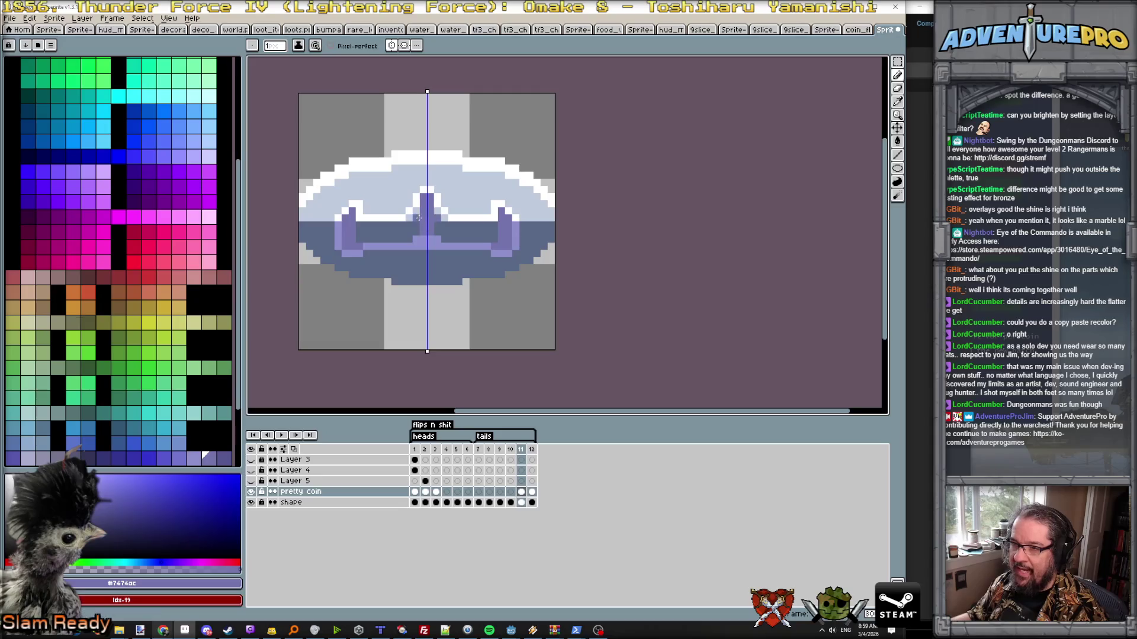
{"action": "left_click_drag", "start_coordinate": [410, 232], "coordinate": [338, 226]}
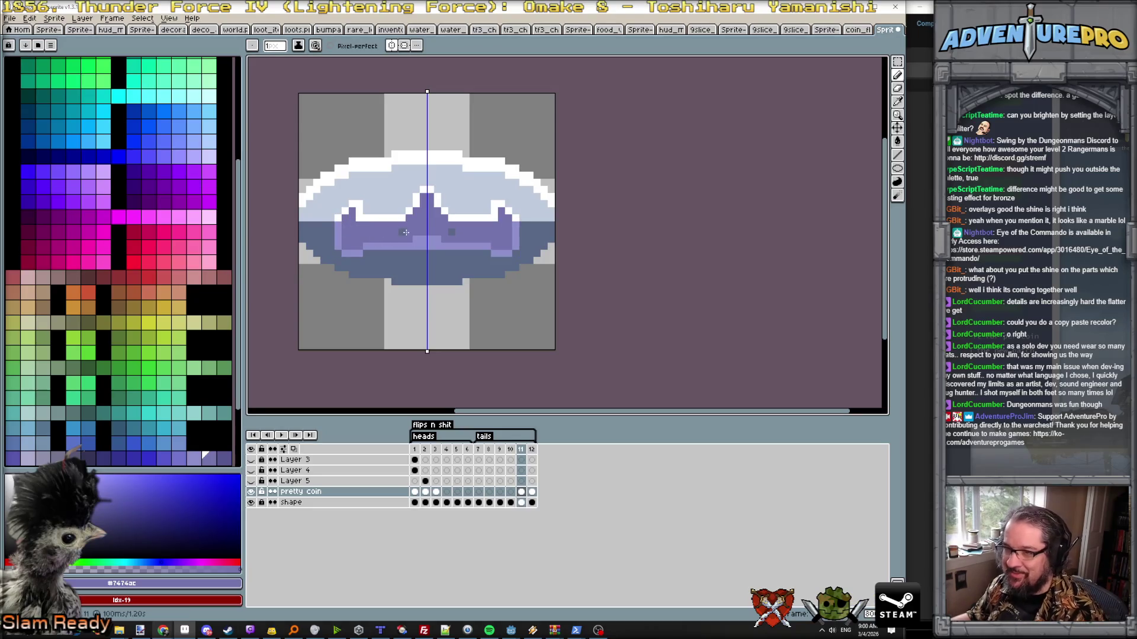
{"action": "scroll", "coordinate": [404, 233], "scroll_direction": "down", "scroll_amount": 1}
{"action": "scroll", "coordinate": [385, 235], "scroll_direction": "up", "scroll_amount": 1}
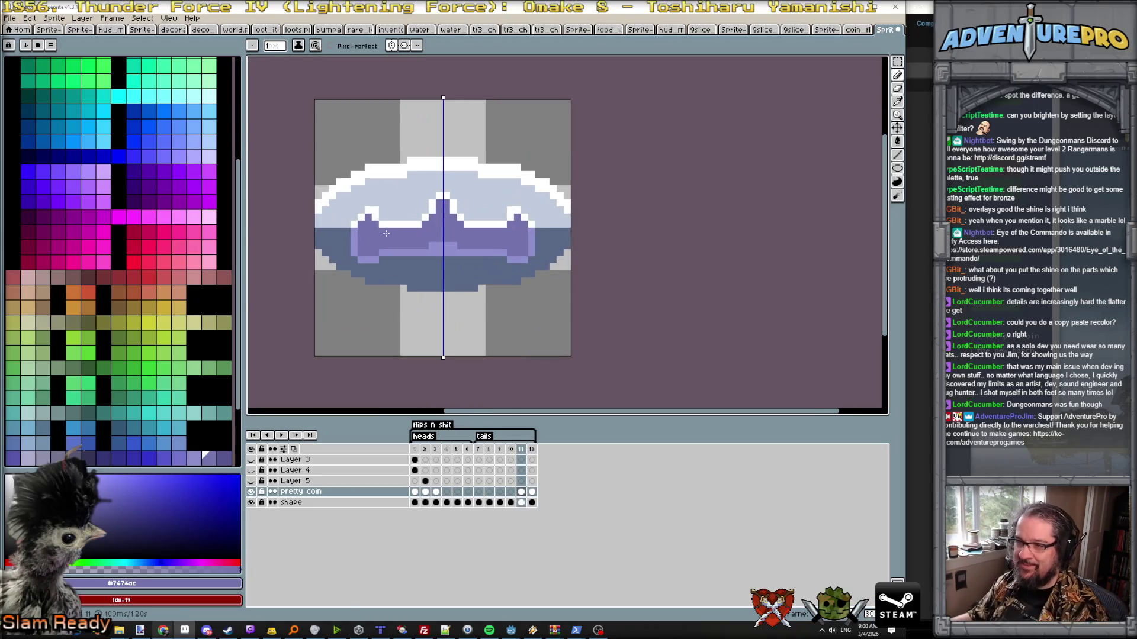
{"action": "key", "text": "Right"}
{"action": "key", "text": "Left"}
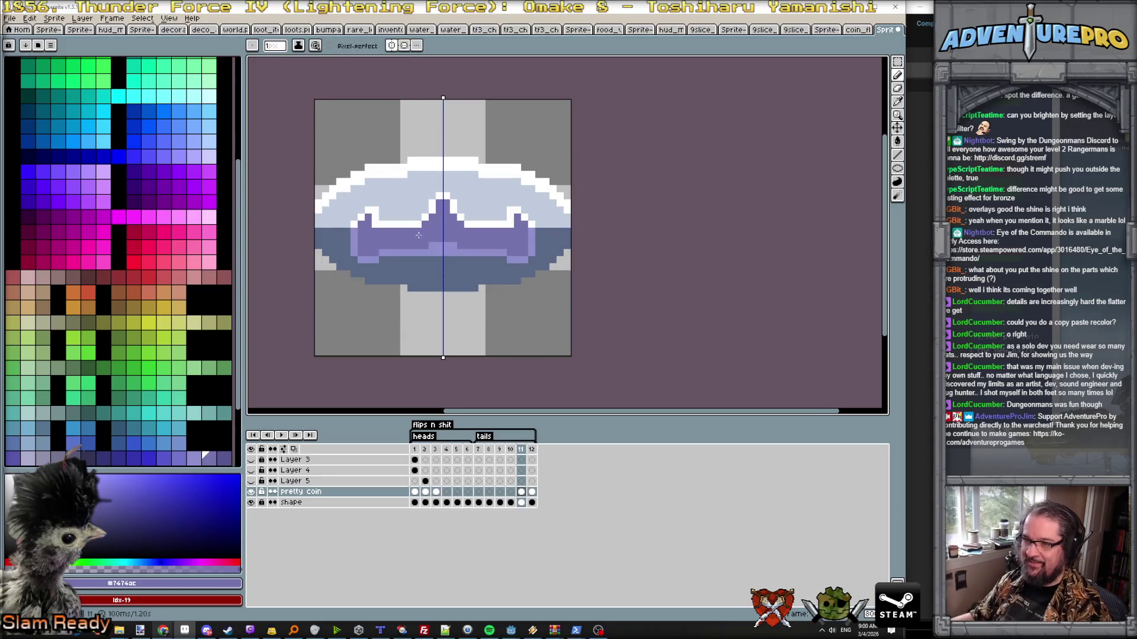
{"action": "scroll", "coordinate": [418, 234], "scroll_direction": "up", "scroll_amount": 2}
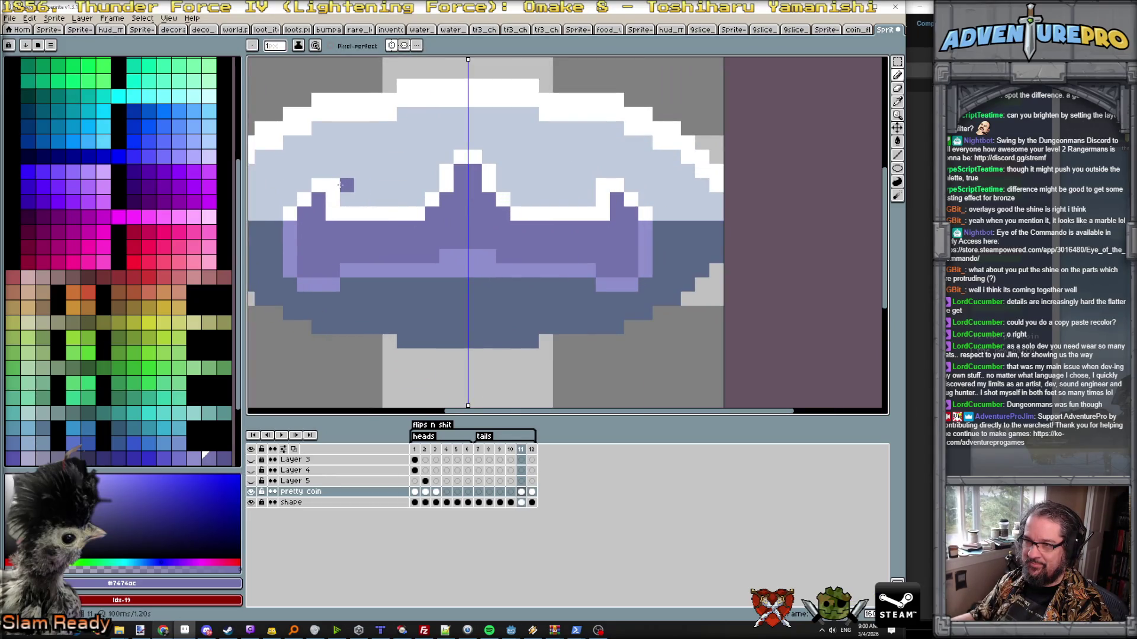
- Add white highlight pixels around the crown's side points and atop the centre peak, resampling purple and white
{"action": "left_click", "coordinate": [320, 186], "text": "alt"}
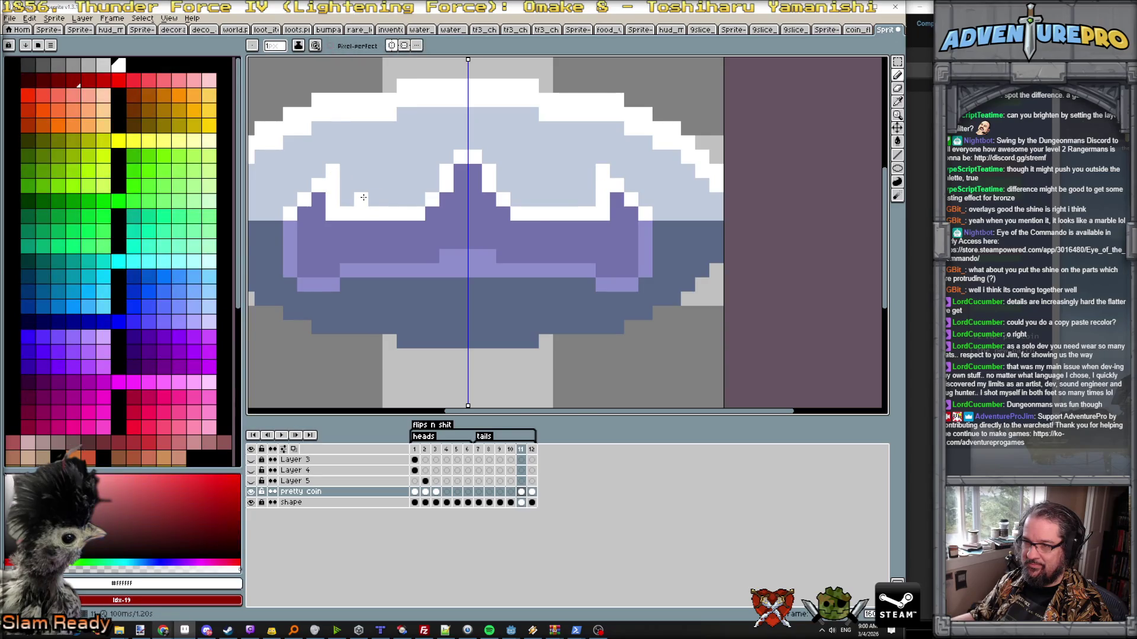
{"action": "key", "text": "Right"}
{"action": "key", "text": "Left"}
{"action": "mouse_move", "coordinate": [393, 203]}
{"action": "left_mouse_down"}
{"action": "mouse_move", "coordinate": [425, 201]}
{"action": "mouse_move", "coordinate": [421, 216]}
{"action": "left_mouse_up"}
{"action": "left_click", "coordinate": [404, 242], "text": "alt"}
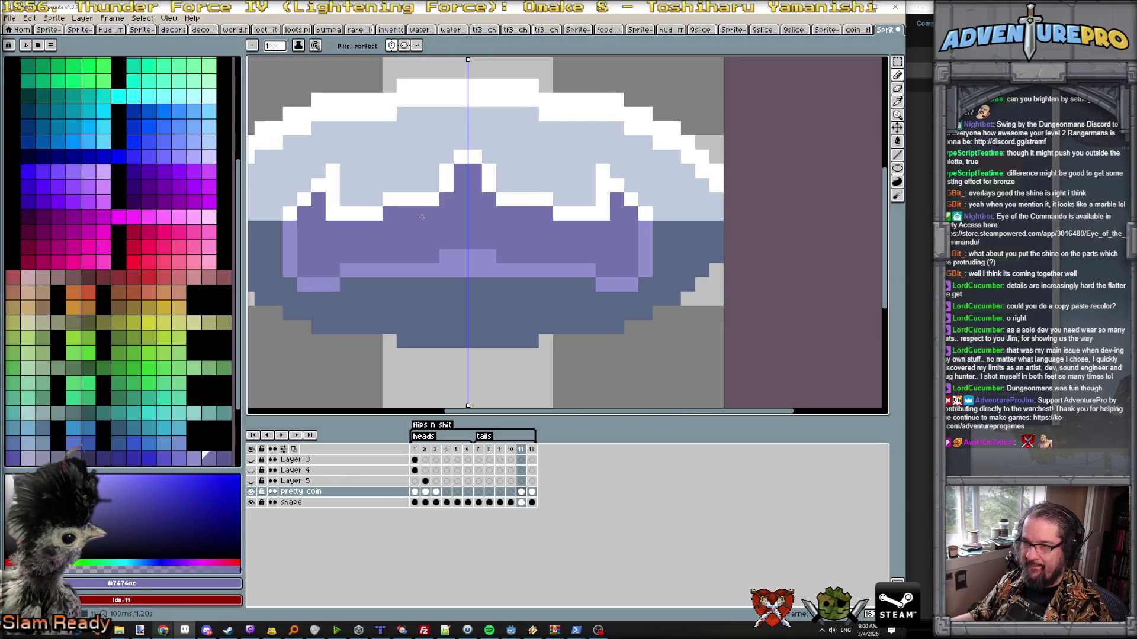
{"action": "left_click", "coordinate": [433, 201]}
{"action": "left_click", "coordinate": [461, 158], "text": "alt"}
{"action": "left_click", "coordinate": [447, 158]}
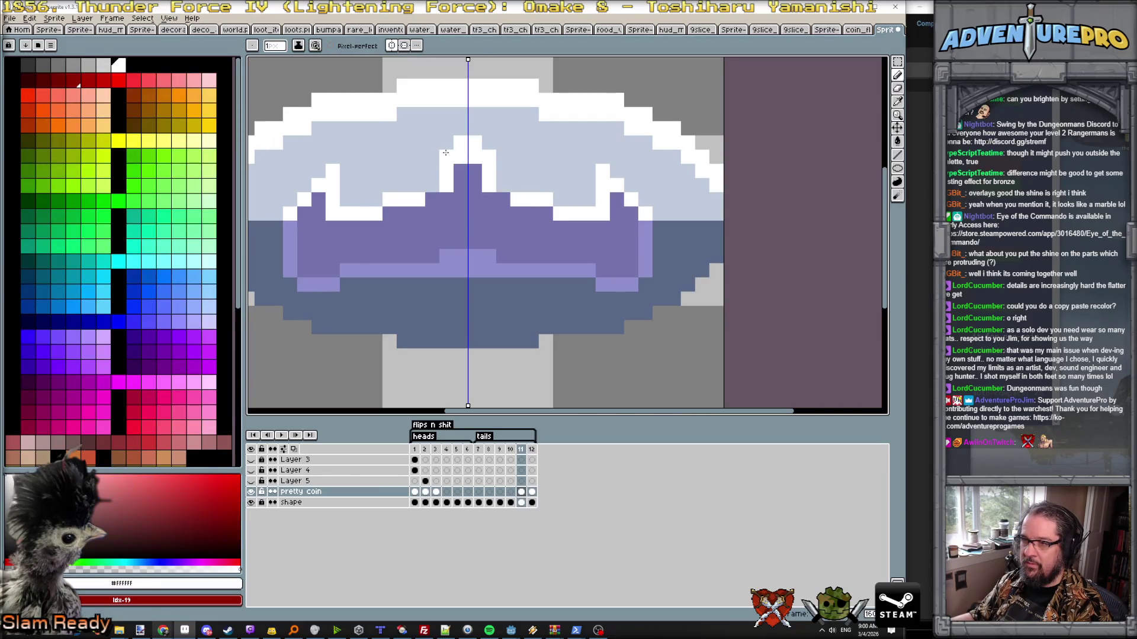
{"action": "left_click", "coordinate": [464, 169], "text": "alt"}
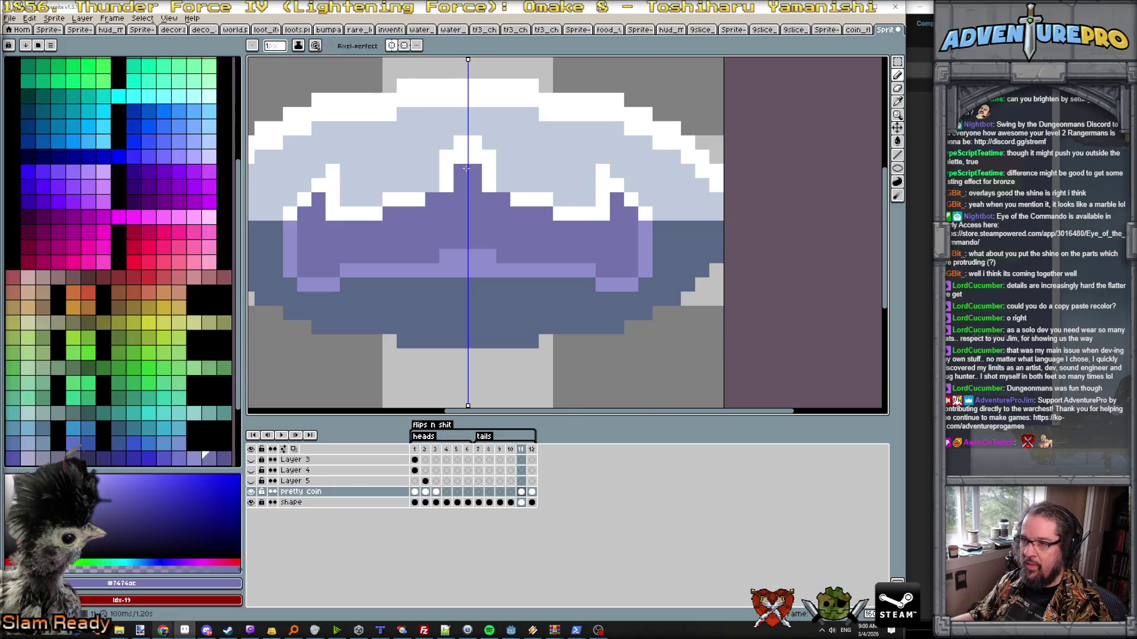
{"action": "left_click", "coordinate": [445, 197], "text": "alt"}
{"action": "scroll", "coordinate": [459, 222], "scroll_direction": "down", "scroll_amount": 3}
- Compare the flattened crown against the full coin face on frame 1, then preview the flip
{"action": "key", "text": "Right"}
{"action": "key", "text": "Left"}
{"action": "scroll", "coordinate": [440, 189], "scroll_direction": "up", "scroll_amount": 3}
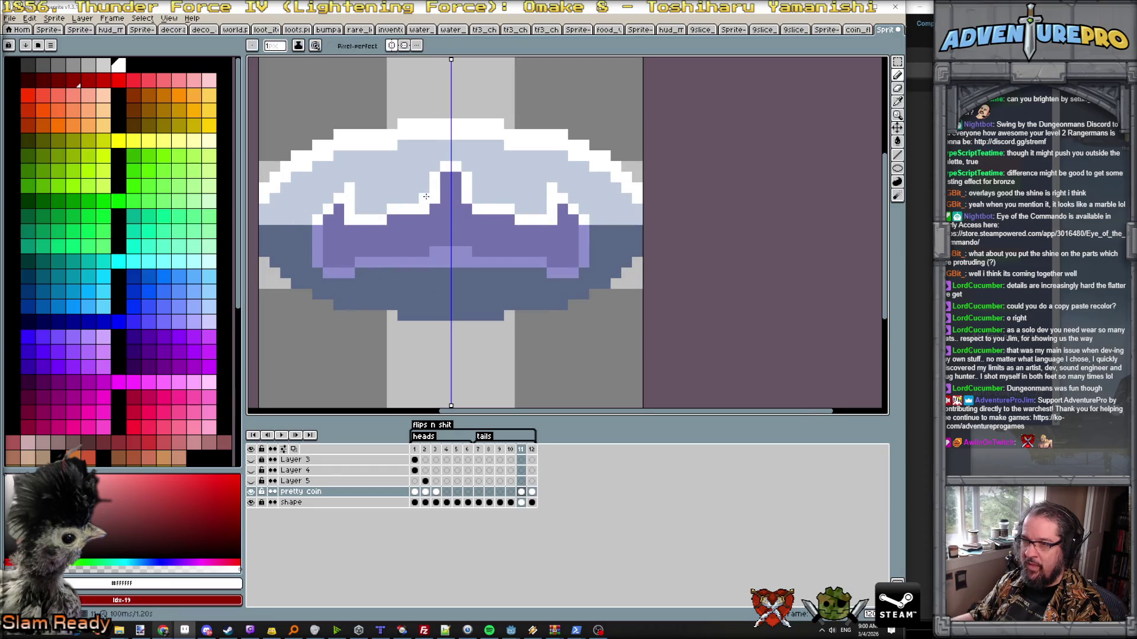
{"action": "left_click", "coordinate": [430, 183], "text": "alt"}
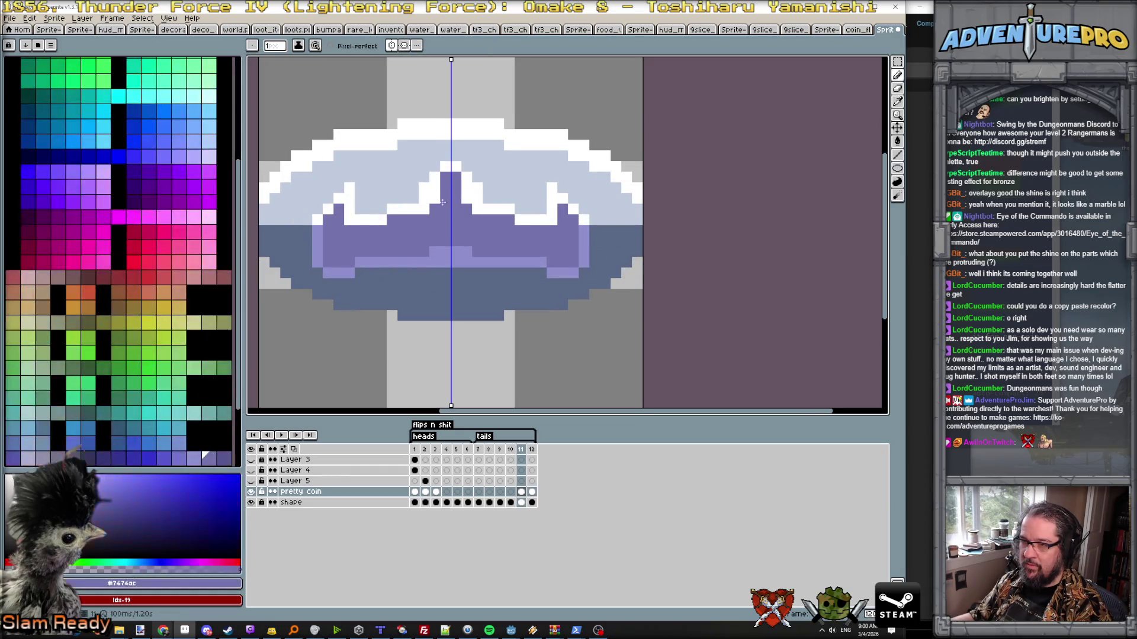
{"action": "scroll", "coordinate": [453, 227], "scroll_direction": "down", "scroll_amount": 2}
{"action": "key", "text": "Right"}
{"action": "key", "text": "Left"}
{"action": "key", "text": "Left"}
{"action": "key", "text": "Right"}
{"action": "key", "text": "Right"}
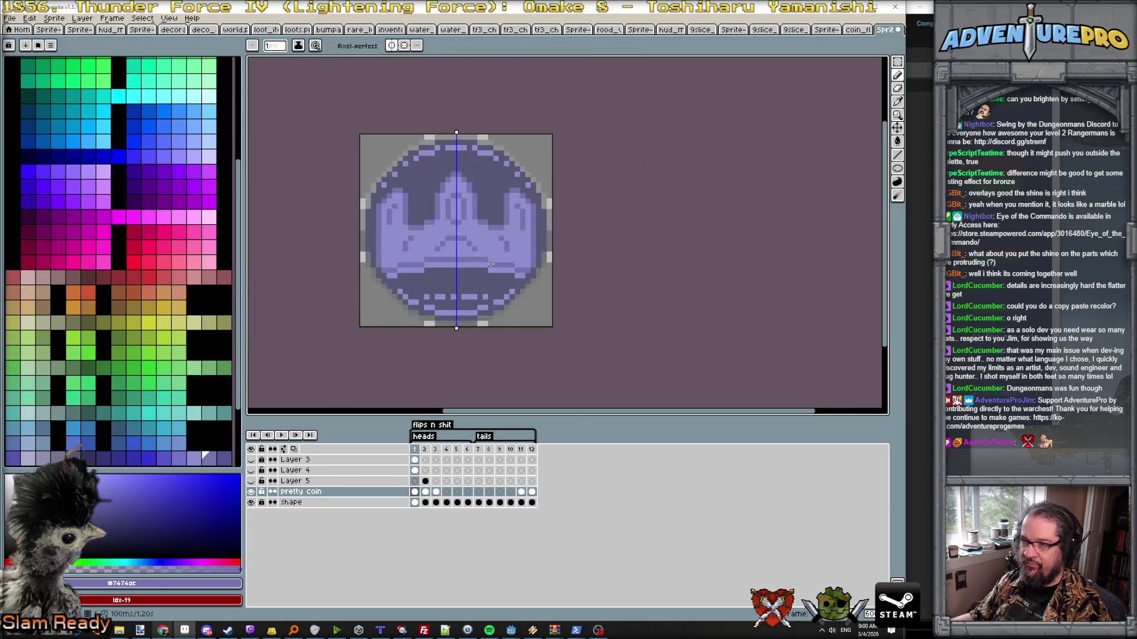
{"action": "key", "text": "Left"}
{"action": "key", "text": "Left"}
{"action": "key", "text": "Right"}
{"action": "key", "text": "Right"}
{"action": "key", "text": "Right"}
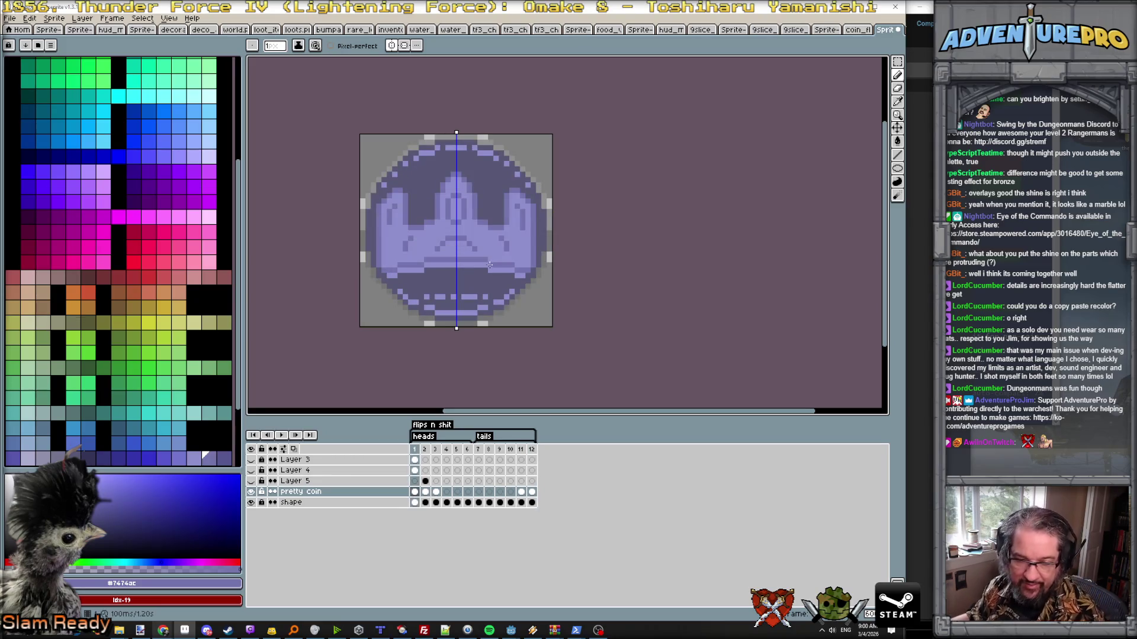
{"action": "key", "text": "Left"}
{"action": "key", "text": "Left"}
{"action": "key", "text": "Right"}
{"action": "scroll", "coordinate": [404, 222], "scroll_direction": "up", "scroll_amount": 1}
{"action": "key", "text": "Right"}
{"action": "key", "text": "Left"}
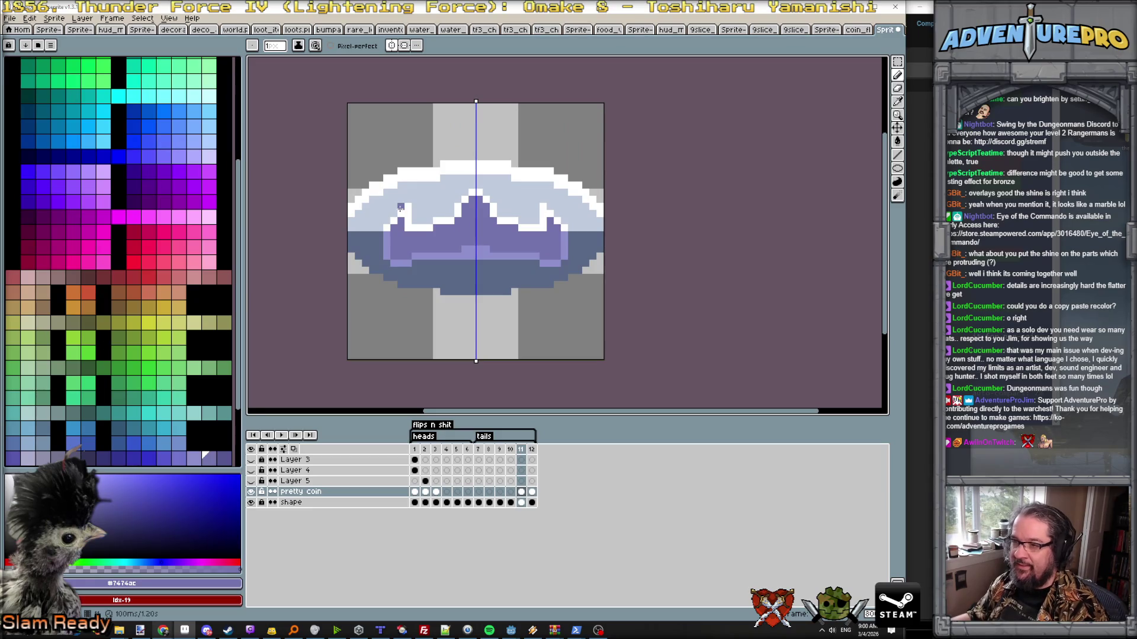
{"action": "key", "text": "Right"}
{"action": "key", "text": "Right"}
{"action": "key", "text": "Left"}
{"action": "key", "text": "Left"}
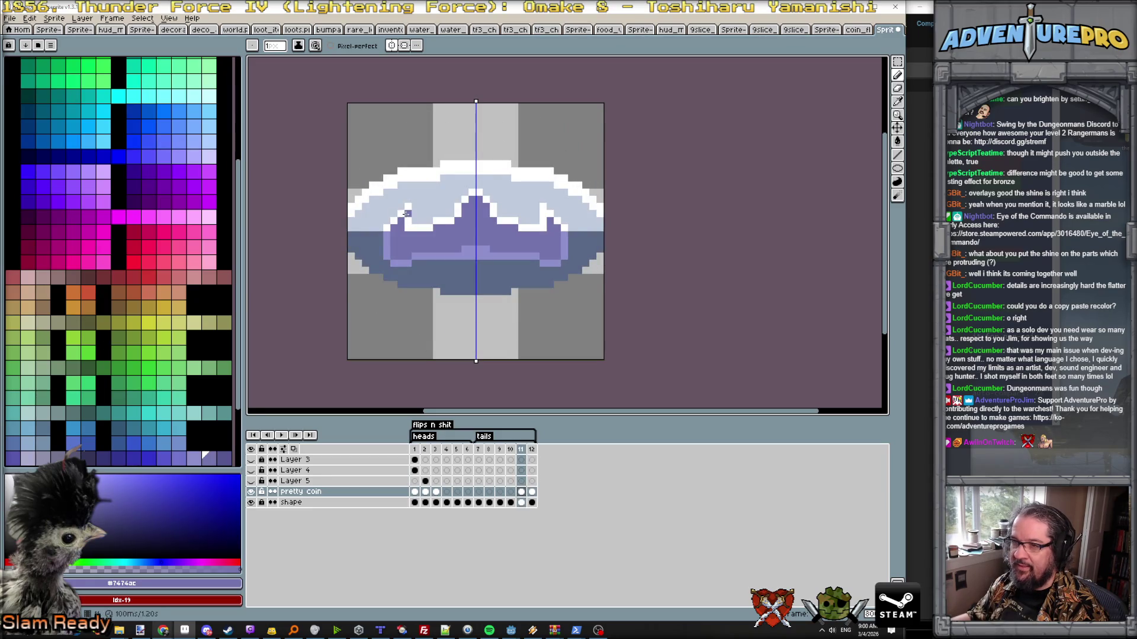
{"action": "left_click", "coordinate": [411, 193], "text": "alt"}
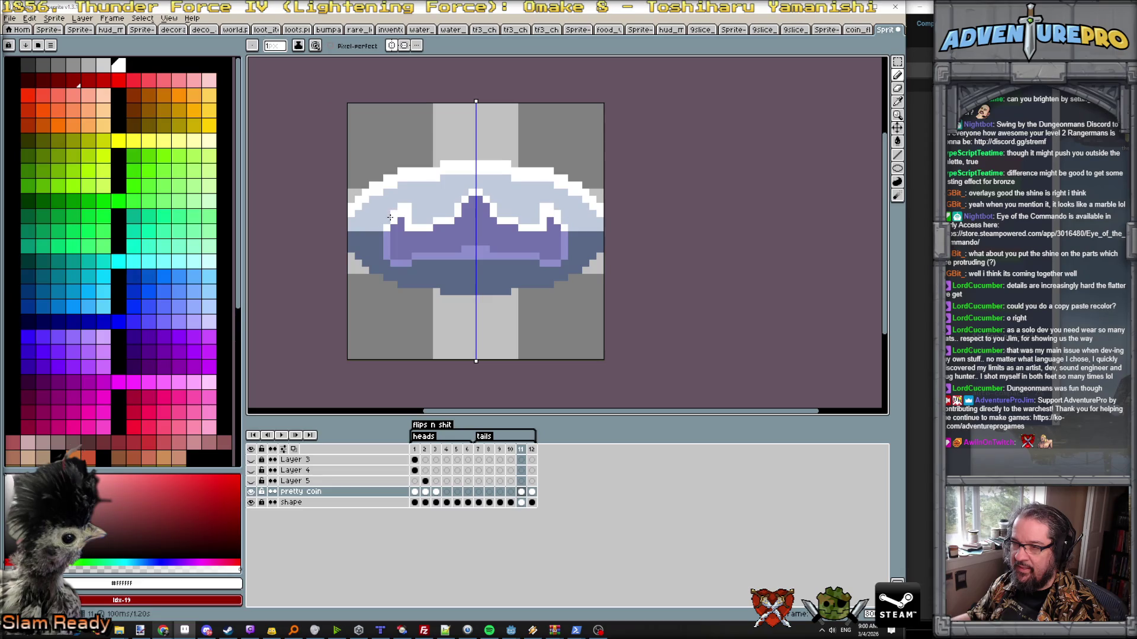
{"action": "left_click", "coordinate": [392, 222], "text": "alt"}
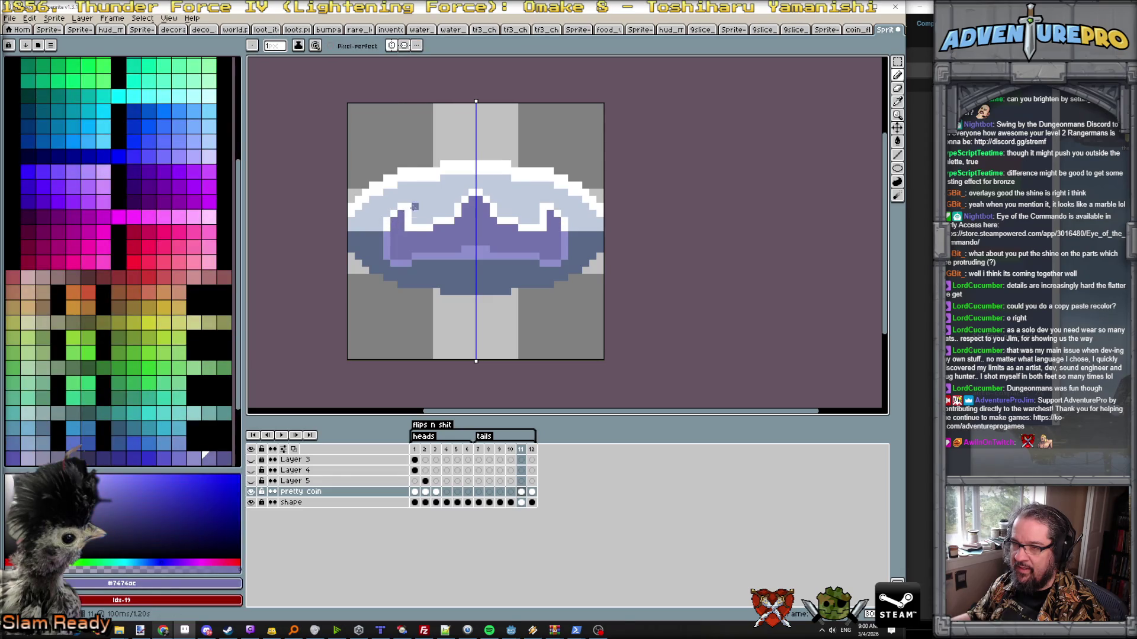
{"action": "key", "text": "Return"}
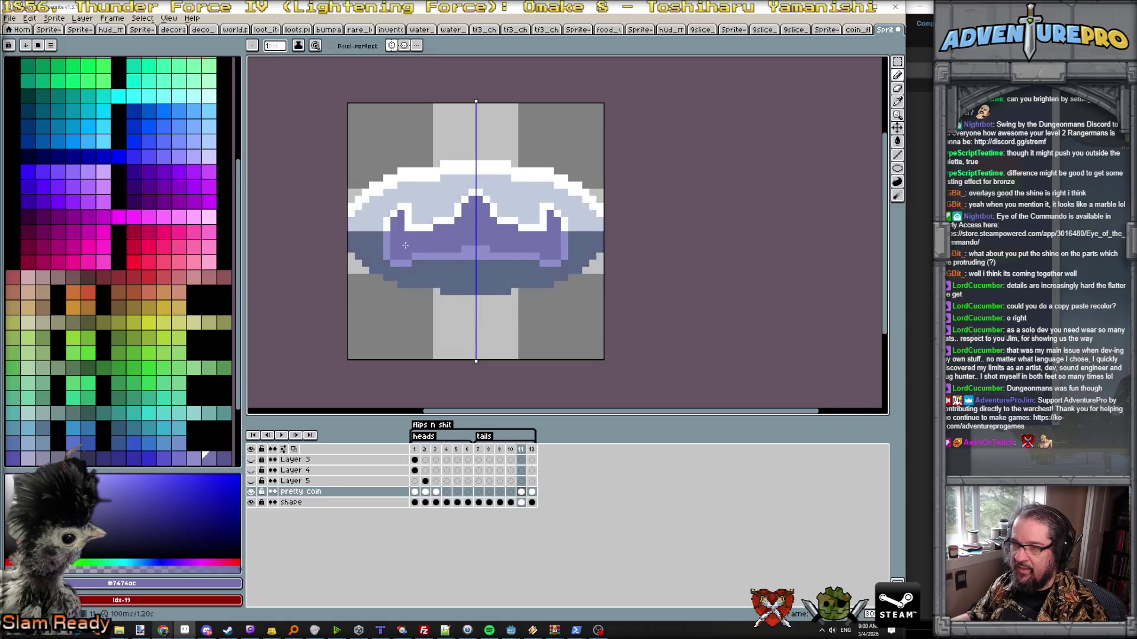
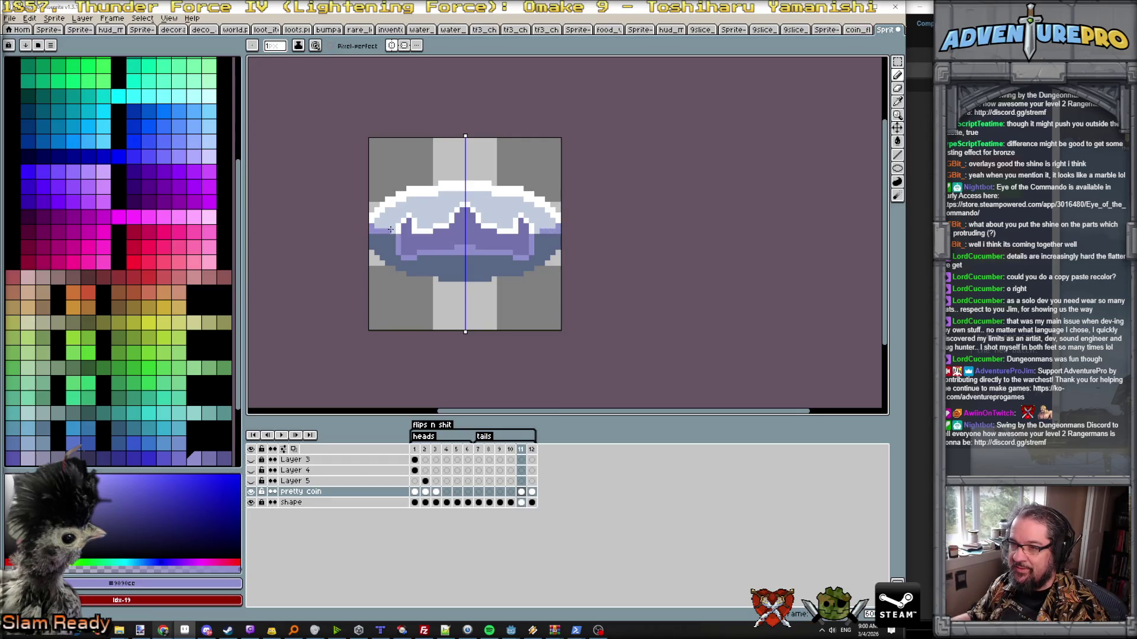
- Shade the coin's upper rim darker purple and bucket-fill the lavender band darker
{"action": "left_click_drag", "start_coordinate": [386, 214], "coordinate": [465, 193]}
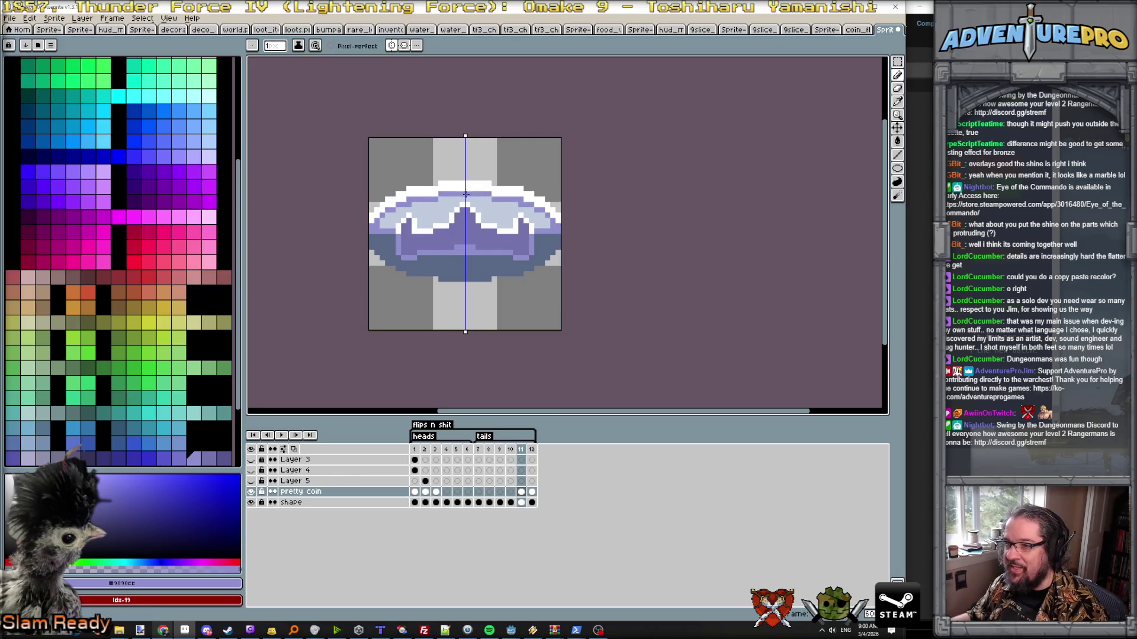
{"action": "key", "text": "g"}
{"action": "left_click", "coordinate": [435, 214]}
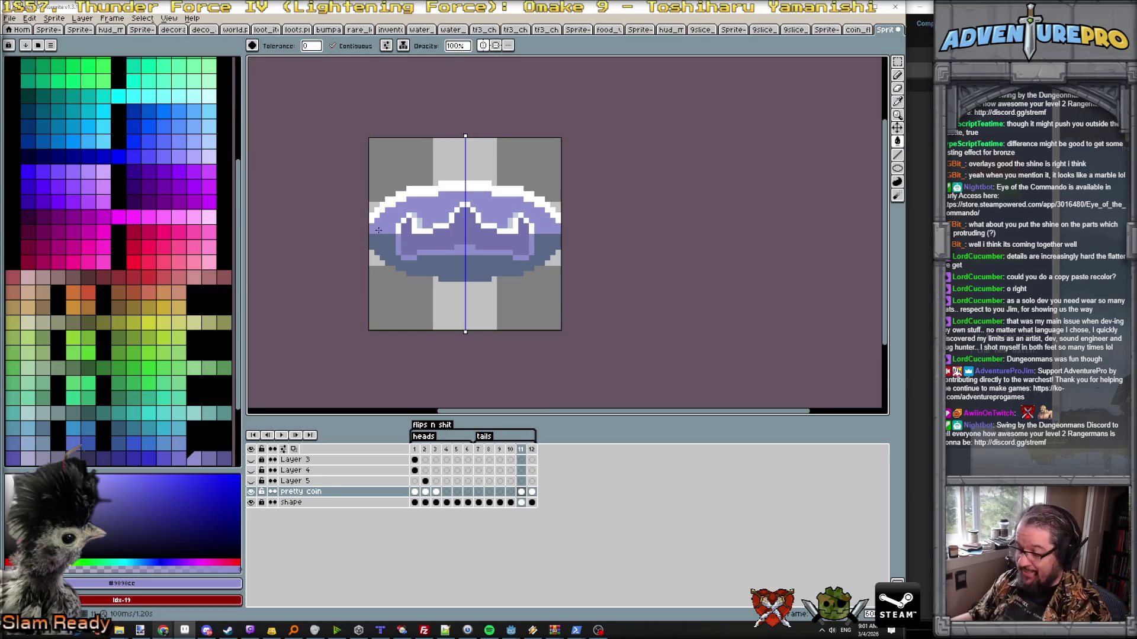
{"action": "key", "text": "b"}
{"action": "scroll", "coordinate": [378, 230], "scroll_direction": "up", "scroll_amount": 1}
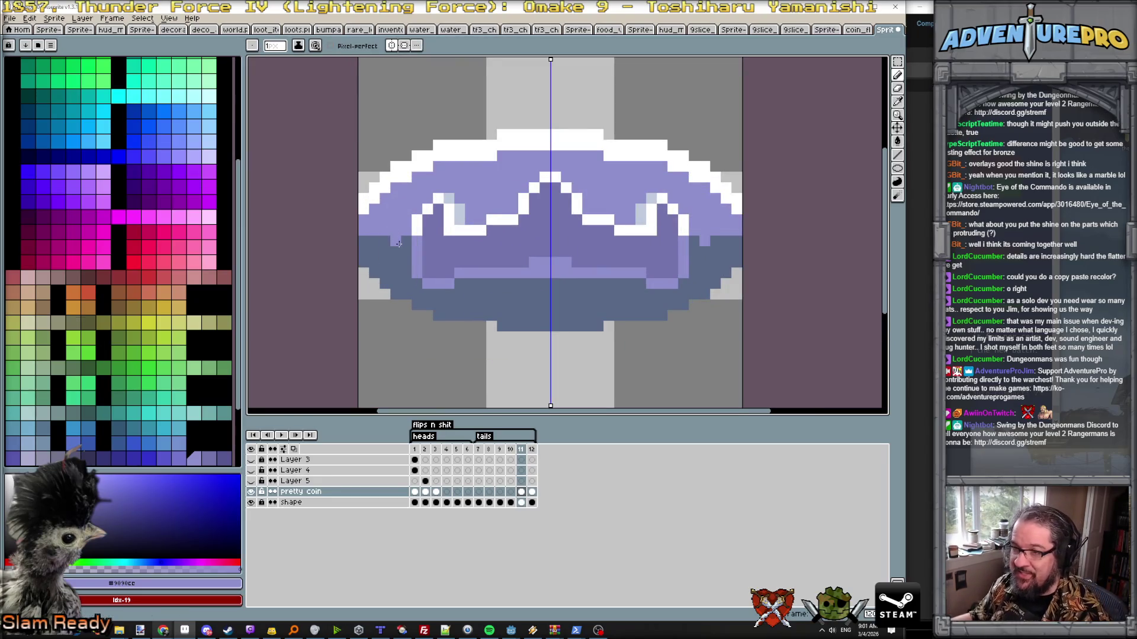
{"action": "scroll", "coordinate": [374, 243], "scroll_direction": "down", "scroll_amount": 1}
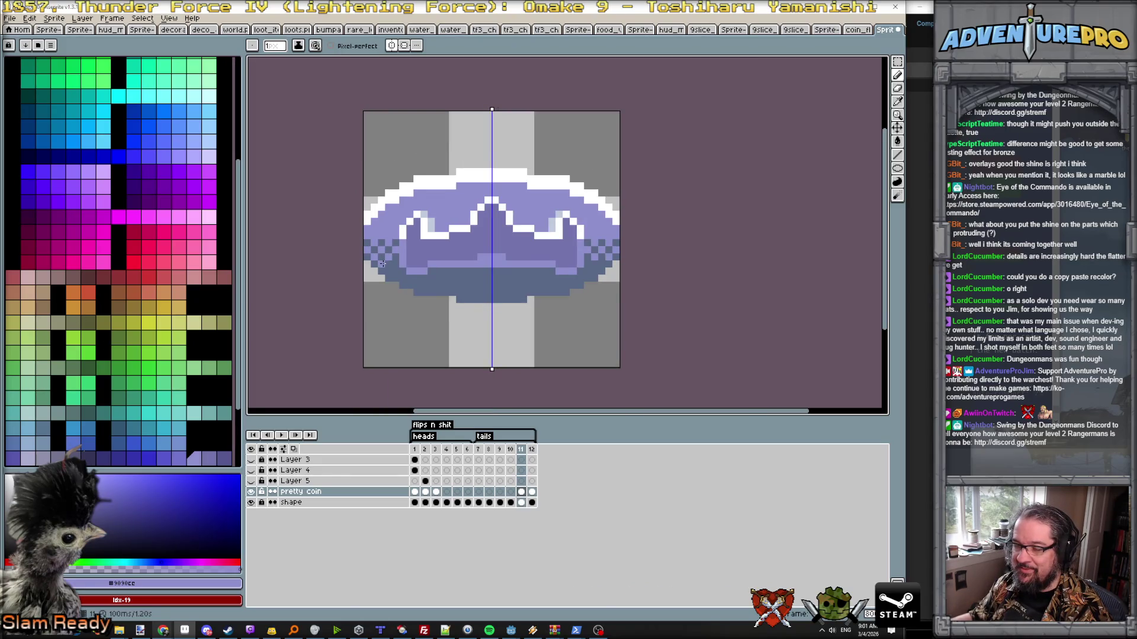
{"action": "scroll", "coordinate": [394, 264], "scroll_direction": "down", "scroll_amount": 1}
{"action": "scroll", "coordinate": [434, 274], "scroll_direction": "up", "scroll_amount": 1}
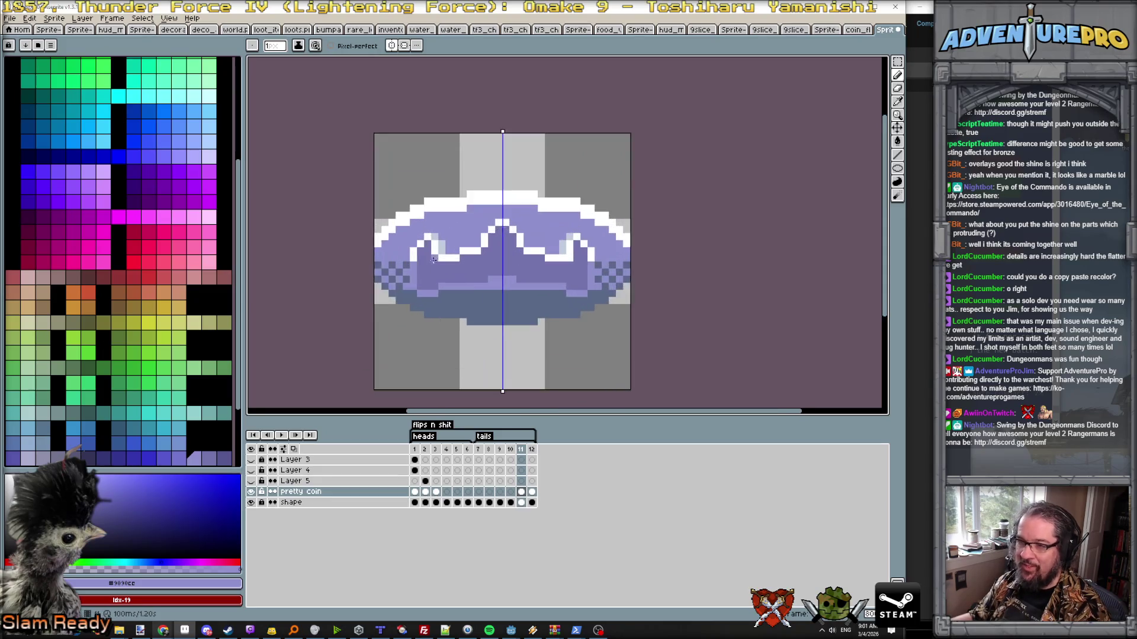
- Compare frames 11 and 12, then draw dark dither pixels along the coin's bottom and left edge
{"action": "key", "text": "Right"}
{"action": "key", "text": "Left"}
{"action": "key", "text": "Right"}
{"action": "key", "text": "Right"}
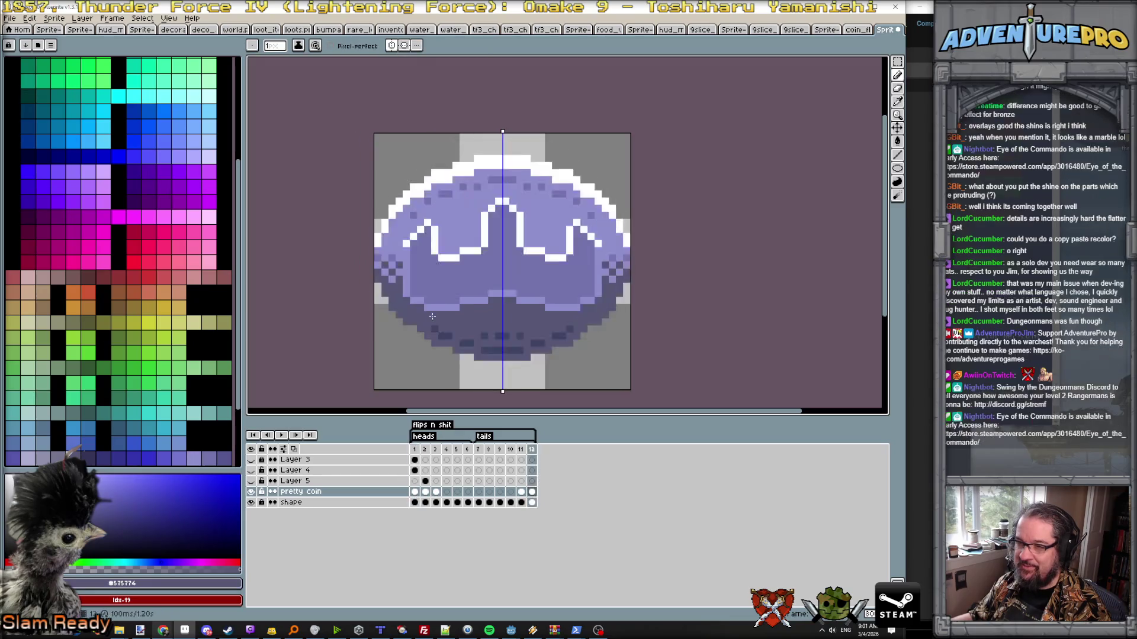
{"action": "key", "text": "Left"}
{"action": "key", "text": "Left"}
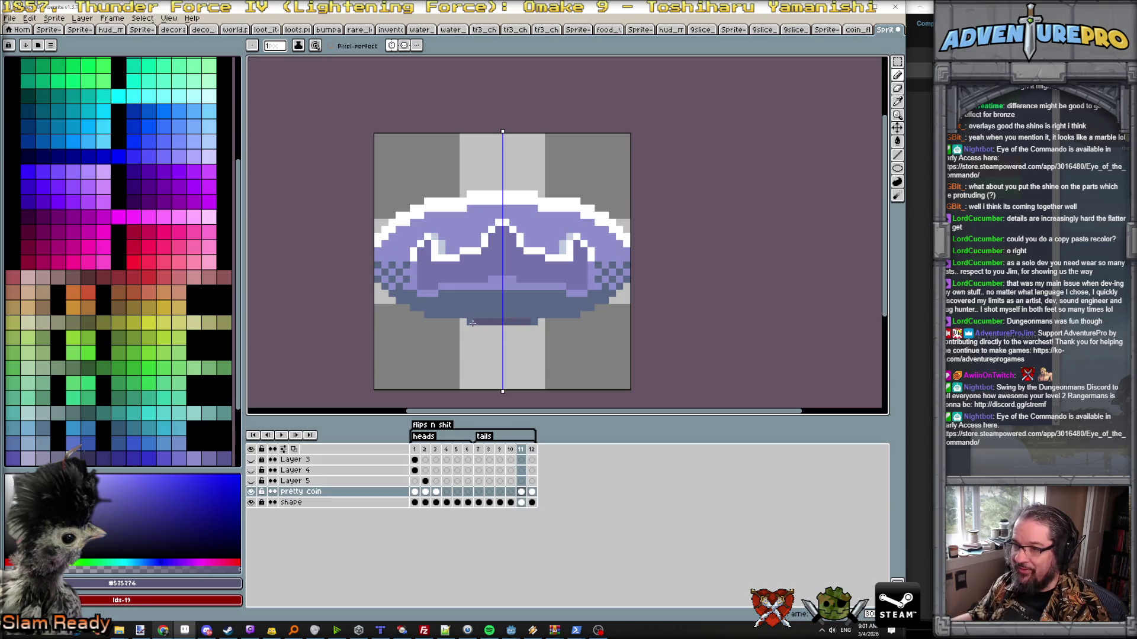
{"action": "left_click_drag", "start_coordinate": [468, 321], "coordinate": [451, 315]}
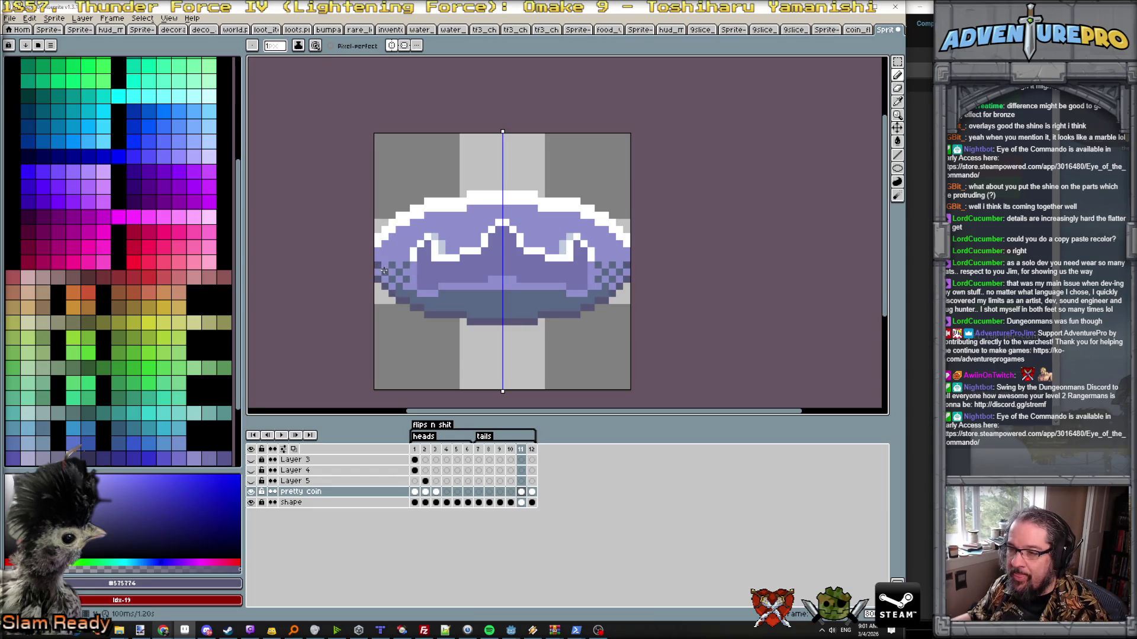
{"action": "scroll", "coordinate": [386, 276], "scroll_direction": "up", "scroll_amount": 1}
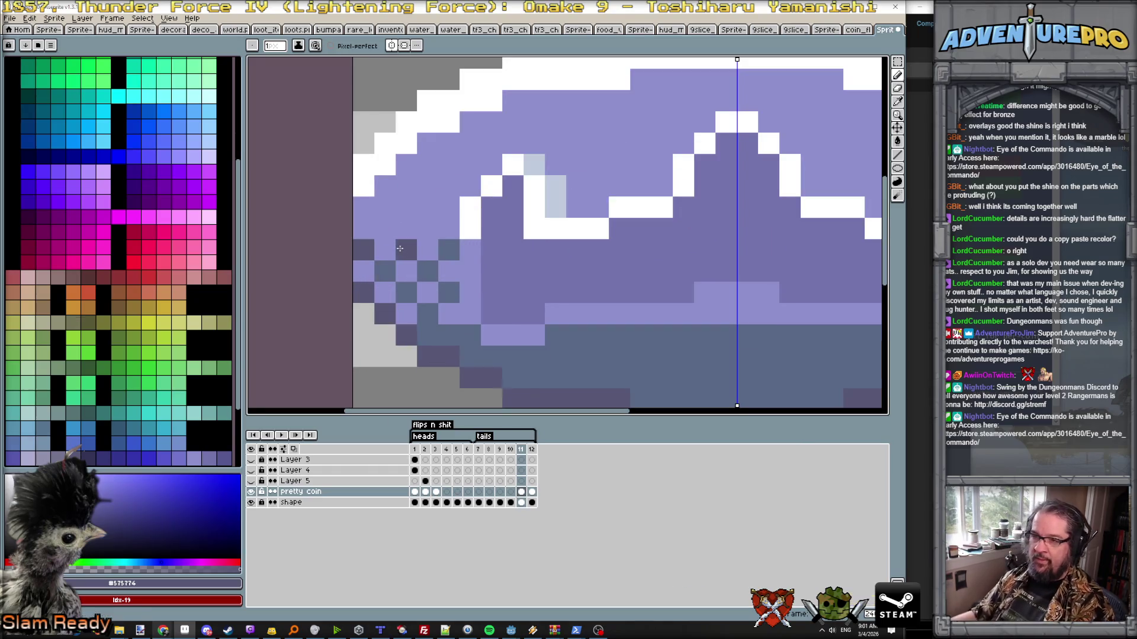
{"action": "left_click", "coordinate": [429, 272]}
- Darken the left-edge dither pixels, fill the bottom band darker and preview the flip
{"action": "left_click", "coordinate": [428, 315]}
{"action": "left_click", "coordinate": [406, 294]}
{"action": "left_click", "coordinate": [382, 273]}
{"action": "scroll", "coordinate": [382, 274], "scroll_direction": "down", "scroll_amount": 2}
{"action": "scroll", "coordinate": [525, 323], "scroll_direction": "up", "scroll_amount": 1}
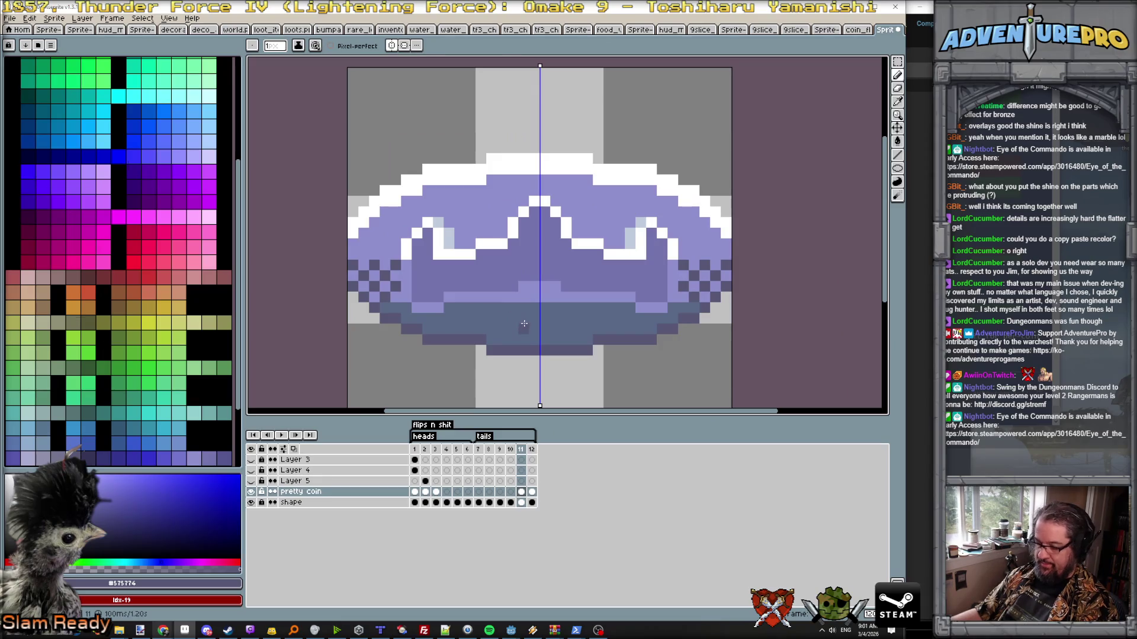
{"action": "key", "text": "g"}
{"action": "left_click", "coordinate": [524, 324]}
{"action": "scroll", "coordinate": [524, 324], "scroll_direction": "down", "scroll_amount": 2}
{"action": "key", "text": "Return"}
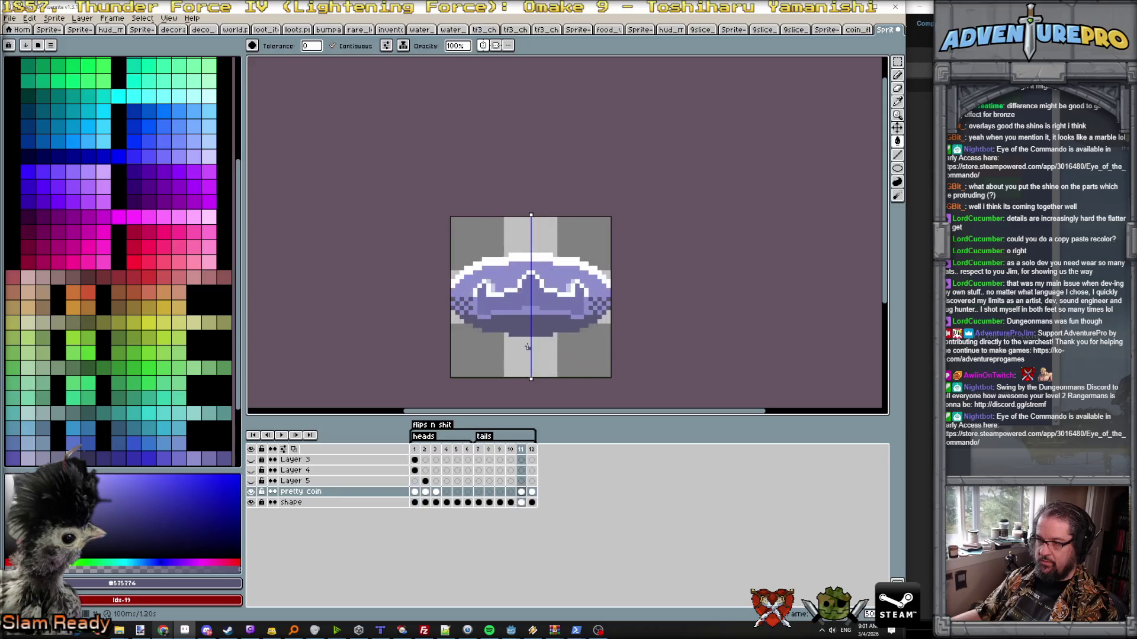
{"action": "key", "text": "b"}
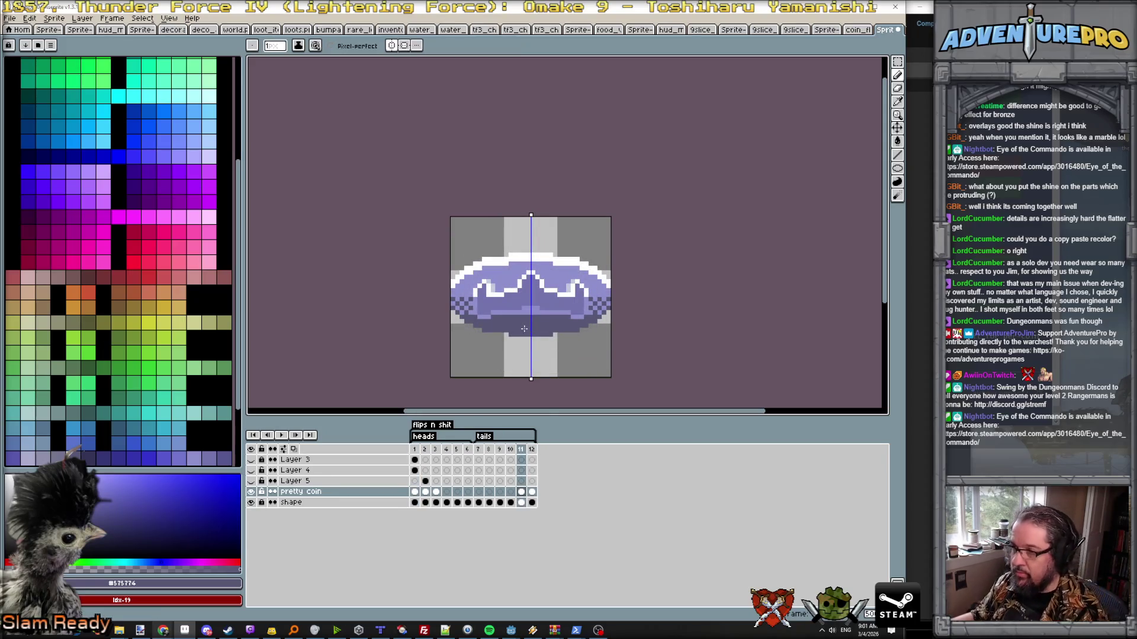
- Compare frame 11 against neighbouring frames and pick up mid purple #7474ac for drawing
{"action": "key", "text": "Left"}
{"action": "key", "text": "Right"}
{"action": "key", "text": "Right"}
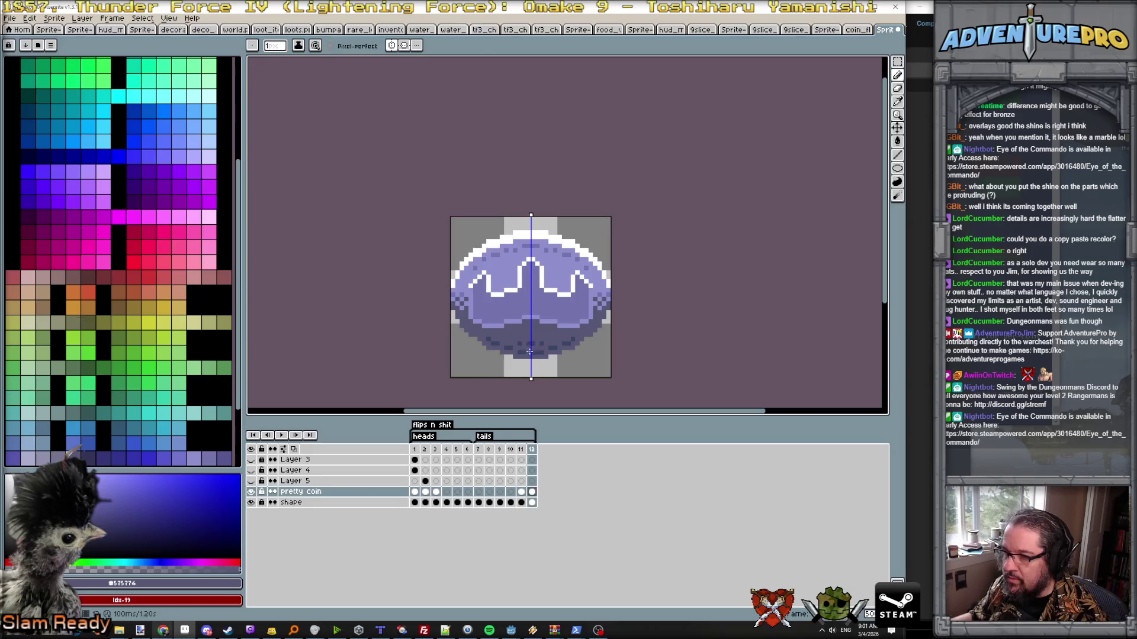
{"action": "key", "text": "Right"}
{"action": "key", "text": "Left"}
{"action": "key", "text": "Left"}
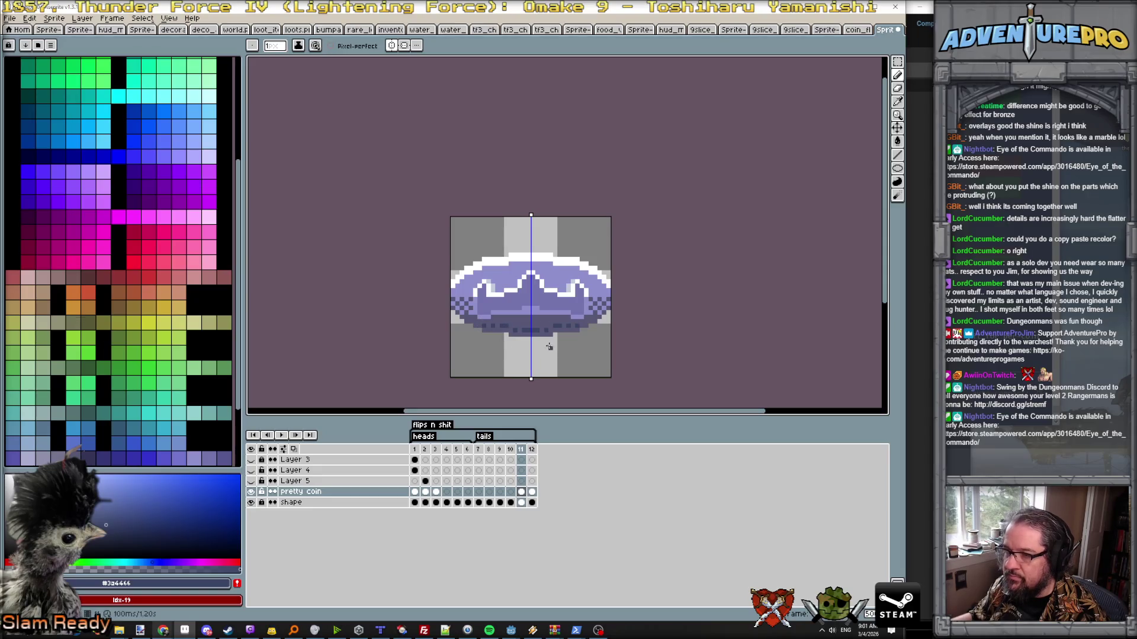
{"action": "key", "text": "Right"}
{"action": "left_click", "coordinate": [528, 249], "text": "alt"}
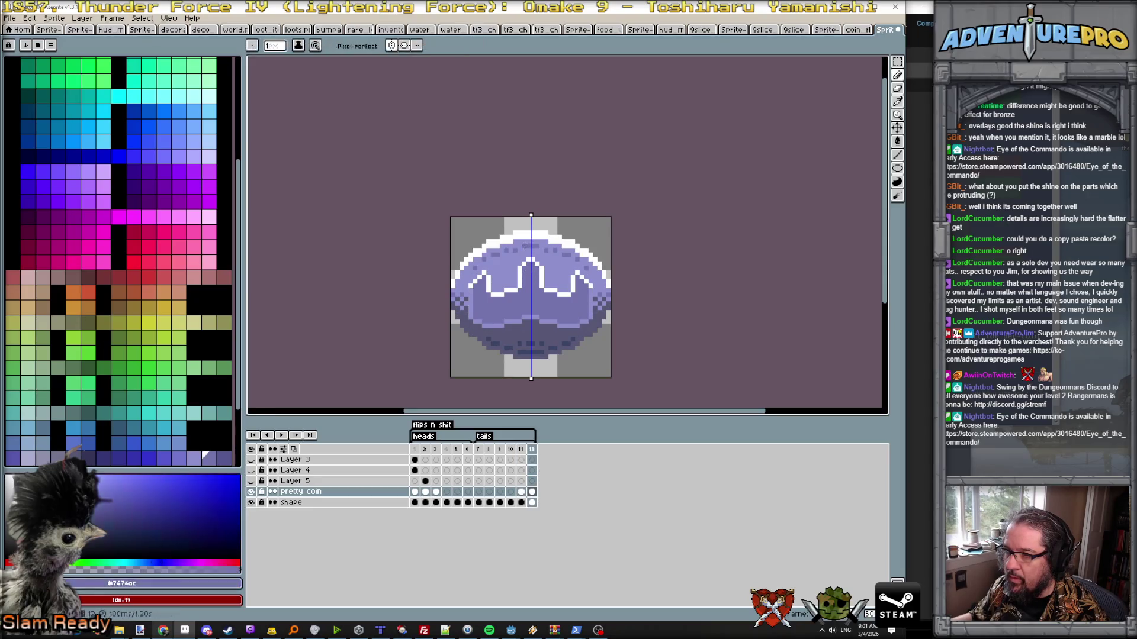
{"action": "key", "text": "Left"}
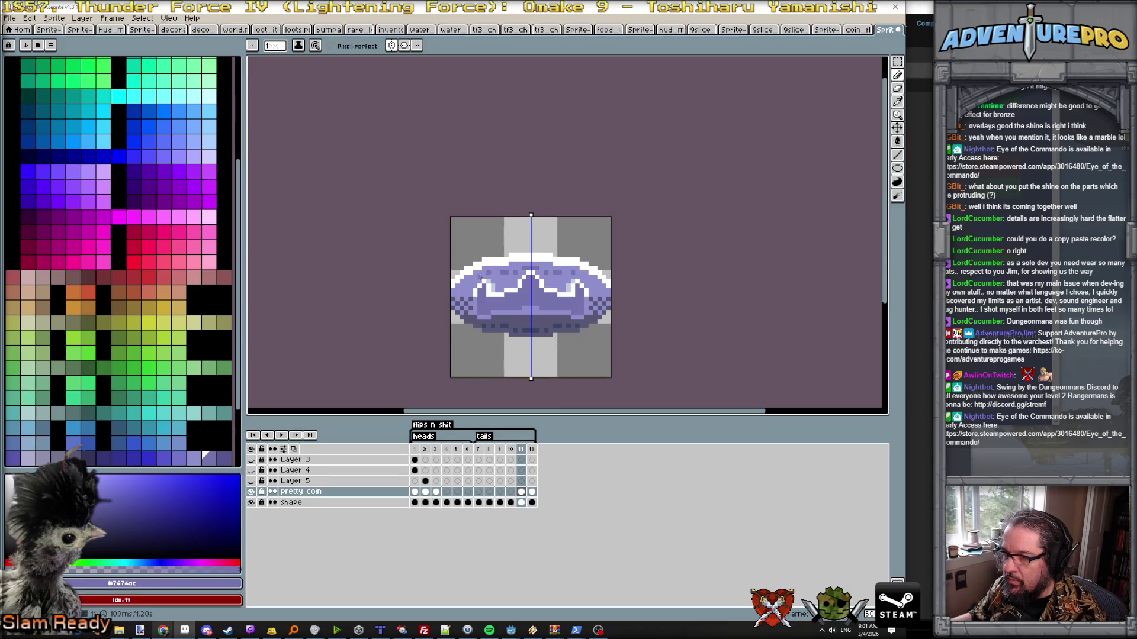
{"action": "scroll", "coordinate": [467, 283], "scroll_direction": "down", "scroll_amount": 2}
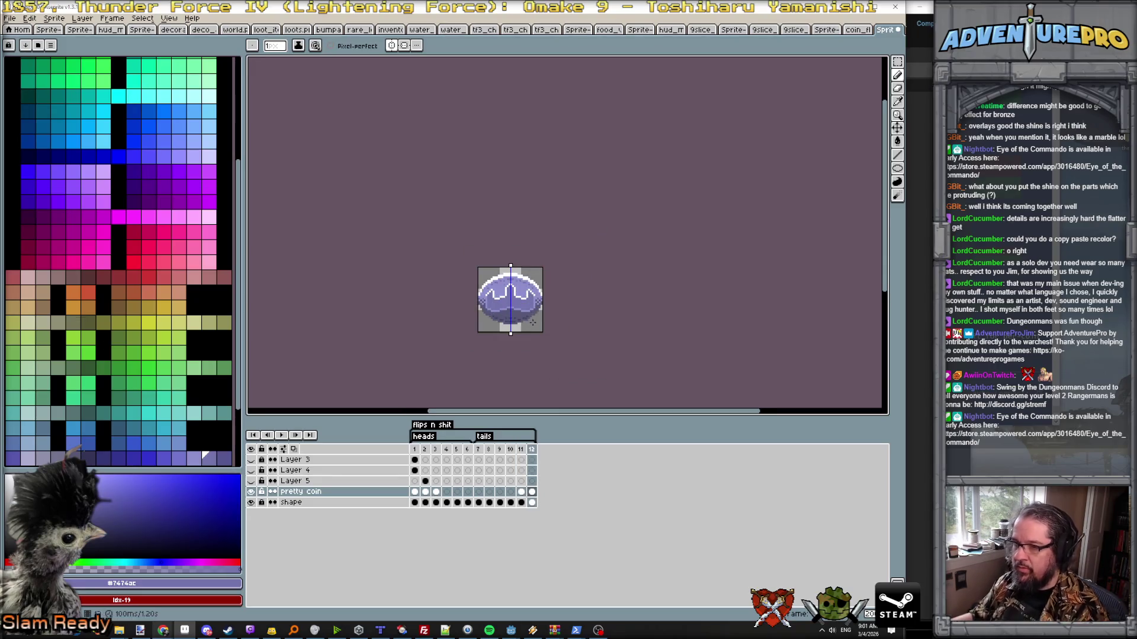
- Play the flip animation from the crown frame, enable vertical symmetry, then stop playback
{"action": "left_click", "coordinate": [264, 437]}
{"action": "left_click", "coordinate": [283, 436]}
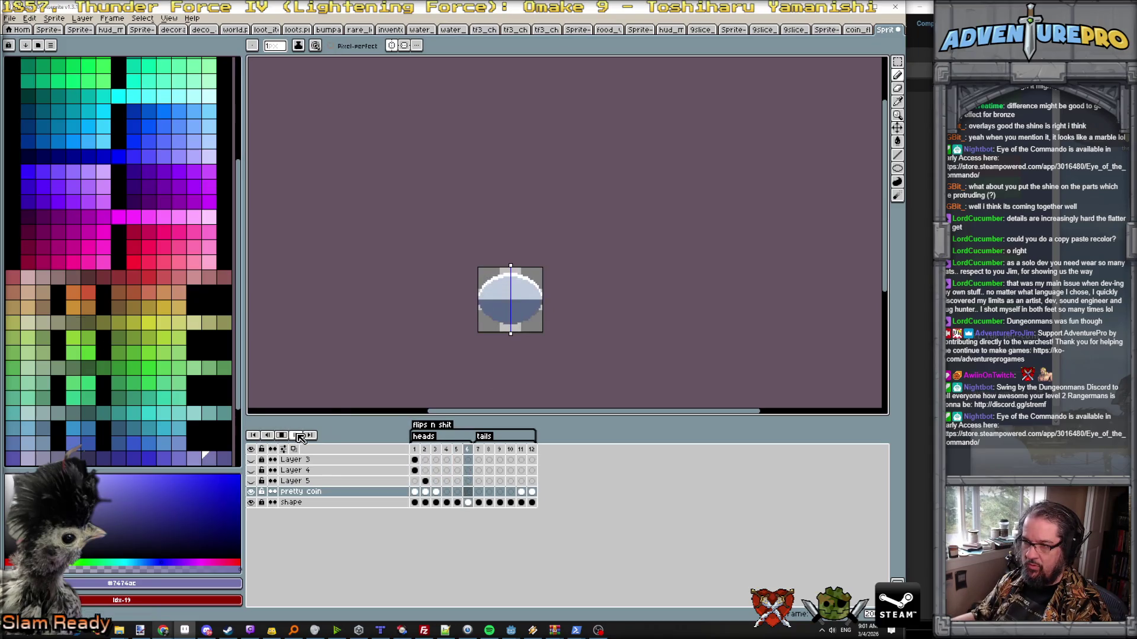
{"action": "scroll", "coordinate": [476, 333], "scroll_direction": "down", "scroll_amount": 3}
{"action": "scroll", "coordinate": [514, 351], "scroll_direction": "up", "scroll_amount": 3}
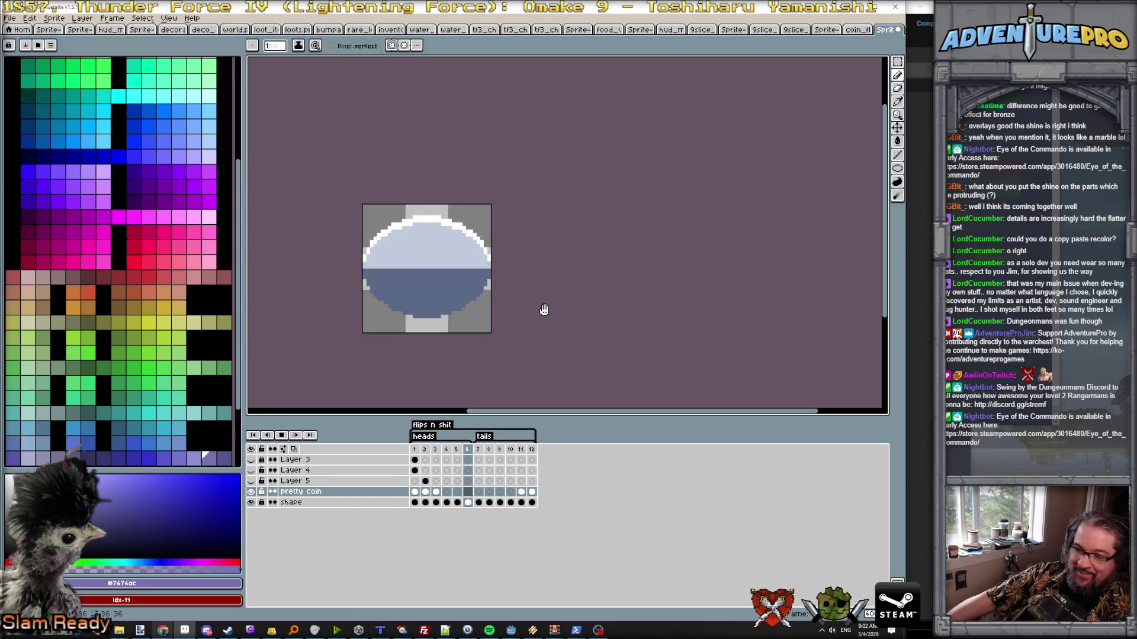
{"action": "scroll", "coordinate": [543, 310], "scroll_direction": "down", "scroll_amount": 1}
{"action": "scroll", "coordinate": [542, 308], "scroll_direction": "down", "scroll_amount": 1}
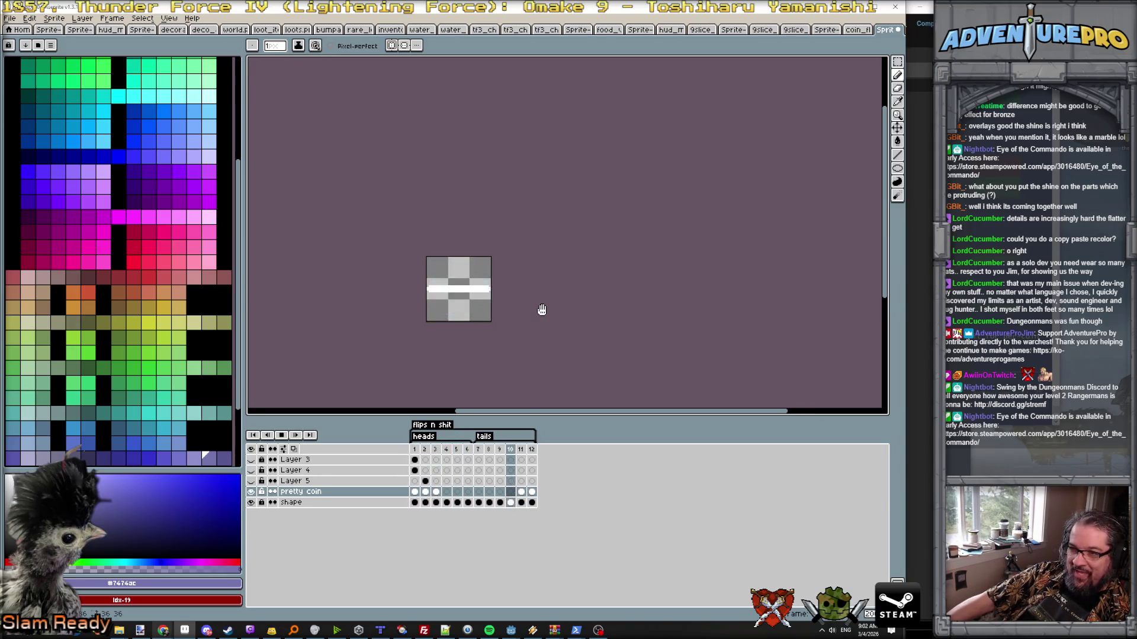
{"action": "scroll", "coordinate": [542, 307], "scroll_direction": "up", "scroll_amount": 1}
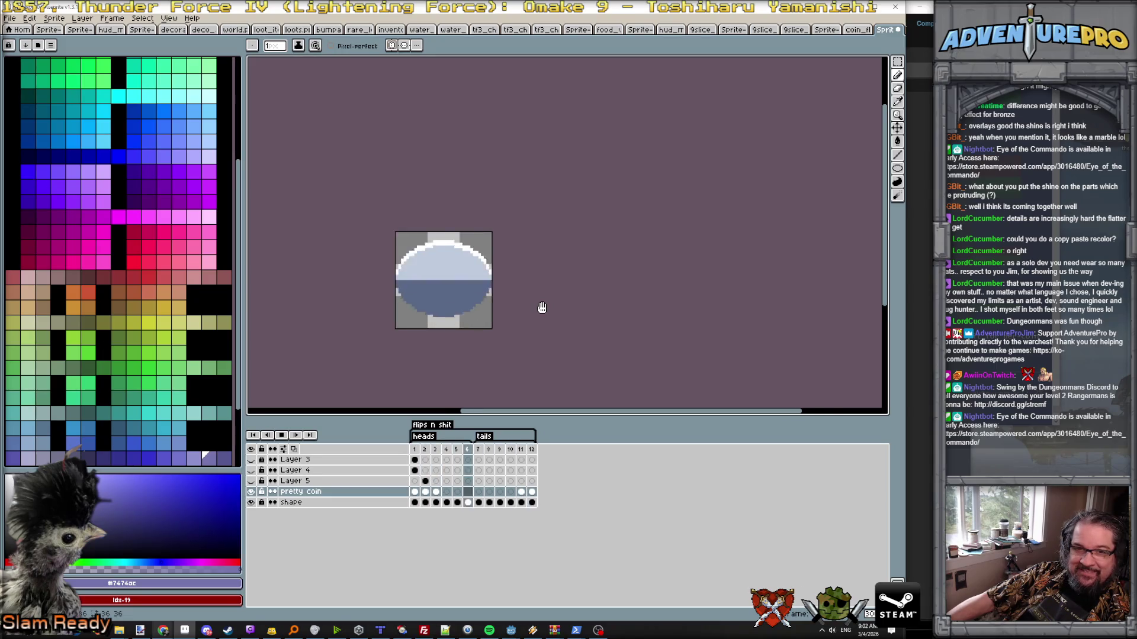
{"action": "scroll", "coordinate": [542, 307], "scroll_direction": "up", "scroll_amount": 2}
{"action": "scroll", "coordinate": [542, 308], "scroll_direction": "down", "scroll_amount": 1}
{"action": "scroll", "coordinate": [541, 307], "scroll_direction": "down", "scroll_amount": 1}
{"action": "scroll", "coordinate": [542, 307], "scroll_direction": "up", "scroll_amount": 2}
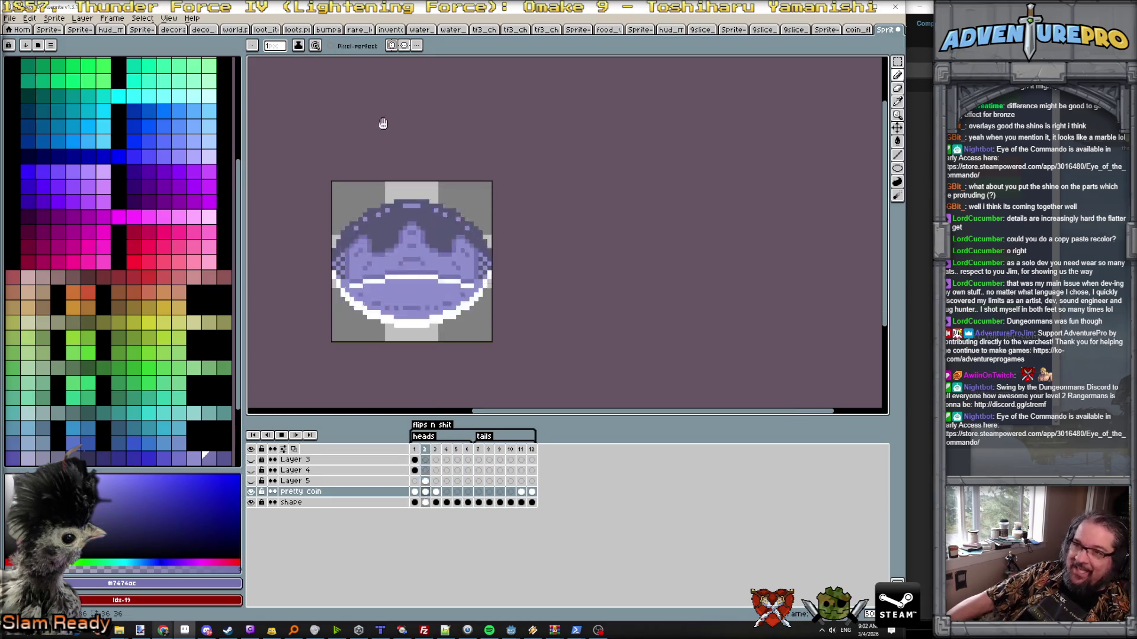
{"action": "left_click", "coordinate": [393, 51]}
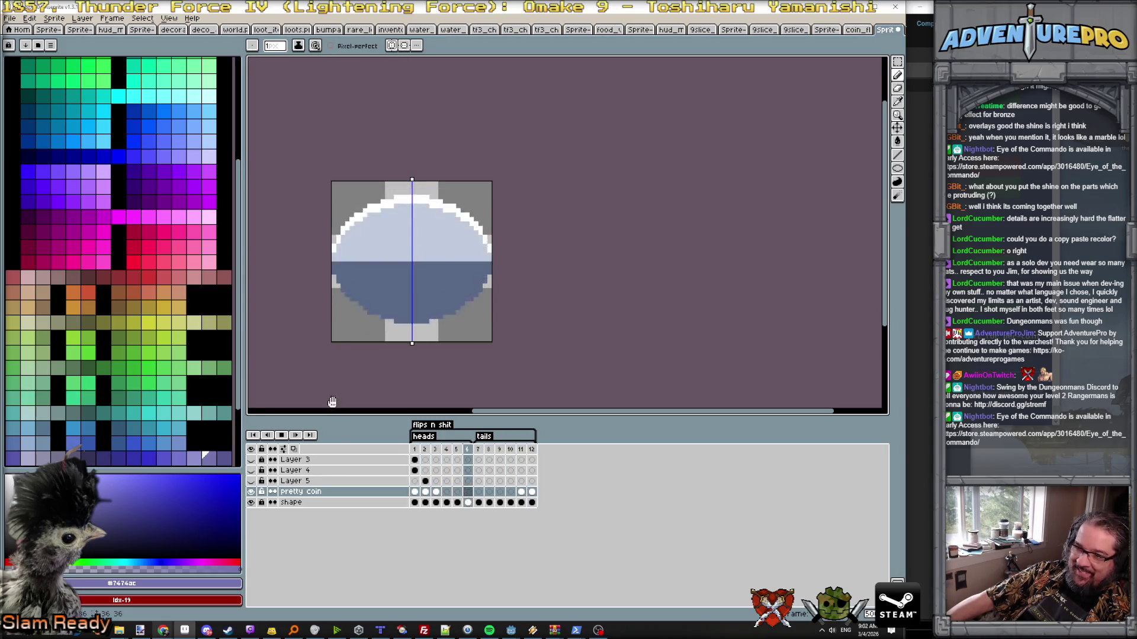
{"action": "left_click", "coordinate": [281, 435]}
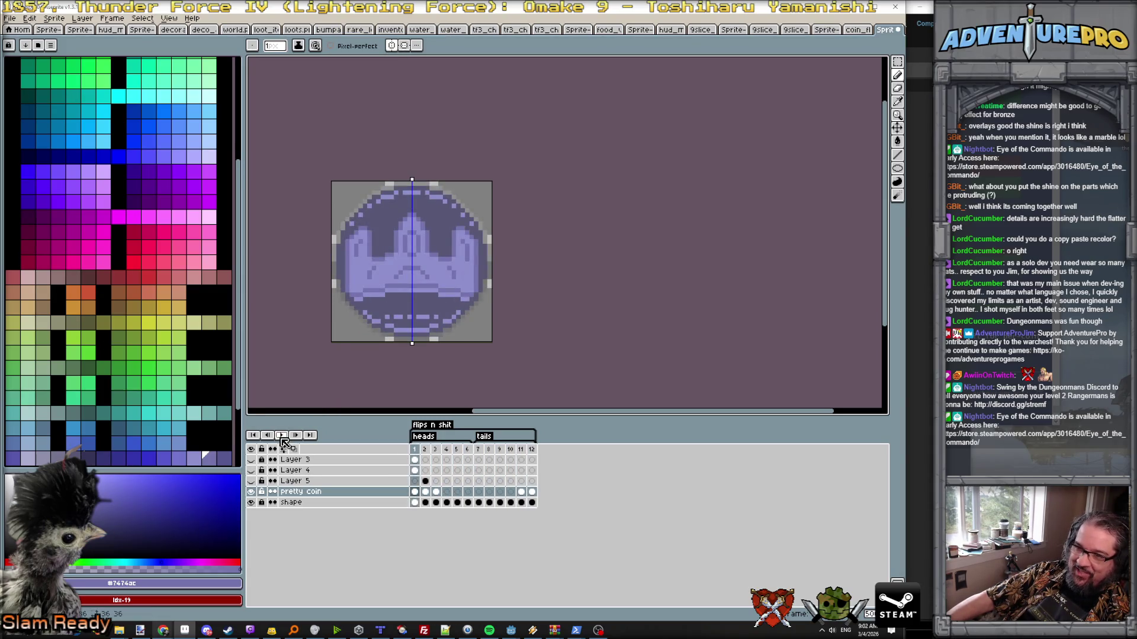
- Select the heads face's eye and red pixels and paste them onto tails frame 7
{"action": "left_click", "coordinate": [480, 452]}
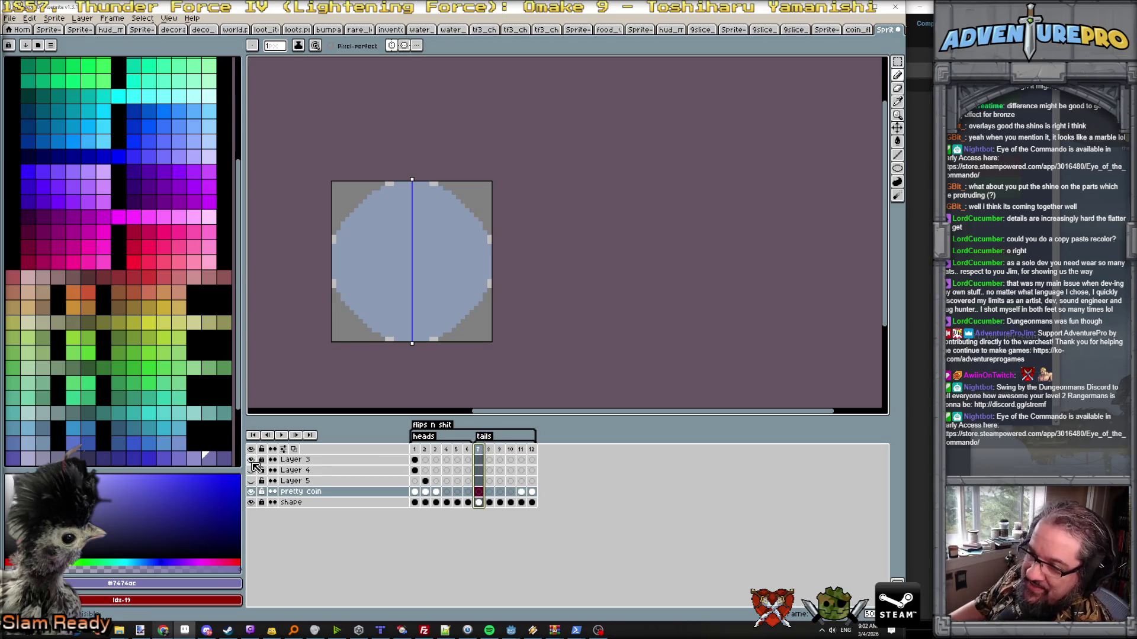
{"action": "left_click", "coordinate": [415, 459]}
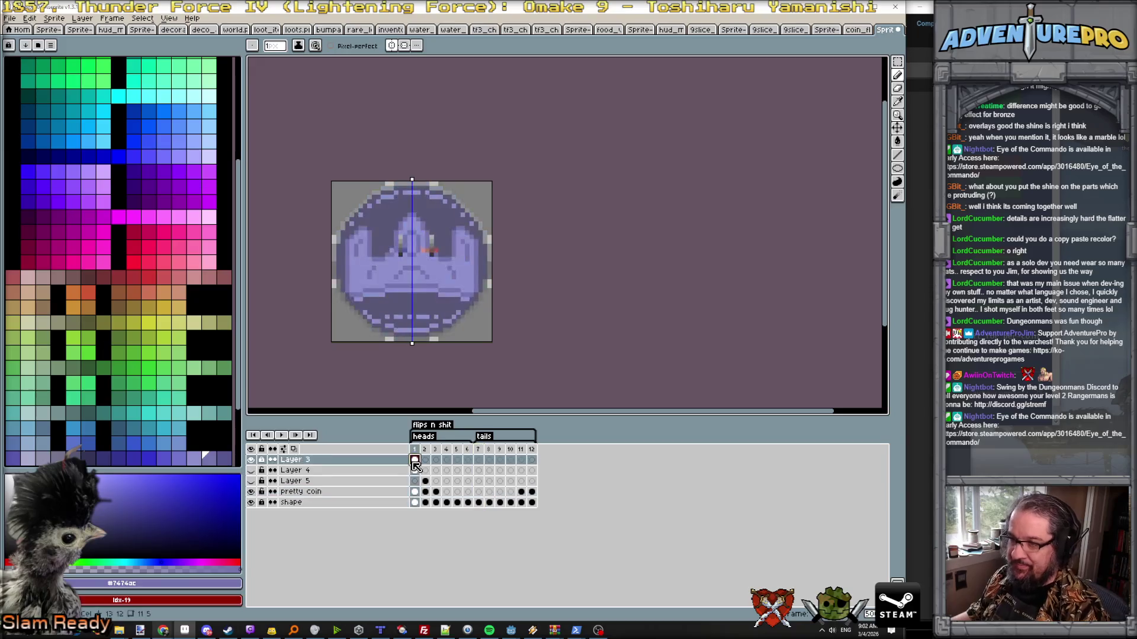
{"action": "left_click", "coordinate": [896, 59]}
{"action": "scroll", "coordinate": [563, 254], "scroll_direction": "up", "scroll_amount": 1}
{"action": "scroll", "coordinate": [433, 230], "scroll_direction": "up", "scroll_amount": 1}
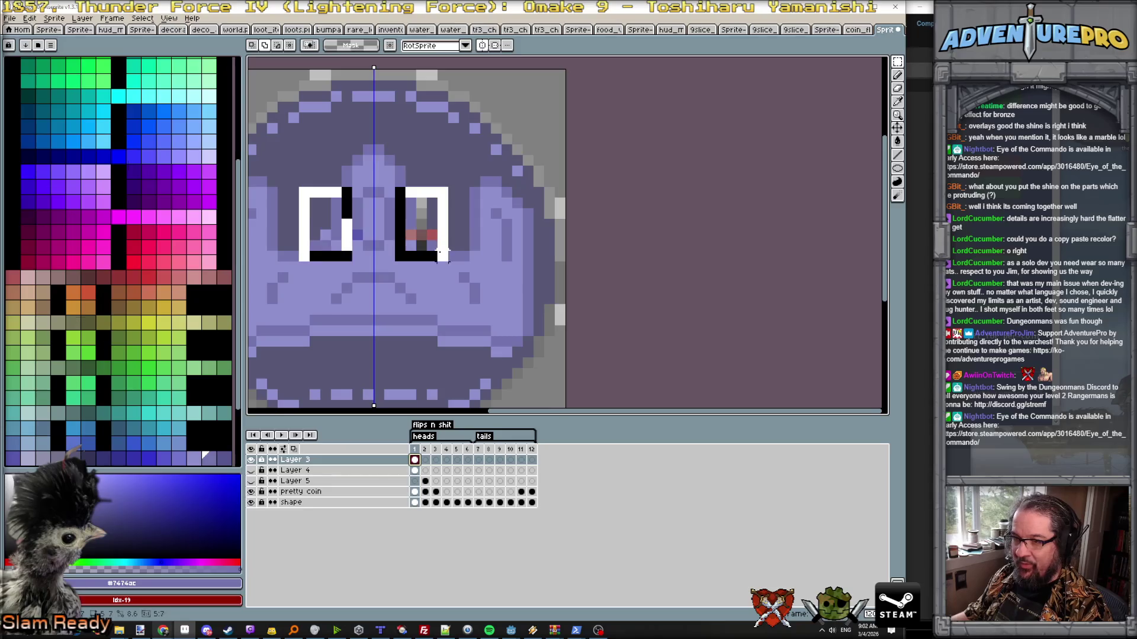
{"action": "left_click", "coordinate": [482, 49]}
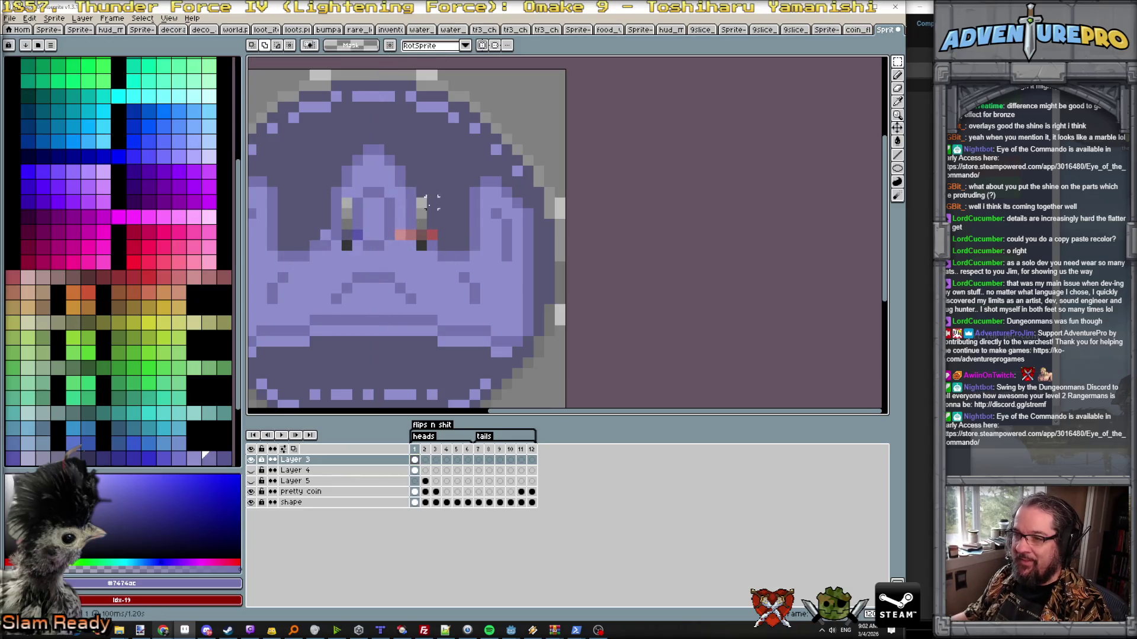
{"action": "left_click_drag", "start_coordinate": [400, 203], "coordinate": [450, 264]}
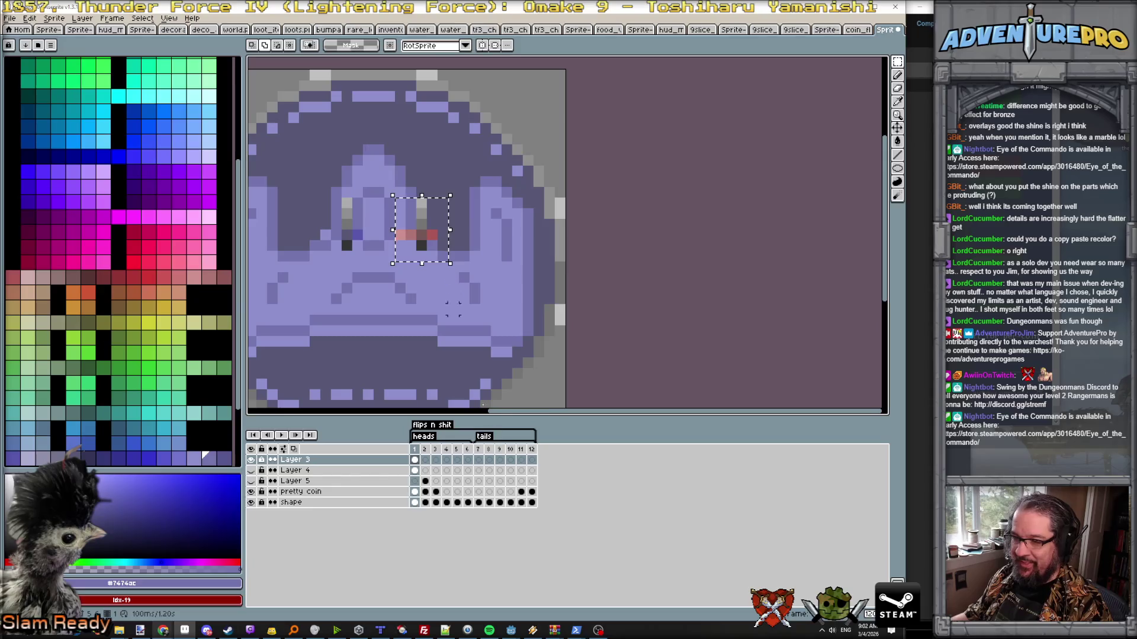
{"action": "left_click", "coordinate": [483, 458]}
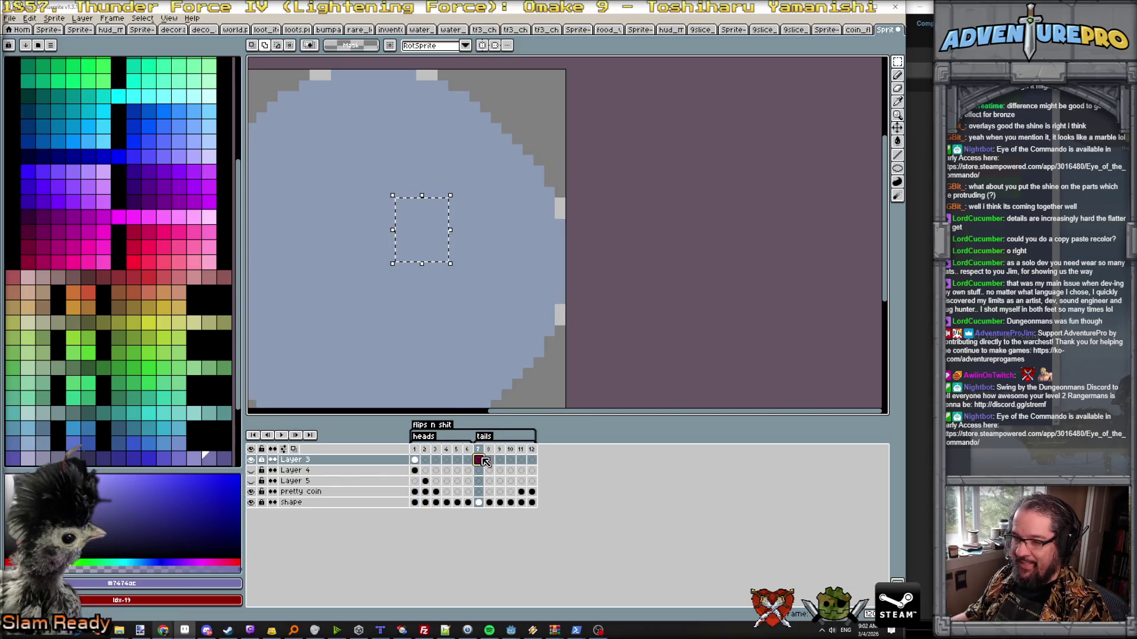
{"action": "left_click", "coordinate": [414, 459]}
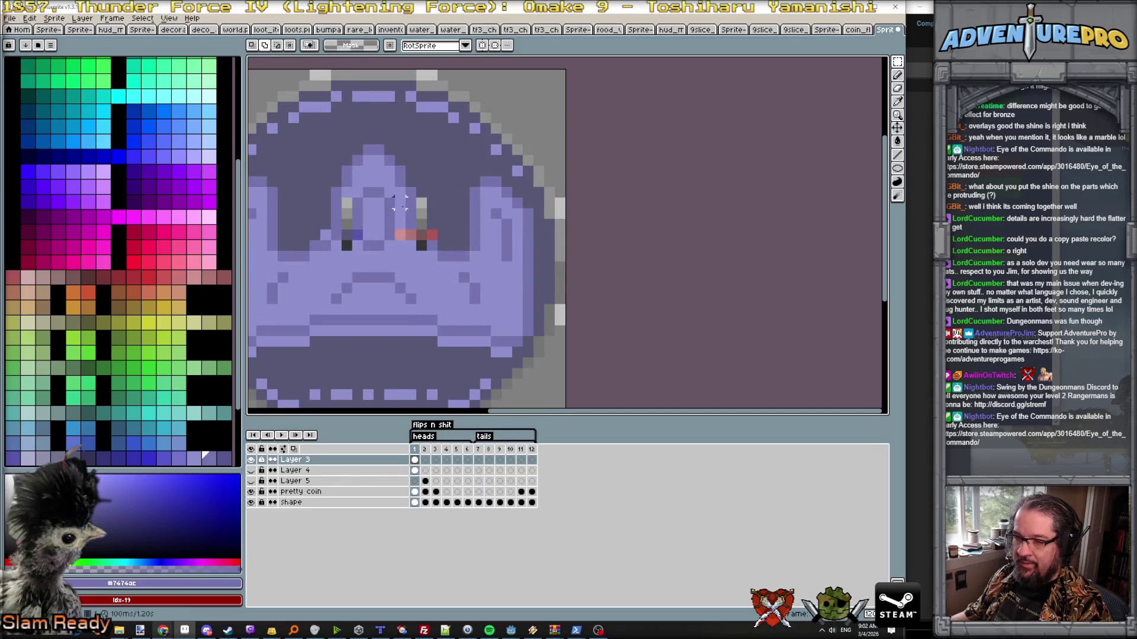
{"action": "left_click_drag", "start_coordinate": [393, 186], "coordinate": [438, 258]}
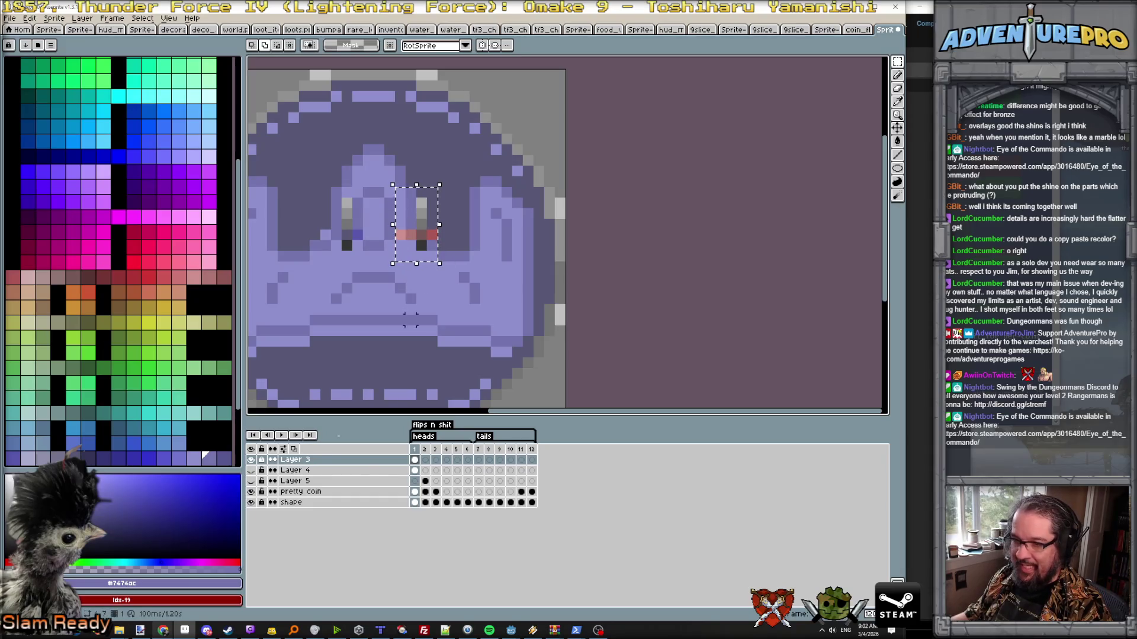
{"action": "left_click", "coordinate": [480, 460]}
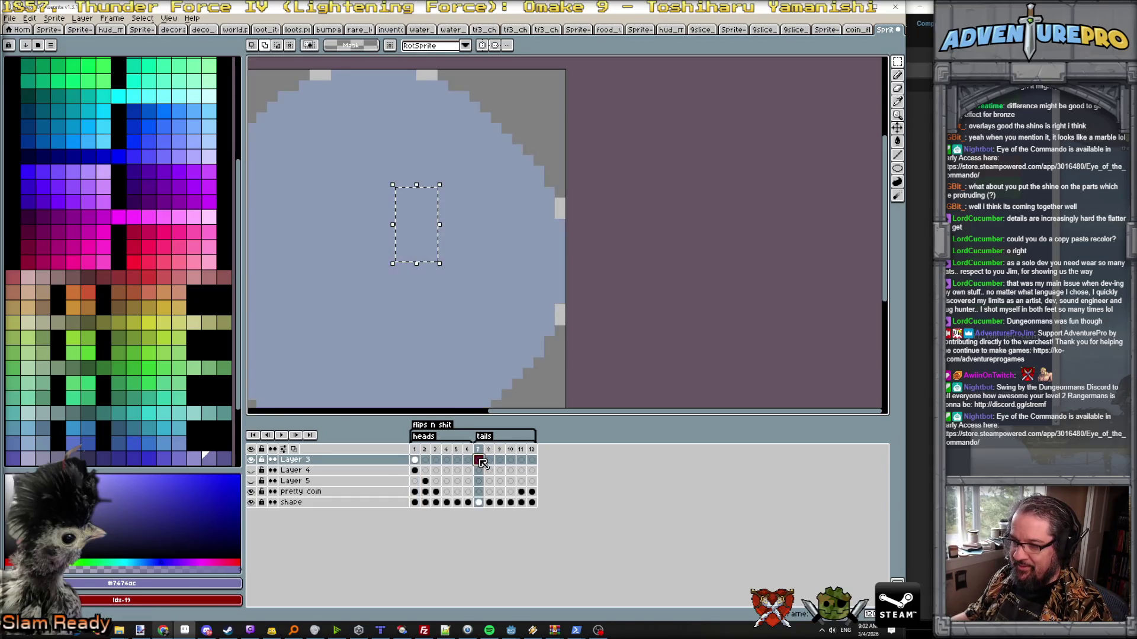
{"action": "key", "text": "ctrl+v"}
{"action": "key", "text": "Return"}
{"action": "scroll", "coordinate": [442, 325], "scroll_direction": "down", "scroll_amount": 1}
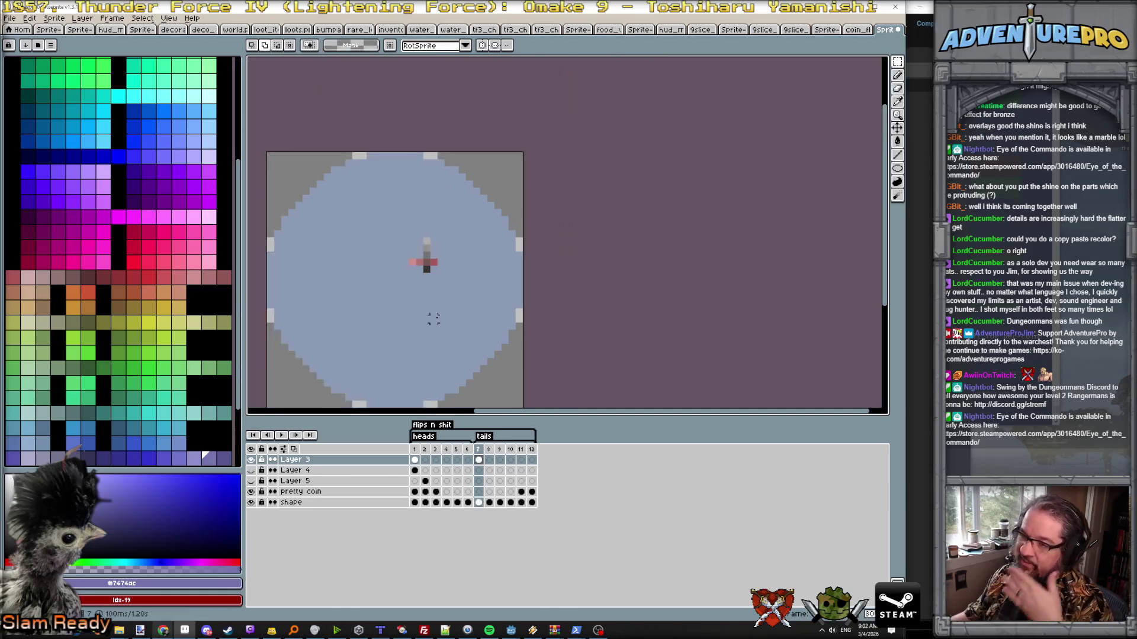
{"action": "key", "text": "comma"}
{"action": "key", "text": "comma"}
{"action": "key", "text": "comma"}
{"action": "key", "text": "comma"}
{"action": "key", "text": "comma"}
{"action": "key", "text": "comma"}
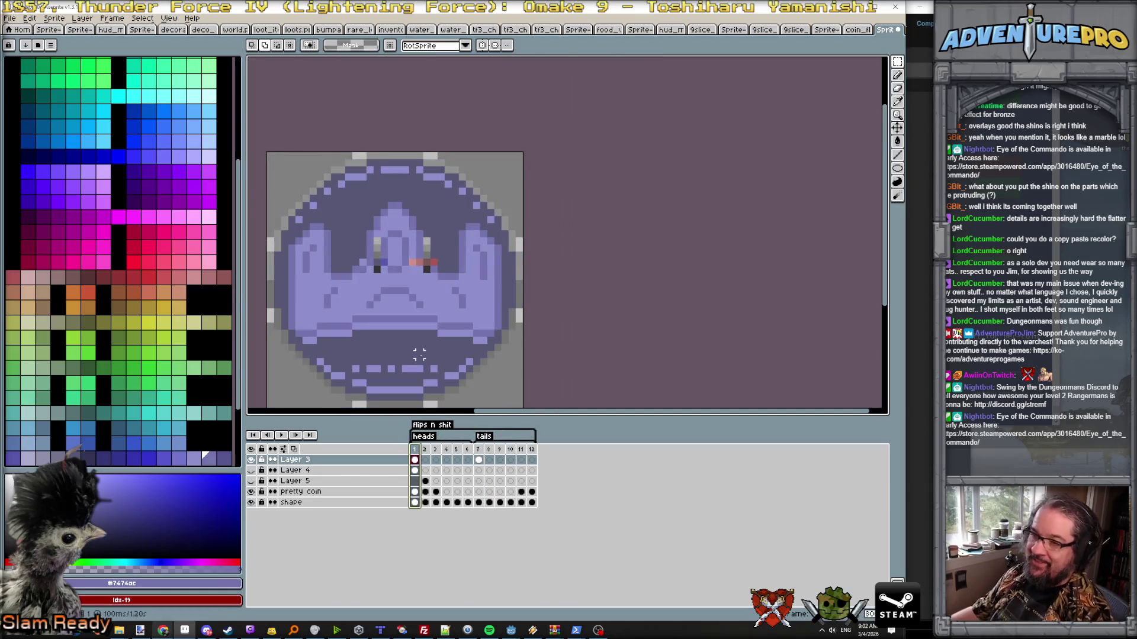
{"action": "scroll", "coordinate": [396, 265], "scroll_direction": "up", "scroll_amount": 2}
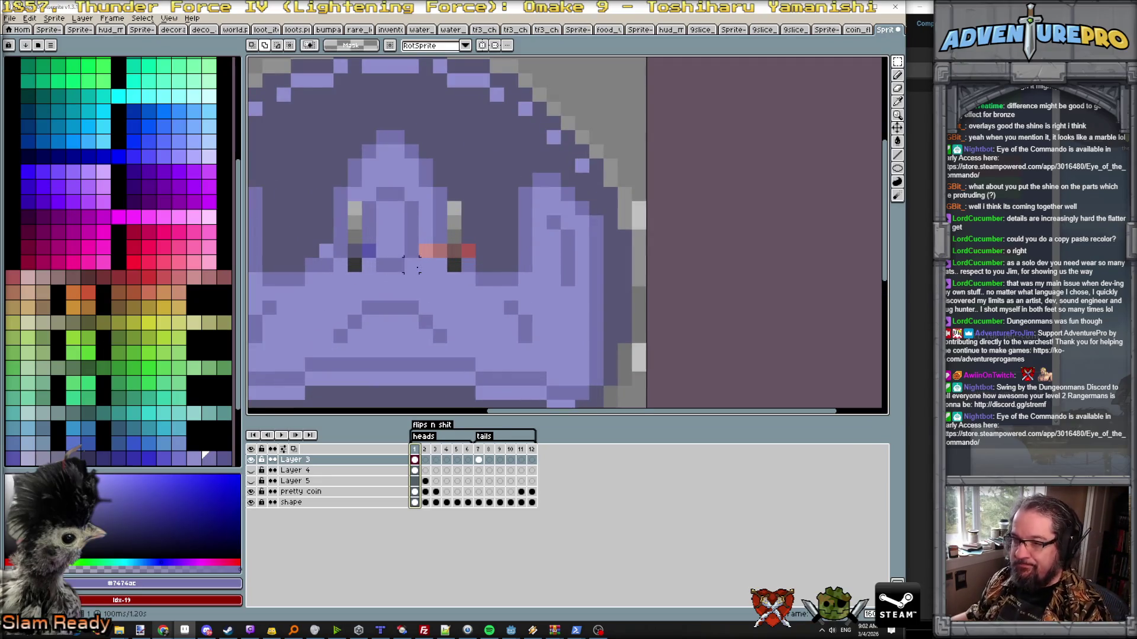
- Sample the dark reddish colour and fill the pretty coin layer's tails cel with a dark-red ellipse
{"action": "key", "text": "b"}
{"action": "left_click", "coordinate": [312, 223], "text": "alt"}
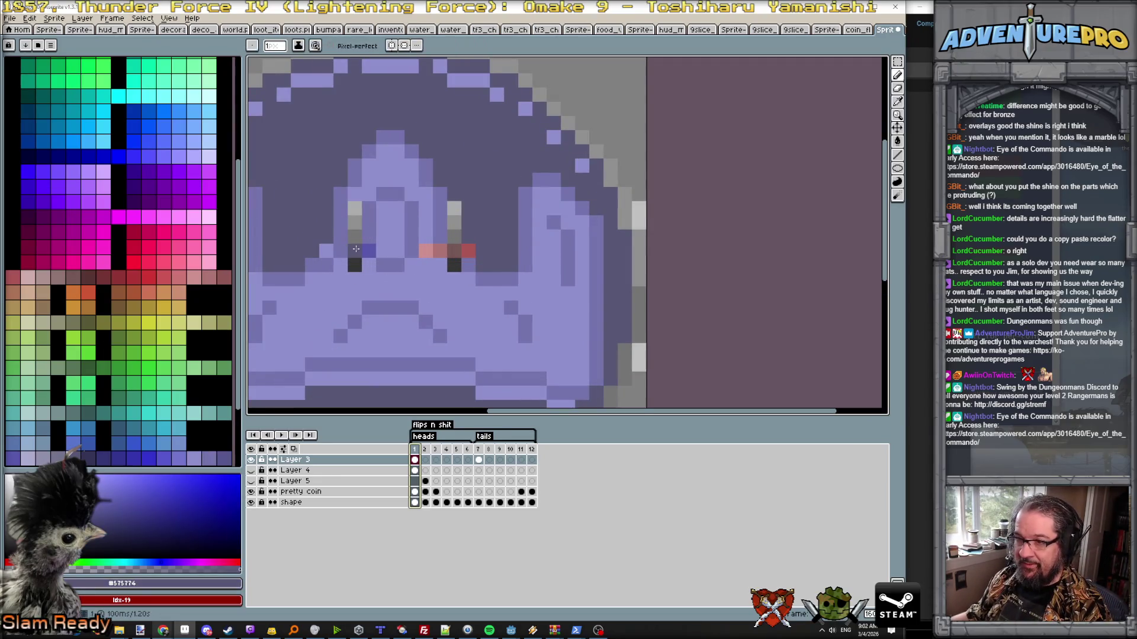
{"action": "left_click", "coordinate": [452, 254], "text": "alt"}
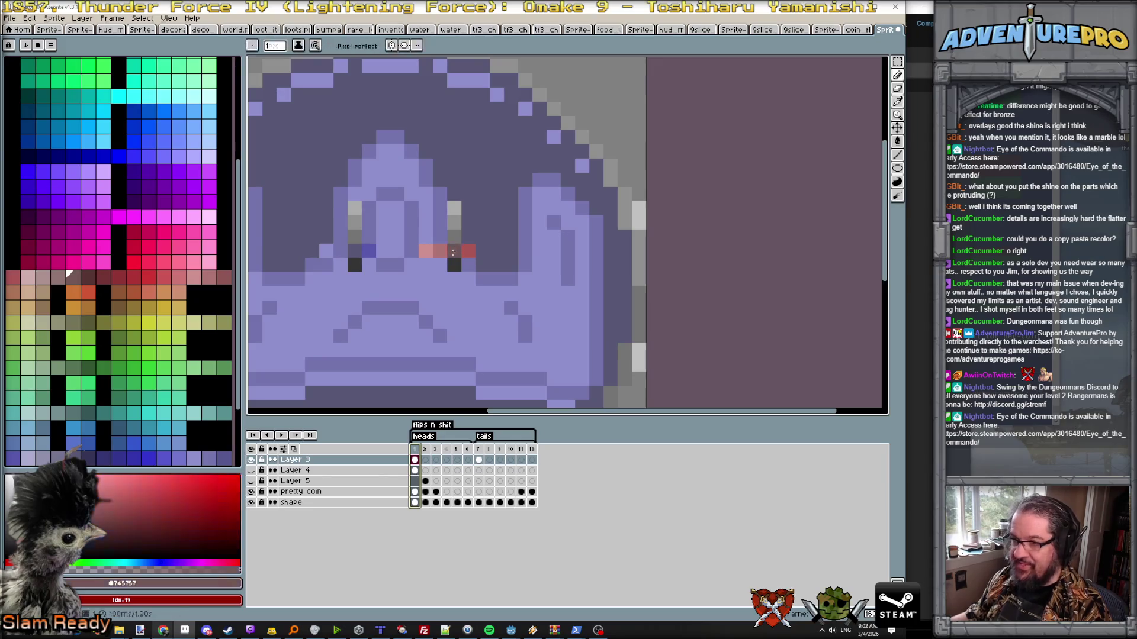
{"action": "left_click", "coordinate": [480, 502]}
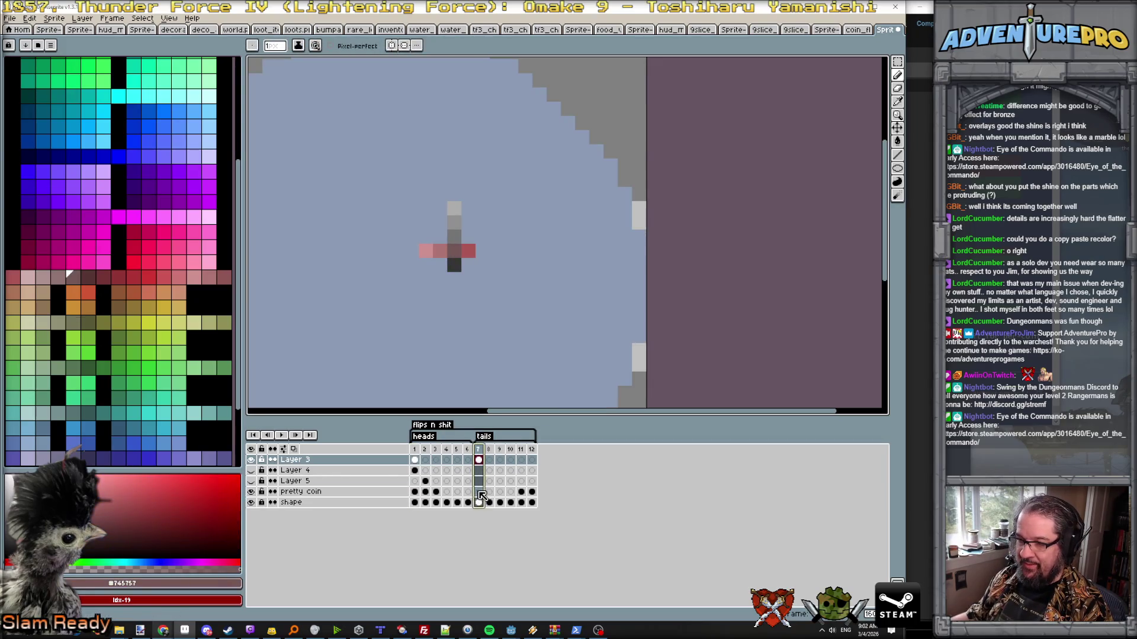
{"action": "left_click", "coordinate": [478, 491]}
{"action": "scroll", "coordinate": [375, 213], "scroll_direction": "down", "scroll_amount": 1}
{"action": "scroll", "coordinate": [376, 213], "scroll_direction": "down", "scroll_amount": 1}
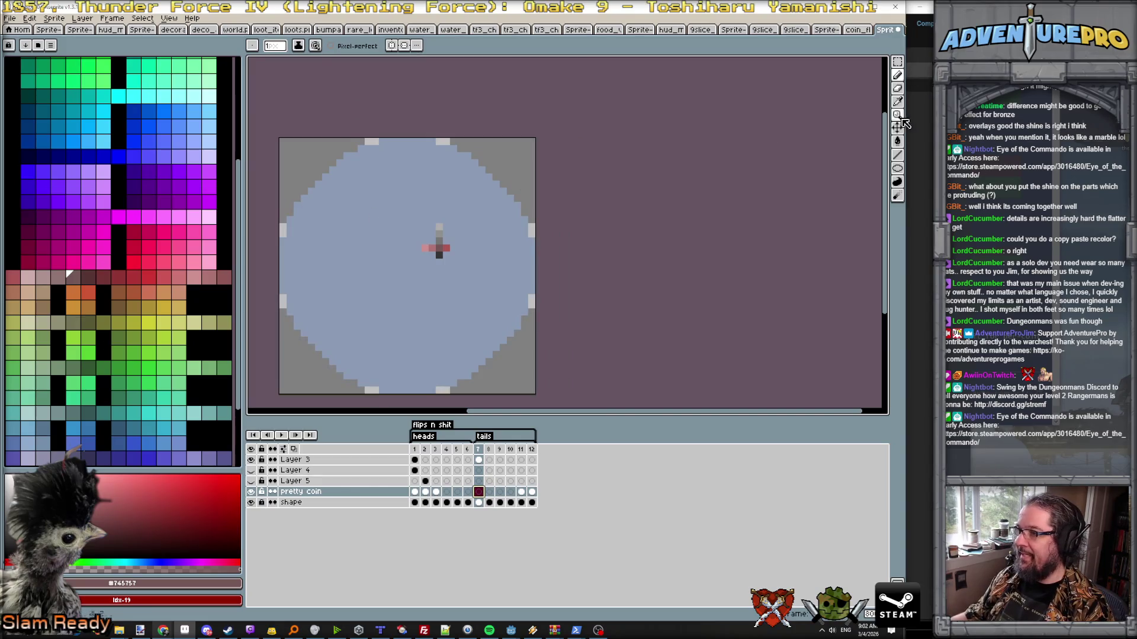
{"action": "left_click", "coordinate": [897, 168]}
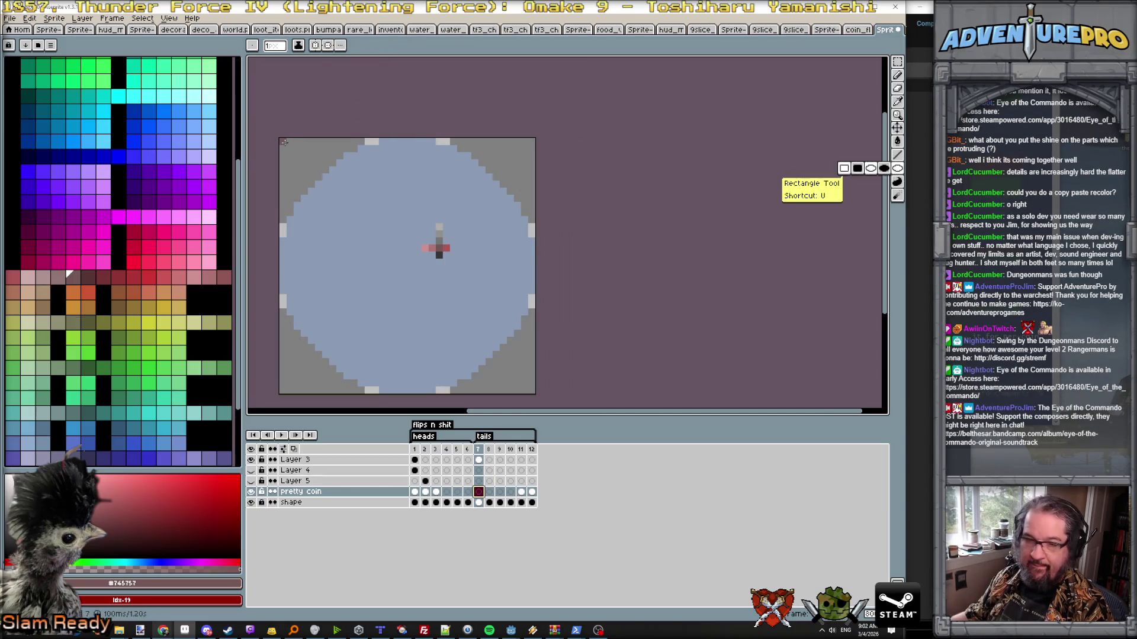
{"action": "left_click_drag", "start_coordinate": [285, 143], "coordinate": [530, 406]}
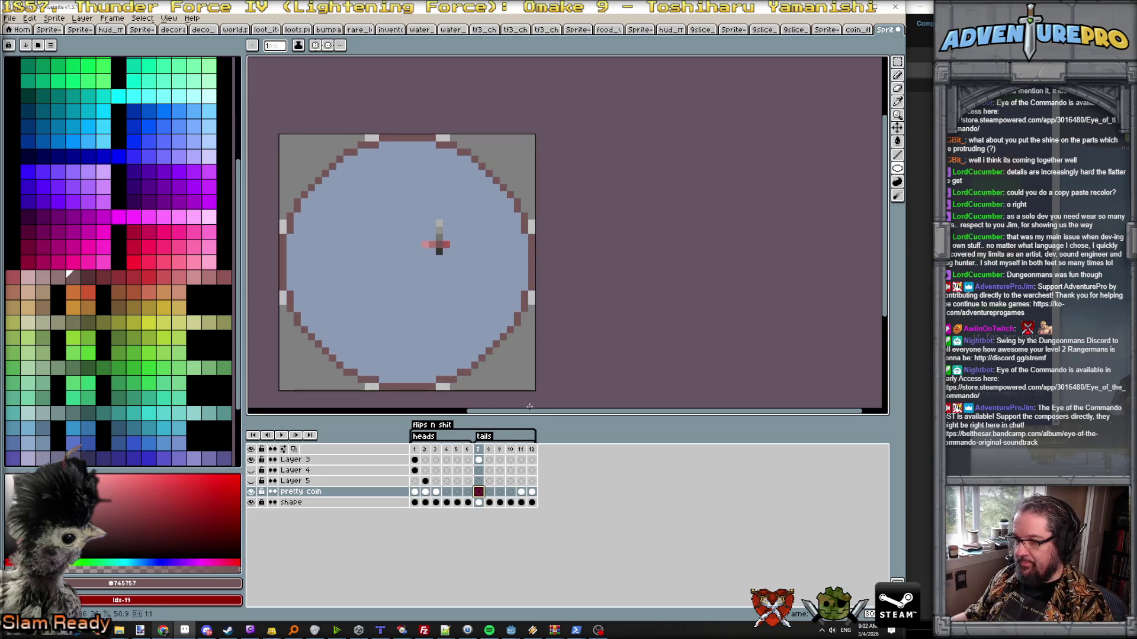
{"action": "key", "text": "g"}
{"action": "left_click", "coordinate": [400, 276]}
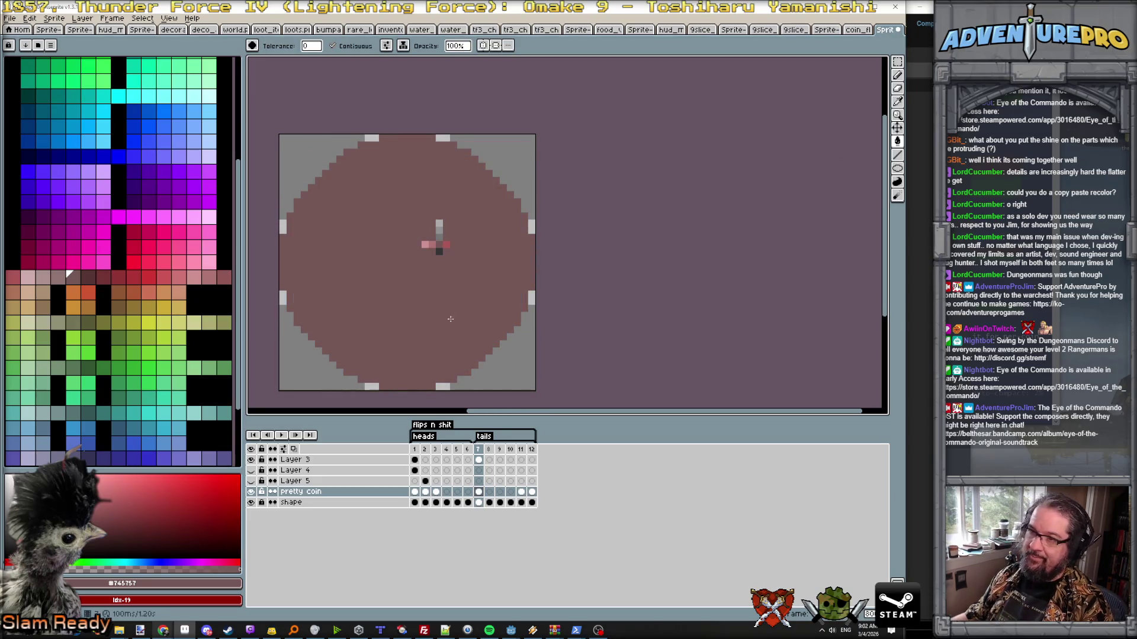
- Sample pink shades from the heads face, clear leftover grey on Layer 3 and enable vertical mirror drawing
{"action": "left_click", "coordinate": [417, 451]}
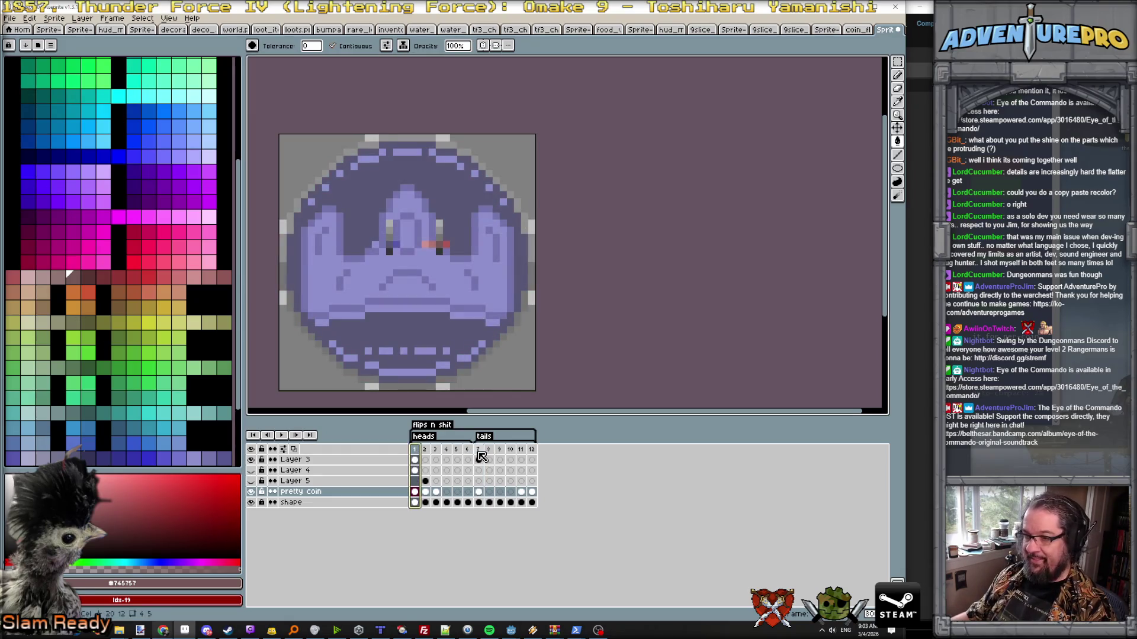
{"action": "scroll", "coordinate": [435, 253], "scroll_direction": "up", "scroll_amount": 1}
{"action": "scroll", "coordinate": [435, 254], "scroll_direction": "up", "scroll_amount": 1}
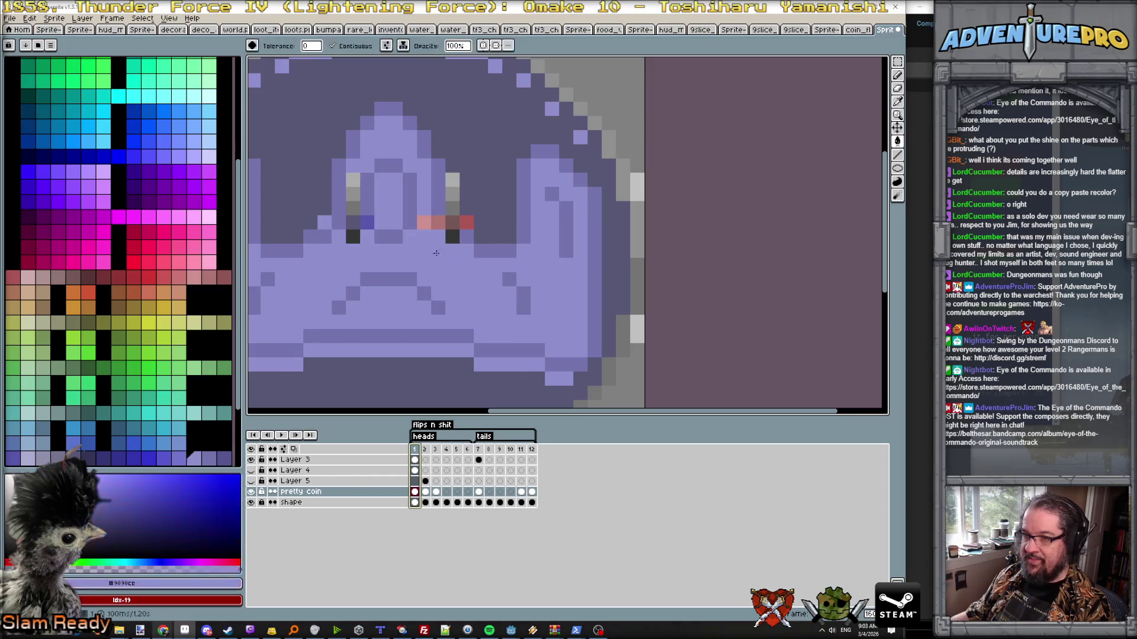
{"action": "scroll", "coordinate": [334, 242], "scroll_direction": "down", "scroll_amount": 1}
{"action": "scroll", "coordinate": [337, 253], "scroll_direction": "up", "scroll_amount": 1}
{"action": "left_click", "coordinate": [433, 222]}
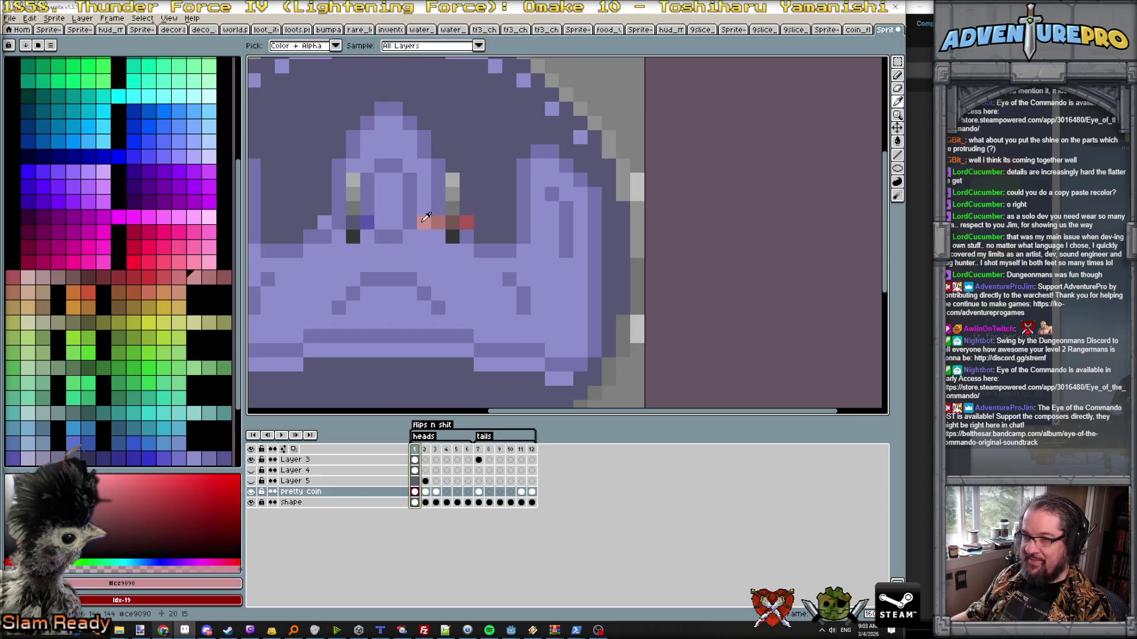
{"action": "left_click", "coordinate": [478, 449]}
{"action": "scroll", "coordinate": [358, 258], "scroll_direction": "down", "scroll_amount": 1}
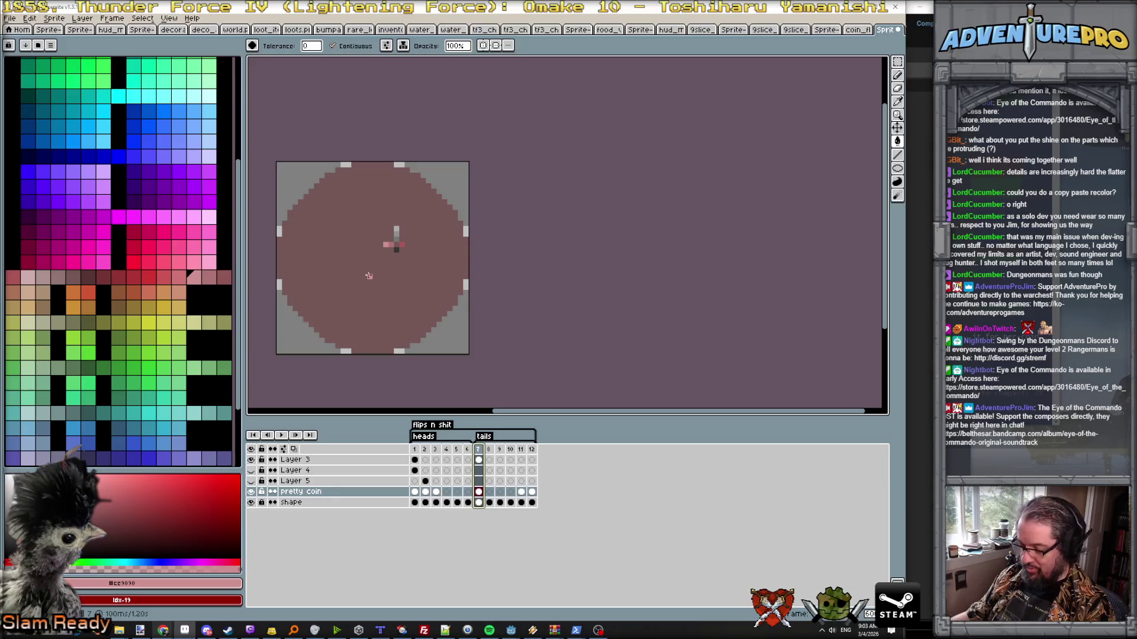
{"action": "key", "text": "b"}
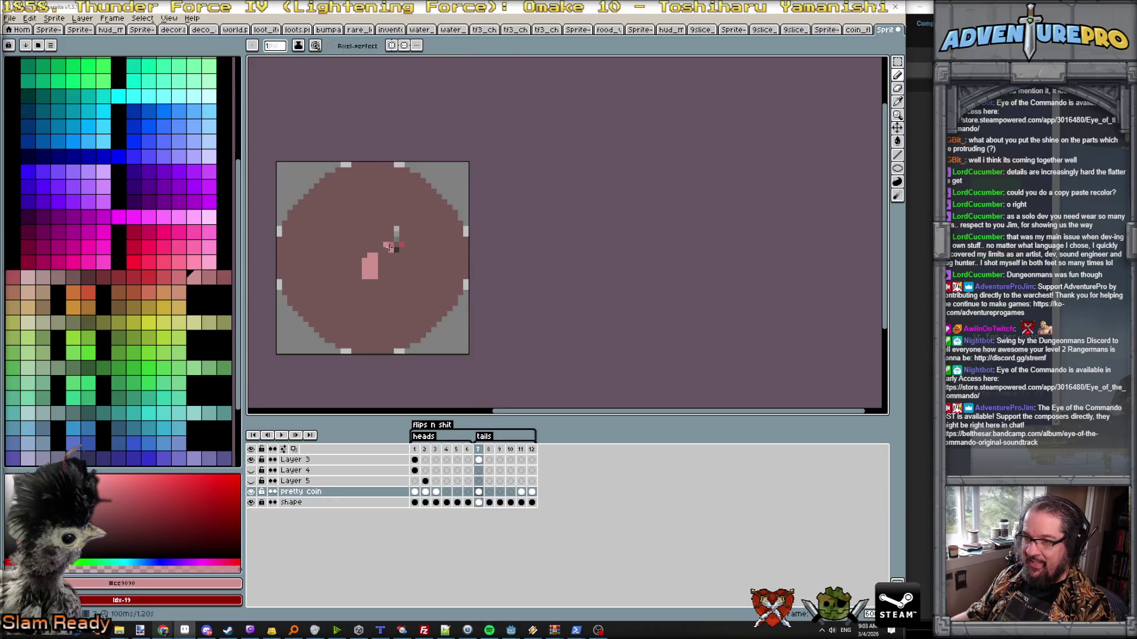
{"action": "scroll", "coordinate": [372, 267], "scroll_direction": "up", "scroll_amount": 1}
{"action": "left_click", "coordinate": [411, 241], "text": "alt"}
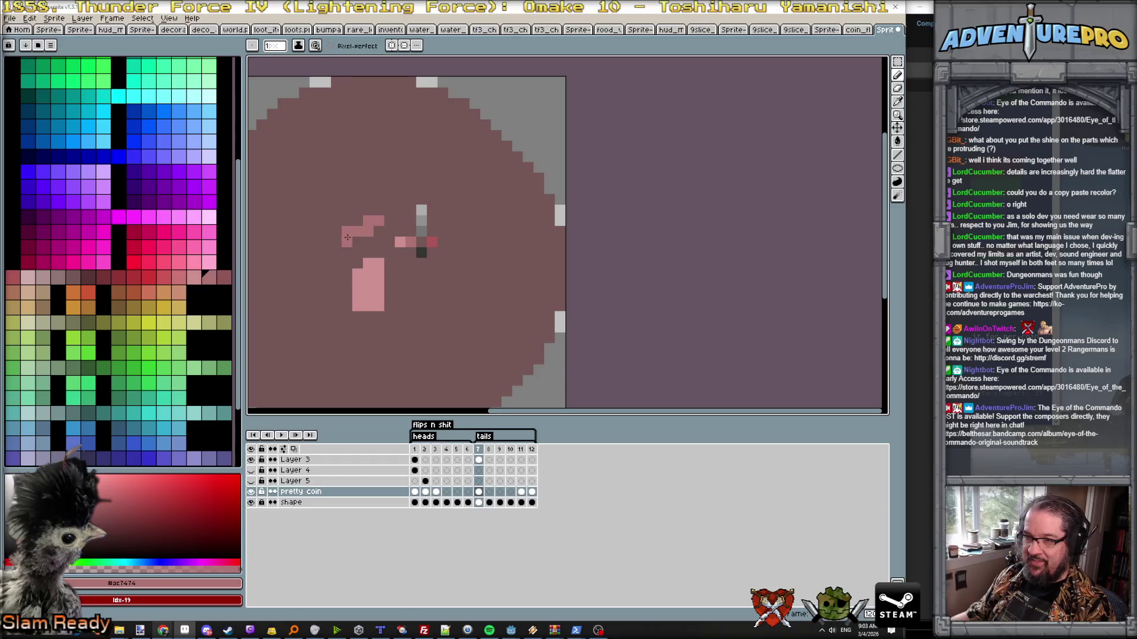
{"action": "key", "text": "Left"}
{"action": "key", "text": "Left"}
{"action": "key", "text": "Left"}
{"action": "key", "text": "Left"}
{"action": "key", "text": "Left"}
{"action": "key", "text": "Left"}
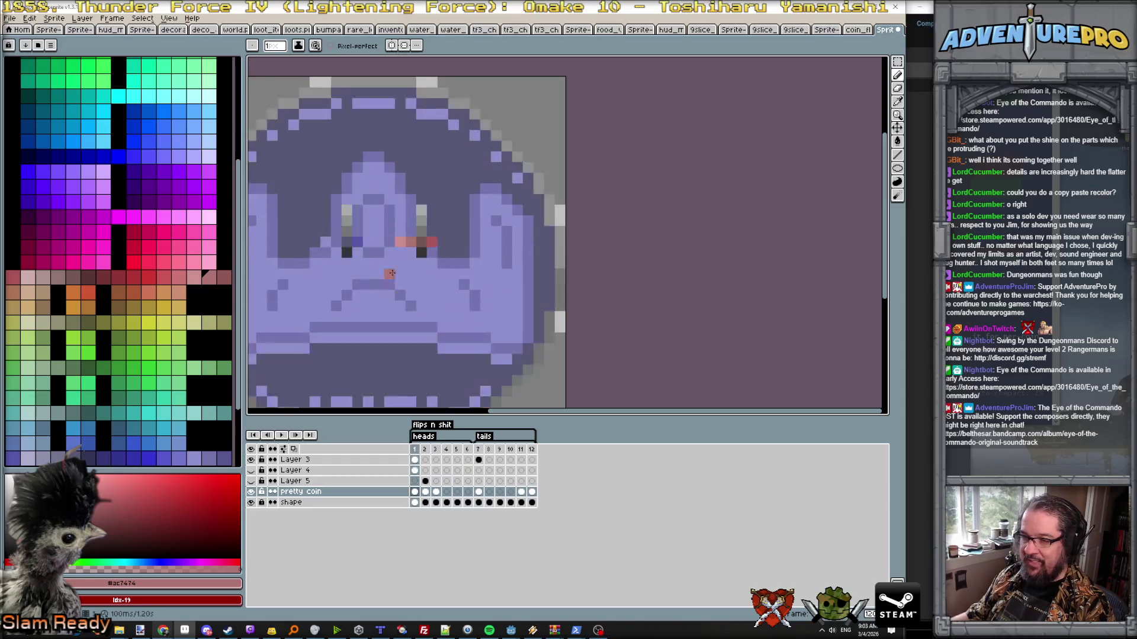
{"action": "left_click", "coordinate": [361, 241], "text": "alt"}
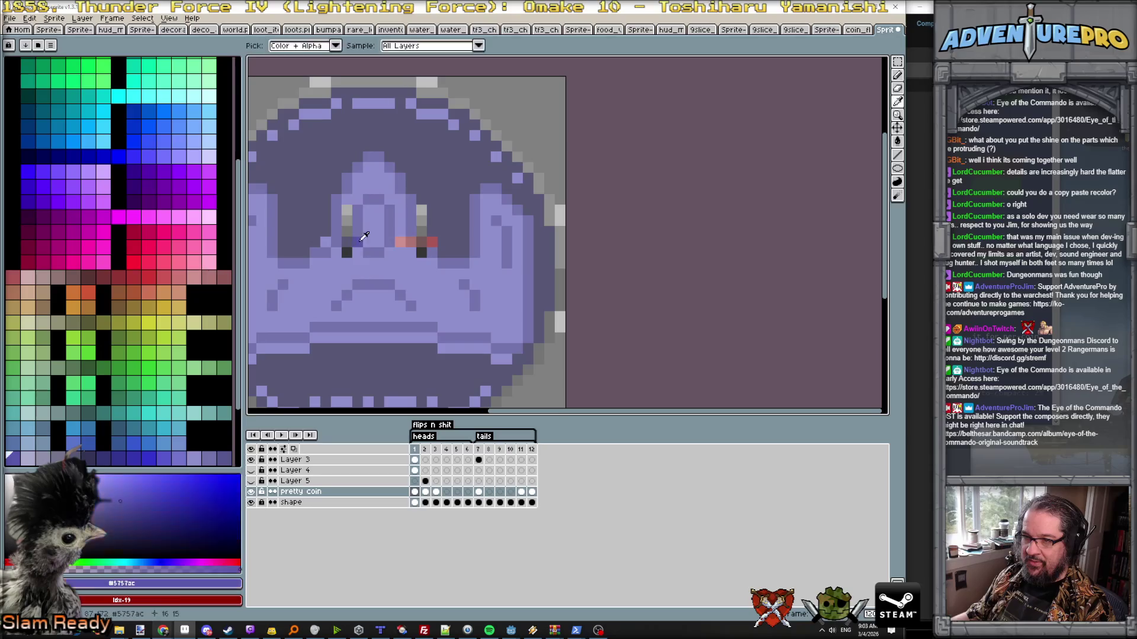
{"action": "scroll", "coordinate": [390, 339], "scroll_direction": "down", "scroll_amount": 1}
{"action": "scroll", "coordinate": [383, 347], "scroll_direction": "up", "scroll_amount": 1}
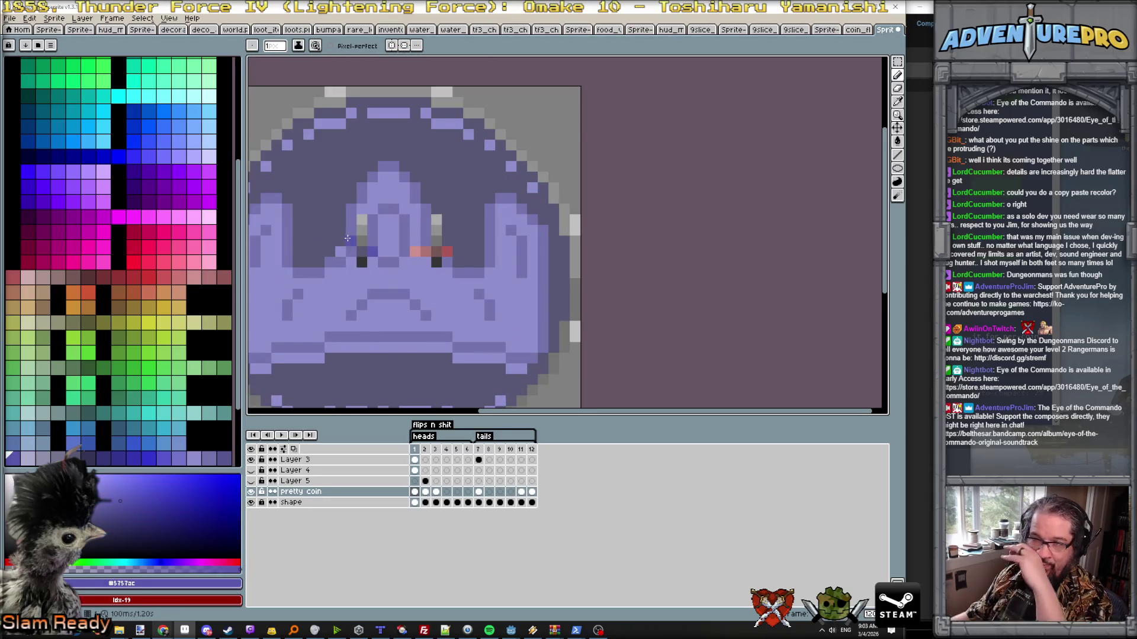
{"action": "scroll", "coordinate": [414, 262], "scroll_direction": "down", "scroll_amount": 1}
{"action": "scroll", "coordinate": [415, 262], "scroll_direction": "down", "scroll_amount": 1}
{"action": "scroll", "coordinate": [416, 259], "scroll_direction": "up", "scroll_amount": 1}
{"action": "key", "text": "Right"}
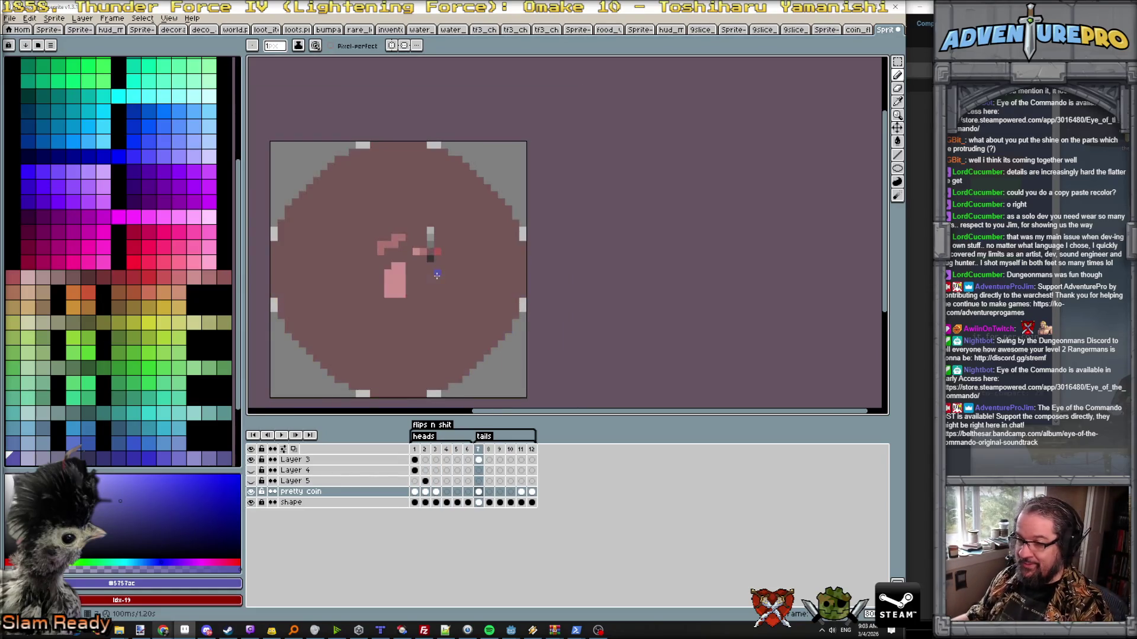
{"action": "scroll", "coordinate": [435, 276], "scroll_direction": "down", "scroll_amount": 2}
{"action": "scroll", "coordinate": [403, 246], "scroll_direction": "up", "scroll_amount": 2}
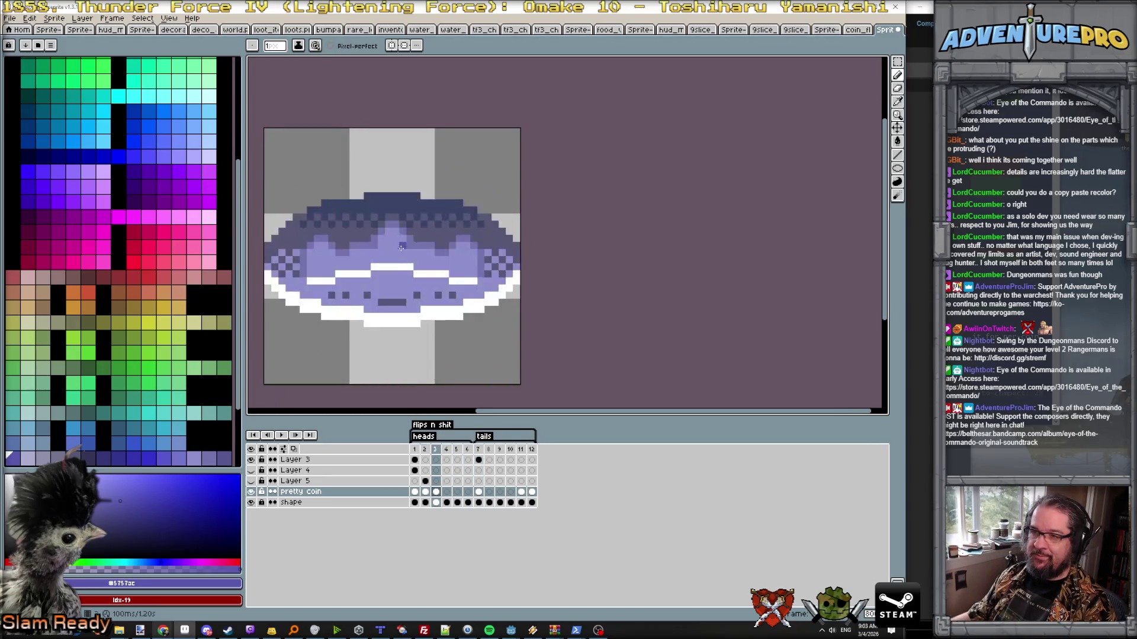
{"action": "scroll", "coordinate": [417, 257], "scroll_direction": "up", "scroll_amount": 1}
{"action": "scroll", "coordinate": [417, 258], "scroll_direction": "down", "scroll_amount": 1}
{"action": "left_click", "coordinate": [257, 461]}
{"action": "scroll", "coordinate": [404, 230], "scroll_direction": "down", "scroll_amount": 1}
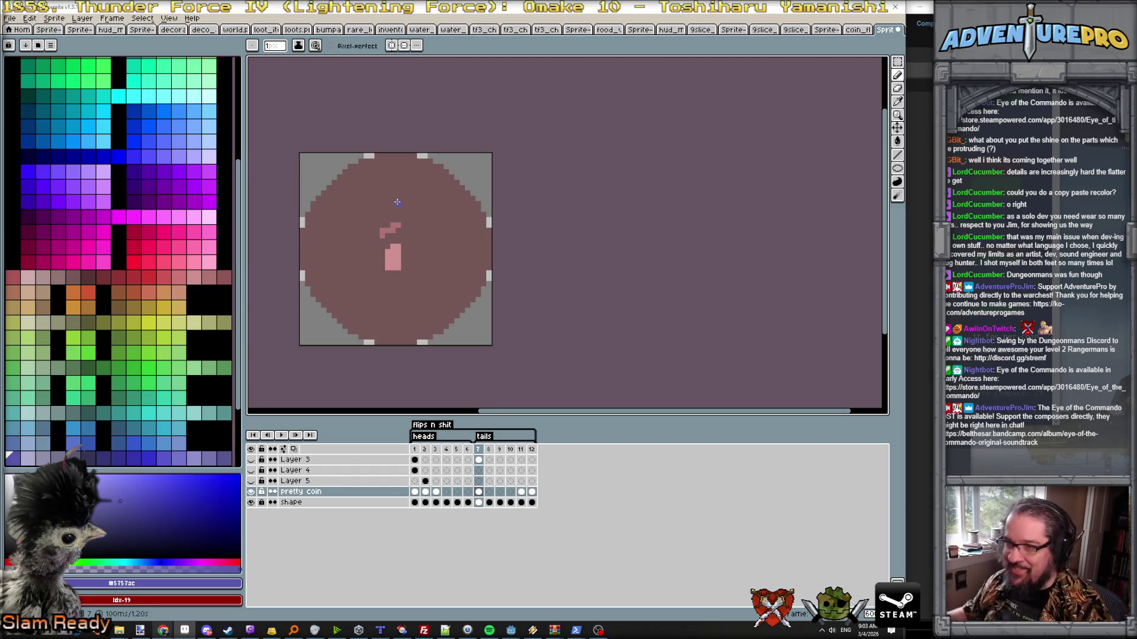
{"action": "scroll", "coordinate": [390, 225], "scroll_direction": "up", "scroll_amount": 1}
{"action": "left_click", "coordinate": [380, 228], "text": "alt"}
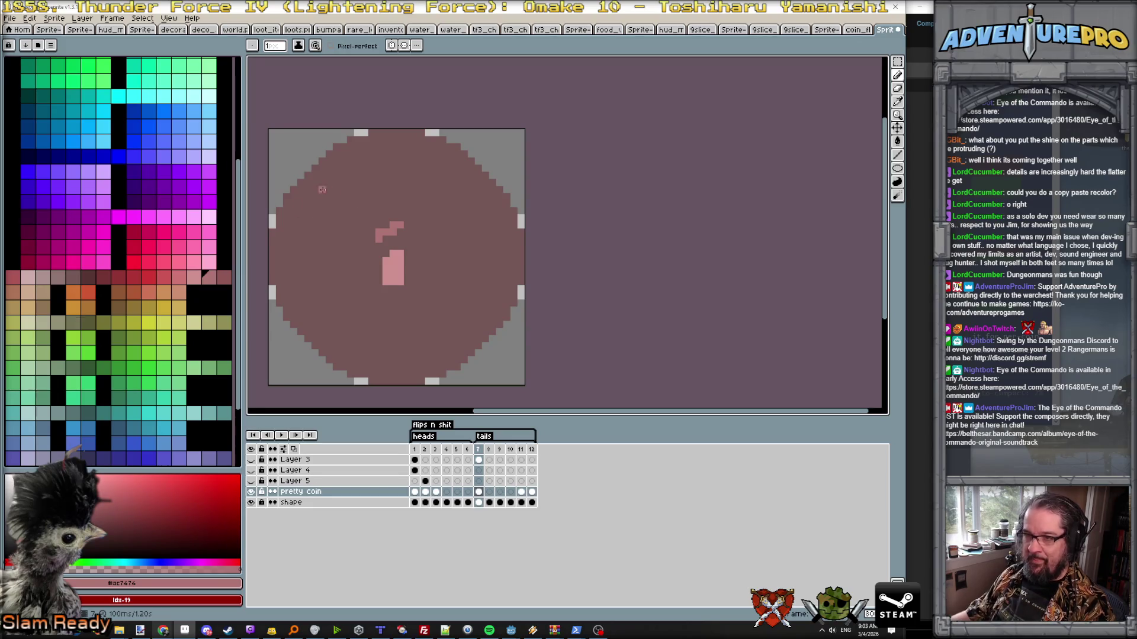
{"action": "left_click", "coordinate": [391, 45]}
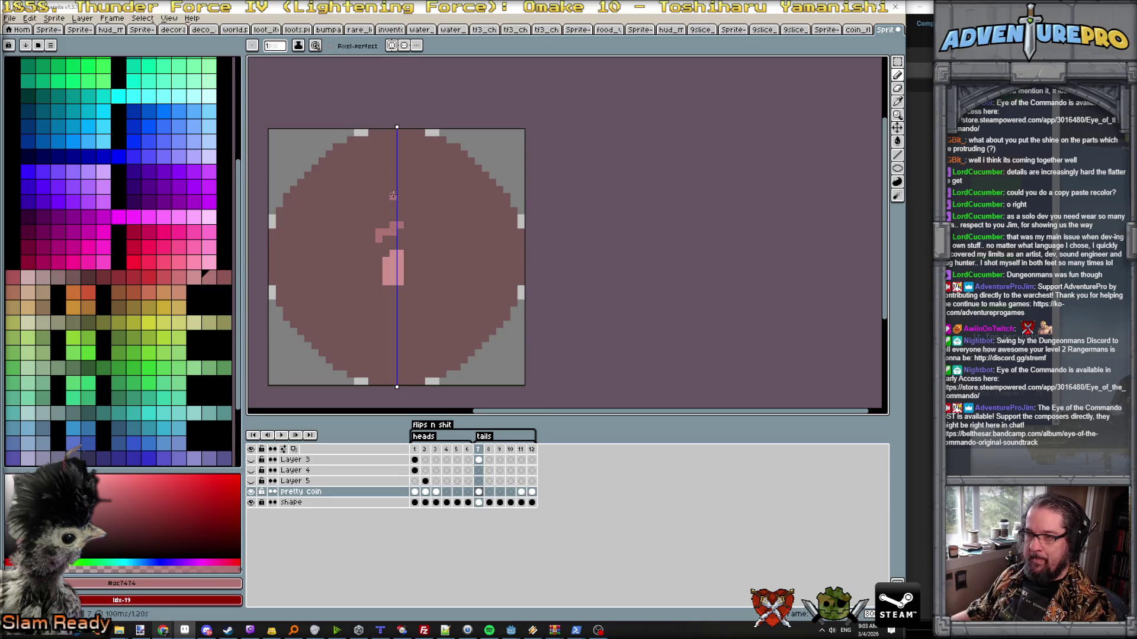
- Draw a mirrored pink rectangle outline on the tails coin and paint out the old curved bottom outline
{"action": "left_click_drag", "start_coordinate": [392, 196], "coordinate": [310, 204]}
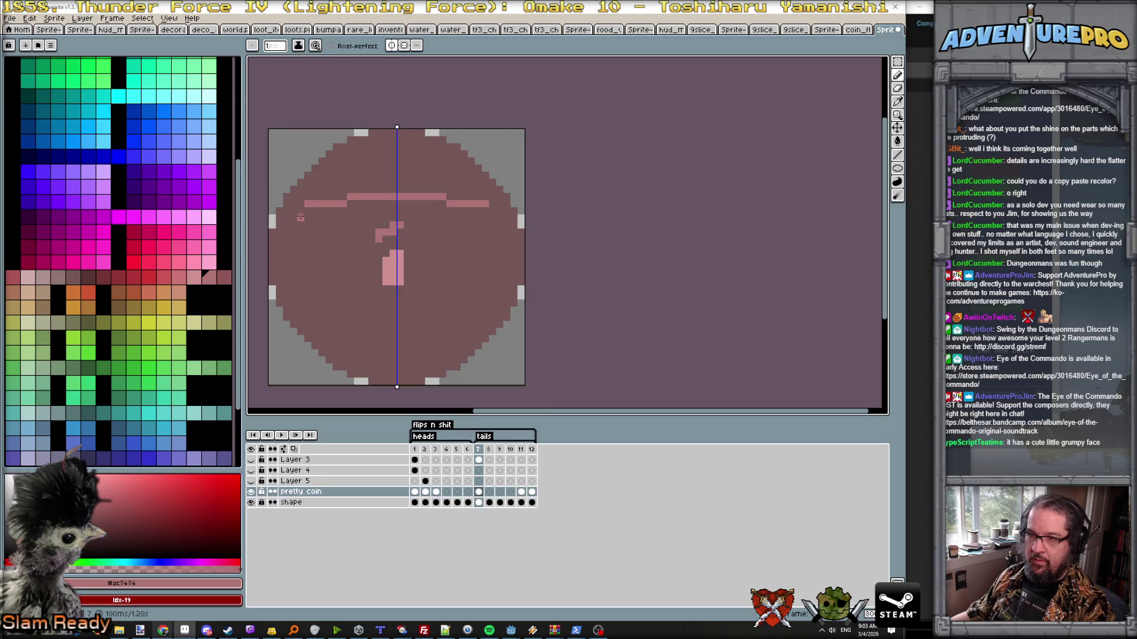
{"action": "left_click_drag", "start_coordinate": [300, 212], "coordinate": [296, 265]}
{"action": "key", "text": "z"}
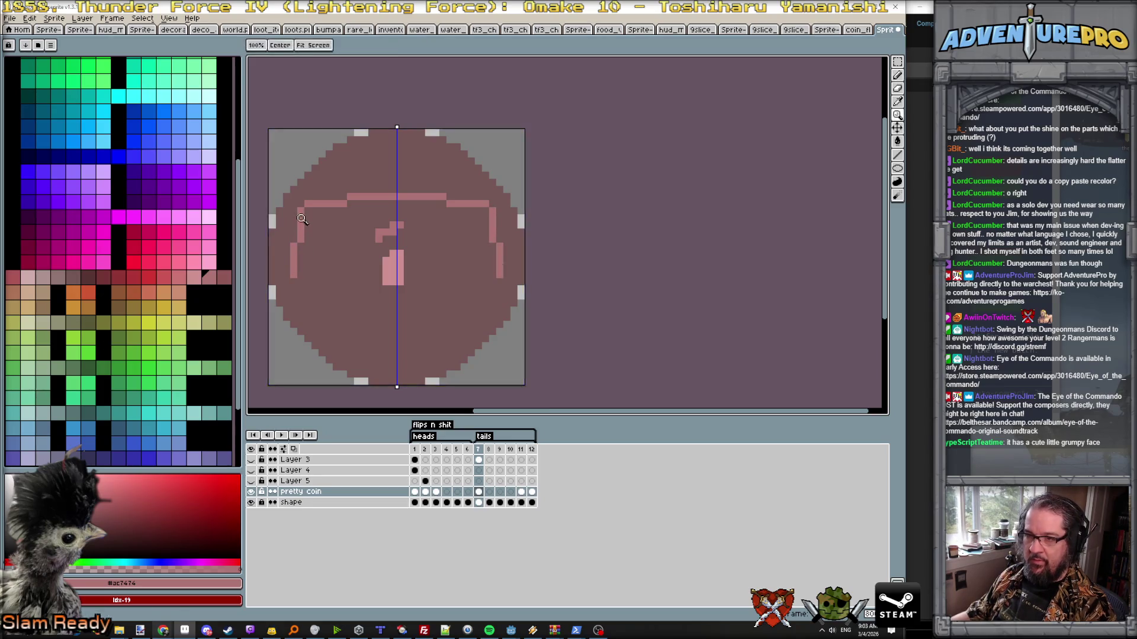
{"action": "key", "text": "ctrl+z"}
{"action": "key", "text": "b"}
{"action": "mouse_move", "coordinate": [300, 210]}
{"action": "left_mouse_down"}
{"action": "mouse_move", "coordinate": [299, 300]}
{"action": "mouse_move", "coordinate": [351, 315]}
{"action": "mouse_move", "coordinate": [455, 311]}
{"action": "left_mouse_up"}
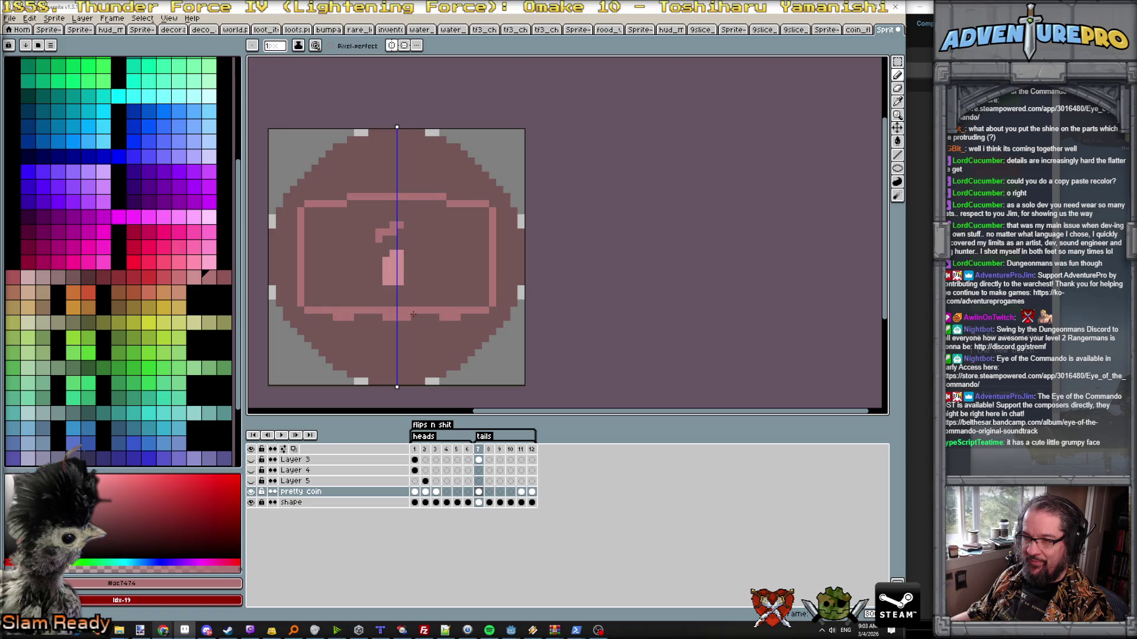
{"action": "left_click", "coordinate": [355, 330], "text": "alt"}
{"action": "left_click_drag", "start_coordinate": [325, 319], "coordinate": [400, 316]}
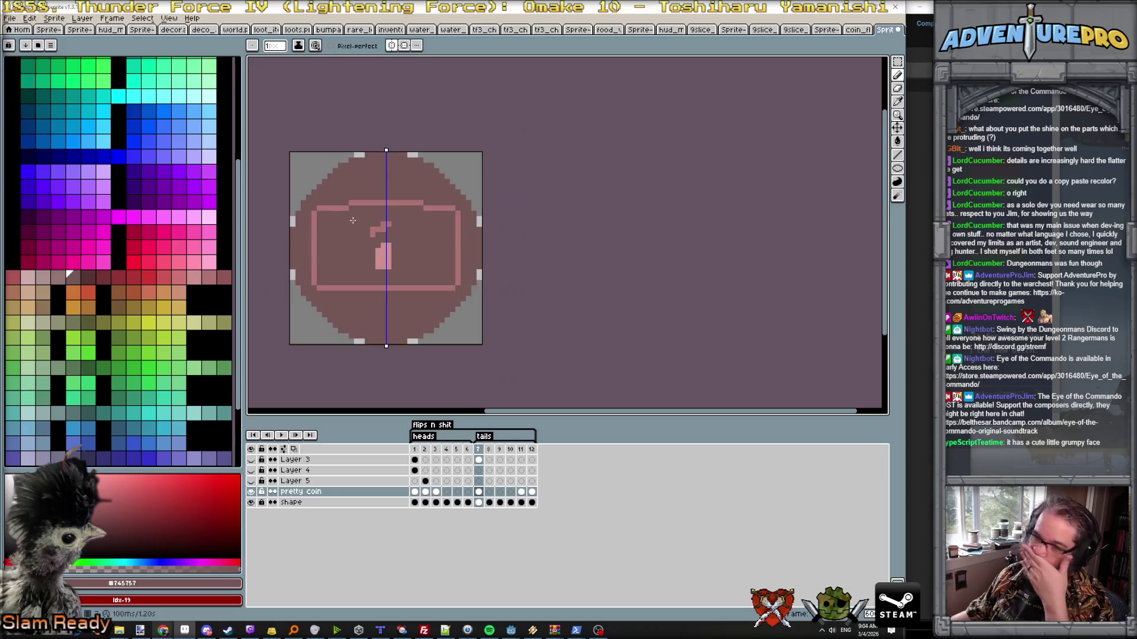
{"action": "scroll", "coordinate": [372, 232], "scroll_direction": "up", "scroll_amount": 1}
- Extend the lower pink symbol downward and add pink pixels near the coin's bottom
{"action": "left_click", "coordinate": [414, 291], "text": "alt"}
{"action": "left_click_drag", "start_coordinate": [406, 302], "coordinate": [406, 327]}
{"action": "left_click_drag", "start_coordinate": [408, 377], "coordinate": [409, 378]}
{"action": "left_click", "coordinate": [403, 232], "text": "alt"}
{"action": "left_click", "coordinate": [369, 260]}
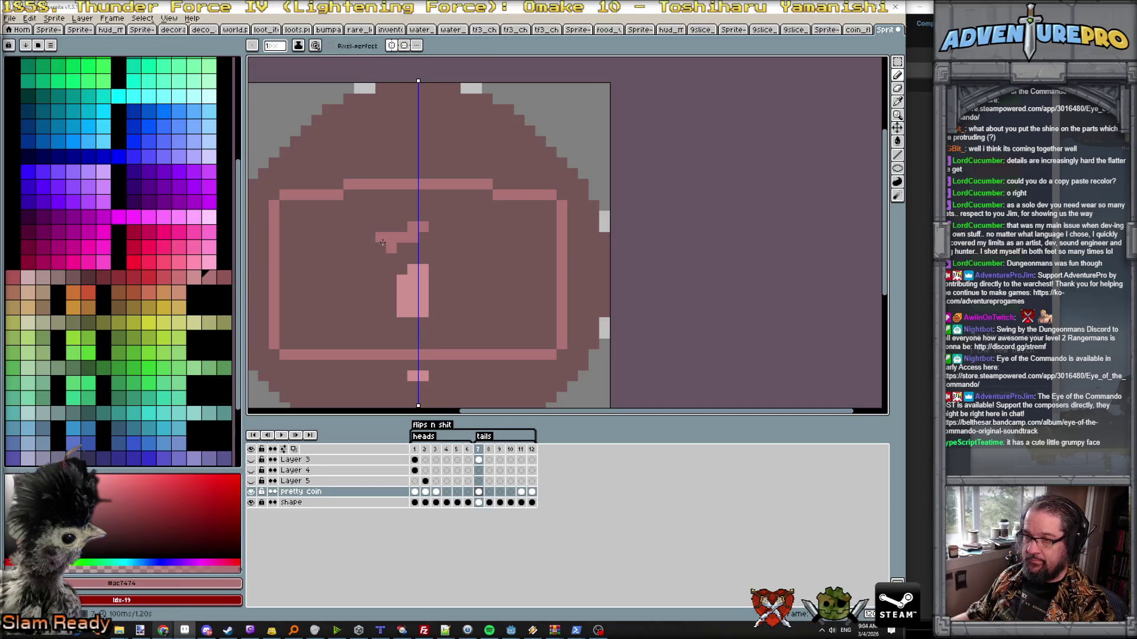
- Paint over the old pink centre symbol with the dark body colour and patch the rectangle's top line
{"action": "left_click", "coordinate": [377, 235], "text": "alt"}
{"action": "left_click_drag", "start_coordinate": [391, 237], "coordinate": [424, 228]}
{"action": "mouse_move", "coordinate": [414, 269]}
{"action": "left_mouse_down"}
{"action": "mouse_move", "coordinate": [400, 300]}
{"action": "mouse_move", "coordinate": [395, 282]}
{"action": "left_mouse_up"}
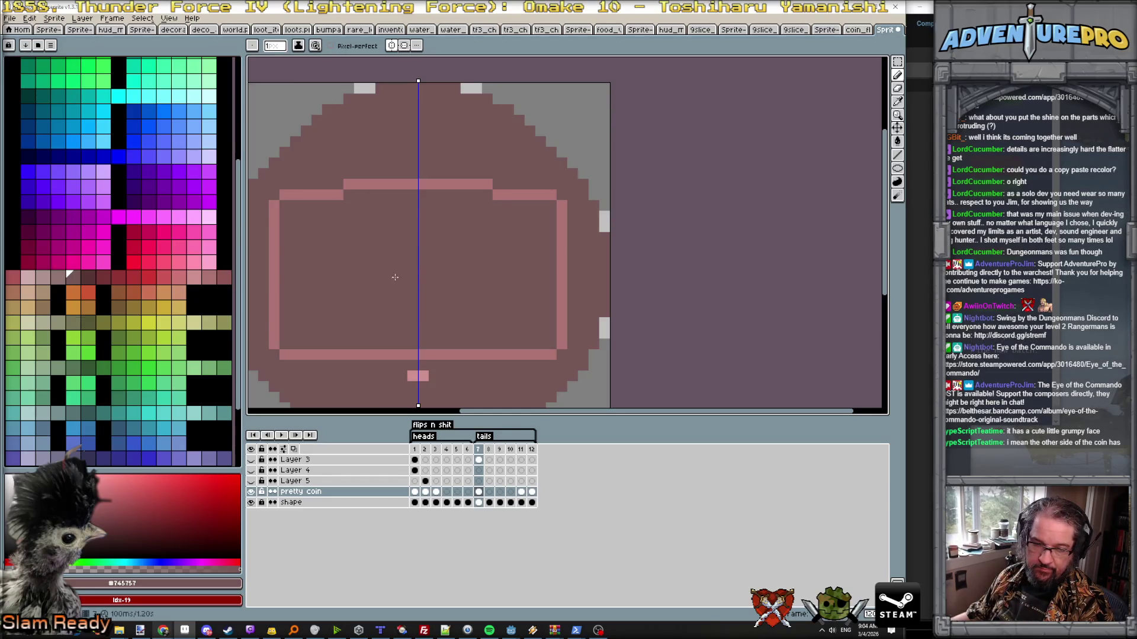
{"action": "left_click", "coordinate": [395, 184], "text": "alt"}
{"action": "left_click", "coordinate": [382, 184]}
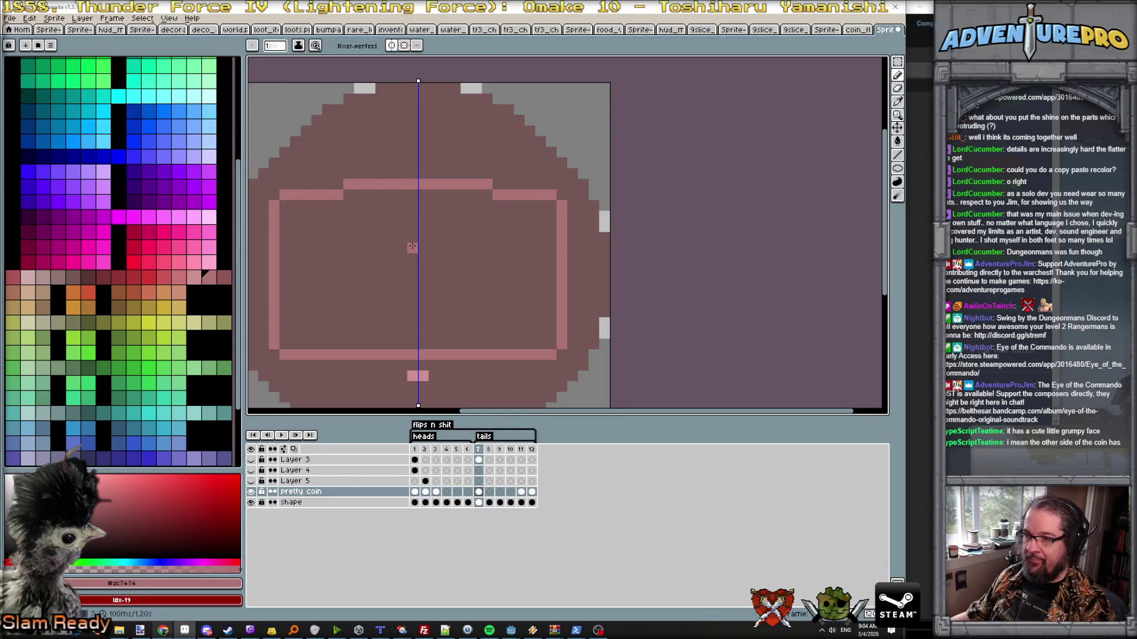
- Draw the mirrored pink face outline, sides and frowning mouth, undoing stray pixels
{"action": "mouse_move", "coordinate": [411, 237]}
{"action": "left_mouse_down"}
{"action": "mouse_move", "coordinate": [382, 295]}
{"action": "mouse_move", "coordinate": [418, 321]}
{"action": "left_mouse_up"}
{"action": "left_click", "coordinate": [391, 311]}
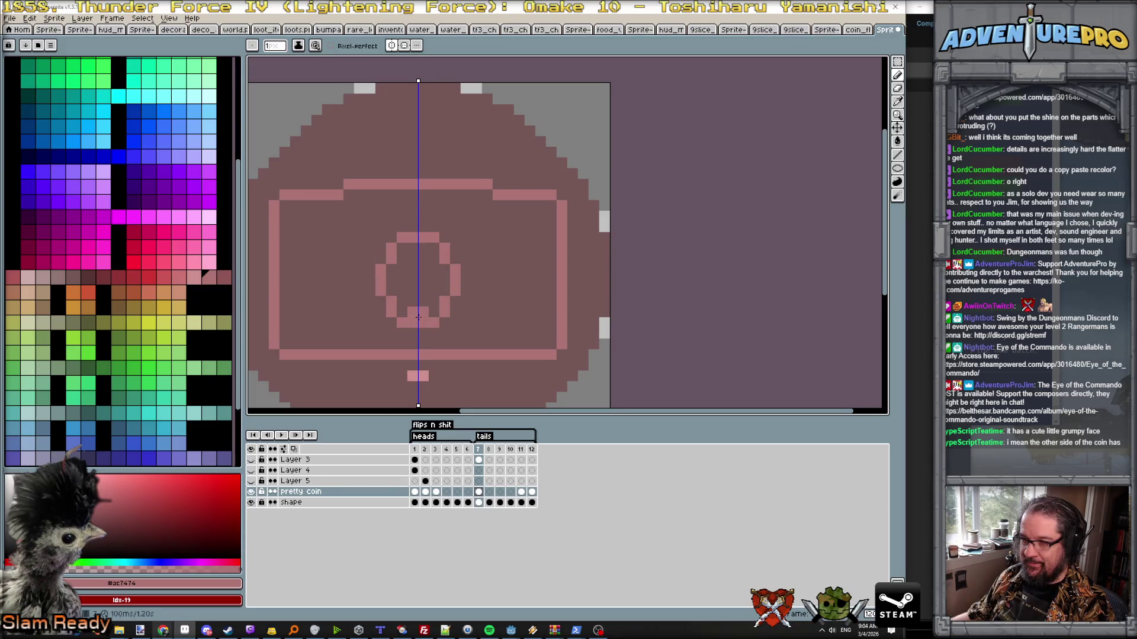
{"action": "left_click", "coordinate": [391, 306], "text": "alt"}
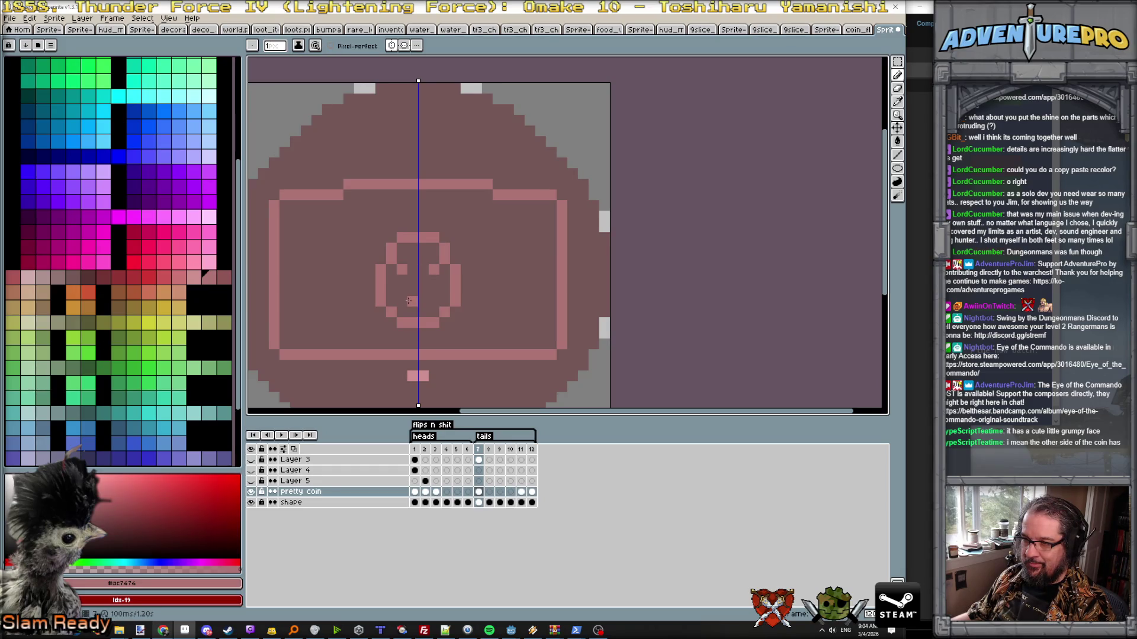
{"action": "left_click", "coordinate": [410, 302]}
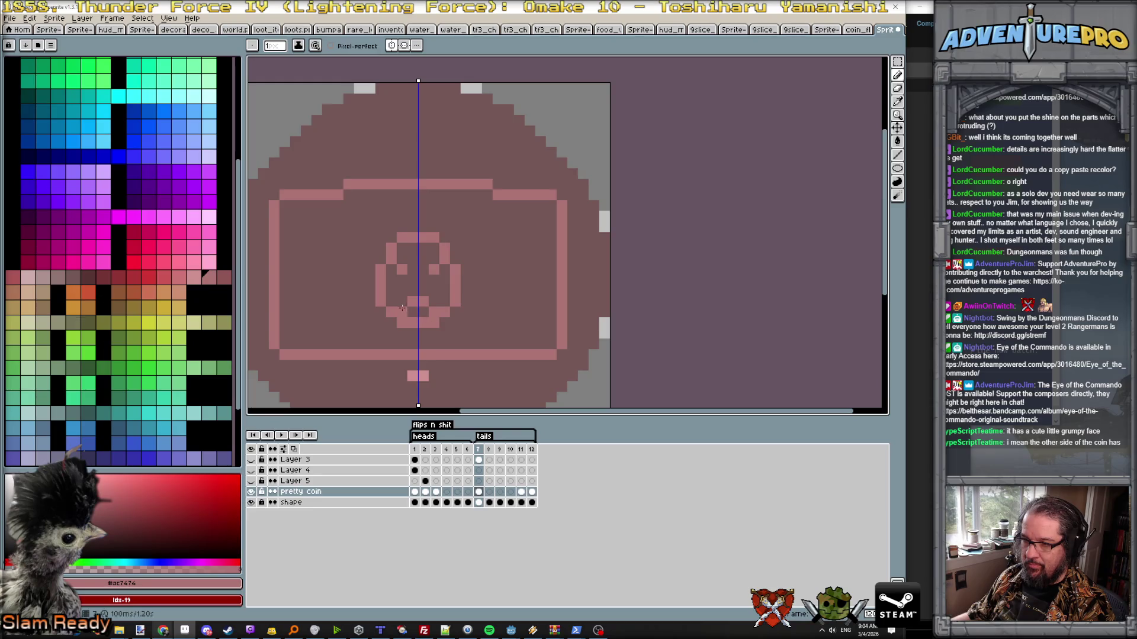
{"action": "key", "text": "ctrl+z"}
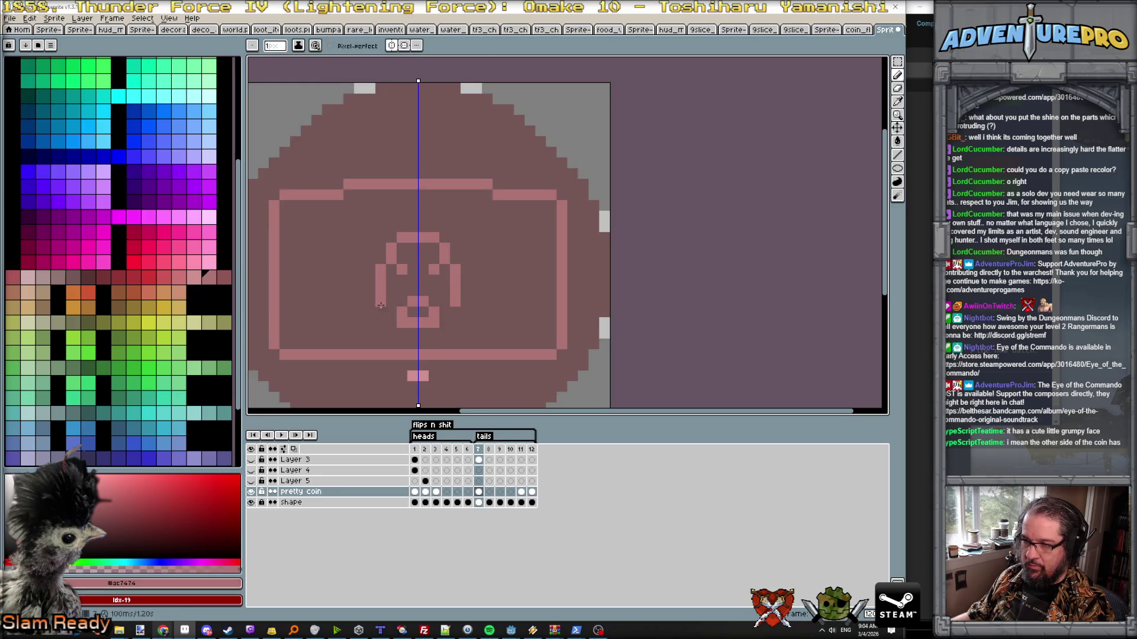
{"action": "left_click", "coordinate": [388, 330]}
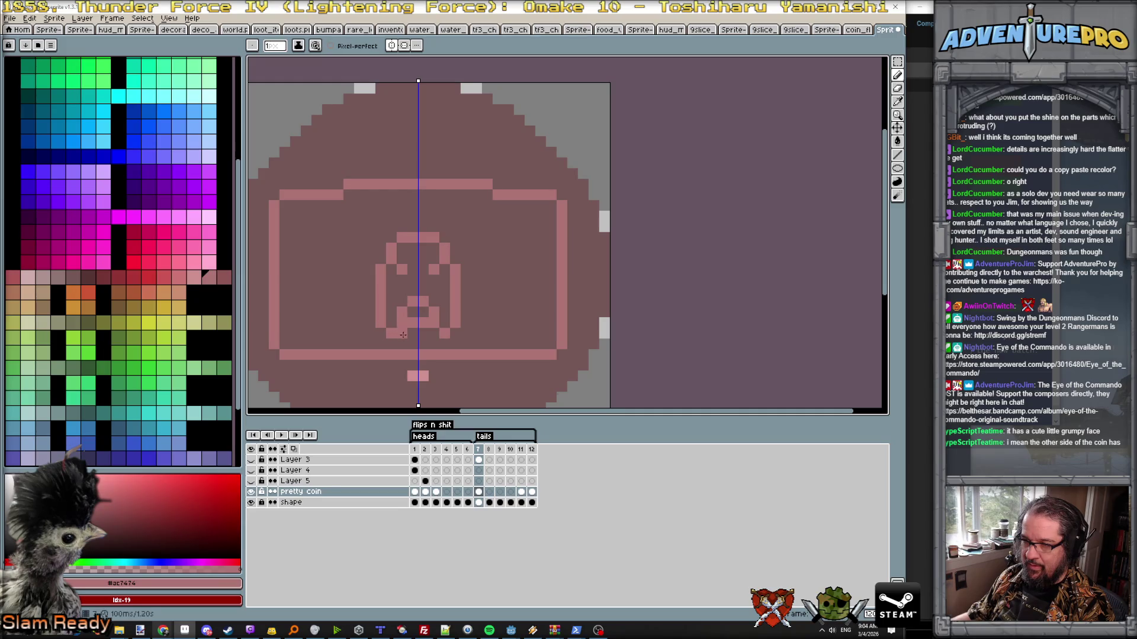
{"action": "left_click", "coordinate": [435, 331], "text": "alt"}
{"action": "scroll", "coordinate": [431, 331], "scroll_direction": "down", "scroll_amount": 3}
{"action": "scroll", "coordinate": [415, 330], "scroll_direction": "up", "scroll_amount": 2}
{"action": "scroll", "coordinate": [415, 330], "scroll_direction": "up", "scroll_amount": 2}
{"action": "scroll", "coordinate": [392, 338], "scroll_direction": "down", "scroll_amount": 1}
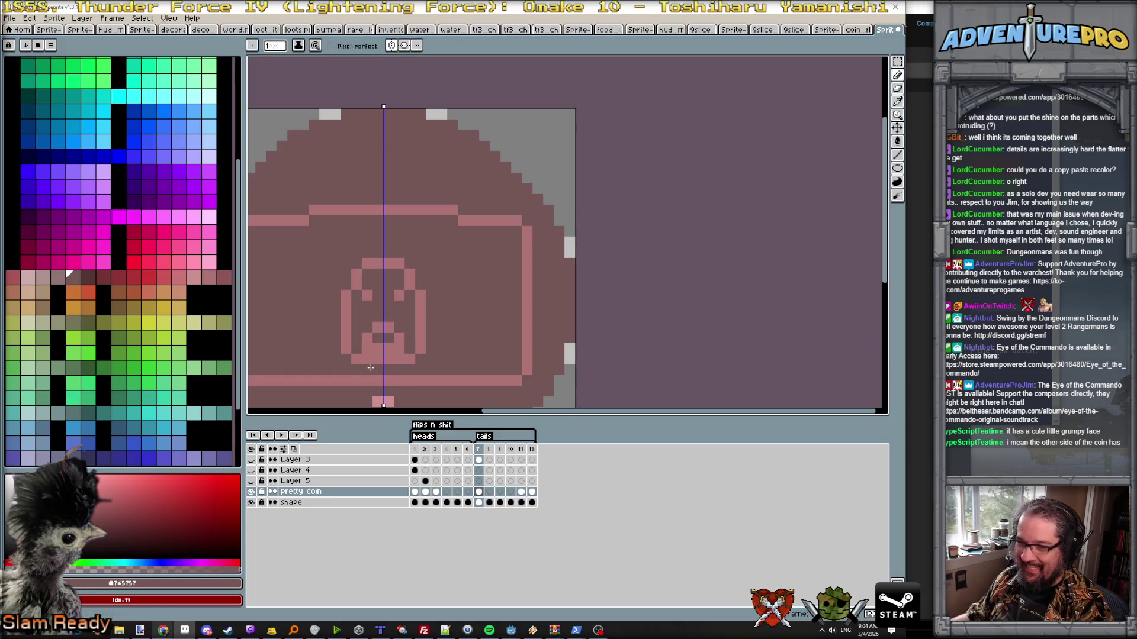
{"action": "scroll", "coordinate": [311, 284], "scroll_direction": "down", "scroll_amount": 1}
{"action": "scroll", "coordinate": [311, 284], "scroll_direction": "up", "scroll_amount": 1}
{"action": "scroll", "coordinate": [306, 281], "scroll_direction": "up", "scroll_amount": 1}
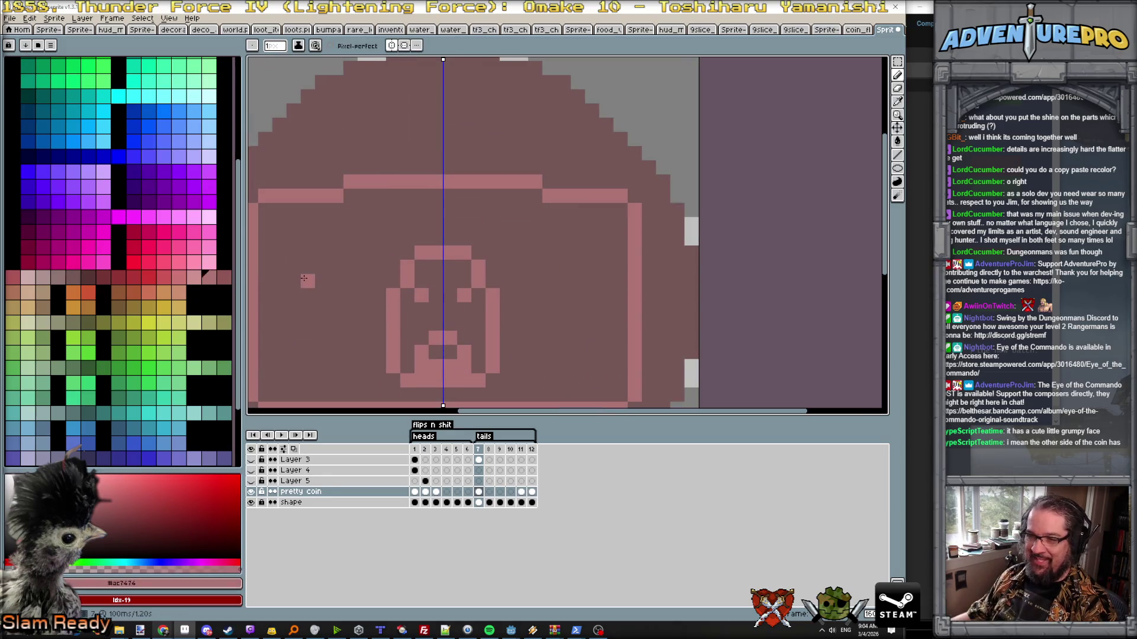
- Draw the mirrored diagonal and zigzag strokes forming the two side faces
{"action": "left_click", "coordinate": [303, 279]}
{"action": "left_click", "coordinate": [280, 310]}
{"action": "left_click", "coordinate": [281, 324]}
{"action": "left_click", "coordinate": [291, 336]}
{"action": "left_click", "coordinate": [308, 324]}
{"action": "left_click", "coordinate": [336, 324]}
{"action": "left_click", "coordinate": [364, 323]}
{"action": "left_click", "coordinate": [351, 295]}
{"action": "scroll", "coordinate": [335, 282], "scroll_direction": "down", "scroll_amount": 2}
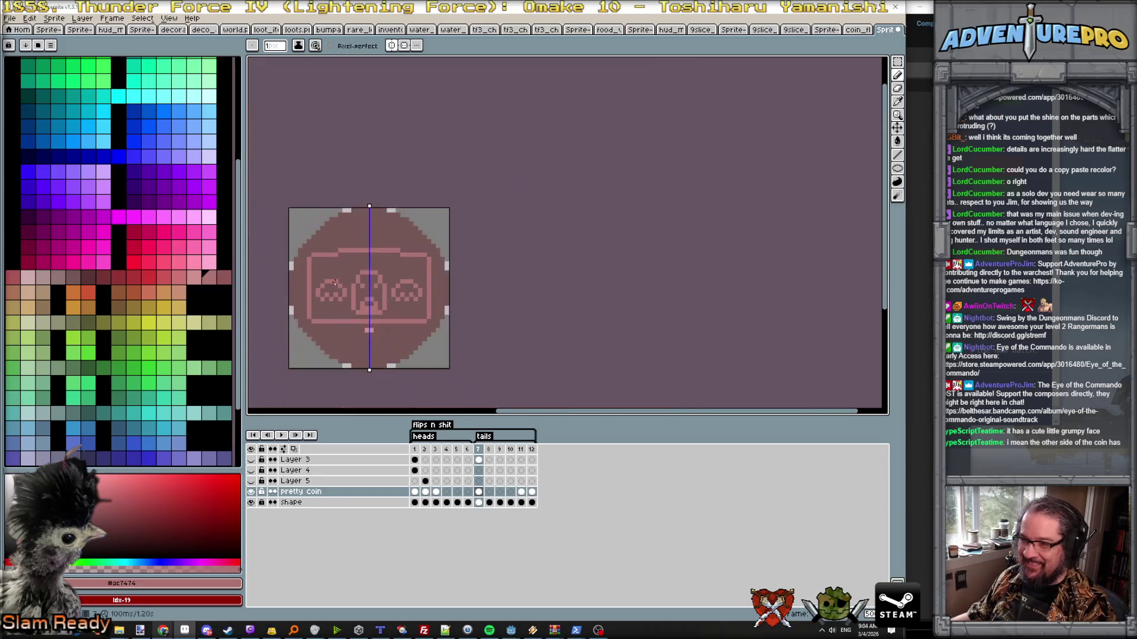
{"action": "scroll", "coordinate": [356, 311], "scroll_direction": "up", "scroll_amount": 2}
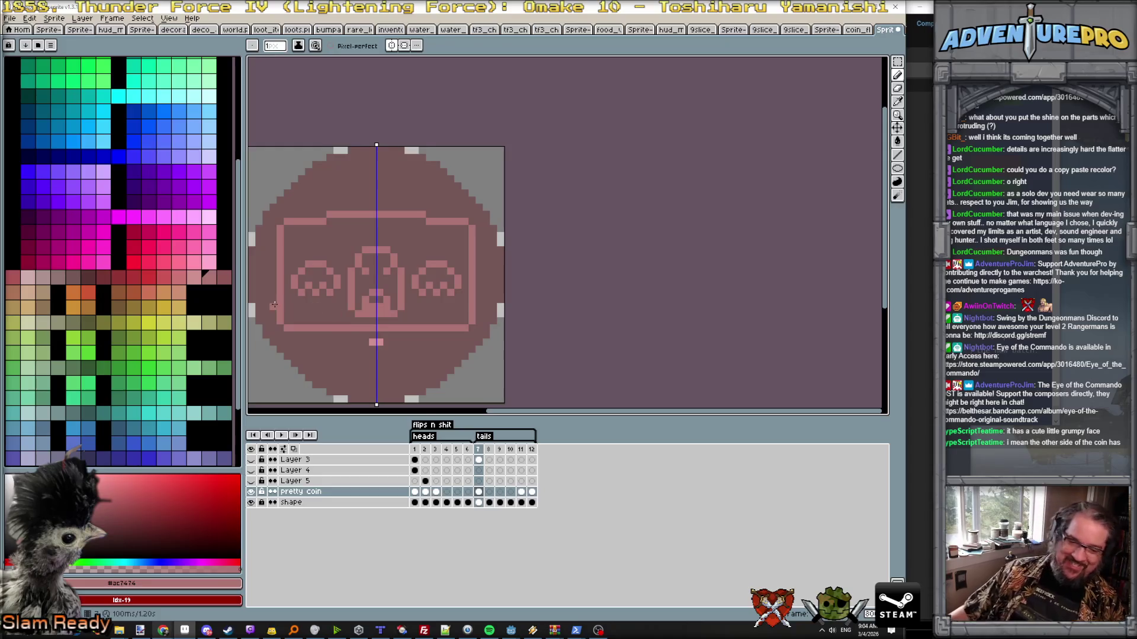
{"action": "scroll", "coordinate": [277, 305], "scroll_direction": "up", "scroll_amount": 2}
- Fill the side faces' eye pixels and darken their outline with the body colour
{"action": "left_click", "coordinate": [338, 286]}
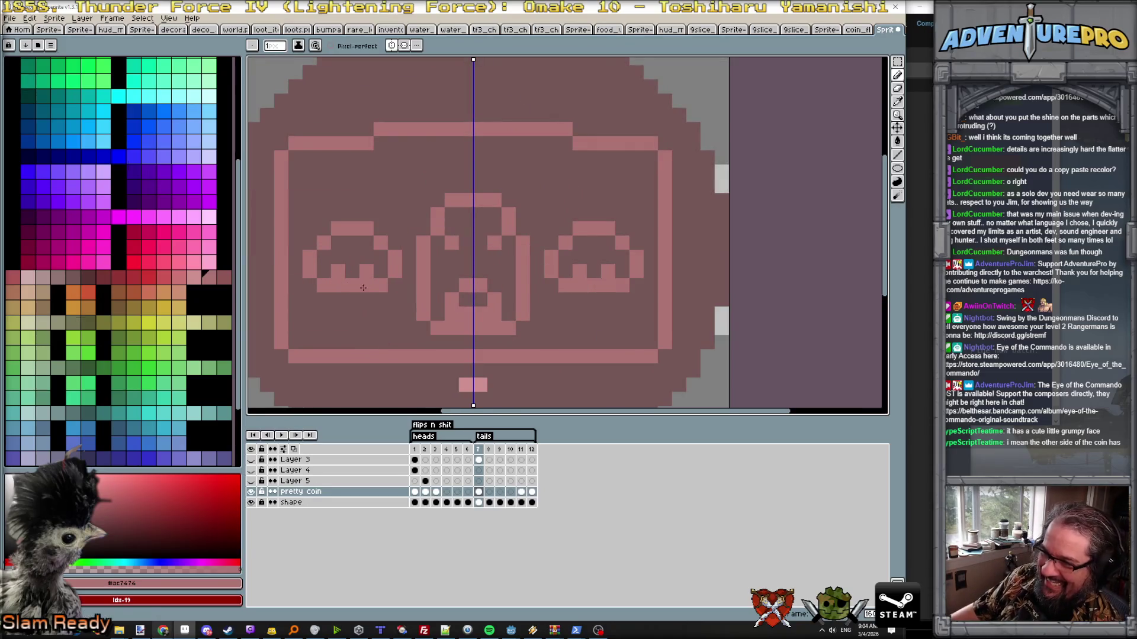
{"action": "left_click", "coordinate": [324, 257]}
{"action": "left_click", "coordinate": [324, 271]}
{"action": "left_click", "coordinate": [381, 271]}
{"action": "left_click", "coordinate": [339, 257]}
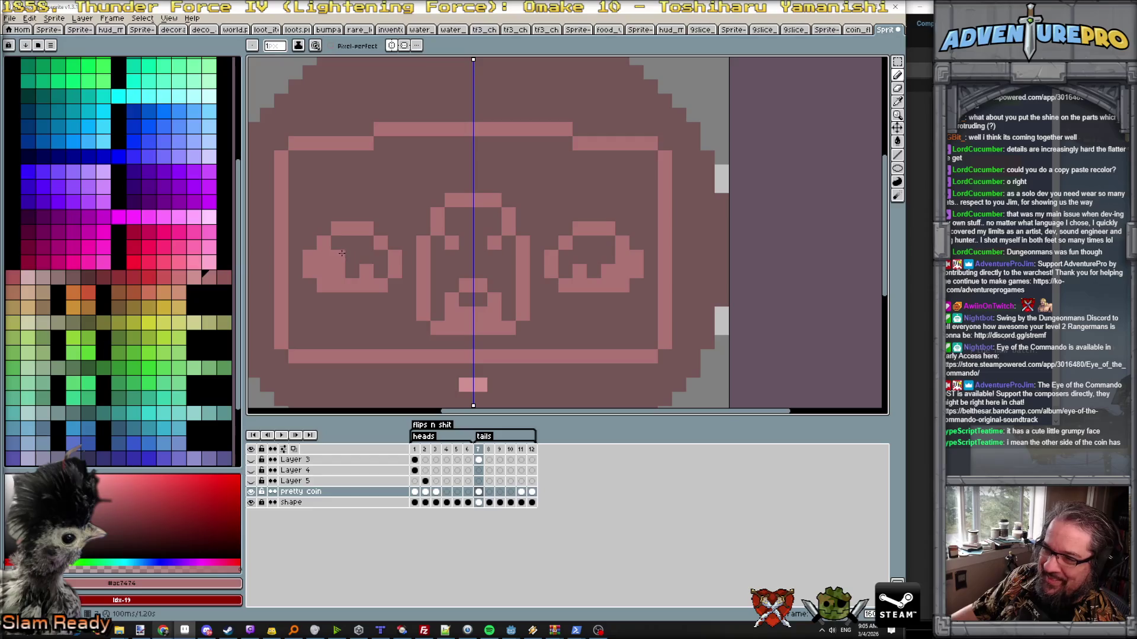
{"action": "left_click", "coordinate": [315, 236], "text": "alt"}
{"action": "left_click", "coordinate": [310, 259]}
{"action": "left_click_drag", "start_coordinate": [317, 267], "coordinate": [317, 286]}
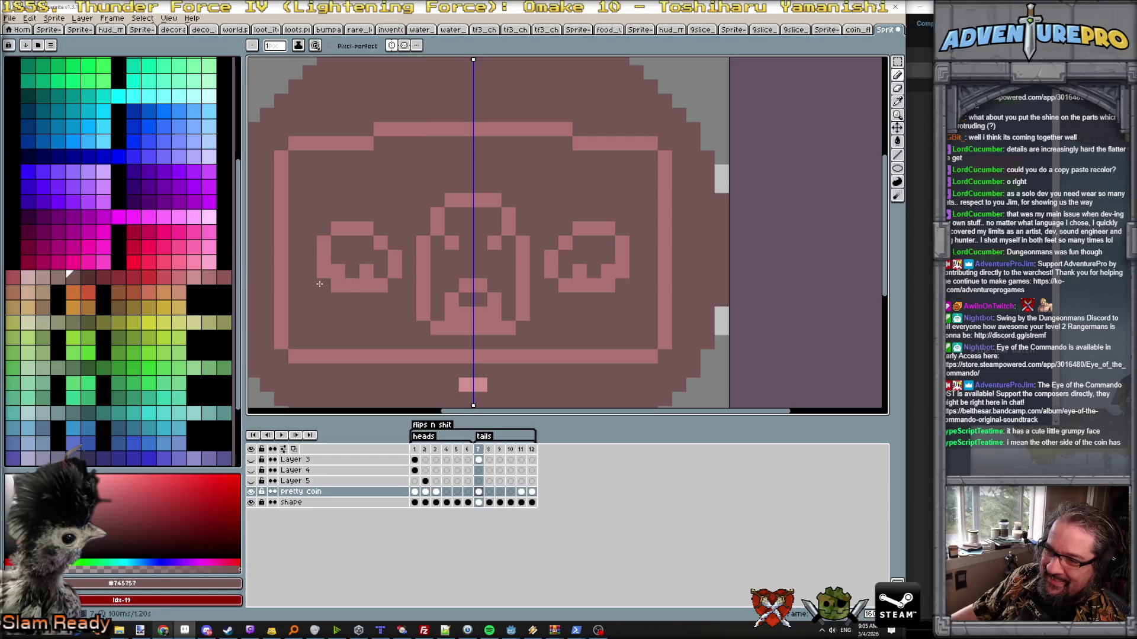
{"action": "scroll", "coordinate": [435, 309], "scroll_direction": "down", "scroll_amount": 2}
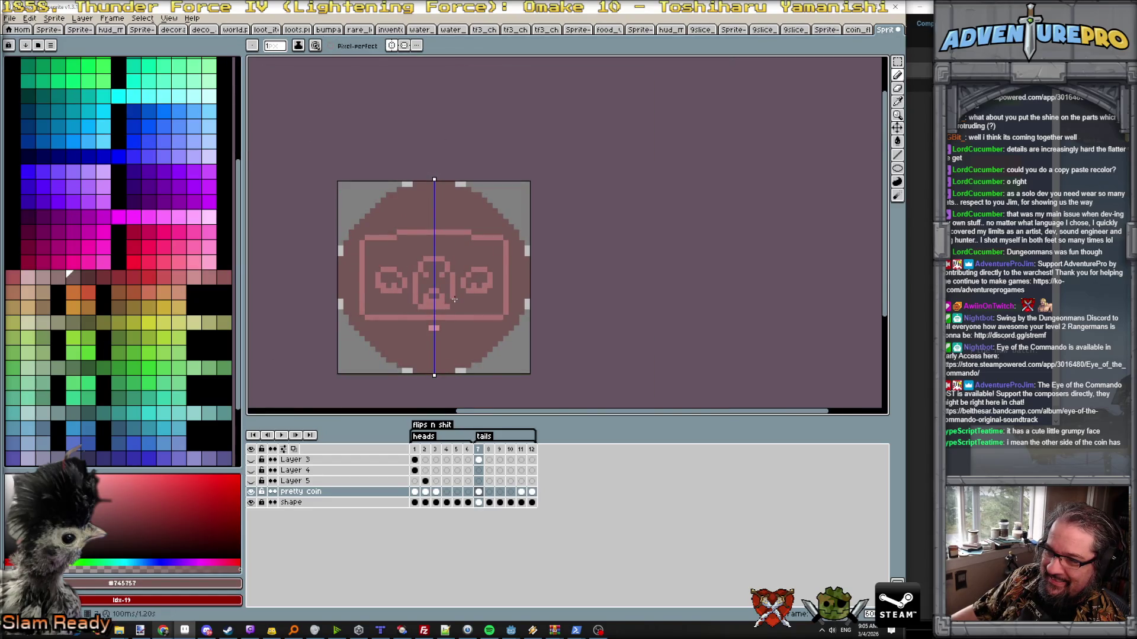
{"action": "scroll", "coordinate": [453, 300], "scroll_direction": "up", "scroll_amount": 2}
{"action": "scroll", "coordinate": [450, 311], "scroll_direction": "down", "scroll_amount": 2}
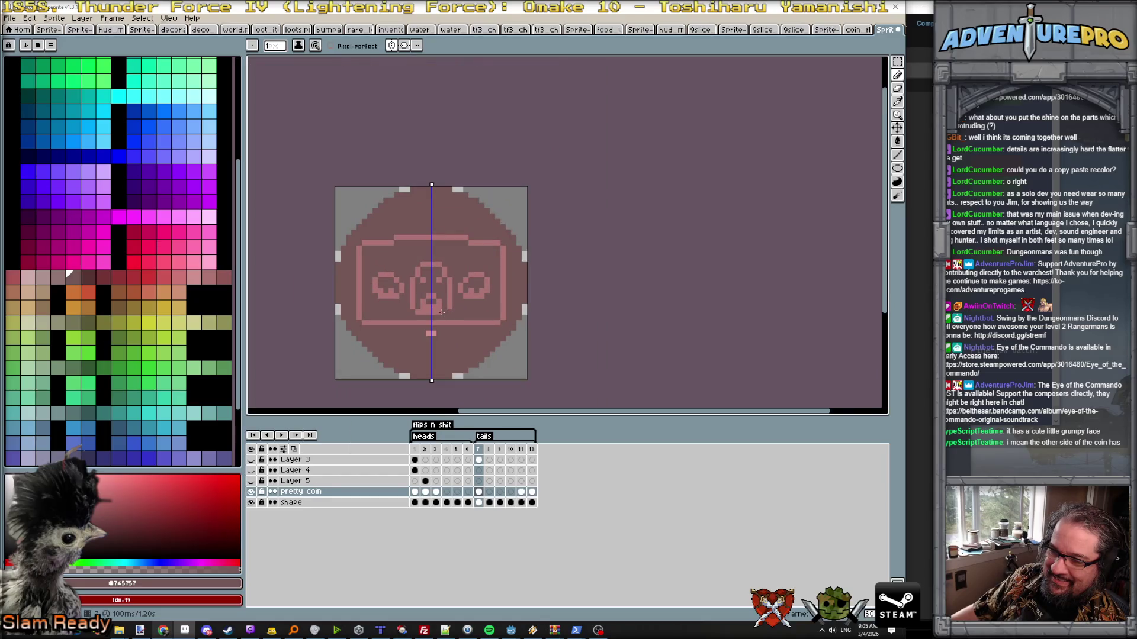
{"action": "scroll", "coordinate": [441, 311], "scroll_direction": "up", "scroll_amount": 1}
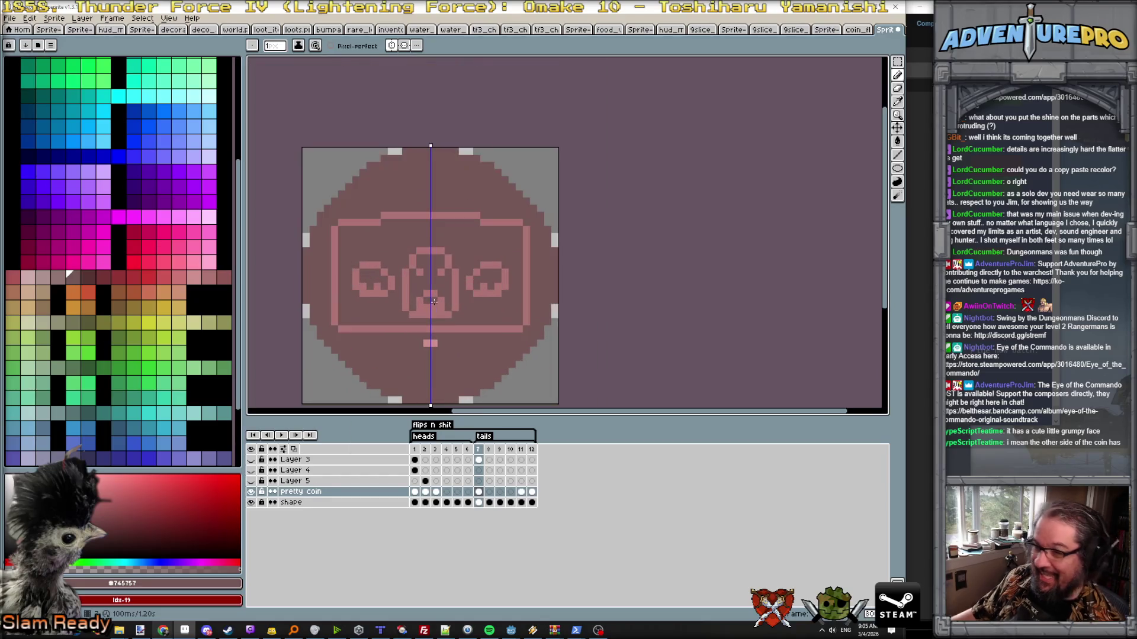
- Test a dark grey pixel on Layer 3, hide it, and start dark brow pixels on the side faces
{"action": "left_click", "coordinate": [480, 461]}
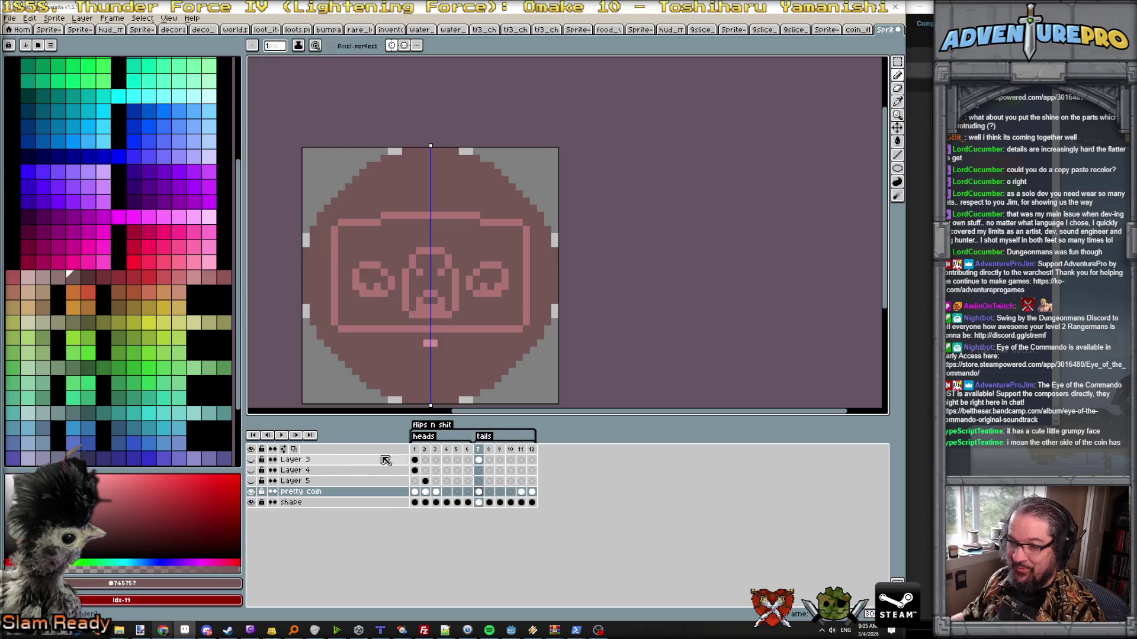
{"action": "scroll", "coordinate": [457, 254], "scroll_direction": "up", "scroll_amount": 1}
{"action": "scroll", "coordinate": [456, 254], "scroll_direction": "up", "scroll_amount": 1}
{"action": "left_click", "coordinate": [457, 257], "text": "alt"}
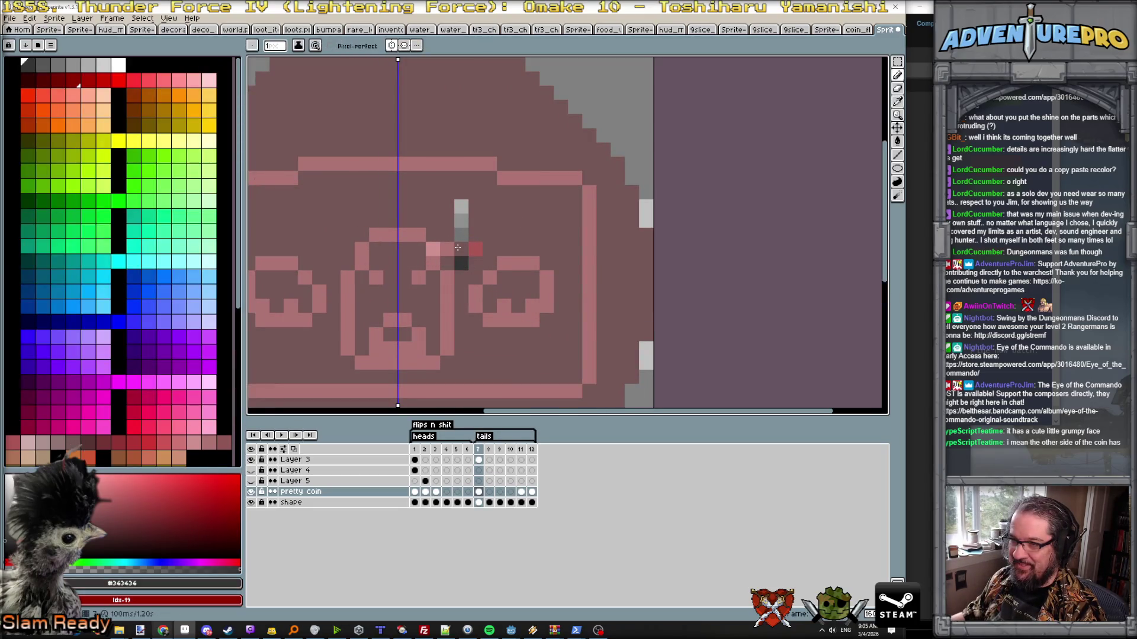
{"action": "left_click", "coordinate": [462, 262]}
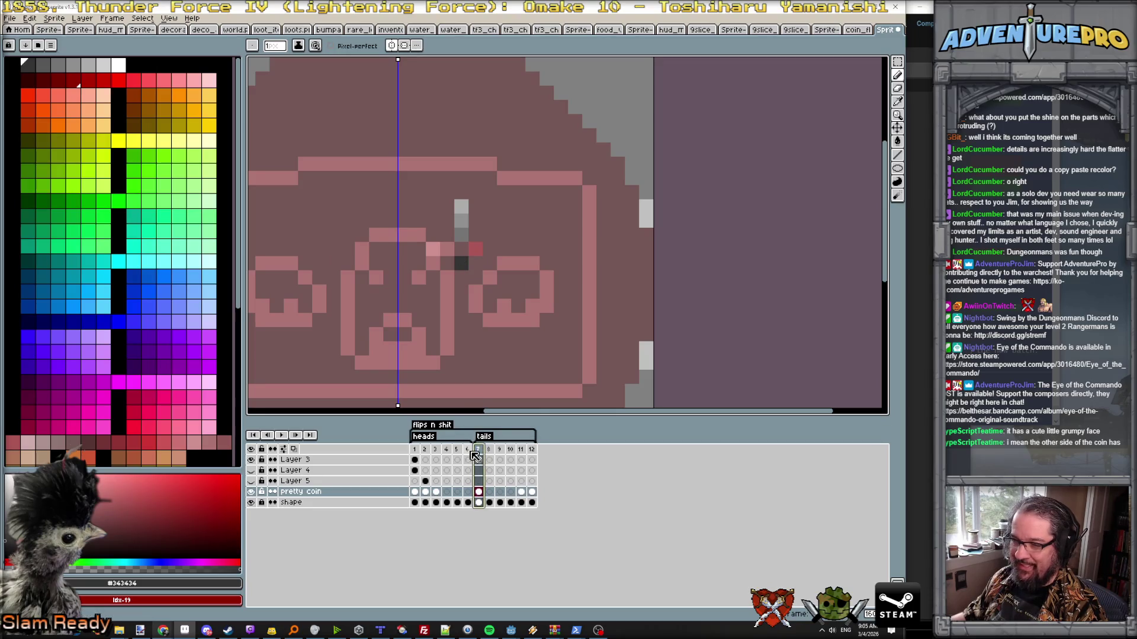
{"action": "left_click", "coordinate": [250, 459]}
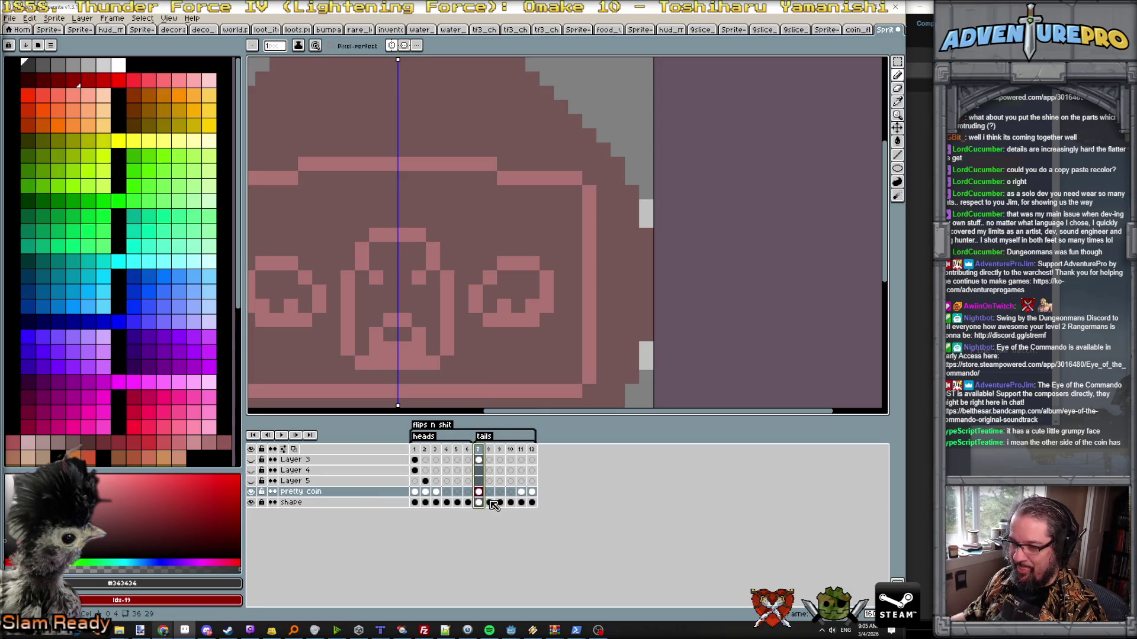
{"action": "left_click", "coordinate": [489, 263]}
{"action": "left_click", "coordinate": [504, 249]}
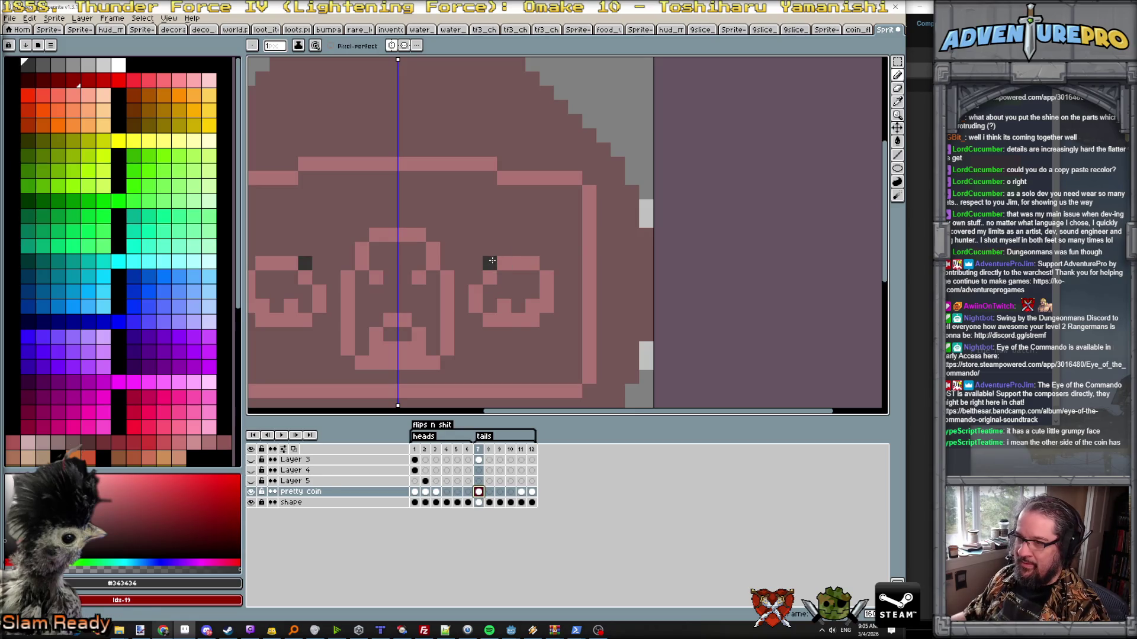
- Draw dark brows over the faces and repaint the rectangle's top and side edges lighter pink
{"action": "mouse_move", "coordinate": [500, 253]}
{"action": "left_mouse_down"}
{"action": "mouse_move", "coordinate": [532, 249]}
{"action": "mouse_move", "coordinate": [546, 263]}
{"action": "left_mouse_up"}
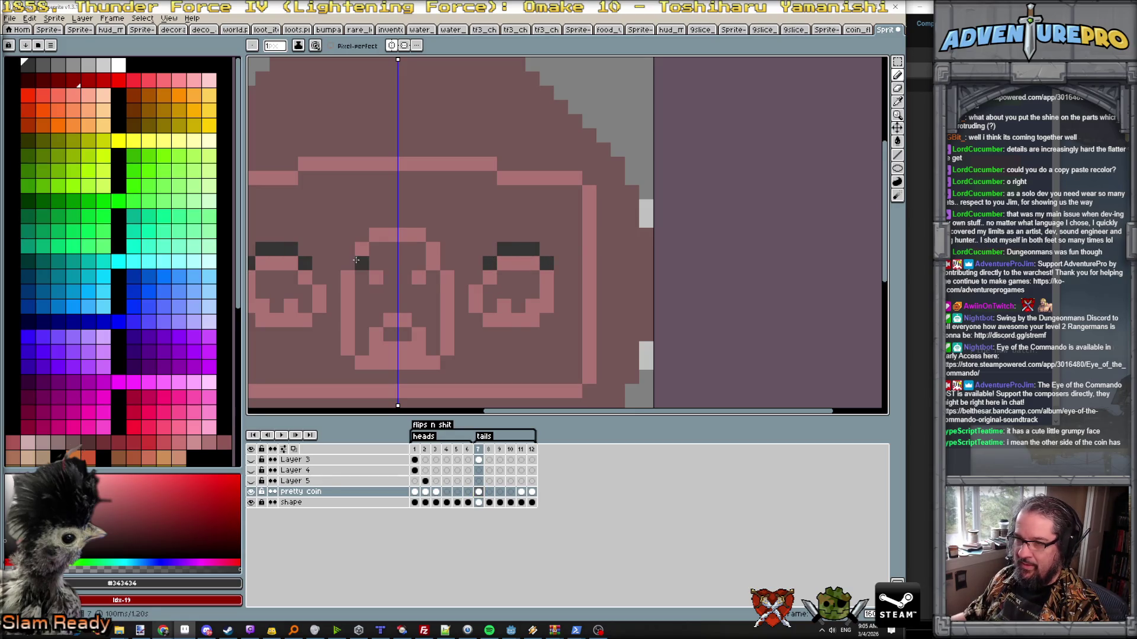
{"action": "left_click_drag", "start_coordinate": [349, 255], "coordinate": [388, 229]}
{"action": "scroll", "coordinate": [404, 252], "scroll_direction": "down", "scroll_amount": 1}
{"action": "scroll", "coordinate": [404, 252], "scroll_direction": "down", "scroll_amount": 1}
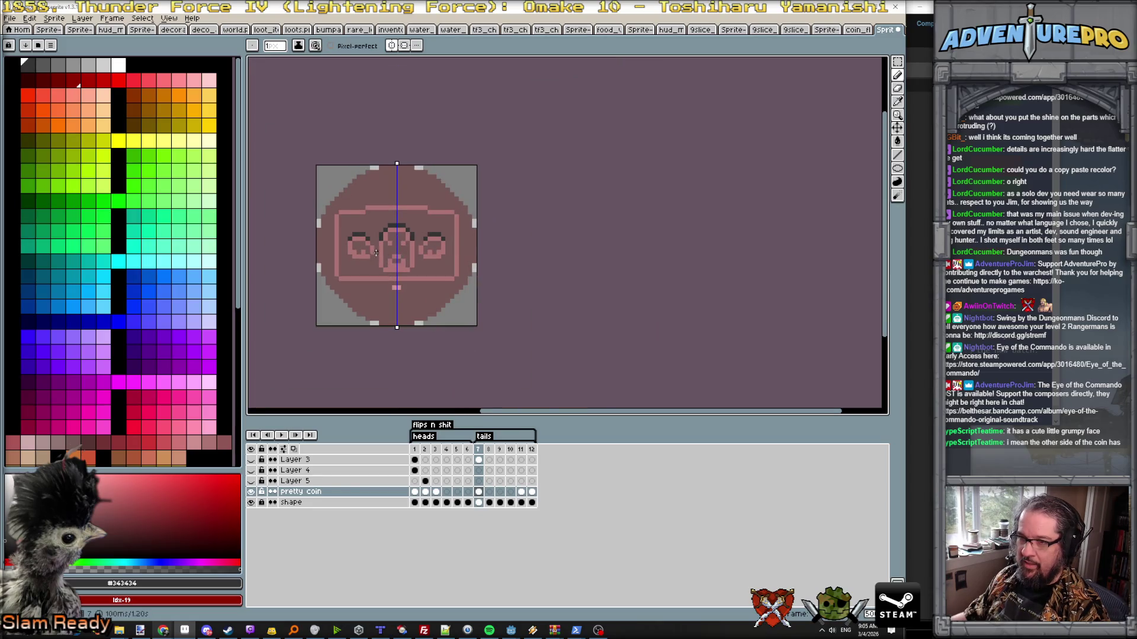
{"action": "scroll", "coordinate": [375, 254], "scroll_direction": "up", "scroll_amount": 2}
{"action": "scroll", "coordinate": [373, 239], "scroll_direction": "down", "scroll_amount": 2}
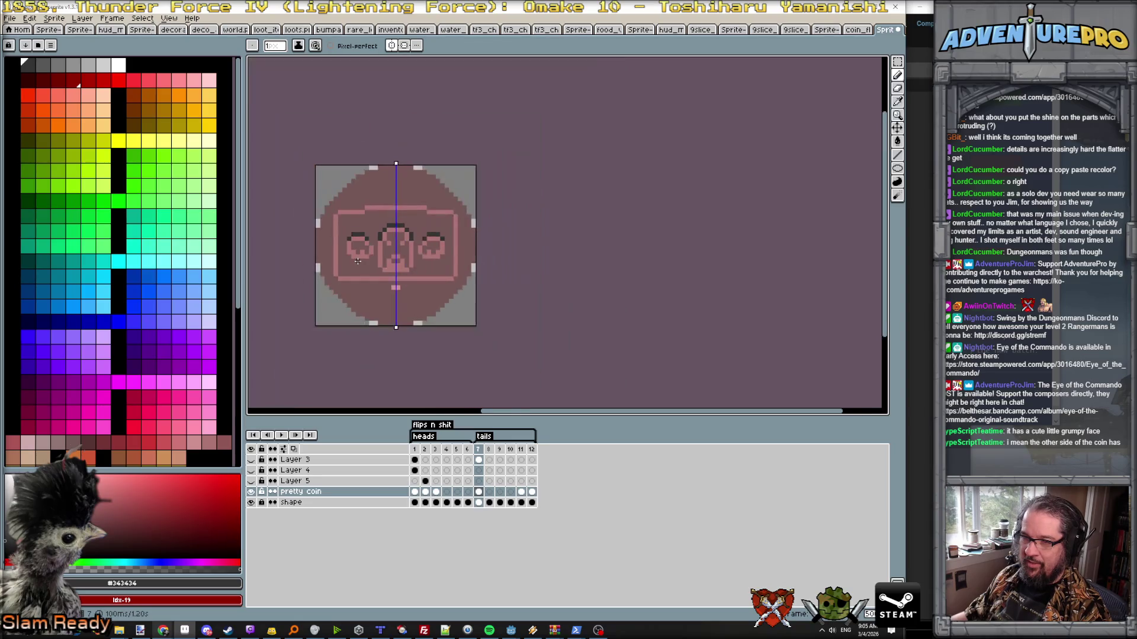
{"action": "scroll", "coordinate": [357, 259], "scroll_direction": "up", "scroll_amount": 2}
{"action": "scroll", "coordinate": [370, 293], "scroll_direction": "down", "scroll_amount": 2}
{"action": "scroll", "coordinate": [427, 328], "scroll_direction": "up", "scroll_amount": 2}
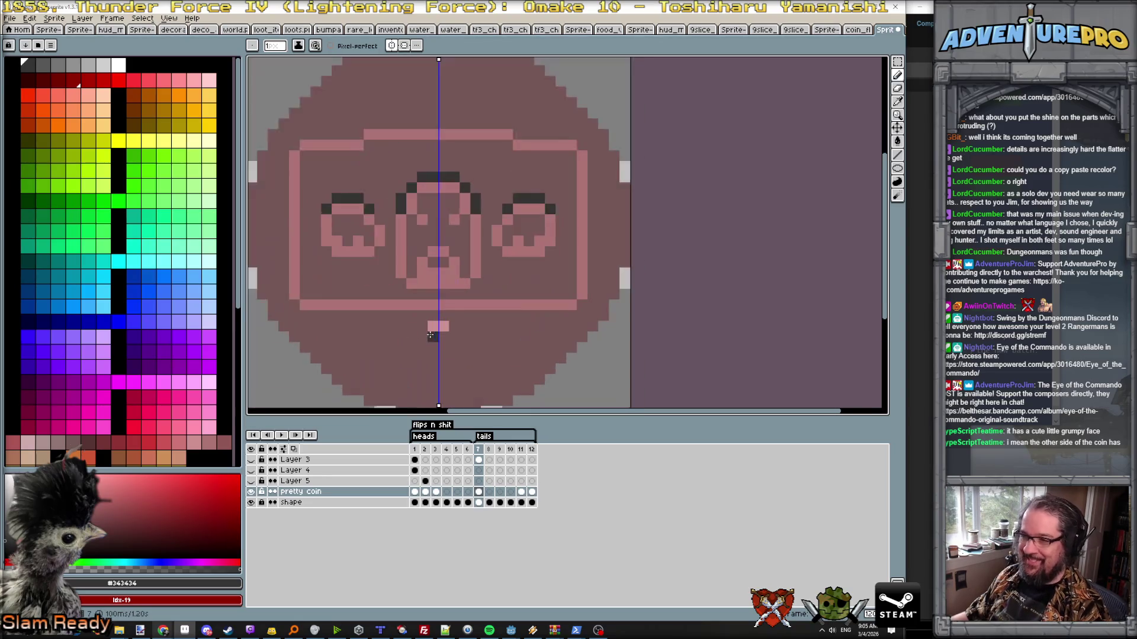
{"action": "left_click", "coordinate": [436, 325], "text": "alt"}
{"action": "mouse_move", "coordinate": [308, 144]}
{"action": "left_mouse_down"}
{"action": "mouse_move", "coordinate": [437, 135]}
{"action": "mouse_move", "coordinate": [366, 136]}
{"action": "left_mouse_up"}
{"action": "left_click_drag", "start_coordinate": [295, 156], "coordinate": [288, 210]}
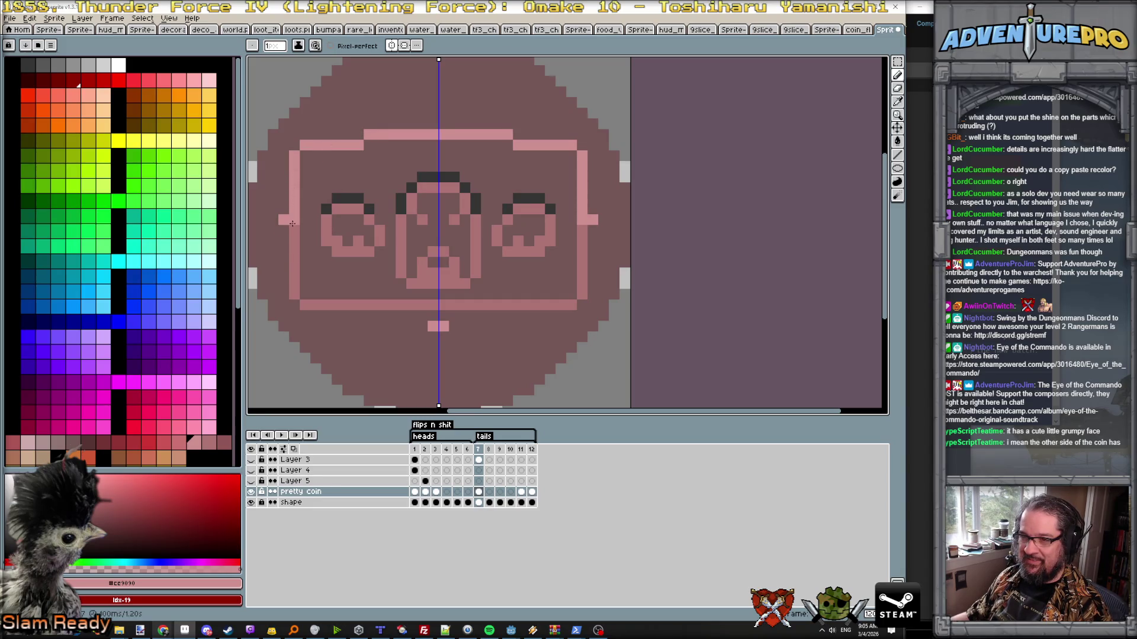
- Extend the banner's light pink side edges downward and add pink along the nose top
{"action": "left_click", "coordinate": [281, 219], "text": "alt"}
{"action": "left_click", "coordinate": [294, 213], "text": "alt"}
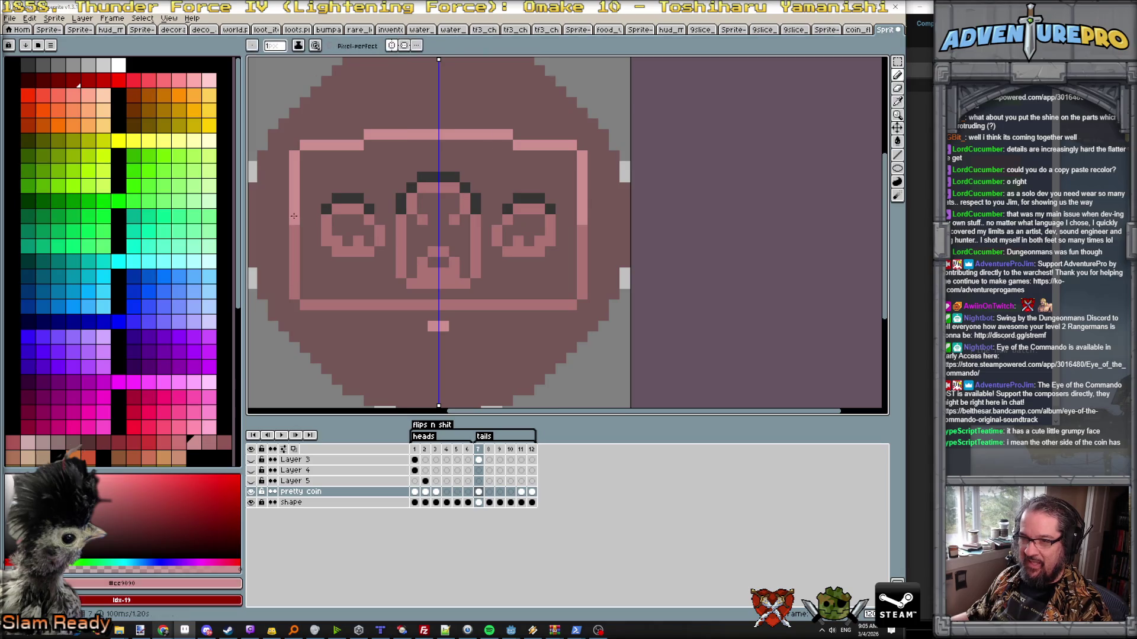
{"action": "left_click_drag", "start_coordinate": [295, 252], "coordinate": [293, 299]}
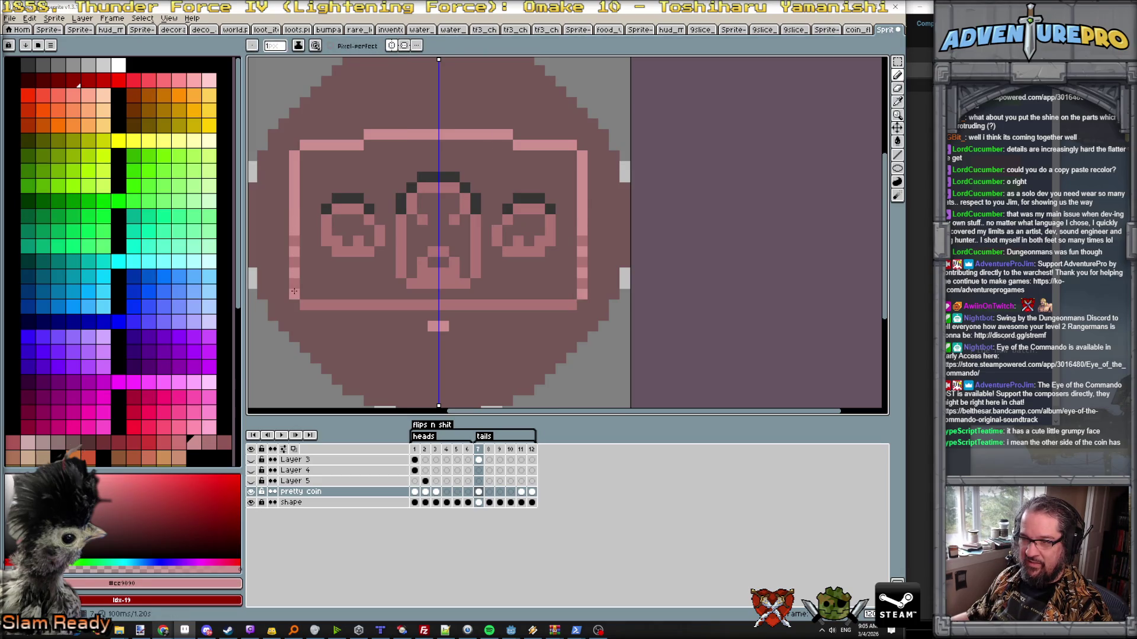
{"action": "scroll", "coordinate": [301, 315], "scroll_direction": "down", "scroll_amount": 3}
{"action": "scroll", "coordinate": [353, 283], "scroll_direction": "up", "scroll_amount": 2}
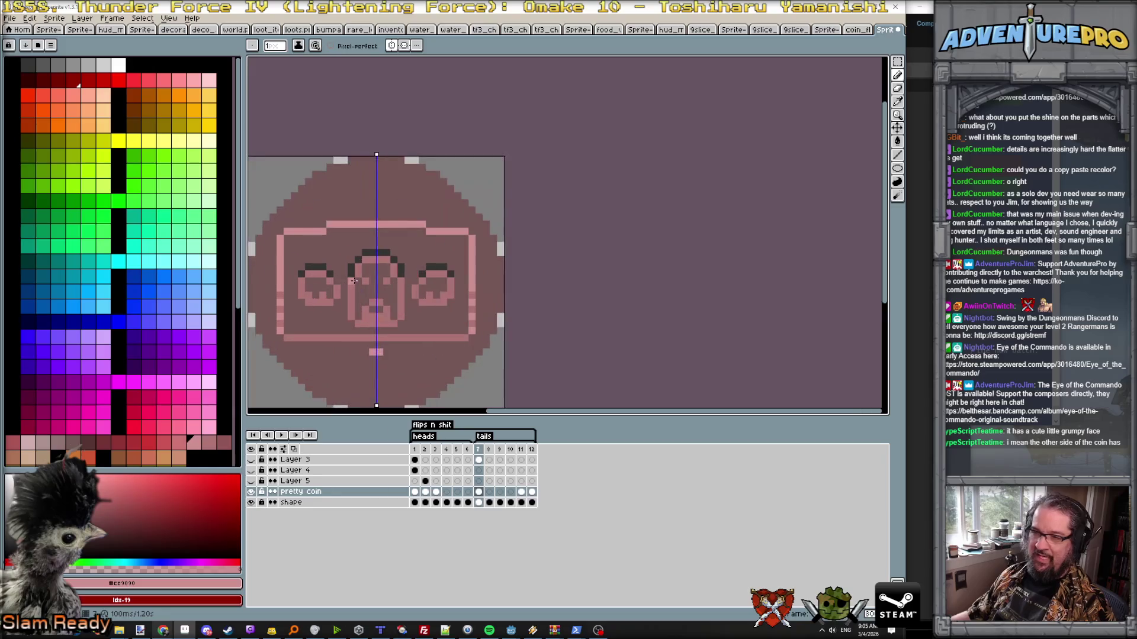
{"action": "mouse_move", "coordinate": [358, 264]}
{"action": "left_mouse_down"}
{"action": "mouse_move", "coordinate": [370, 258]}
{"action": "mouse_move", "coordinate": [351, 294]}
{"action": "left_mouse_up"}
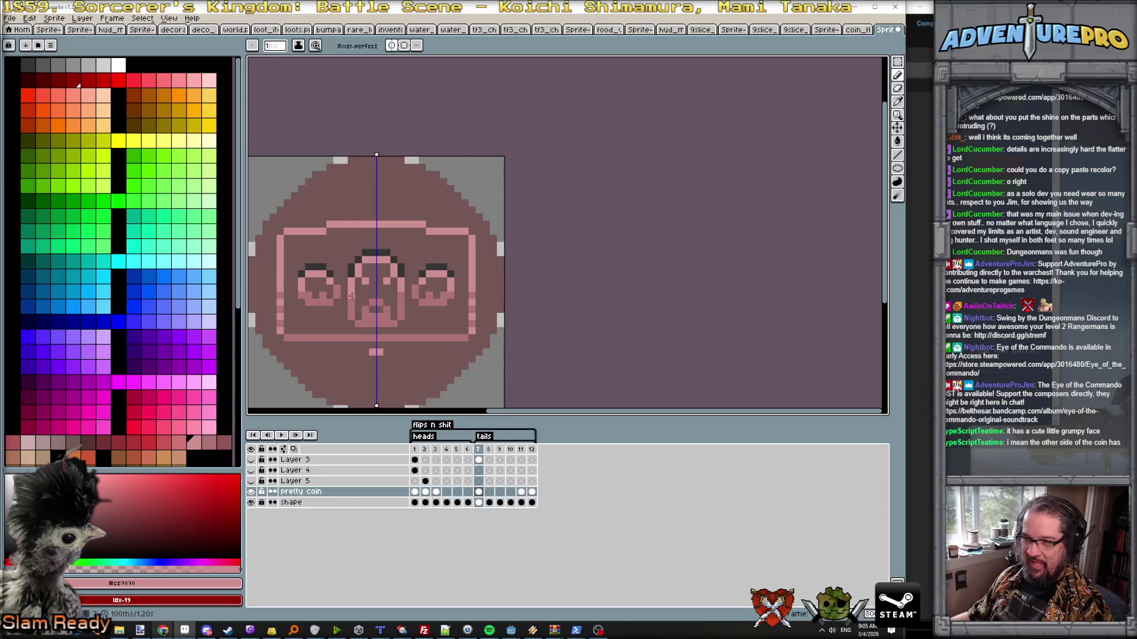
- Draw a dark grey mirrored shadow line under the banner's bottom edge
{"action": "left_click", "coordinate": [319, 270], "text": "alt"}
{"action": "left_click_drag", "start_coordinate": [289, 344], "coordinate": [375, 346]}
{"action": "left_click", "coordinate": [279, 340]}
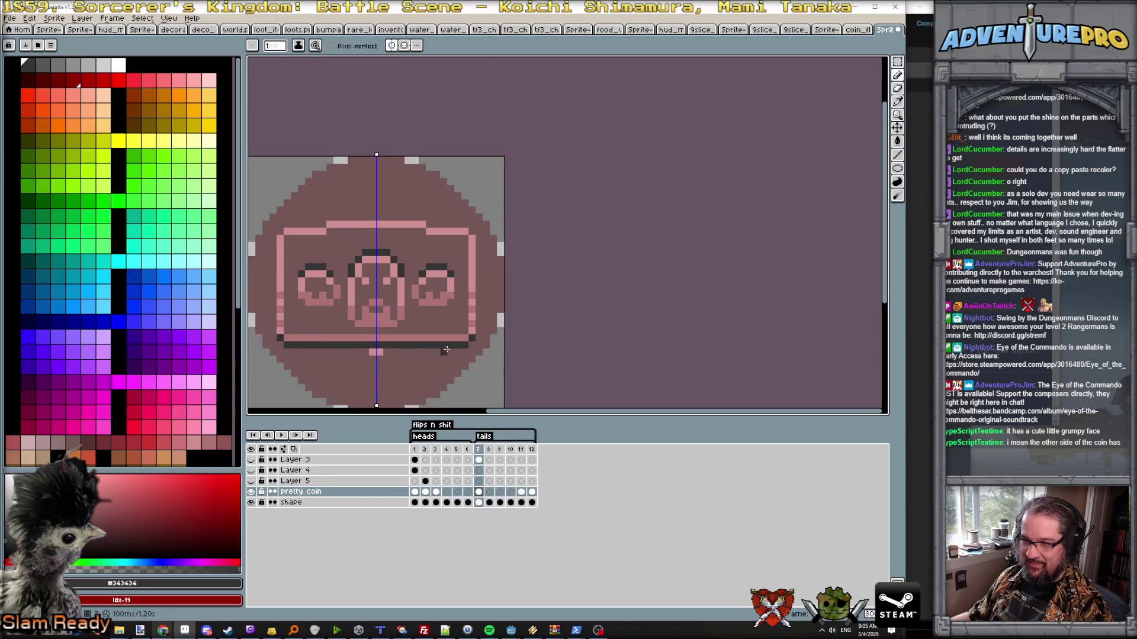
{"action": "scroll", "coordinate": [442, 351], "scroll_direction": "down", "scroll_amount": 1}
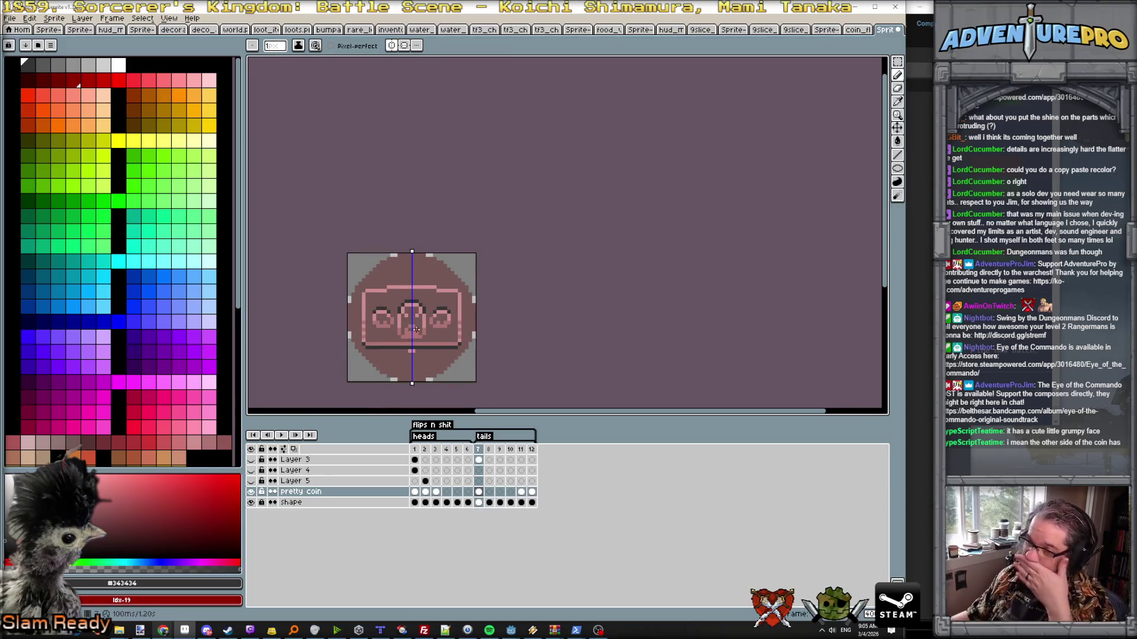
{"action": "scroll", "coordinate": [421, 372], "scroll_direction": "up", "scroll_amount": 1}
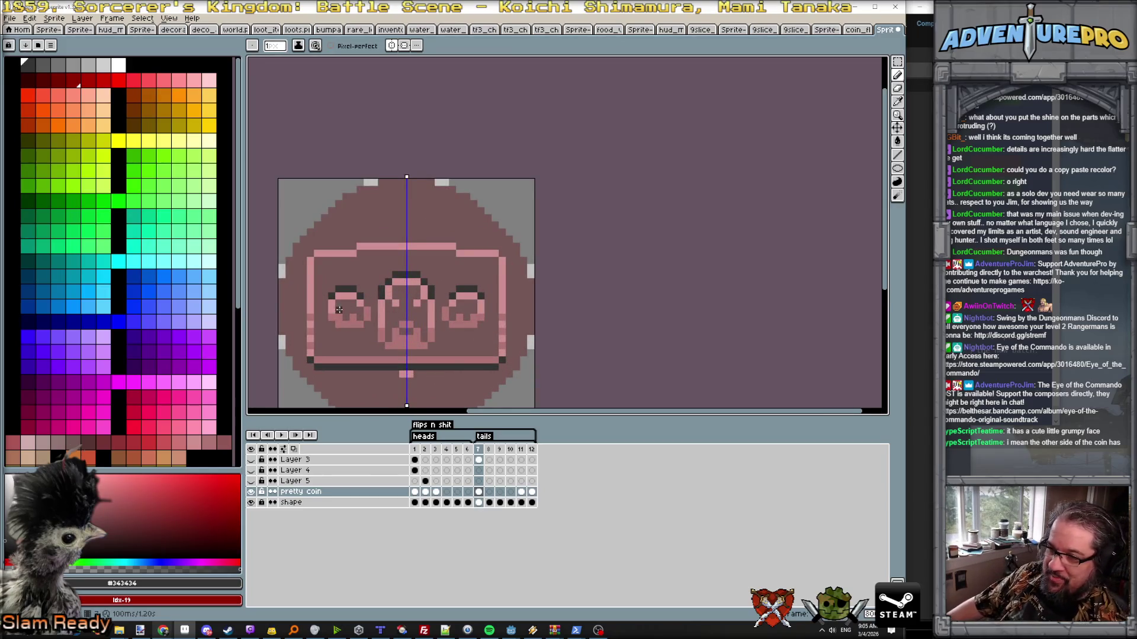
{"action": "scroll", "coordinate": [343, 332], "scroll_direction": "up", "scroll_amount": 1}
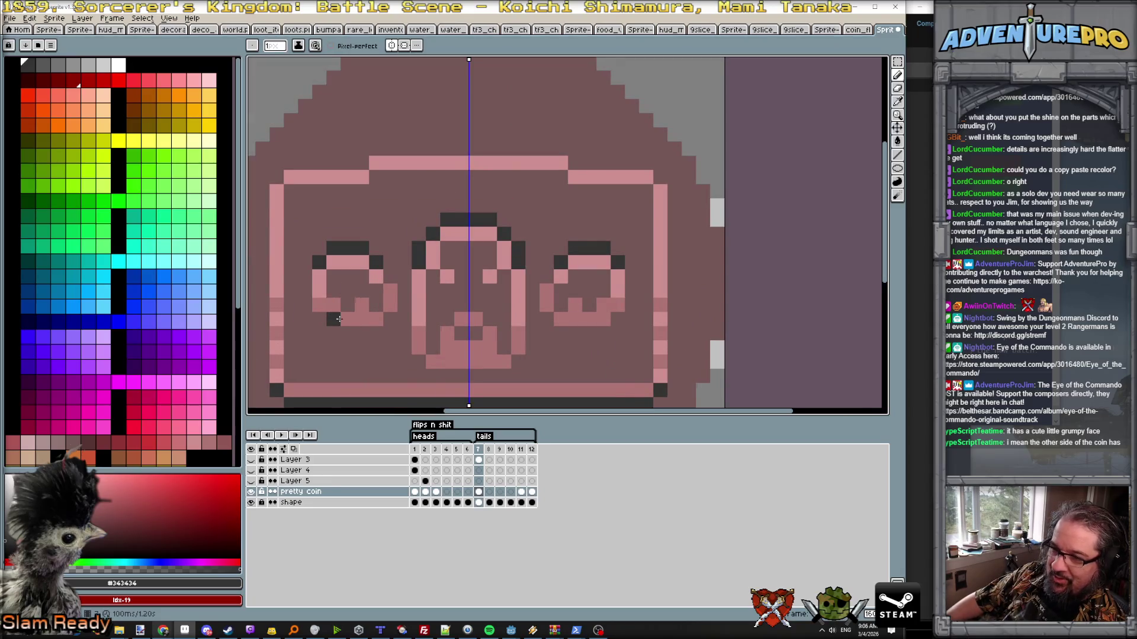
{"action": "scroll", "coordinate": [325, 294], "scroll_direction": "down", "scroll_amount": 1}
{"action": "scroll", "coordinate": [337, 322], "scroll_direction": "up", "scroll_amount": 1}
- Fill both eye circles of the grumpy face with light pink
{"action": "left_click_drag", "start_coordinate": [336, 322], "coordinate": [350, 302]}
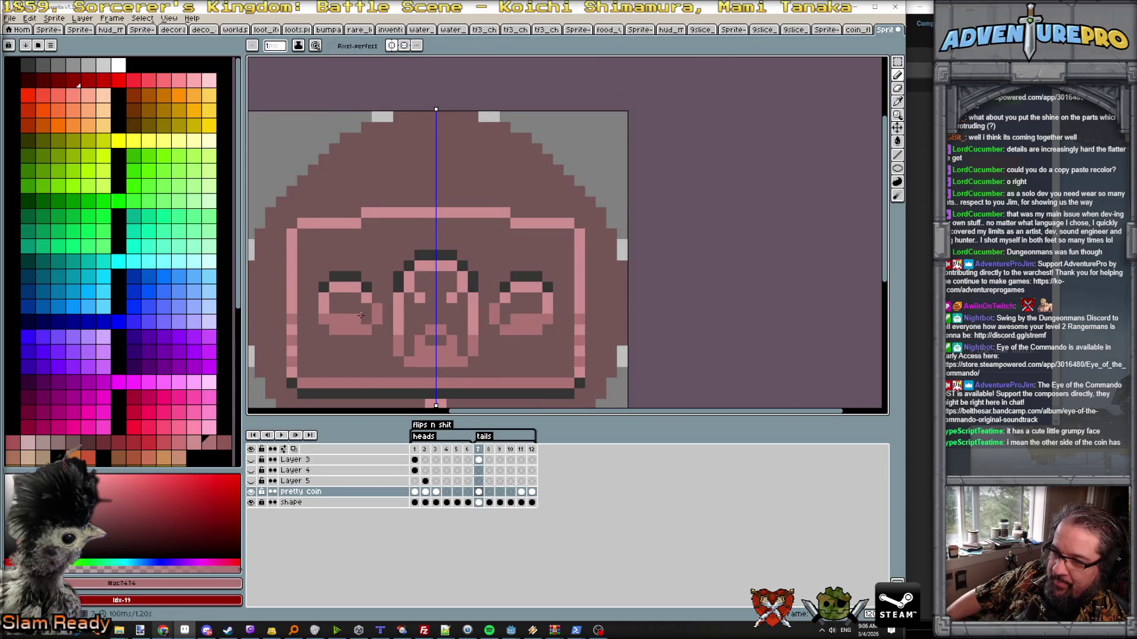
{"action": "scroll", "coordinate": [351, 302], "scroll_direction": "down", "scroll_amount": 1}
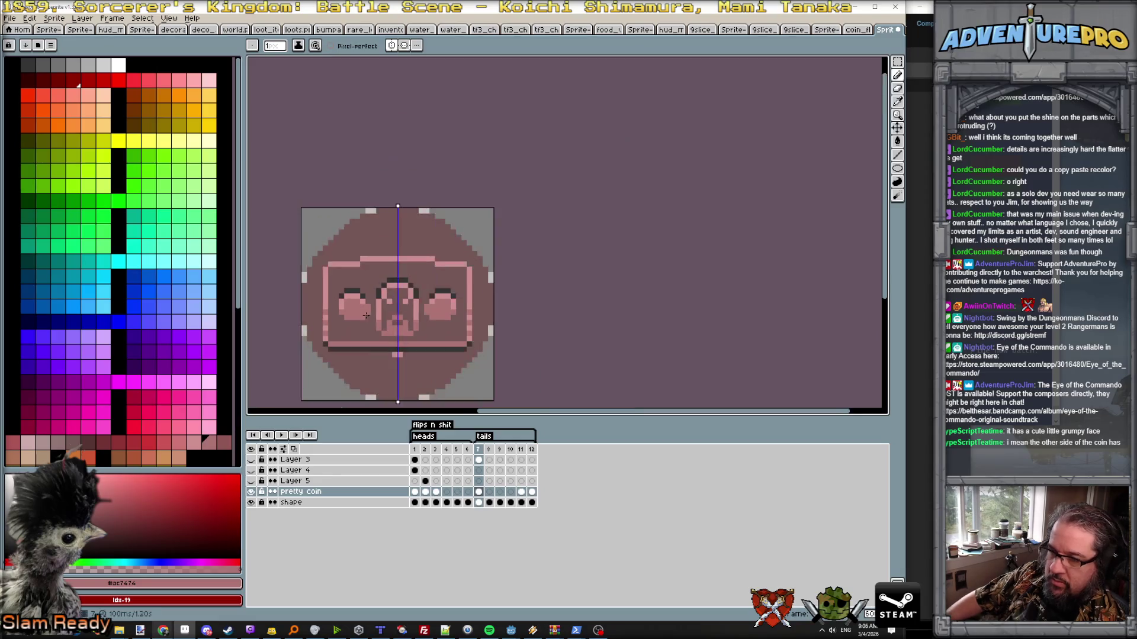
{"action": "scroll", "coordinate": [301, 321], "scroll_direction": "up", "scroll_amount": 2}
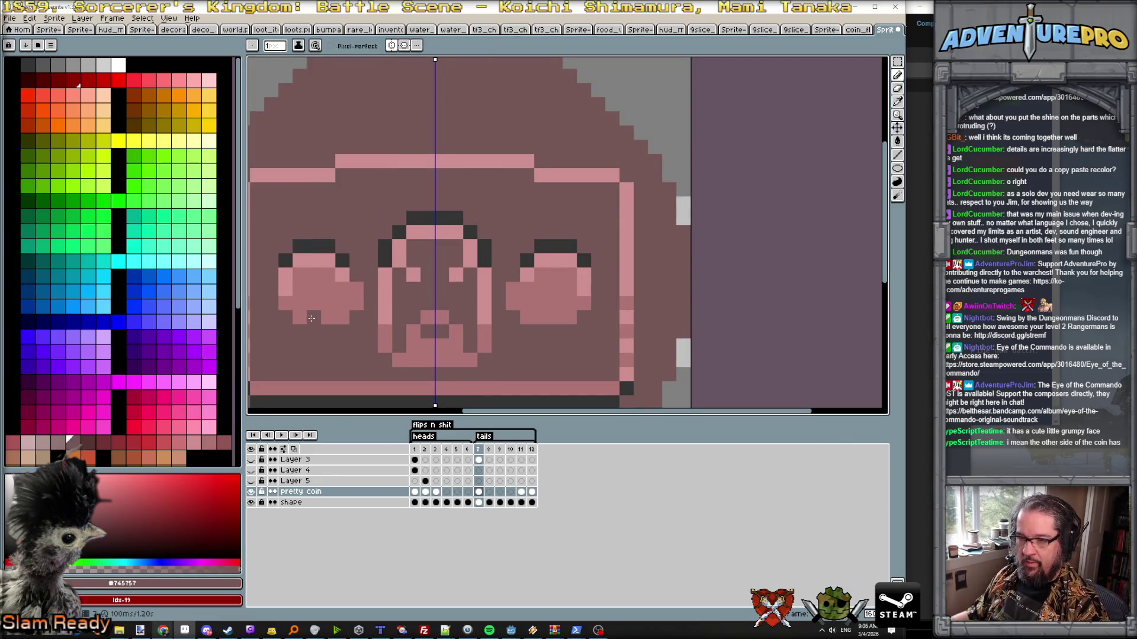
{"action": "scroll", "coordinate": [370, 350], "scroll_direction": "down", "scroll_amount": 2}
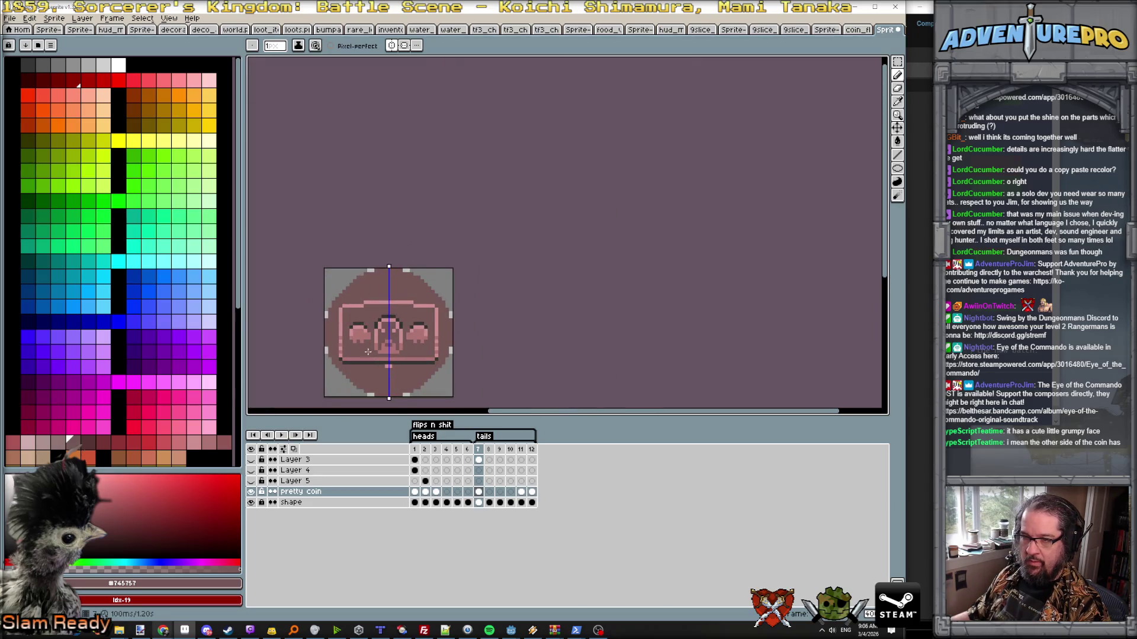
{"action": "scroll", "coordinate": [370, 355], "scroll_direction": "up", "scroll_amount": 4}
{"action": "scroll", "coordinate": [374, 372], "scroll_direction": "down", "scroll_amount": 3}
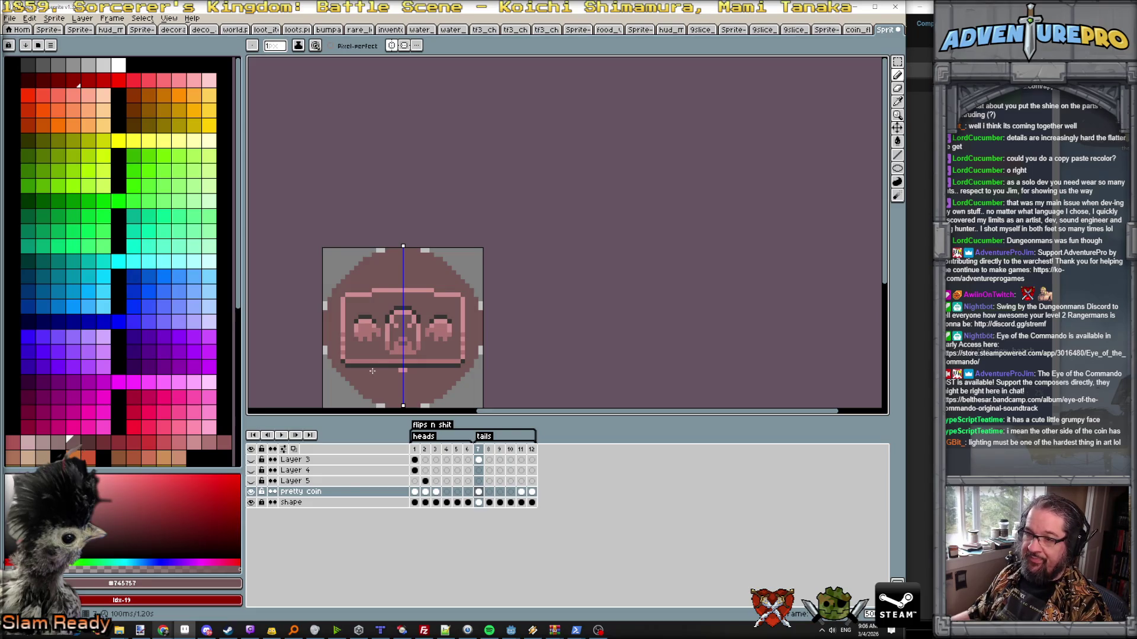
{"action": "scroll", "coordinate": [374, 373], "scroll_direction": "up", "scroll_amount": 1}
{"action": "scroll", "coordinate": [378, 337], "scroll_direction": "up", "scroll_amount": 1}
{"action": "scroll", "coordinate": [396, 315], "scroll_direction": "down", "scroll_amount": 1}
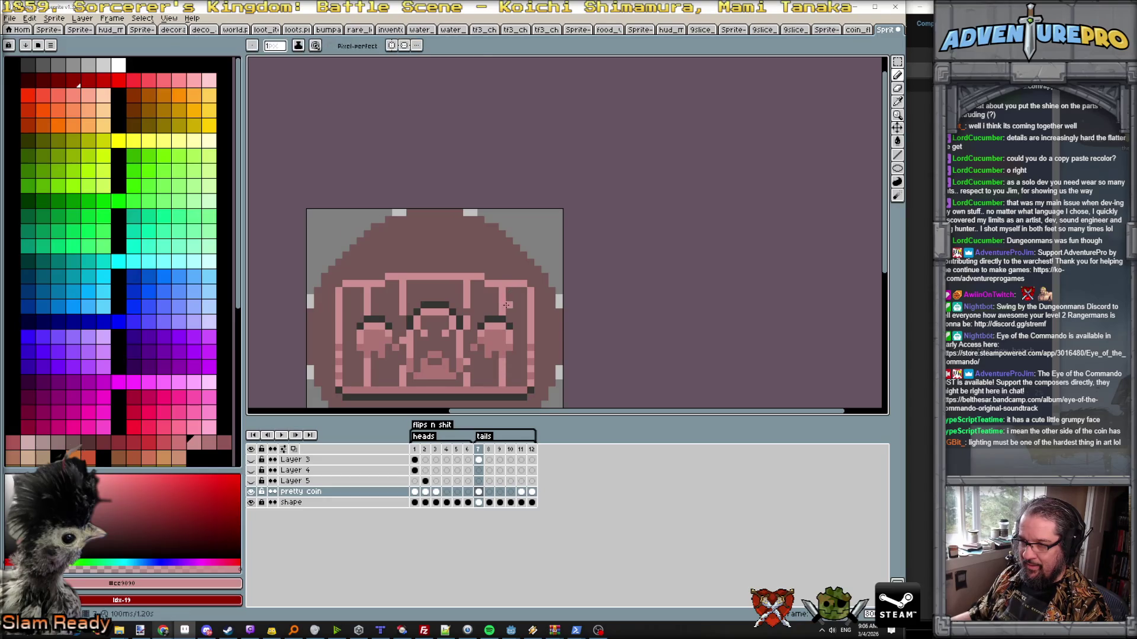
{"action": "scroll", "coordinate": [505, 306], "scroll_direction": "down", "scroll_amount": 3}
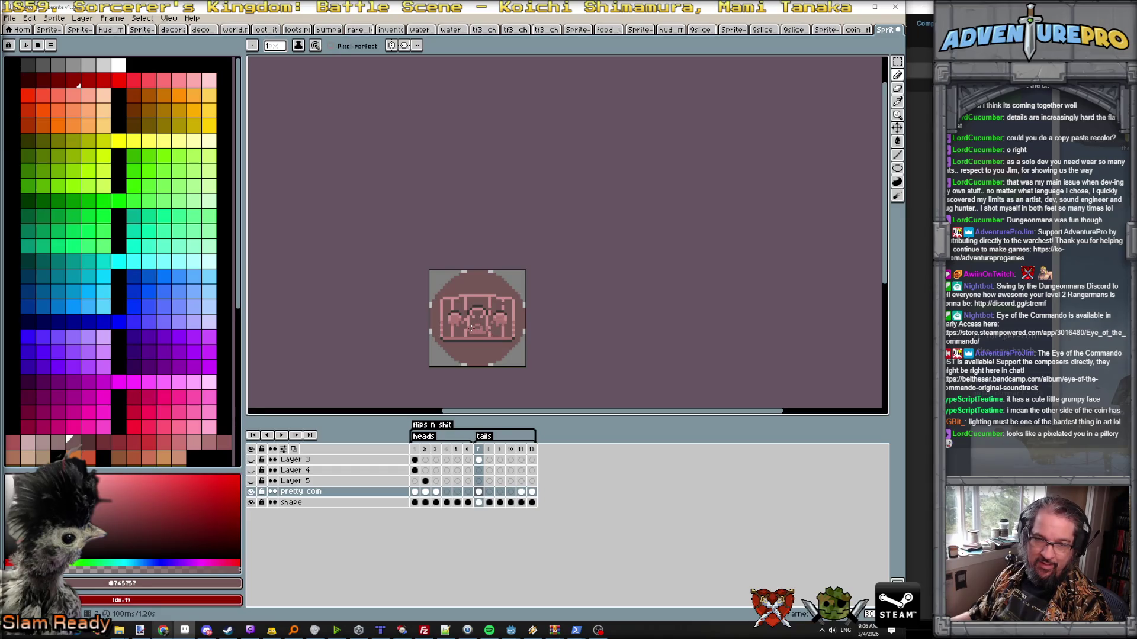
{"action": "scroll", "coordinate": [484, 324], "scroll_direction": "up", "scroll_amount": 1}
{"action": "scroll", "coordinate": [516, 316], "scroll_direction": "up", "scroll_amount": 2}
{"action": "scroll", "coordinate": [545, 306], "scroll_direction": "down", "scroll_amount": 1}
{"action": "scroll", "coordinate": [537, 293], "scroll_direction": "up", "scroll_amount": 1}
{"action": "scroll", "coordinate": [524, 271], "scroll_direction": "up", "scroll_amount": 1}
{"action": "scroll", "coordinate": [503, 239], "scroll_direction": "up", "scroll_amount": 1}
{"action": "left_click", "coordinate": [471, 233], "text": "alt"}
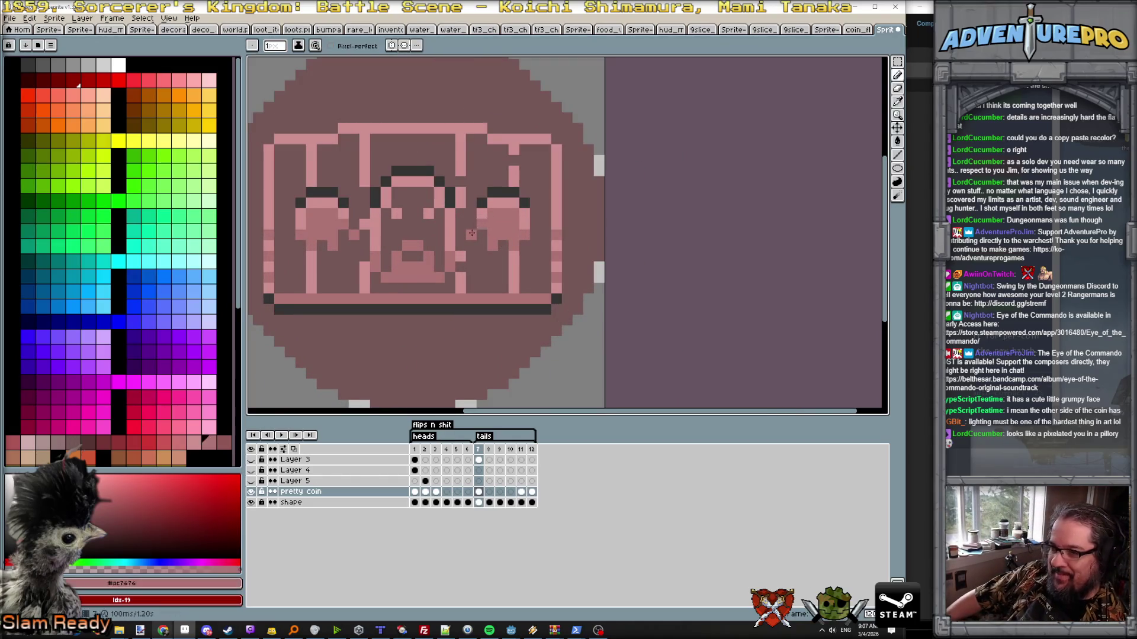
{"action": "scroll", "coordinate": [472, 238], "scroll_direction": "down", "scroll_amount": 1}
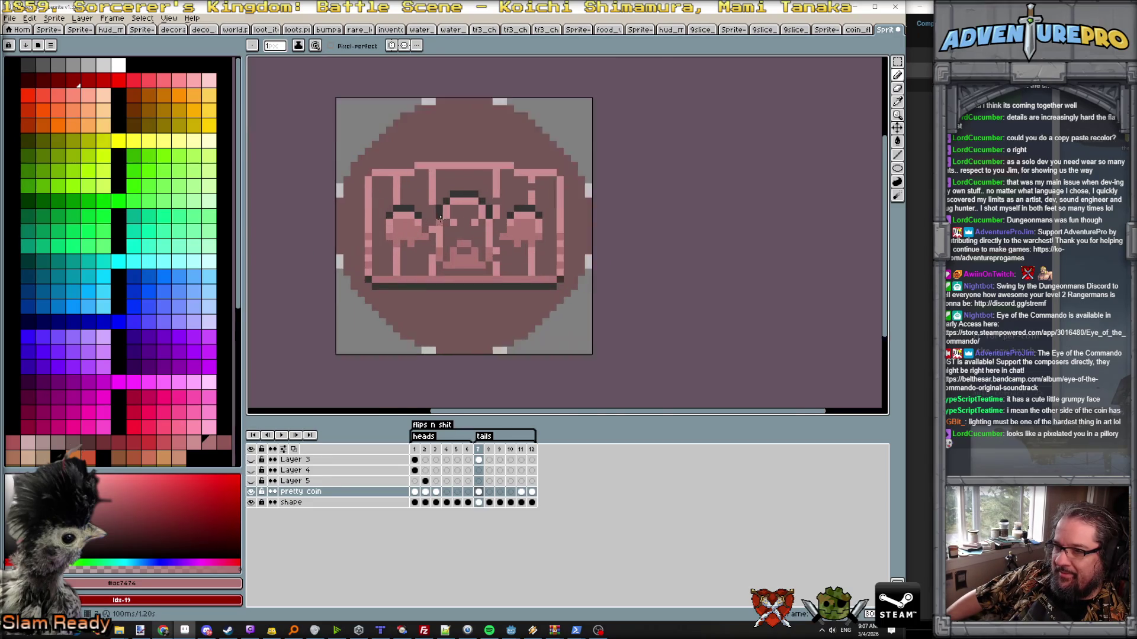
{"action": "scroll", "coordinate": [472, 235], "scroll_direction": "up", "scroll_amount": 2}
{"action": "left_click", "coordinate": [498, 253], "text": "alt"}
{"action": "scroll", "coordinate": [523, 271], "scroll_direction": "down", "scroll_amount": 4}
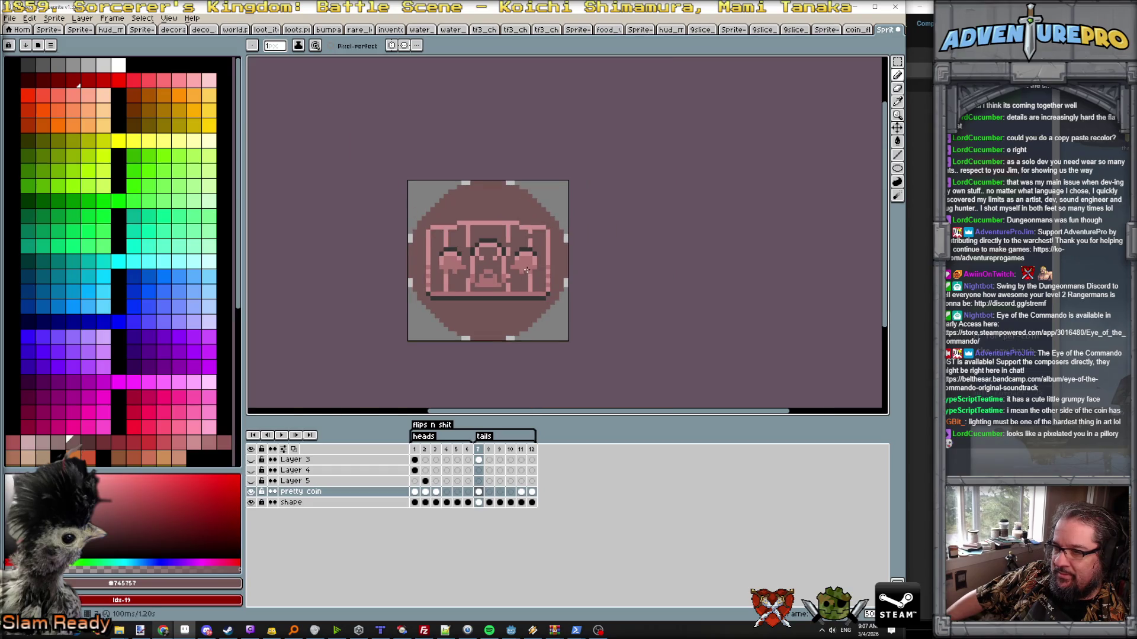
{"action": "scroll", "coordinate": [527, 270], "scroll_direction": "up", "scroll_amount": 1}
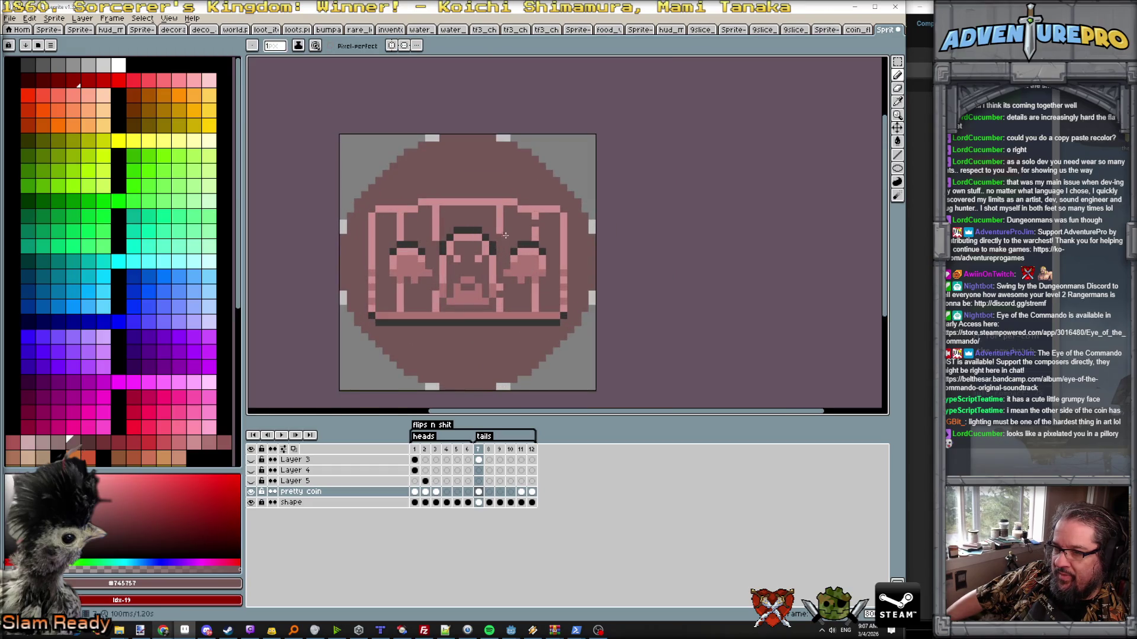
{"action": "scroll", "coordinate": [510, 234], "scroll_direction": "down", "scroll_amount": 2}
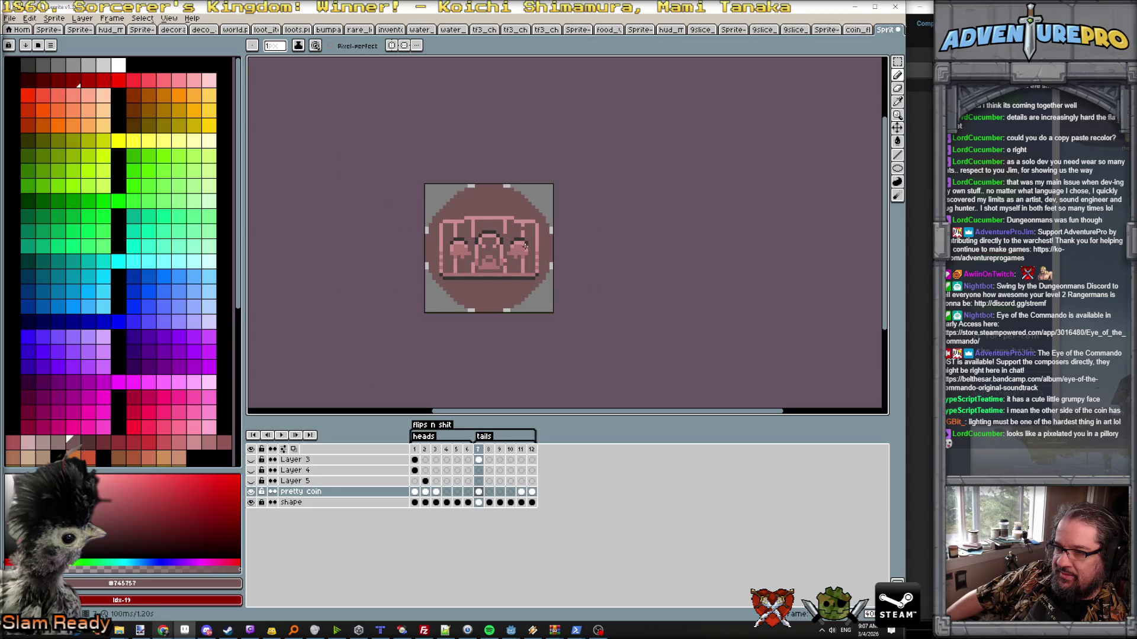
{"action": "scroll", "coordinate": [512, 265], "scroll_direction": "up", "scroll_amount": 1}
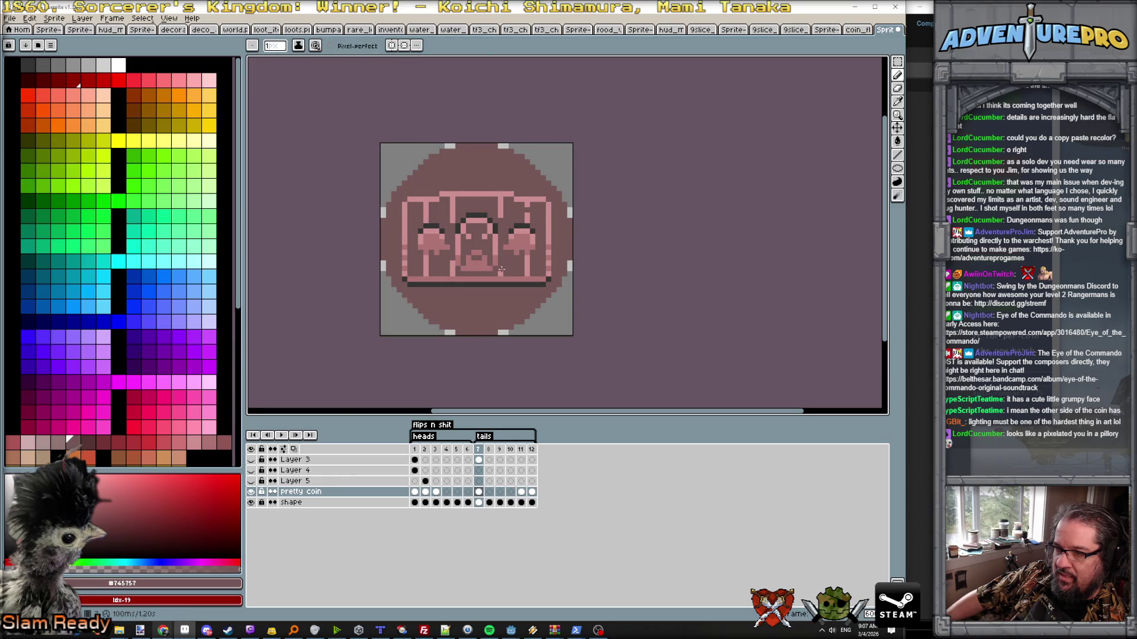
{"action": "scroll", "coordinate": [505, 271], "scroll_direction": "down", "scroll_amount": 2}
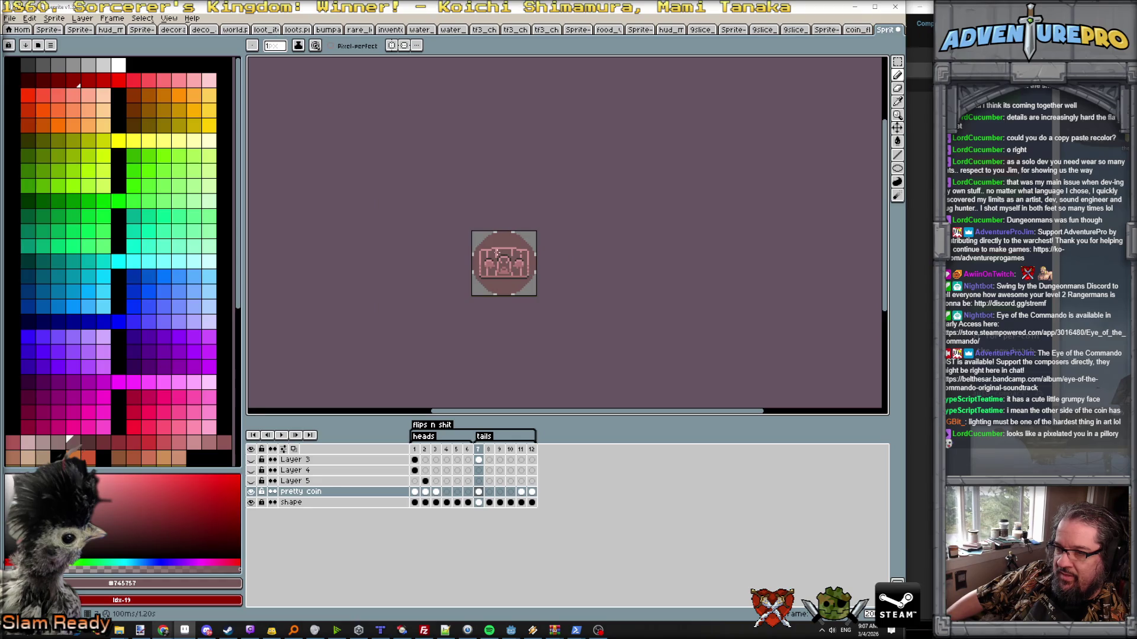
{"action": "left_click", "coordinate": [415, 451]}
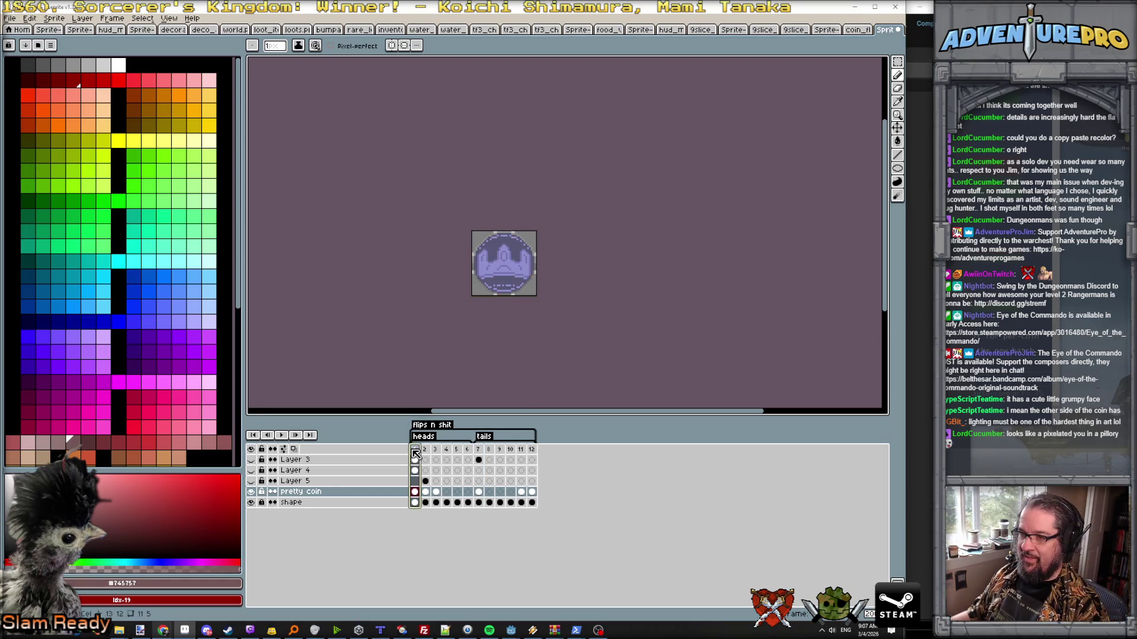
- Enable horizontal symmetry and draw a short #ac7474 mirrored line near the coin's bottom
{"action": "left_click", "coordinate": [482, 454]}
{"action": "scroll", "coordinate": [465, 245], "scroll_direction": "up", "scroll_amount": 3}
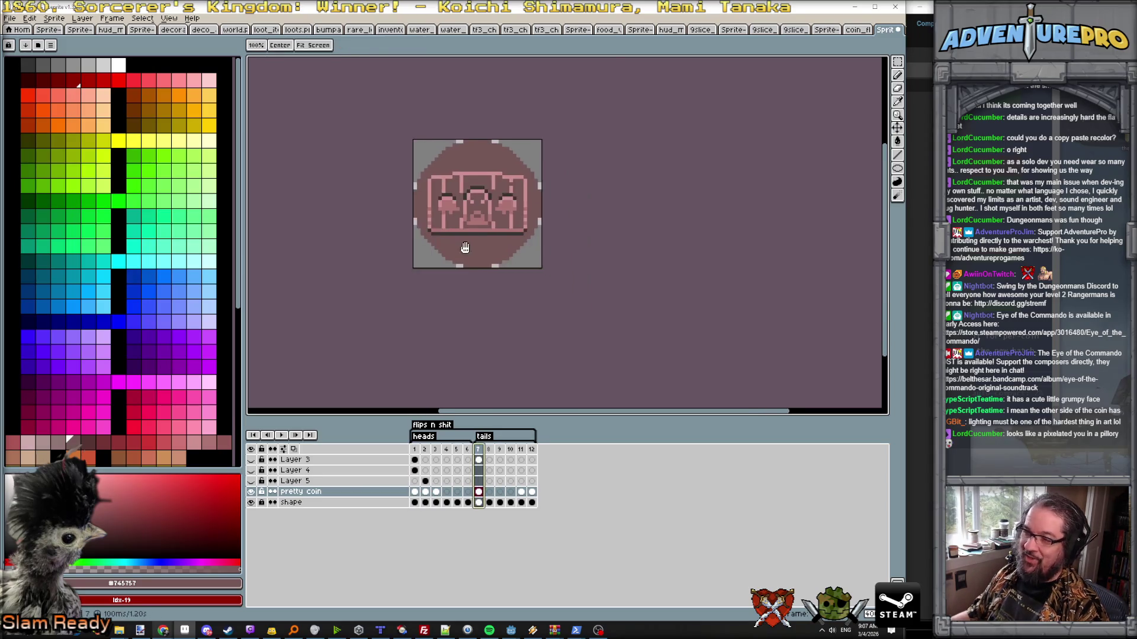
{"action": "left_click", "coordinate": [465, 244], "text": "alt"}
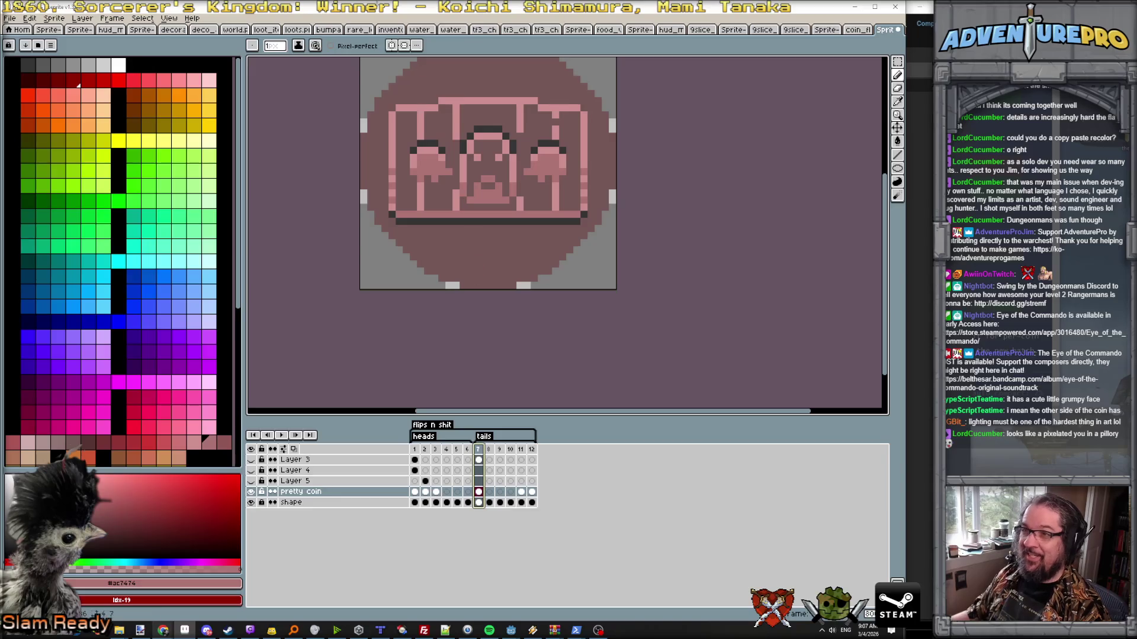
{"action": "left_click", "coordinate": [390, 47]}
{"action": "left_click_drag", "start_coordinate": [485, 270], "coordinate": [416, 247]}
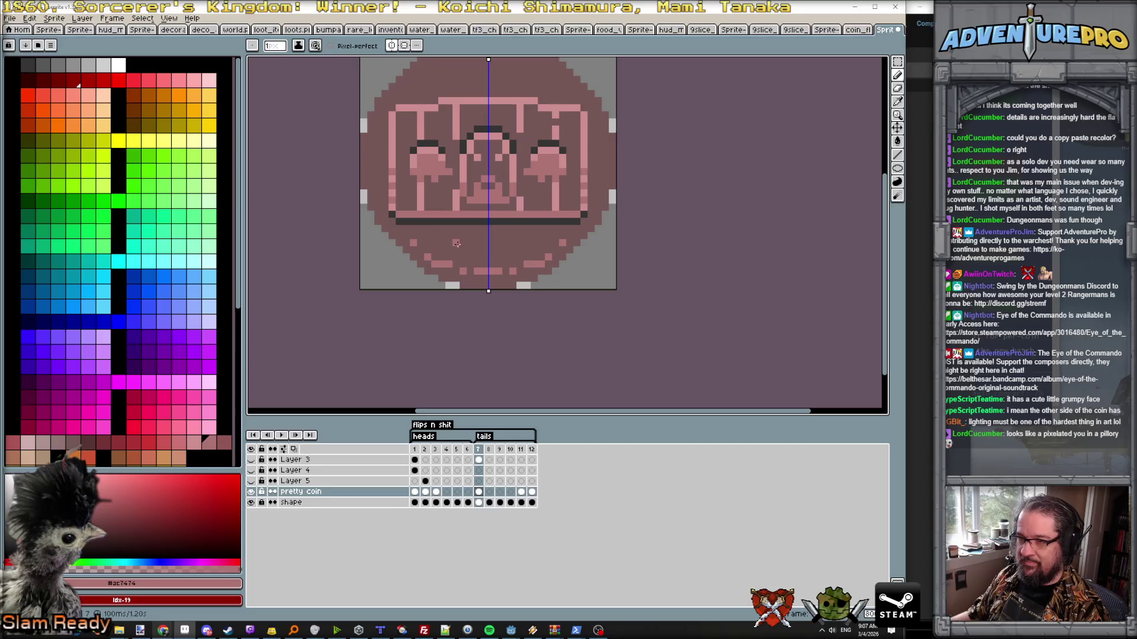
{"action": "scroll", "coordinate": [423, 213], "scroll_direction": "down", "scroll_amount": 1}
- Flip between the heads and tails frames to compare the new line
{"action": "key", "text": "Left"}
{"action": "key", "text": "Right"}
{"action": "left_click", "coordinate": [419, 449]}
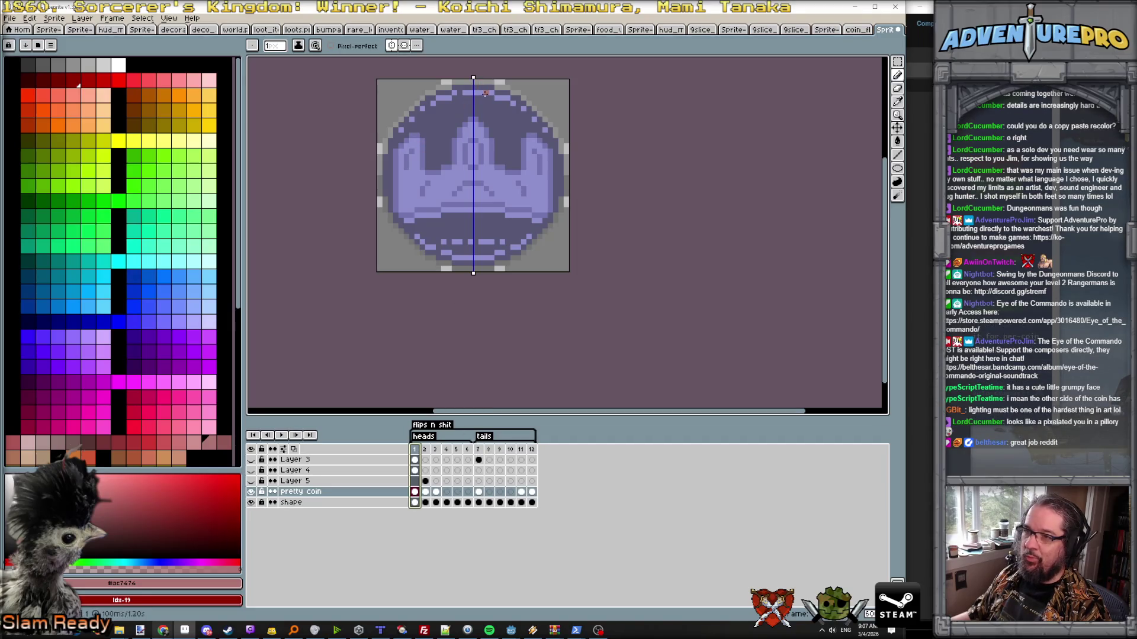
{"action": "left_click", "coordinate": [481, 451]}
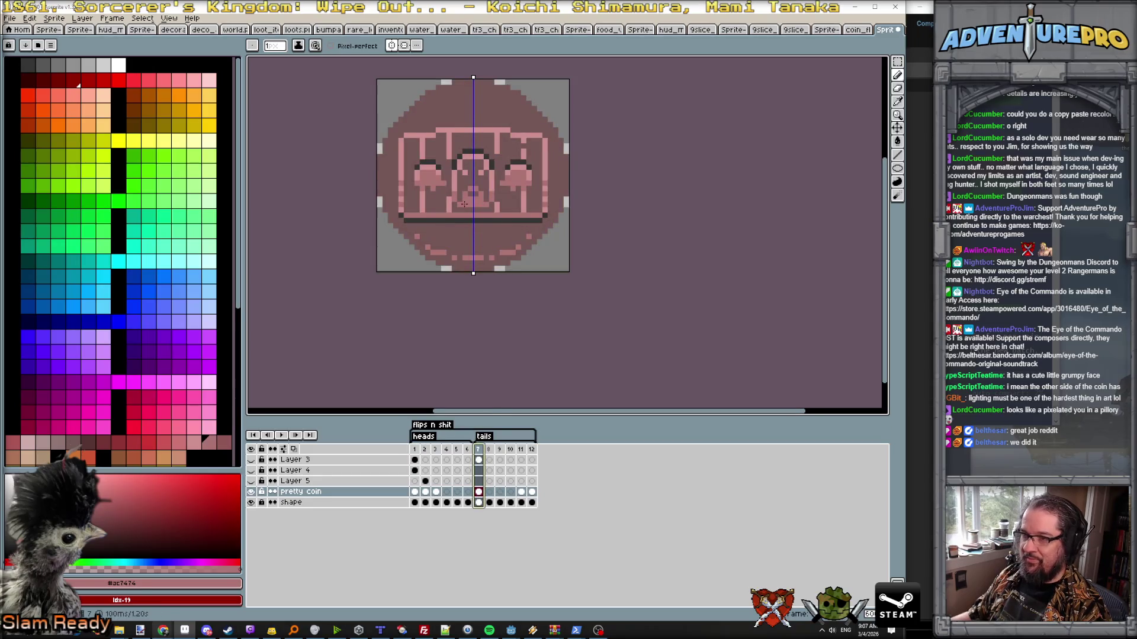
{"action": "key", "text": "Left"}
{"action": "key", "text": "Right"}
{"action": "left_click", "coordinate": [420, 450]}
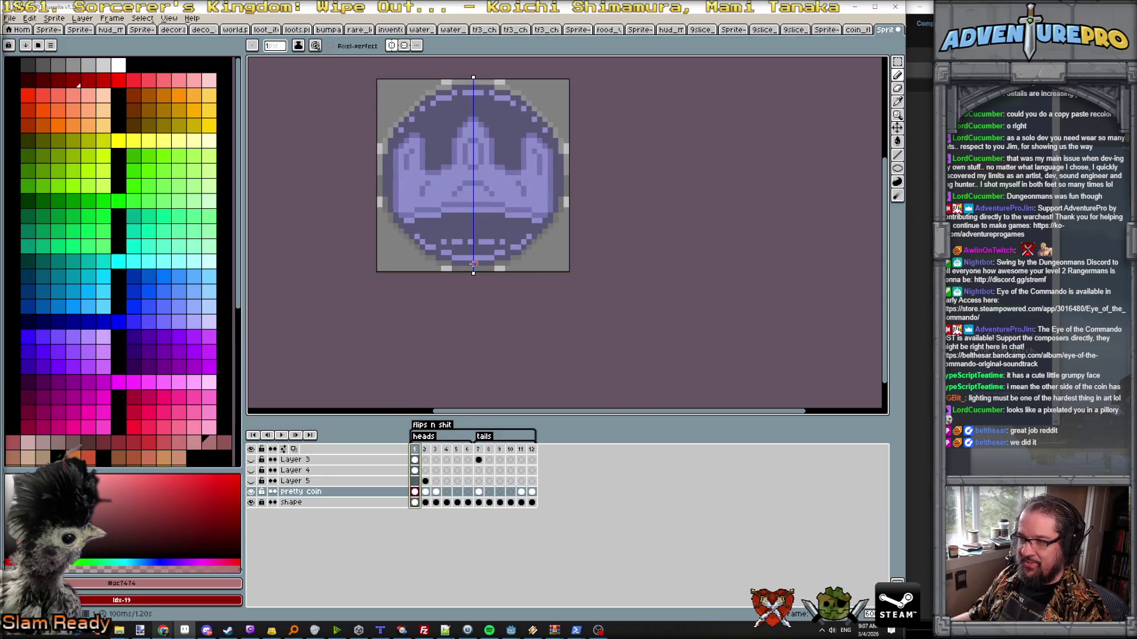
{"action": "key", "text": "Right"}
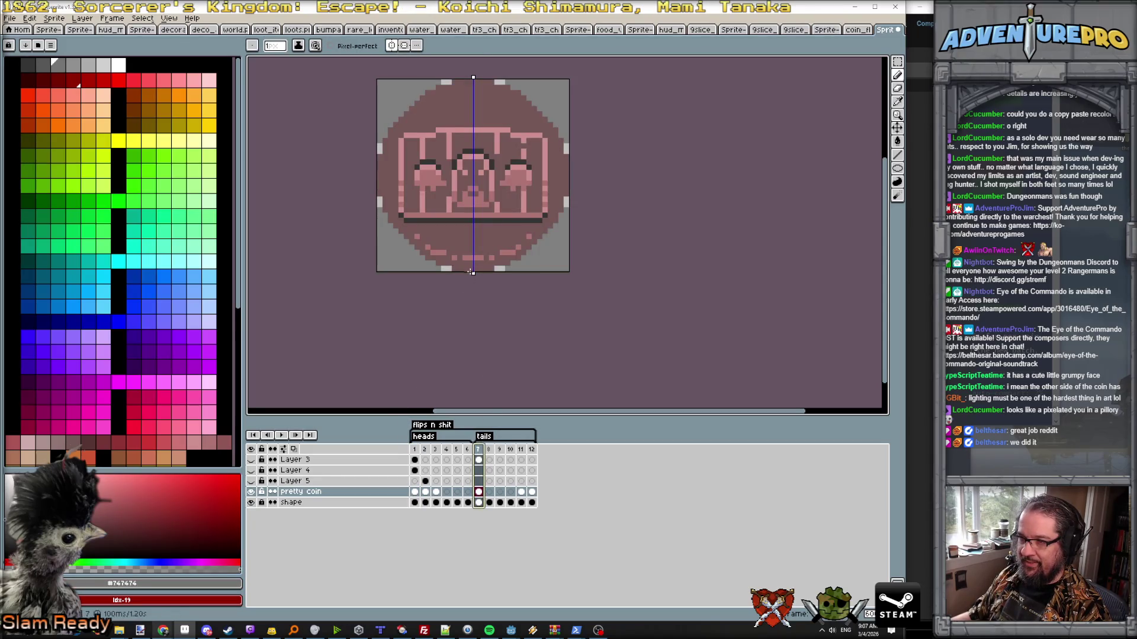
{"action": "scroll", "coordinate": [453, 268], "scroll_direction": "up", "scroll_amount": 3}
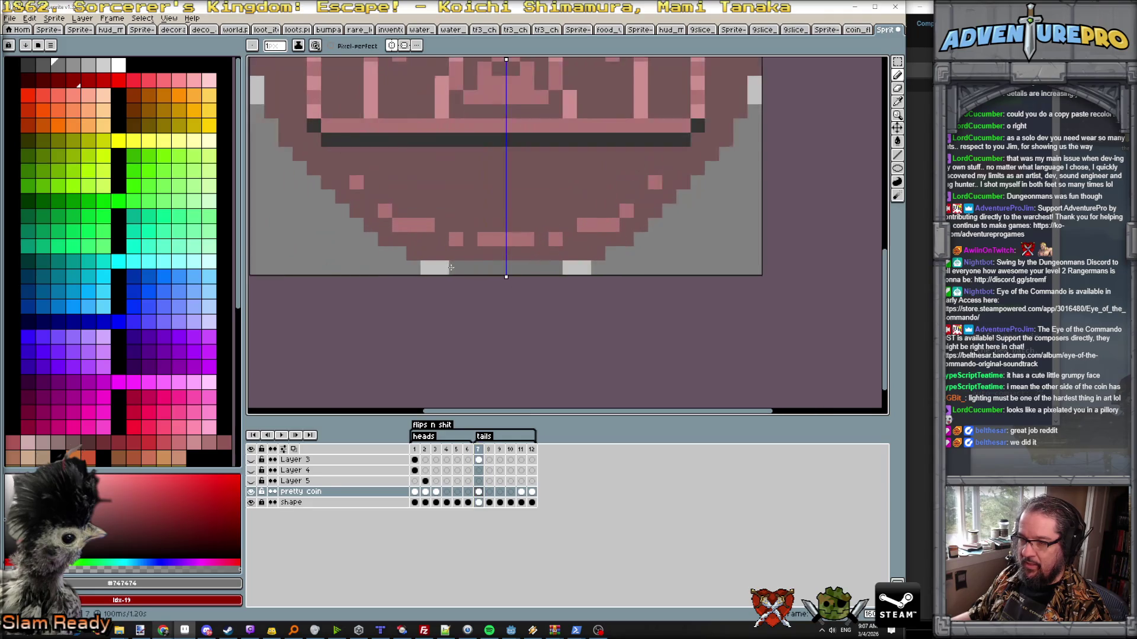
- Paint mirrored grey rim pixels along the tails coin's lower-left and upper-left edges
{"action": "mouse_move", "coordinate": [396, 236]}
{"action": "left_mouse_down"}
{"action": "mouse_move", "coordinate": [286, 141]}
{"action": "mouse_move", "coordinate": [287, 127]}
{"action": "mouse_move", "coordinate": [418, 235]}
{"action": "left_mouse_up"}
{"action": "key", "text": "space"}
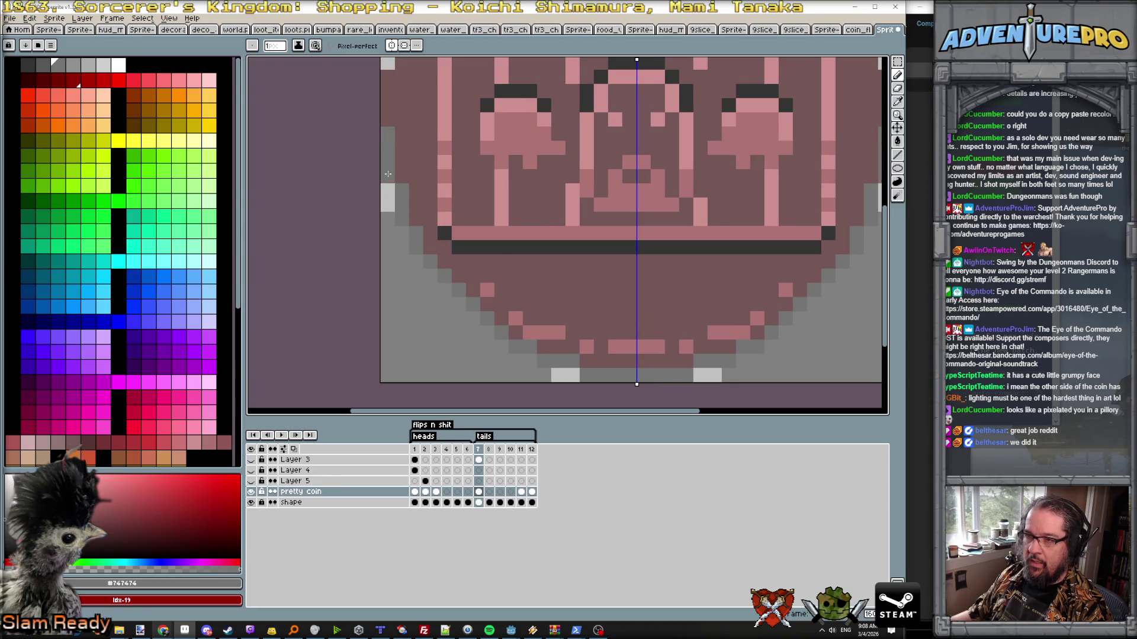
{"action": "scroll", "coordinate": [388, 174], "scroll_direction": "down", "scroll_amount": 3}
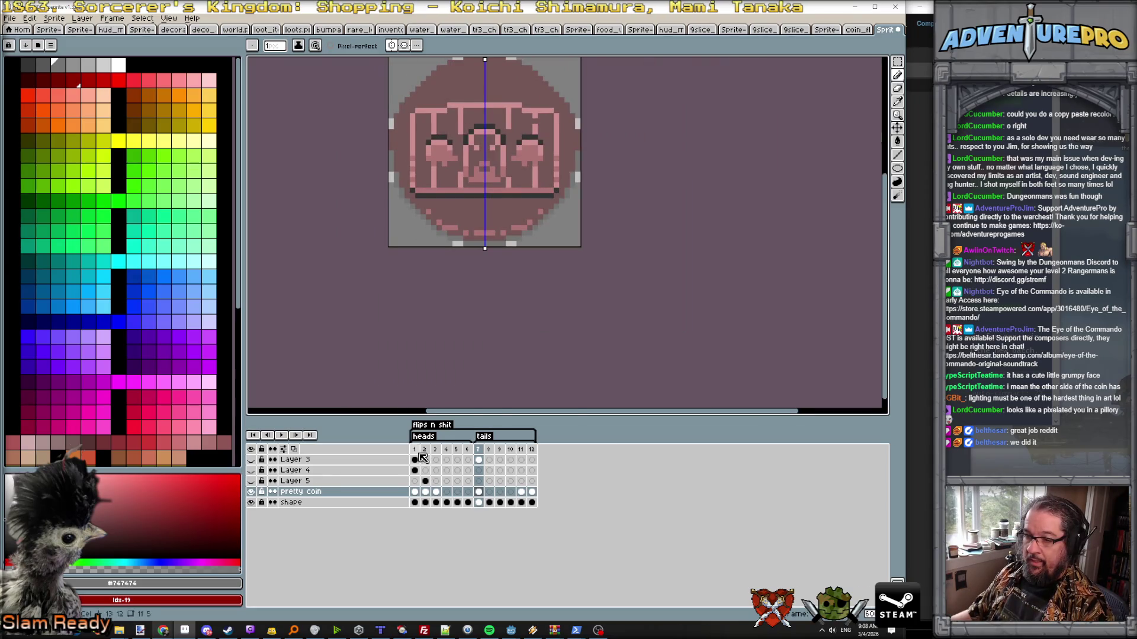
{"action": "key", "text": "Home"}
{"action": "key", "text": "Right"}
{"action": "key", "text": "Left"}
{"action": "left_click", "coordinate": [479, 449]}
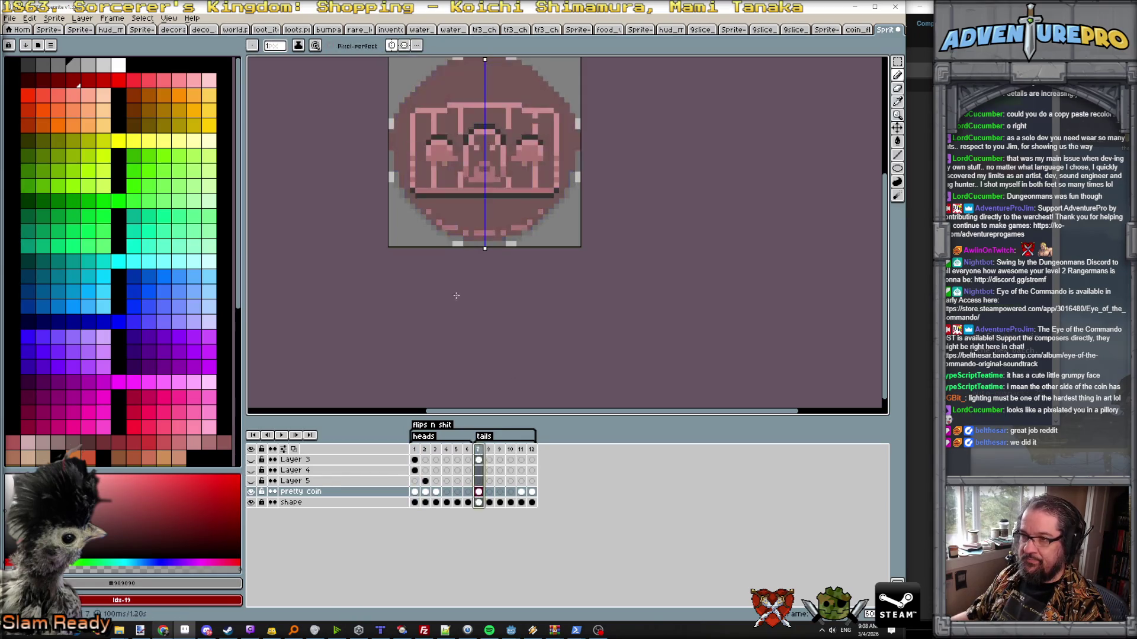
{"action": "scroll", "coordinate": [427, 288], "scroll_direction": "up", "scroll_amount": 1}
{"action": "scroll", "coordinate": [427, 289], "scroll_direction": "up", "scroll_amount": 1}
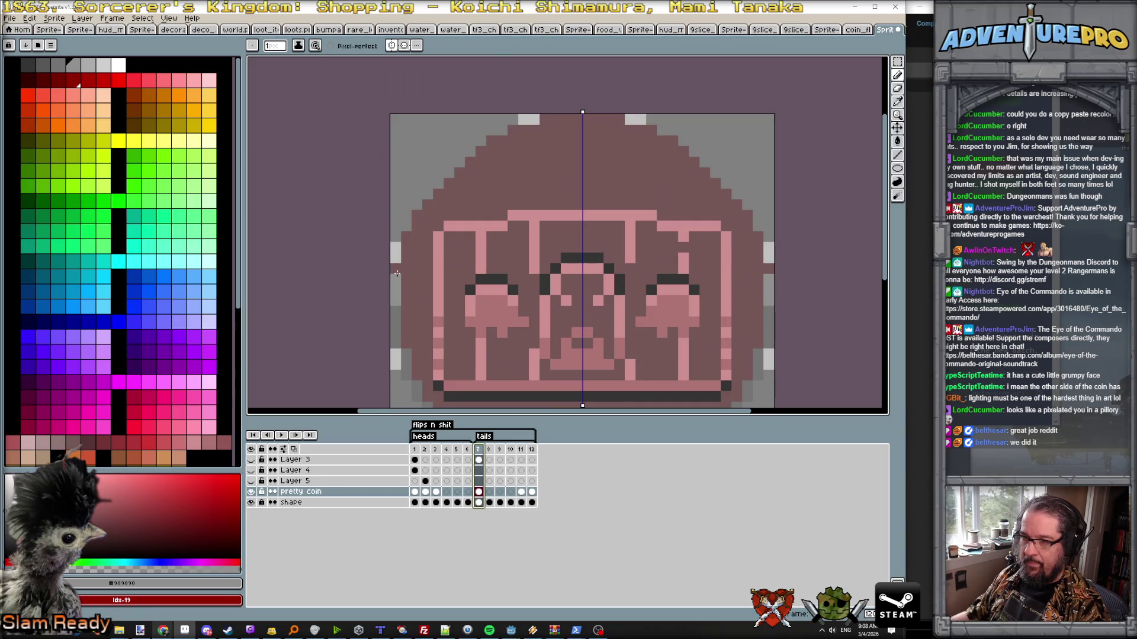
{"action": "key", "text": "Escape"}
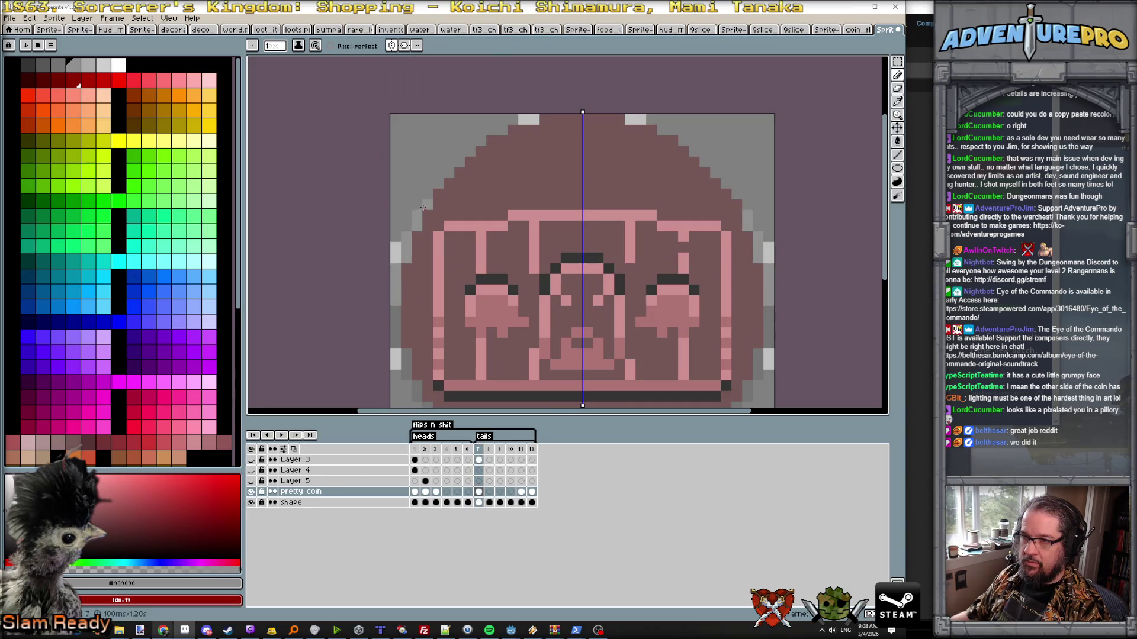
{"action": "left_click", "coordinate": [459, 174]}
{"action": "left_click_drag", "start_coordinate": [471, 160], "coordinate": [577, 123]}
{"action": "scroll", "coordinate": [604, 196], "scroll_direction": "down", "scroll_amount": 2}
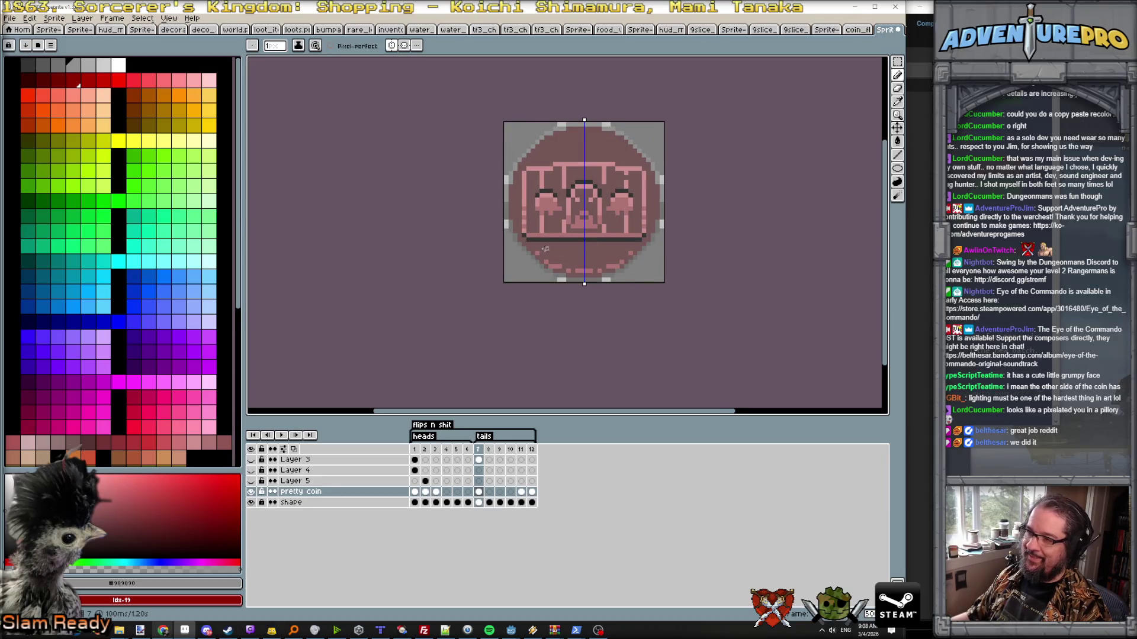
{"action": "scroll", "coordinate": [545, 248], "scroll_direction": "up", "scroll_amount": 2}
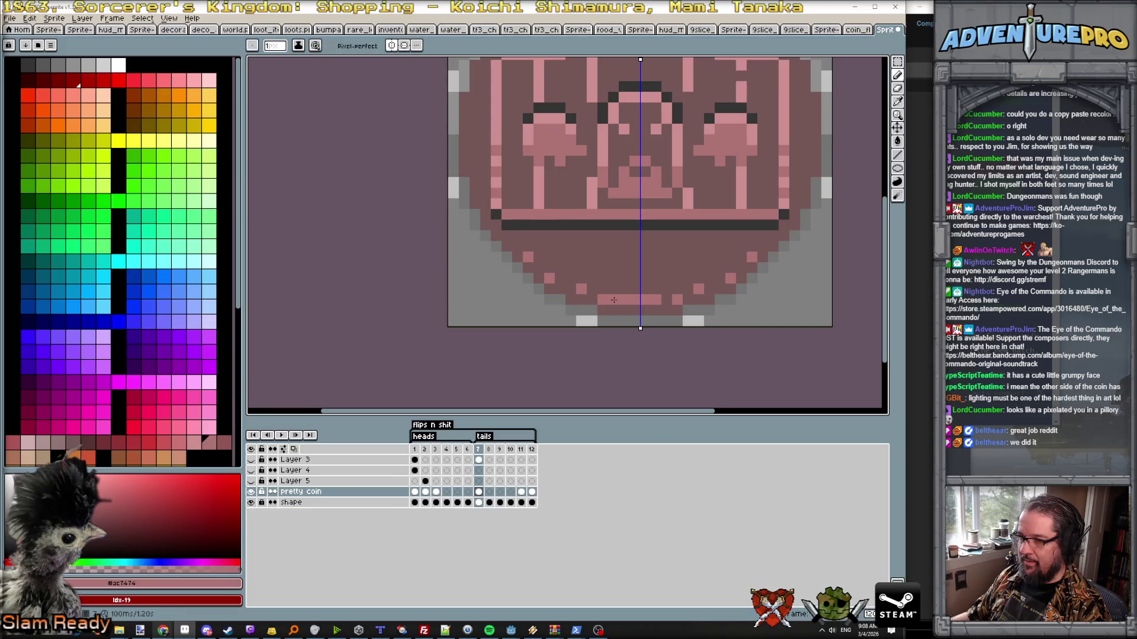
- Eyedrop the pink highlight and dot it along the coin's top rim, then play the flip
{"action": "left_click", "coordinate": [619, 299], "text": "alt"}
{"action": "left_click", "coordinate": [600, 290]}
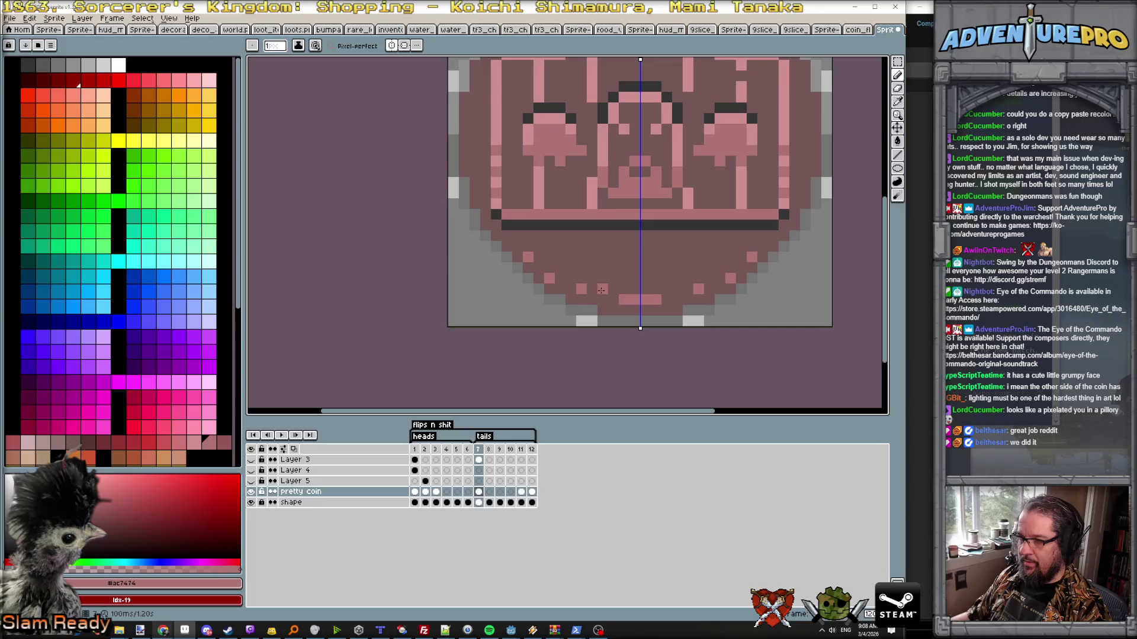
{"action": "left_click", "coordinate": [561, 277]}
{"action": "left_click", "coordinate": [562, 276], "text": "alt"}
{"action": "scroll", "coordinate": [607, 278], "scroll_direction": "down", "scroll_amount": 3}
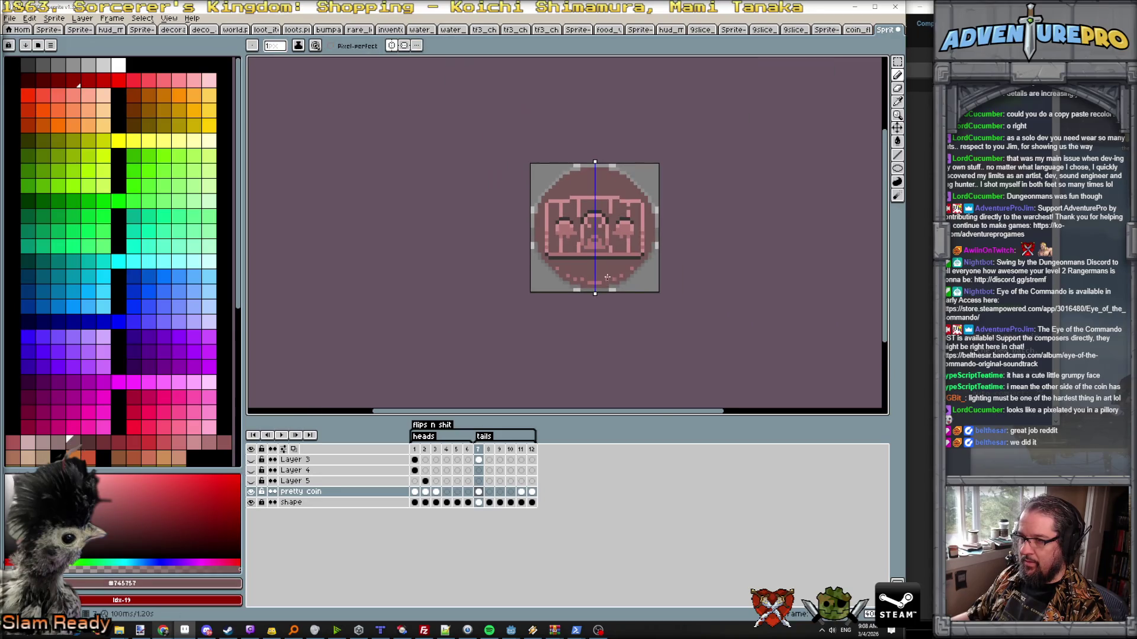
{"action": "left_click", "coordinate": [618, 247], "text": "alt"}
{"action": "scroll", "coordinate": [594, 213], "scroll_direction": "up", "scroll_amount": 2}
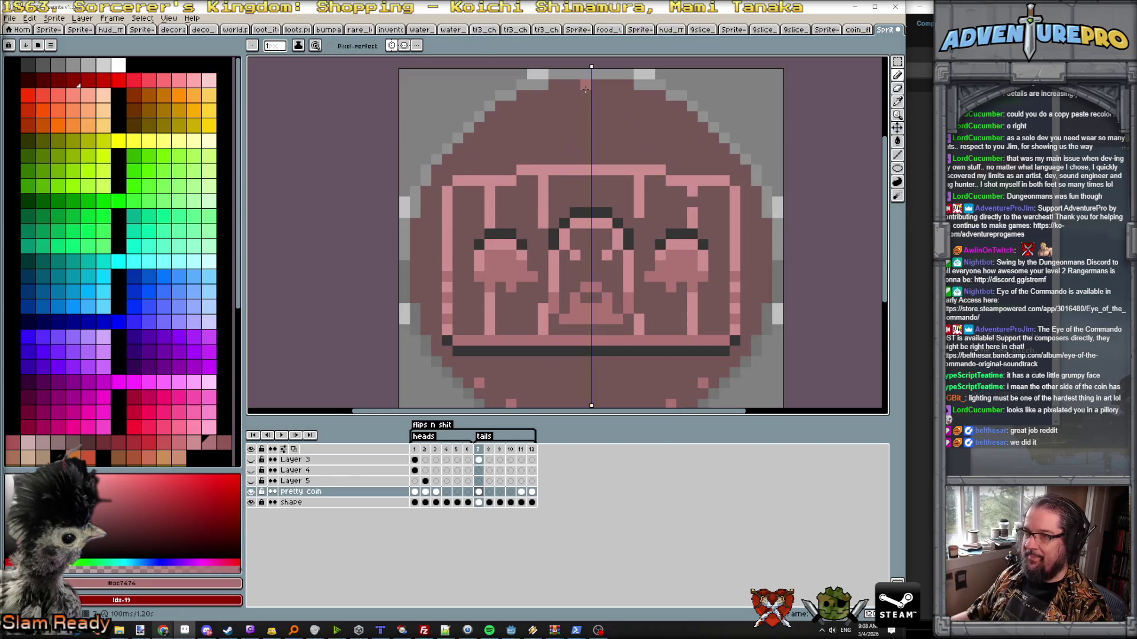
{"action": "left_click_drag", "start_coordinate": [586, 95], "coordinate": [573, 94]}
{"action": "left_click", "coordinate": [538, 106]}
{"action": "left_click", "coordinate": [510, 117]}
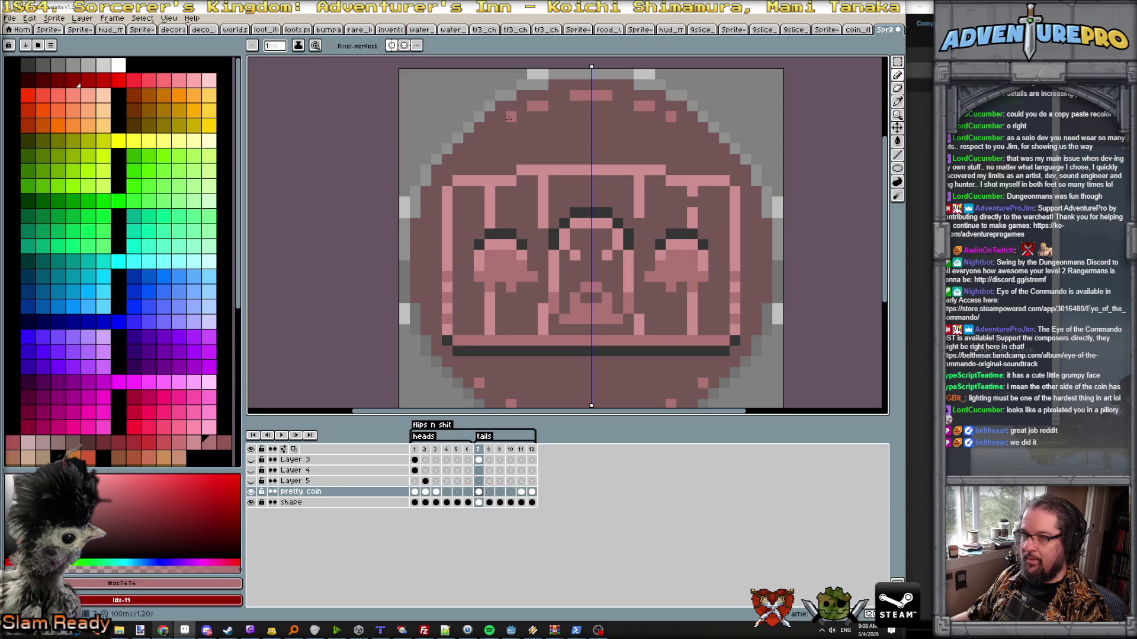
{"action": "left_click", "coordinate": [499, 127]}
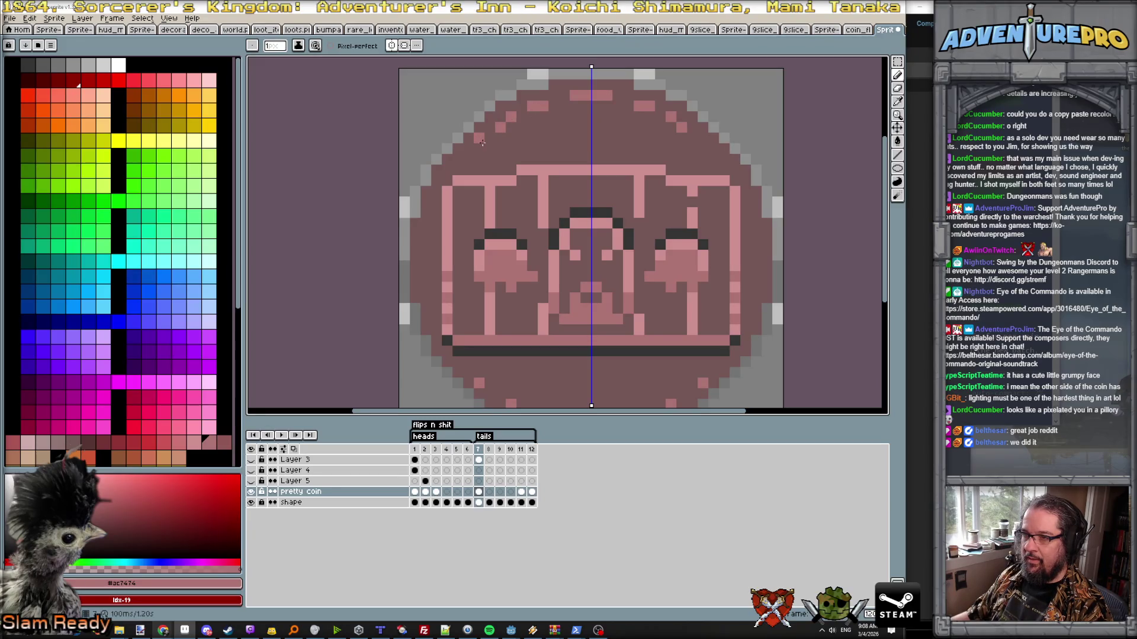
{"action": "left_click", "coordinate": [479, 140]}
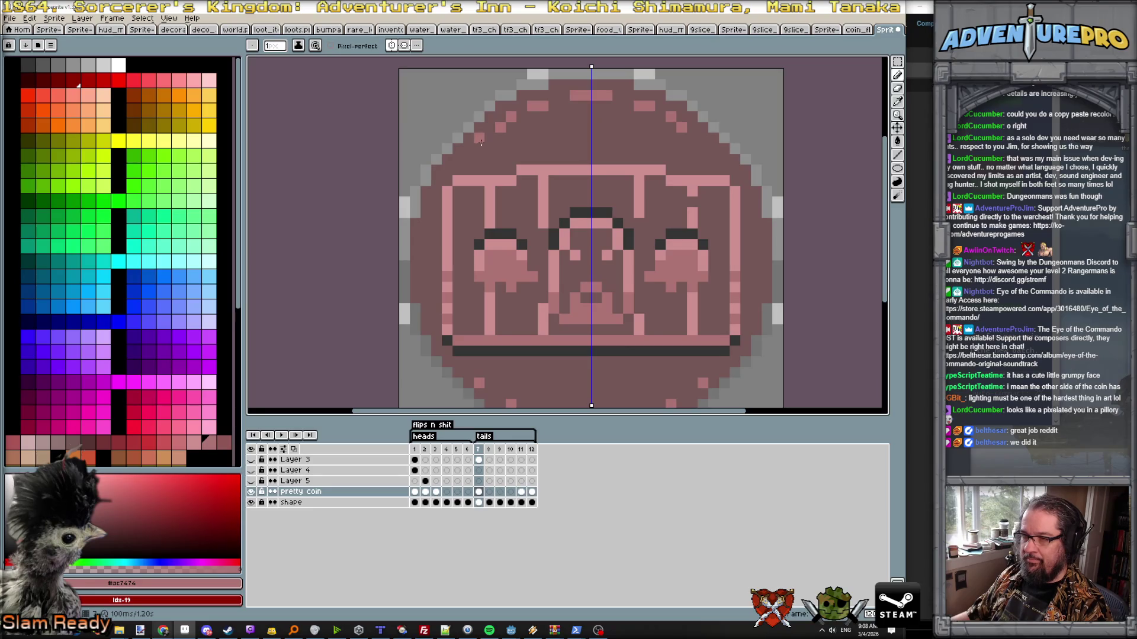
{"action": "scroll", "coordinate": [565, 150], "scroll_direction": "down", "scroll_amount": 3}
{"action": "key", "text": "Return"}
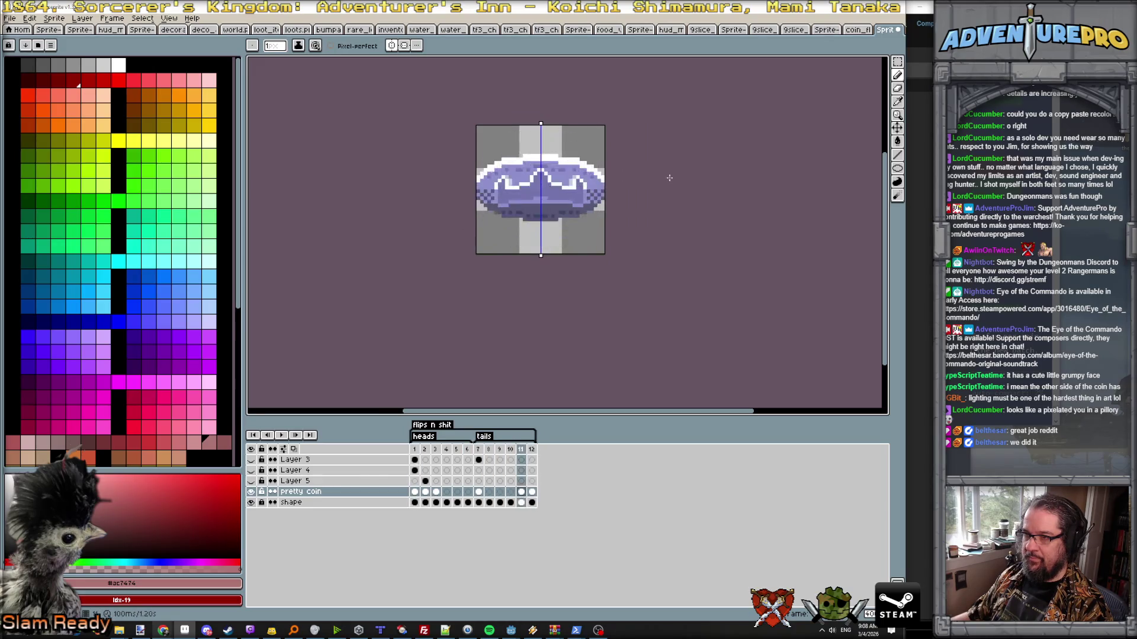
{"action": "scroll", "coordinate": [524, 204], "scroll_direction": "up", "scroll_amount": 1}
{"action": "scroll", "coordinate": [524, 204], "scroll_direction": "up", "scroll_amount": 1}
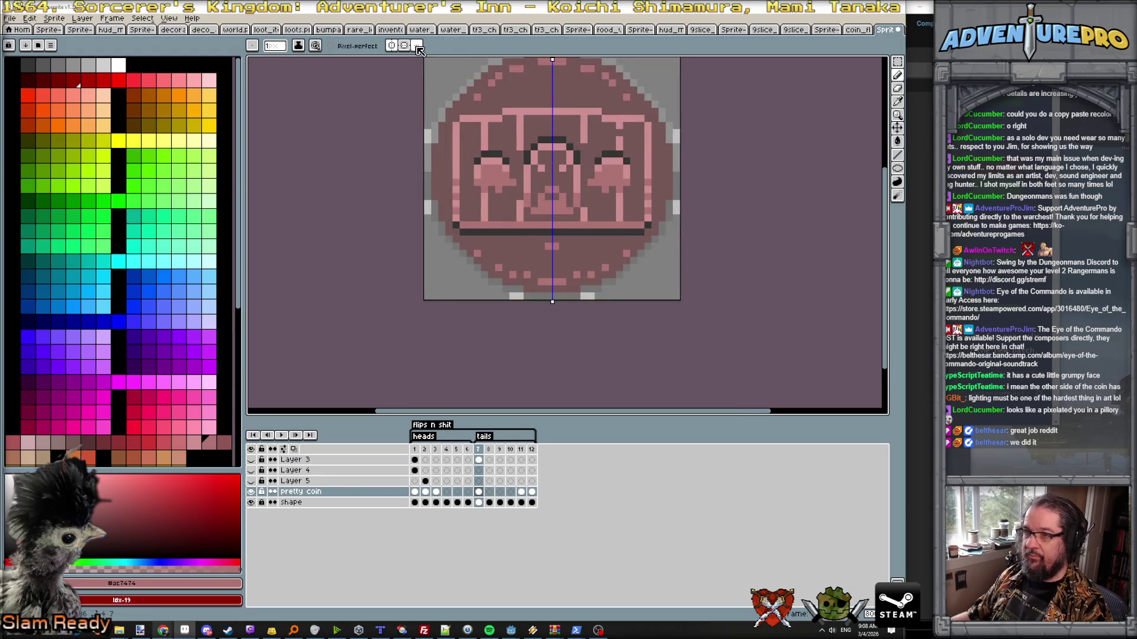
- Switch off symmetry, flip between heads frame 1 and tails frame 7, and play the animation
{"action": "left_click", "coordinate": [391, 45]}
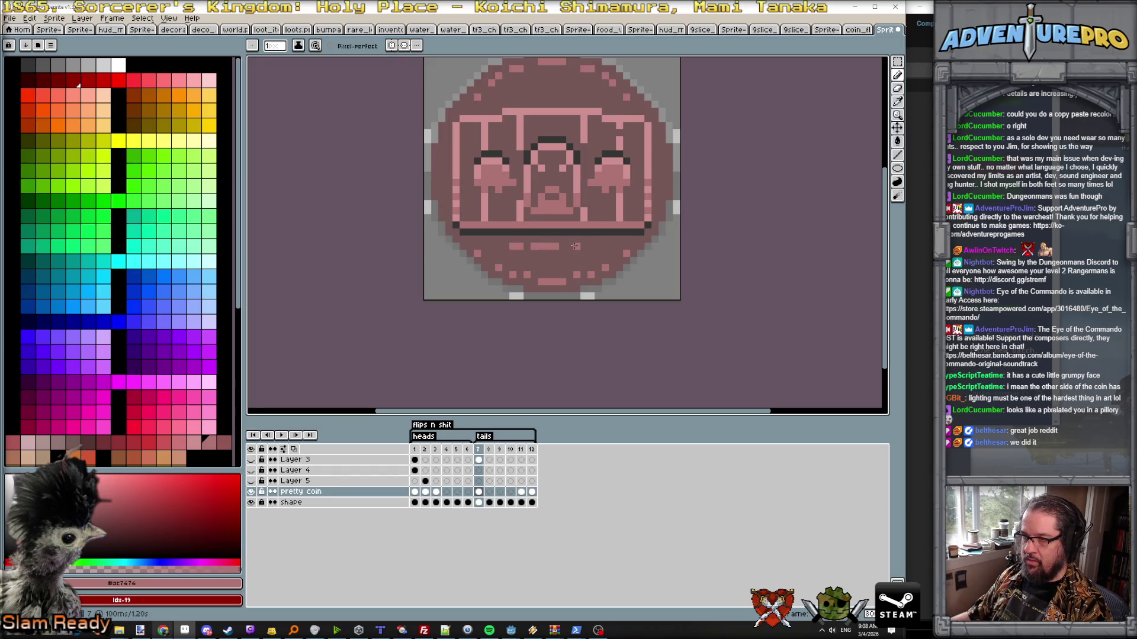
{"action": "scroll", "coordinate": [539, 255], "scroll_direction": "down", "scroll_amount": 2}
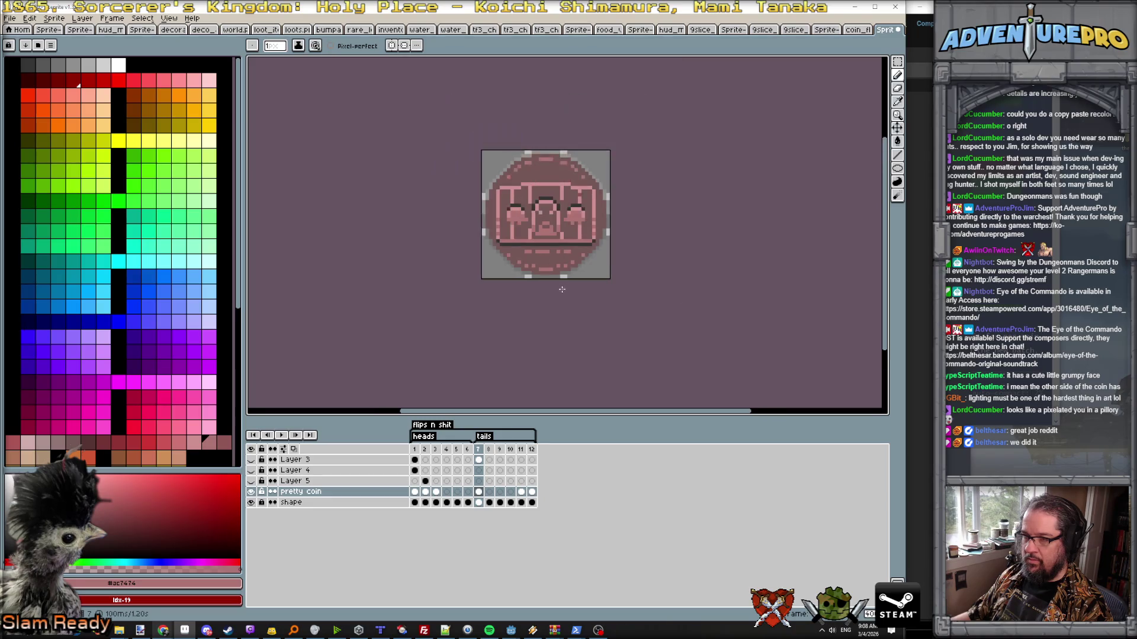
{"action": "scroll", "coordinate": [560, 291], "scroll_direction": "down", "scroll_amount": 1}
{"action": "scroll", "coordinate": [585, 246], "scroll_direction": "up", "scroll_amount": 1}
{"action": "scroll", "coordinate": [591, 258], "scroll_direction": "up", "scroll_amount": 2}
{"action": "scroll", "coordinate": [609, 302], "scroll_direction": "down", "scroll_amount": 2}
{"action": "scroll", "coordinate": [621, 335], "scroll_direction": "down", "scroll_amount": 1}
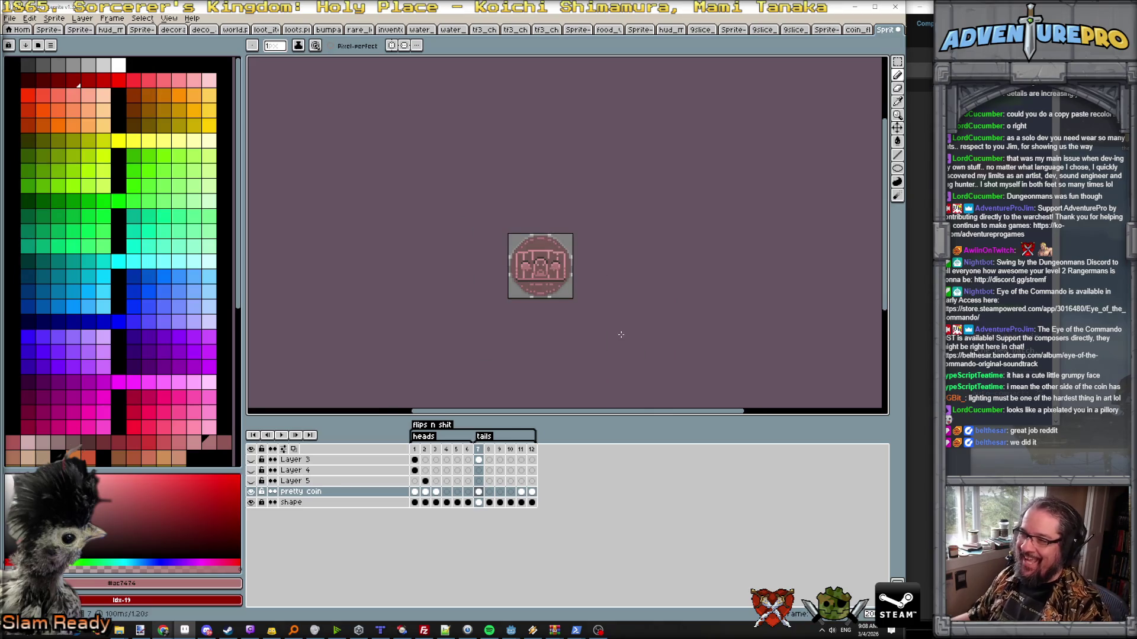
{"action": "scroll", "coordinate": [569, 294], "scroll_direction": "up", "scroll_amount": 1}
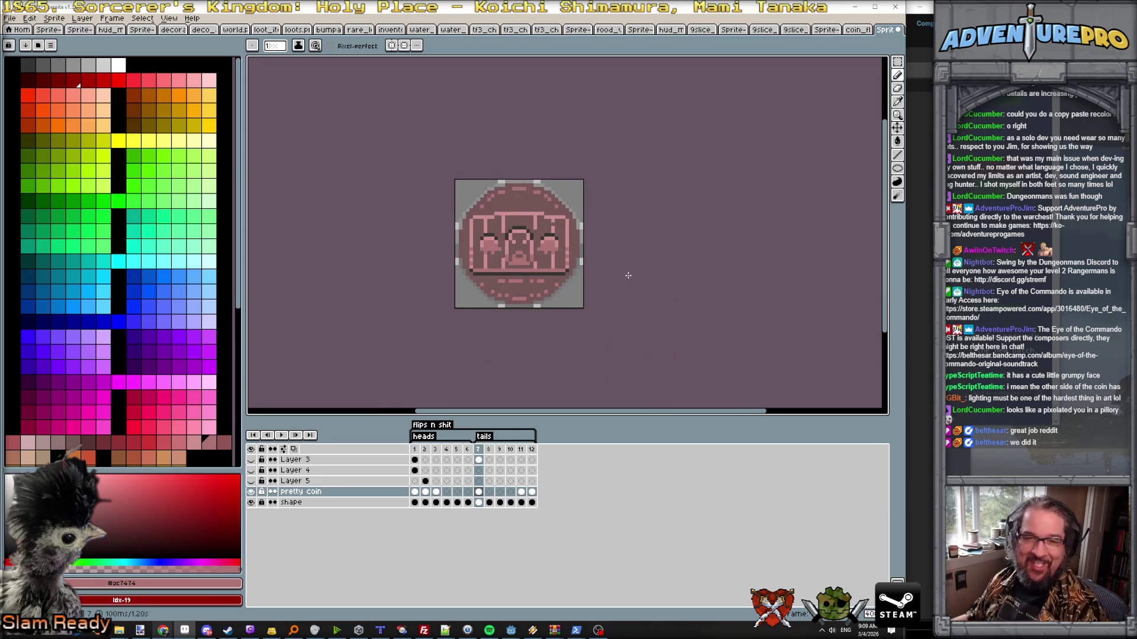
{"action": "scroll", "coordinate": [627, 274], "scroll_direction": "up", "scroll_amount": 1}
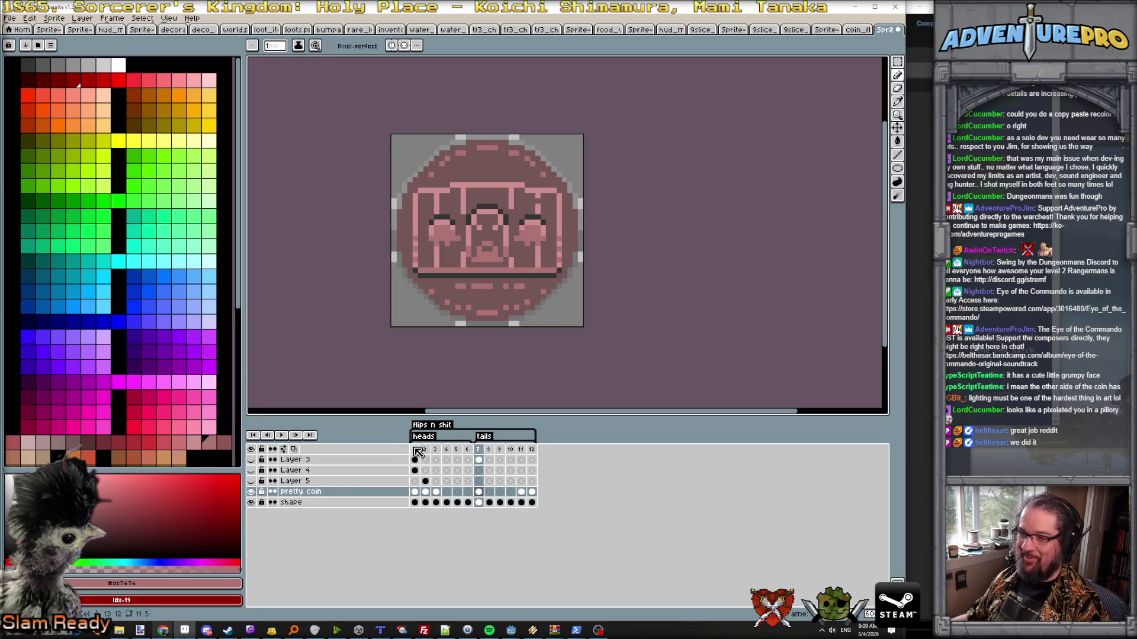
{"action": "left_click", "coordinate": [413, 455]}
{"action": "left_click", "coordinate": [479, 451]}
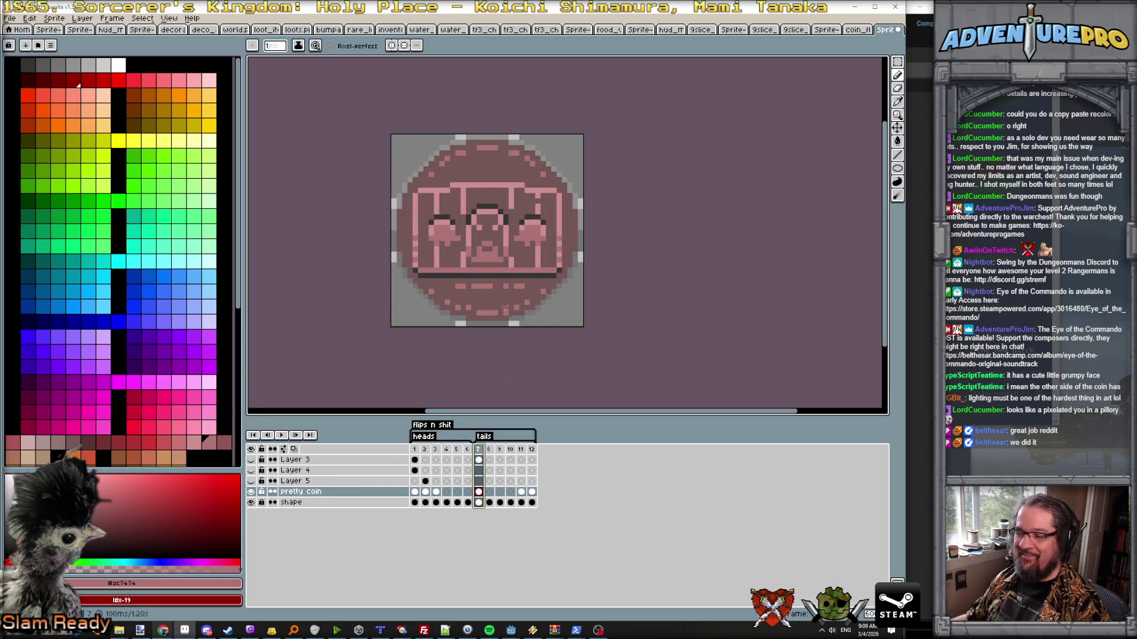
{"action": "left_click", "coordinate": [414, 450]}
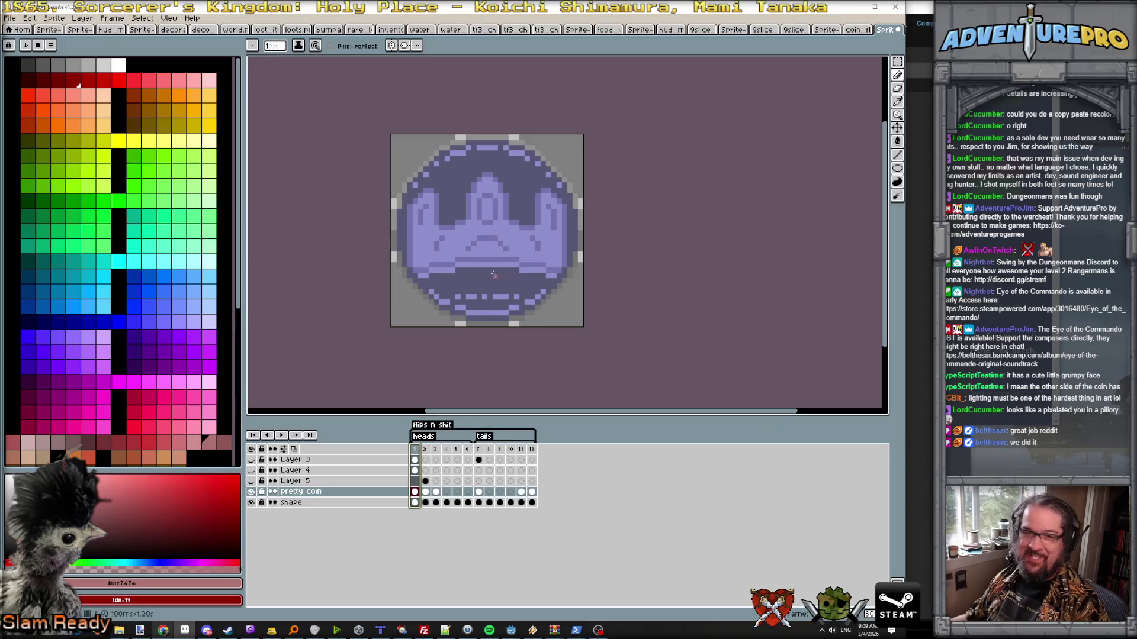
{"action": "left_click", "coordinate": [479, 454]}
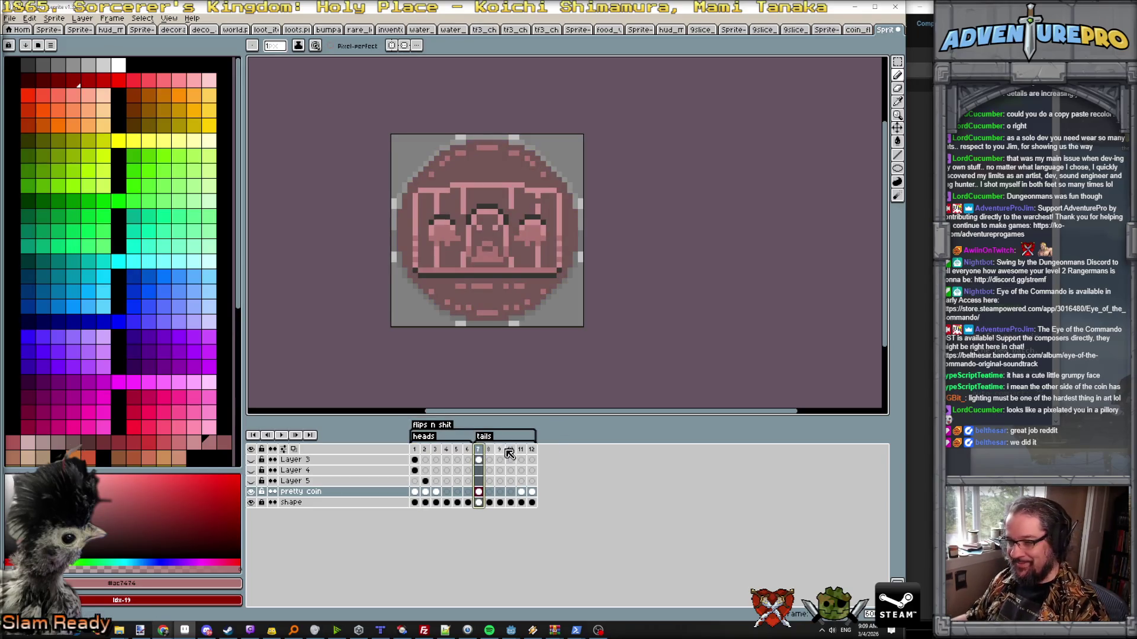
{"action": "key", "text": "Return"}
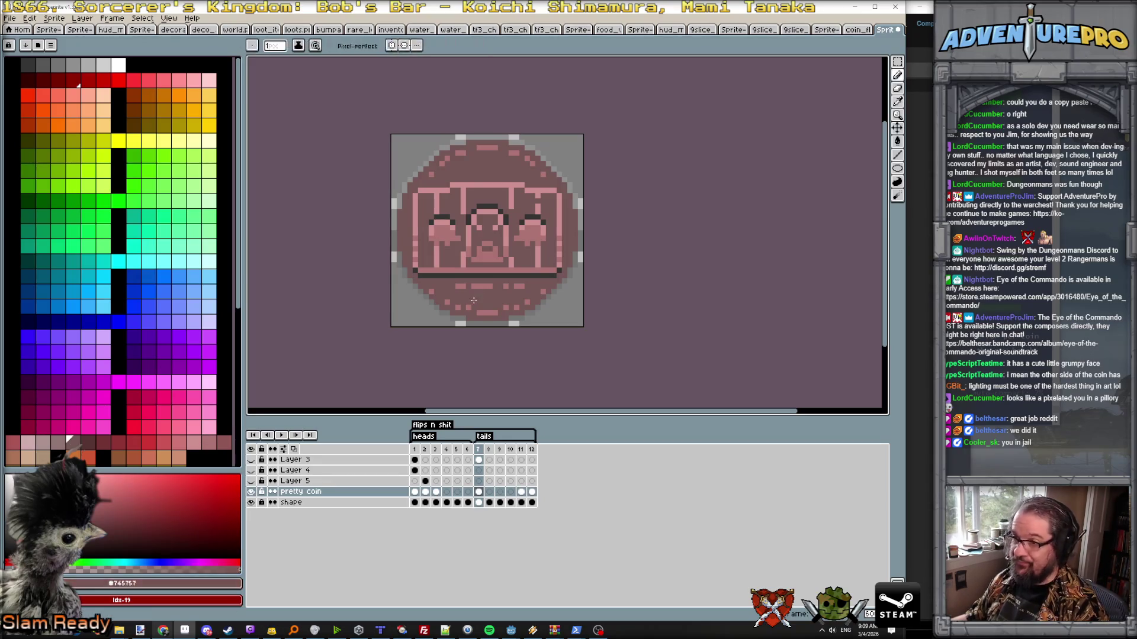
{"action": "left_click", "coordinate": [414, 448]}
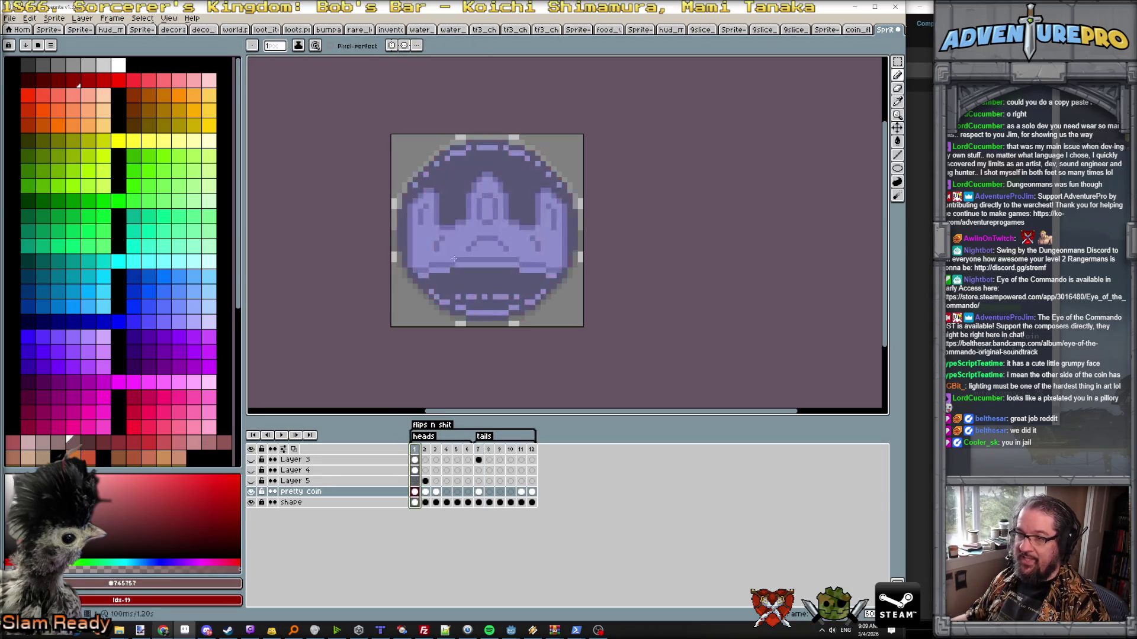
- On flip frame 8, draw a dark line across the coin and a mirrored dark outline up the dome edge
{"action": "left_click", "coordinate": [424, 448]}
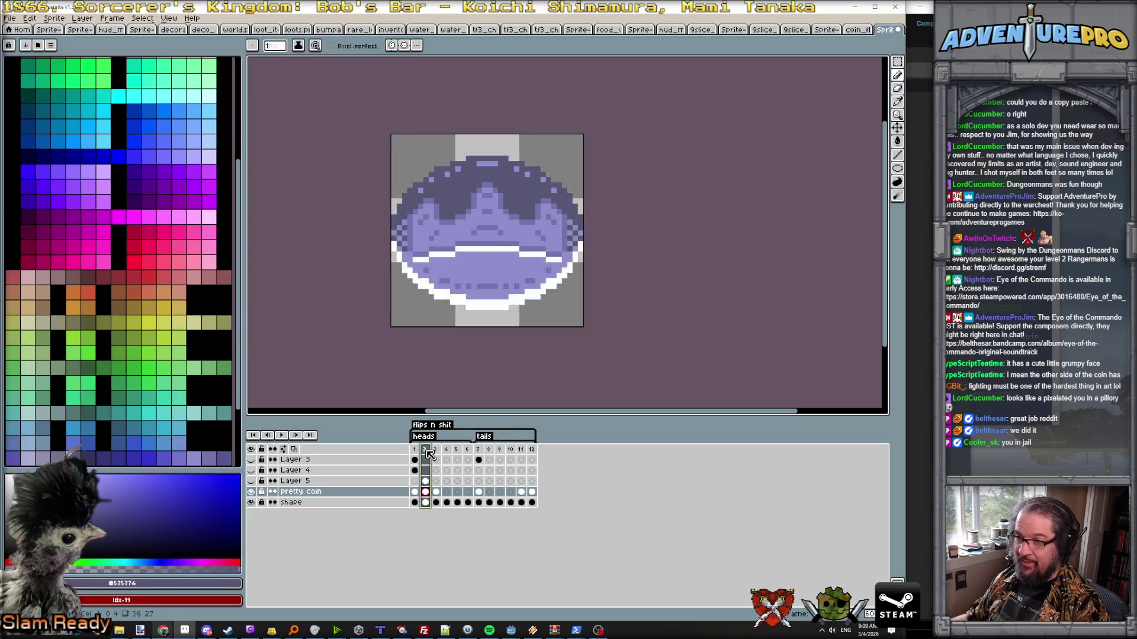
{"action": "left_click", "coordinate": [479, 449]}
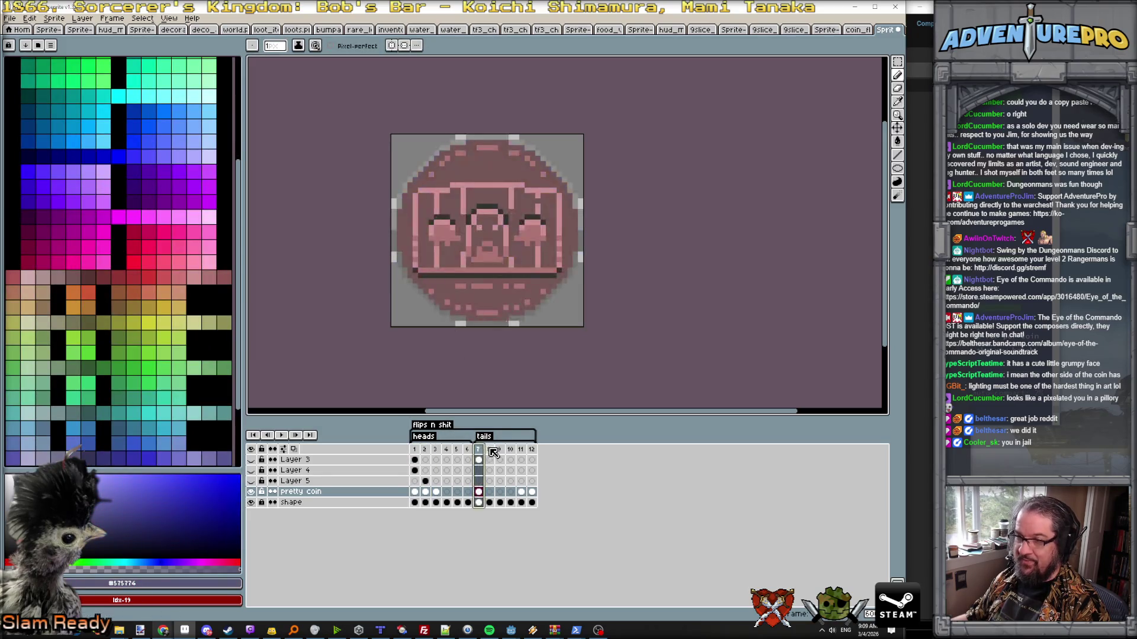
{"action": "left_click", "coordinate": [494, 453]}
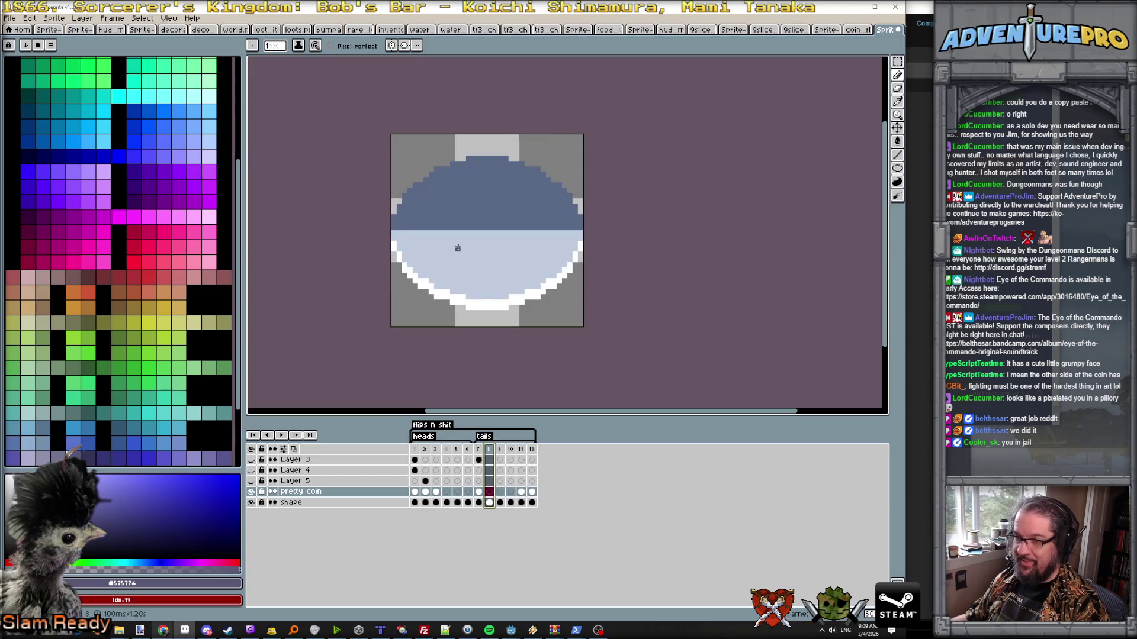
{"action": "key", "text": "Left"}
{"action": "key", "text": "Right"}
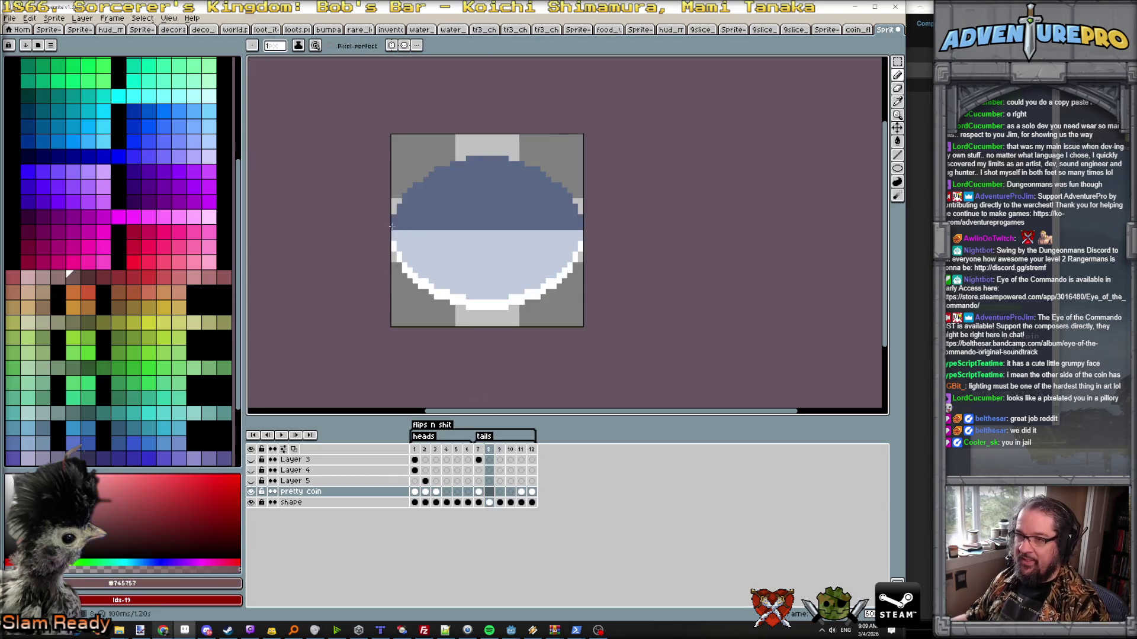
{"action": "left_click_drag", "start_coordinate": [395, 227], "coordinate": [581, 229]}
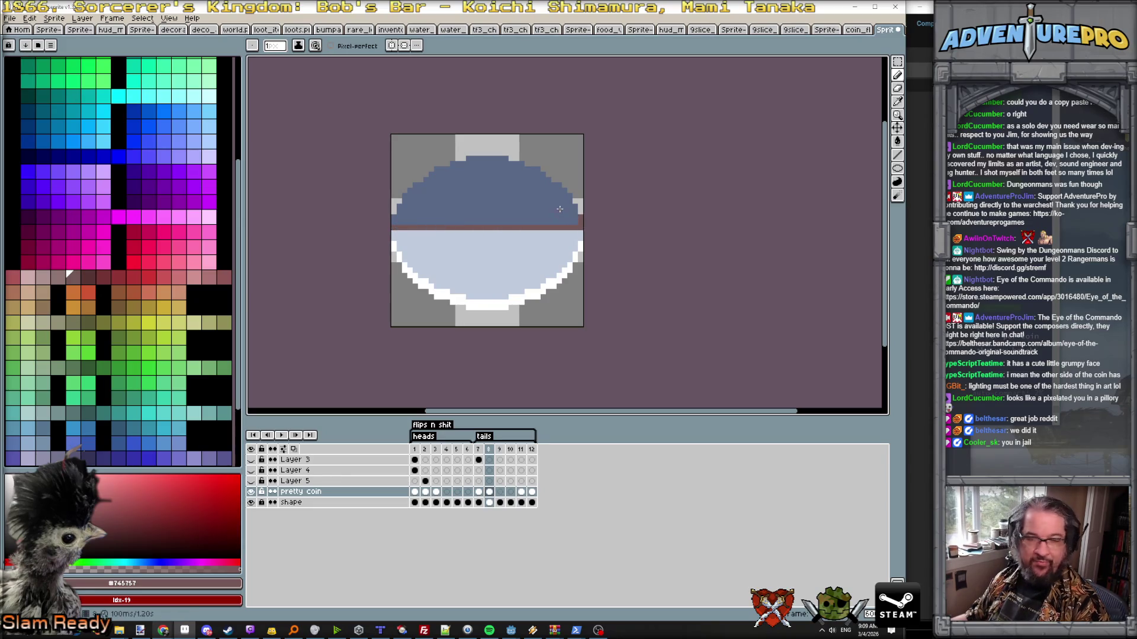
{"action": "left_click", "coordinate": [391, 45]}
{"action": "scroll", "coordinate": [397, 222], "scroll_direction": "up", "scroll_amount": 1}
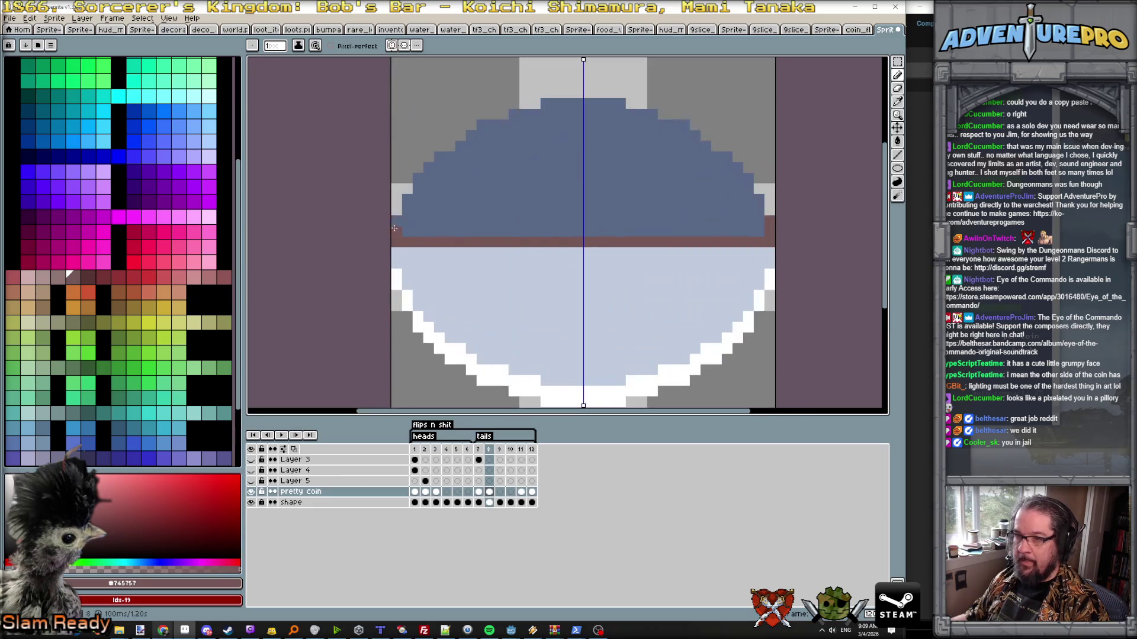
{"action": "left_click", "coordinate": [417, 190]}
{"action": "left_click", "coordinate": [438, 159]}
{"action": "left_click", "coordinate": [481, 126]}
{"action": "left_click", "coordinate": [516, 113]}
{"action": "left_click_drag", "start_coordinate": [544, 105], "coordinate": [579, 105]}
- Bucket-fill the upper dome dark reddish-brown and step back through to the tails frame
{"action": "key", "text": "g"}
{"action": "left_click", "coordinate": [555, 208]}
{"action": "key", "text": "Left"}
{"action": "key", "text": "Left"}
{"action": "key", "text": "Return"}
{"action": "key", "text": "Return"}
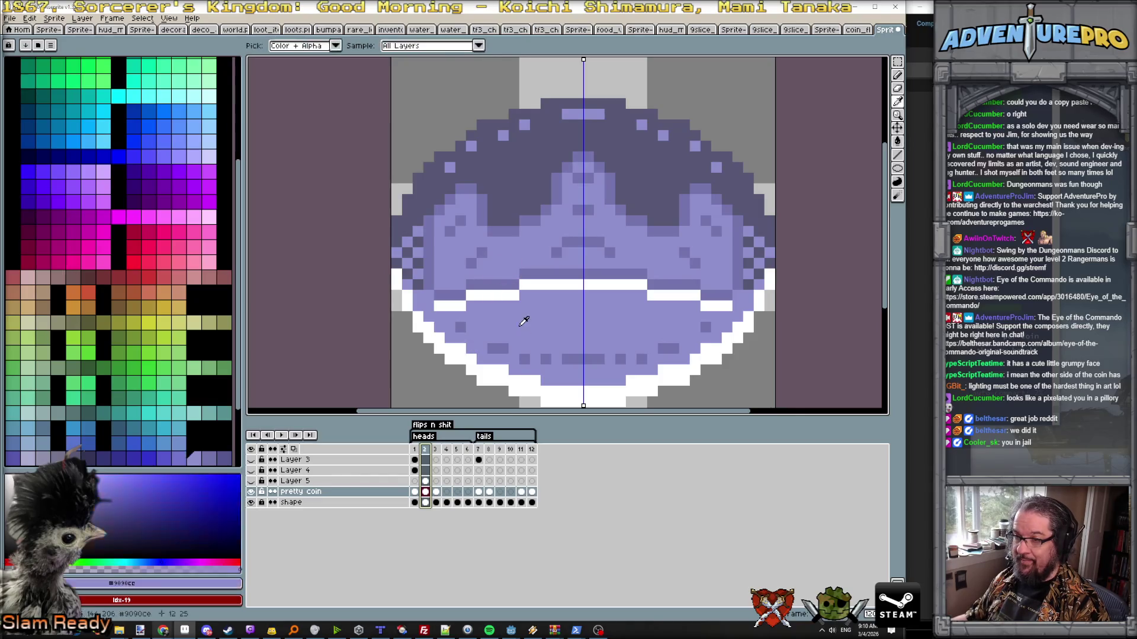
{"action": "left_click", "coordinate": [478, 449]}
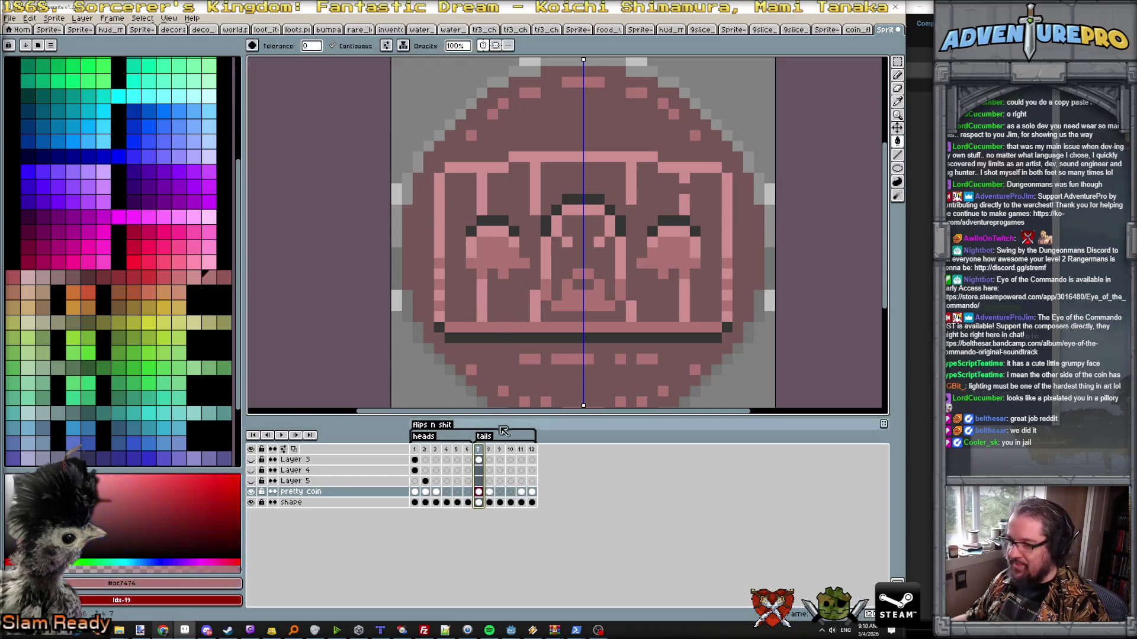
- On frame 8, pencil mirrored reddish edge pixels and fill the light-blue lower half pink
{"action": "left_click", "coordinate": [488, 450]}
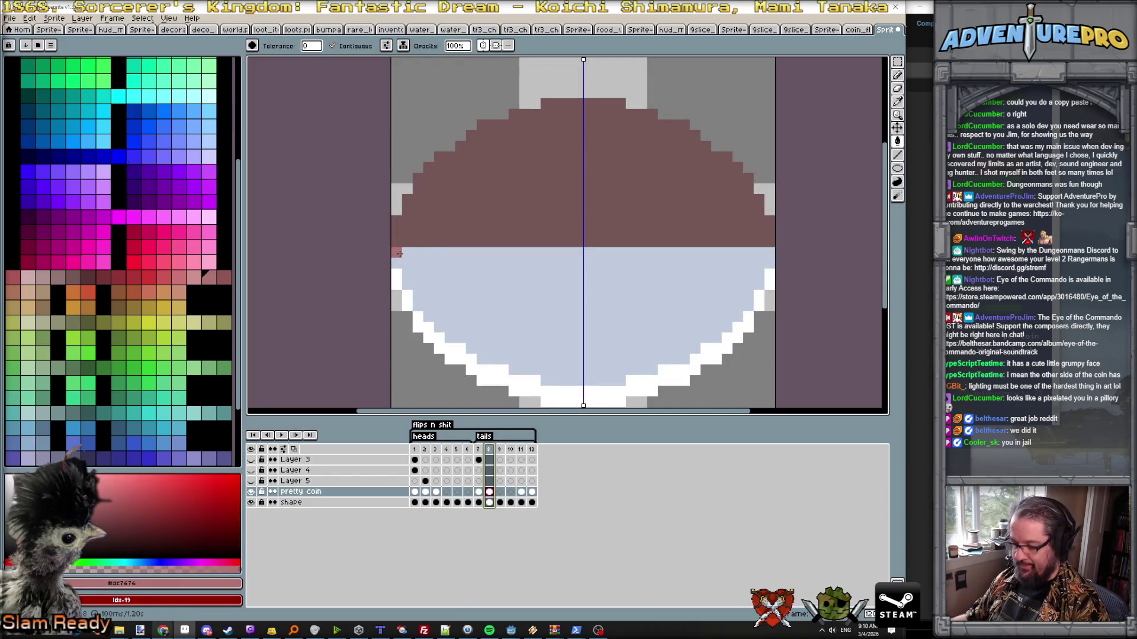
{"action": "key", "text": "b"}
{"action": "left_click_drag", "start_coordinate": [399, 253], "coordinate": [402, 264]}
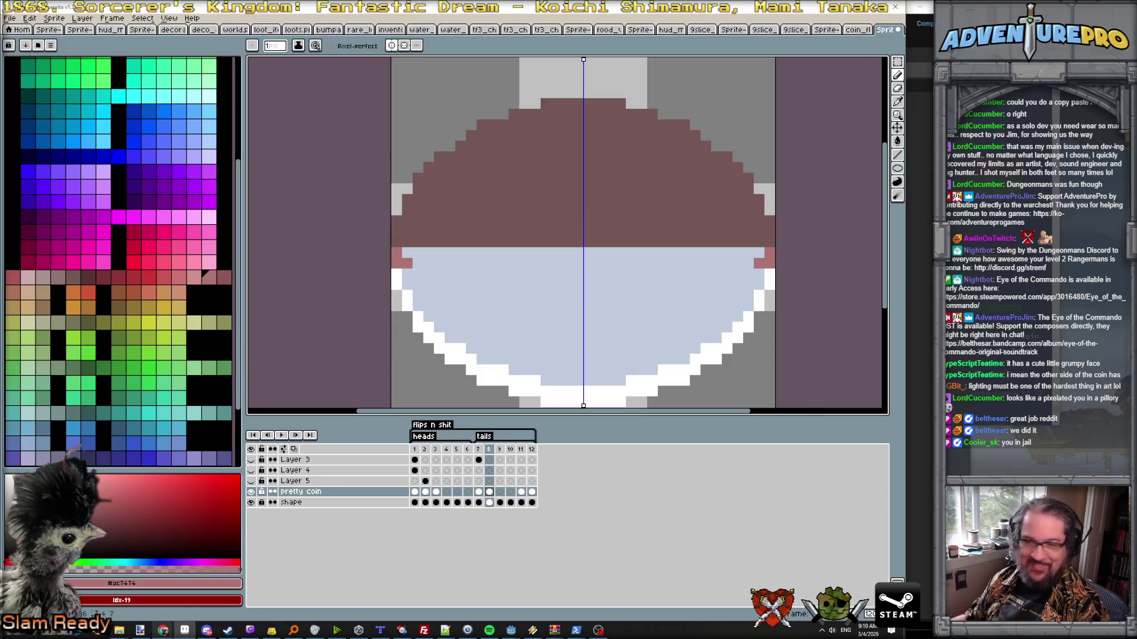
{"action": "left_click", "coordinate": [406, 273]}
{"action": "mouse_move", "coordinate": [409, 279]}
{"action": "left_mouse_down"}
{"action": "mouse_move", "coordinate": [438, 328]}
{"action": "mouse_move", "coordinate": [555, 381]}
{"action": "left_mouse_up"}
{"action": "left_click_drag", "start_coordinate": [406, 253], "coordinate": [584, 253]}
{"action": "key", "text": "g"}
{"action": "left_click", "coordinate": [545, 318]}
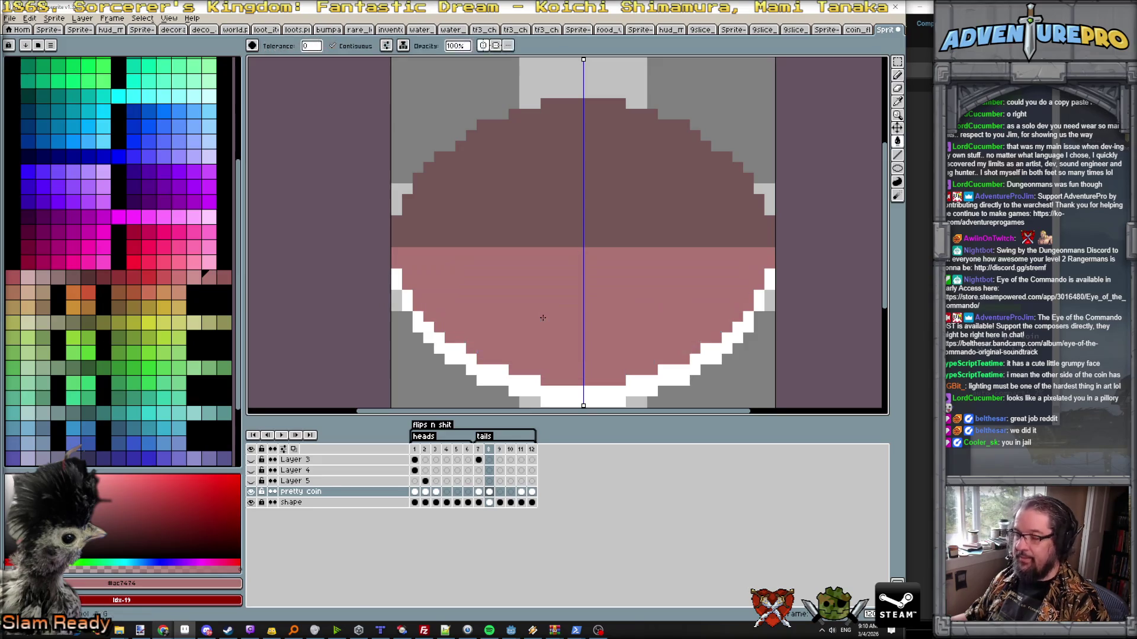
{"action": "scroll", "coordinate": [546, 319], "scroll_direction": "down", "scroll_amount": 3}
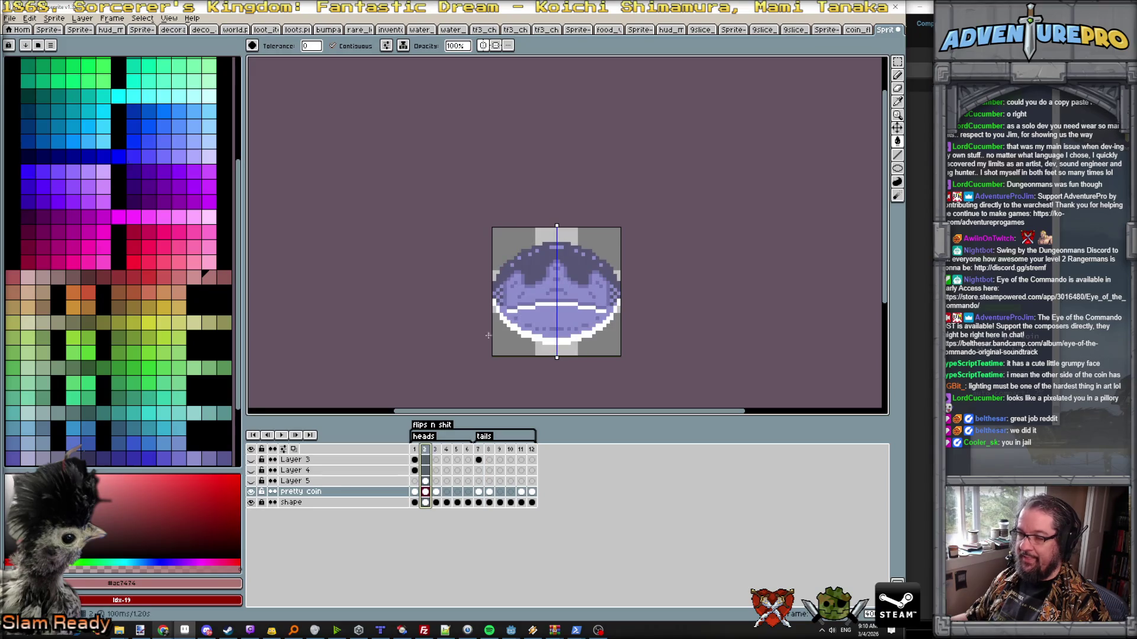
- Compare frames 7 and 8, then pencil mirrored pink marks near the flip coin's top
{"action": "left_click", "coordinate": [478, 450]}
{"action": "scroll", "coordinate": [514, 277], "scroll_direction": "up", "scroll_amount": 1}
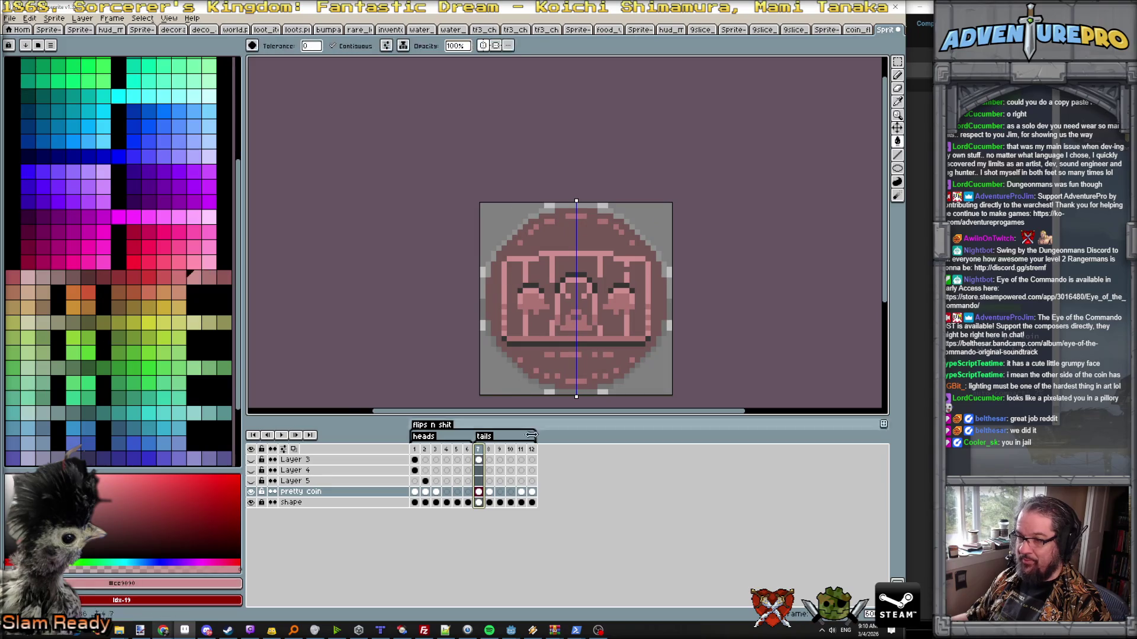
{"action": "left_click", "coordinate": [490, 449]}
{"action": "key", "text": "Left"}
{"action": "key", "text": "Right"}
{"action": "key", "text": "Left"}
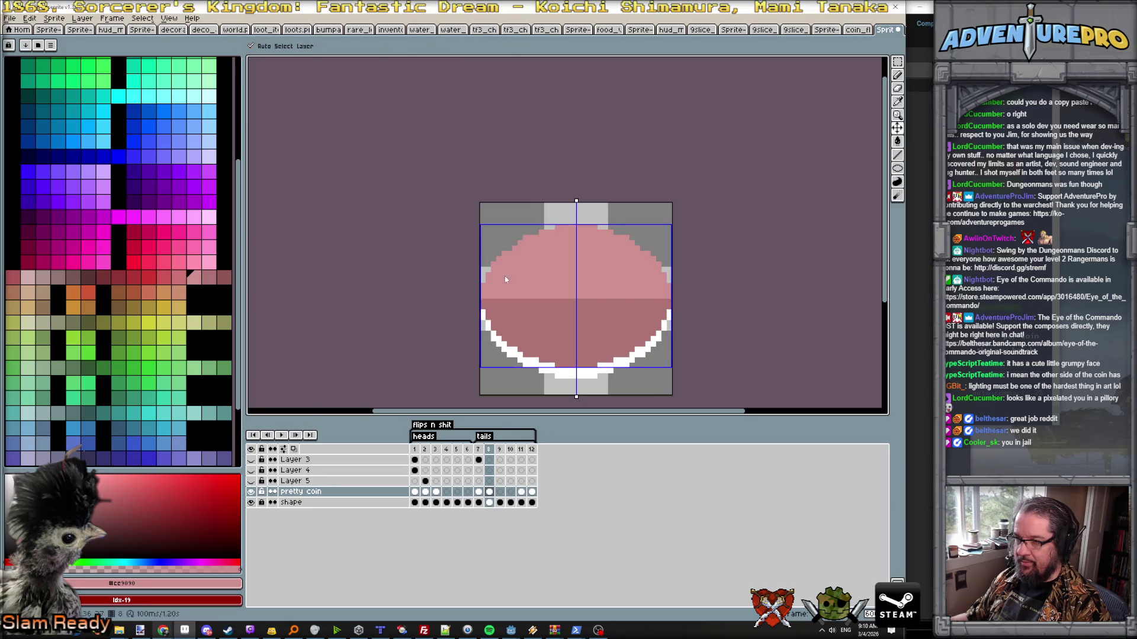
{"action": "key", "text": "Right"}
{"action": "key", "text": "b"}
{"action": "key", "text": "Left"}
{"action": "key", "text": "Right"}
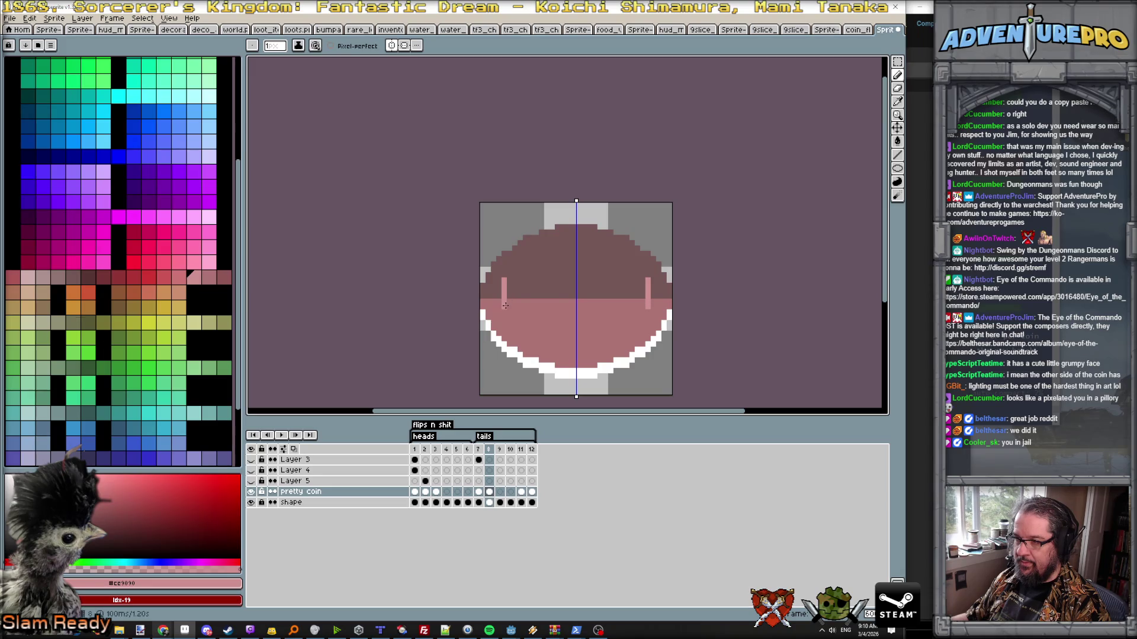
{"action": "key", "text": "Left"}
{"action": "key", "text": "Right"}
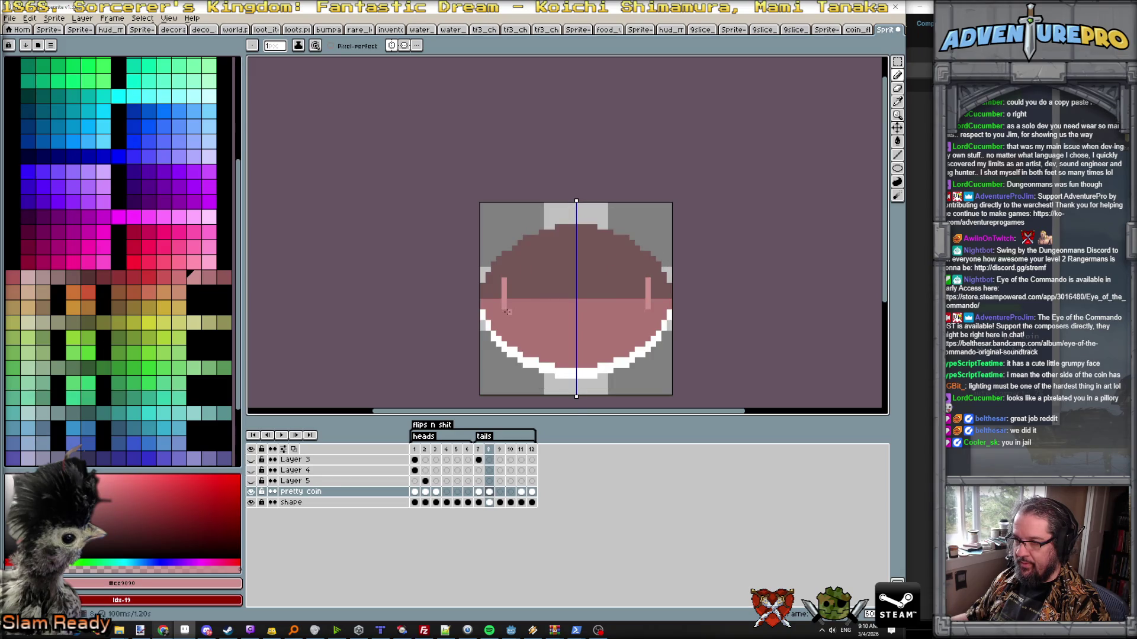
{"action": "key", "text": "Left"}
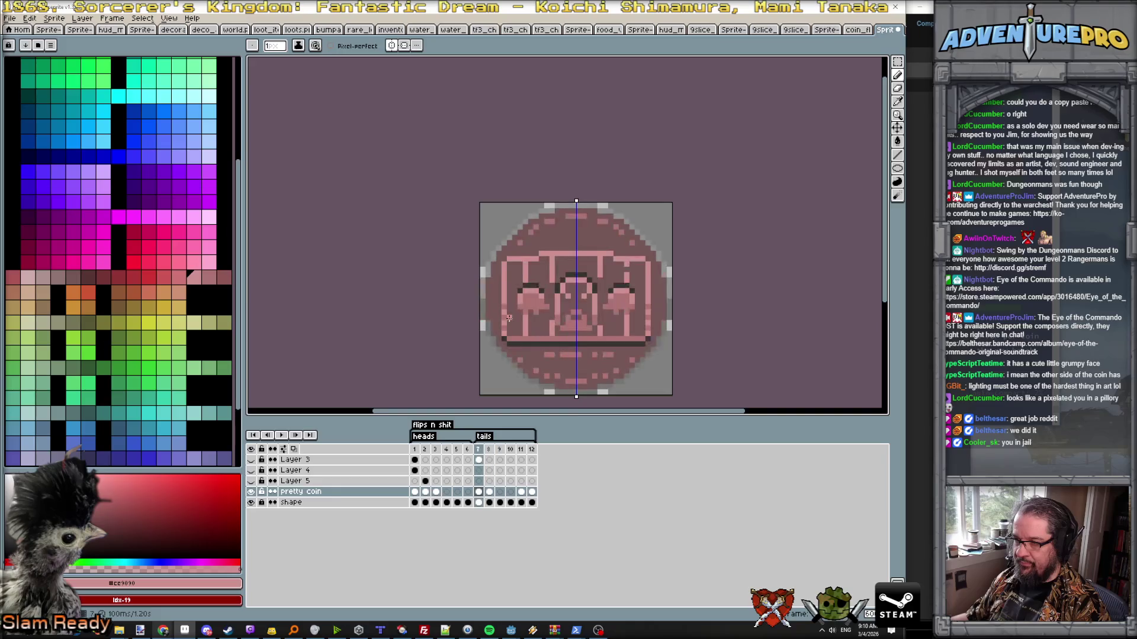
{"action": "key", "text": "Right"}
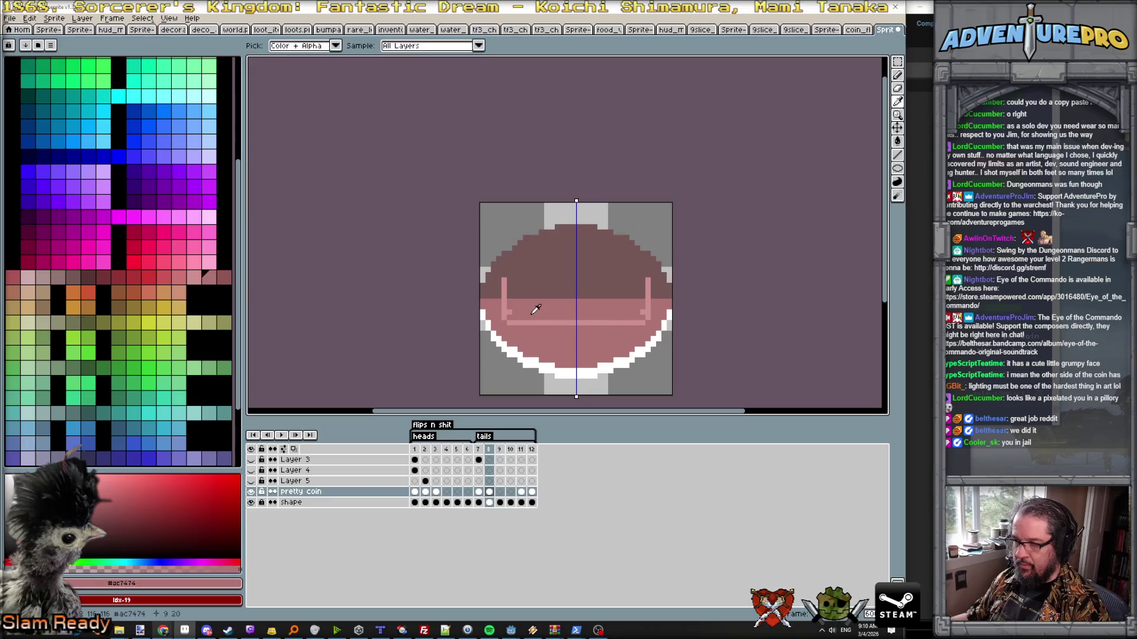
{"action": "key", "text": "Left"}
{"action": "scroll", "coordinate": [518, 332], "scroll_direction": "up", "scroll_amount": 3}
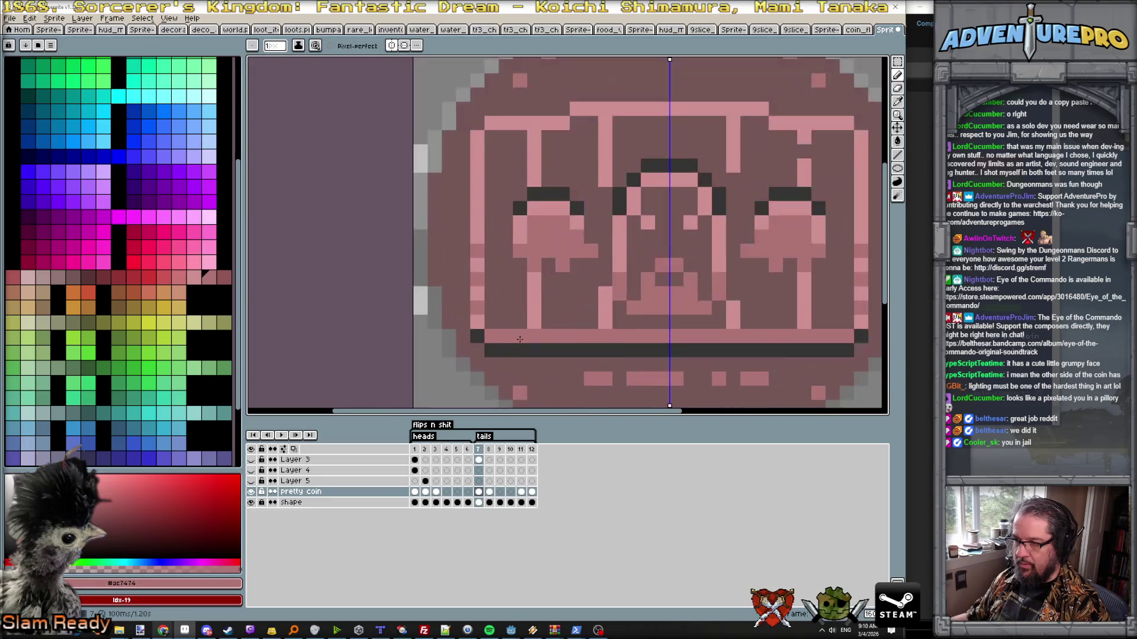
{"action": "key", "text": "Right"}
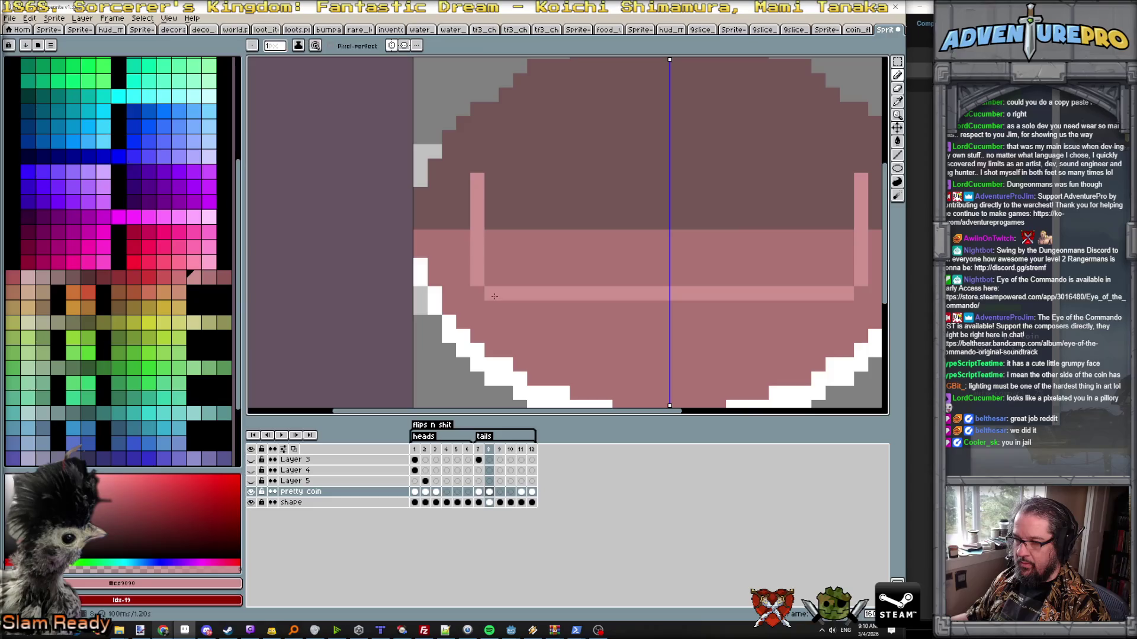
{"action": "key", "text": "Left"}
{"action": "key", "text": "Right"}
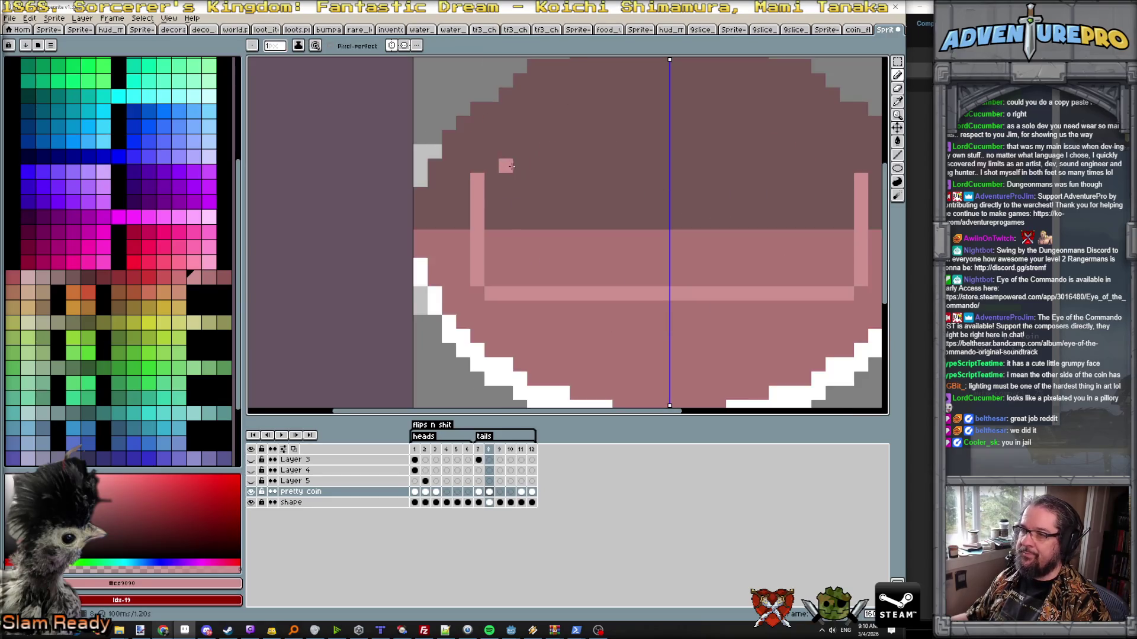
{"action": "left_click", "coordinate": [477, 154]}
{"action": "left_click_drag", "start_coordinate": [503, 137], "coordinate": [520, 138]}
{"action": "left_click", "coordinate": [562, 138]}
{"action": "scroll", "coordinate": [566, 139], "scroll_direction": "down", "scroll_amount": 1}
{"action": "scroll", "coordinate": [566, 139], "scroll_direction": "up", "scroll_amount": 1}
- Paint two mirrored pink bars across the top of the flip frame
{"action": "key", "text": "Right"}
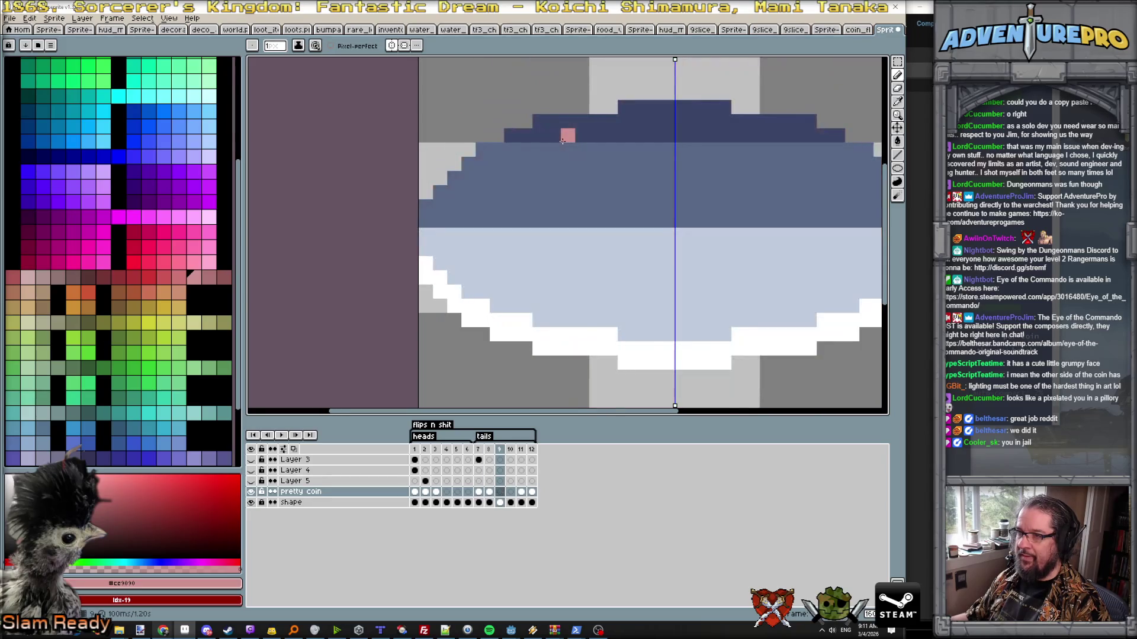
{"action": "key", "text": "Left"}
{"action": "key", "text": "Left"}
{"action": "key", "text": "Right"}
{"action": "left_click_drag", "start_coordinate": [582, 107], "coordinate": [668, 108]}
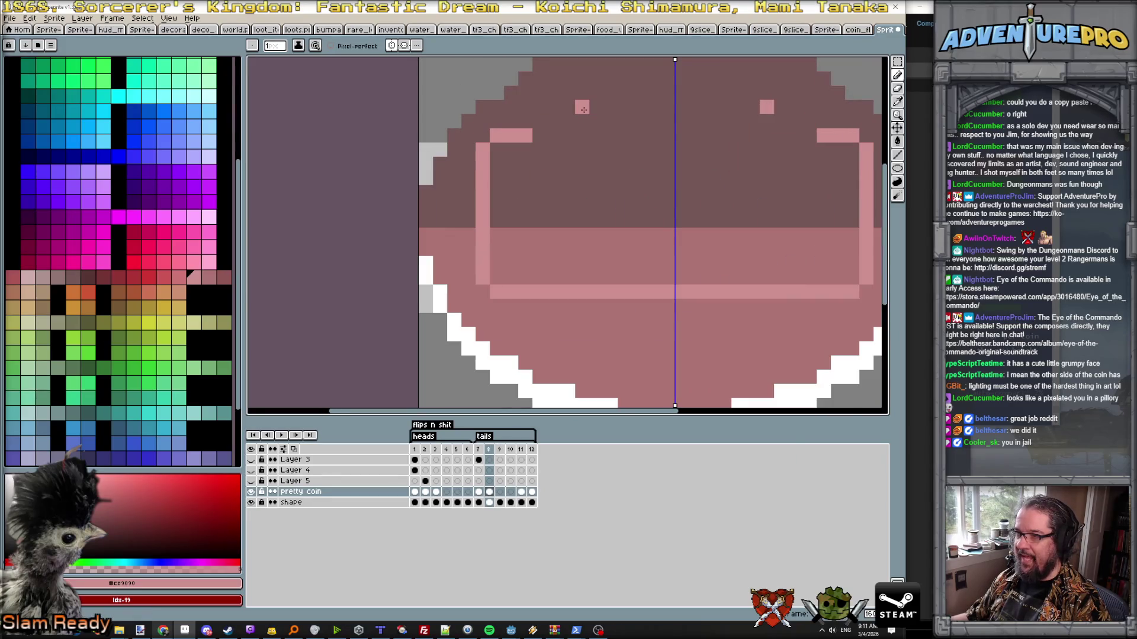
{"action": "key", "text": "Left"}
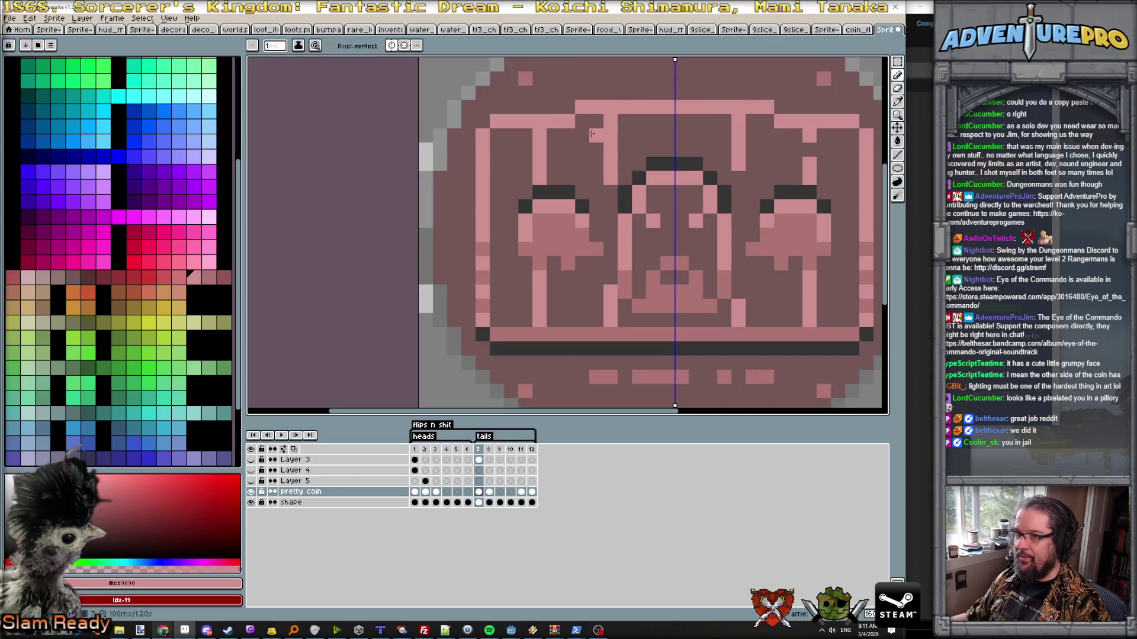
{"action": "scroll", "coordinate": [604, 132], "scroll_direction": "down", "scroll_amount": 1}
{"action": "scroll", "coordinate": [626, 131], "scroll_direction": "down", "scroll_amount": 1}
{"action": "key", "text": "Right"}
{"action": "left_click_drag", "start_coordinate": [594, 124], "coordinate": [633, 123]}
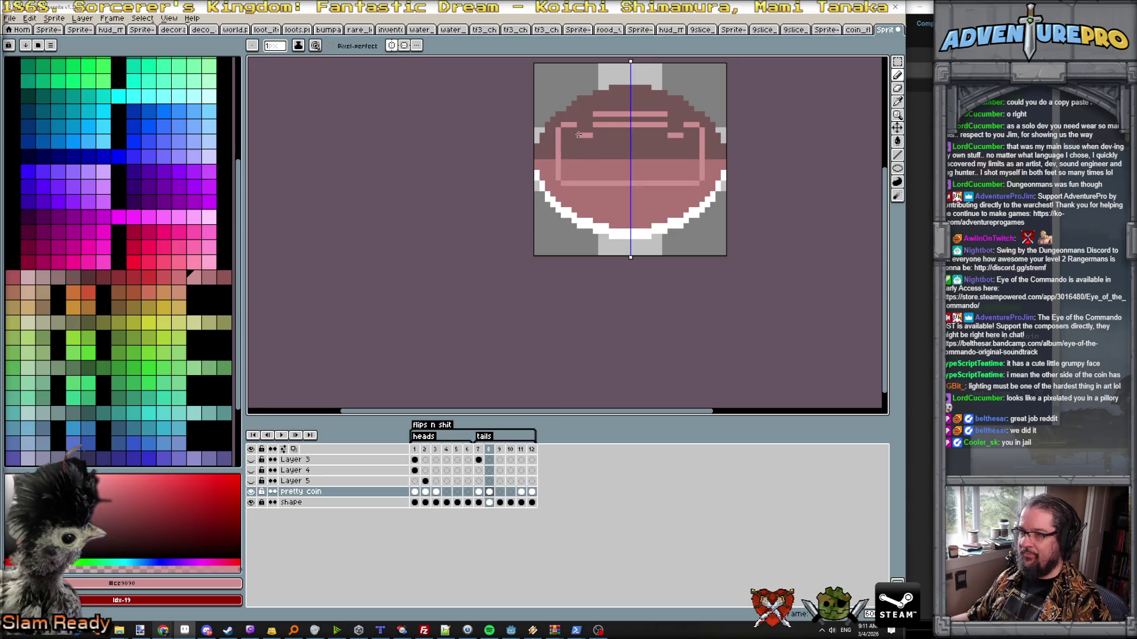
- Pick the dark coin colour, darken the upper pink bar, compare frames, and select white
{"action": "key", "text": "i"}
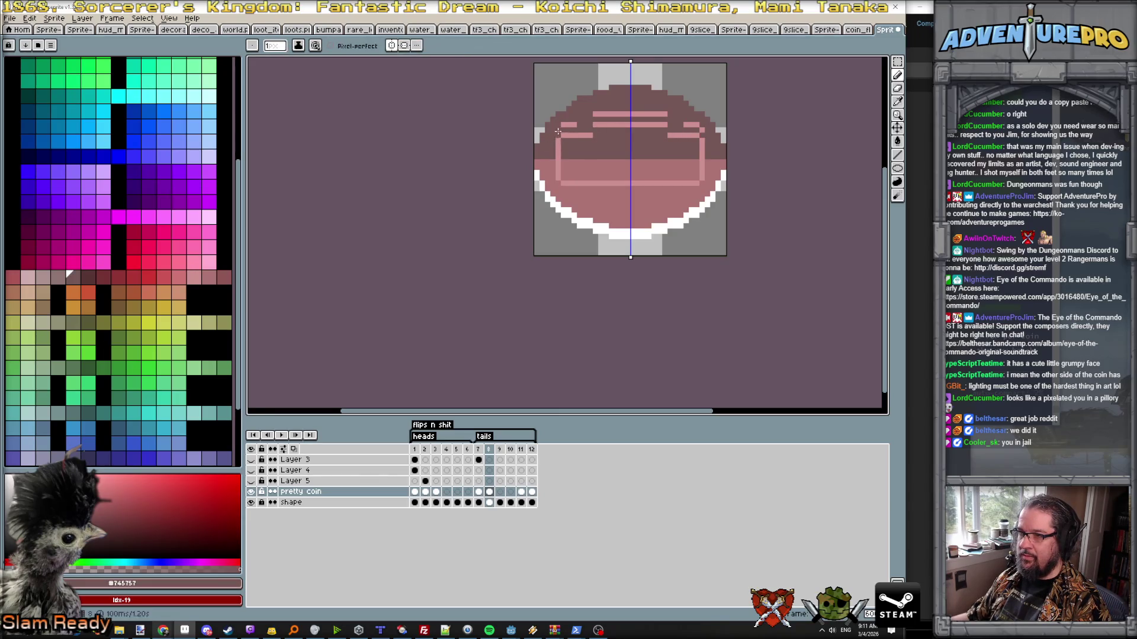
{"action": "key", "text": "b"}
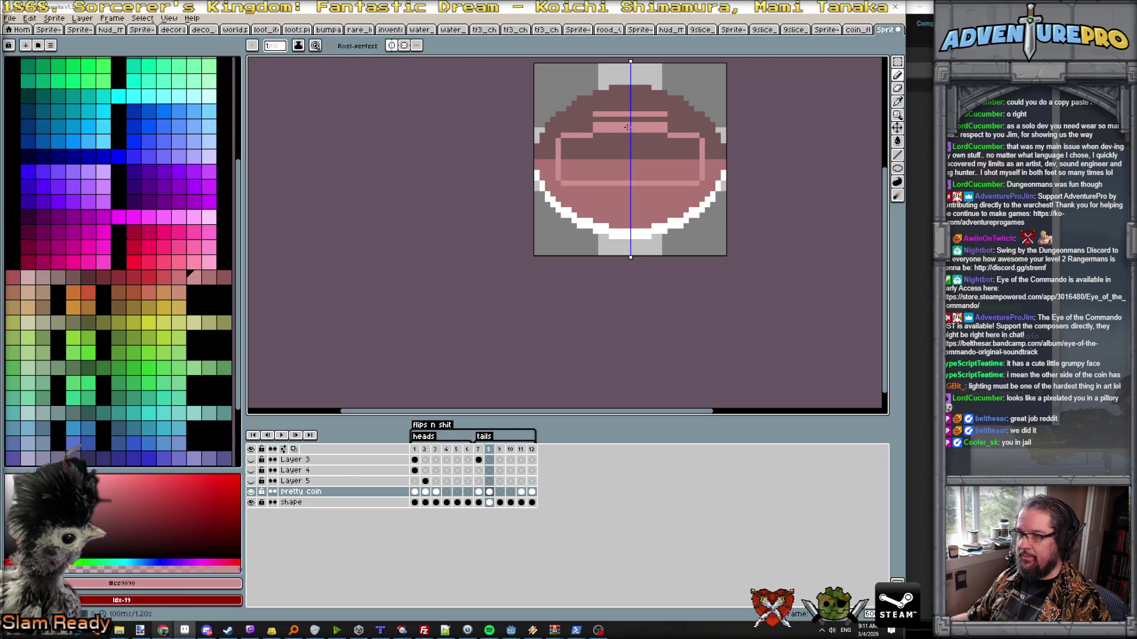
{"action": "left_click", "coordinate": [591, 121], "text": "alt"}
{"action": "mouse_move", "coordinate": [596, 123]}
{"action": "left_mouse_down"}
{"action": "mouse_move", "coordinate": [661, 122]}
{"action": "mouse_move", "coordinate": [598, 115]}
{"action": "left_mouse_up"}
{"action": "key", "text": "Left"}
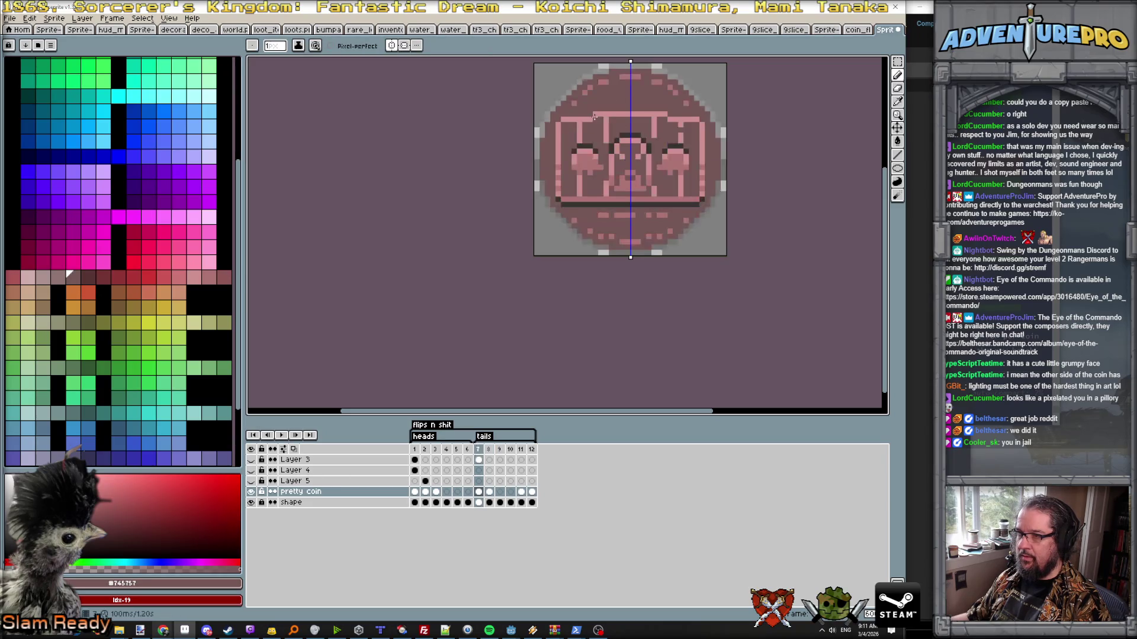
{"action": "key", "text": "Right"}
{"action": "key", "text": "Left"}
{"action": "scroll", "coordinate": [605, 150], "scroll_direction": "up", "scroll_amount": 1}
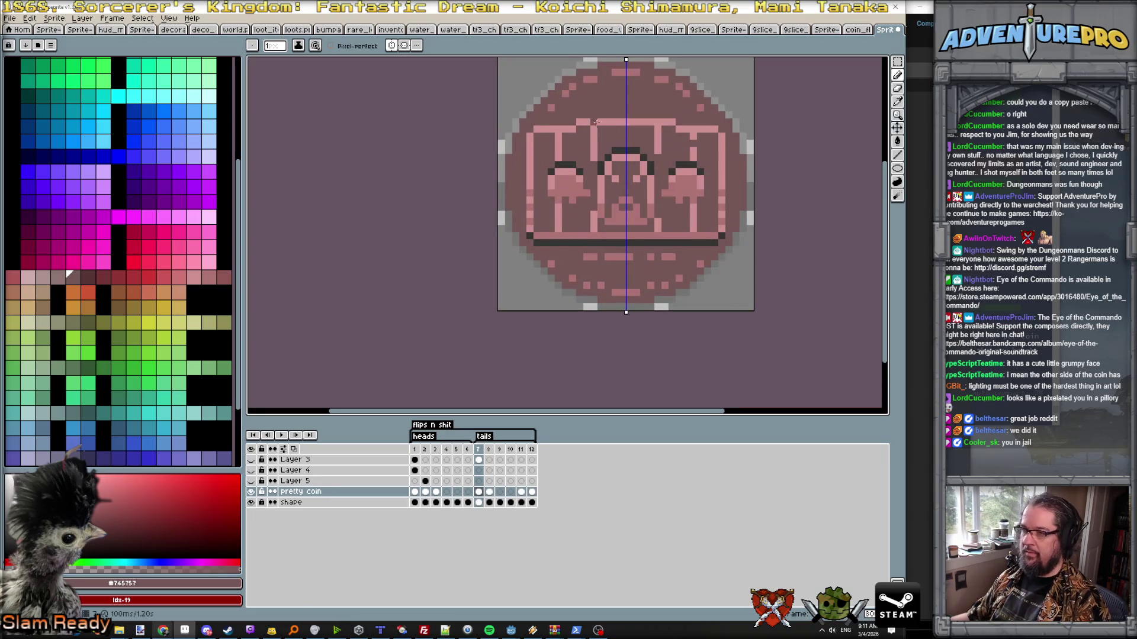
{"action": "key", "text": "Right"}
{"action": "key", "text": "Left"}
{"action": "key", "text": "Right"}
{"action": "key", "text": "Left"}
{"action": "key", "text": "Right"}
{"action": "key", "text": "Left"}
{"action": "key", "text": "Right"}
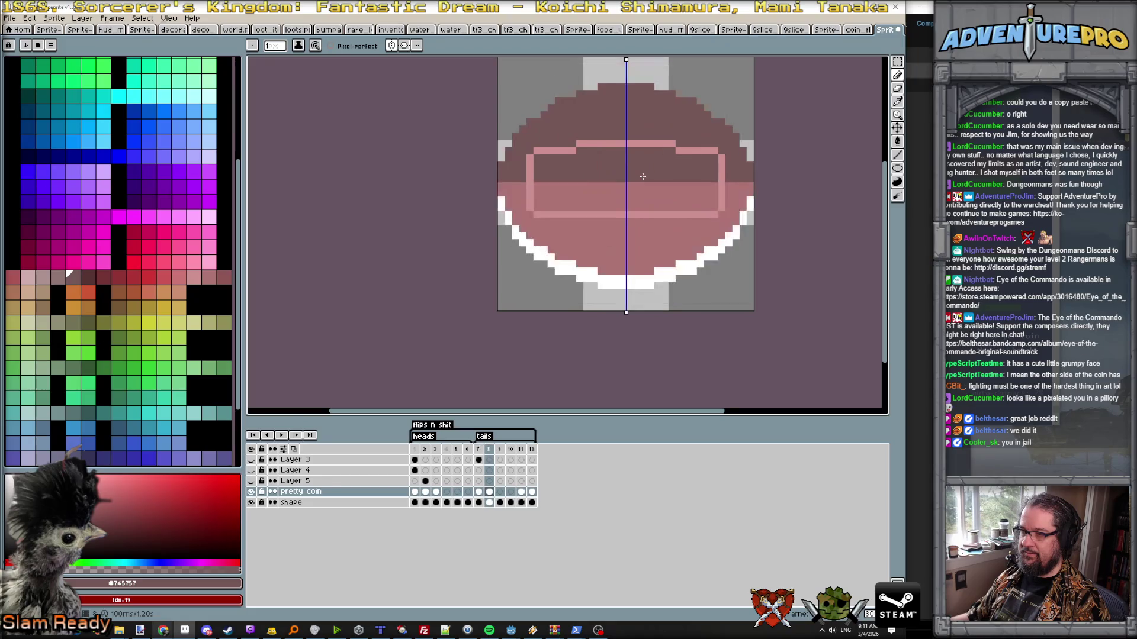
{"action": "left_click", "coordinate": [593, 284], "text": "alt"}
- Draw a mirrored white line across the flip coin and play the animation
{"action": "mouse_move", "coordinate": [617, 221]}
{"action": "left_mouse_down"}
{"action": "mouse_move", "coordinate": [634, 220]}
{"action": "mouse_move", "coordinate": [607, 227]}
{"action": "left_mouse_up"}
{"action": "key", "text": "ctrl+z"}
{"action": "key", "text": "ctrl+z"}
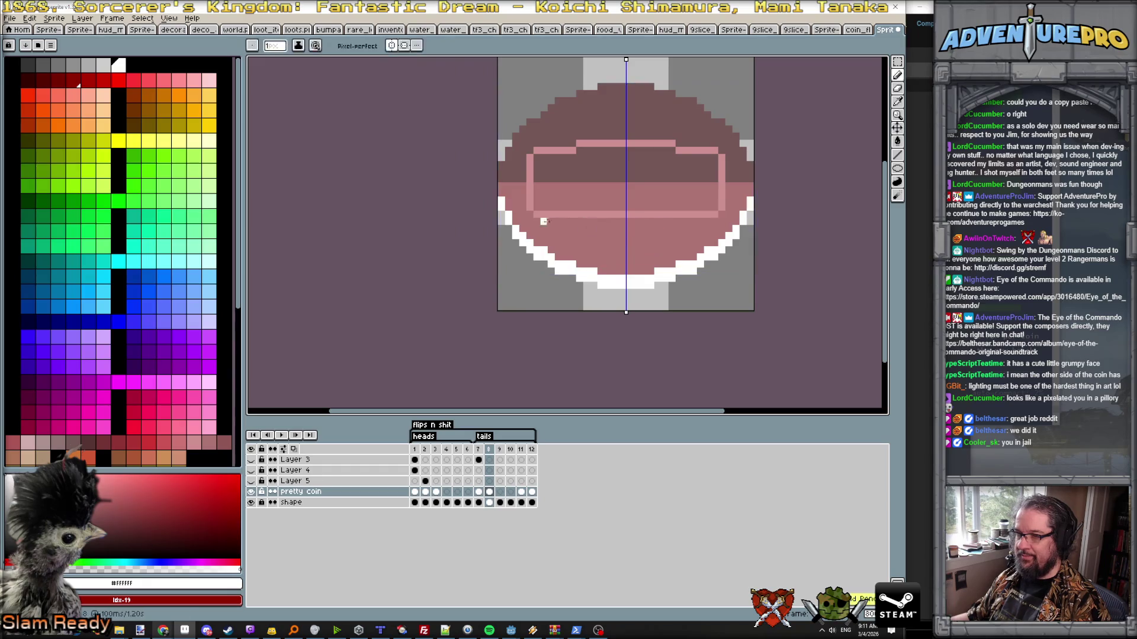
{"action": "left_click_drag", "start_coordinate": [536, 220], "coordinate": [601, 220]}
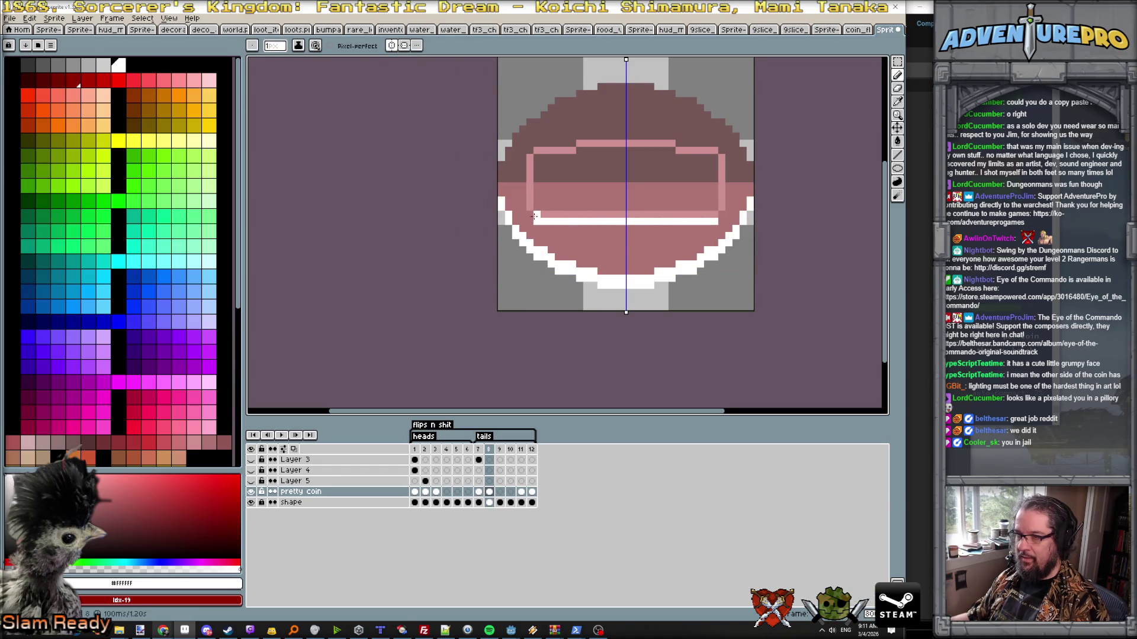
{"action": "scroll", "coordinate": [631, 221], "scroll_direction": "down", "scroll_amount": 3}
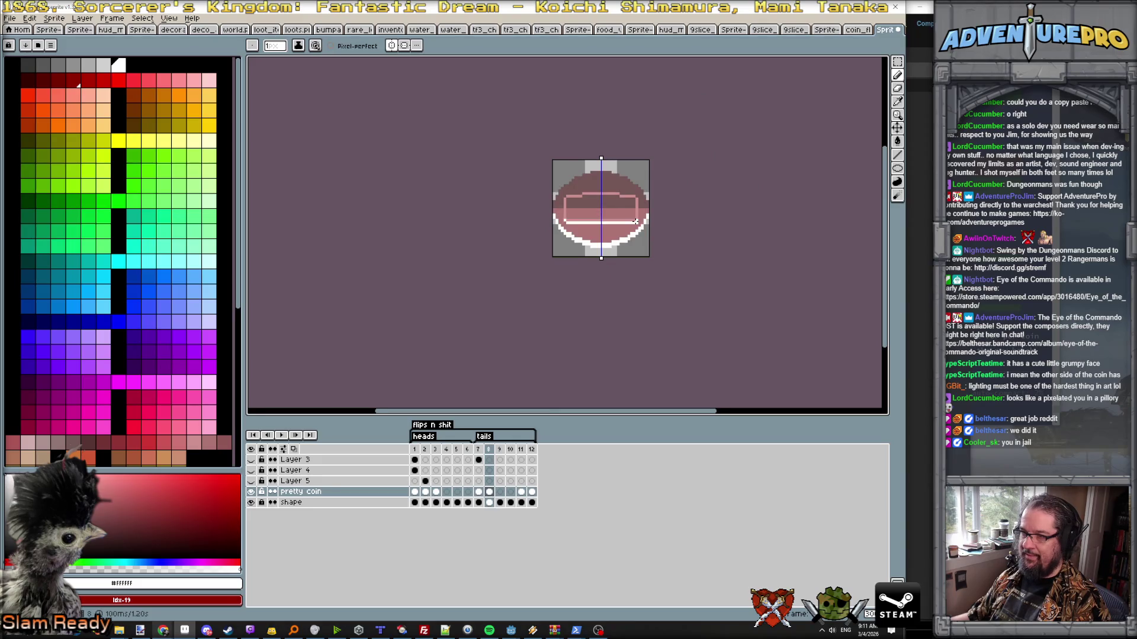
{"action": "key", "text": "Return"}
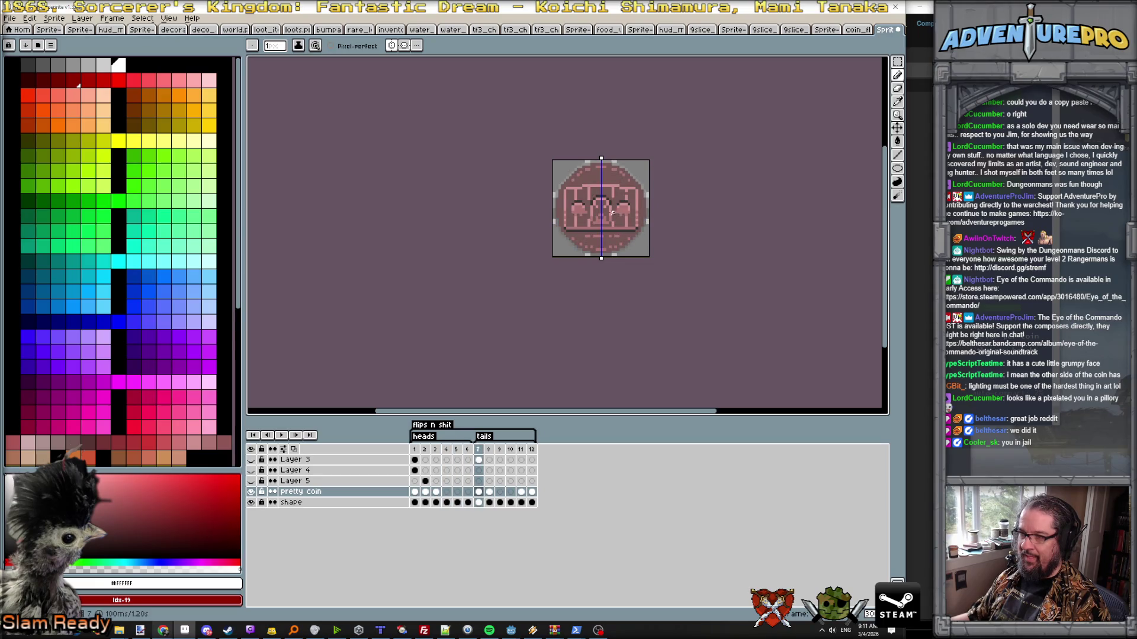
{"action": "scroll", "coordinate": [614, 214], "scroll_direction": "up", "scroll_amount": 2}
{"action": "scroll", "coordinate": [584, 211], "scroll_direction": "up", "scroll_amount": 1}
{"action": "scroll", "coordinate": [584, 212], "scroll_direction": "up", "scroll_amount": 2}
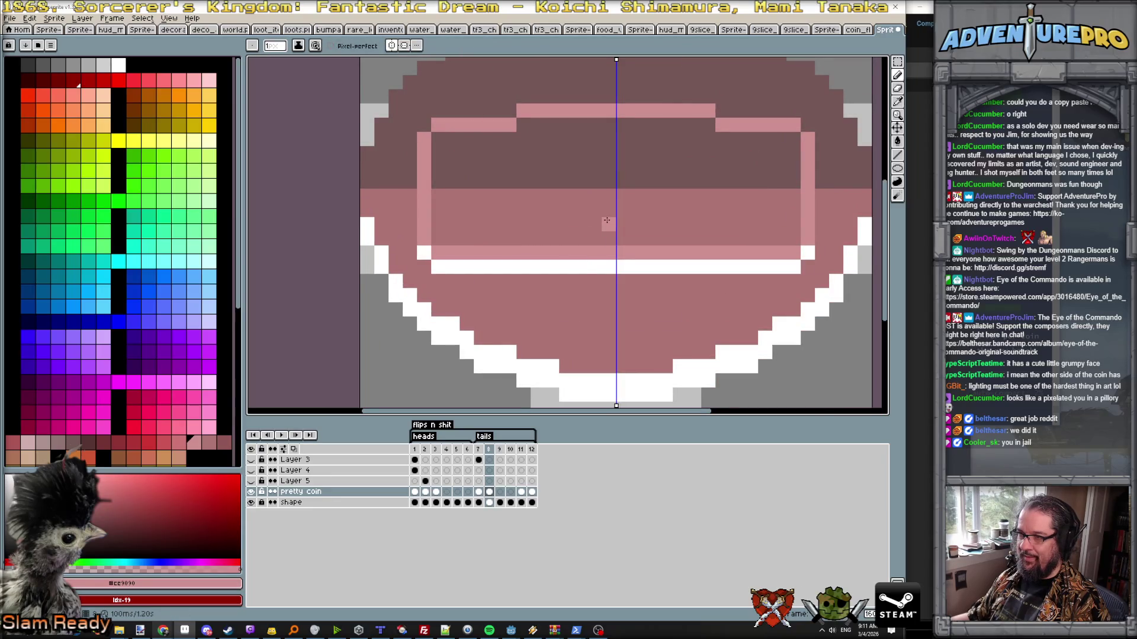
- Draw a mirrored pink bar at the coin centre forming a ring, comparing with frame 7
{"action": "key", "text": "Left"}
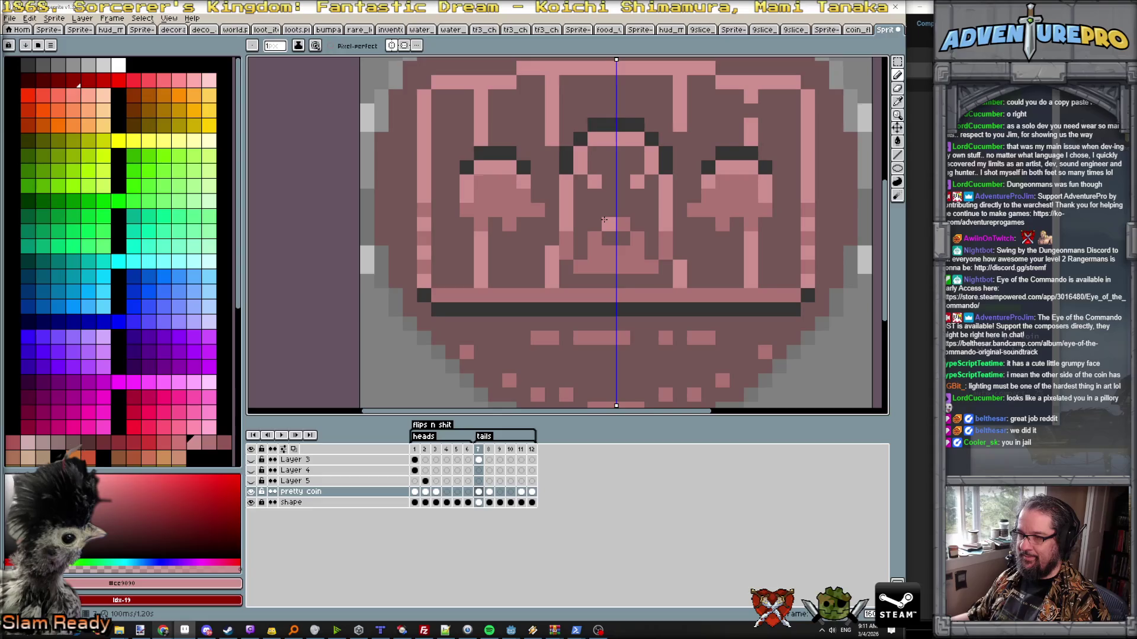
{"action": "key", "text": "Right"}
{"action": "mouse_move", "coordinate": [595, 224]}
{"action": "left_mouse_down"}
{"action": "mouse_move", "coordinate": [580, 225]}
{"action": "mouse_move", "coordinate": [573, 162]}
{"action": "mouse_move", "coordinate": [595, 158]}
{"action": "mouse_move", "coordinate": [605, 141]}
{"action": "left_mouse_up"}
{"action": "key", "text": "Left"}
{"action": "key", "text": "Right"}
{"action": "key", "text": "Left"}
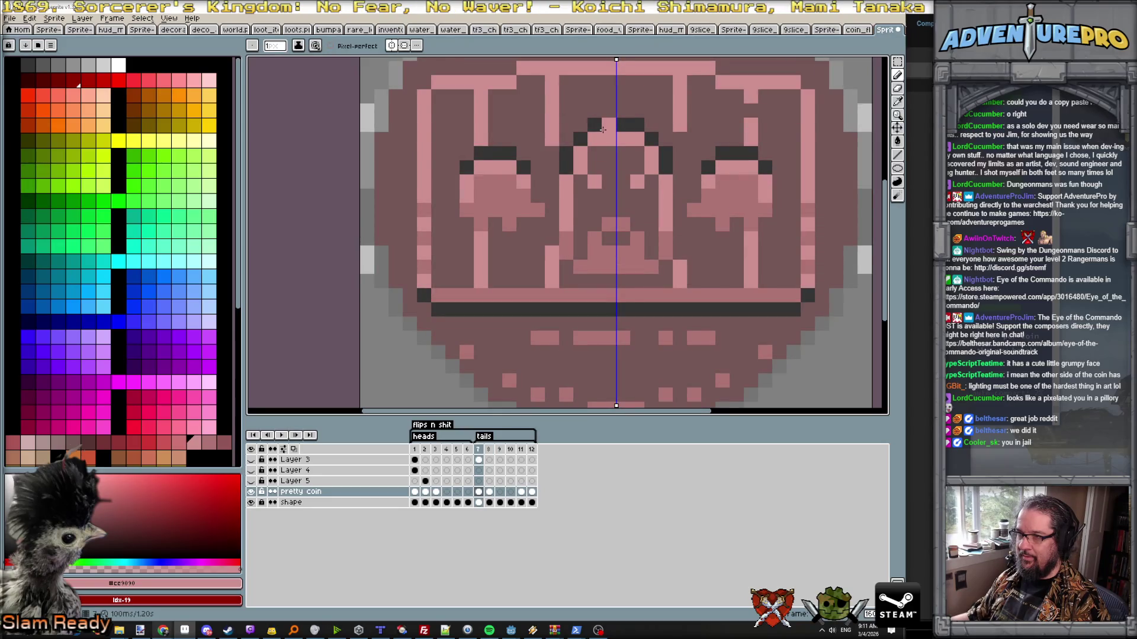
- Fill the centre ring solid pink and dot dark #745757 eyes on it
{"action": "key", "text": "Right"}
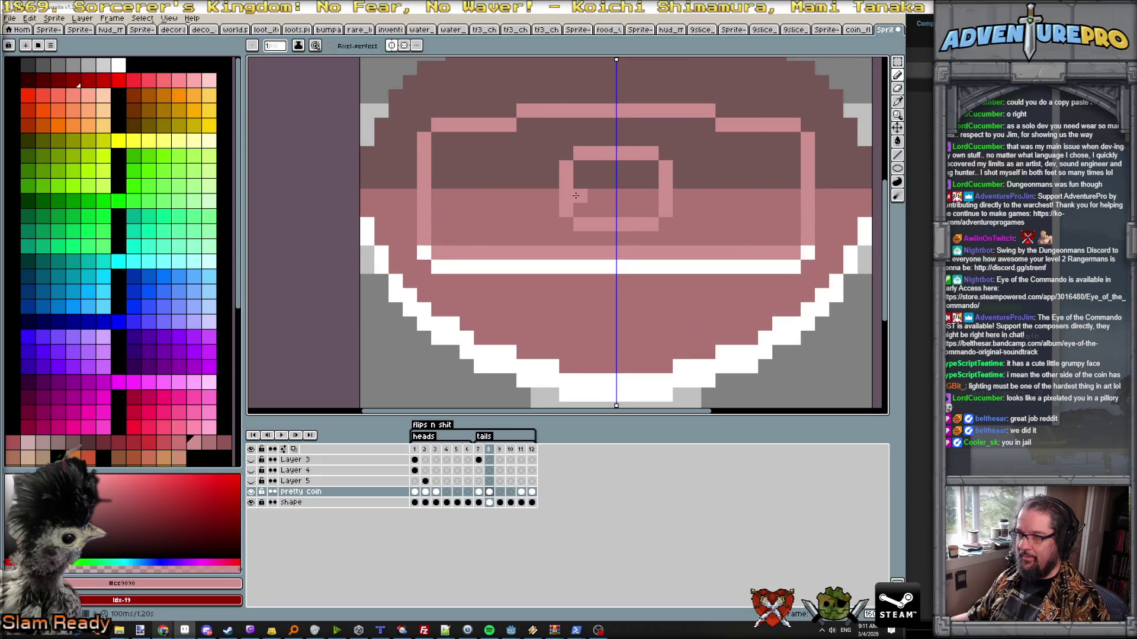
{"action": "key", "text": "Left"}
{"action": "key", "text": "Right"}
{"action": "mouse_move", "coordinate": [579, 196]}
{"action": "left_mouse_down"}
{"action": "mouse_move", "coordinate": [587, 208]}
{"action": "mouse_move", "coordinate": [585, 171]}
{"action": "mouse_move", "coordinate": [607, 209]}
{"action": "left_mouse_up"}
{"action": "left_click_drag", "start_coordinate": [608, 168], "coordinate": [593, 172]}
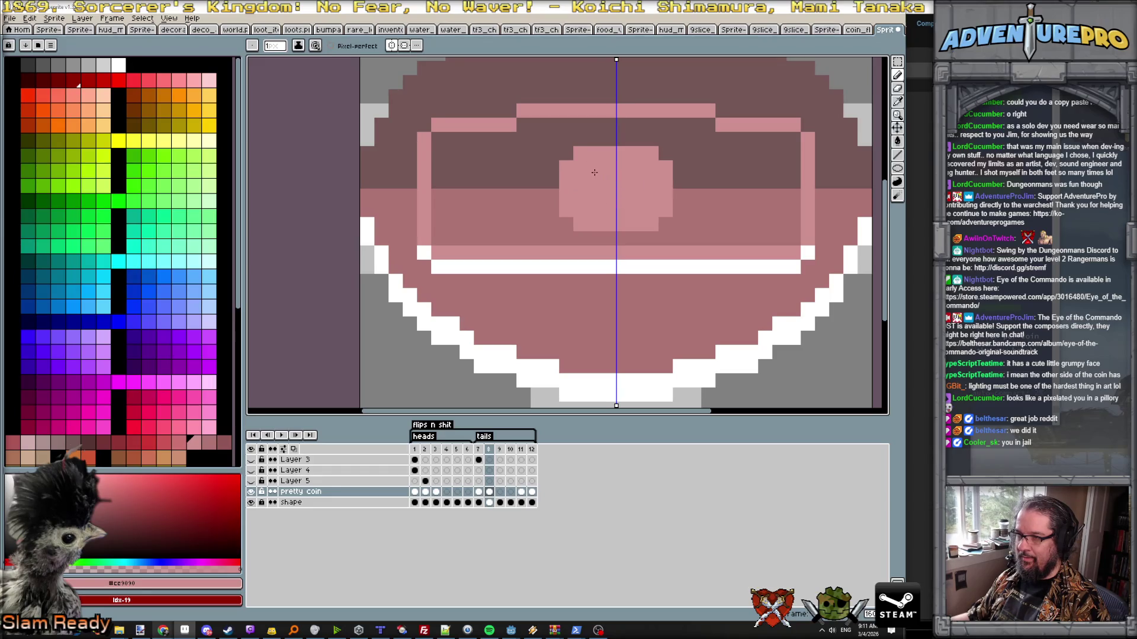
{"action": "left_click", "coordinate": [566, 171], "text": "alt"}
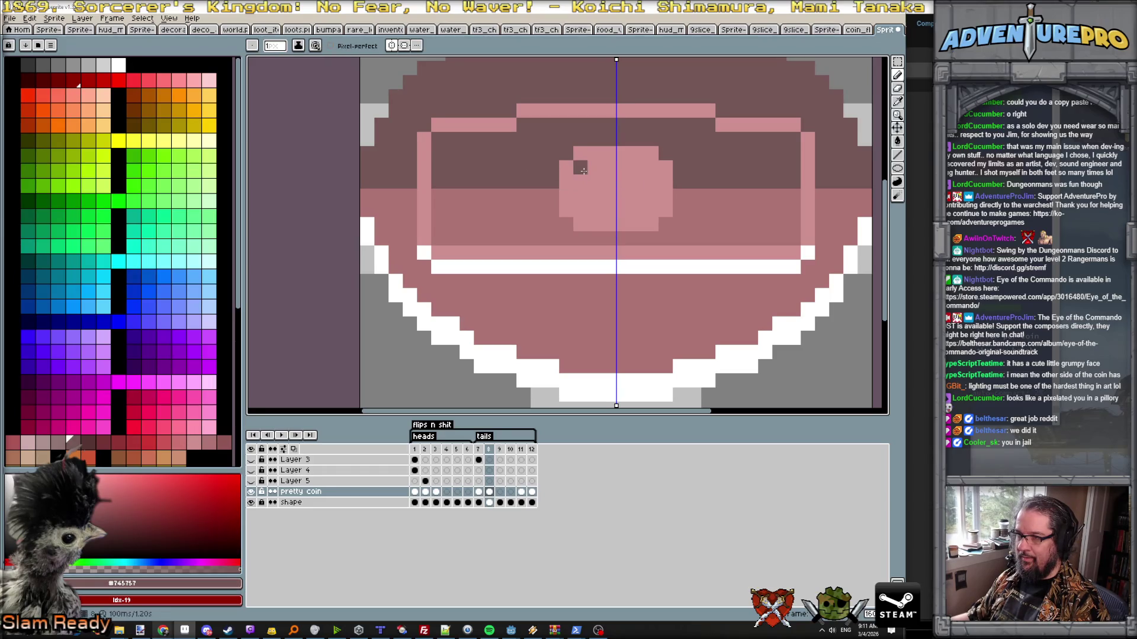
{"action": "scroll", "coordinate": [584, 181], "scroll_direction": "down", "scroll_amount": 1}
{"action": "scroll", "coordinate": [585, 182], "scroll_direction": "down", "scroll_amount": 3}
- Choose white from the palette and draw a mirrored smile under the eyes
{"action": "key", "text": "Right"}
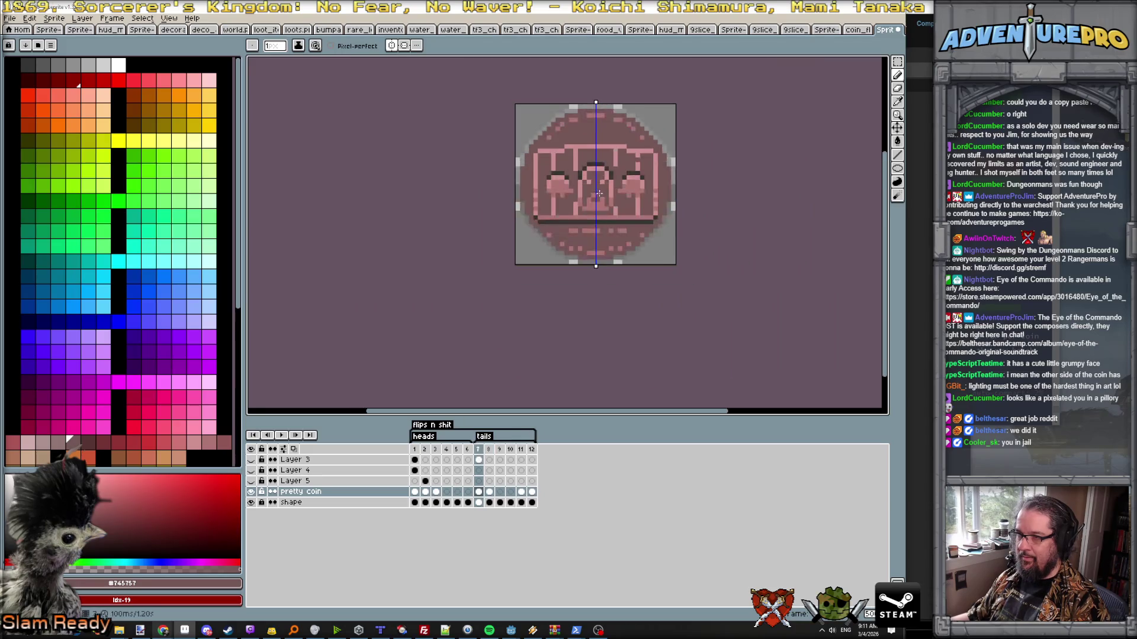
{"action": "key", "text": "Left"}
{"action": "scroll", "coordinate": [560, 174], "scroll_direction": "up", "scroll_amount": 2}
{"action": "left_click", "coordinate": [584, 173], "text": "alt"}
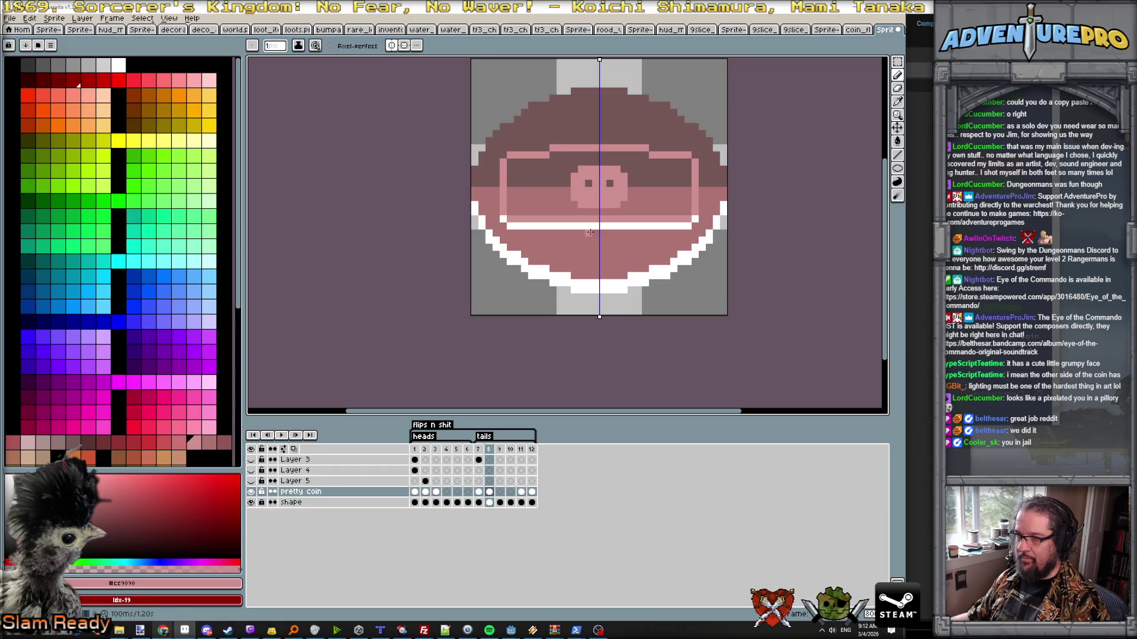
{"action": "left_click", "coordinate": [590, 226], "text": "alt"}
{"action": "left_click", "coordinate": [585, 205]}
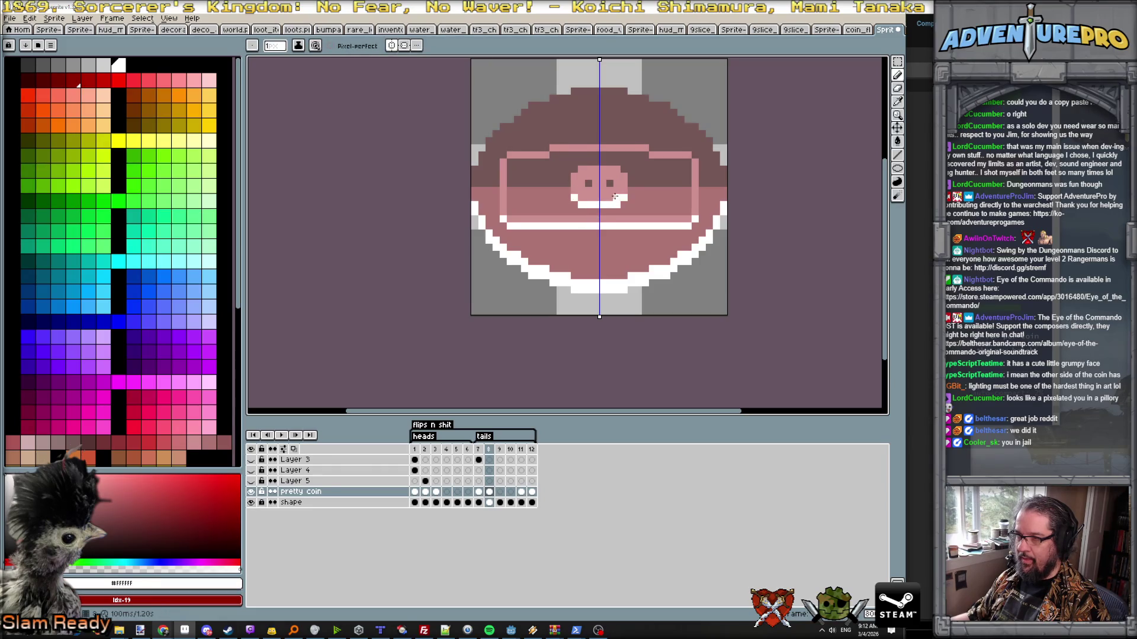
- Compare the two tails frames, then paint dark over the pink face to leave a ring
{"action": "key", "text": "Left"}
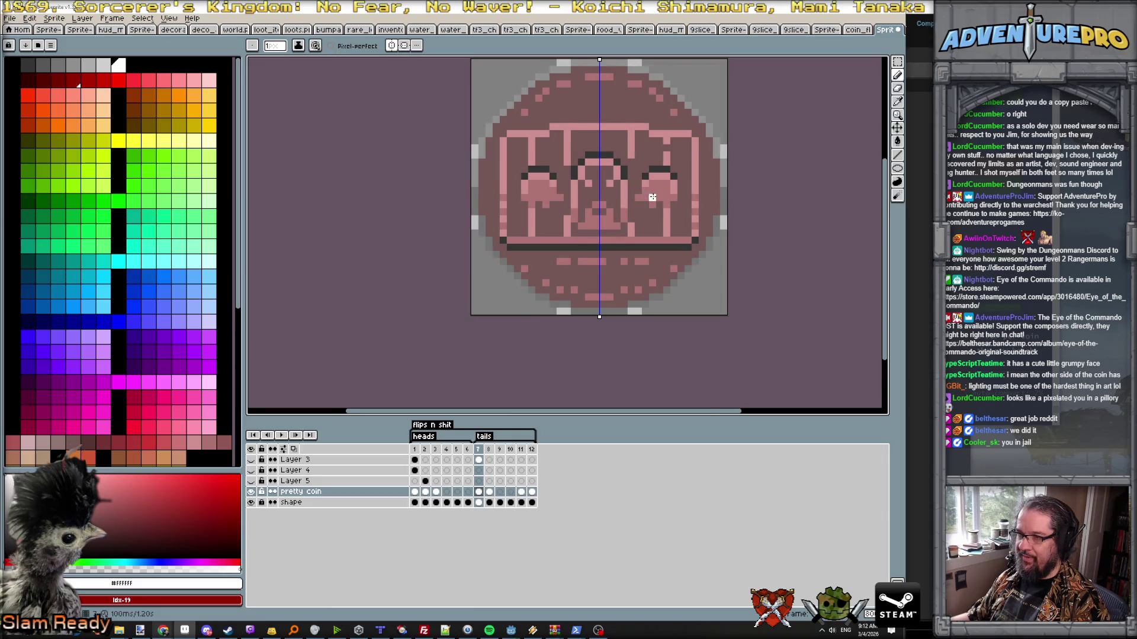
{"action": "scroll", "coordinate": [652, 197], "scroll_direction": "down", "scroll_amount": 2}
{"action": "key", "text": "Right"}
{"action": "key", "text": "Left"}
{"action": "key", "text": "Right"}
{"action": "scroll", "coordinate": [637, 196], "scroll_direction": "up", "scroll_amount": 2}
{"action": "scroll", "coordinate": [635, 200], "scroll_direction": "up", "scroll_amount": 1}
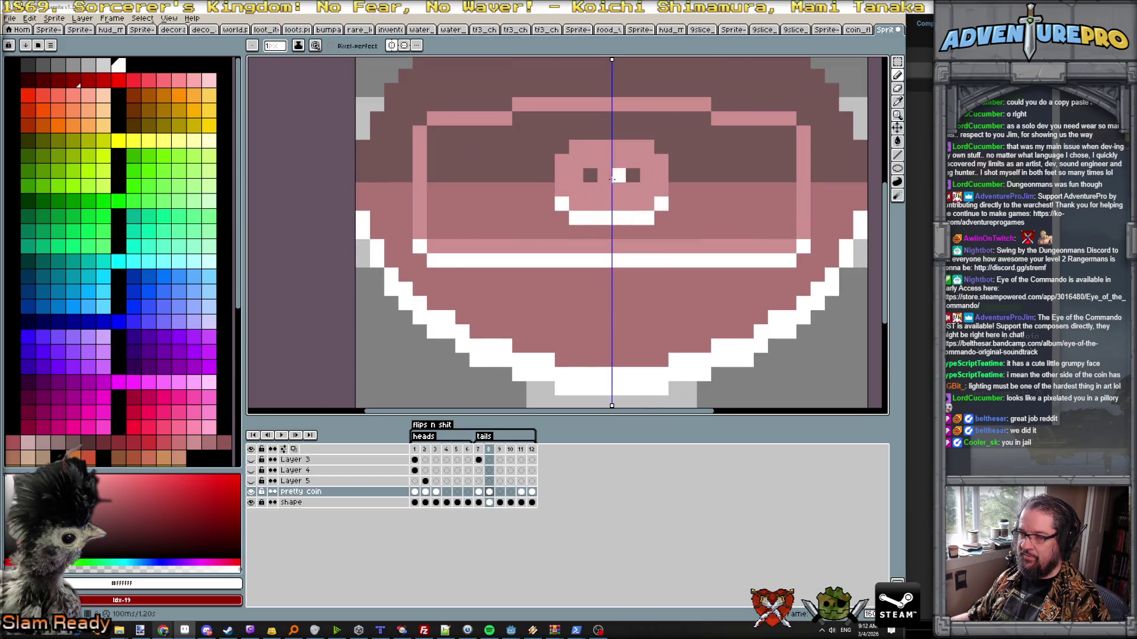
{"action": "key", "text": "Left"}
{"action": "key", "text": "Right"}
{"action": "key", "text": "Left"}
{"action": "key", "text": "Right"}
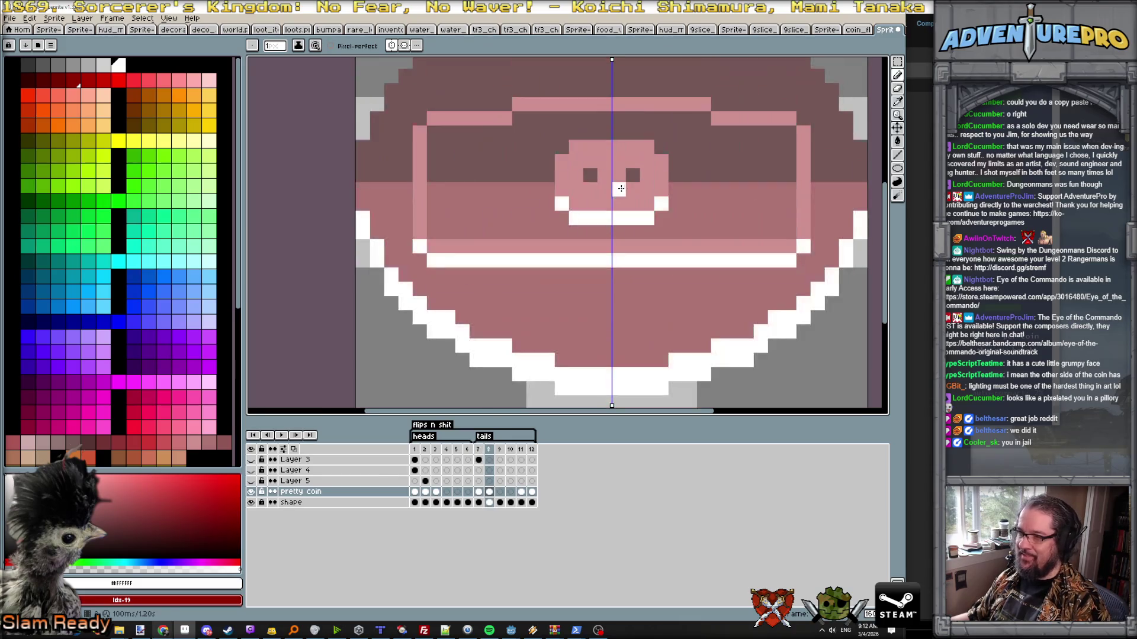
{"action": "left_click", "coordinate": [532, 161], "text": "alt"}
{"action": "left_click_drag", "start_coordinate": [576, 161], "coordinate": [601, 160]}
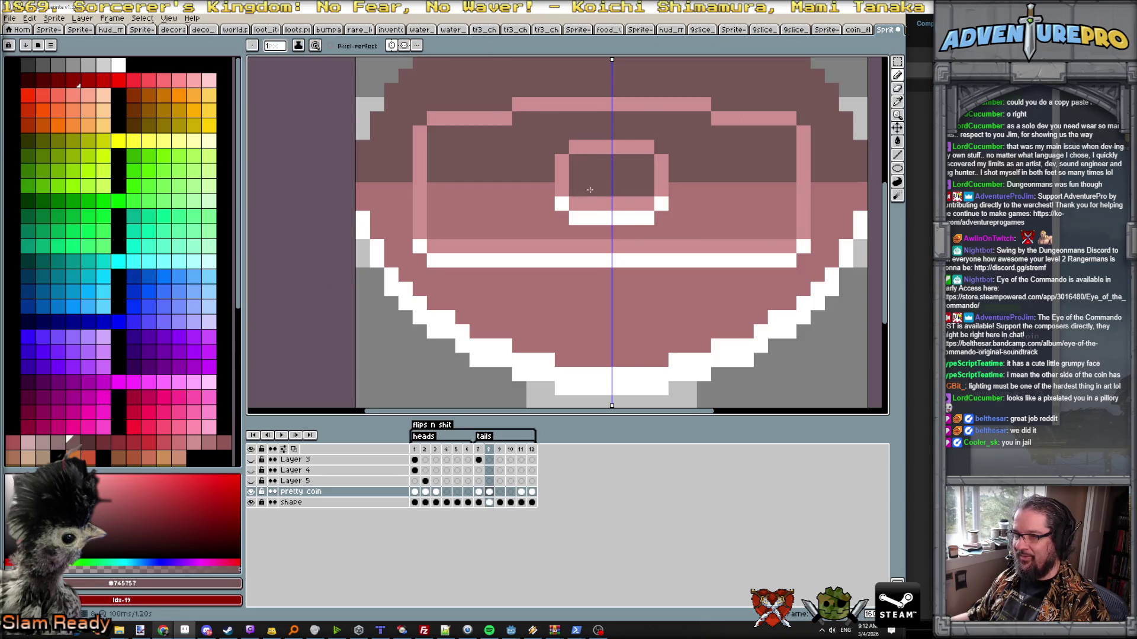
- Finish painting out the face blob with the dark colour, checking against frame 7
{"action": "left_click_drag", "start_coordinate": [586, 199], "coordinate": [639, 204]}
{"action": "scroll", "coordinate": [648, 205], "scroll_direction": "down", "scroll_amount": 1}
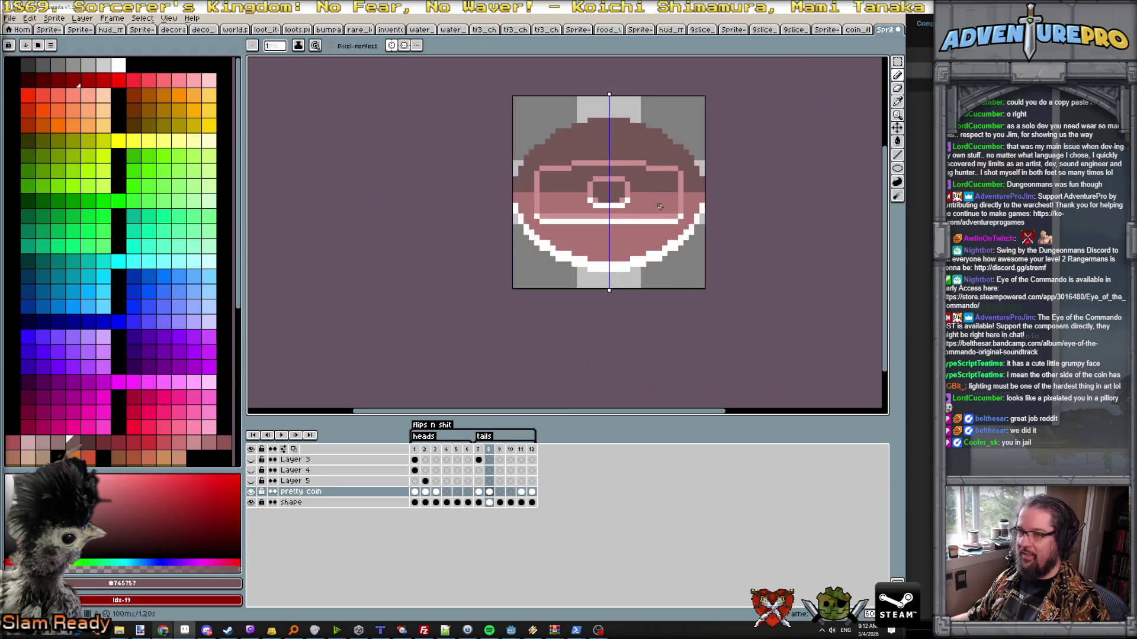
{"action": "scroll", "coordinate": [661, 208], "scroll_direction": "down", "scroll_amount": 1}
{"action": "key", "text": "Left"}
{"action": "key", "text": "Left"}
{"action": "key", "text": "Right"}
{"action": "key", "text": "Right"}
{"action": "key", "text": "Right"}
{"action": "key", "text": "Left"}
{"action": "key", "text": "Left"}
{"action": "scroll", "coordinate": [653, 196], "scroll_direction": "up", "scroll_amount": 1}
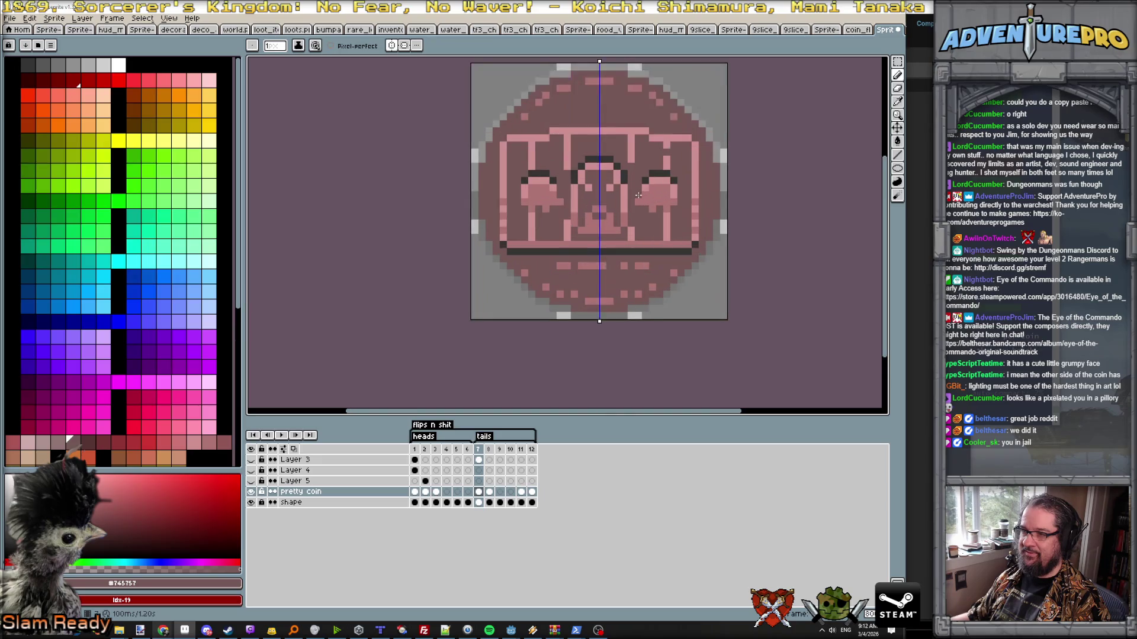
{"action": "key", "text": "Right"}
{"action": "scroll", "coordinate": [622, 186], "scroll_direction": "up", "scroll_amount": 2}
{"action": "scroll", "coordinate": [577, 177], "scroll_direction": "up", "scroll_amount": 2}
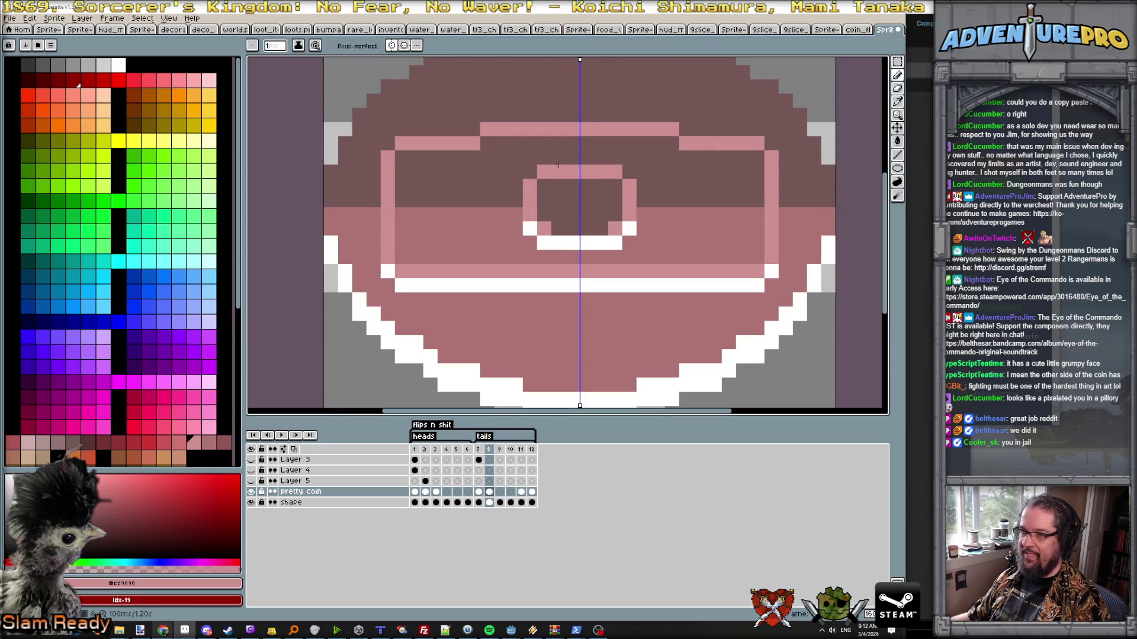
{"action": "scroll", "coordinate": [615, 195], "scroll_direction": "down", "scroll_amount": 3}
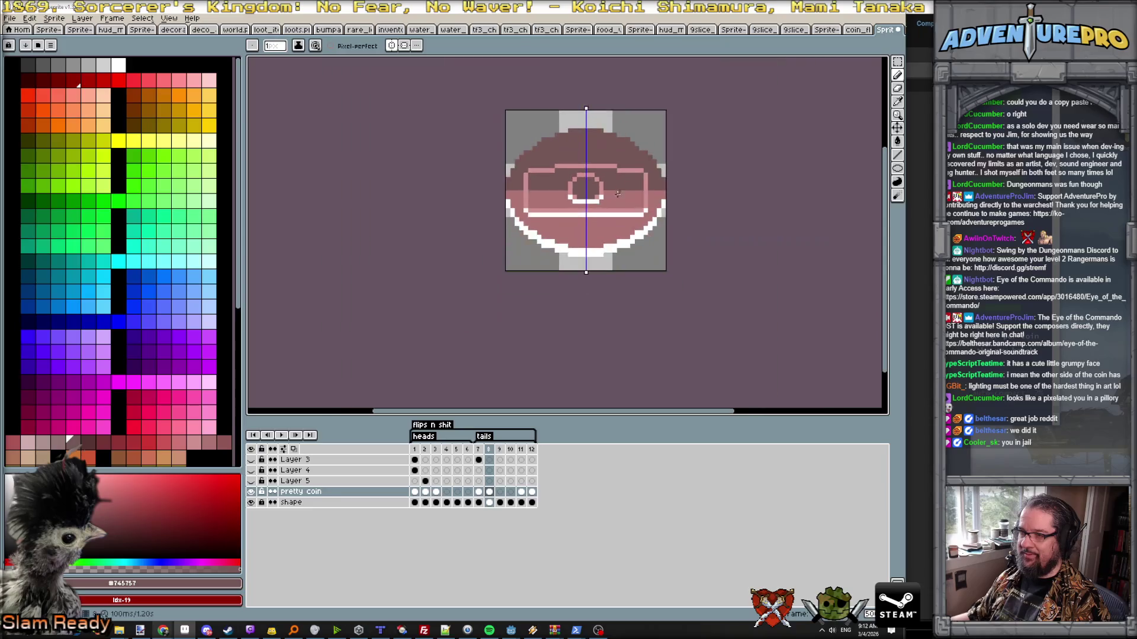
- Flip frames 7/8 to compare, then place mirrored light pixels beside the ring
{"action": "key", "text": "Left"}
{"action": "key", "text": "Right"}
{"action": "key", "text": "Left"}
{"action": "key", "text": "Right"}
{"action": "key", "text": "Left"}
{"action": "key", "text": "Right"}
{"action": "scroll", "coordinate": [619, 190], "scroll_direction": "up", "scroll_amount": 1}
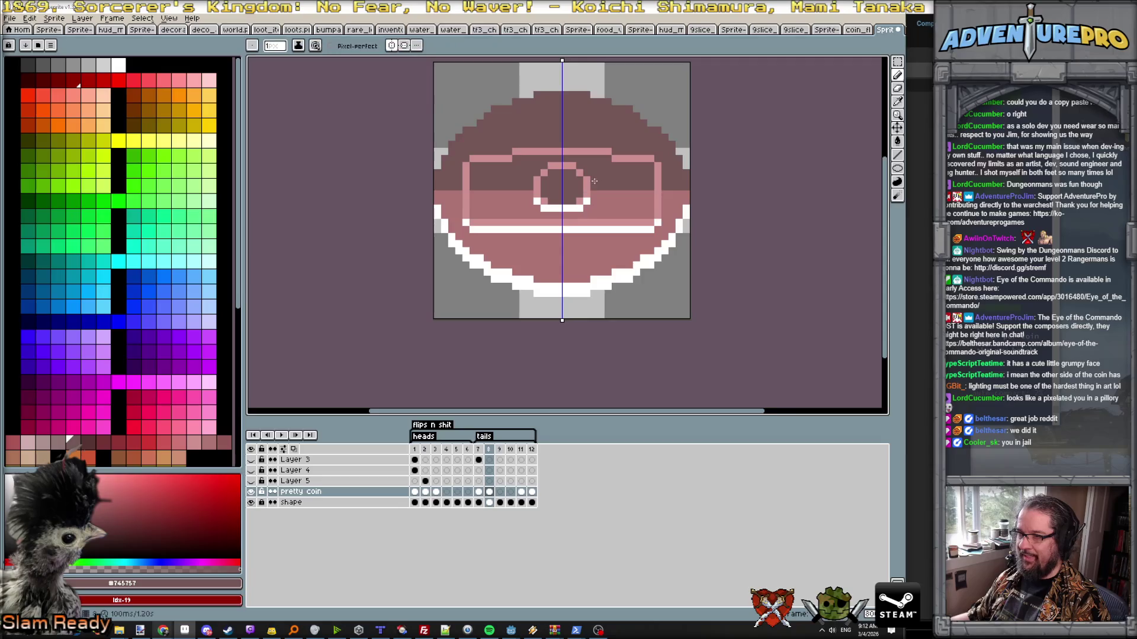
{"action": "key", "text": "Left"}
{"action": "key", "text": "Right"}
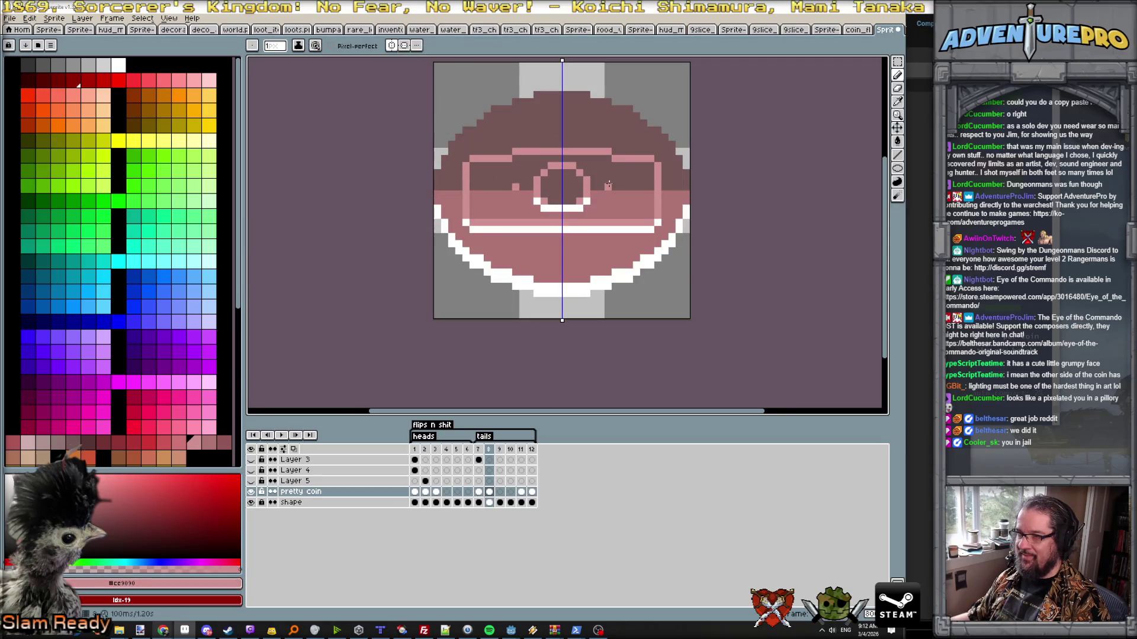
{"action": "key", "text": "Left"}
{"action": "key", "text": "Right"}
{"action": "left_click", "coordinate": [641, 194]}
- Paint mirrored light pink eye lines beside the ring and eyedrop the darker pink, checking against the front frame
{"action": "left_click_drag", "start_coordinate": [613, 199], "coordinate": [634, 198]}
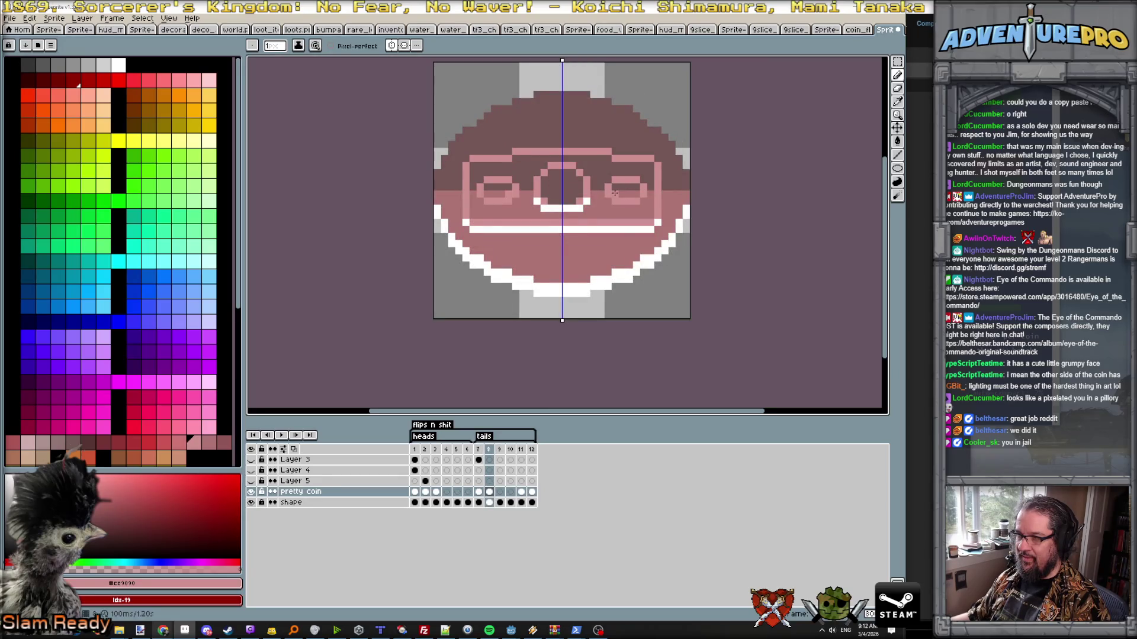
{"action": "left_click", "coordinate": [613, 186], "text": "alt"}
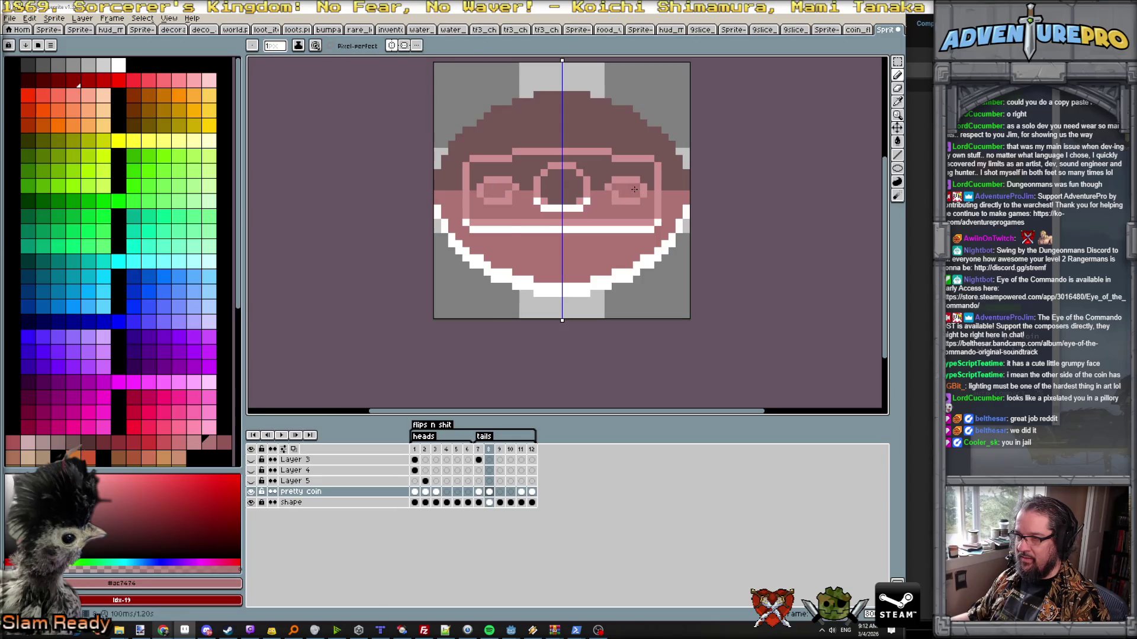
{"action": "scroll", "coordinate": [635, 188], "scroll_direction": "down", "scroll_amount": 2}
{"action": "key", "text": "Left"}
{"action": "key", "text": "Right"}
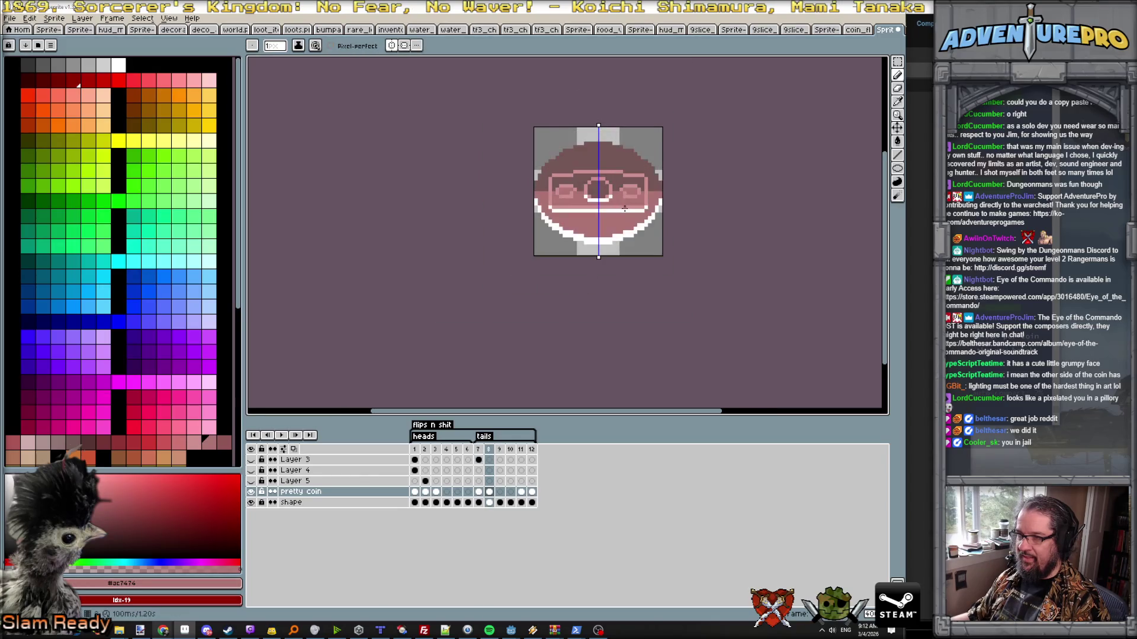
{"action": "key", "text": "Left"}
{"action": "key", "text": "Right"}
{"action": "scroll", "coordinate": [624, 209], "scroll_direction": "up", "scroll_amount": 2}
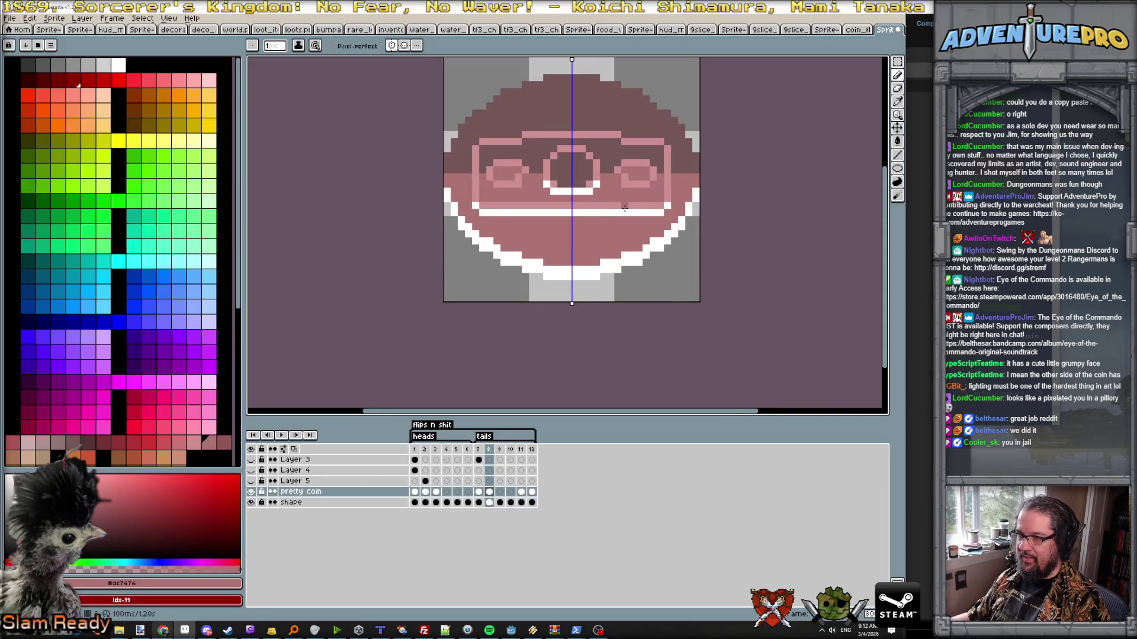
- Swap to white with X, paint highlights on both eyes, swap back and compare frames
{"action": "key", "text": "x"}
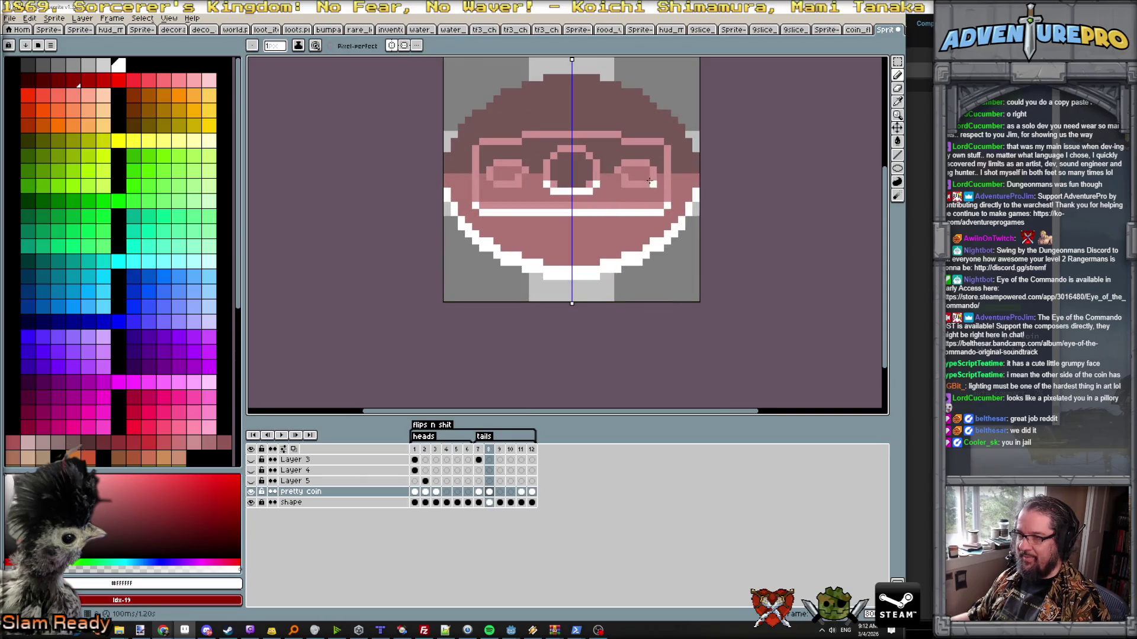
{"action": "left_click_drag", "start_coordinate": [630, 183], "coordinate": [645, 183]}
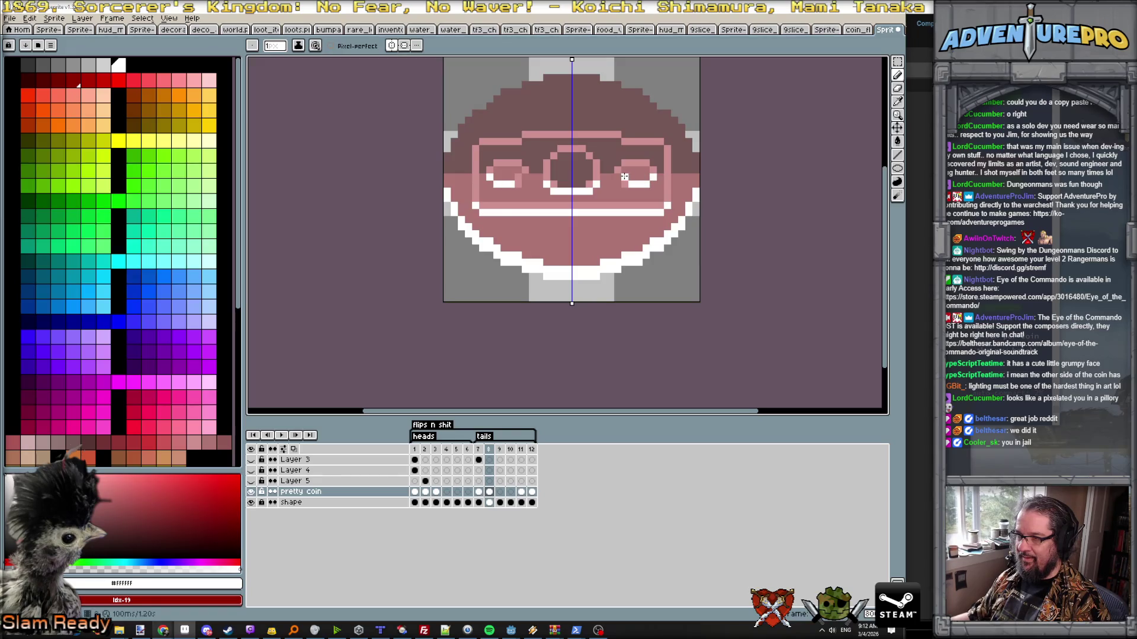
{"action": "key", "text": "x"}
{"action": "scroll", "coordinate": [626, 192], "scroll_direction": "down", "scroll_amount": 2}
{"action": "key", "text": "Right"}
{"action": "key", "text": "Left"}
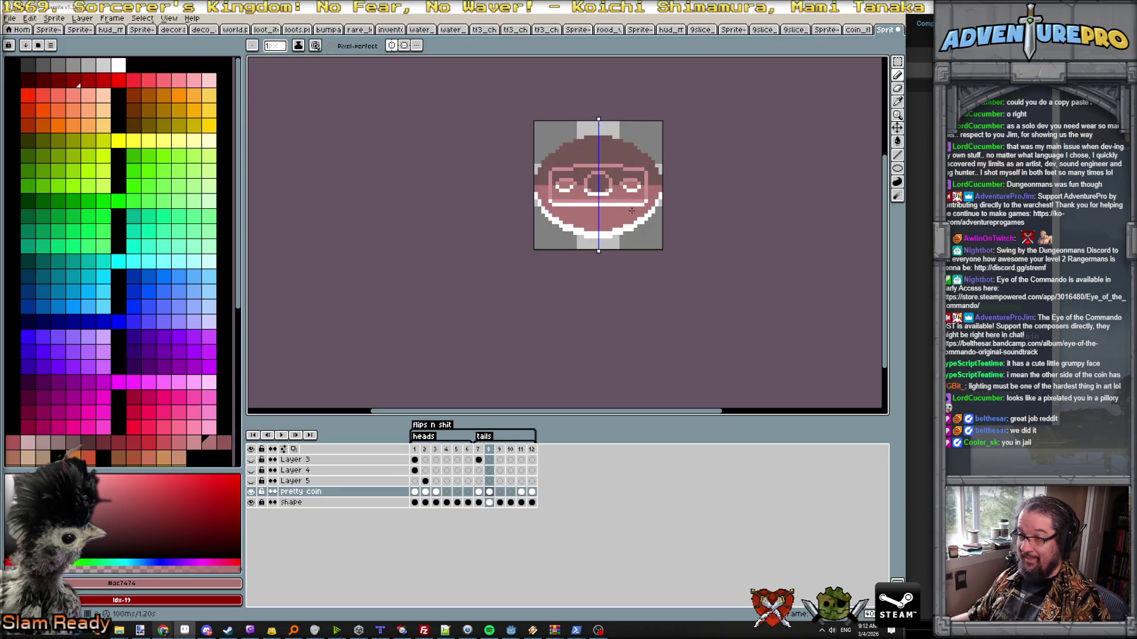
{"action": "key", "text": "Right"}
{"action": "key", "text": "Left"}
{"action": "key", "text": "Right"}
{"action": "key", "text": "Left"}
{"action": "scroll", "coordinate": [612, 192], "scroll_direction": "up", "scroll_amount": 2}
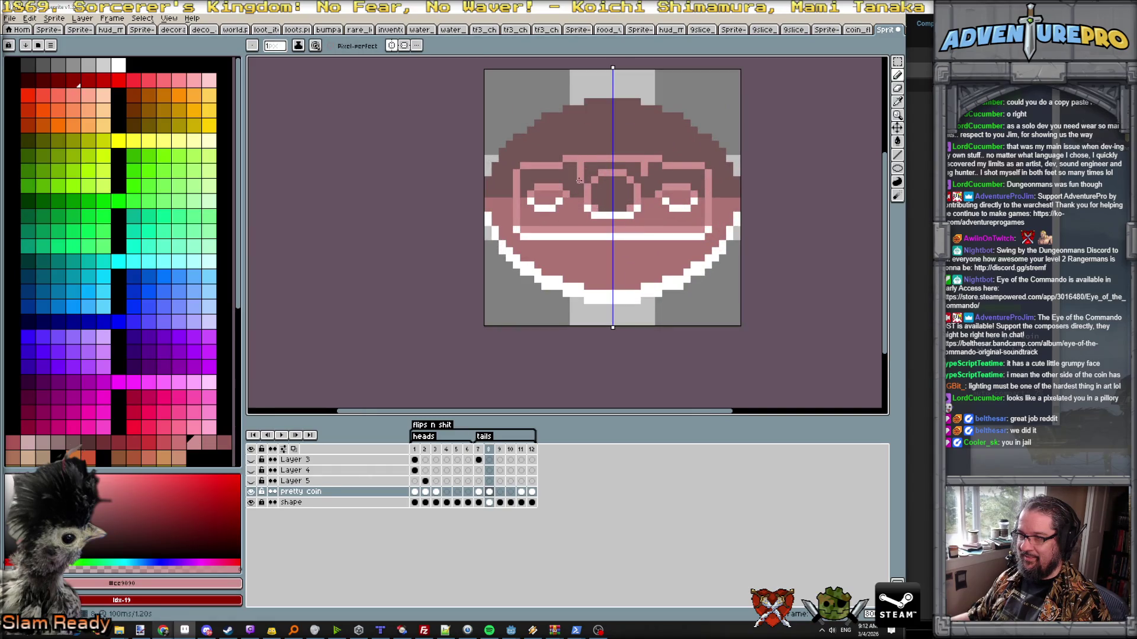
- Lighten a mirrored pixel above each eye, checking against the front-facing tails frame
{"action": "key", "text": "Left"}
{"action": "key", "text": "Right"}
{"action": "left_click", "coordinate": [545, 176]}
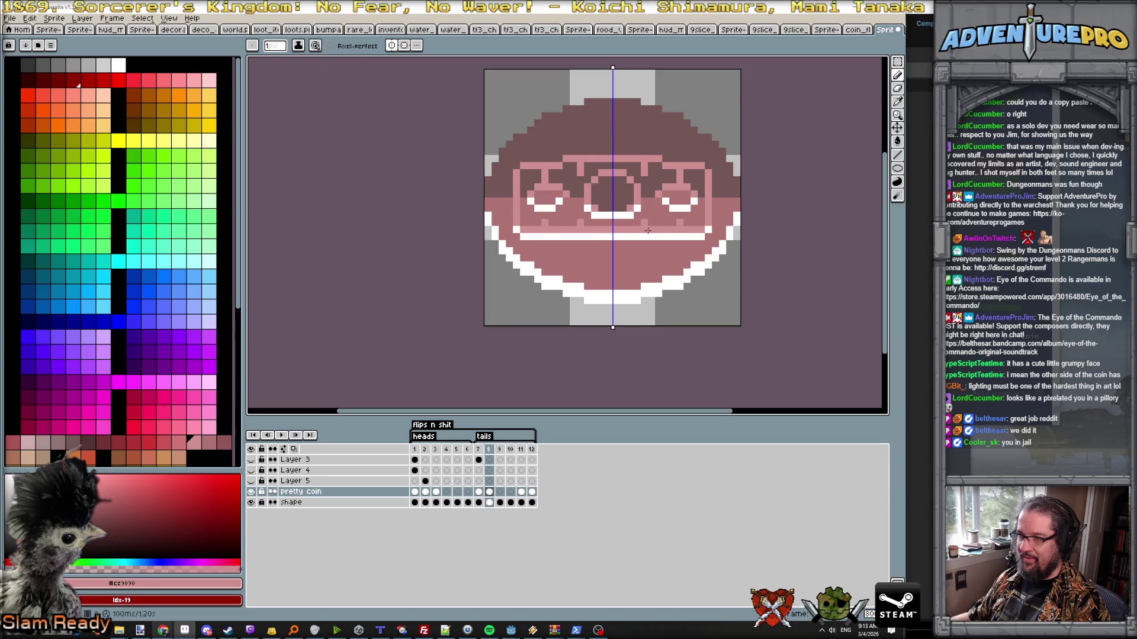
{"action": "scroll", "coordinate": [666, 224], "scroll_direction": "down", "scroll_amount": 2}
{"action": "key", "text": "Left"}
{"action": "key", "text": "Right"}
- Sample the dark colour from the coin top and paint a mirrored dark line below the mouth
{"action": "key", "text": "Left"}
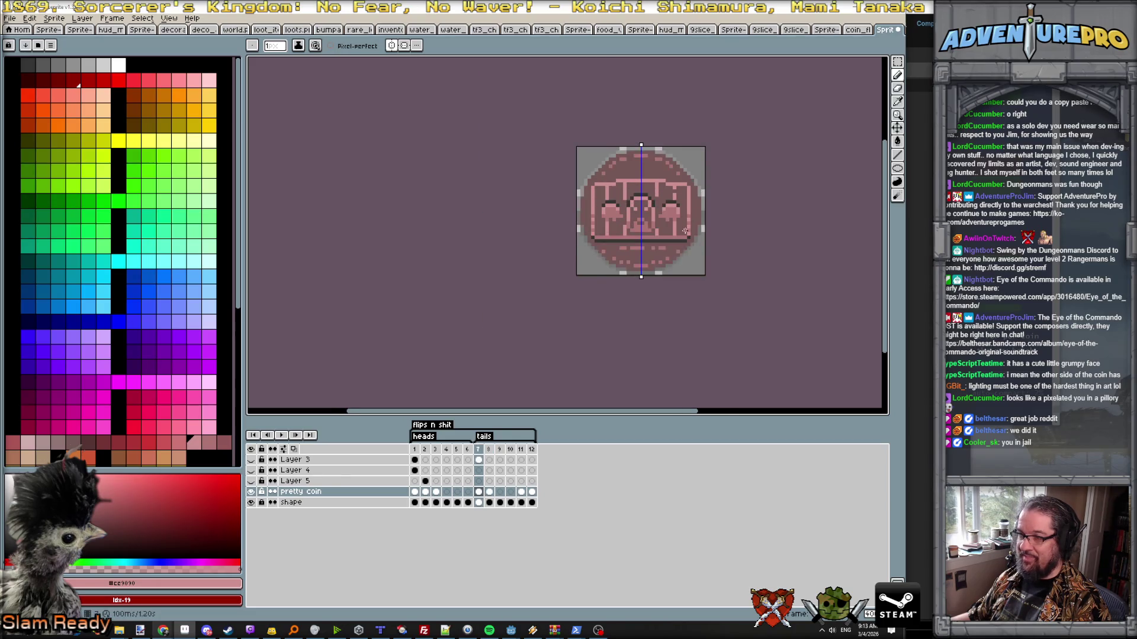
{"action": "scroll", "coordinate": [666, 236], "scroll_direction": "up", "scroll_amount": 2}
{"action": "key", "text": "Right"}
{"action": "left_click", "coordinate": [596, 102], "text": "alt"}
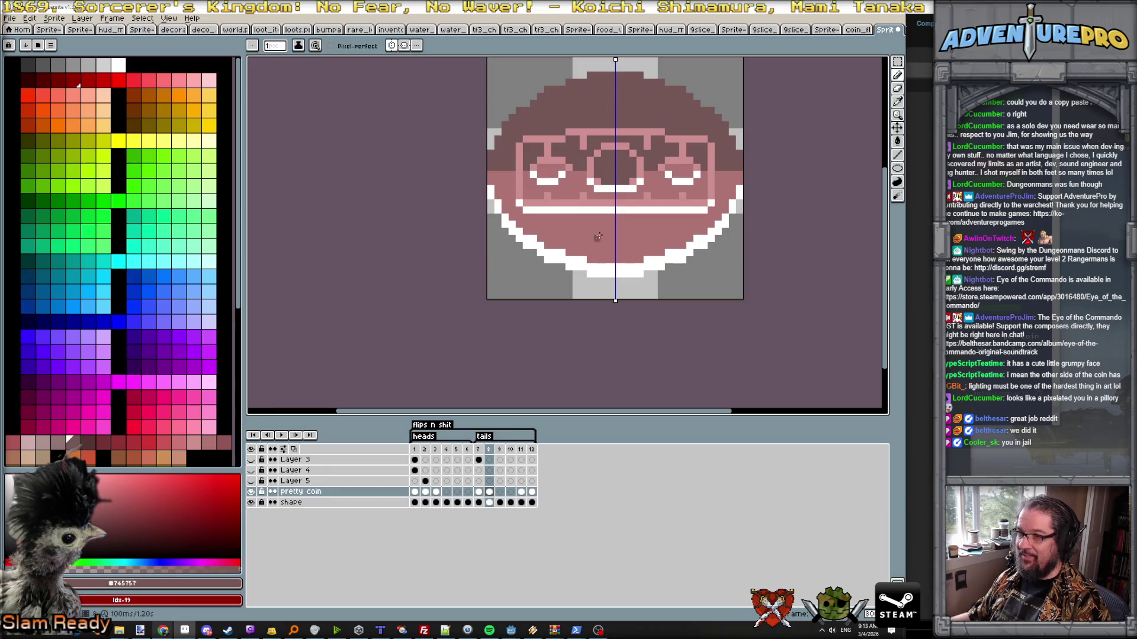
{"action": "left_click_drag", "start_coordinate": [611, 246], "coordinate": [574, 245]}
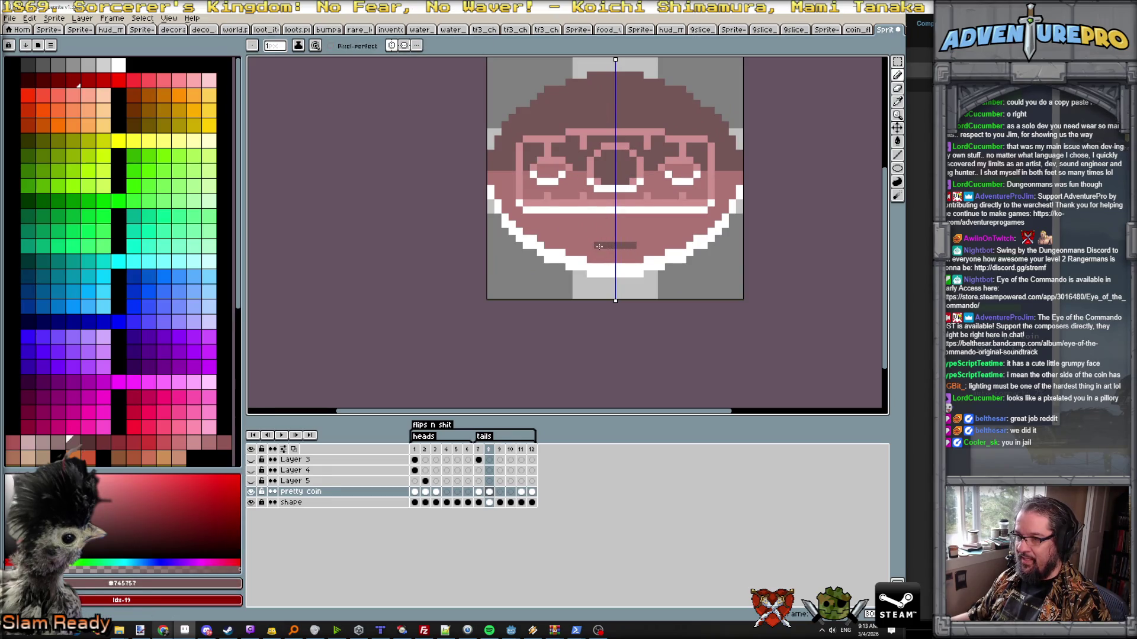
- Add mirrored dark dash pixels below the mouth, comparing with the front tails frame
{"action": "left_click", "coordinate": [558, 239]}
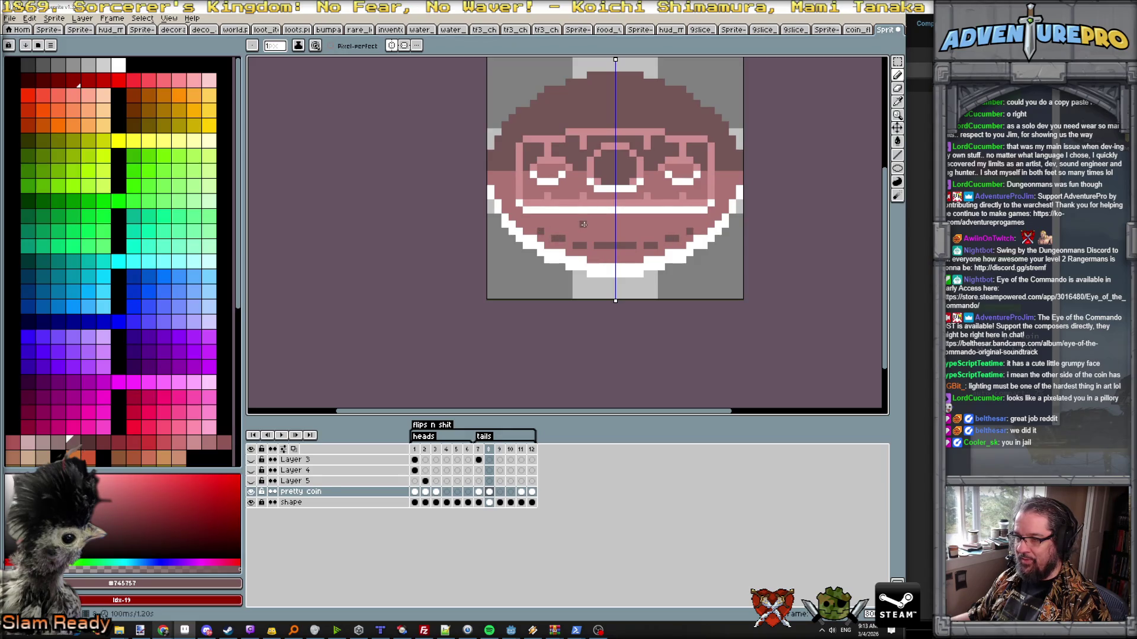
{"action": "left_click", "coordinate": [605, 224]}
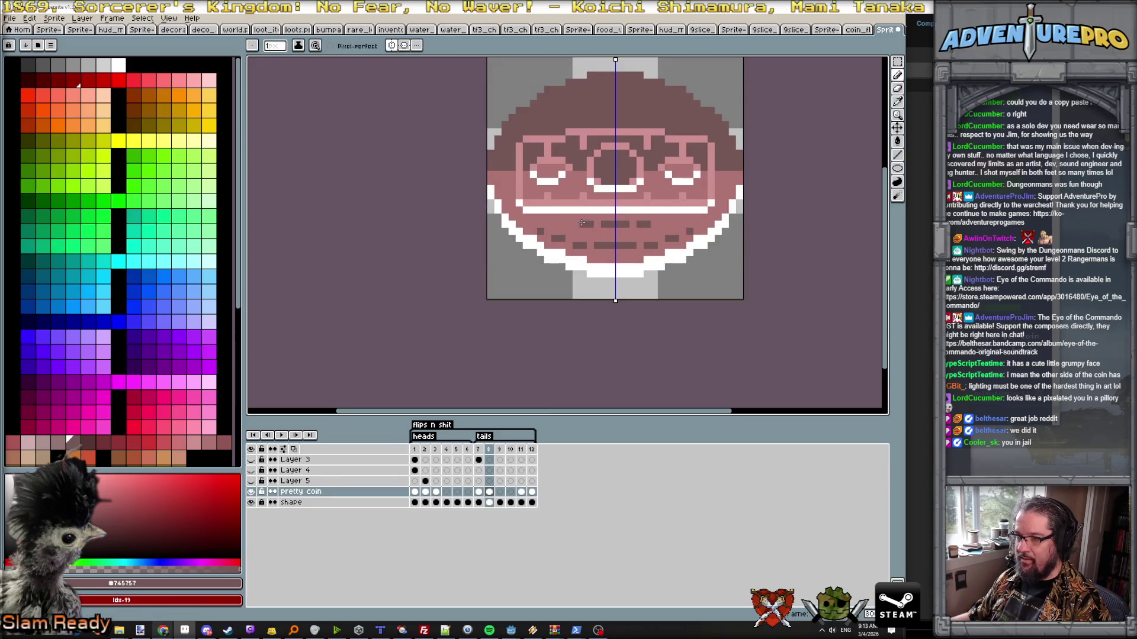
{"action": "scroll", "coordinate": [568, 224], "scroll_direction": "down", "scroll_amount": 2}
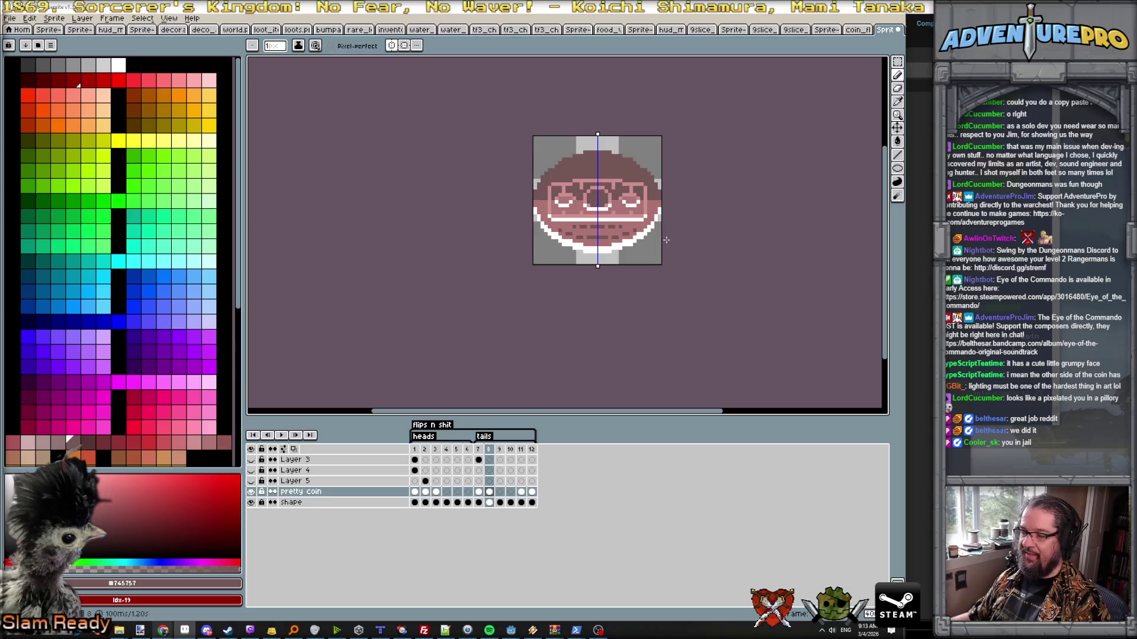
{"action": "key", "text": "Right"}
{"action": "key", "text": "Left"}
{"action": "key", "text": "Left"}
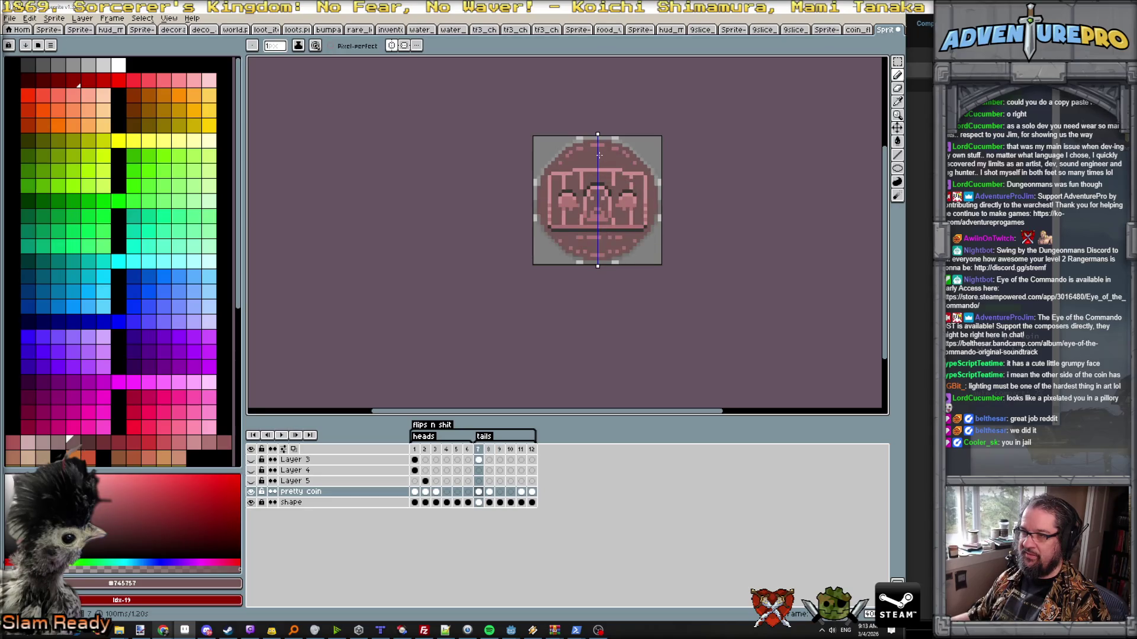
{"action": "key", "text": "Right"}
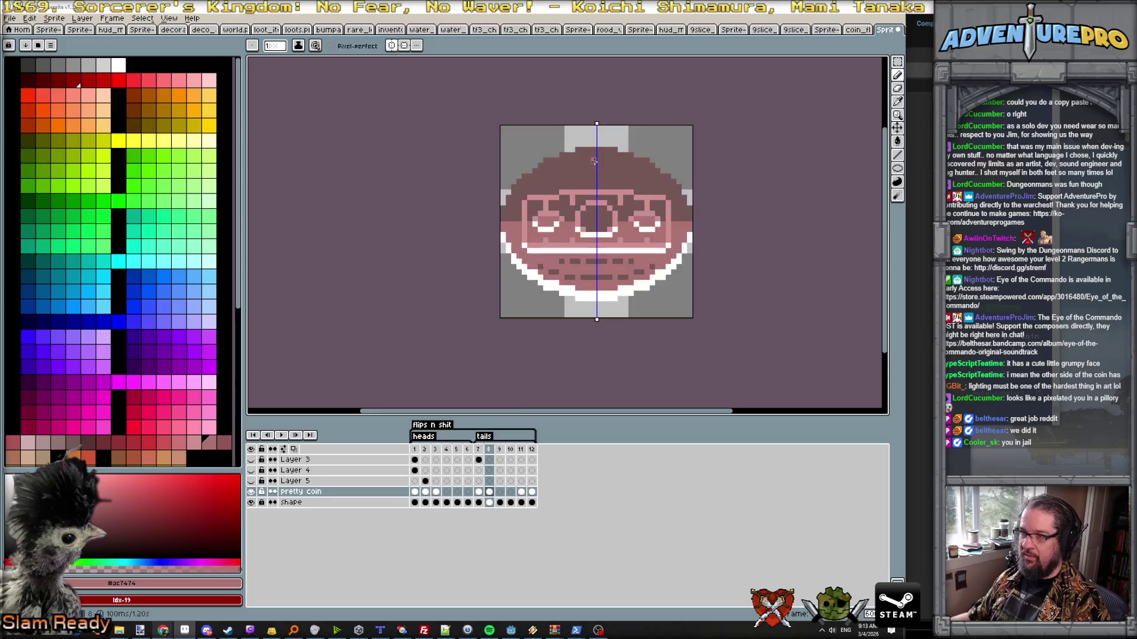
{"action": "scroll", "coordinate": [594, 160], "scroll_direction": "up", "scroll_amount": 5}
- Undo a misplaced stroke, add light pink highlight pixels near the top edge, and play the flip animation
{"action": "mouse_move", "coordinate": [593, 160]}
{"action": "left_mouse_down"}
{"action": "mouse_move", "coordinate": [573, 159]}
{"action": "mouse_move", "coordinate": [566, 146]}
{"action": "mouse_move", "coordinate": [576, 147]}
{"action": "left_mouse_up"}
{"action": "key", "text": "ctrl+z"}
{"action": "key", "text": "ctrl+z"}
{"action": "key", "text": "ctrl+z"}
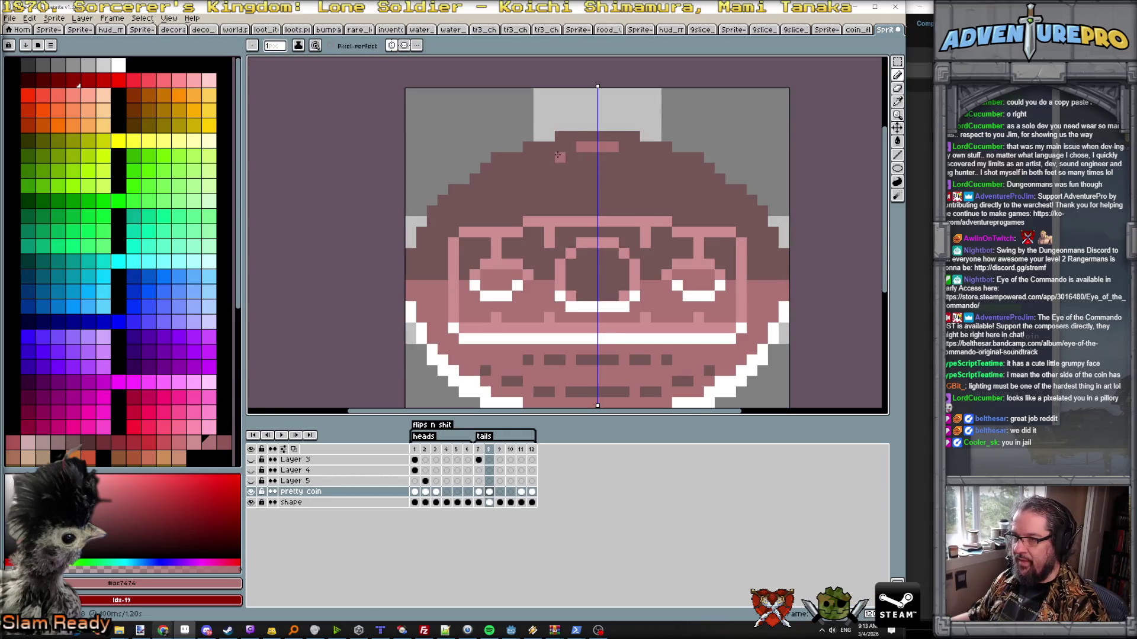
{"action": "left_click", "coordinate": [515, 166]}
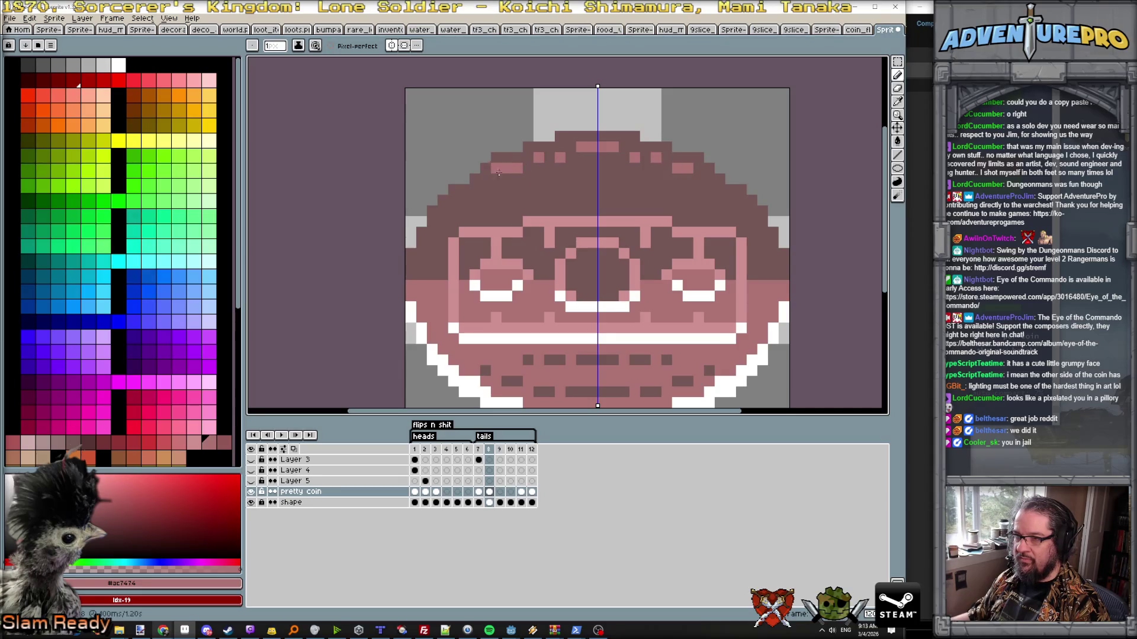
{"action": "left_click", "coordinate": [463, 200]}
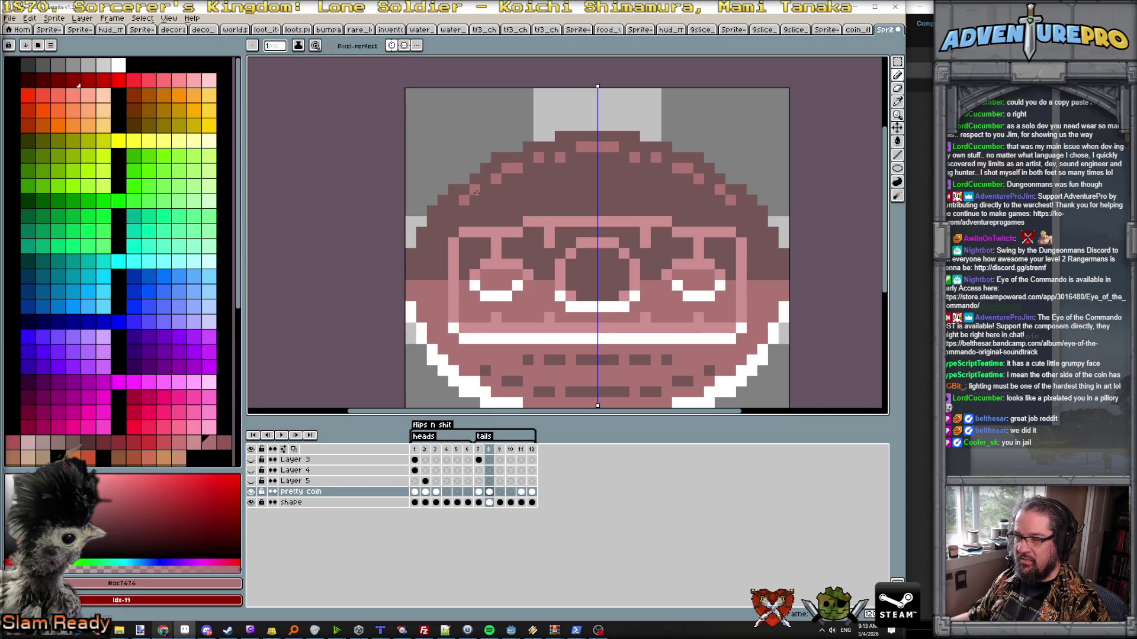
{"action": "key", "text": "3"}
{"action": "key", "text": "Return"}
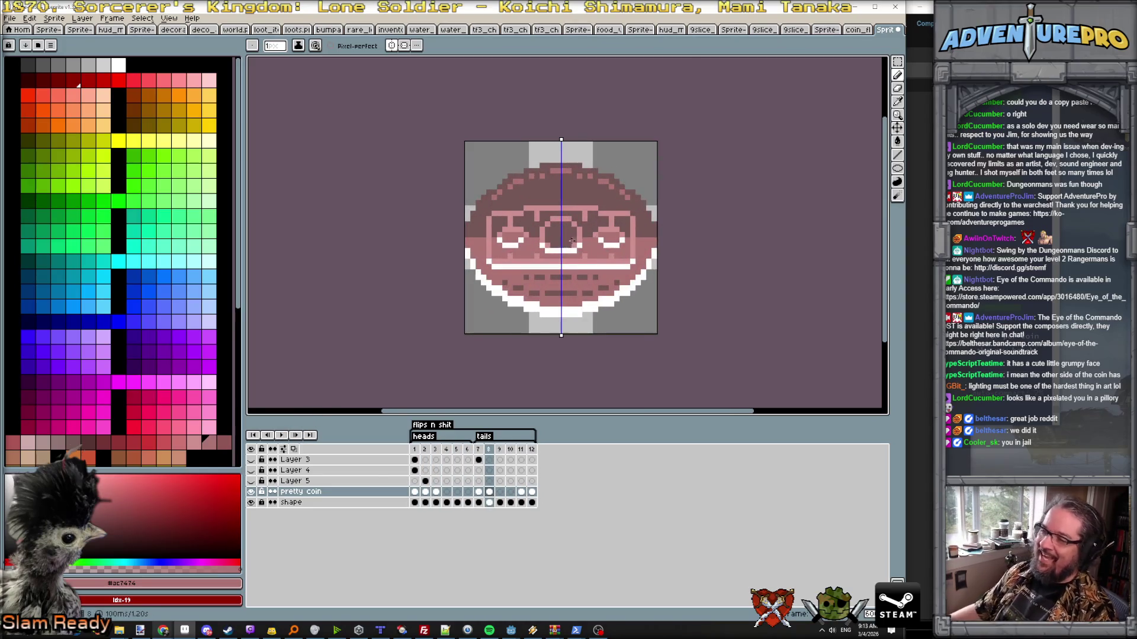
{"action": "scroll", "coordinate": [569, 245], "scroll_direction": "up", "scroll_amount": 2}
- Step through the heads frame 2, tails frame 8 and on to the edge-on coin frame to review them
{"action": "key", "text": "Left"}
{"action": "key", "text": "Left"}
{"action": "key", "text": "Left"}
{"action": "key", "text": "Left"}
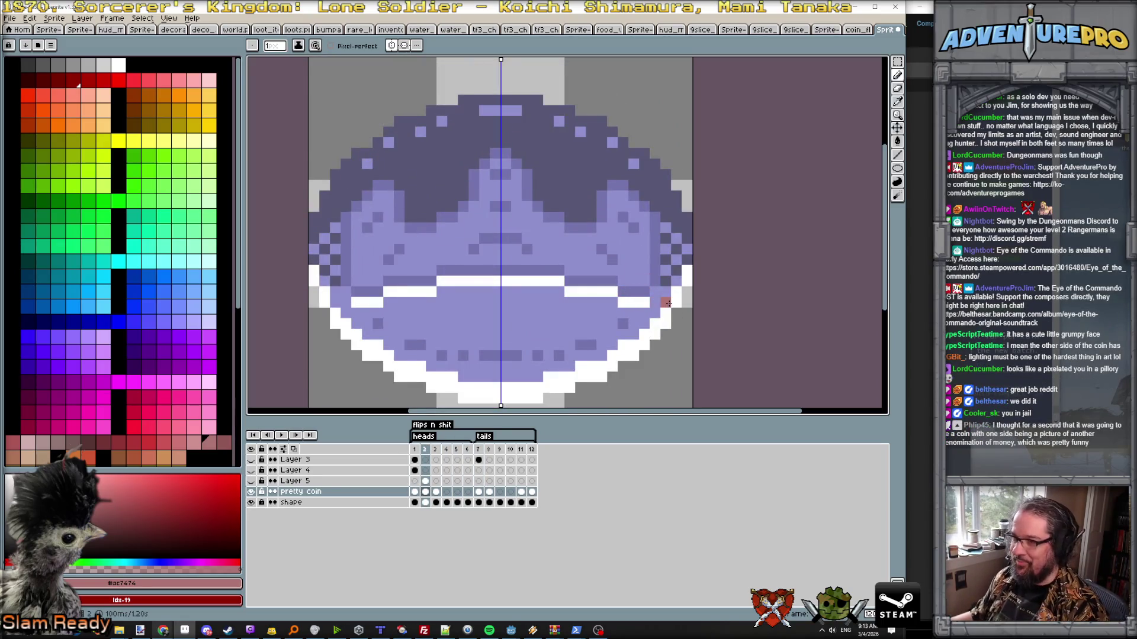
{"action": "key", "text": "Left"}
{"action": "key", "text": "Left"}
{"action": "key", "text": "Right"}
{"action": "key", "text": "Right"}
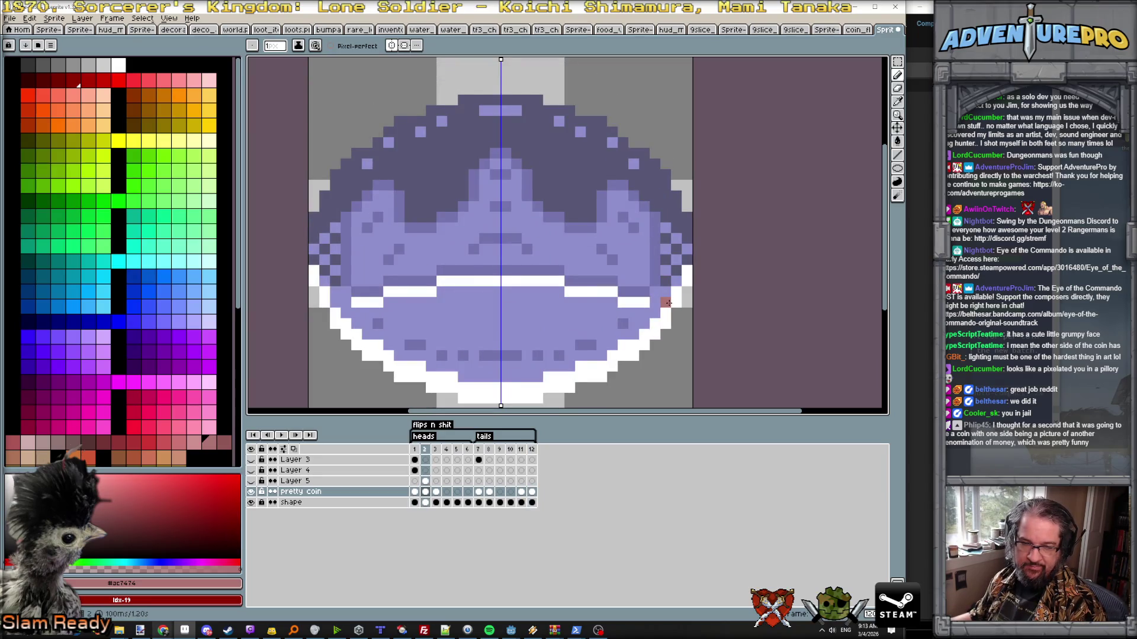
{"action": "key", "text": "Right"}
{"action": "key", "text": "Right"}
{"action": "key", "text": "Right"}
{"action": "key", "text": "Right"}
{"action": "key", "text": "Right"}
{"action": "key", "text": "Right"}
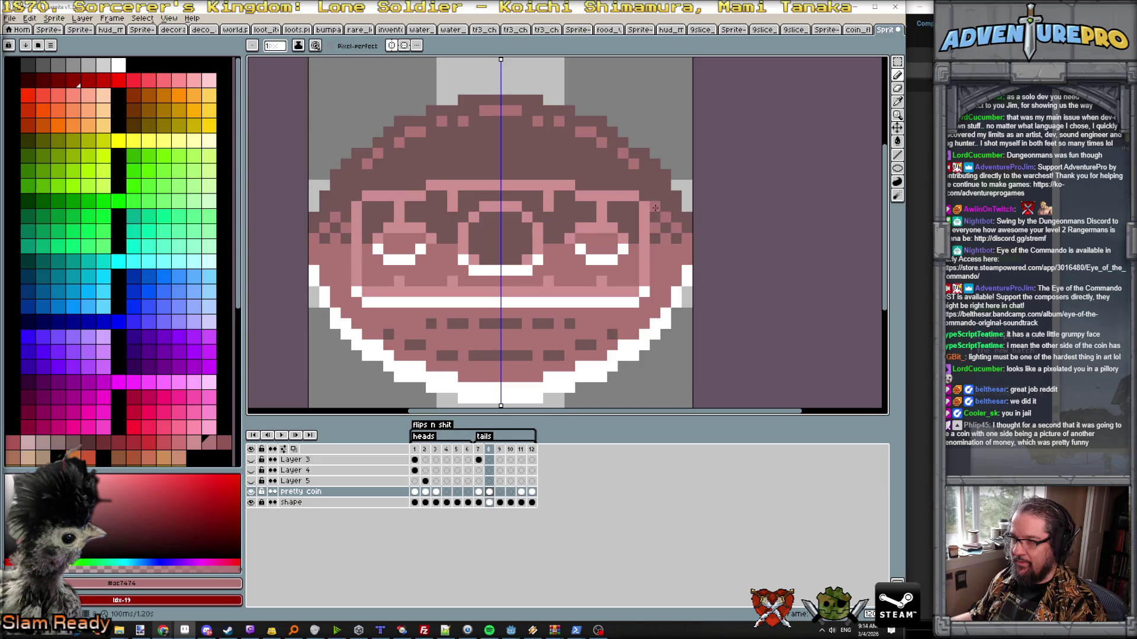
{"action": "scroll", "coordinate": [681, 224], "scroll_direction": "down", "scroll_amount": 2}
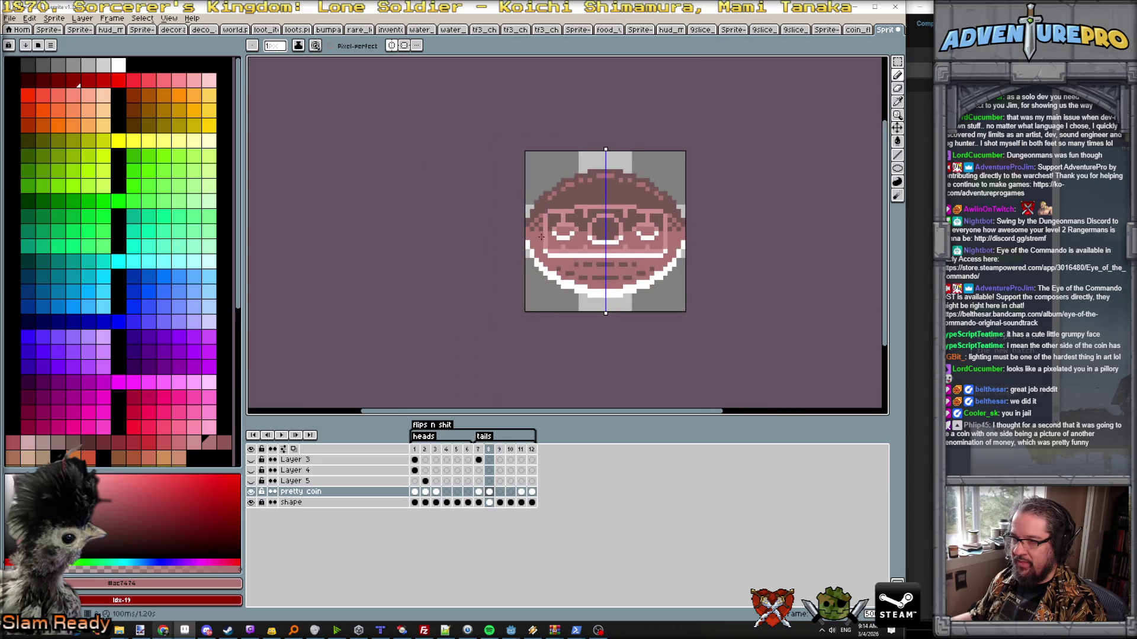
{"action": "scroll", "coordinate": [542, 237], "scroll_direction": "up", "scroll_amount": 1}
{"action": "scroll", "coordinate": [534, 252], "scroll_direction": "down", "scroll_amount": 2}
{"action": "key", "text": "Left"}
{"action": "key", "text": "Right"}
{"action": "key", "text": "Right"}
{"action": "key", "text": "Right"}
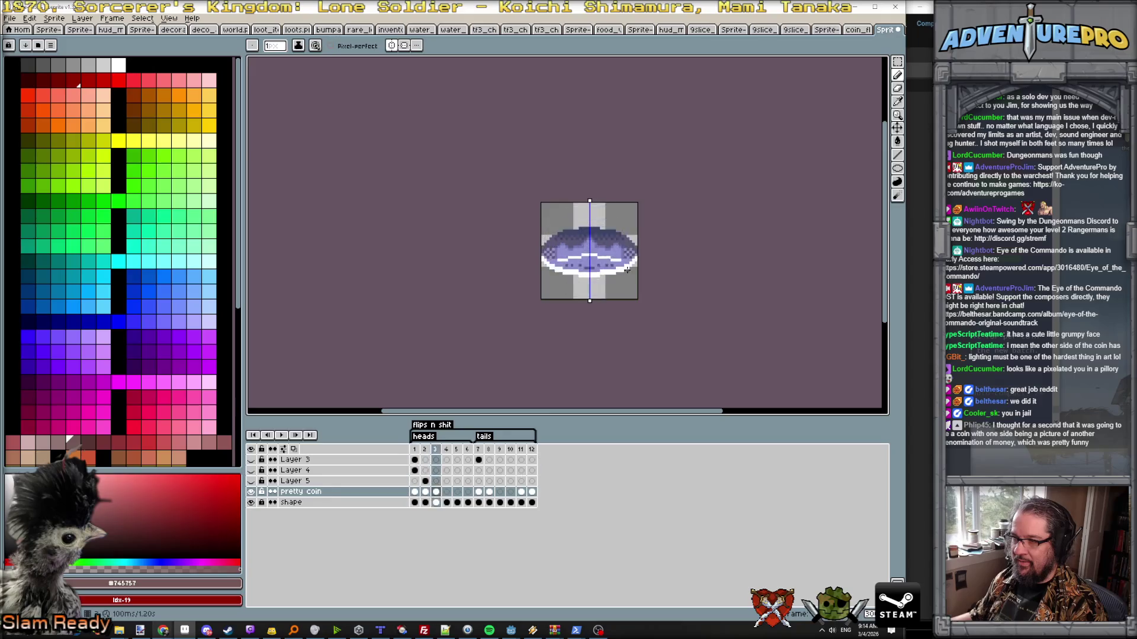
- Stop playback, move to tilted frame 9 and recolour its blue bands pink with a pencil line and bucket fill
{"action": "key", "text": "Return"}
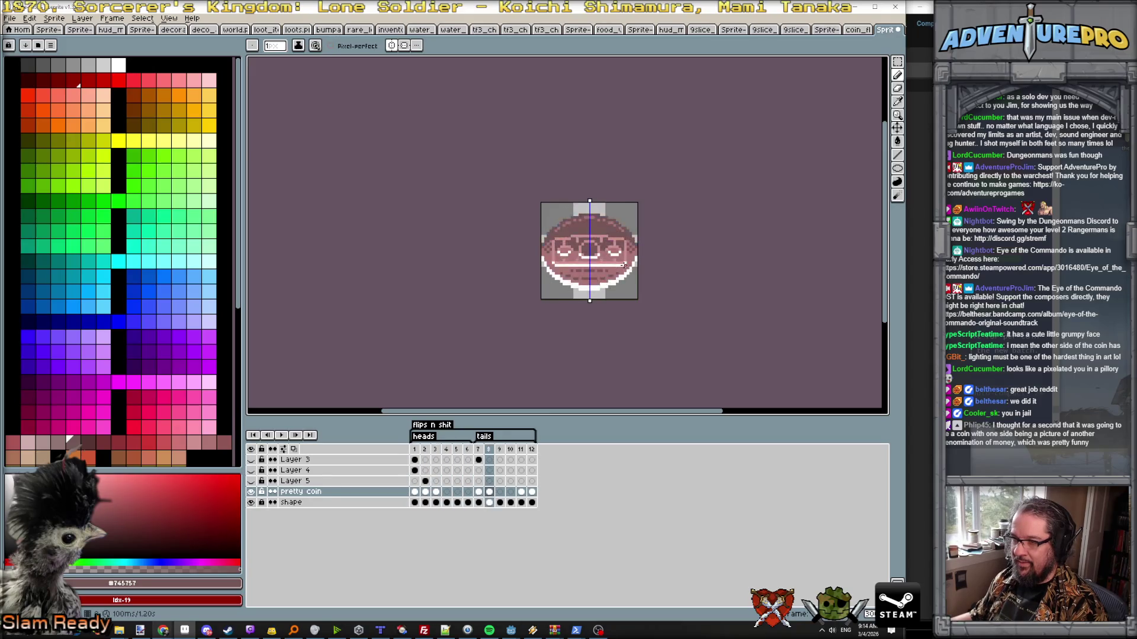
{"action": "scroll", "coordinate": [604, 263], "scroll_direction": "up", "scroll_amount": 1}
{"action": "scroll", "coordinate": [589, 259], "scroll_direction": "up", "scroll_amount": 1}
{"action": "key", "text": "Right"}
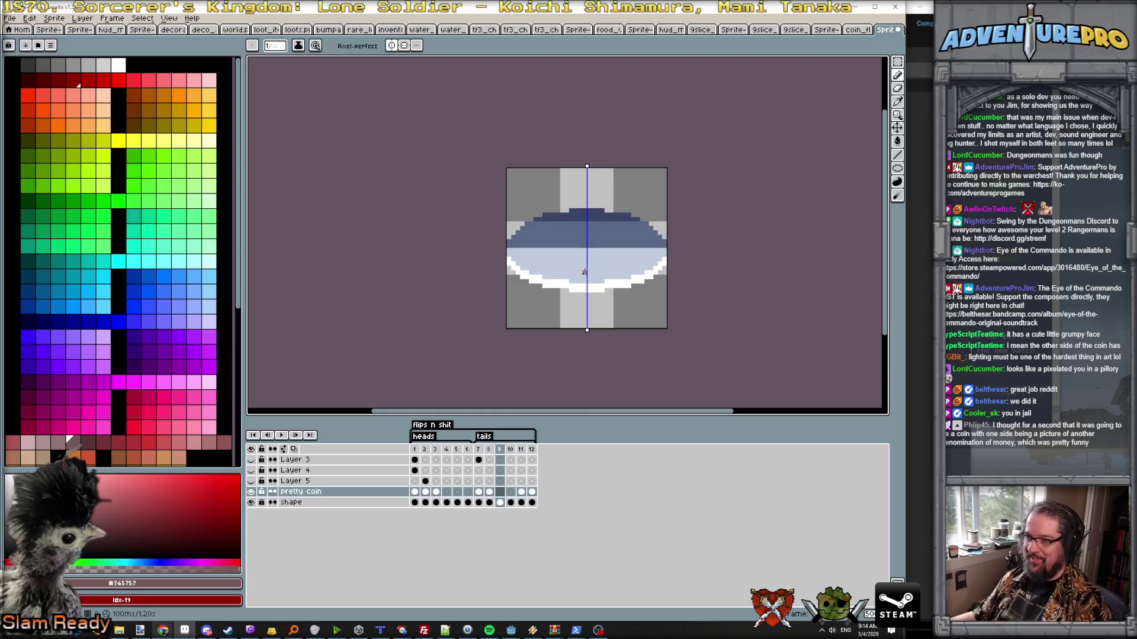
{"action": "scroll", "coordinate": [586, 258], "scroll_direction": "up", "scroll_amount": 1}
{"action": "key", "text": "Left"}
{"action": "key", "text": "Right"}
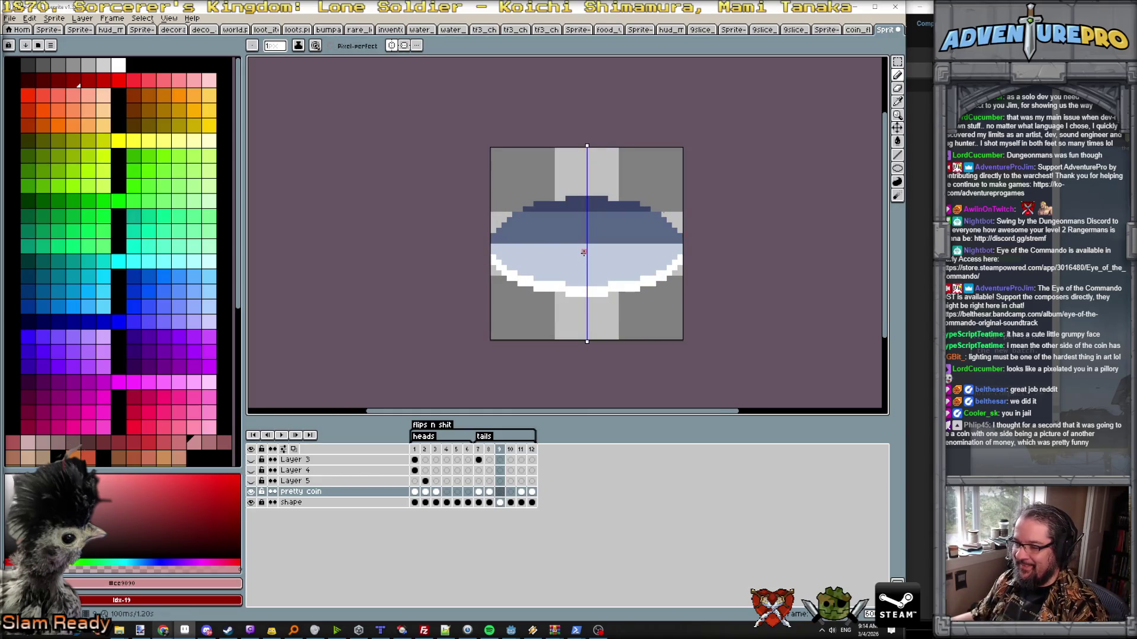
{"action": "key", "text": "Left"}
{"action": "key", "text": "Right"}
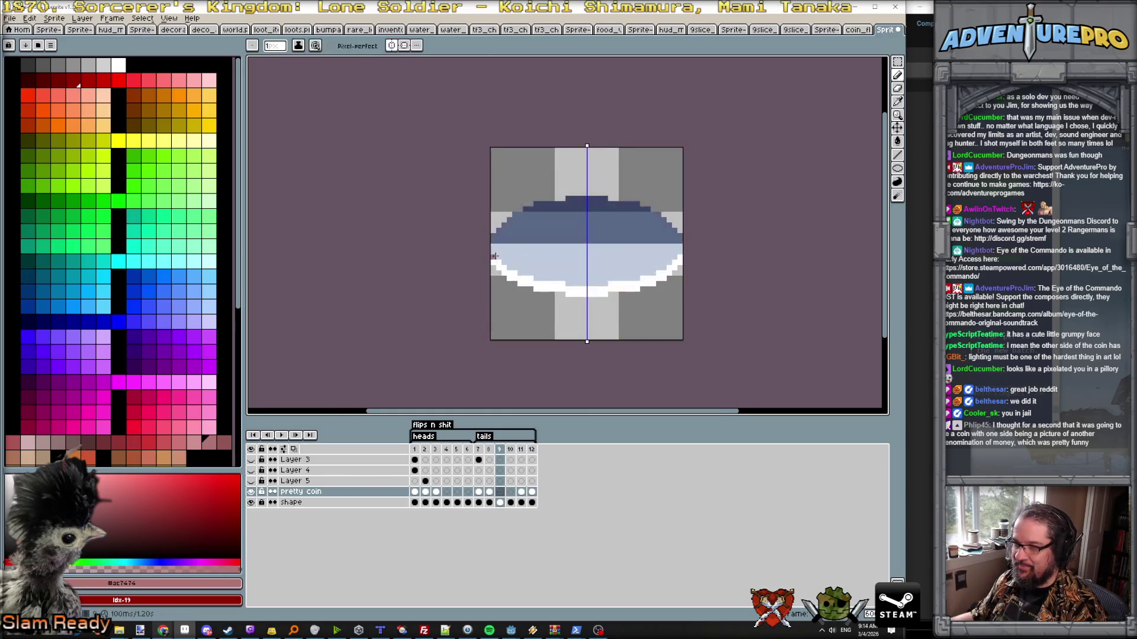
{"action": "left_click_drag", "start_coordinate": [493, 247], "coordinate": [582, 247]}
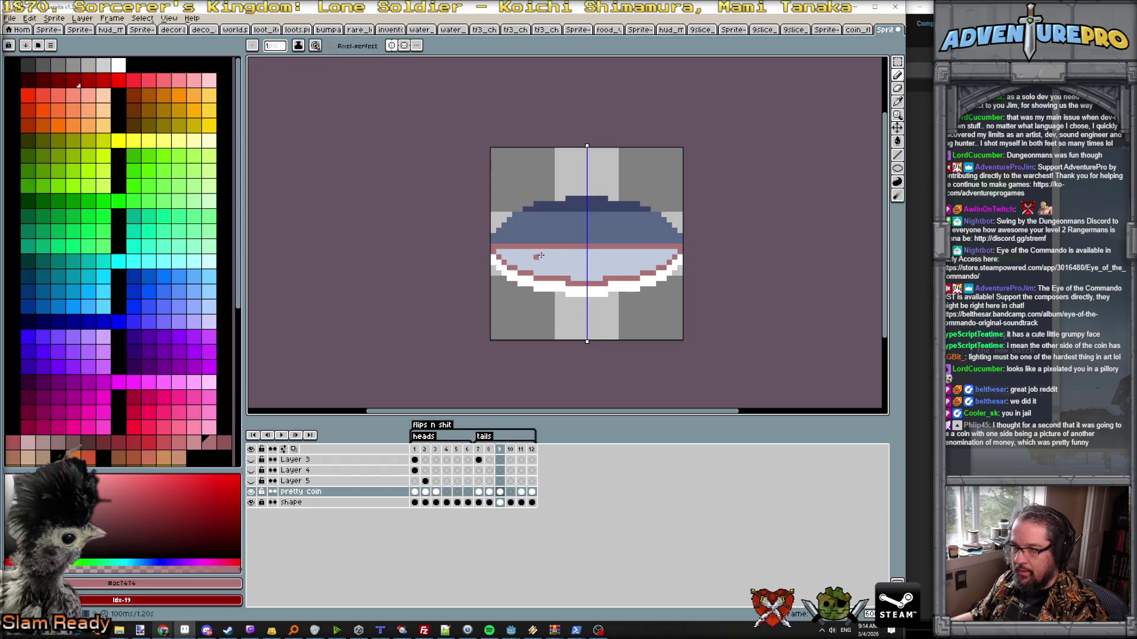
{"action": "key", "text": "g"}
{"action": "left_click", "coordinate": [561, 261]}
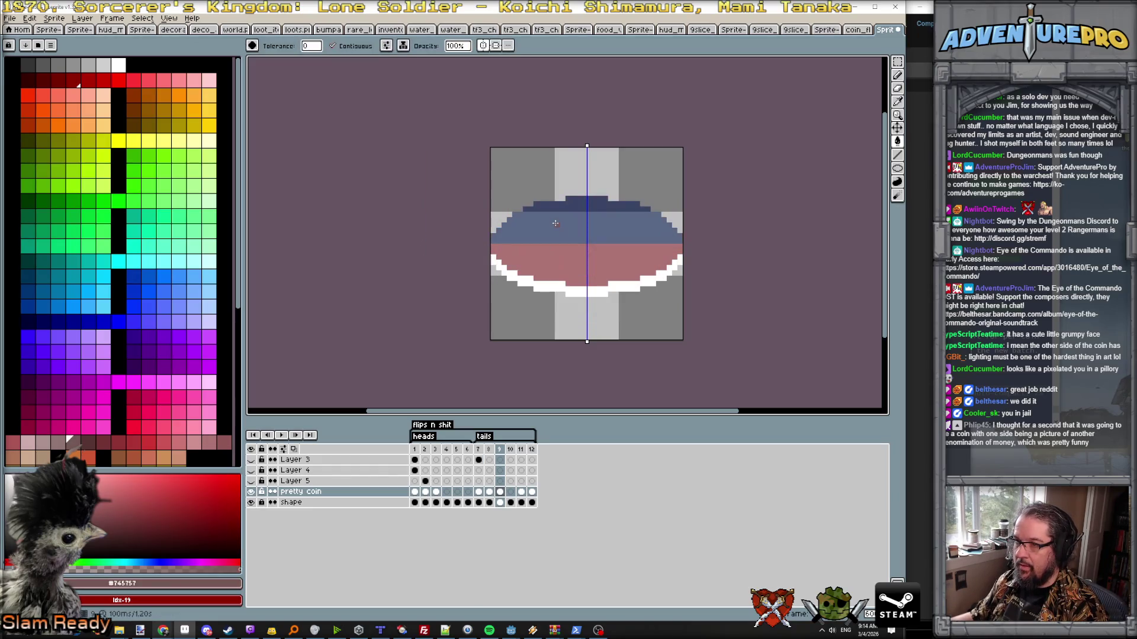
{"action": "key", "text": "b"}
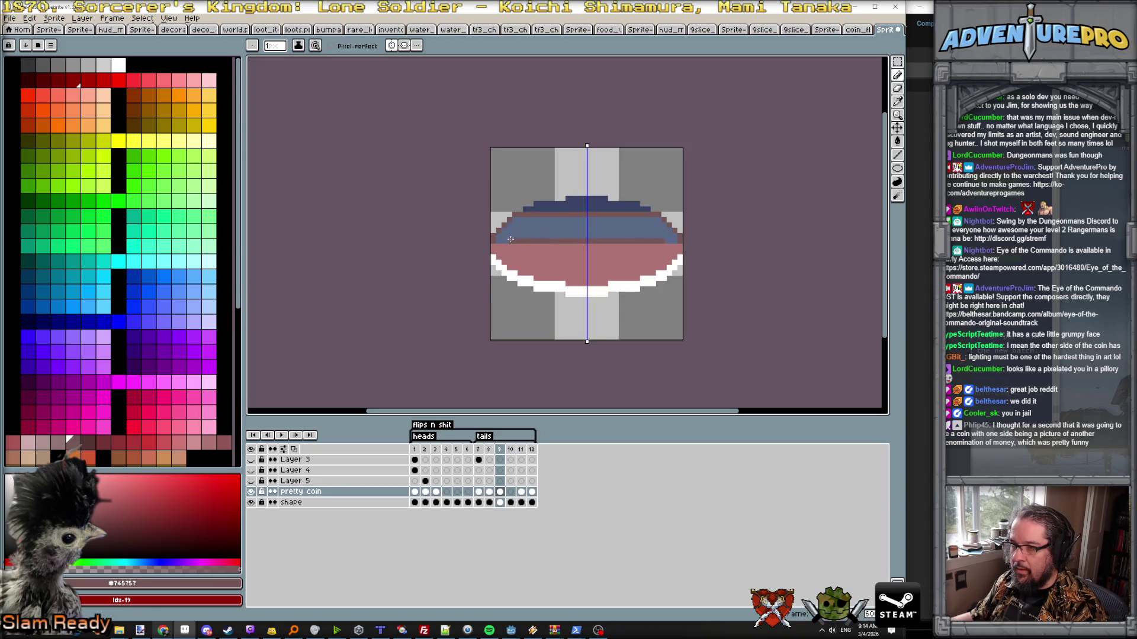
- Step back to frame 3 to eyedrop the dark navy colour, then return to frame 7 in the timeline
{"action": "key", "text": "g"}
{"action": "key", "text": "Left"}
{"action": "key", "text": "Left"}
{"action": "key", "text": "Left"}
{"action": "key", "text": "Left"}
{"action": "key", "text": "Left"}
{"action": "key", "text": "Left"}
{"action": "key", "text": "Left"}
{"action": "key", "text": "Right"}
{"action": "left_click", "coordinate": [578, 203], "text": "alt"}
{"action": "key", "text": "Return"}
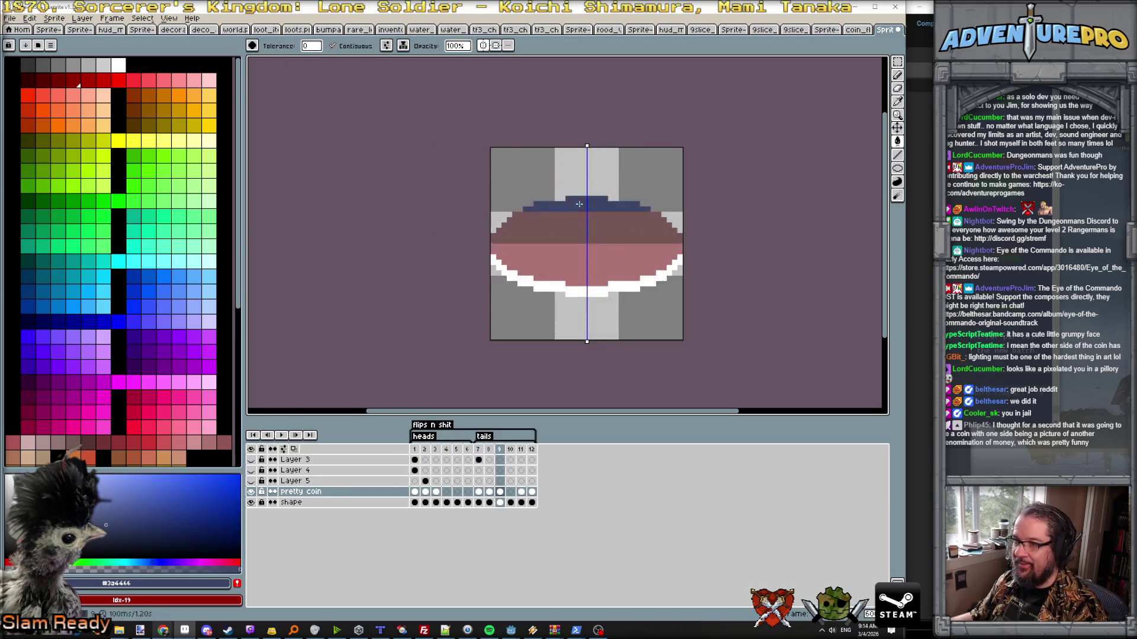
{"action": "left_click", "coordinate": [482, 466]}
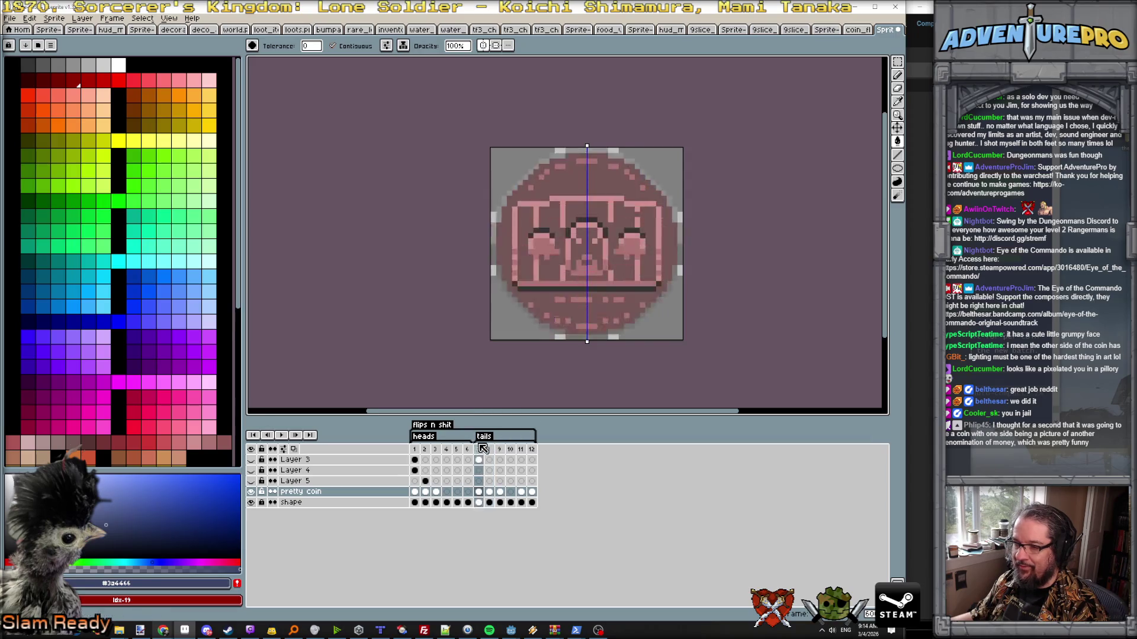
- Select the pretty coin layer at frame 7, paint the tilted coin's top band dark grey and replay the flip
{"action": "left_click", "coordinate": [483, 462]}
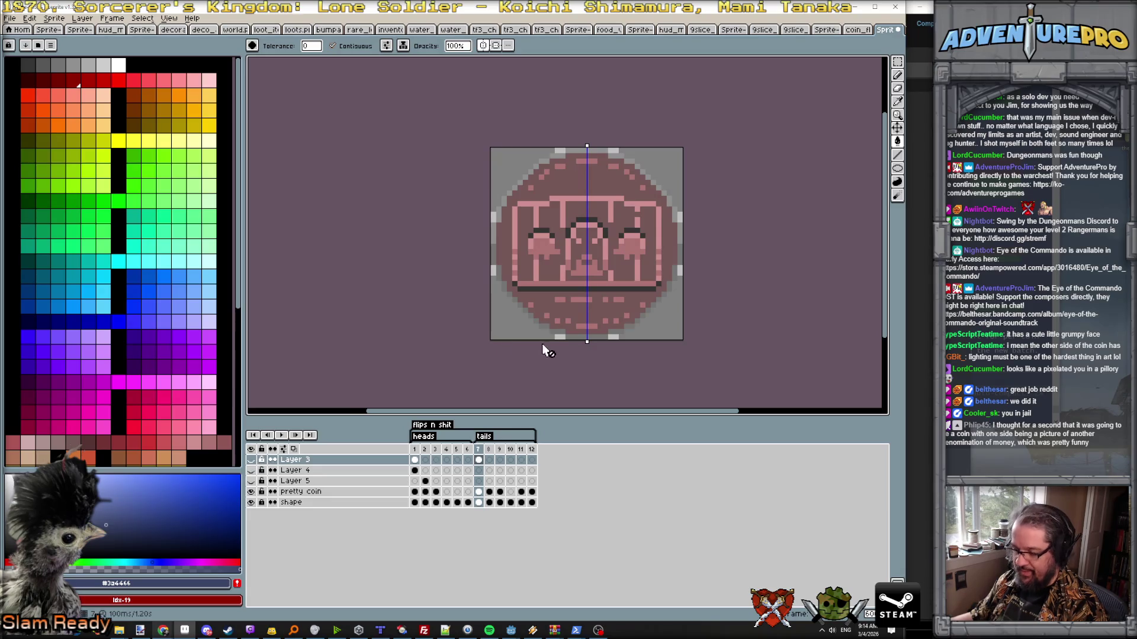
{"action": "key", "text": "b"}
{"action": "left_click", "coordinate": [480, 491]}
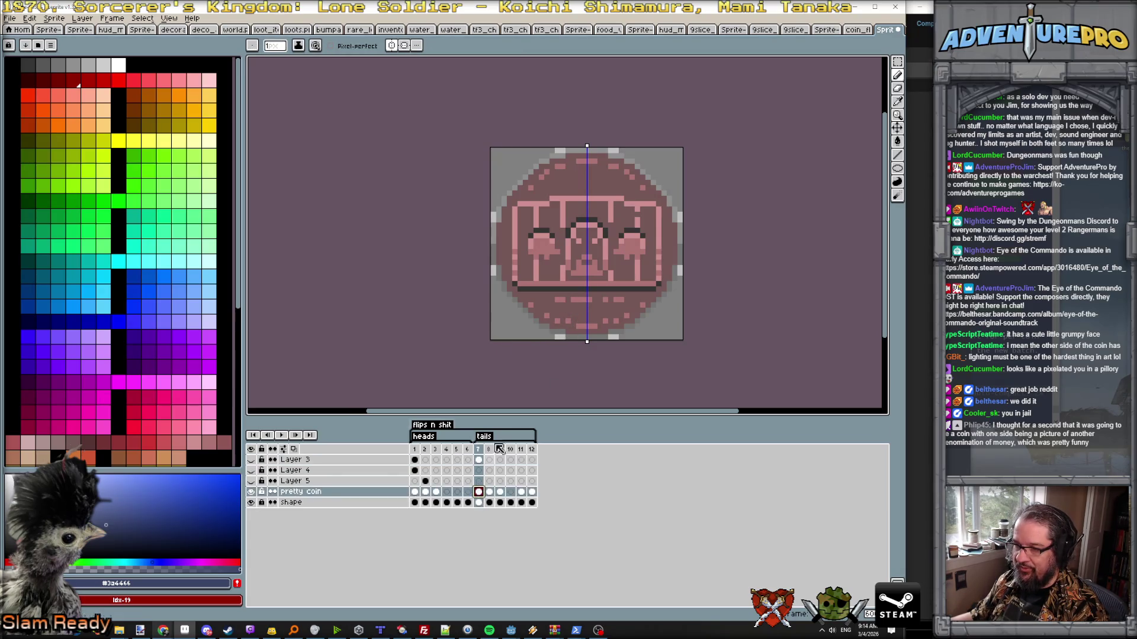
{"action": "key", "text": "Return"}
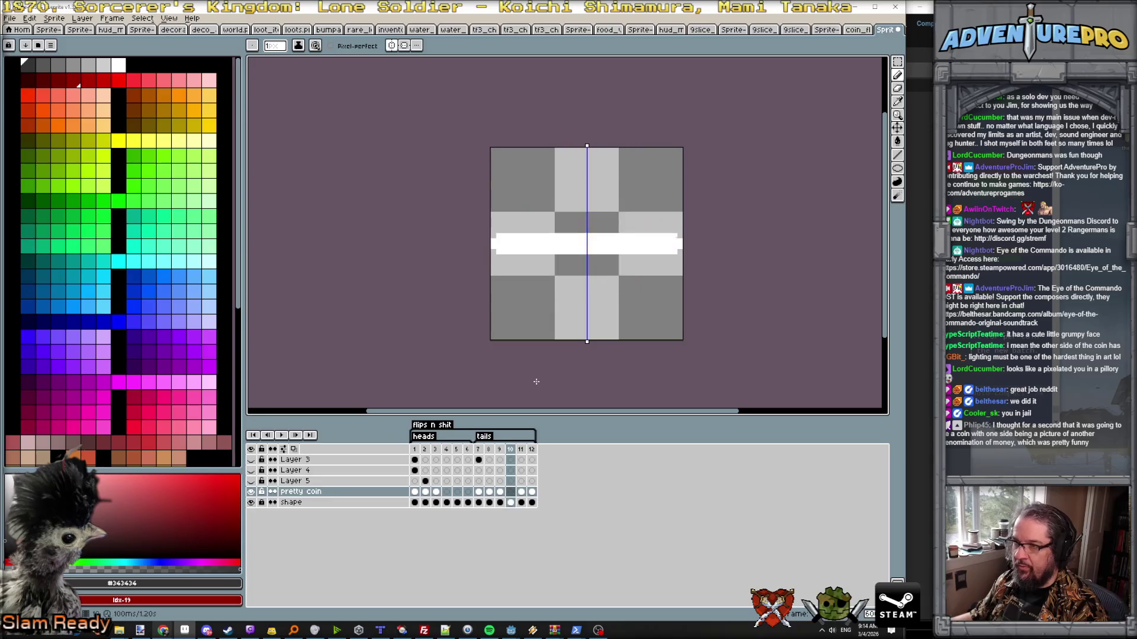
{"action": "scroll", "coordinate": [550, 206], "scroll_direction": "up", "scroll_amount": 2}
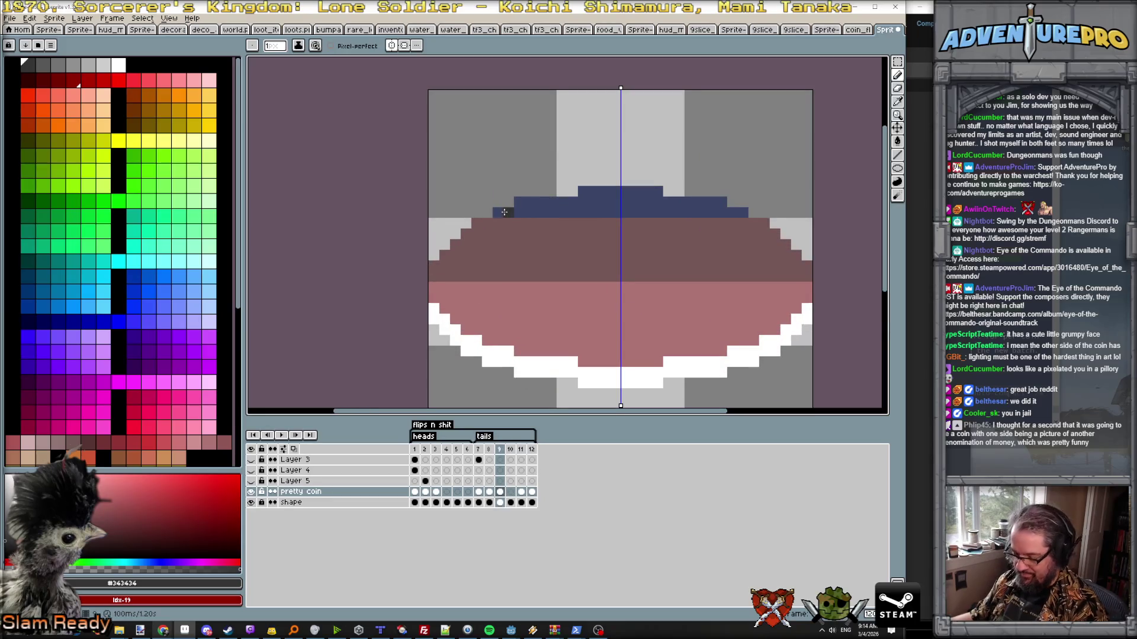
{"action": "mouse_move", "coordinate": [497, 210]}
{"action": "left_mouse_down"}
{"action": "mouse_move", "coordinate": [621, 214]}
{"action": "mouse_move", "coordinate": [524, 205]}
{"action": "left_mouse_up"}
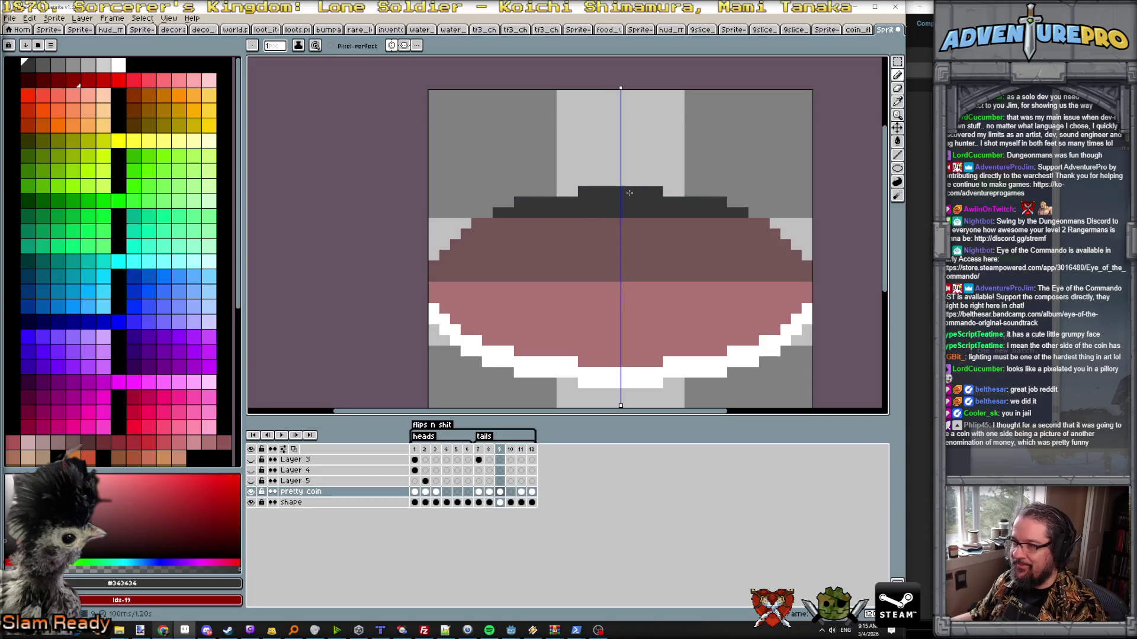
{"action": "scroll", "coordinate": [630, 193], "scroll_direction": "down", "scroll_amount": 2}
{"action": "key", "text": "Return"}
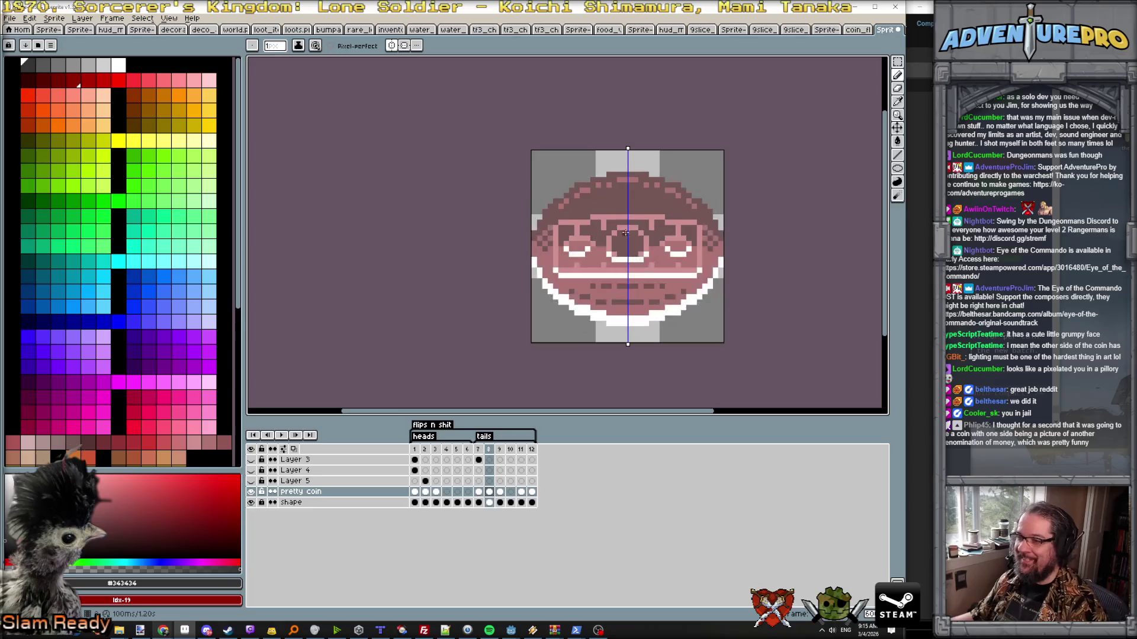
{"action": "scroll", "coordinate": [625, 236], "scroll_direction": "up", "scroll_amount": 2}
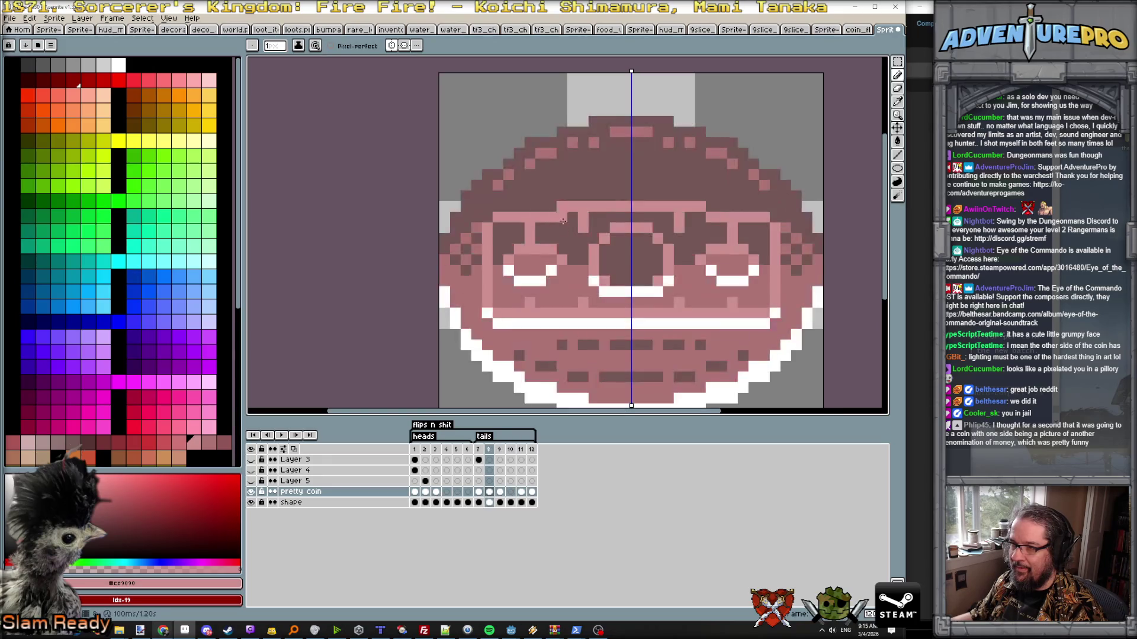
- Draw mirrored pink brow lines and a bar beneath them on the edge-on frame, comparing with the full face
{"action": "left_click_drag", "start_coordinate": [562, 217], "coordinate": [617, 216]}
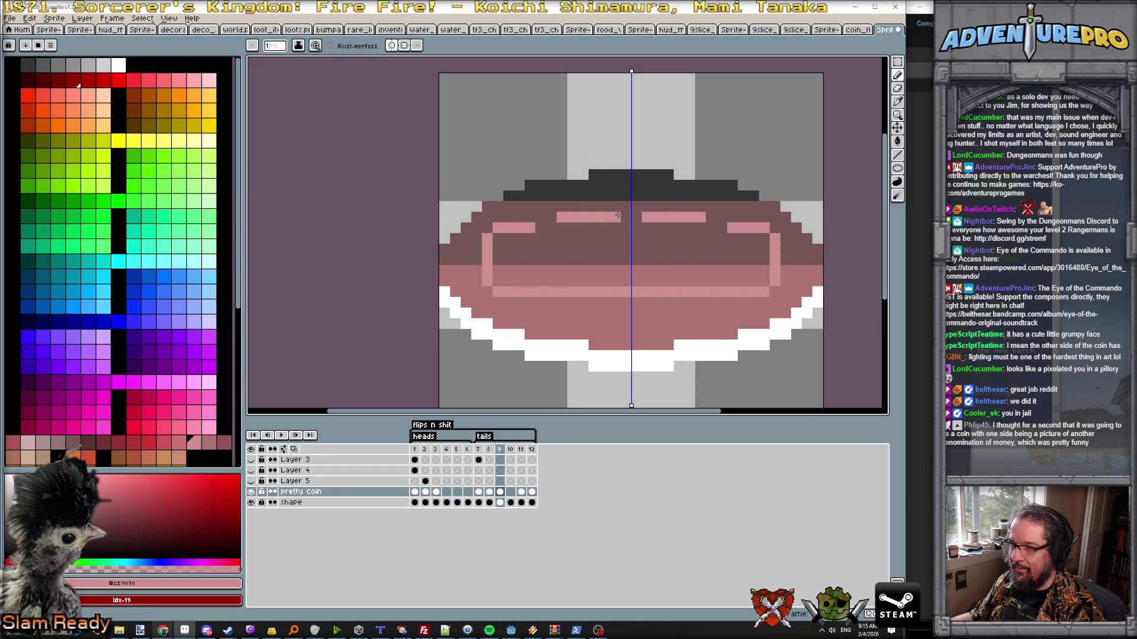
{"action": "left_click", "coordinate": [549, 225]}
{"action": "key", "text": "Left"}
{"action": "key", "text": "Right"}
{"action": "key", "text": "Left"}
{"action": "key", "text": "Right"}
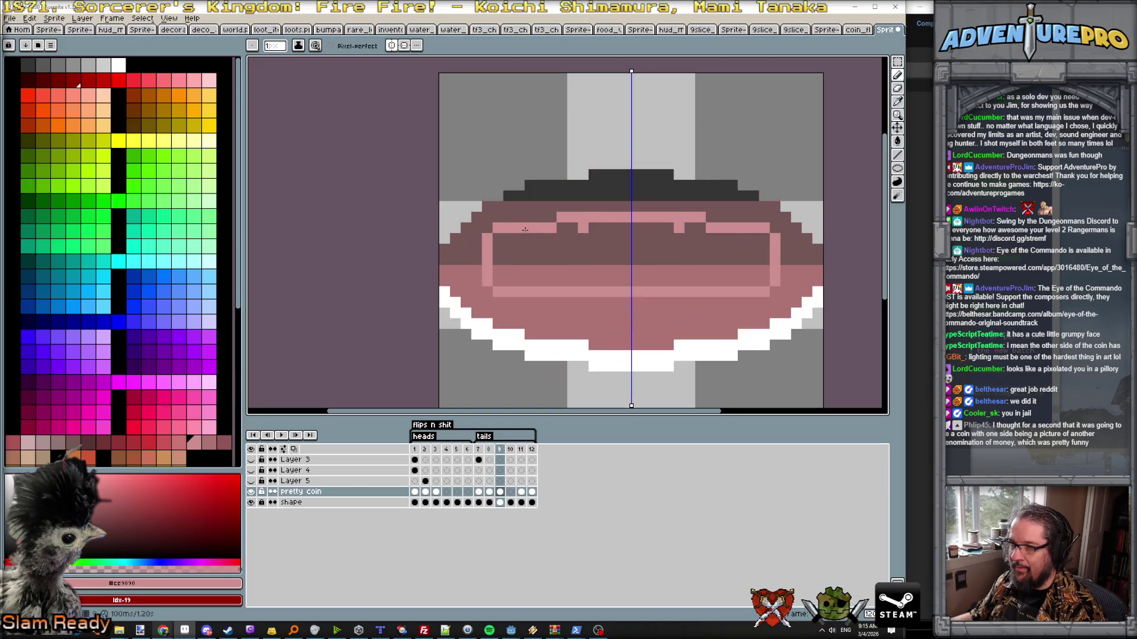
{"action": "left_click_drag", "start_coordinate": [518, 249], "coordinate": [539, 250]}
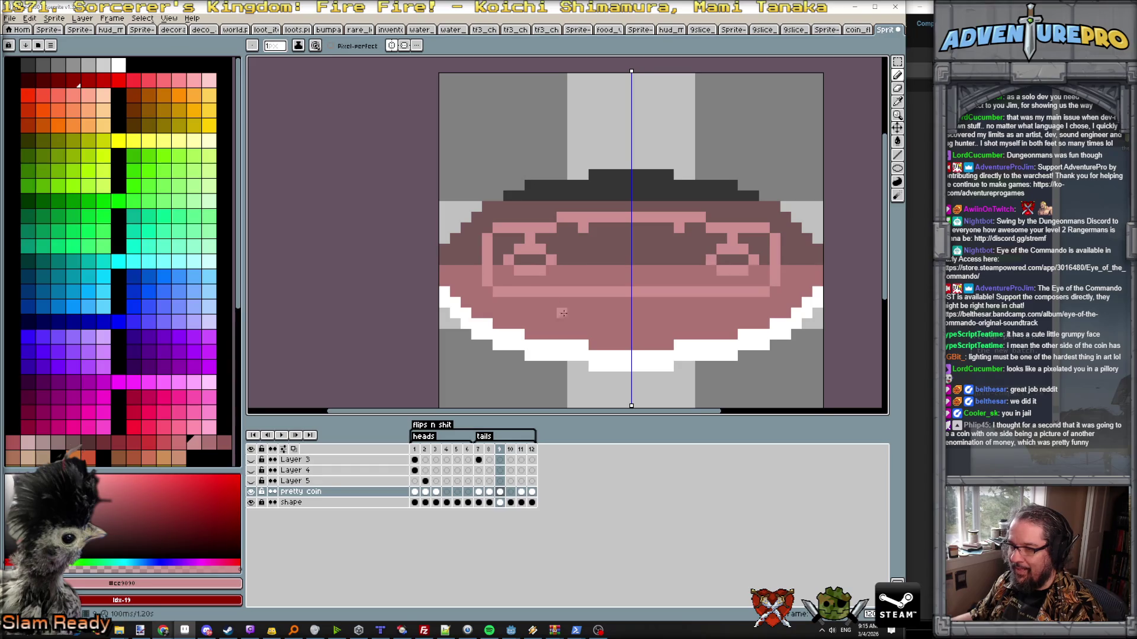
- Pick white and draw the mouth line and mirrored squinting eyes, flipping frames to compare
{"action": "left_click", "coordinate": [569, 348], "text": "alt"}
{"action": "left_click_drag", "start_coordinate": [498, 292], "coordinate": [581, 287]}
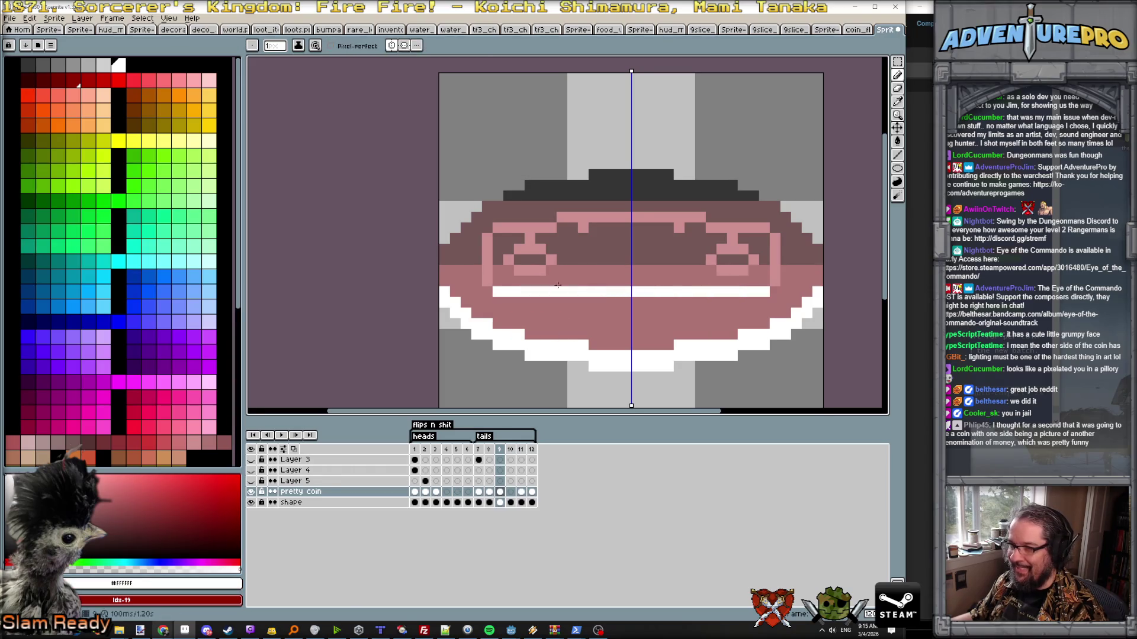
{"action": "left_click_drag", "start_coordinate": [486, 274], "coordinate": [487, 283]}
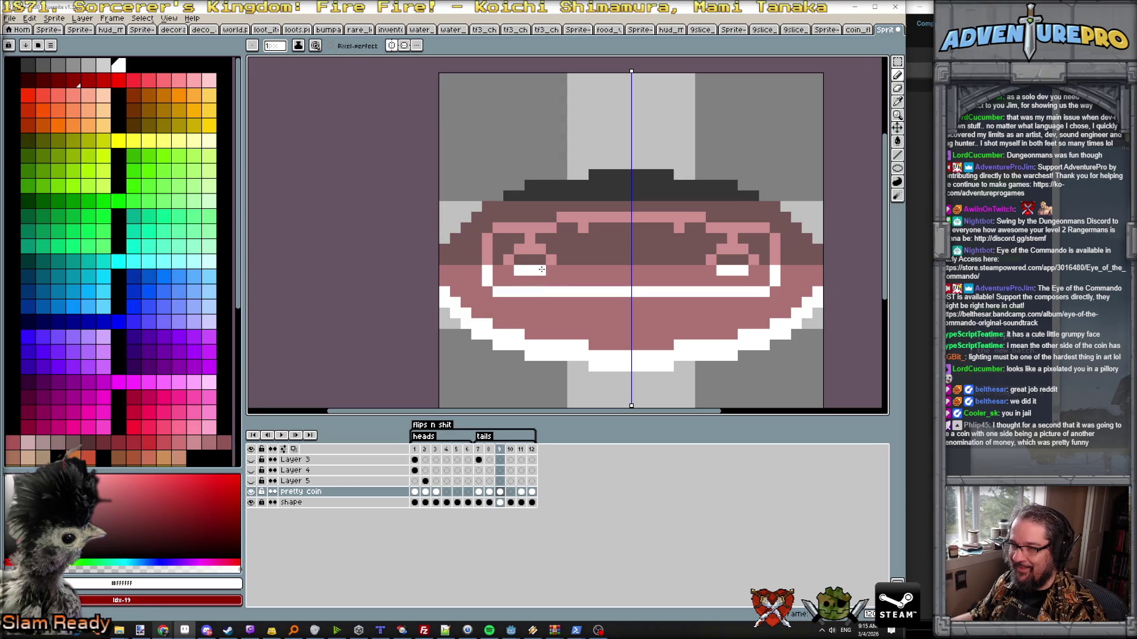
{"action": "key", "text": "comma"}
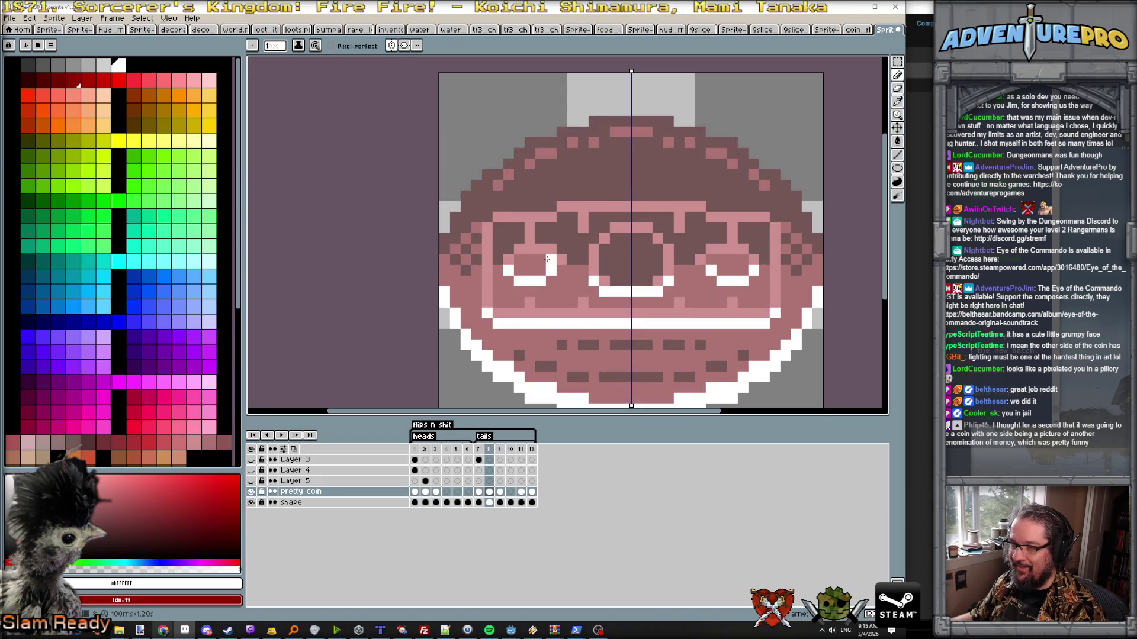
{"action": "key", "text": "comma"}
{"action": "key", "text": "period"}
{"action": "key", "text": "period"}
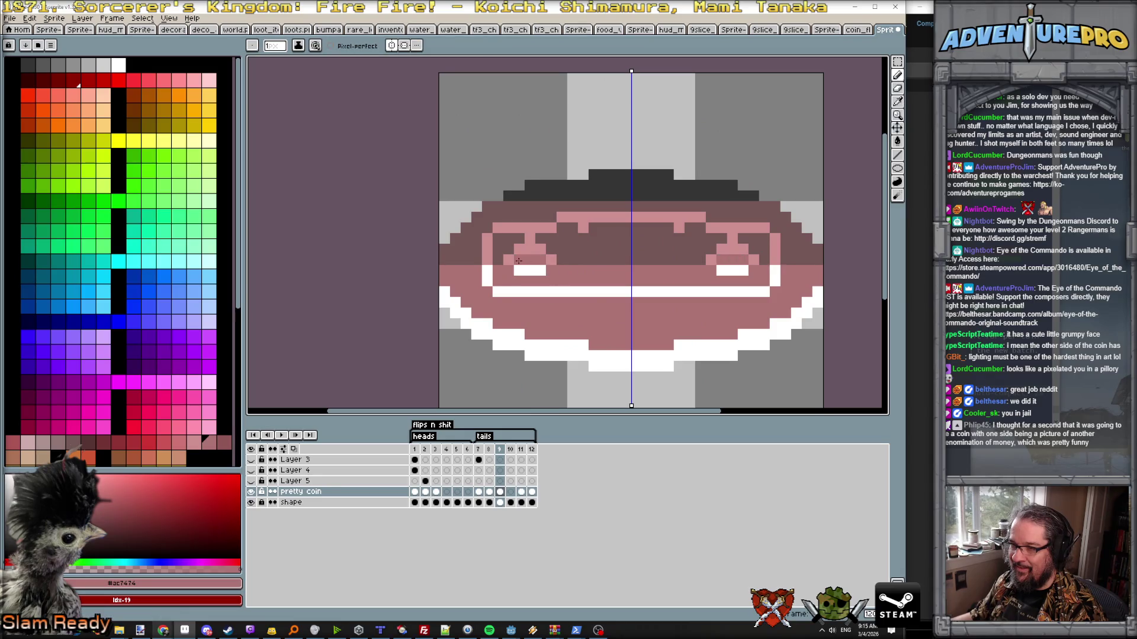
{"action": "key", "text": "comma"}
{"action": "key", "text": "comma"}
{"action": "key", "text": "period"}
{"action": "key", "text": "period"}
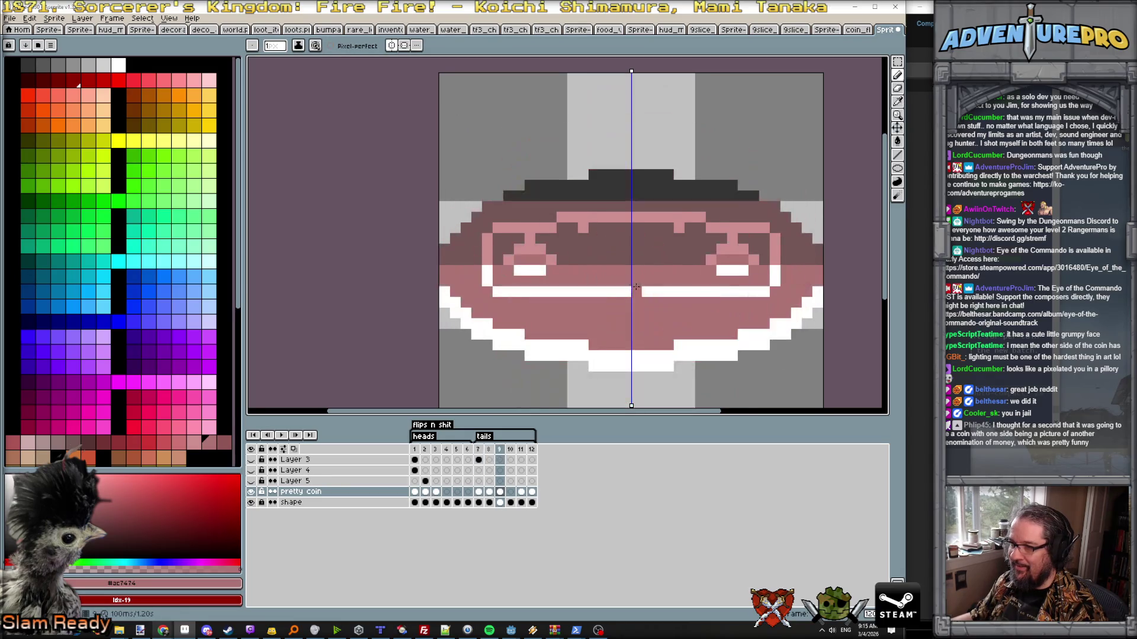
{"action": "left_click", "coordinate": [615, 291], "text": "alt"}
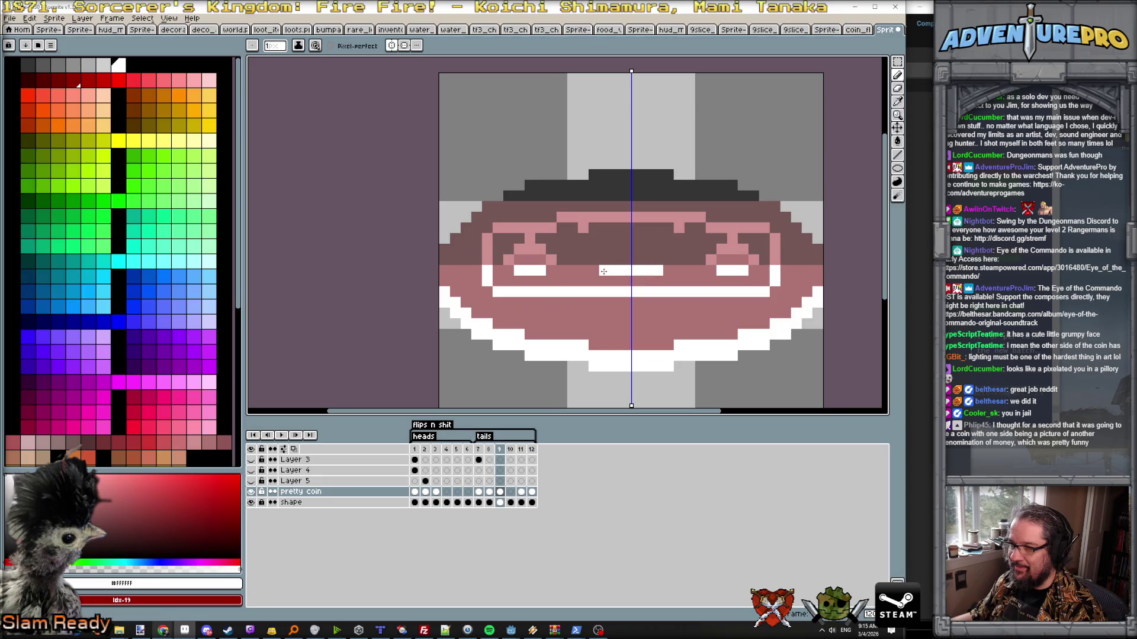
{"action": "key", "text": "comma"}
{"action": "key", "text": "comma"}
{"action": "key", "text": "period"}
{"action": "key", "text": "period"}
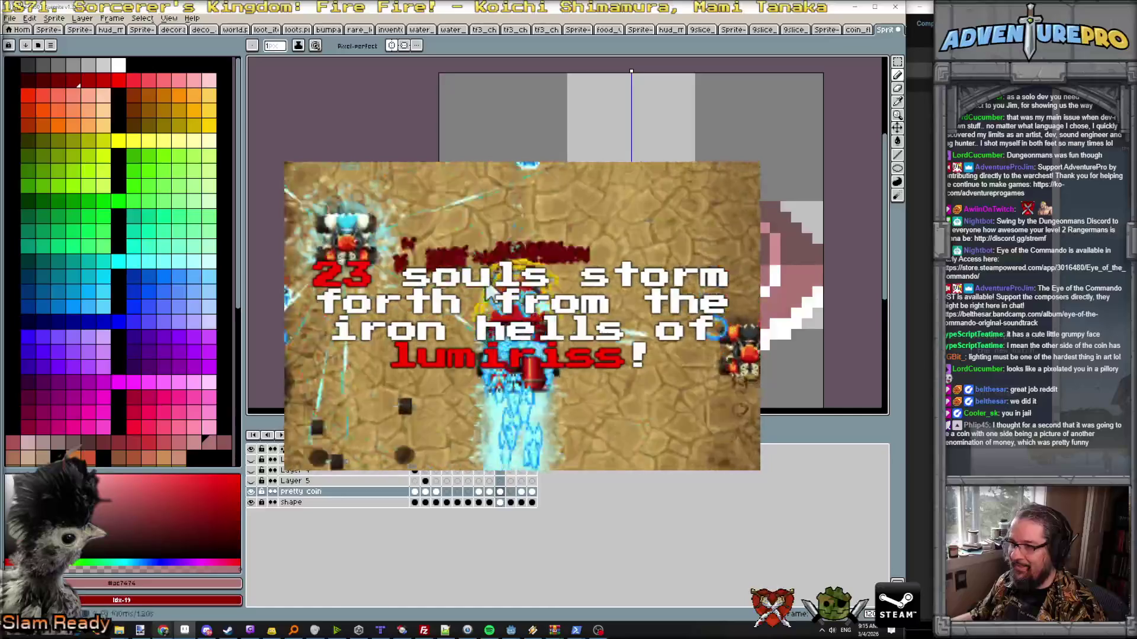
{"action": "scroll", "coordinate": [486, 278], "scroll_direction": "down", "scroll_amount": 2}
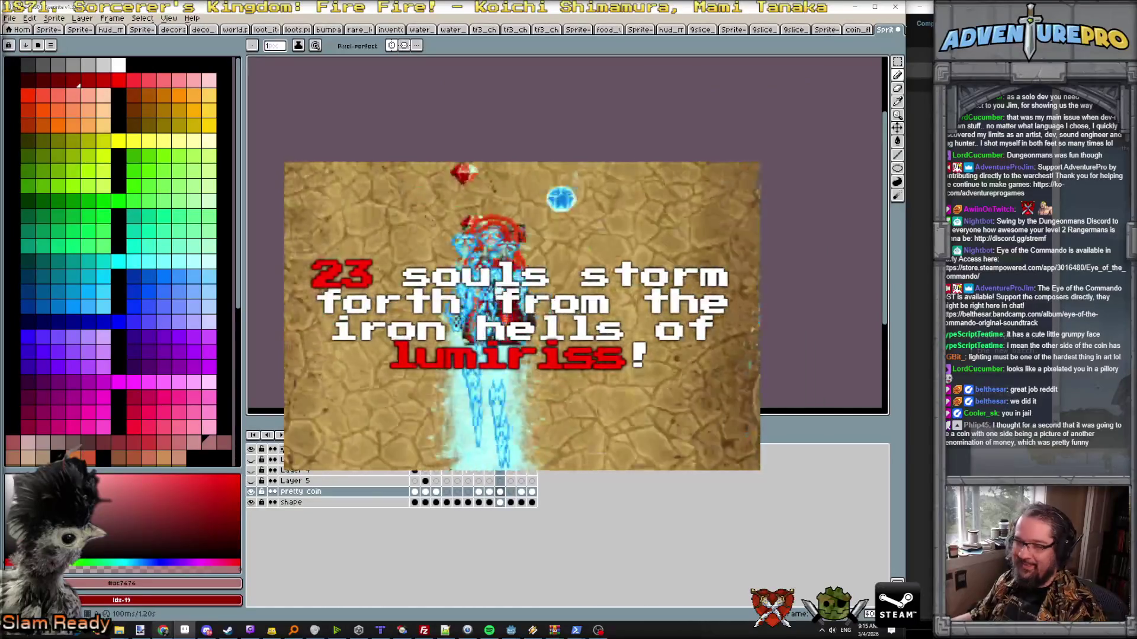
{"action": "scroll", "coordinate": [664, 159], "scroll_direction": "up", "scroll_amount": 2}
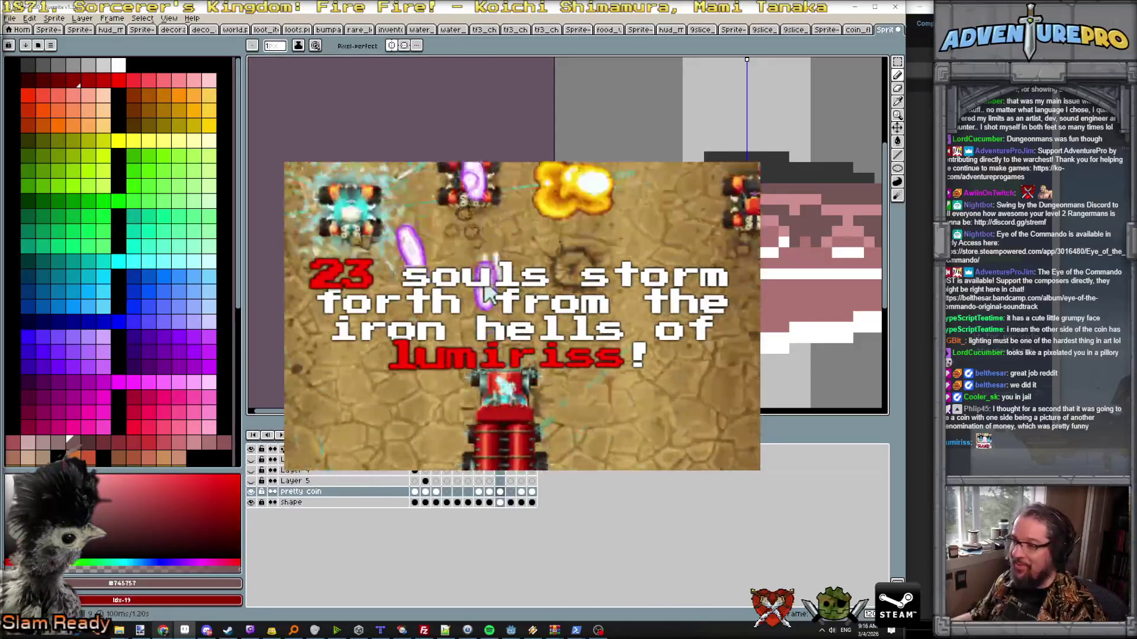
{"action": "scroll", "coordinate": [485, 294], "scroll_direction": "down", "scroll_amount": 2}
{"action": "scroll", "coordinate": [487, 293], "scroll_direction": "up", "scroll_amount": 2}
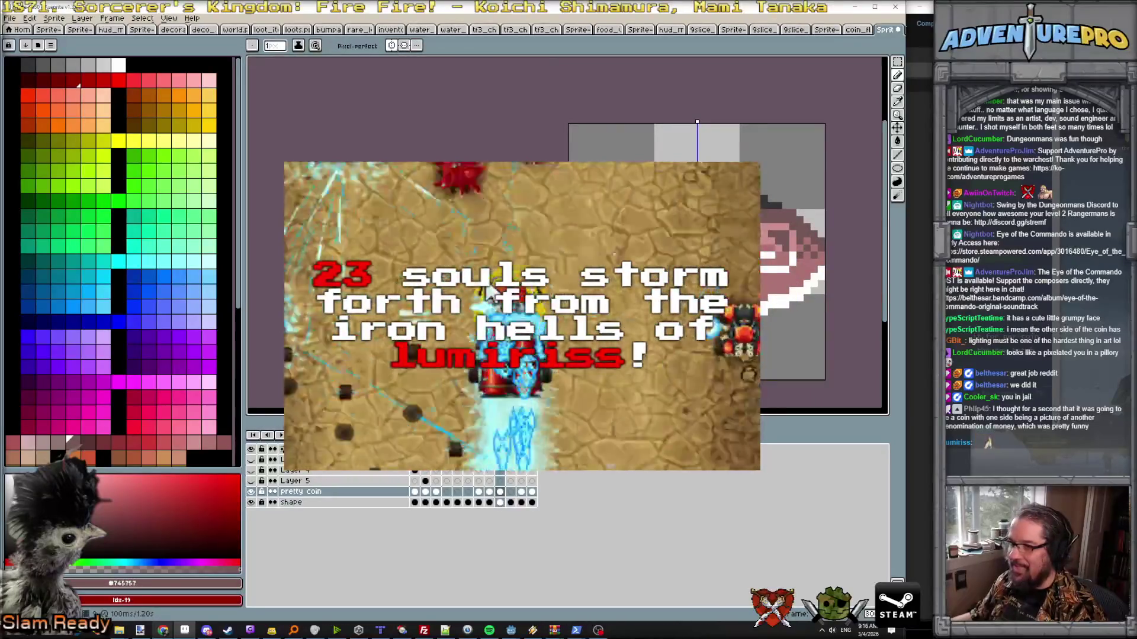
{"action": "scroll", "coordinate": [782, 267], "scroll_direction": "up", "scroll_amount": 3}
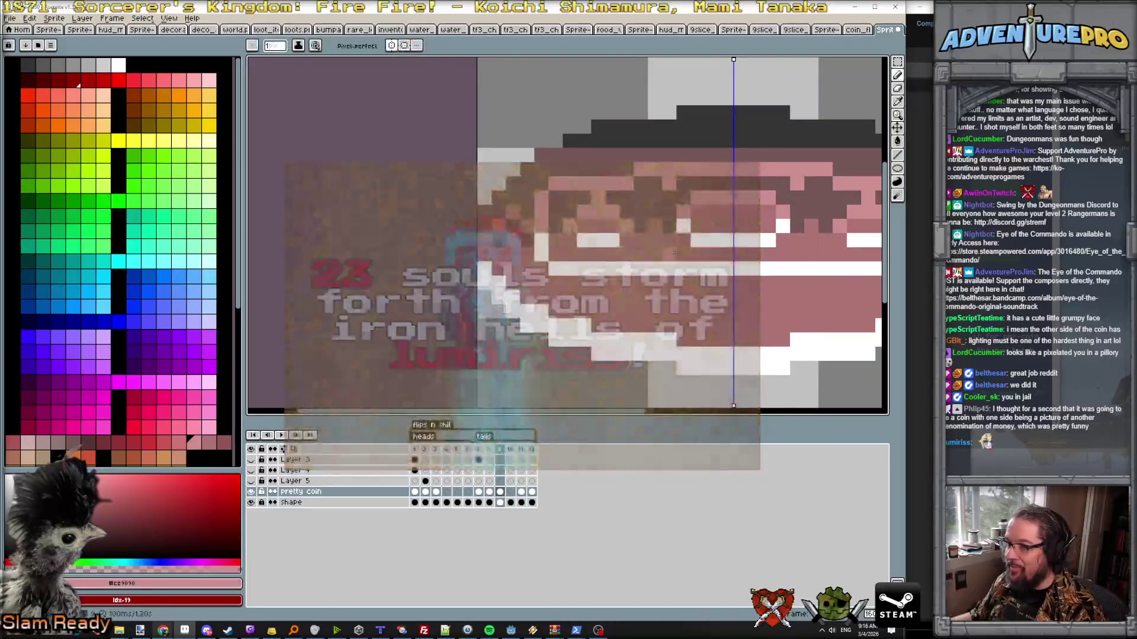
{"action": "scroll", "coordinate": [592, 257], "scroll_direction": "down", "scroll_amount": 2}
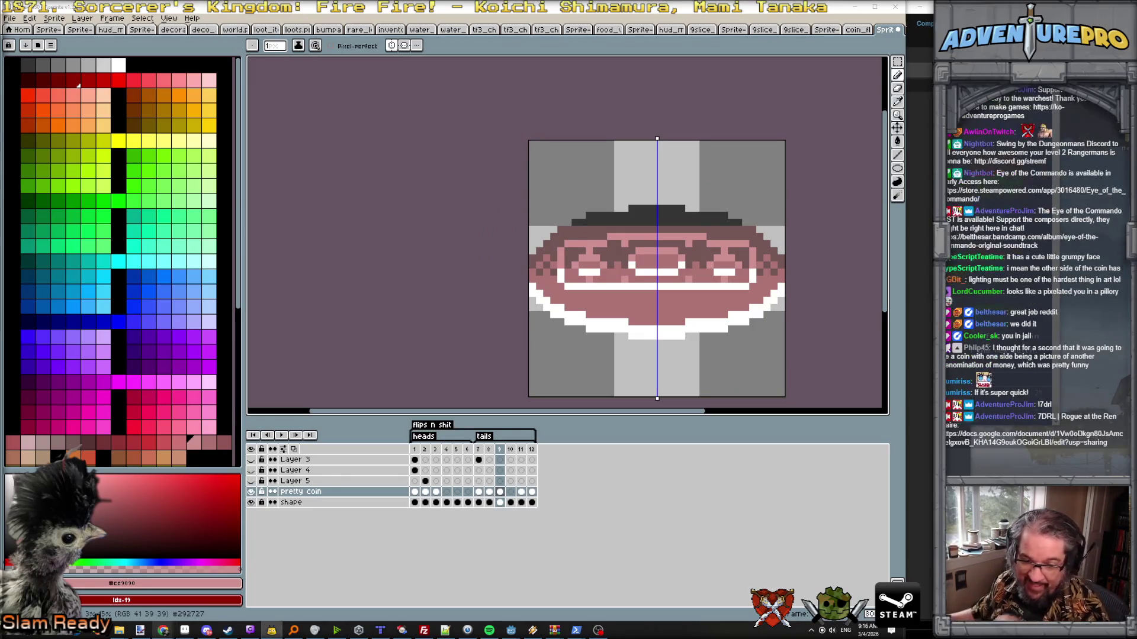
{"action": "mouse_move", "coordinate": [468, 631]}
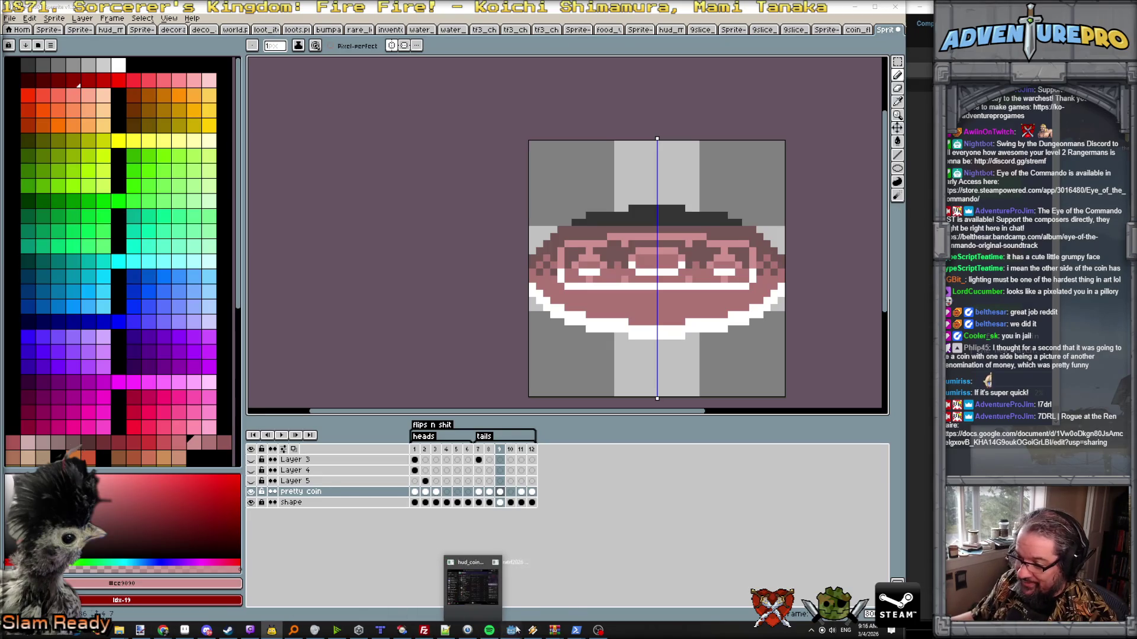
{"action": "left_click", "coordinate": [473, 602]}
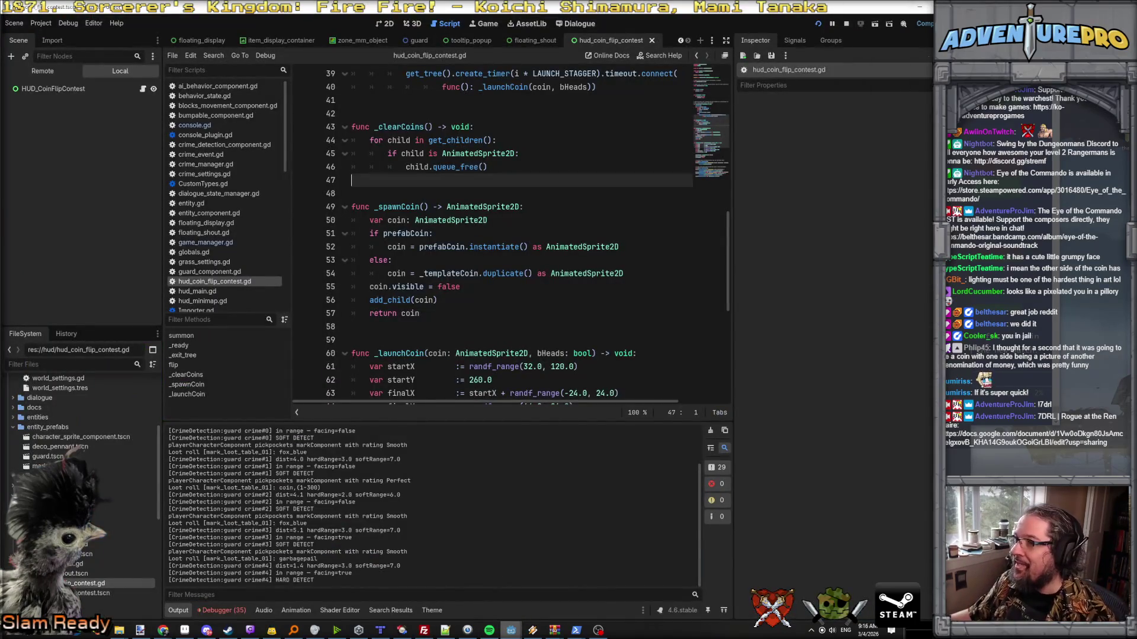
- Run the game from Godot and pickpocket nearby characters for money and items while walking up-left
{"action": "left_click", "coordinate": [818, 24]}
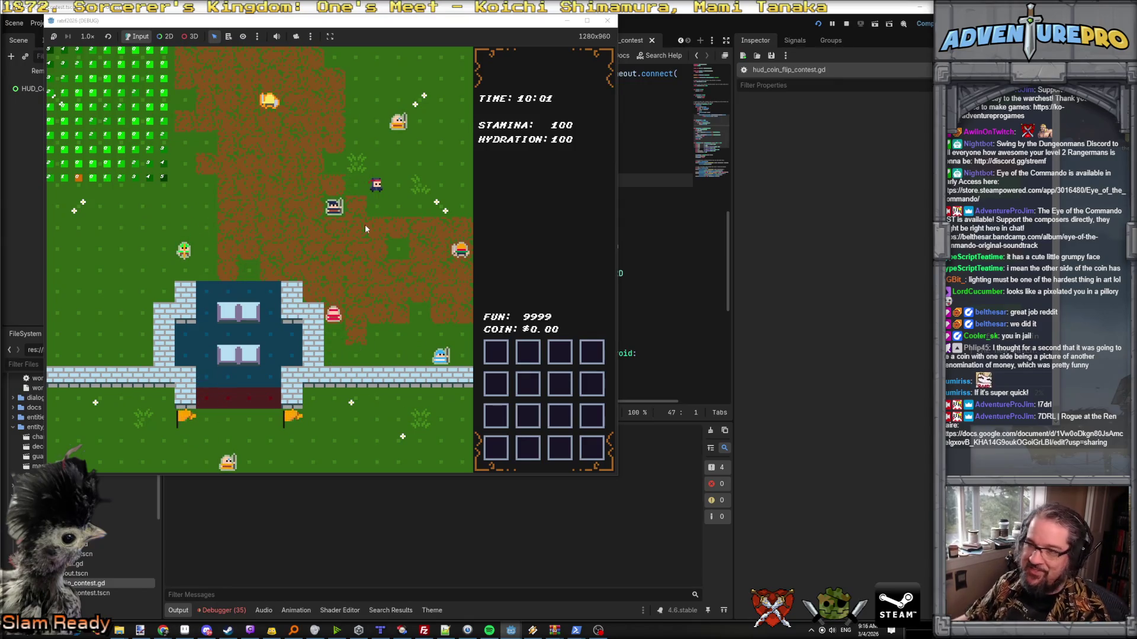
{"action": "key", "text": "e"}
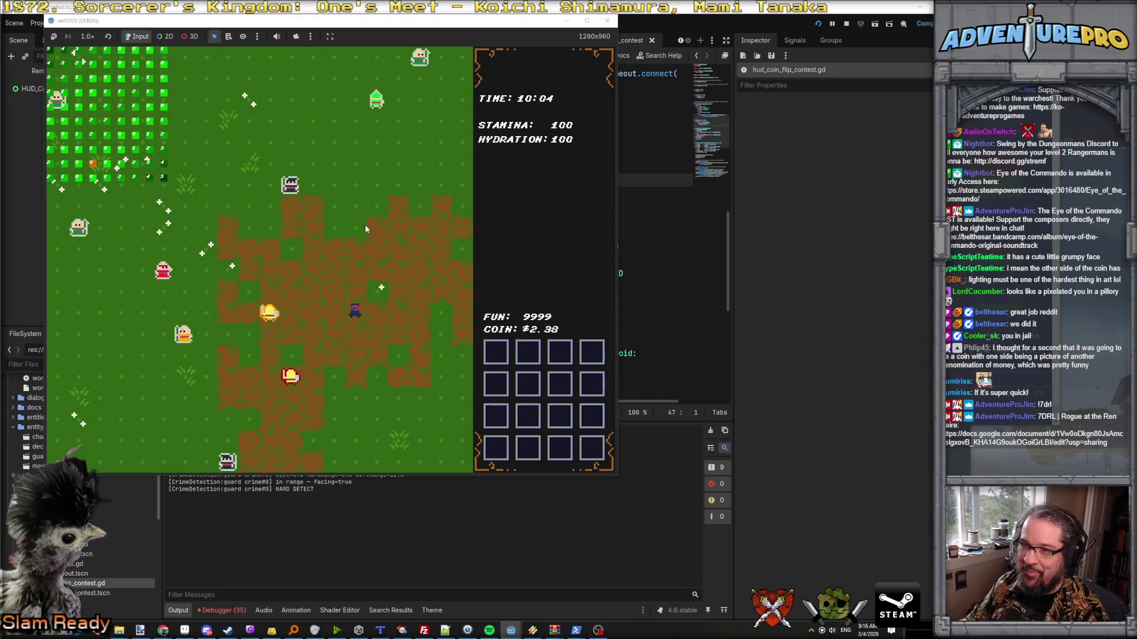
{"action": "key", "text": "e"}
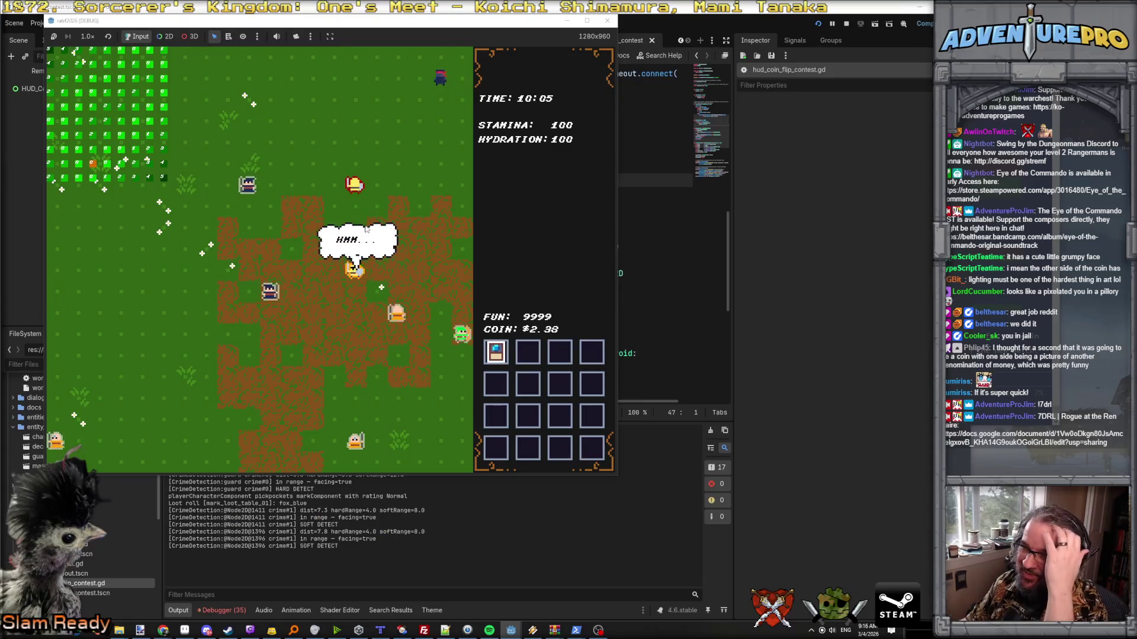
{"action": "key", "text": "w"}
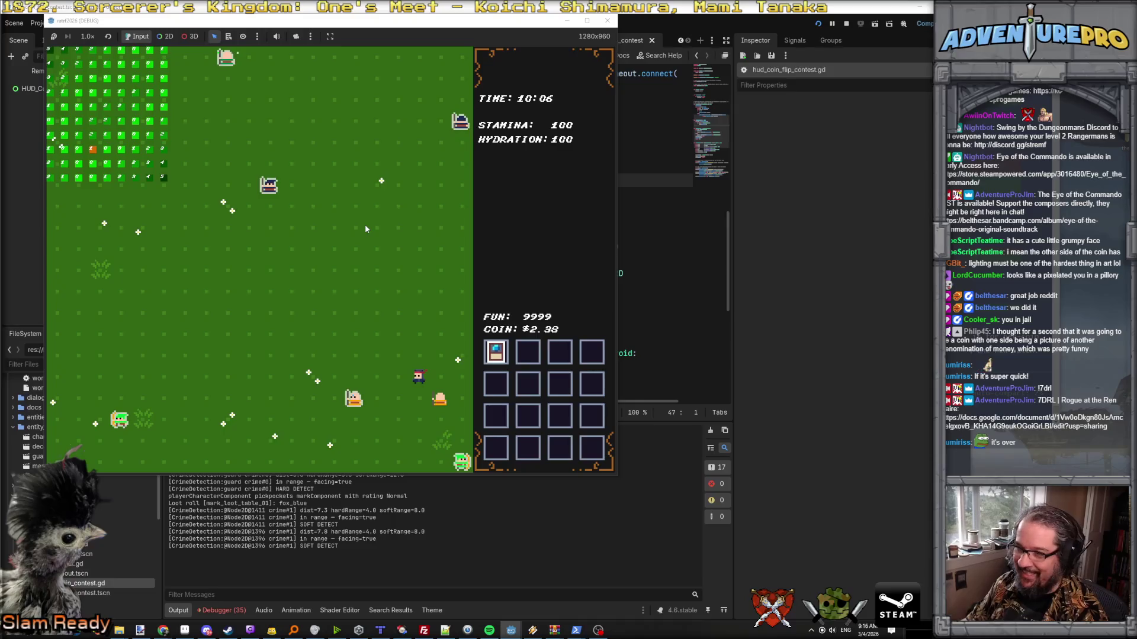
{"action": "key", "text": "w"}
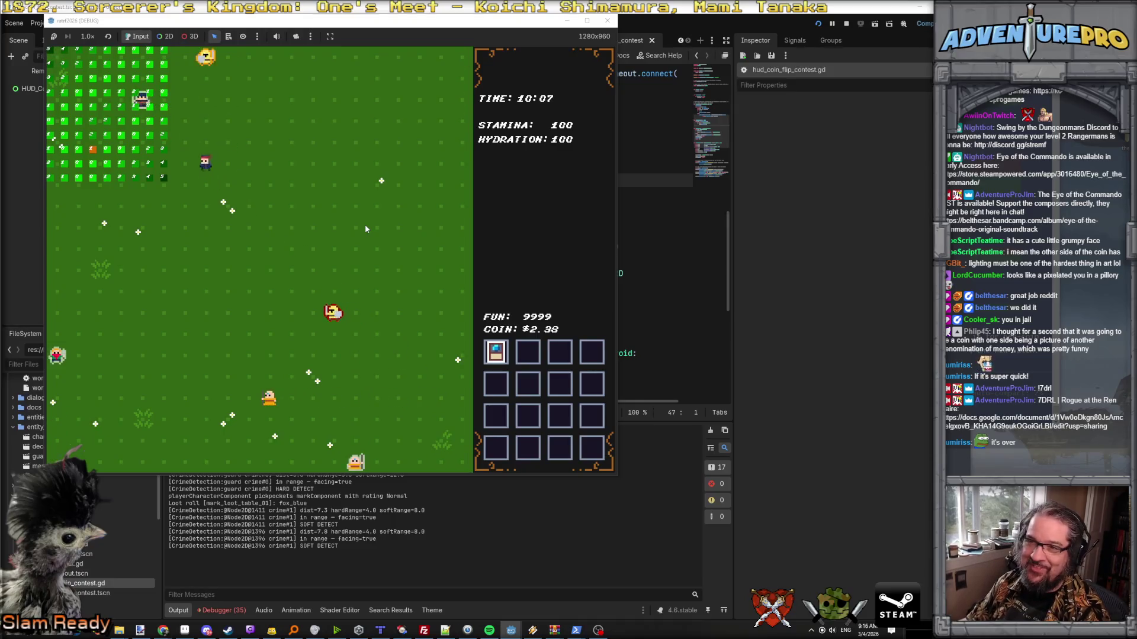
{"action": "key", "text": "e"}
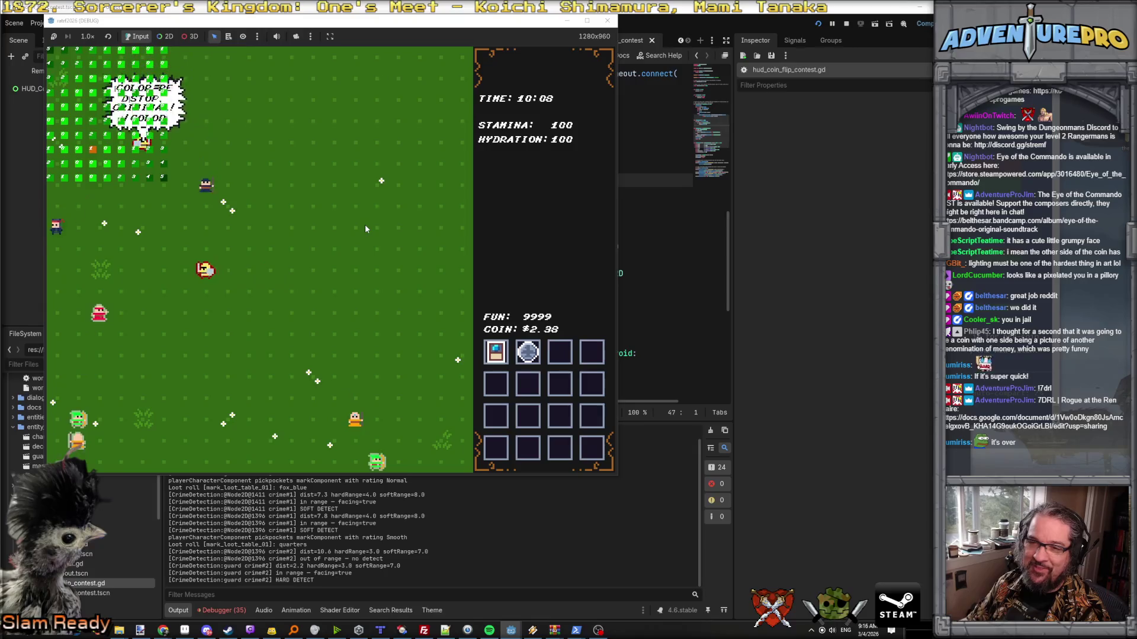
- Roam into the neighbouring area pickpocketing guards until the coin total reaches $8.02
{"action": "key", "text": "a"}
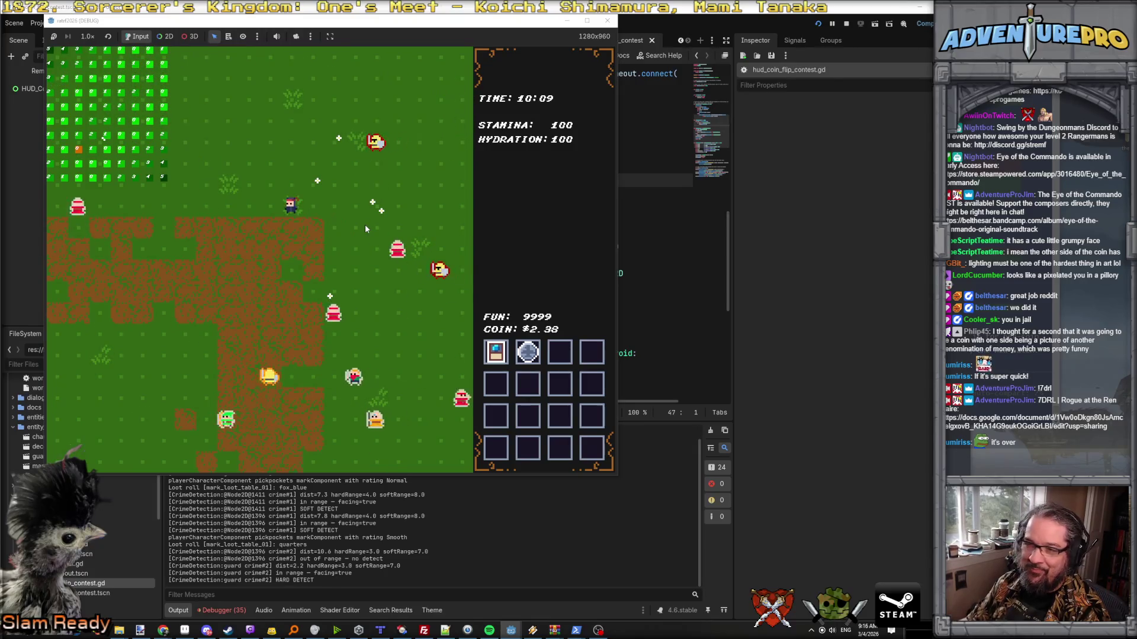
{"action": "key", "text": "a"}
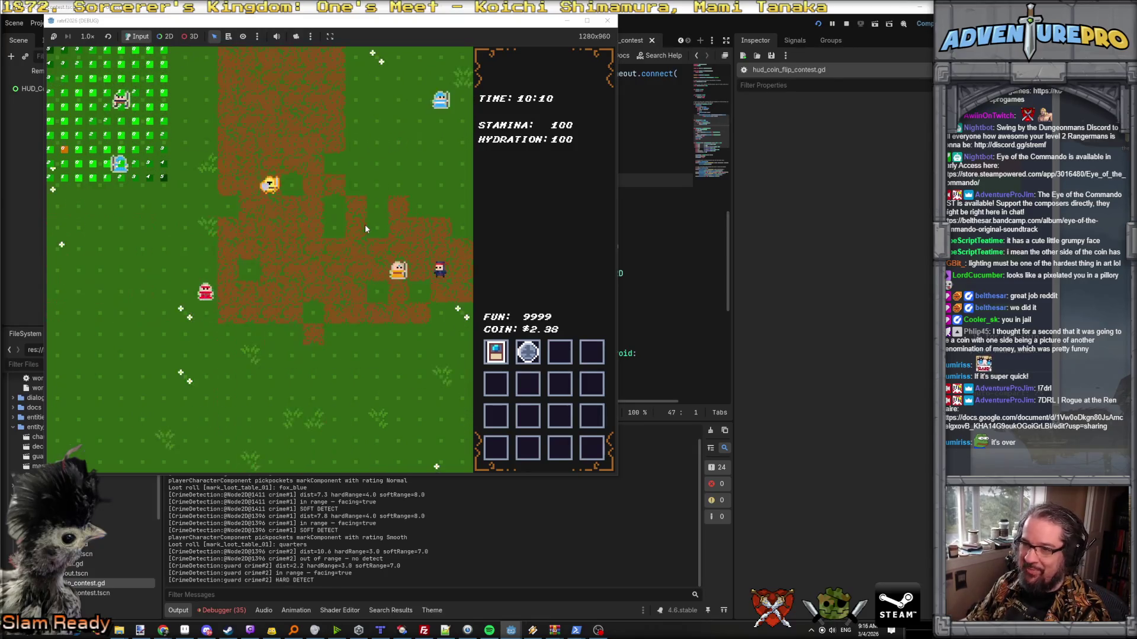
{"action": "key", "text": "e"}
{"action": "key", "text": "w"}
{"action": "key", "text": "a"}
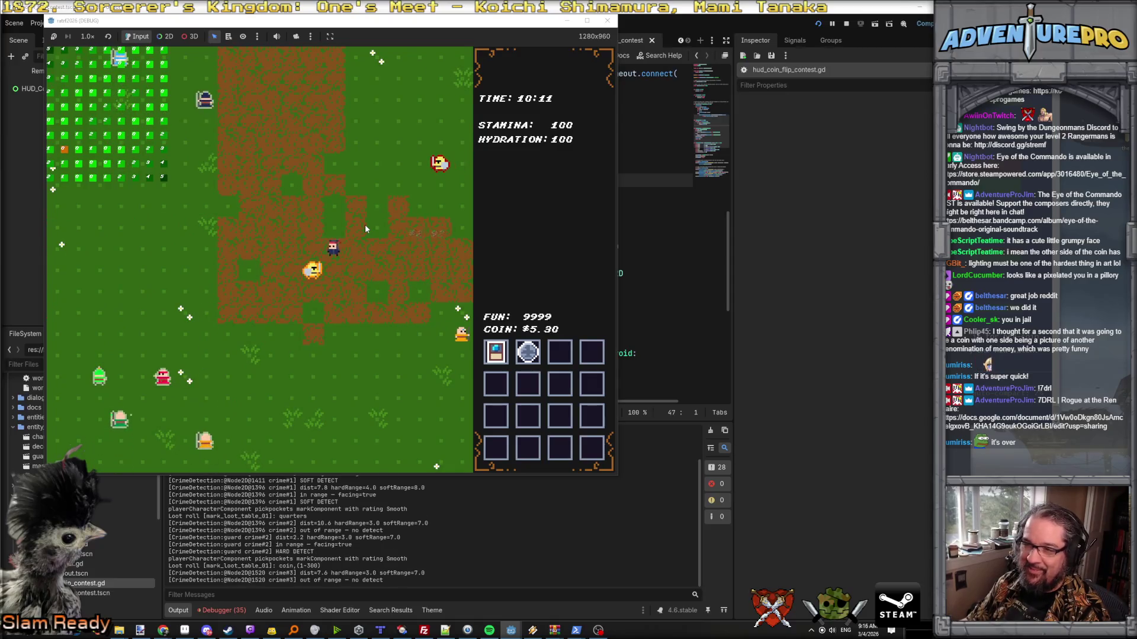
{"action": "key", "text": "s"}
{"action": "key", "text": "a"}
{"action": "key", "text": "e"}
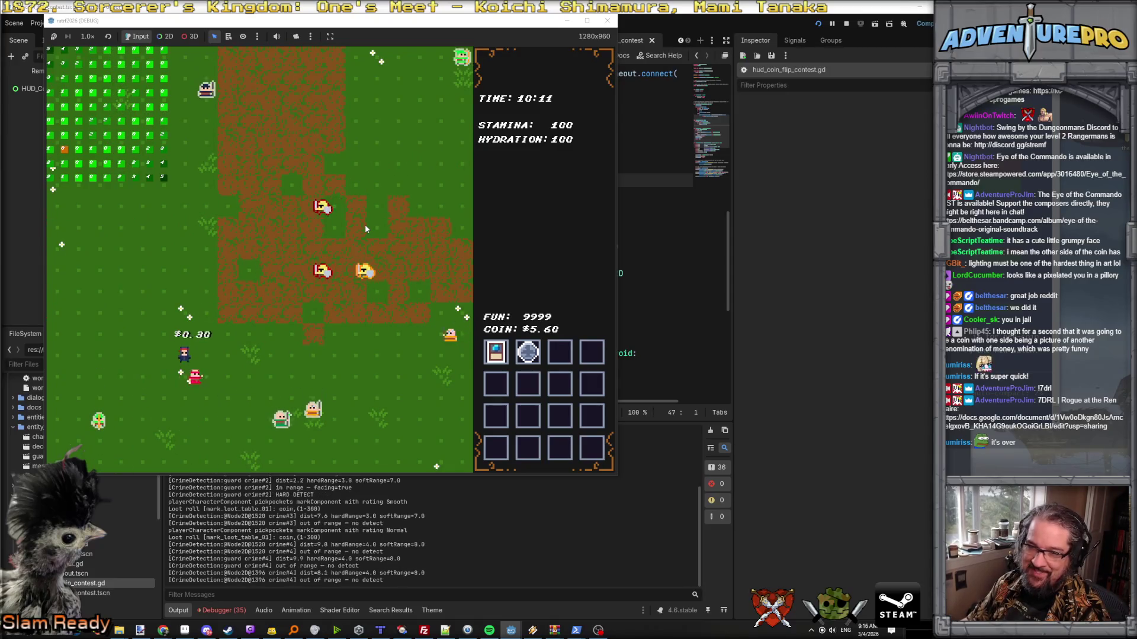
{"action": "key", "text": "w"}
{"action": "key", "text": "e"}
{"action": "key", "text": "d"}
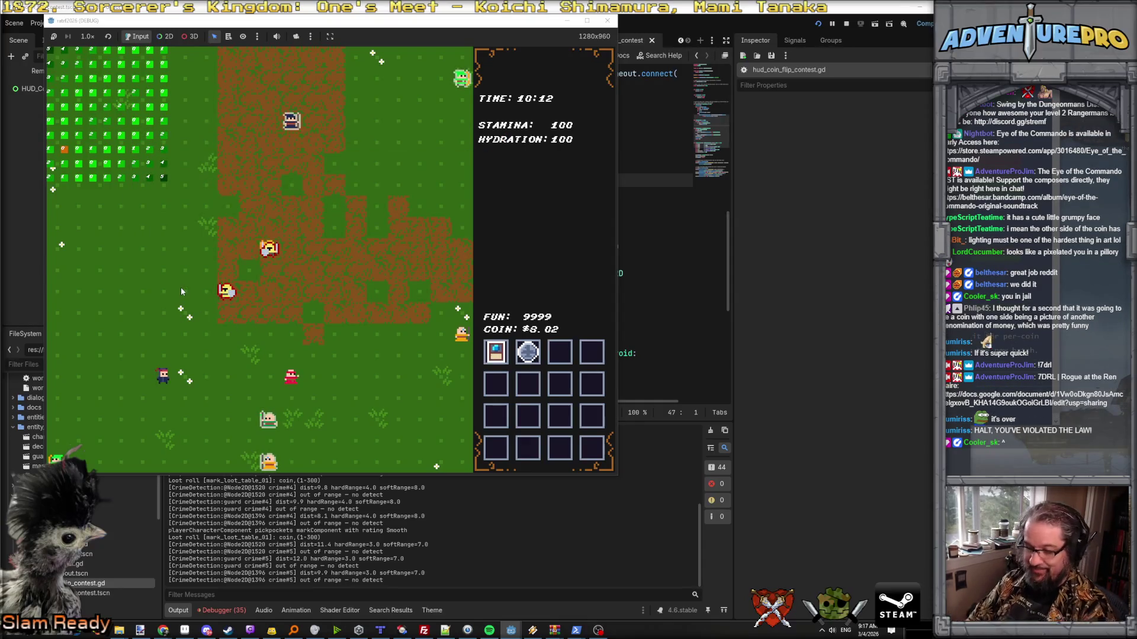
- Run TEST_INVENTORY from the dev console three times to fill the inventory grid with items
{"action": "key", "text": "grave"}
{"action": "type", "text": "TES"}
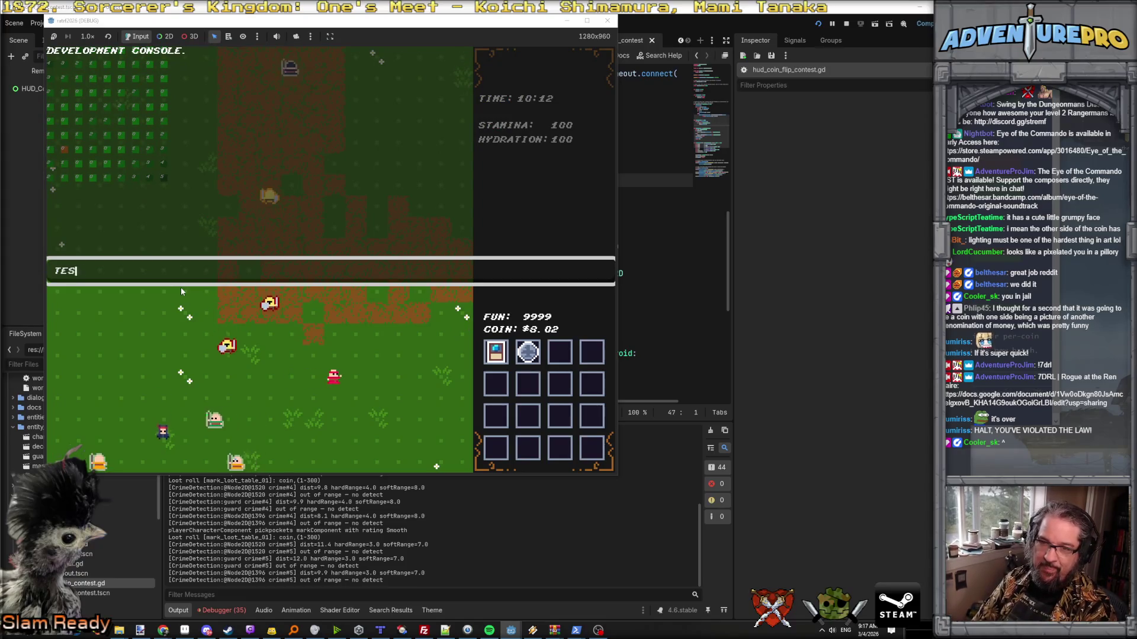
{"action": "type", "text": "T_INVENTORY"}
{"action": "key", "text": "Return"}
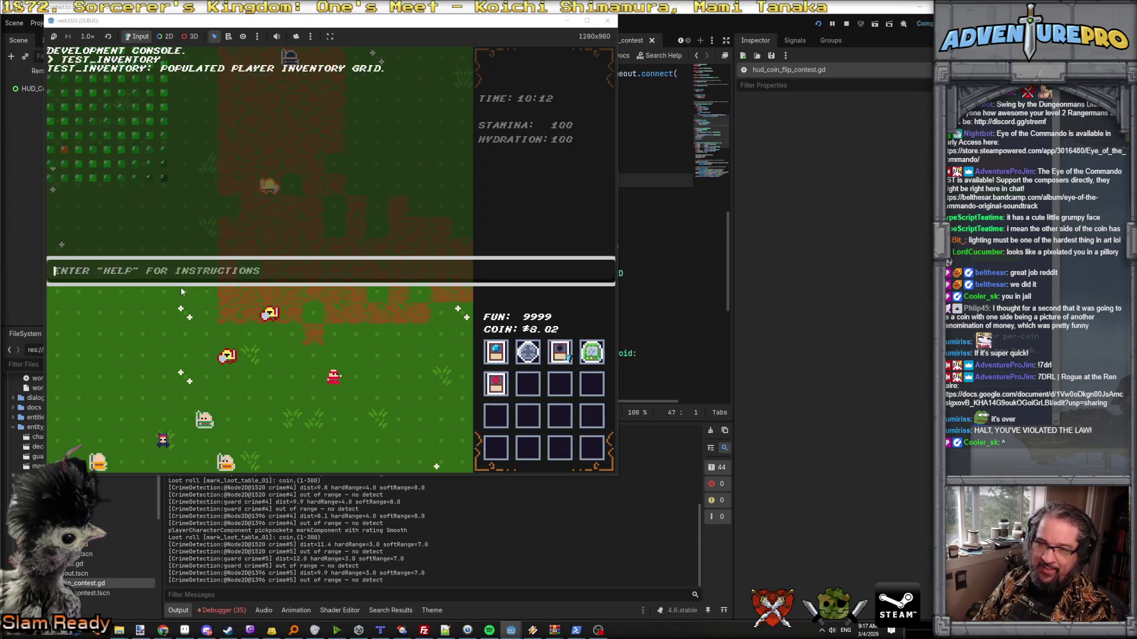
{"action": "key", "text": "grave"}
{"action": "key", "text": "grave"}
{"action": "key", "text": "Up"}
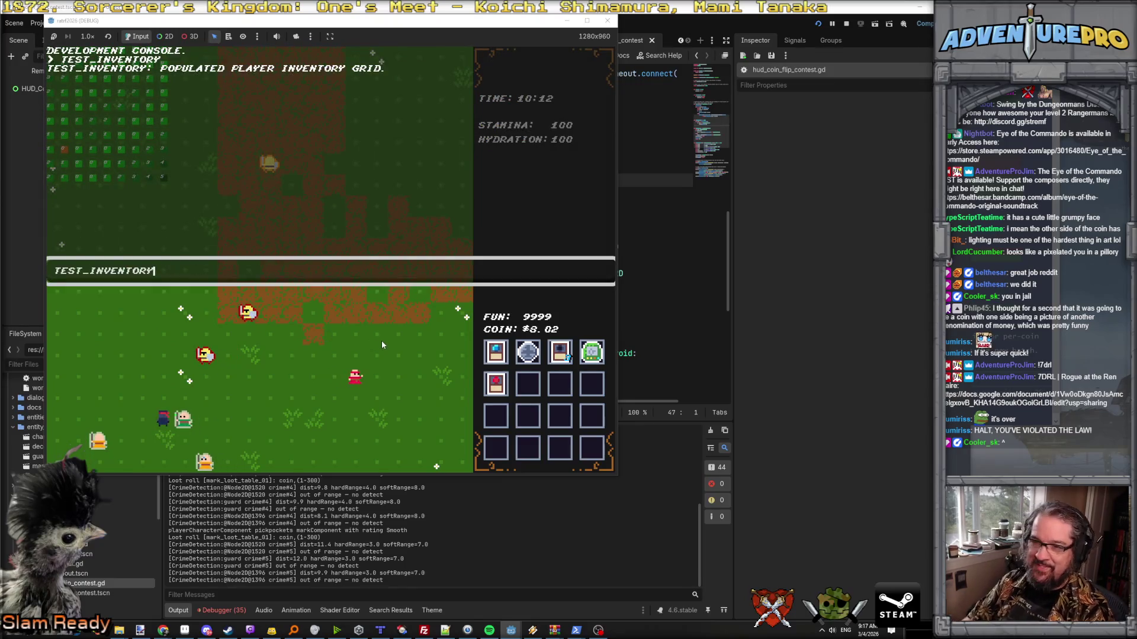
{"action": "key", "text": "Return"}
{"action": "key", "text": "grave"}
{"action": "key", "text": "grave"}
{"action": "key", "text": "Up"}
{"action": "key", "text": "Return"}
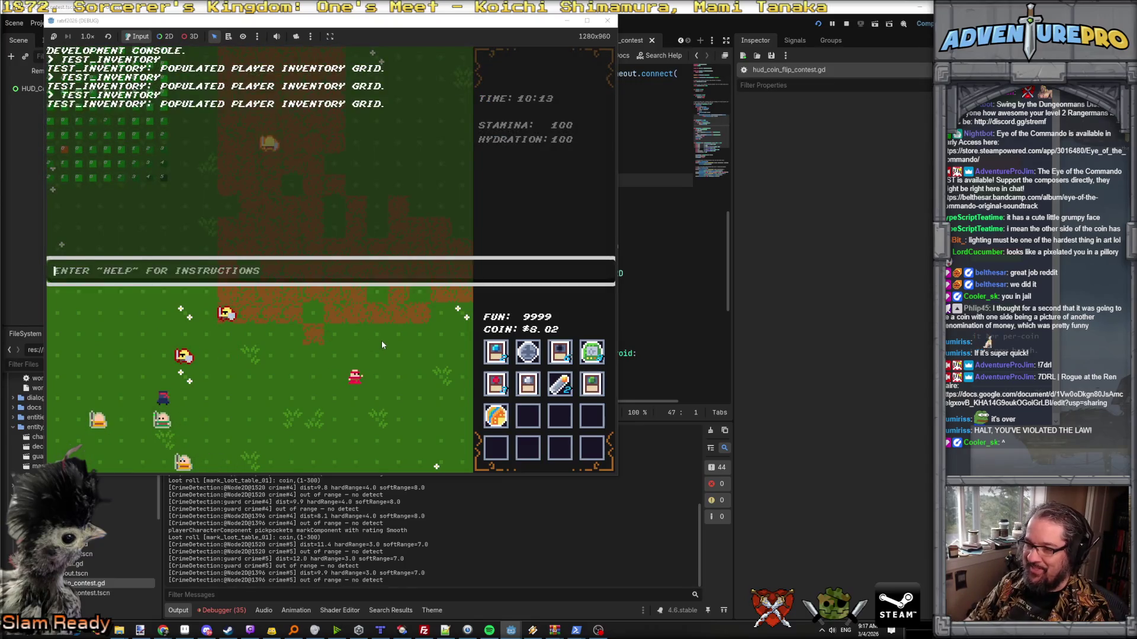
{"action": "key", "text": "grave"}
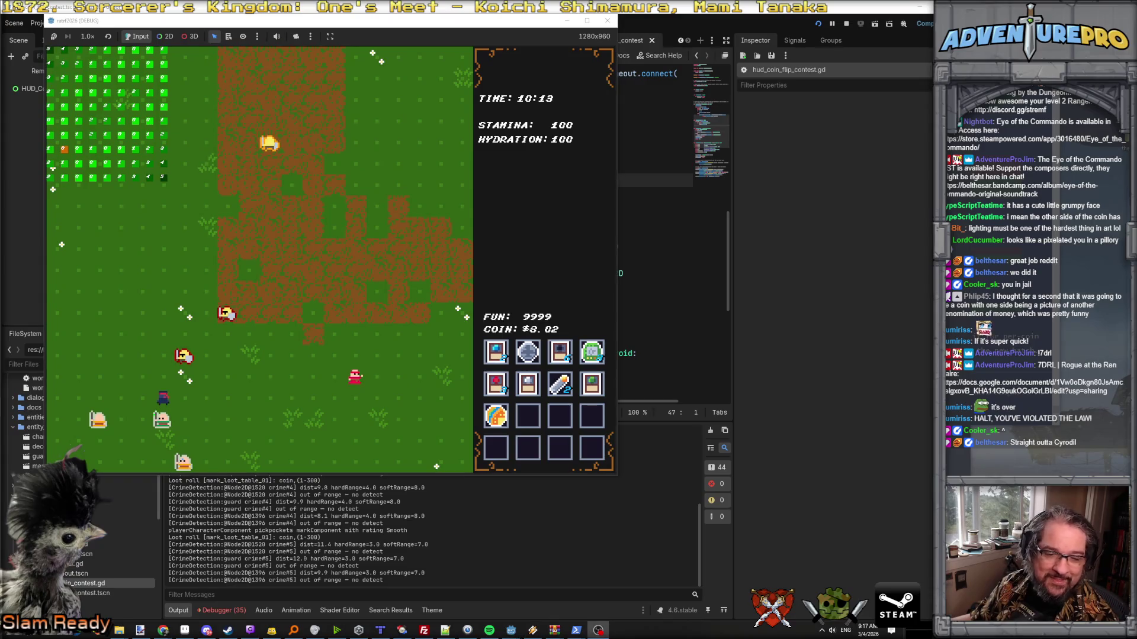
- Pickpocket villagers up to $11.04 and view the wallet chain item's details
{"action": "key", "text": "Left"}
{"action": "key", "text": "Left"}
{"action": "key", "text": "Left"}
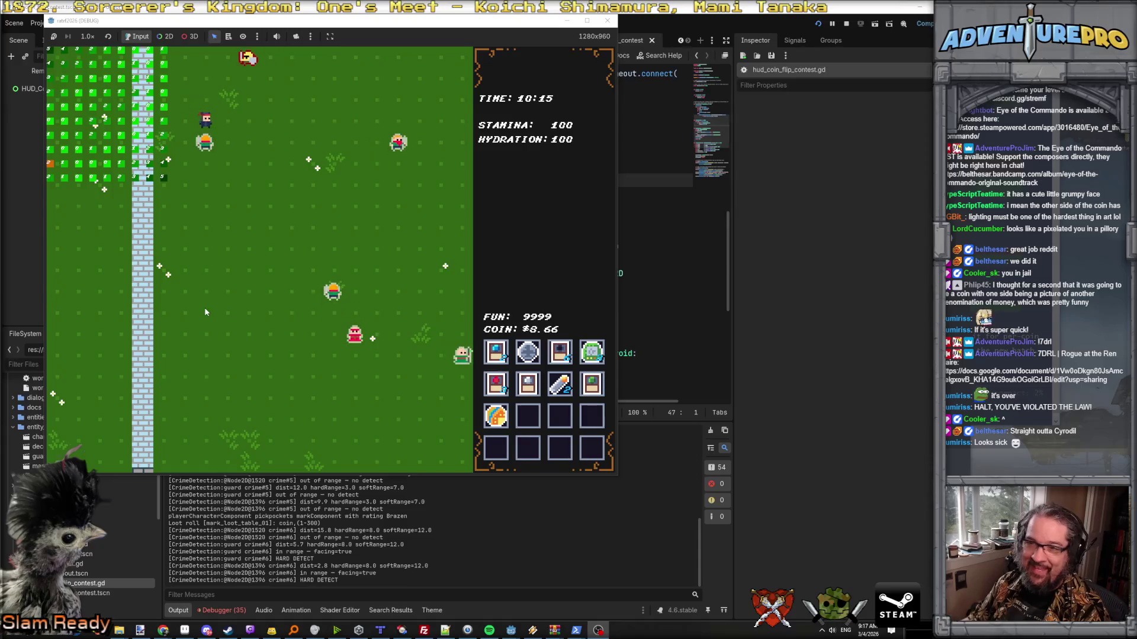
{"action": "key", "text": "Down"}
{"action": "key", "text": "Down"}
{"action": "key", "text": "Down"}
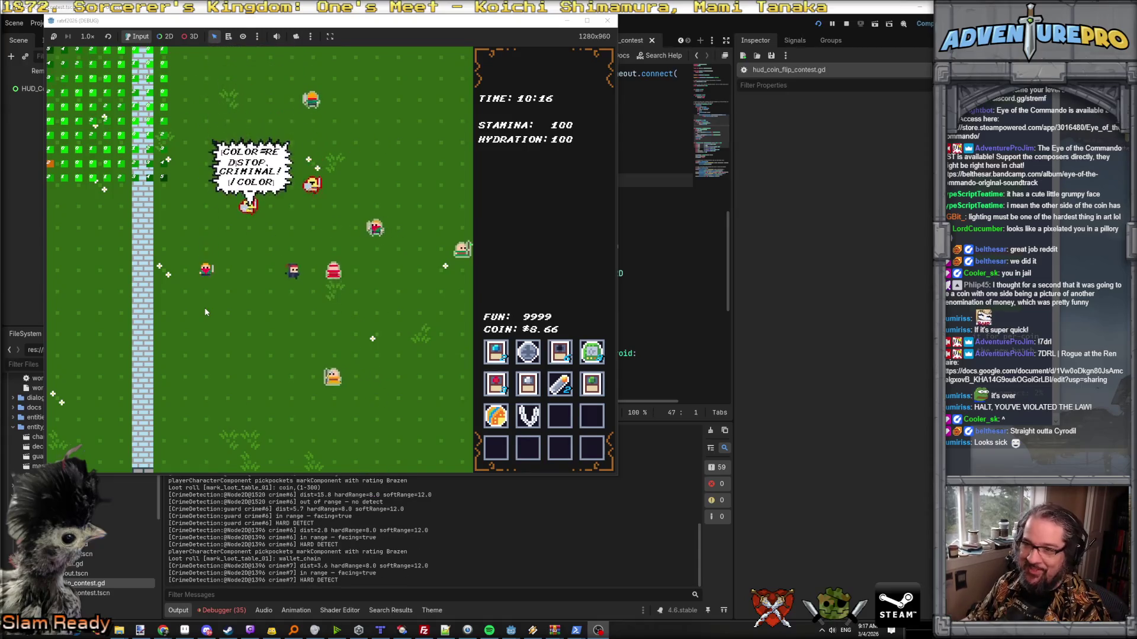
{"action": "key", "text": "Down"}
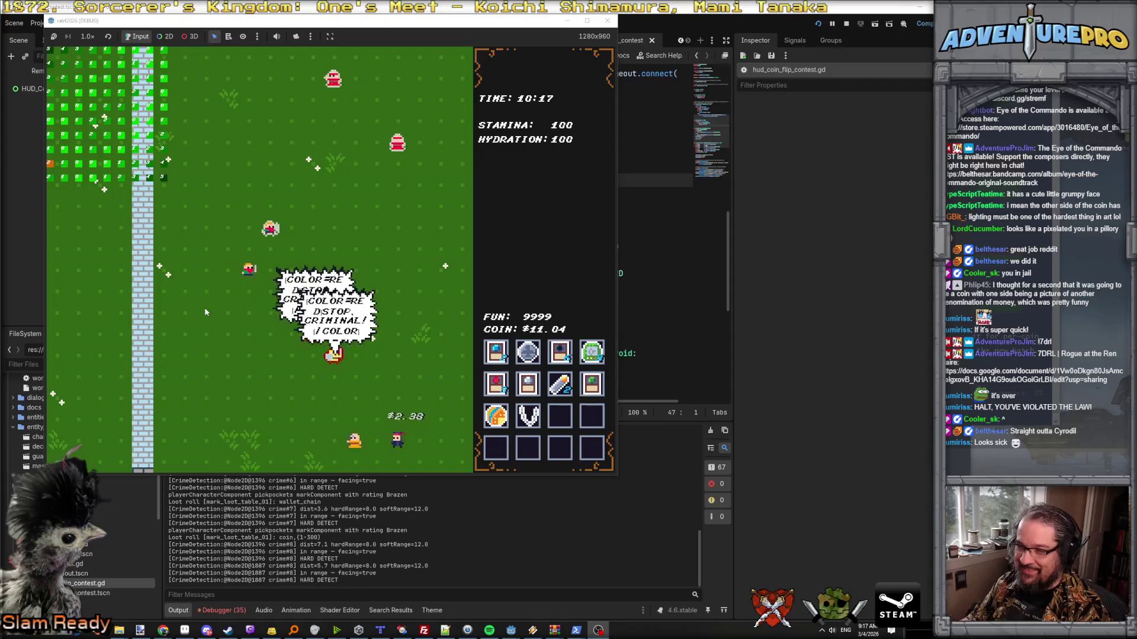
{"action": "key", "text": "Down"}
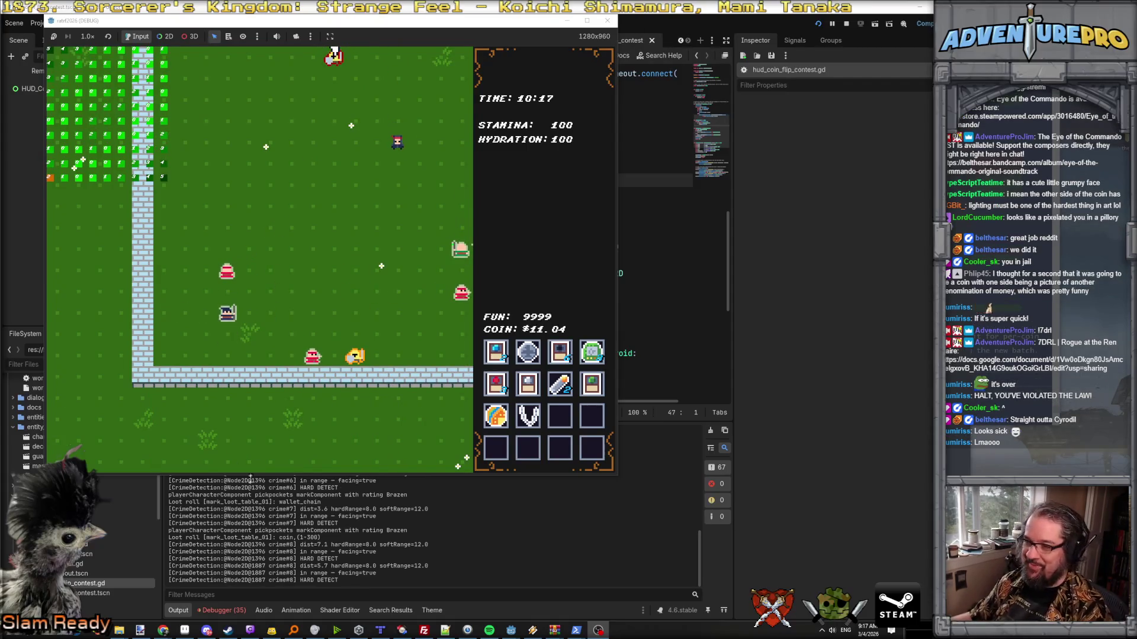
{"action": "key", "text": "Tab"}
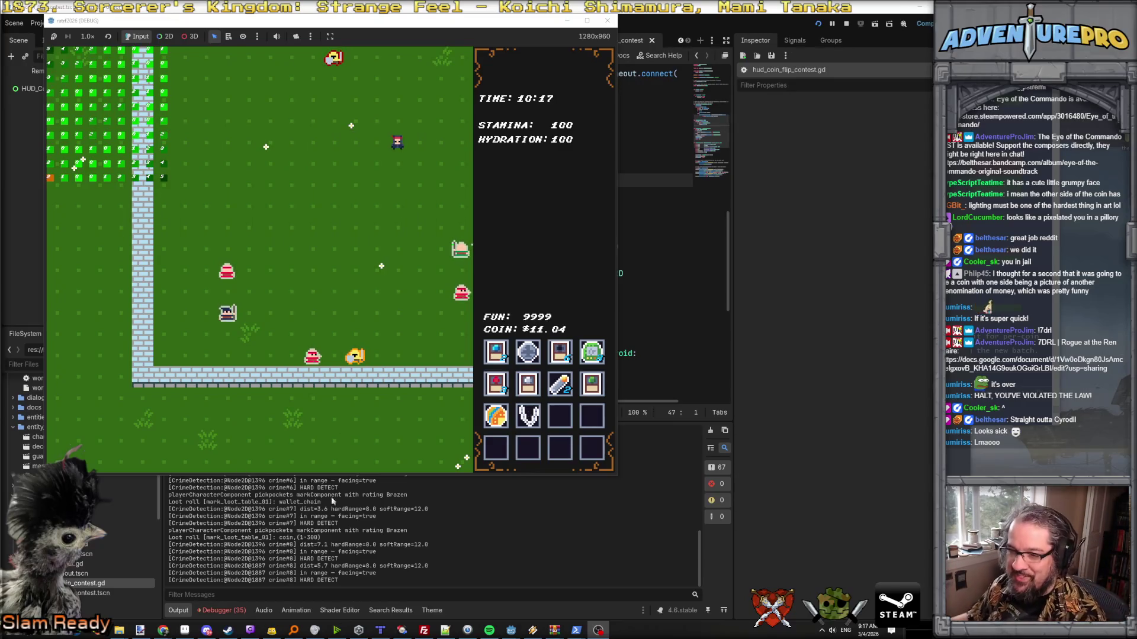
- Run TEST_COIN_FLIP from the dev console to spawn placeholder coins across the map
{"action": "key", "text": "grave"}
{"action": "type", "text": "test_coin"}
{"action": "key", "text": "BackSpace"}
{"action": "key", "text": "BackSpace"}
{"action": "type", "text": "in_flip"}
{"action": "key", "text": "Return"}
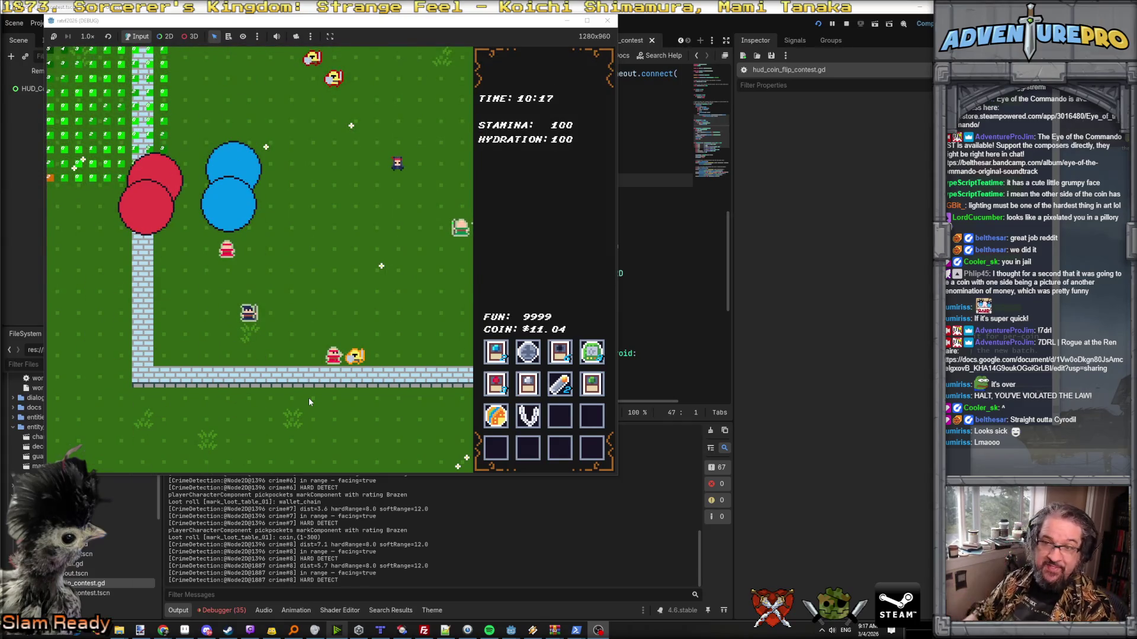
- Rerun TEST_COIN_FLIP 4 twice from the dev console, then return to the coin sprite in Aseprite
{"action": "key", "text": "grave"}
{"action": "key", "text": "Up"}
{"action": "key", "text": "Return"}
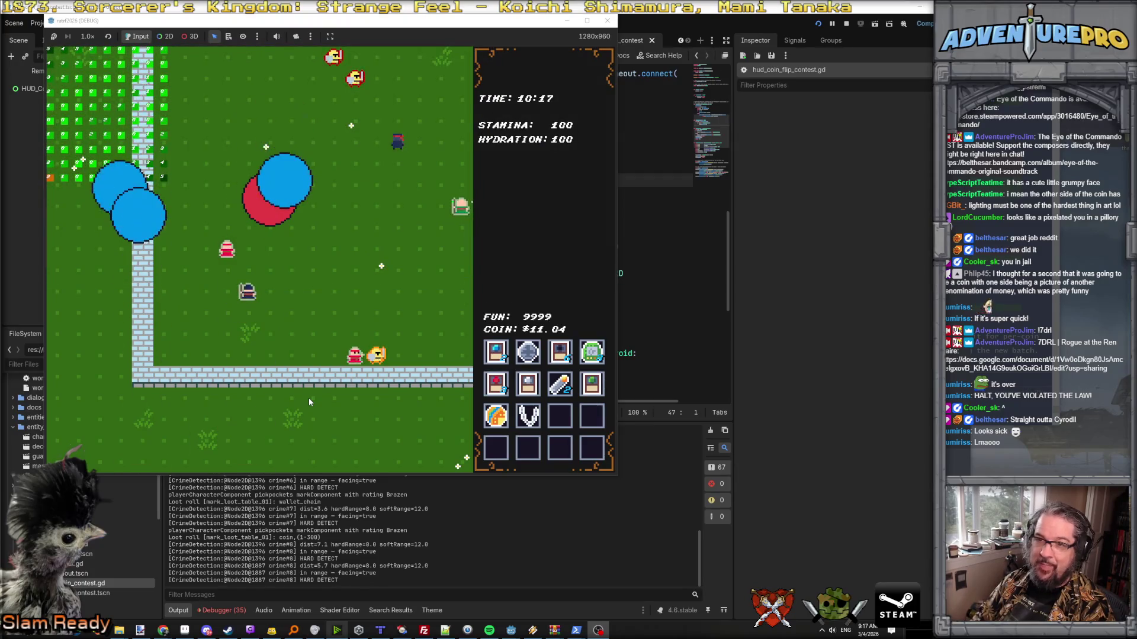
{"action": "key", "text": "grave"}
{"action": "key", "text": "Up"}
{"action": "key", "text": "Return"}
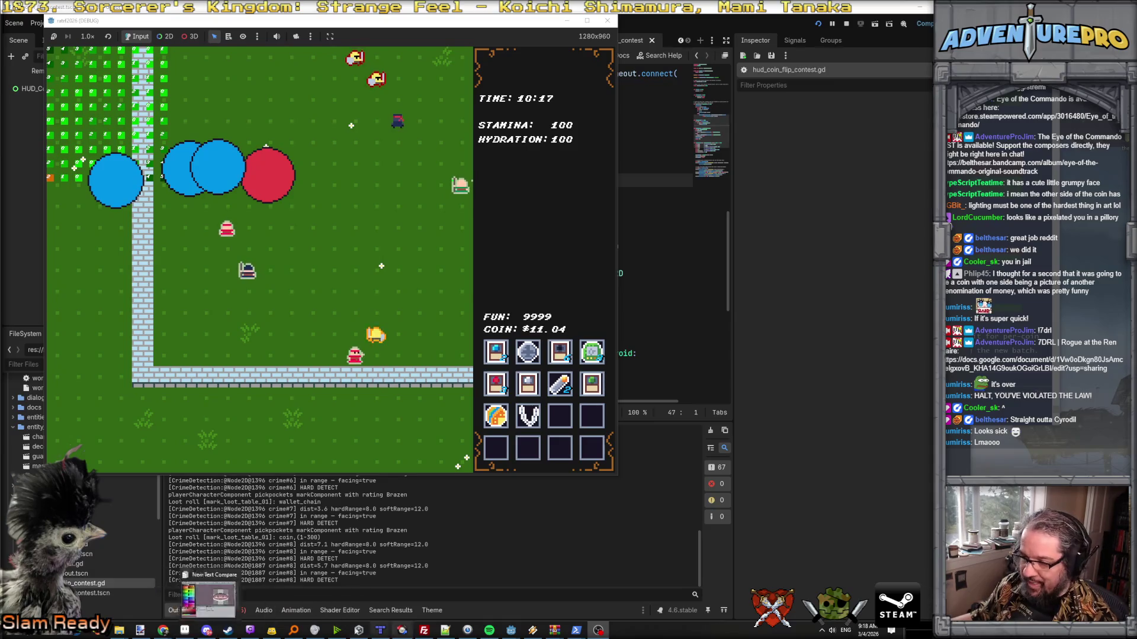
{"action": "left_click", "coordinate": [228, 631]}
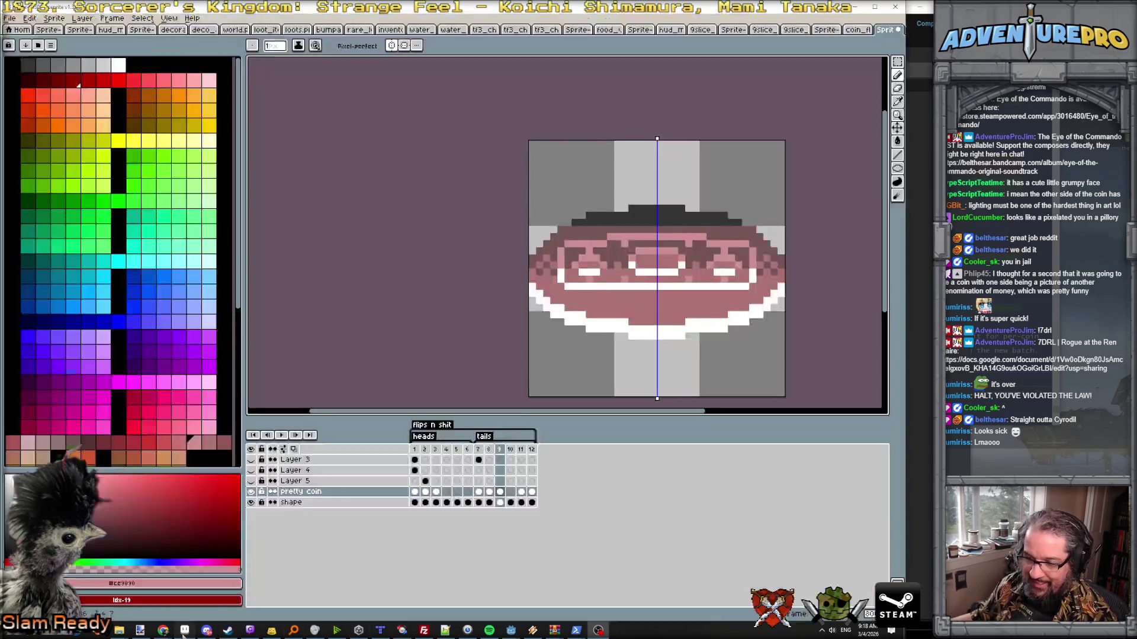
- Review the coin flip playback and step to the narrow tails frame 9
{"action": "left_click", "coordinate": [282, 435]}
{"action": "scroll", "coordinate": [414, 302], "scroll_direction": "down", "scroll_amount": 4}
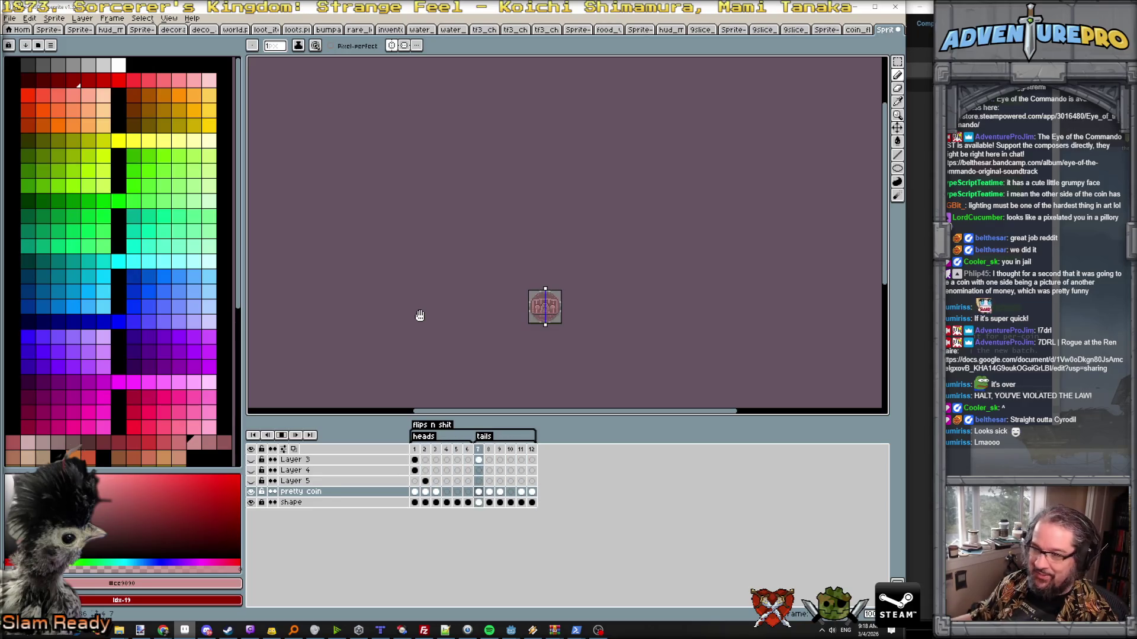
{"action": "scroll", "coordinate": [419, 315], "scroll_direction": "up", "scroll_amount": 4}
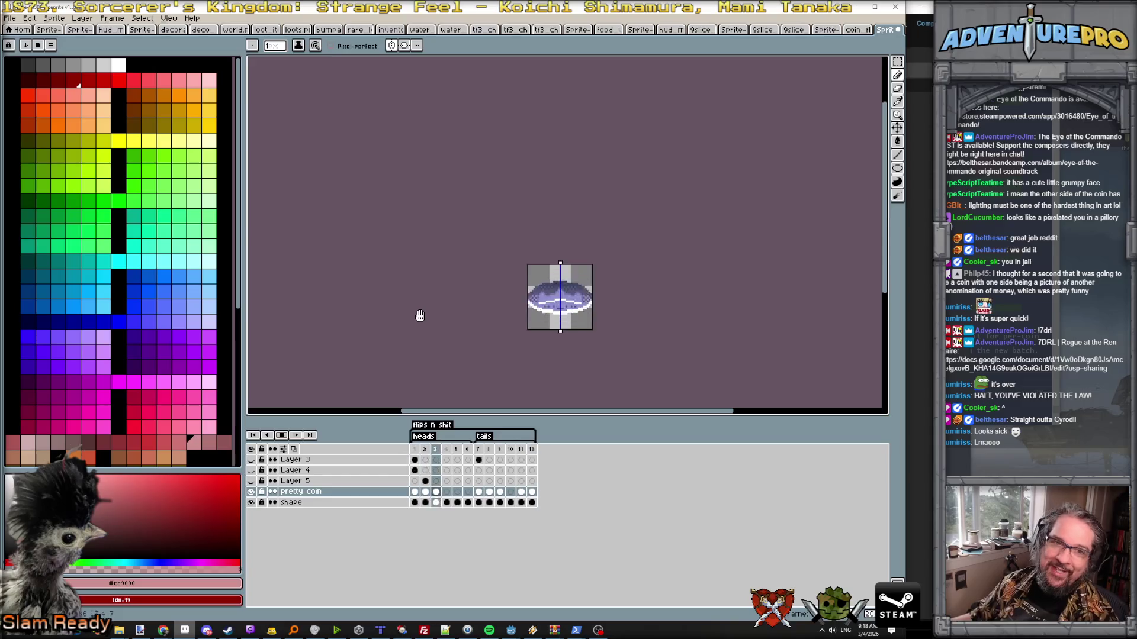
{"action": "left_click_drag", "start_coordinate": [420, 315], "coordinate": [326, 258]}
{"action": "scroll", "coordinate": [325, 259], "scroll_direction": "up", "scroll_amount": 1}
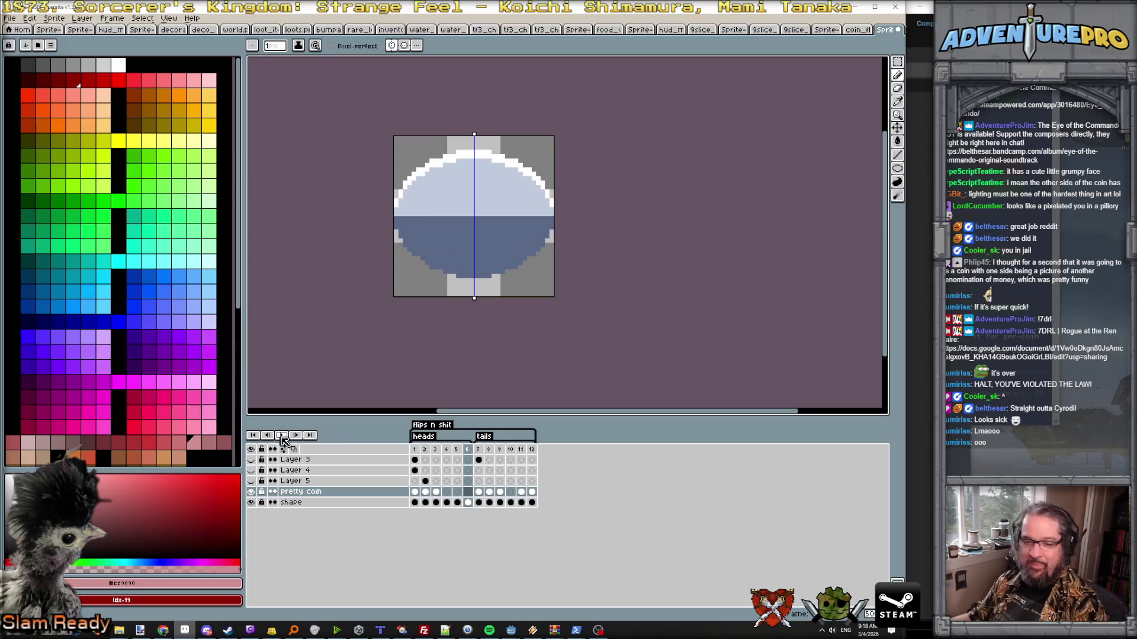
{"action": "key", "text": "Return"}
{"action": "key", "text": "Return"}
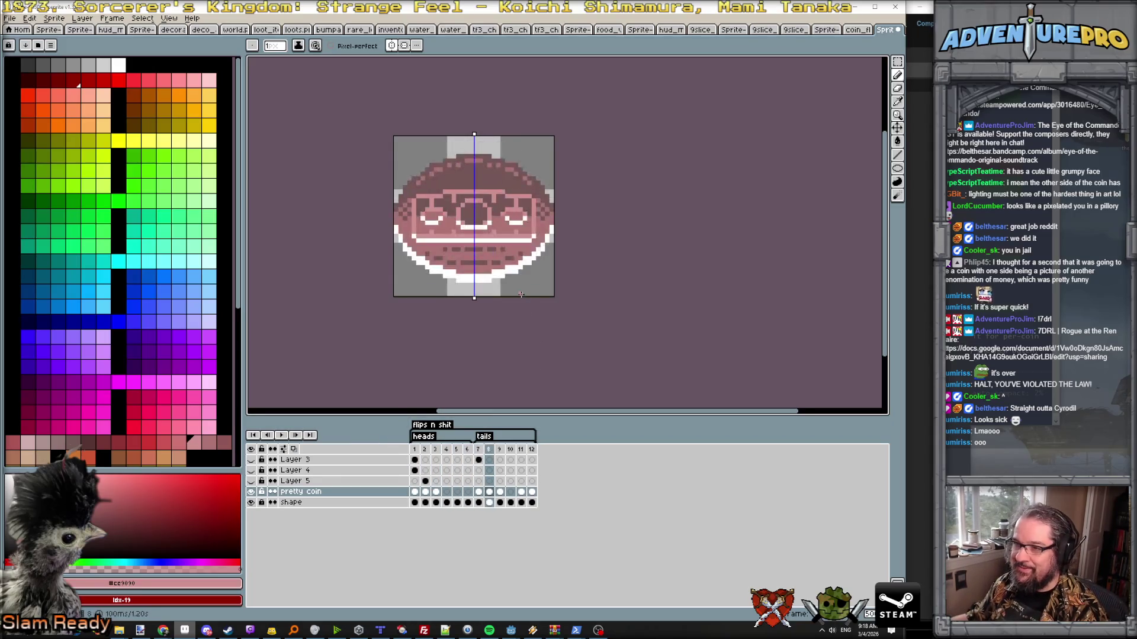
{"action": "key", "text": "Return"}
{"action": "scroll", "coordinate": [492, 263], "scroll_direction": "up", "scroll_amount": 1}
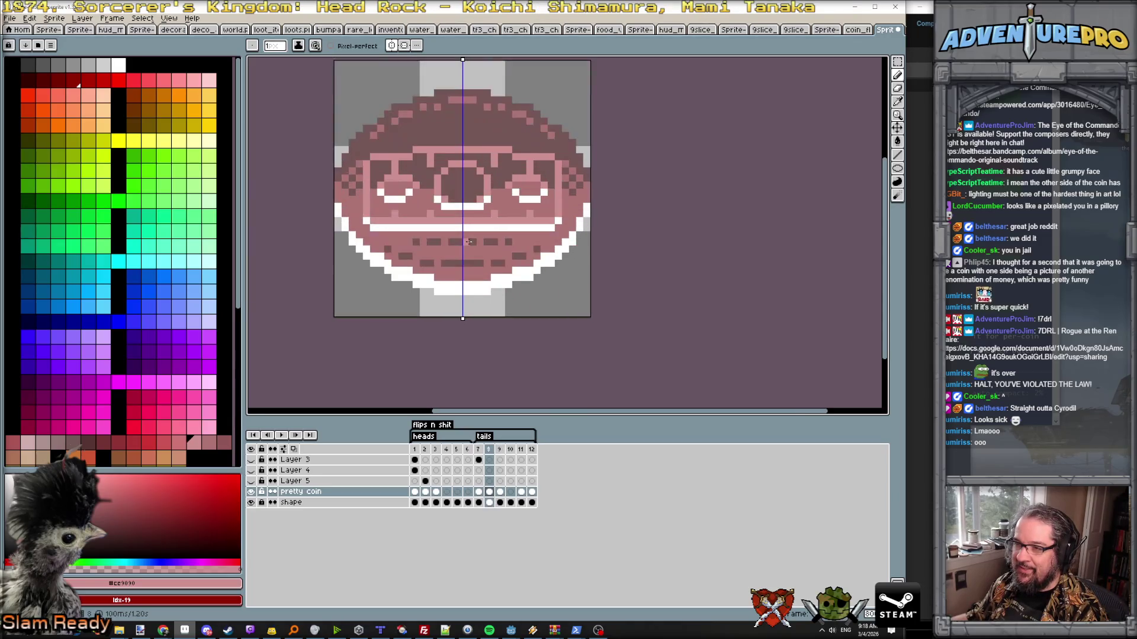
{"action": "key", "text": "Right"}
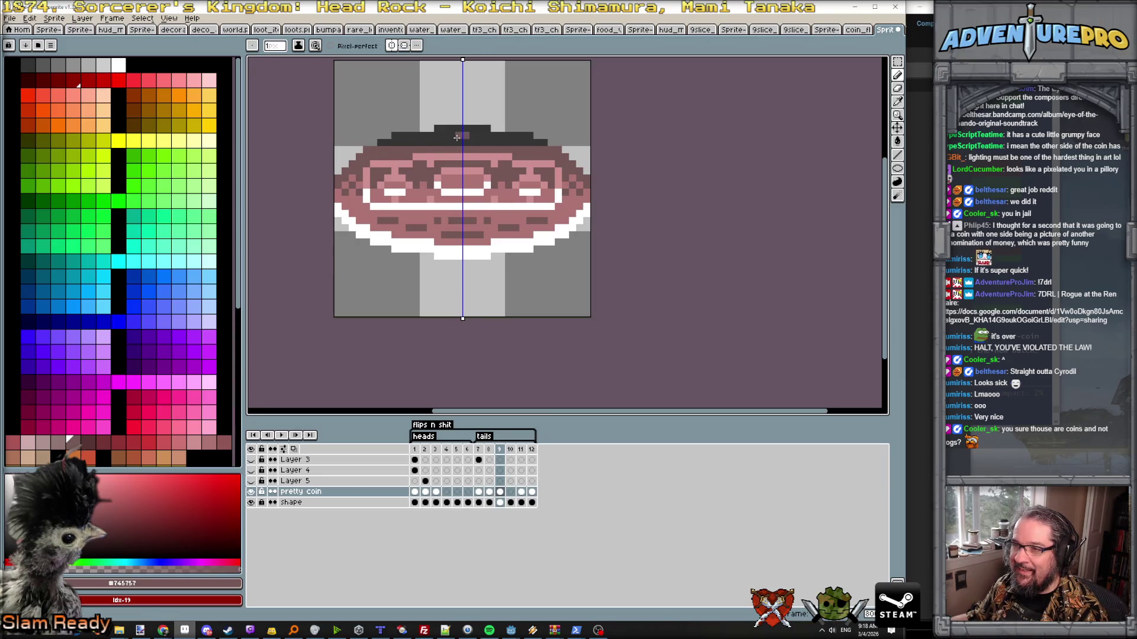
- Paint mirrored pink pixels into that frame's dark top band and replay the flip
{"action": "left_click_drag", "start_coordinate": [455, 136], "coordinate": [440, 138]}
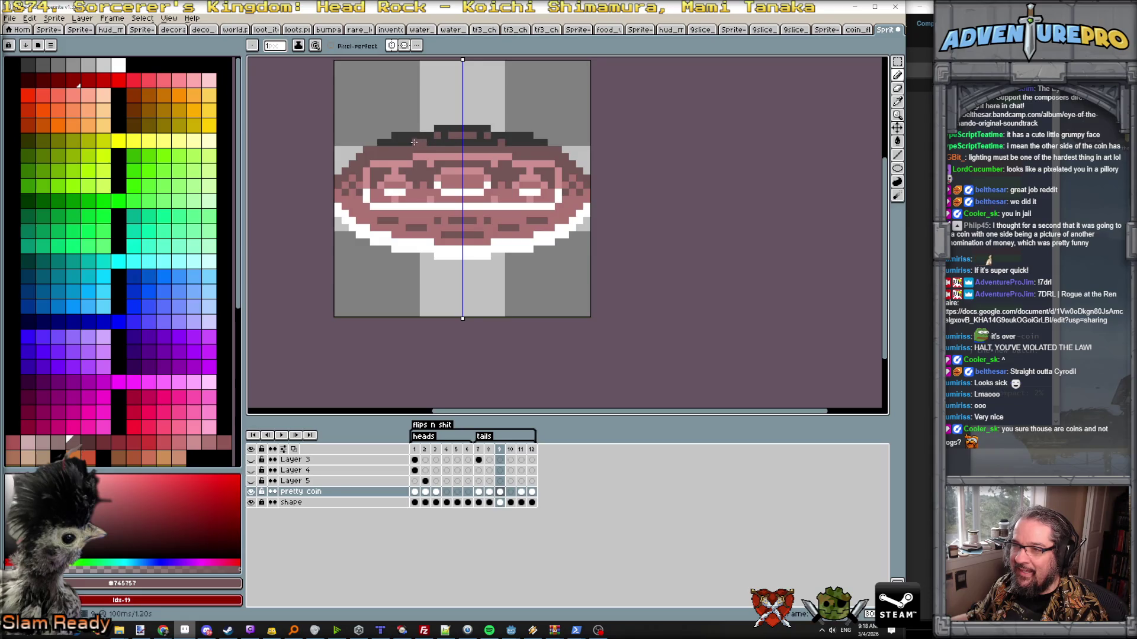
{"action": "scroll", "coordinate": [427, 172], "scroll_direction": "down", "scroll_amount": 2}
{"action": "key", "text": "Return"}
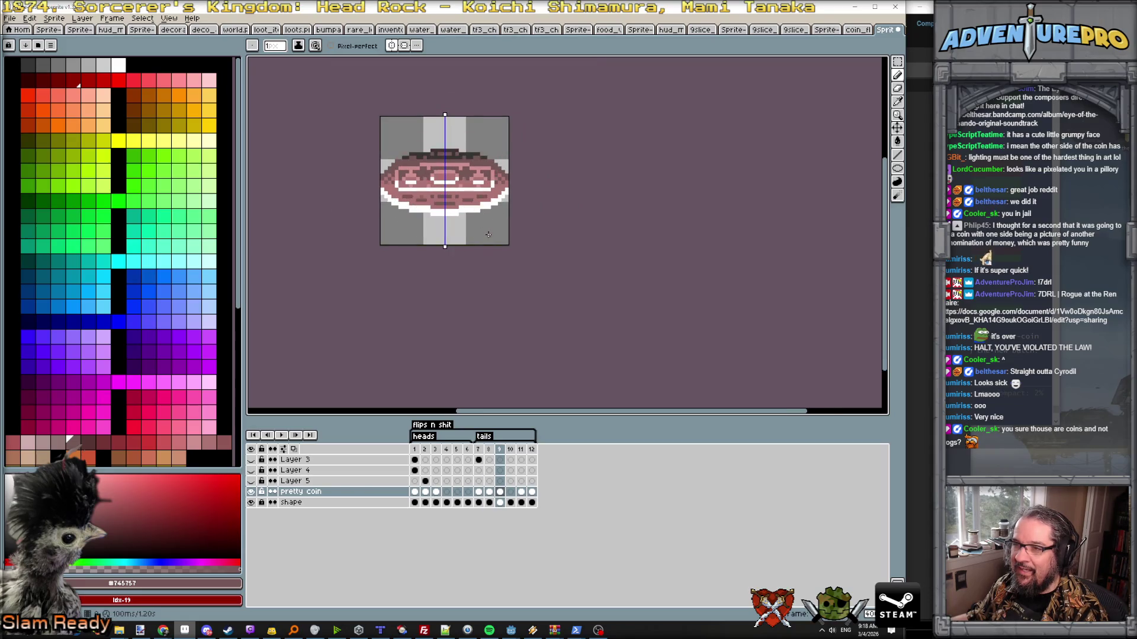
{"action": "scroll", "coordinate": [450, 164], "scroll_direction": "up", "scroll_amount": 1}
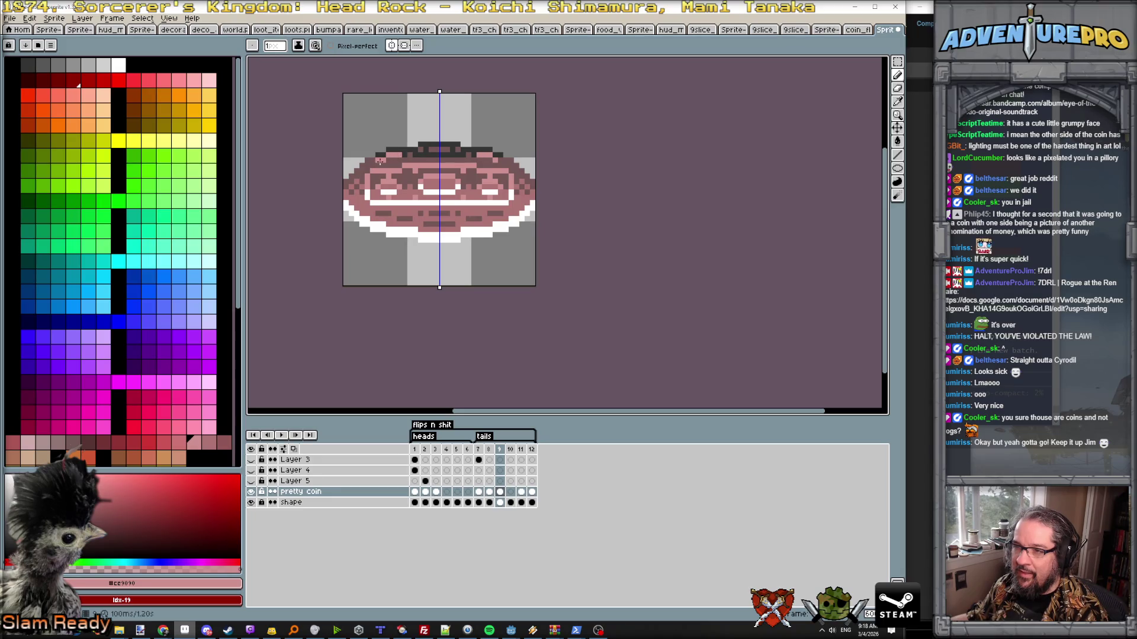
{"action": "scroll", "coordinate": [462, 165], "scroll_direction": "down", "scroll_amount": 2}
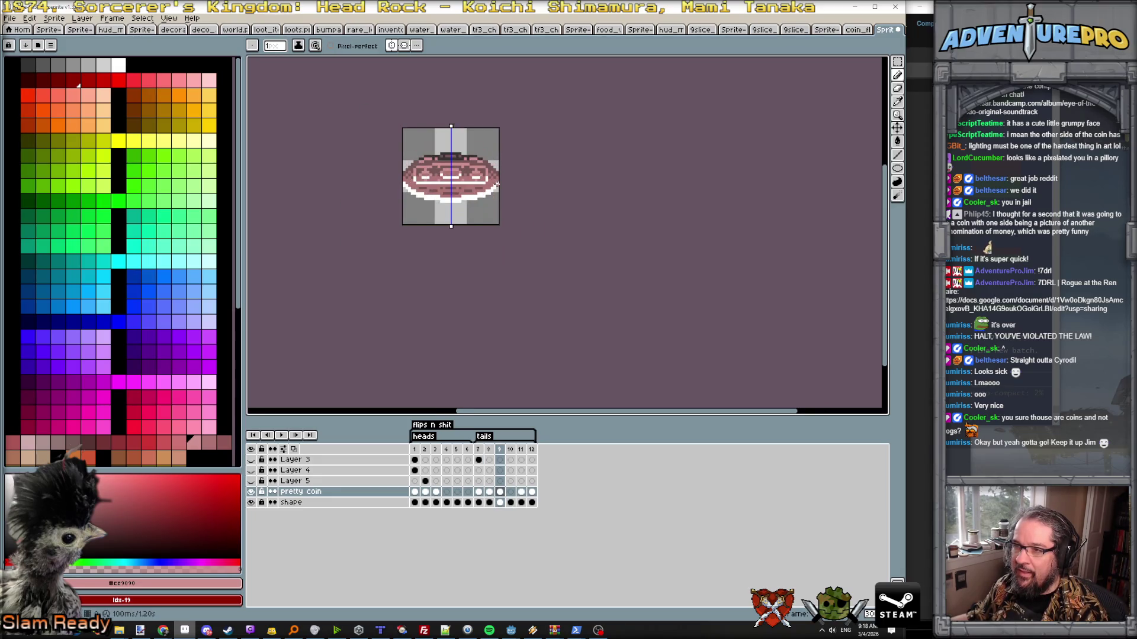
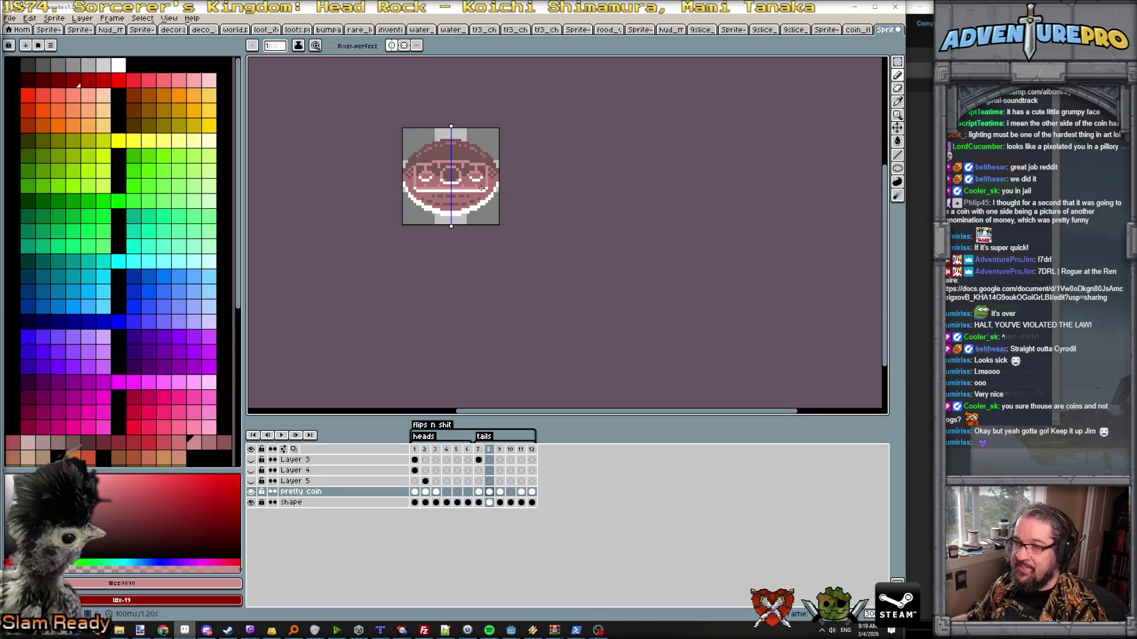
- Review the finished pink coin frame for reference, zoom in and return to the edge-on blue frame
{"action": "left_click", "coordinate": [449, 452]}
{"action": "left_click", "coordinate": [458, 451]}
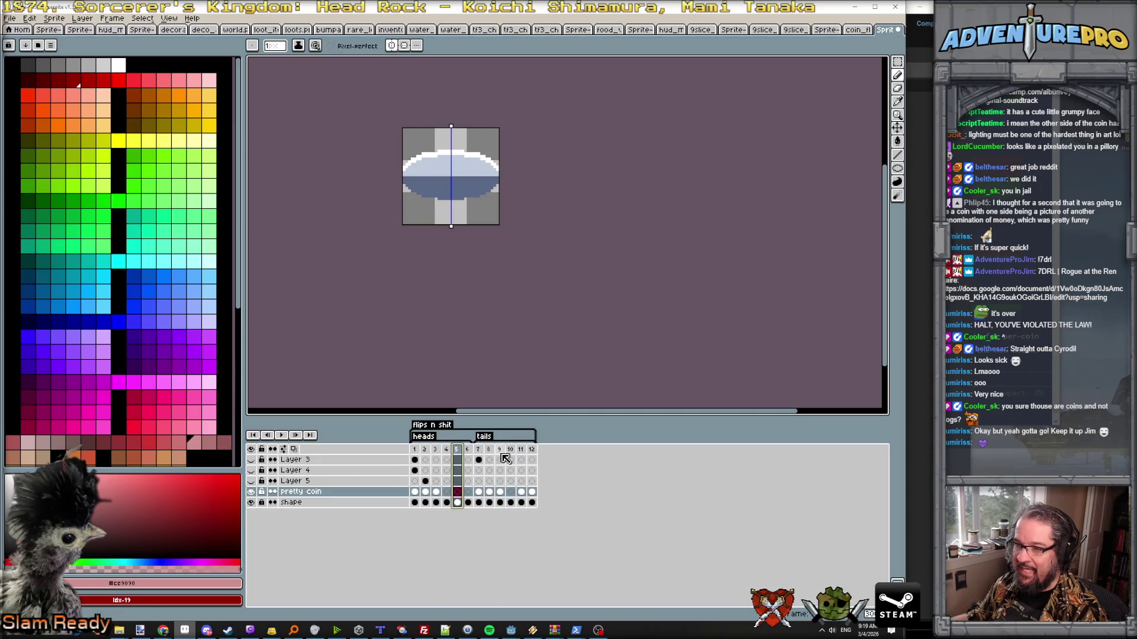
{"action": "left_click", "coordinate": [504, 452]}
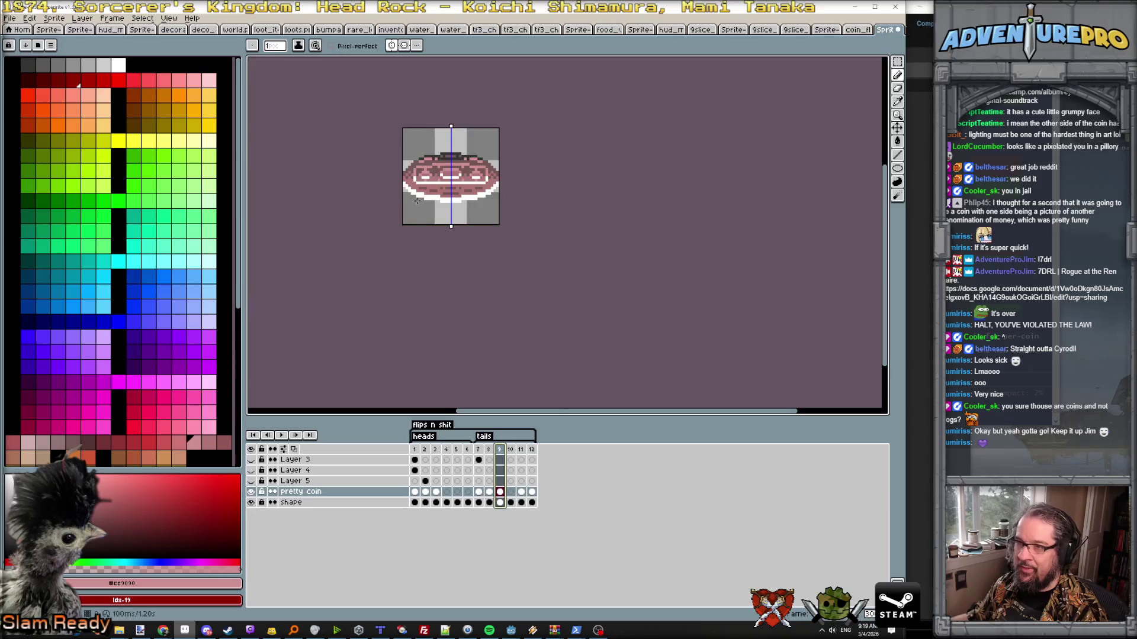
{"action": "key", "text": "plus"}
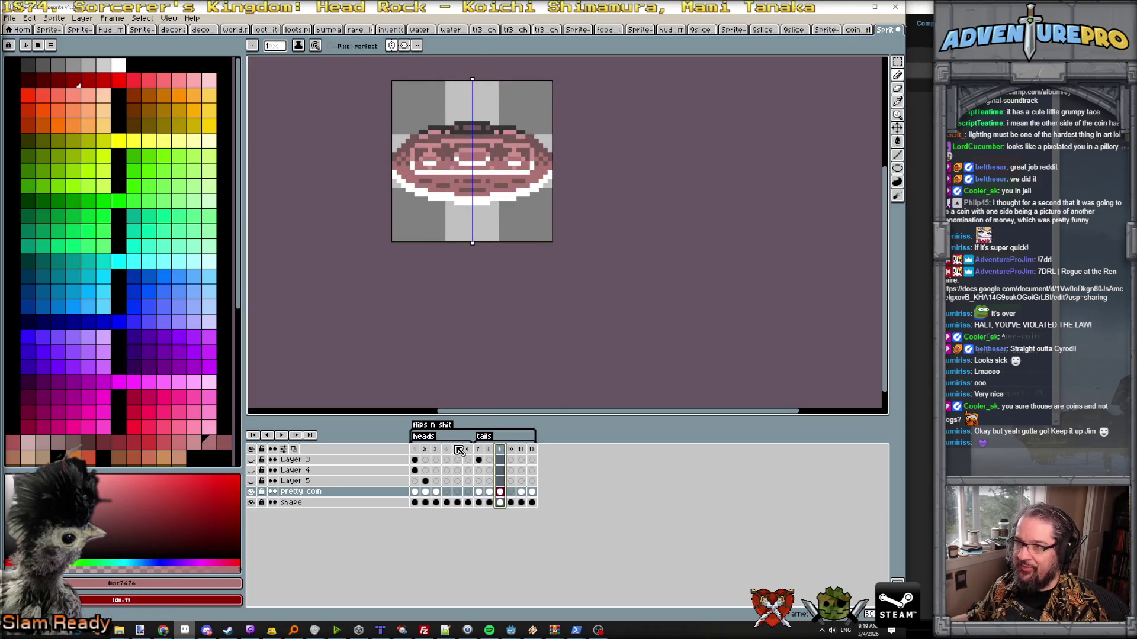
{"action": "left_click", "coordinate": [458, 450]}
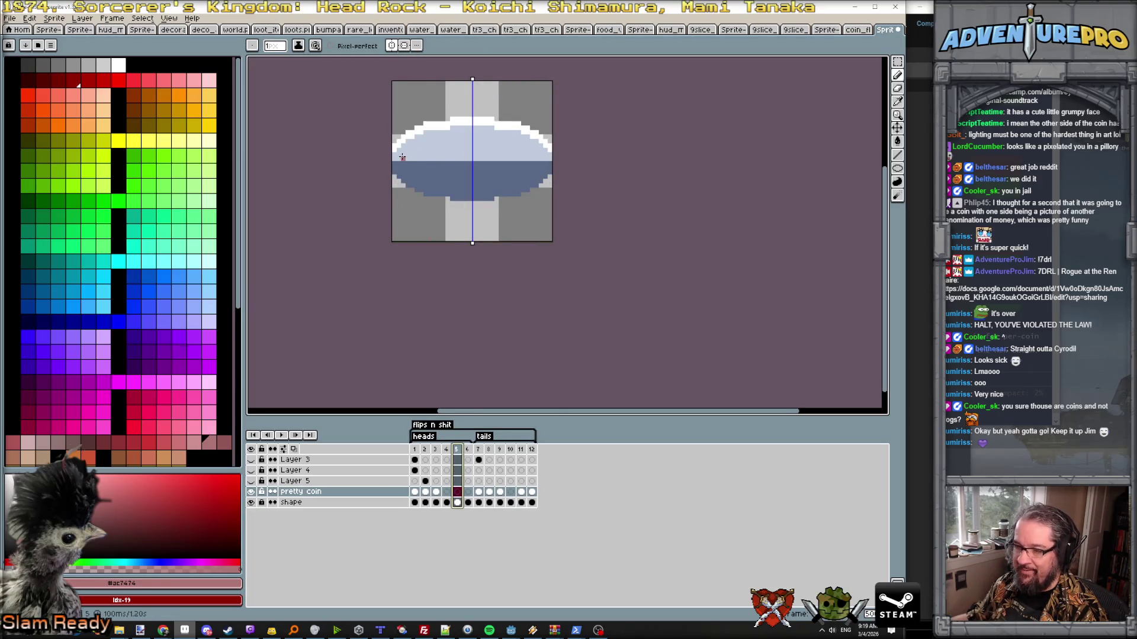
- Pencil a row across the coin's middle and bucket-fill the upper half pink, then preview playback
{"action": "left_click_drag", "start_coordinate": [393, 158], "coordinate": [469, 160]}
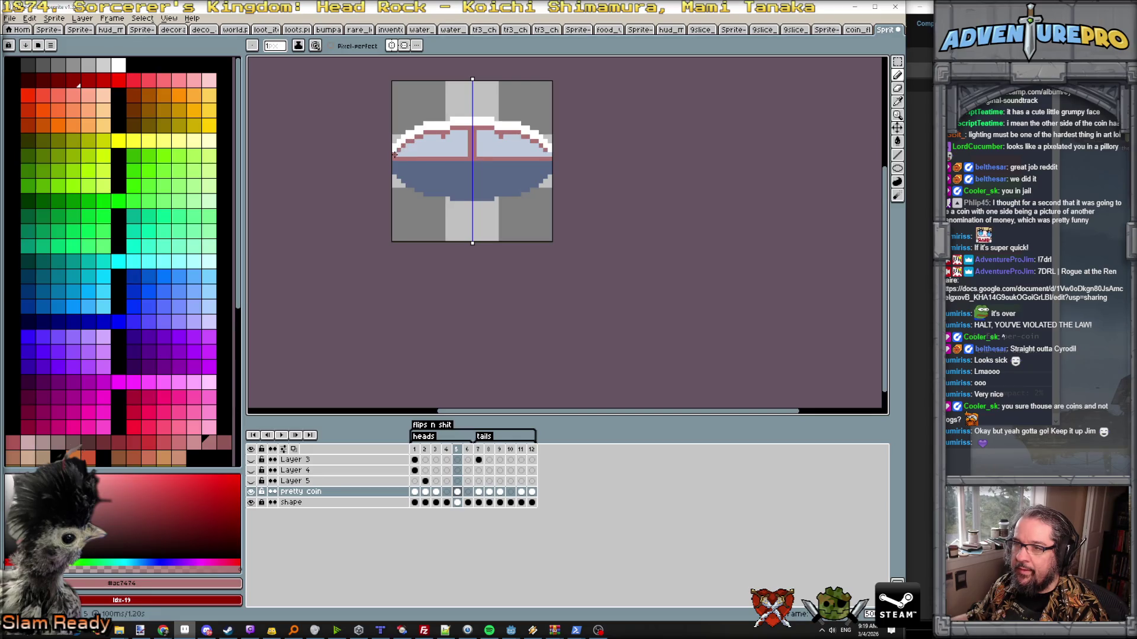
{"action": "key", "text": "g"}
{"action": "left_click", "coordinate": [429, 152]}
{"action": "key", "text": "Return"}
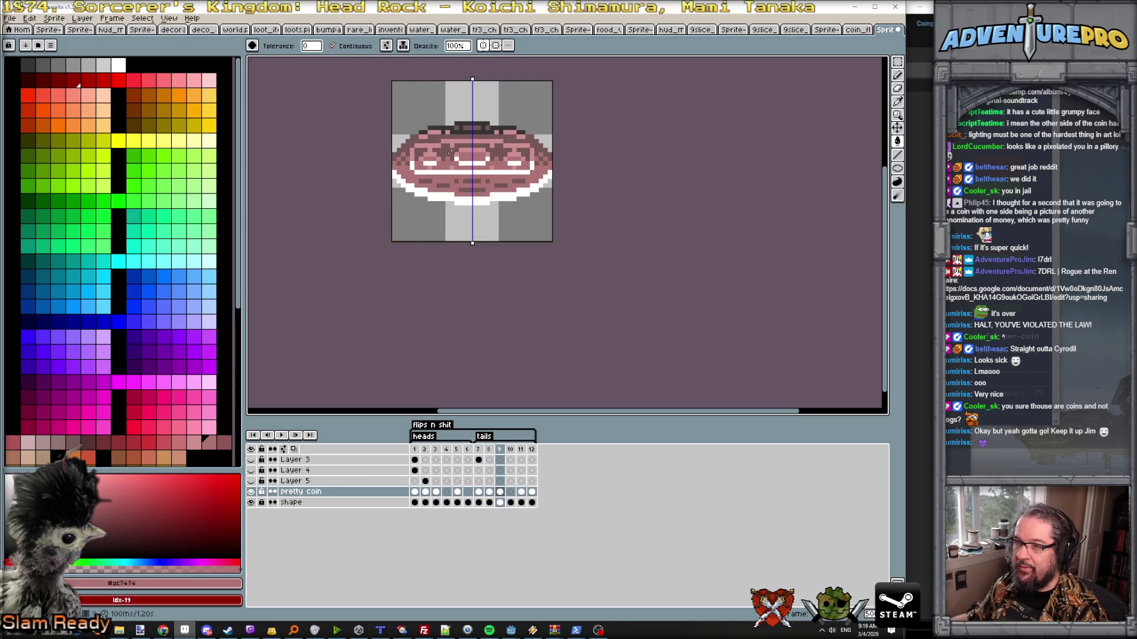
- Undo a premature dark-red fill and pencil a darker line along the pink-blue seam
{"action": "left_click", "coordinate": [394, 163]}
{"action": "key", "text": "ctrl+z"}
{"action": "key", "text": "b"}
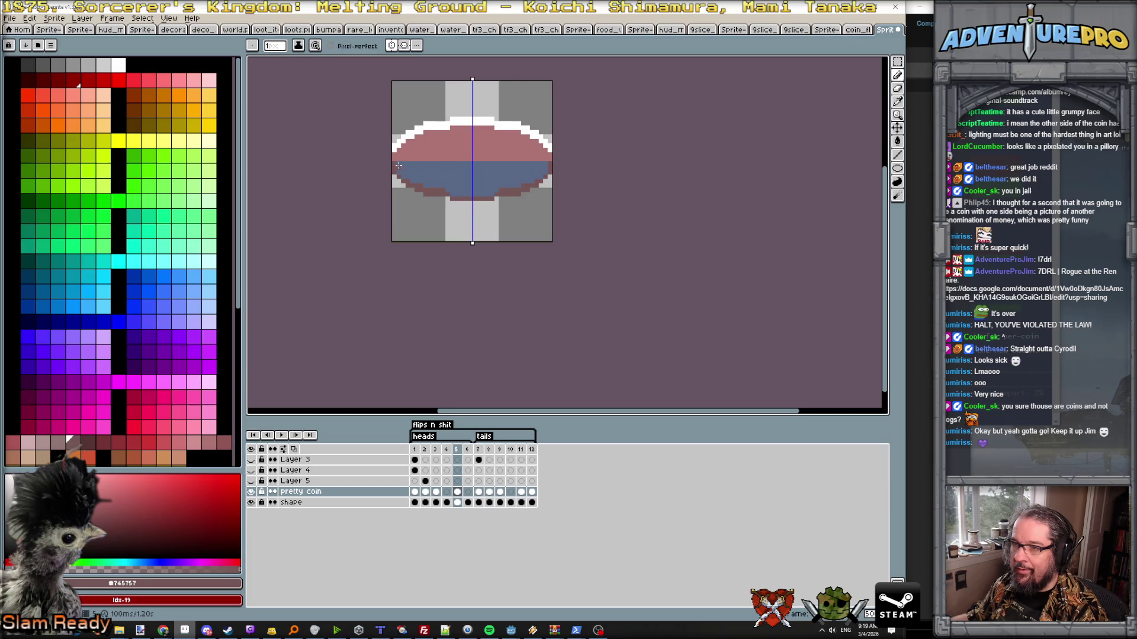
{"action": "left_click", "coordinate": [414, 166]}
{"action": "left_click_drag", "start_coordinate": [410, 164], "coordinate": [469, 162]}
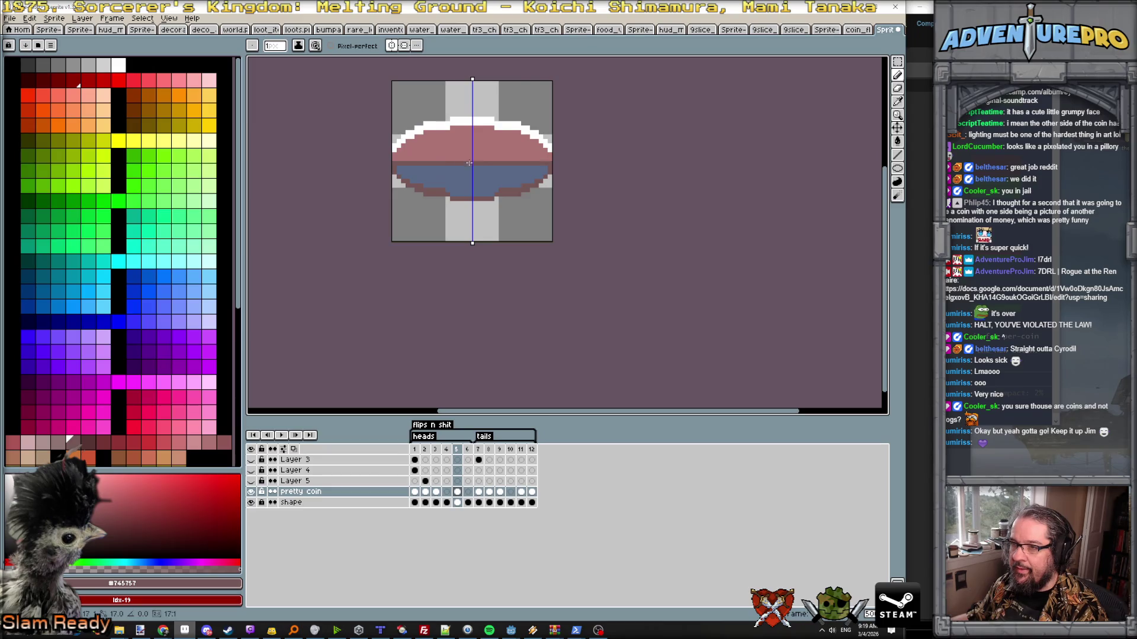
- Bucket-fill the blue lower half with the darker pink
{"action": "key", "text": "g"}
{"action": "left_click", "coordinate": [441, 191]}
{"action": "scroll", "coordinate": [461, 178], "scroll_direction": "down", "scroll_amount": 3}
- Flip between neighbouring frames to check the two-tone ellipse, adding a light grey pixel below it
{"action": "key", "text": "Left"}
{"action": "key", "text": "Right"}
{"action": "key", "text": "Right"}
{"action": "key", "text": "Left"}
{"action": "scroll", "coordinate": [462, 178], "scroll_direction": "up", "scroll_amount": 1}
{"action": "scroll", "coordinate": [384, 219], "scroll_direction": "up", "scroll_amount": 1}
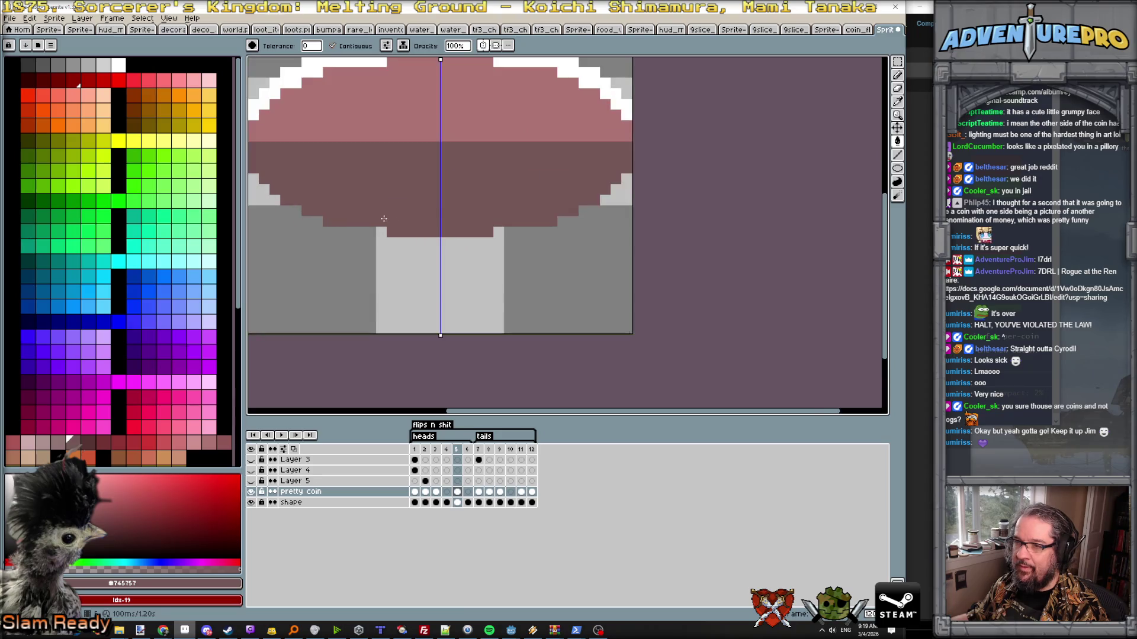
{"action": "key", "text": "Right"}
{"action": "key", "text": "Left"}
{"action": "right_click", "coordinate": [381, 231]}
{"action": "key", "text": "Right"}
{"action": "key", "text": "Left"}
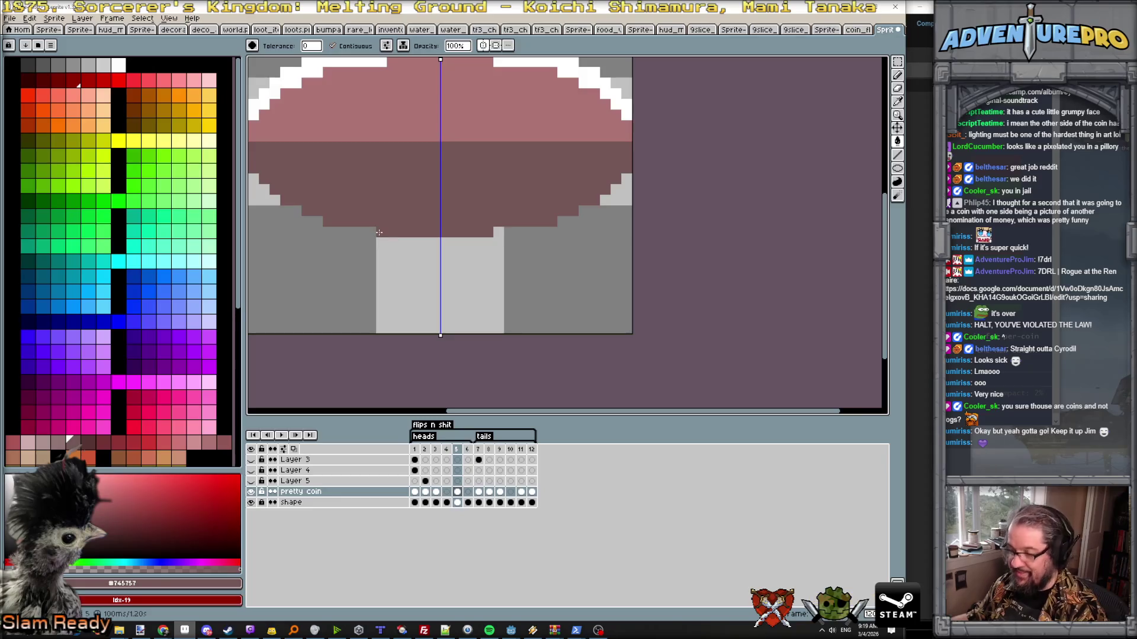
{"action": "key", "text": "b"}
{"action": "scroll", "coordinate": [371, 231], "scroll_direction": "down", "scroll_amount": 2}
{"action": "scroll", "coordinate": [406, 207], "scroll_direction": "up", "scroll_amount": 1}
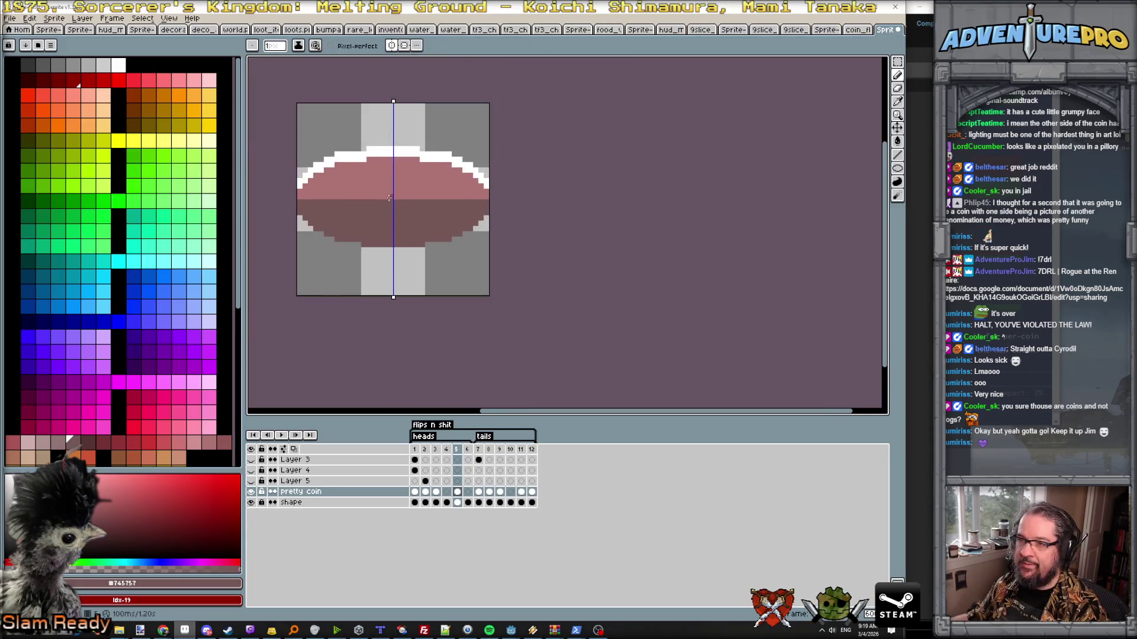
{"action": "scroll", "coordinate": [370, 158], "scroll_direction": "up", "scroll_amount": 1}
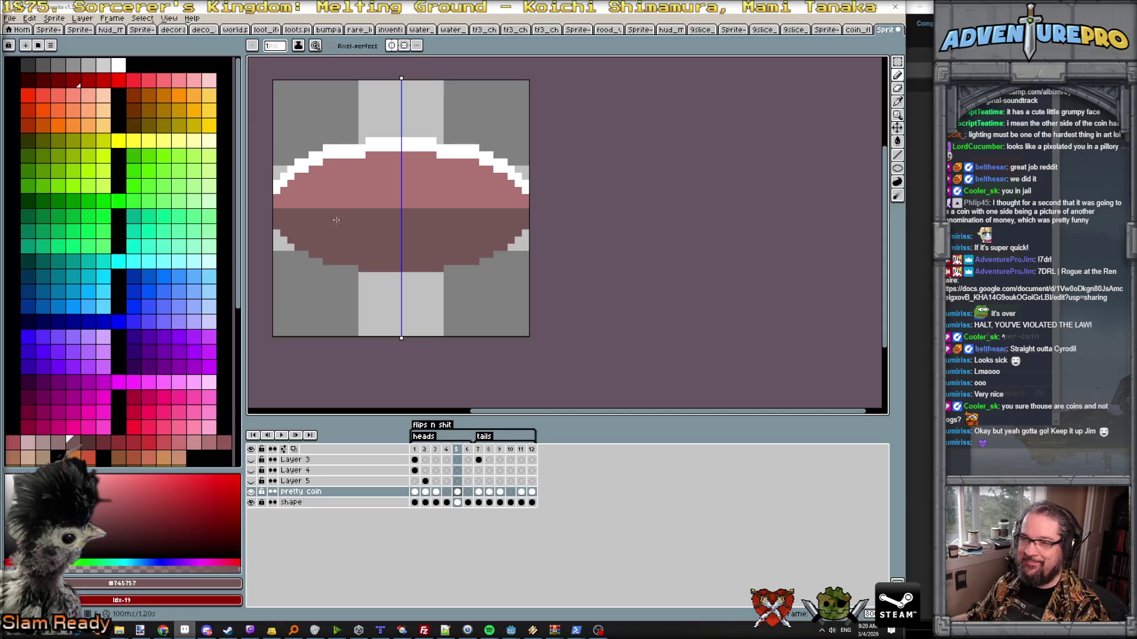
{"action": "scroll", "coordinate": [379, 233], "scroll_direction": "down", "scroll_amount": 3}
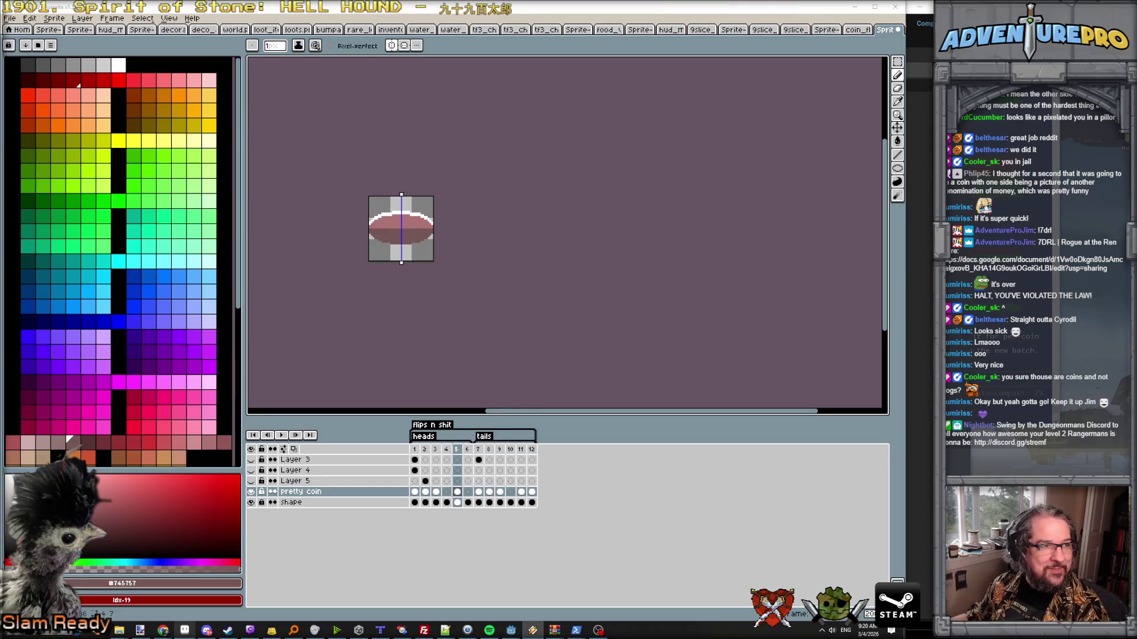
{"action": "scroll", "coordinate": [403, 214], "scroll_direction": "up", "scroll_amount": 2}
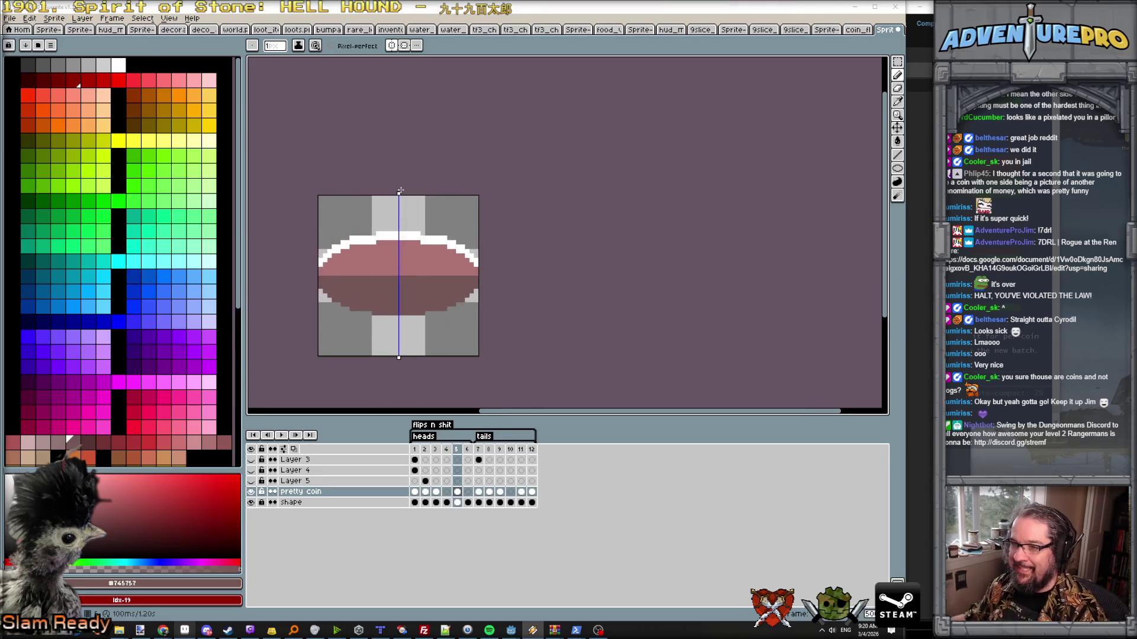
- Sample the light pink #ce9090 from finished frame 9 and return to frame 5, previewing the flip
{"action": "key", "text": "Left"}
{"action": "key", "text": "Left"}
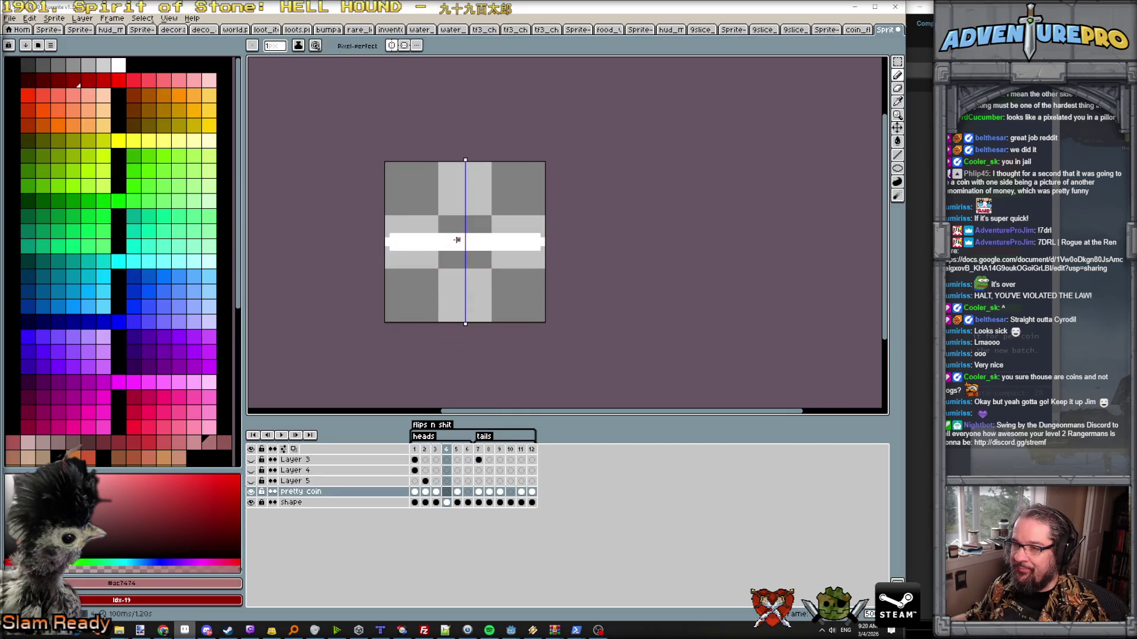
{"action": "left_click", "coordinate": [500, 451]}
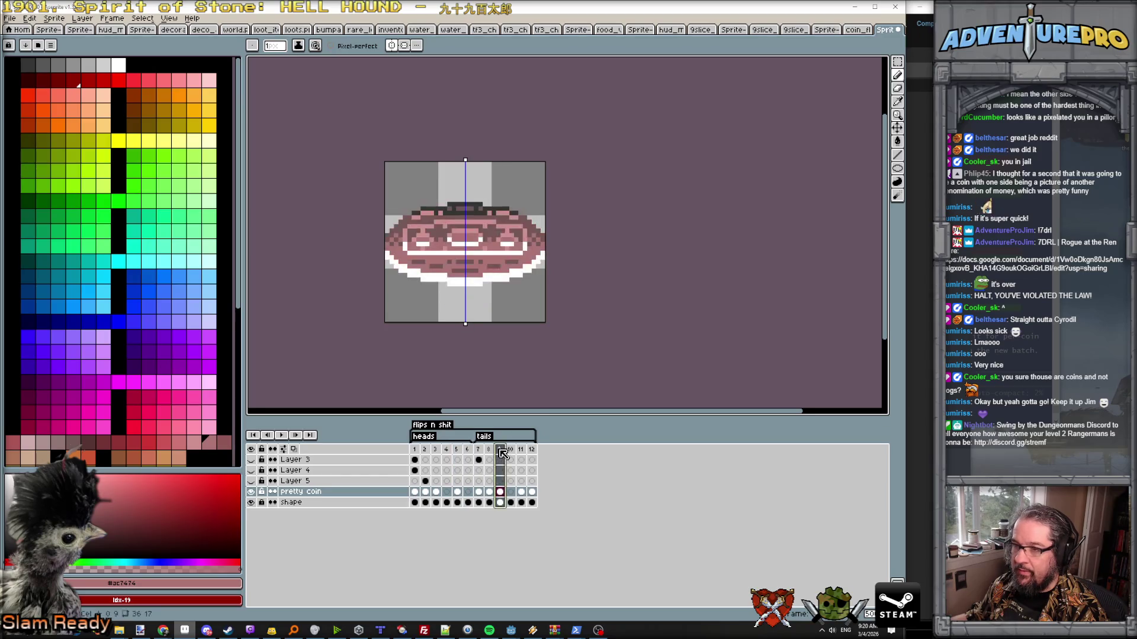
{"action": "left_click", "coordinate": [444, 238], "text": "alt"}
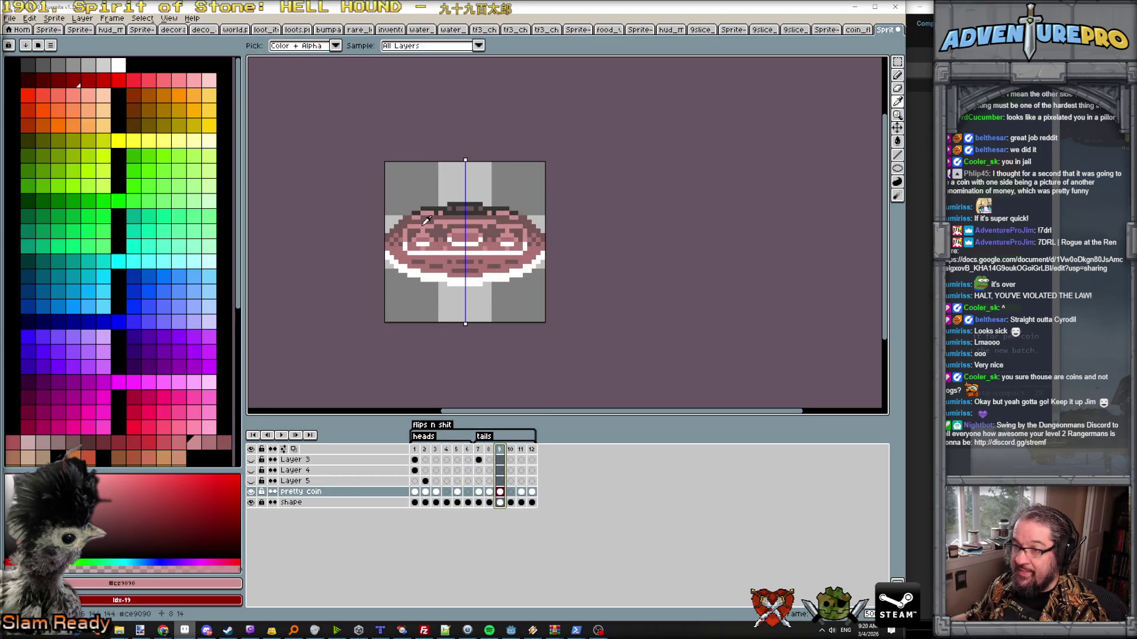
{"action": "left_click", "coordinate": [457, 451]}
{"action": "scroll", "coordinate": [458, 224], "scroll_direction": "up", "scroll_amount": 1}
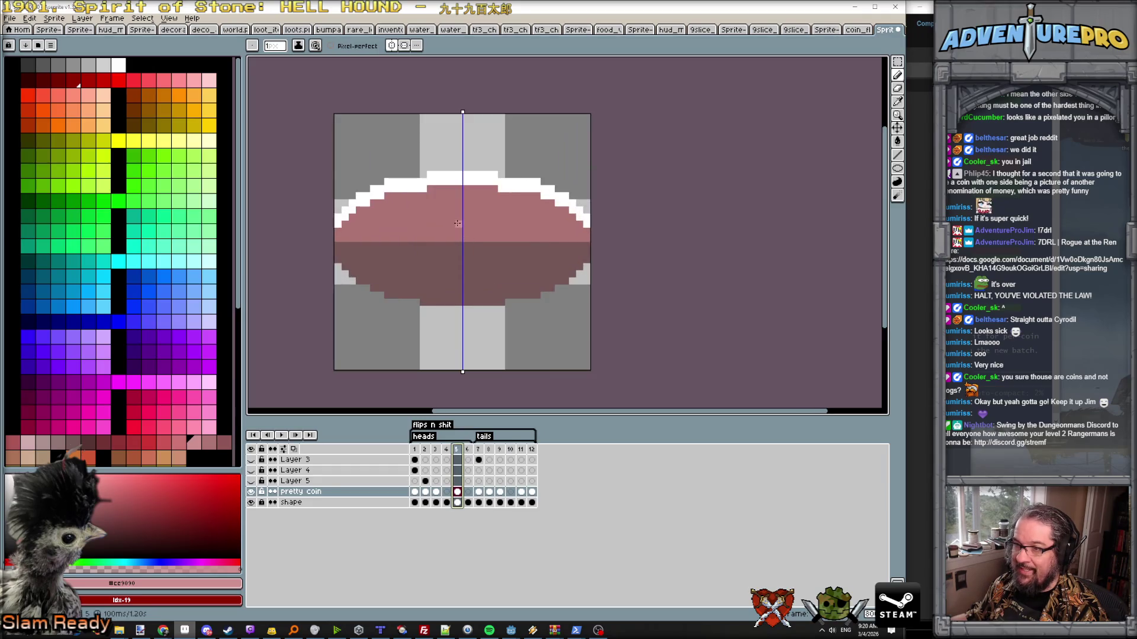
{"action": "key", "text": "Return"}
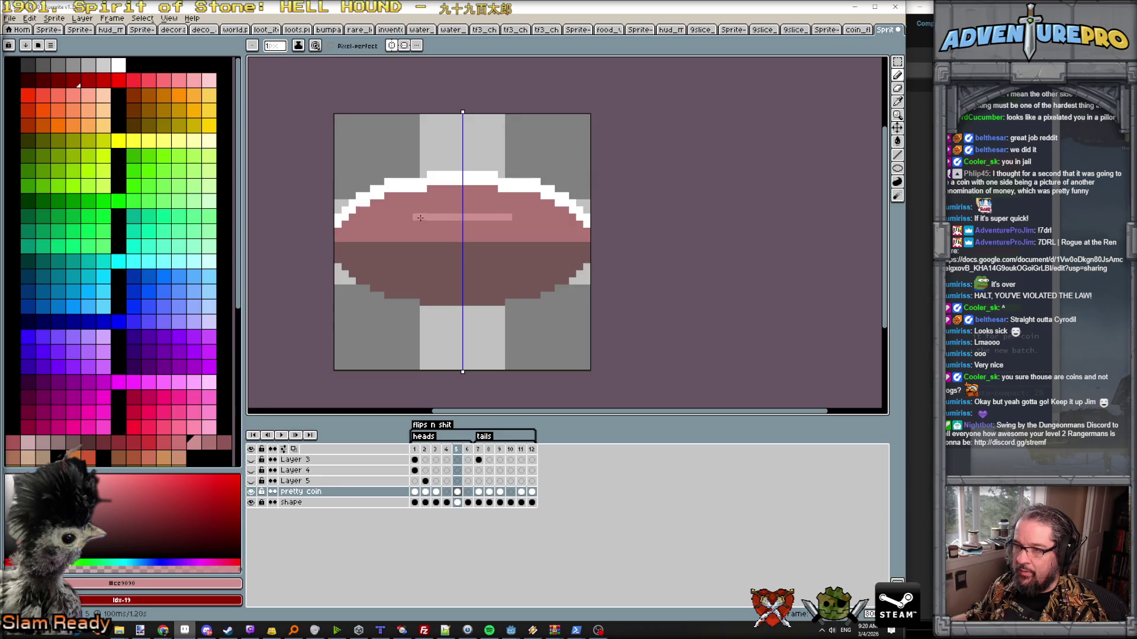
- Step back and forth through the flip frames to study where the emblem sits
{"action": "key", "text": "Right"}
{"action": "key", "text": "Right"}
{"action": "key", "text": "Left"}
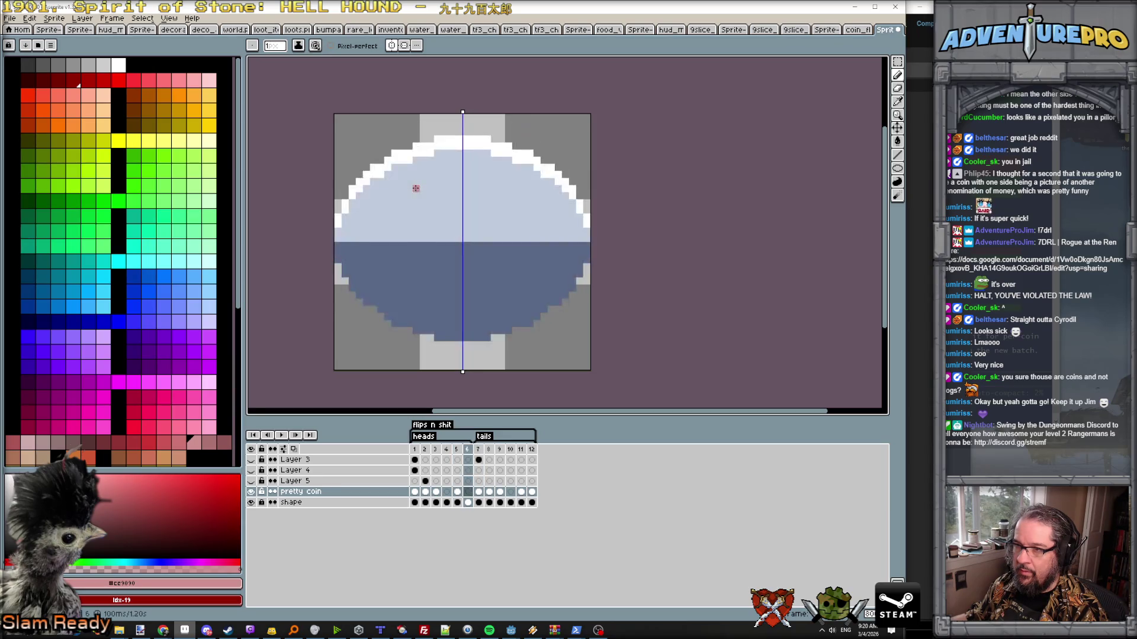
{"action": "key", "text": "Left"}
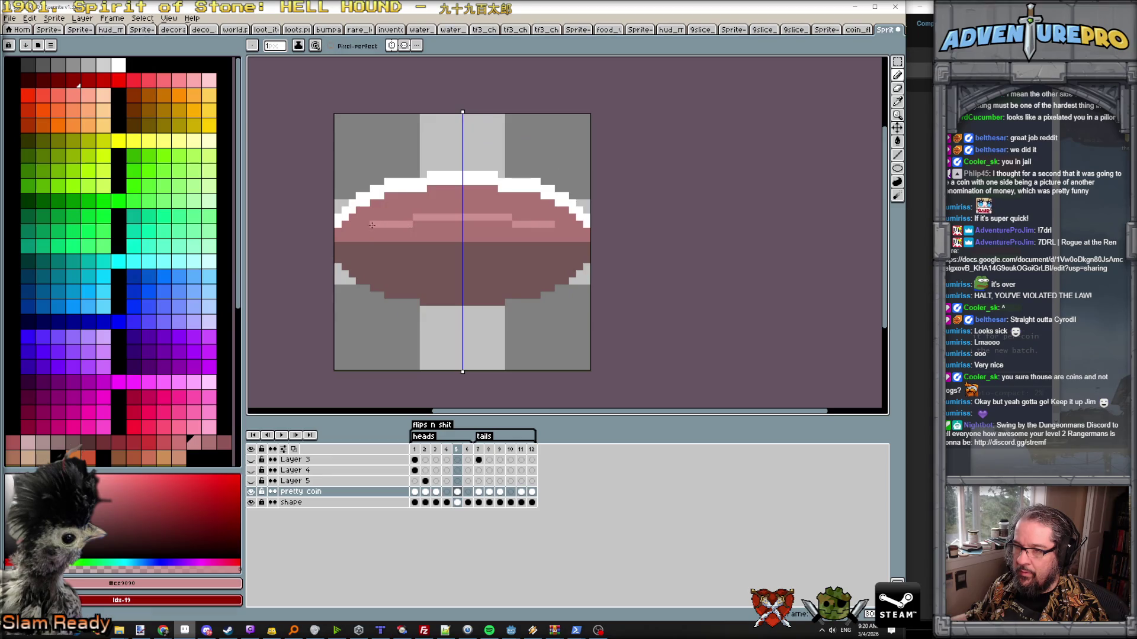
{"action": "key", "text": "Right"}
{"action": "key", "text": "Left"}
{"action": "key", "text": "Right"}
{"action": "key", "text": "Right"}
{"action": "key", "text": "Left"}
{"action": "key", "text": "Right"}
{"action": "key", "text": "Right"}
{"action": "key", "text": "Right"}
{"action": "key", "text": "Right"}
{"action": "key", "text": "Left"}
{"action": "key", "text": "Left"}
{"action": "key", "text": "Left"}
{"action": "key", "text": "Left"}
{"action": "key", "text": "Left"}
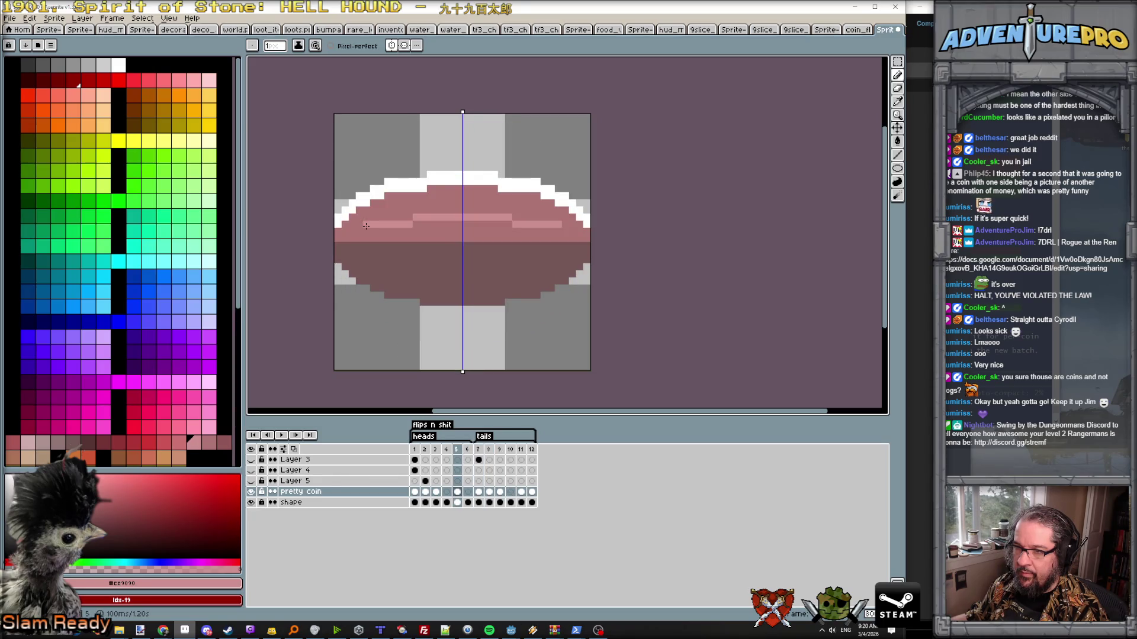
- Draw the light pink emblem outline's mirrored sides and bottom edge inside the ellipse, comparing neighbours
{"action": "left_click_drag", "start_coordinate": [365, 238], "coordinate": [364, 252]}
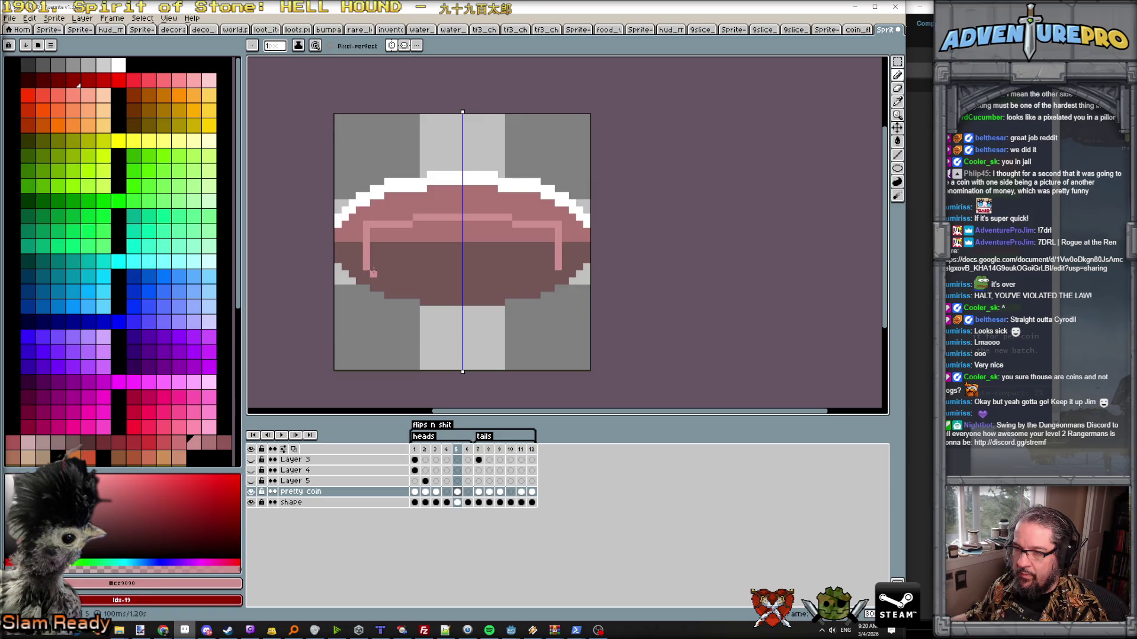
{"action": "left_click_drag", "start_coordinate": [373, 271], "coordinate": [461, 272]}
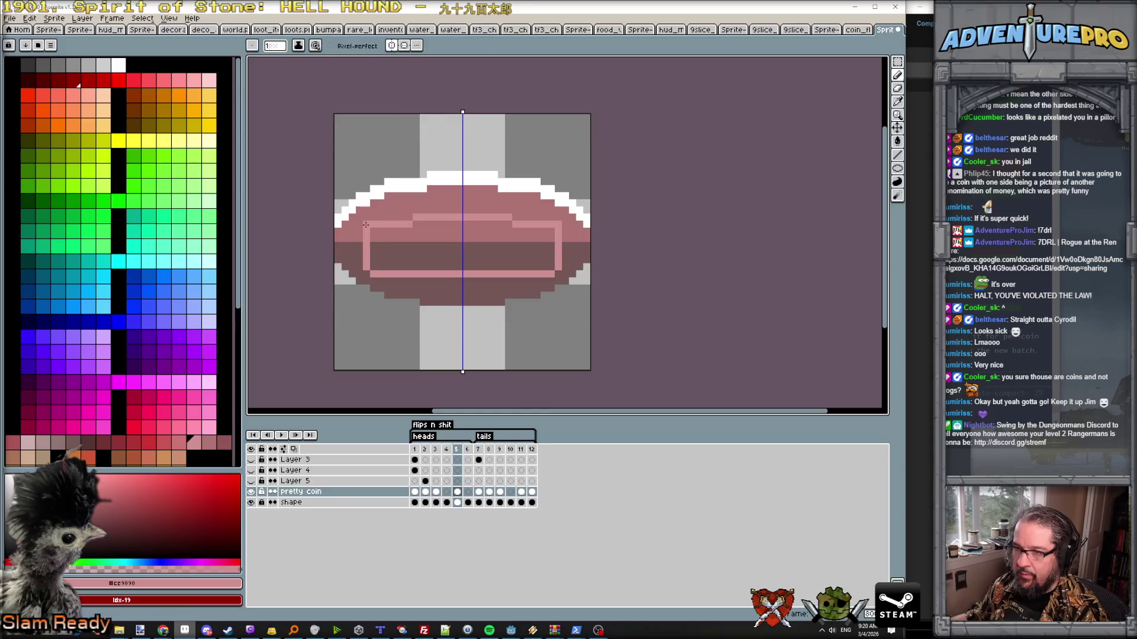
{"action": "key", "text": "Left"}
{"action": "key", "text": "Right"}
{"action": "key", "text": "Right"}
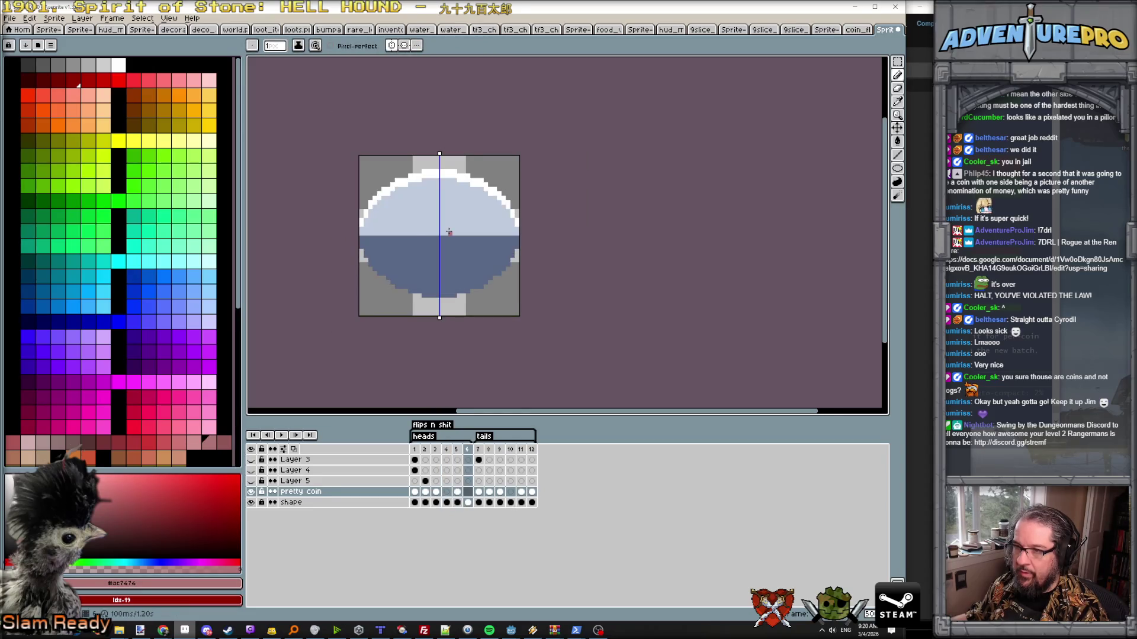
- After checking other frames, paint a mirrored white highlight along the top of the inner oval
{"action": "key", "text": "Left"}
{"action": "left_click", "coordinate": [504, 451]}
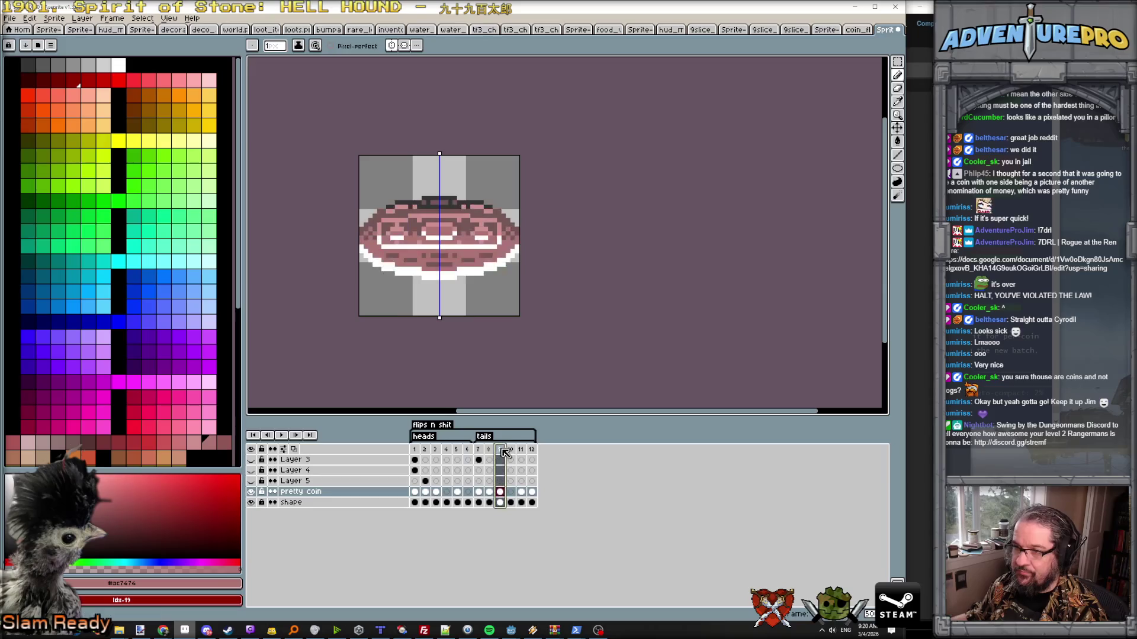
{"action": "left_click", "coordinate": [427, 452]}
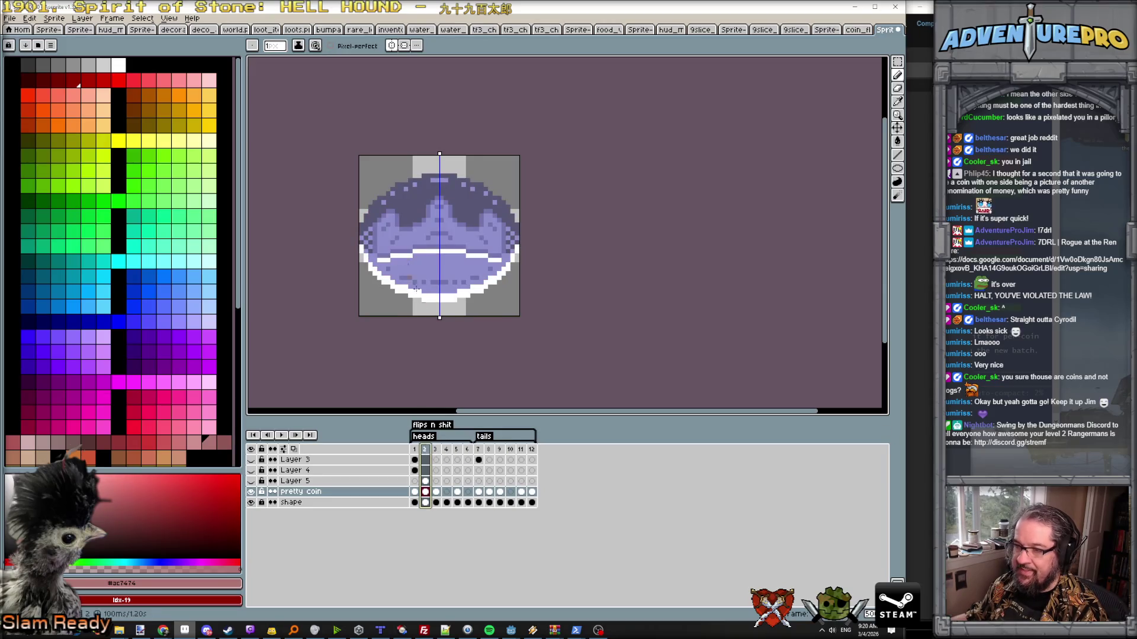
{"action": "left_click", "coordinate": [457, 450]}
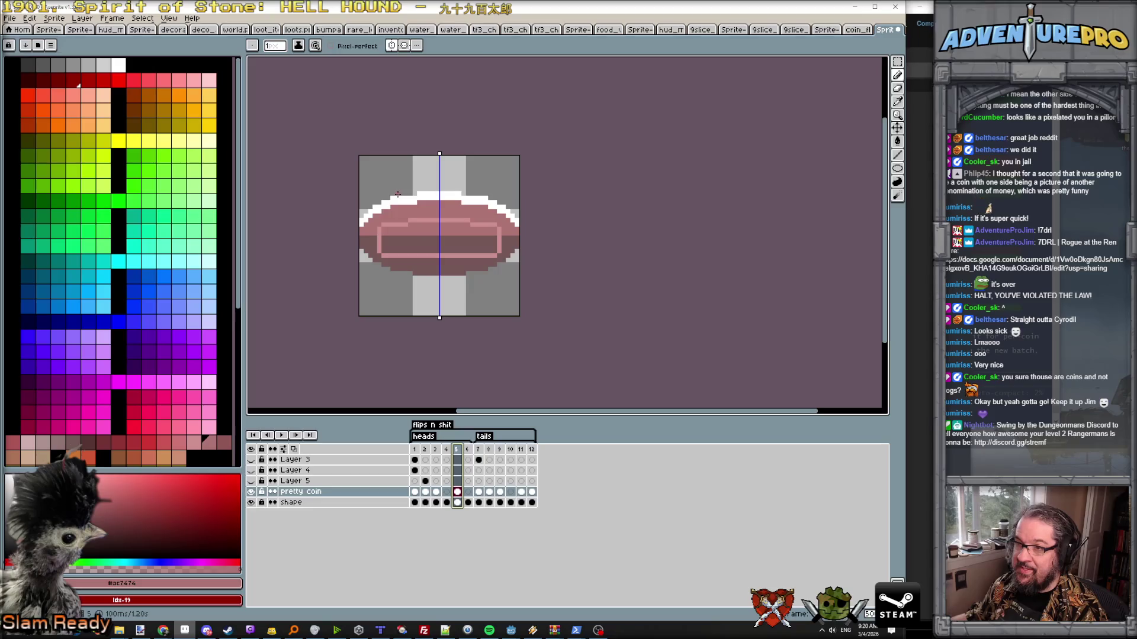
{"action": "left_click", "coordinate": [398, 194], "text": "alt"}
{"action": "left_click", "coordinate": [378, 232]}
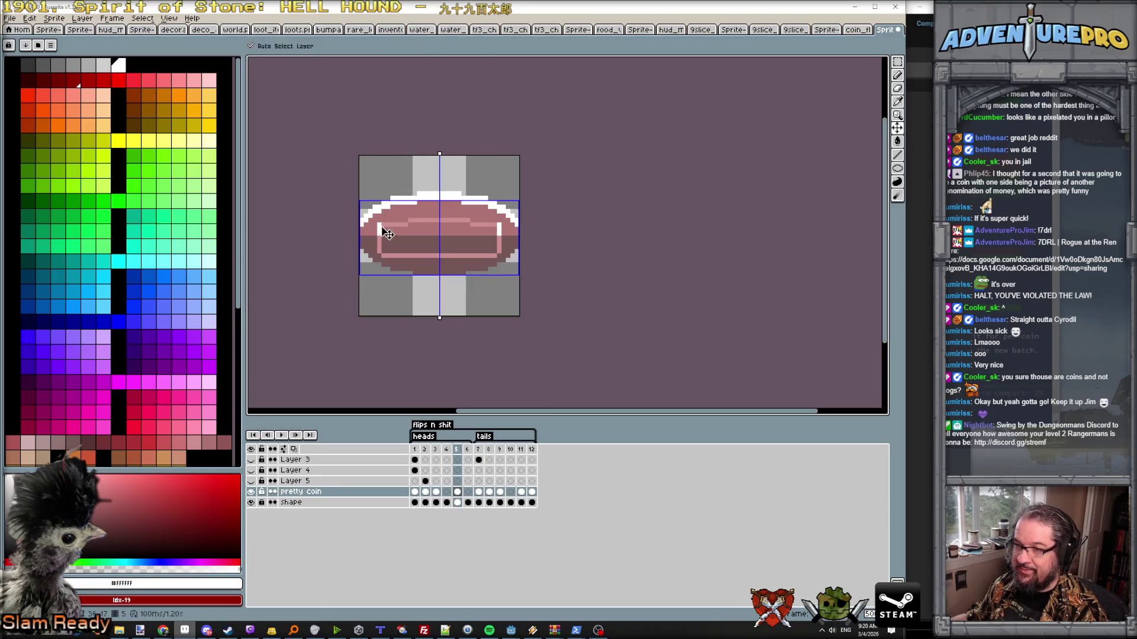
{"action": "scroll", "coordinate": [378, 232], "scroll_direction": "up", "scroll_amount": 2}
{"action": "left_click_drag", "start_coordinate": [391, 214], "coordinate": [519, 204]}
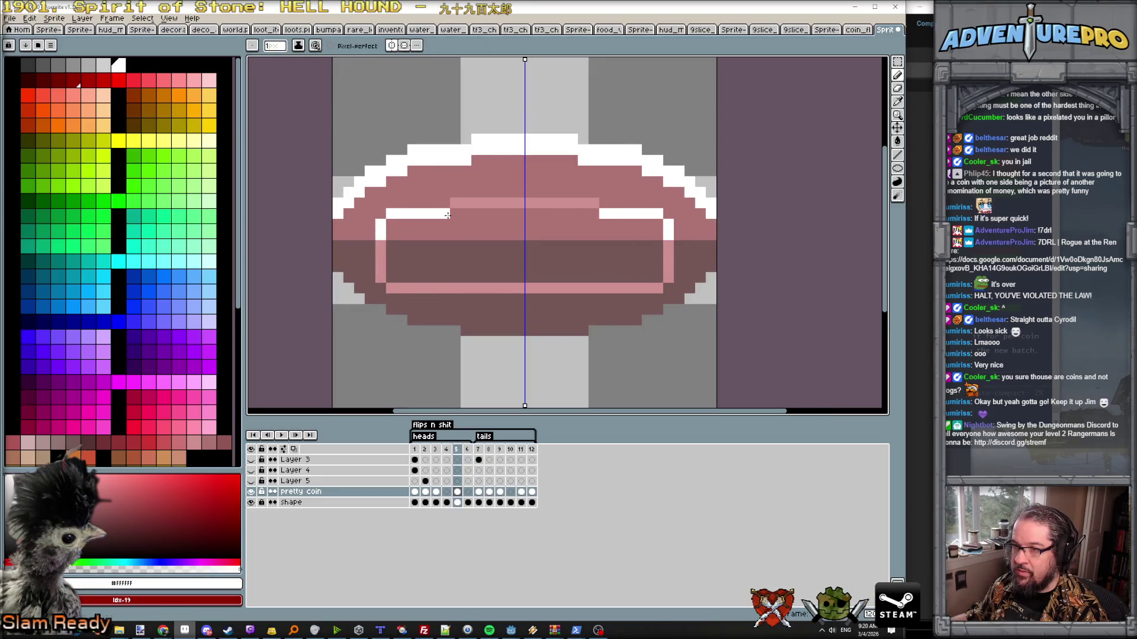
- With the pink line colour, close the inner band with a column and bottom row ready for filling
{"action": "left_click", "coordinate": [462, 232], "text": "alt"}
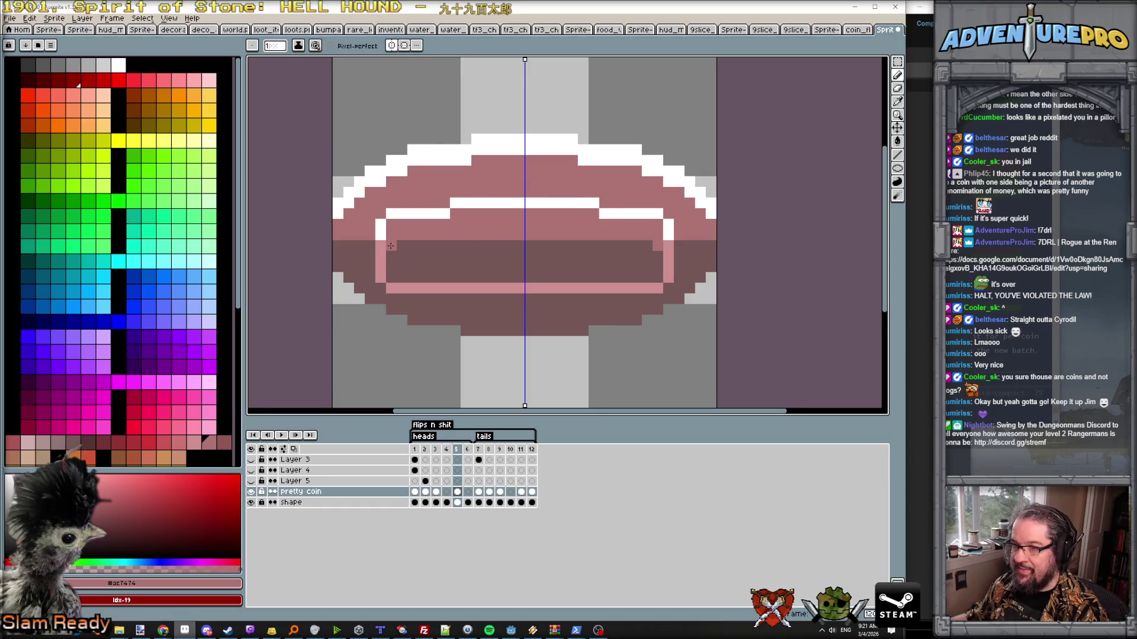
{"action": "mouse_move", "coordinate": [391, 253]}
{"action": "left_mouse_down"}
{"action": "mouse_move", "coordinate": [398, 275]}
{"action": "mouse_move", "coordinate": [532, 277]}
{"action": "left_mouse_up"}
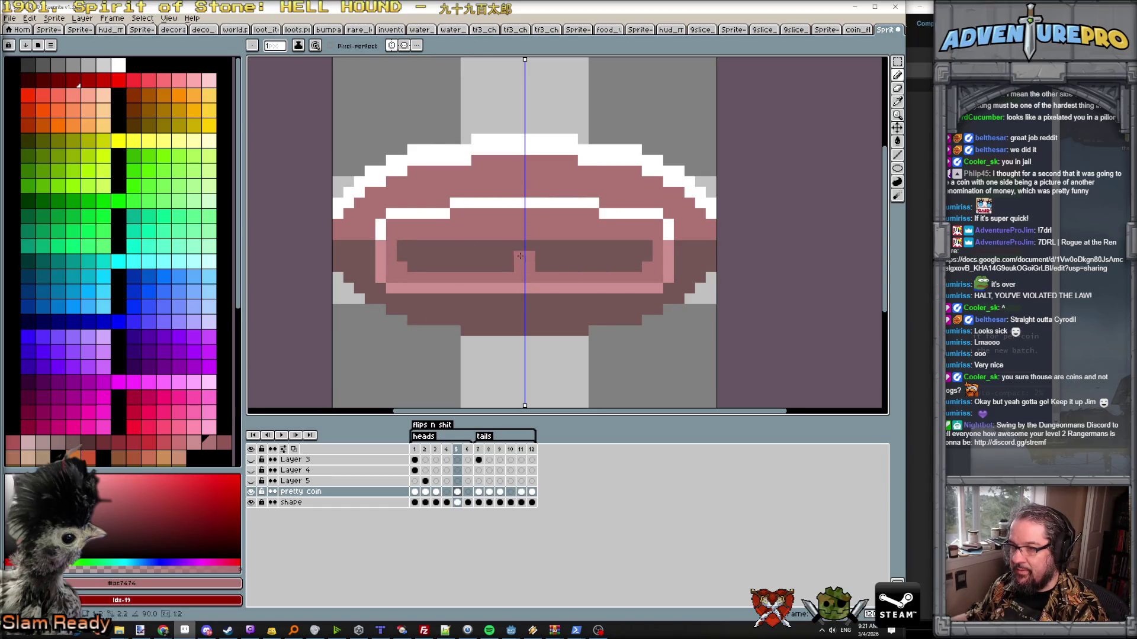
{"action": "key", "text": "f"}
{"action": "left_click", "coordinate": [460, 255]}
{"action": "scroll", "coordinate": [460, 256], "scroll_direction": "down", "scroll_amount": 2}
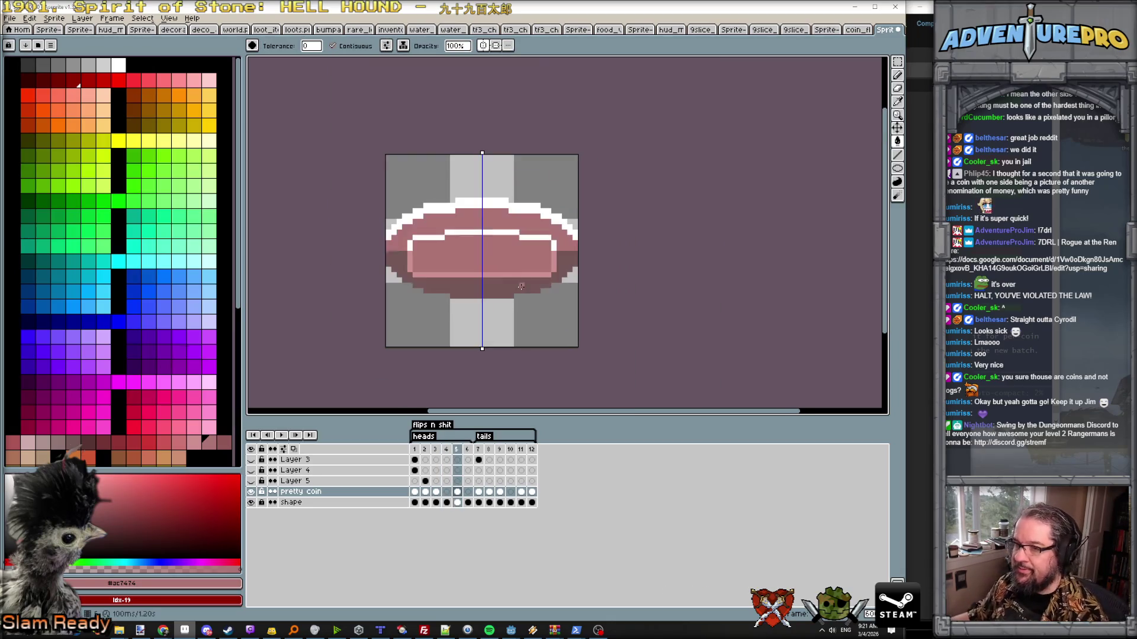
- Draw a dark line across the inner band, fill the band darker and preview the animation
{"action": "left_click", "coordinate": [499, 453]}
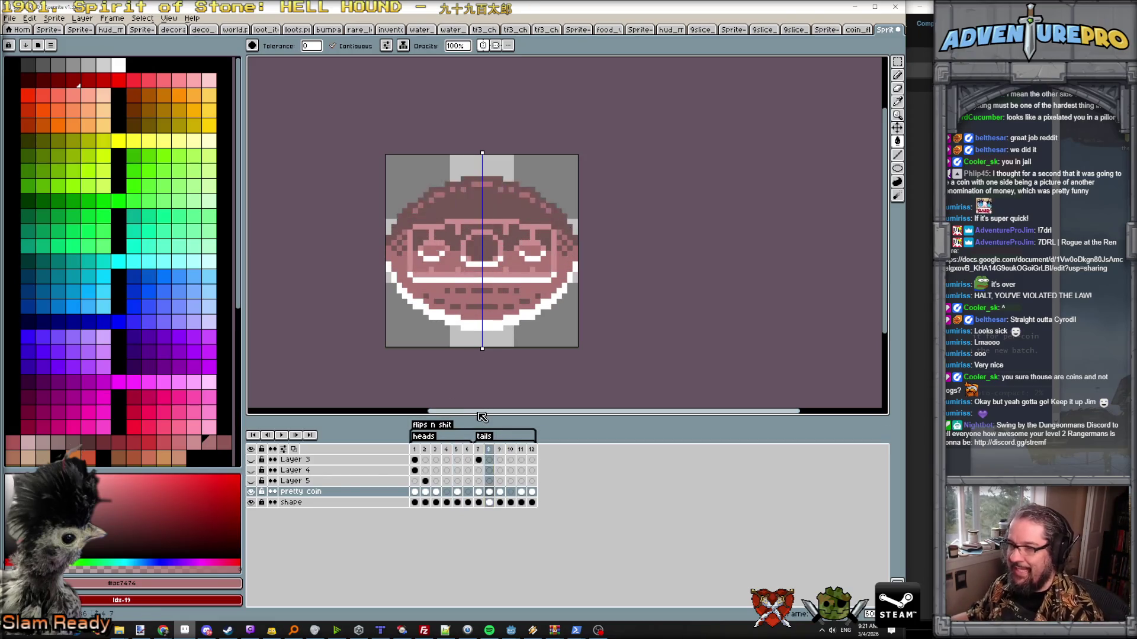
{"action": "scroll", "coordinate": [445, 246], "scroll_direction": "up", "scroll_amount": 1}
{"action": "scroll", "coordinate": [444, 247], "scroll_direction": "up", "scroll_amount": 1}
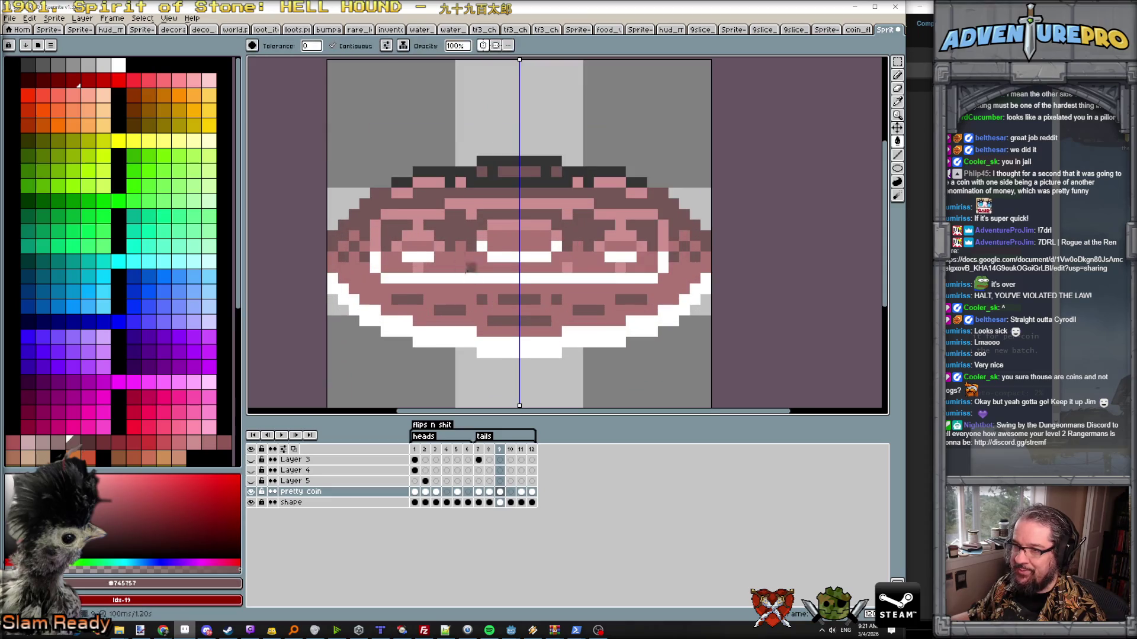
{"action": "left_click", "coordinate": [457, 451]}
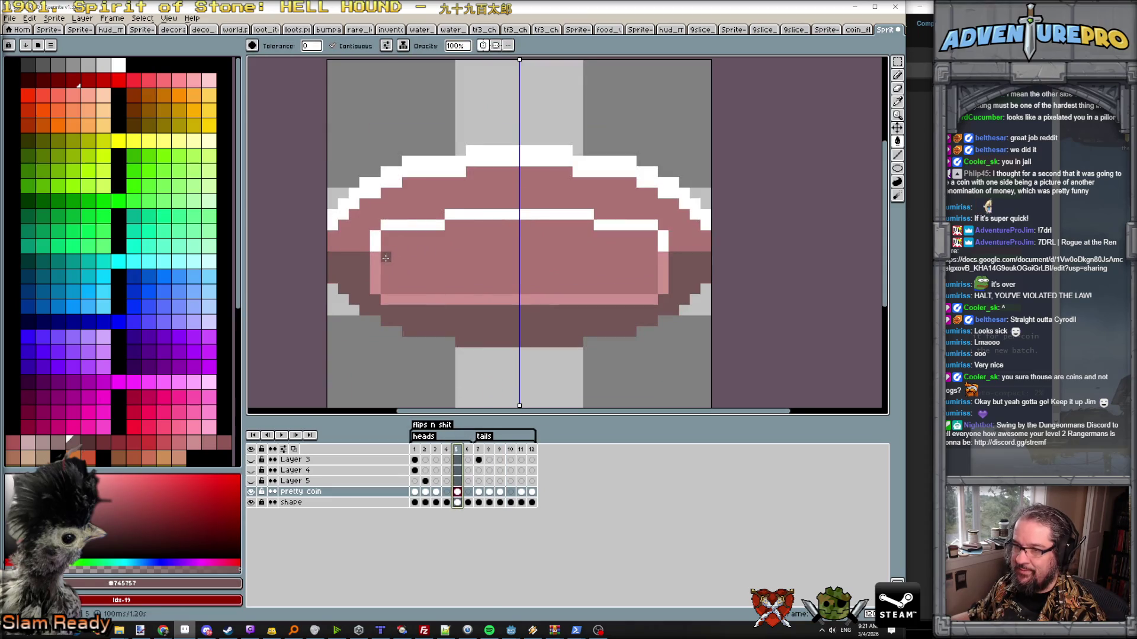
{"action": "key", "text": "b"}
{"action": "left_click", "coordinate": [653, 257]}
{"action": "left_click", "coordinate": [385, 257], "text": "shift"}
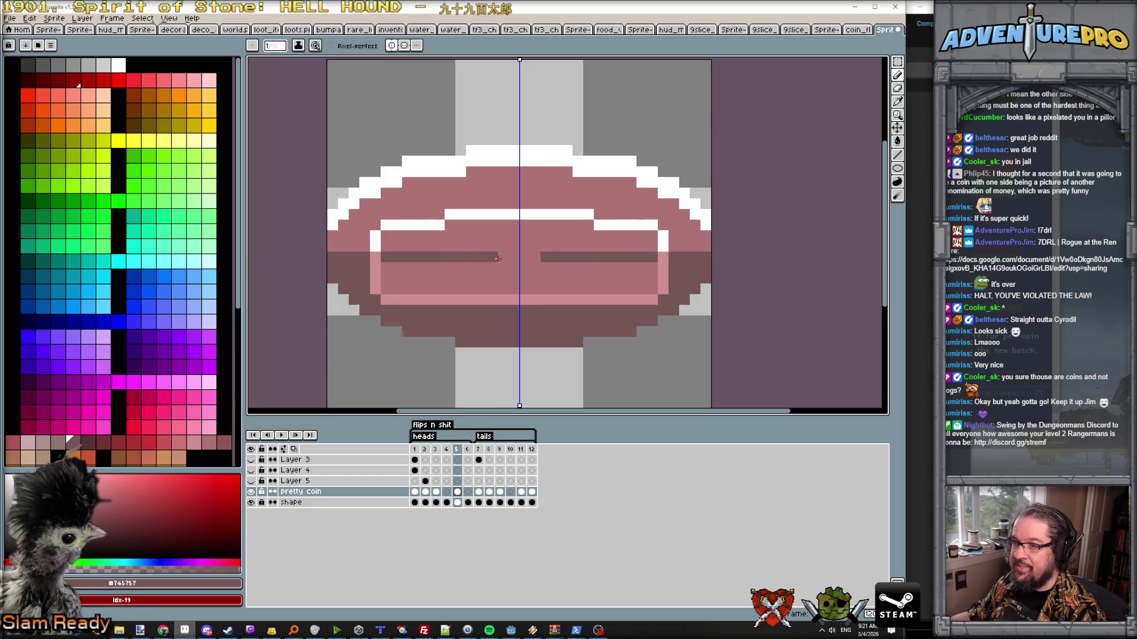
{"action": "key", "text": "g"}
{"action": "left_click", "coordinate": [397, 277]}
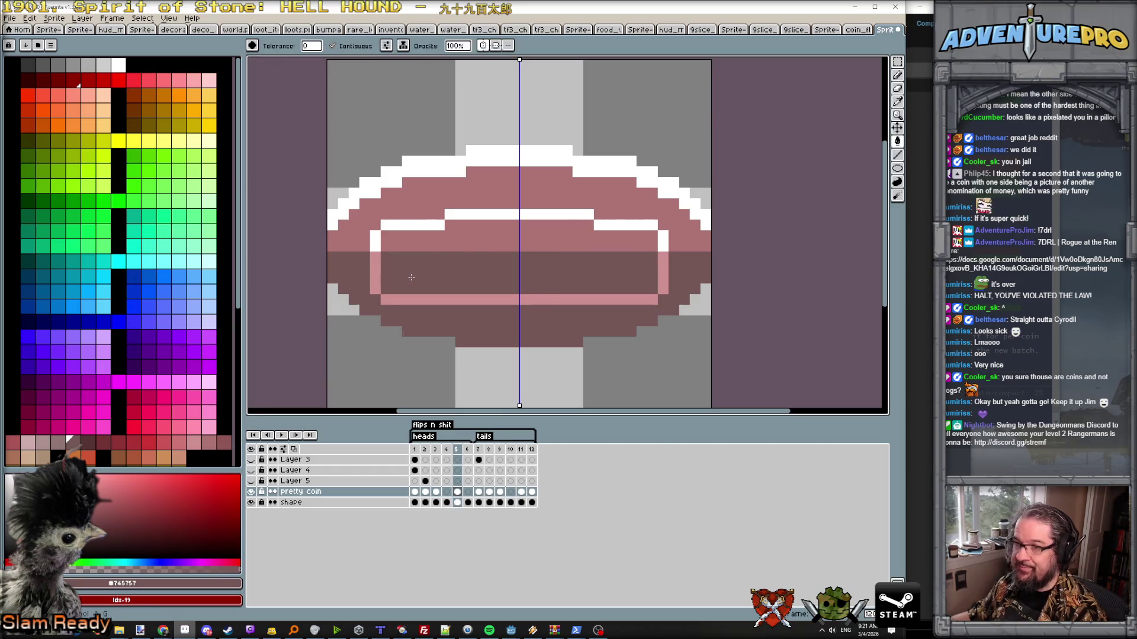
{"action": "scroll", "coordinate": [406, 275], "scroll_direction": "down", "scroll_amount": 2}
{"action": "scroll", "coordinate": [448, 263], "scroll_direction": "up", "scroll_amount": 1}
{"action": "key", "text": "Return"}
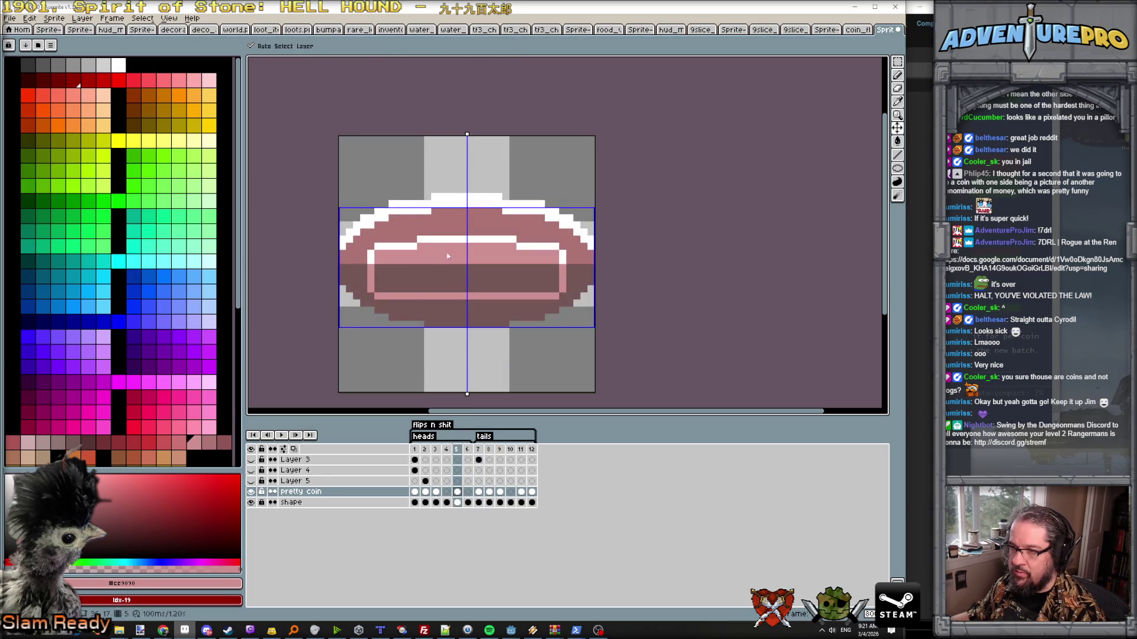
- Pencil a small light-pink centre oval and shade its inside with darker pink
{"action": "key", "text": "b"}
{"action": "left_click_drag", "start_coordinate": [441, 257], "coordinate": [466, 252]}
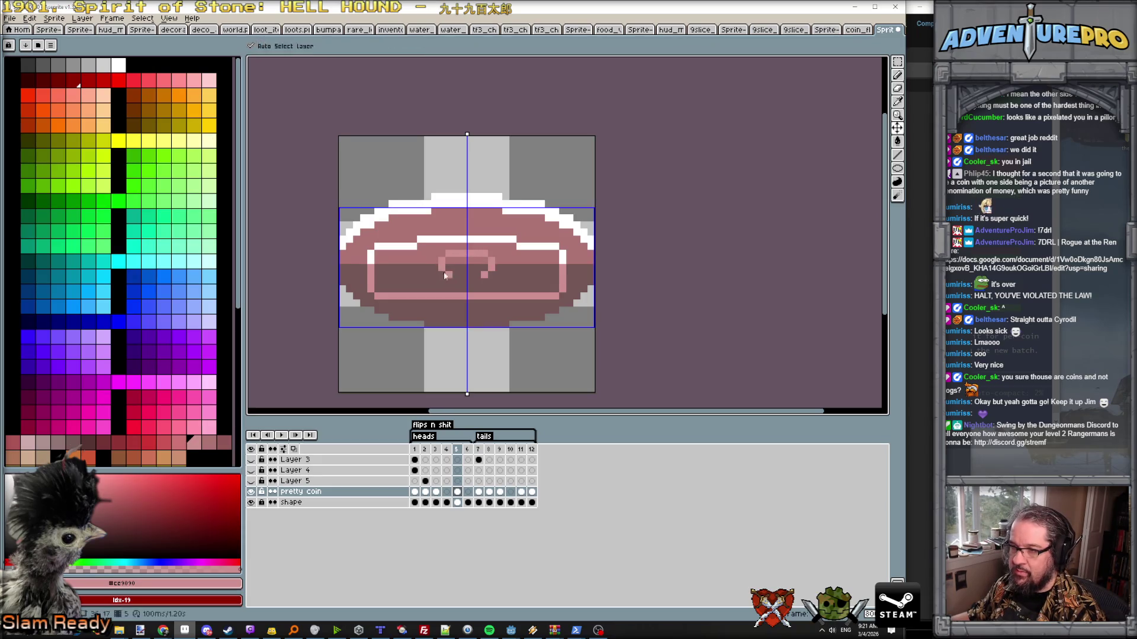
{"action": "left_click_drag", "start_coordinate": [445, 271], "coordinate": [457, 280]}
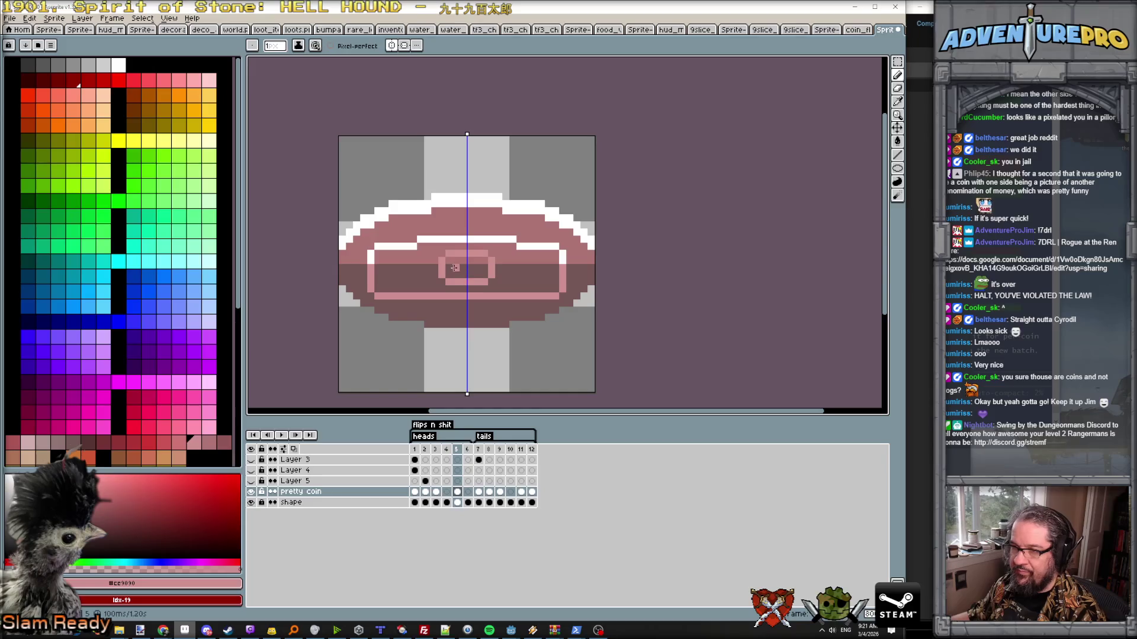
{"action": "left_click", "coordinate": [441, 264], "text": "alt"}
{"action": "left_click_drag", "start_coordinate": [449, 267], "coordinate": [450, 260]}
{"action": "left_click", "coordinate": [453, 271], "text": "alt"}
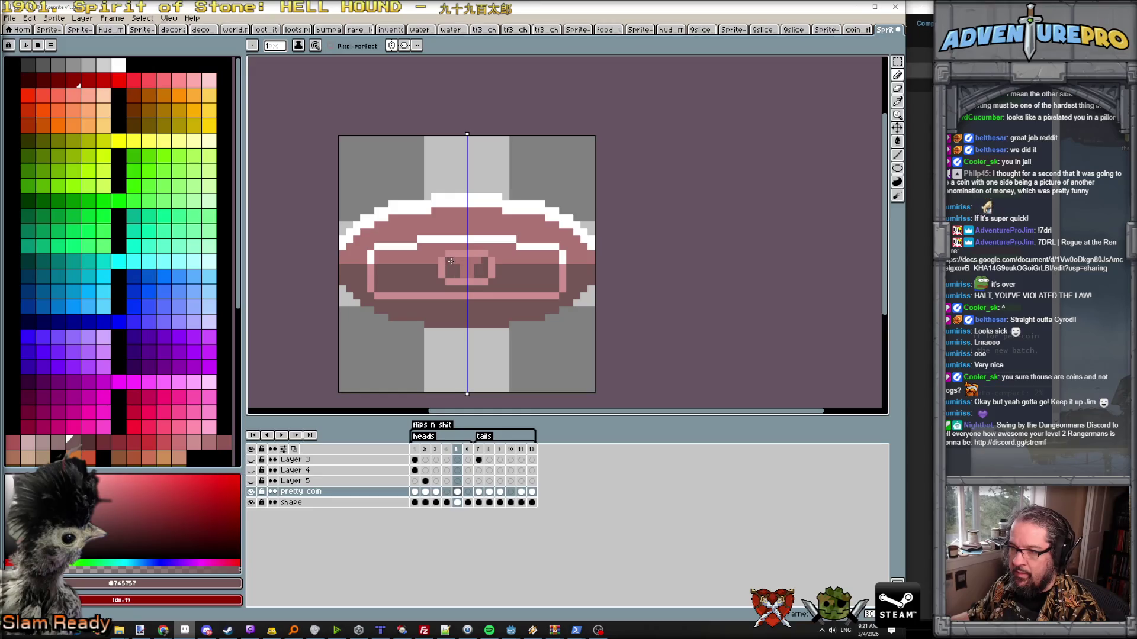
- After comparing with frame 9, paint white highlights along the centre oval's top
{"action": "left_click", "coordinate": [499, 450]}
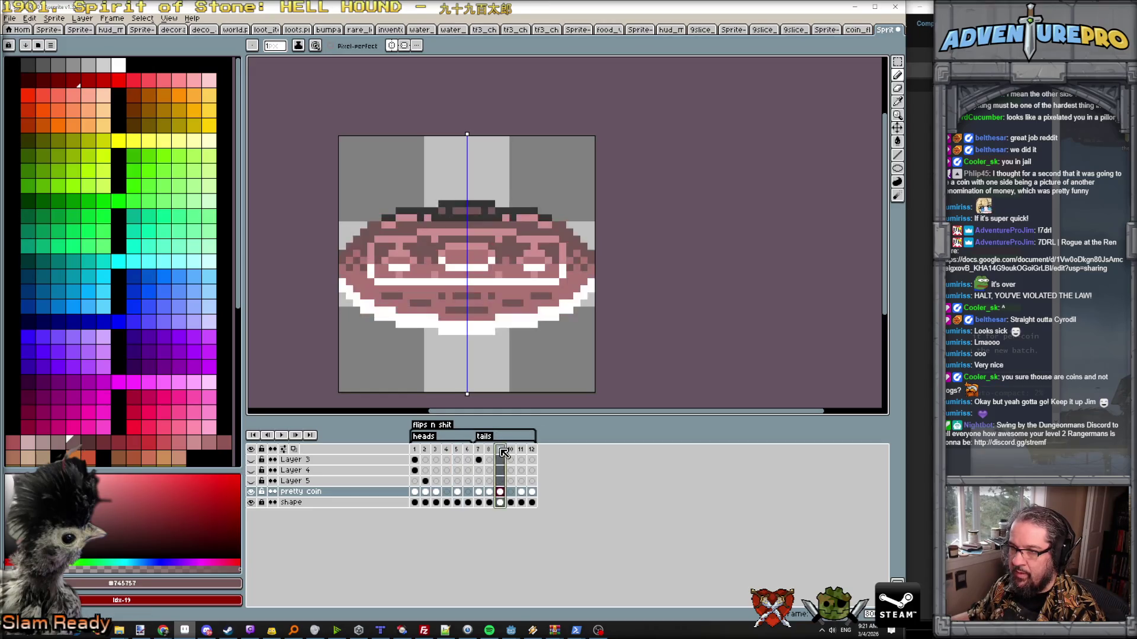
{"action": "left_click", "coordinate": [457, 449]}
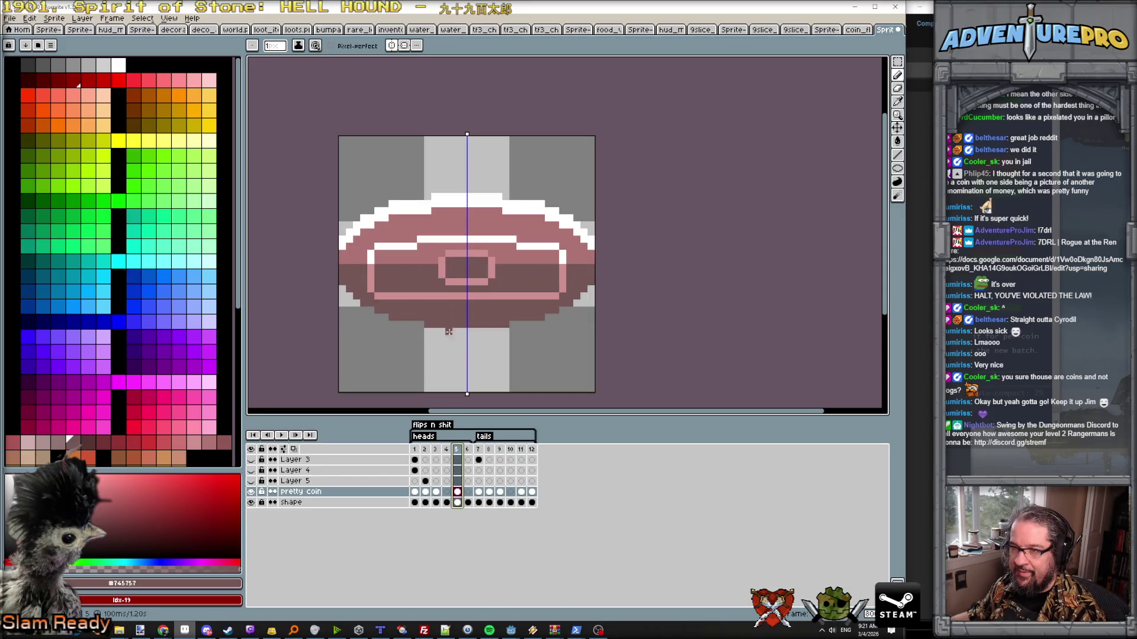
{"action": "left_click", "coordinate": [434, 253], "text": "alt"}
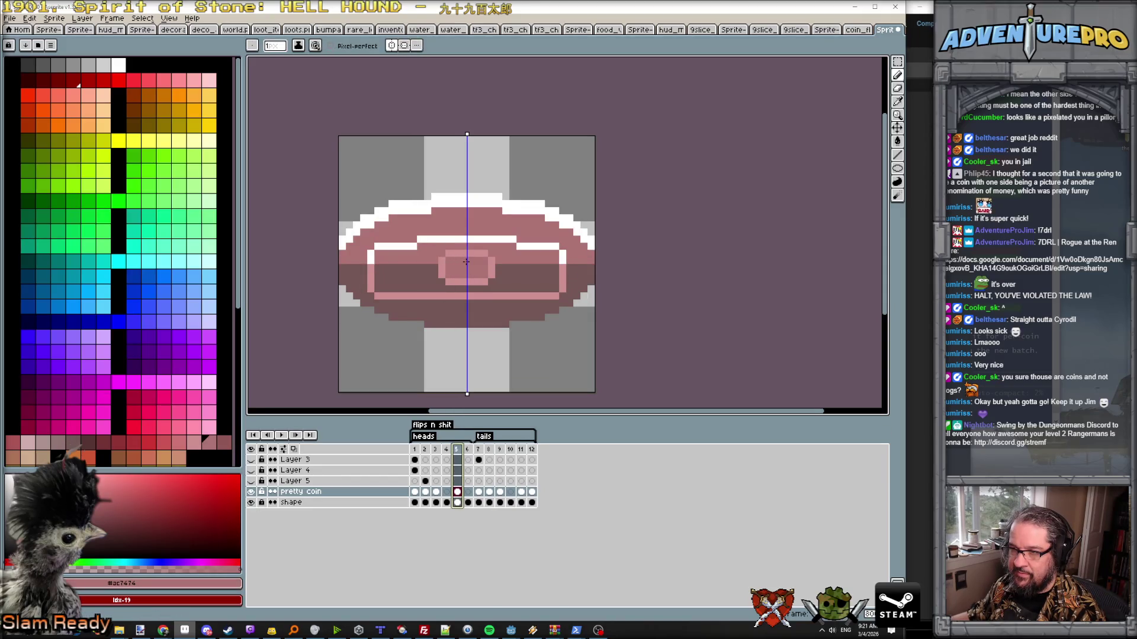
{"action": "key", "text": "x"}
{"action": "left_click_drag", "start_coordinate": [448, 254], "coordinate": [471, 255]}
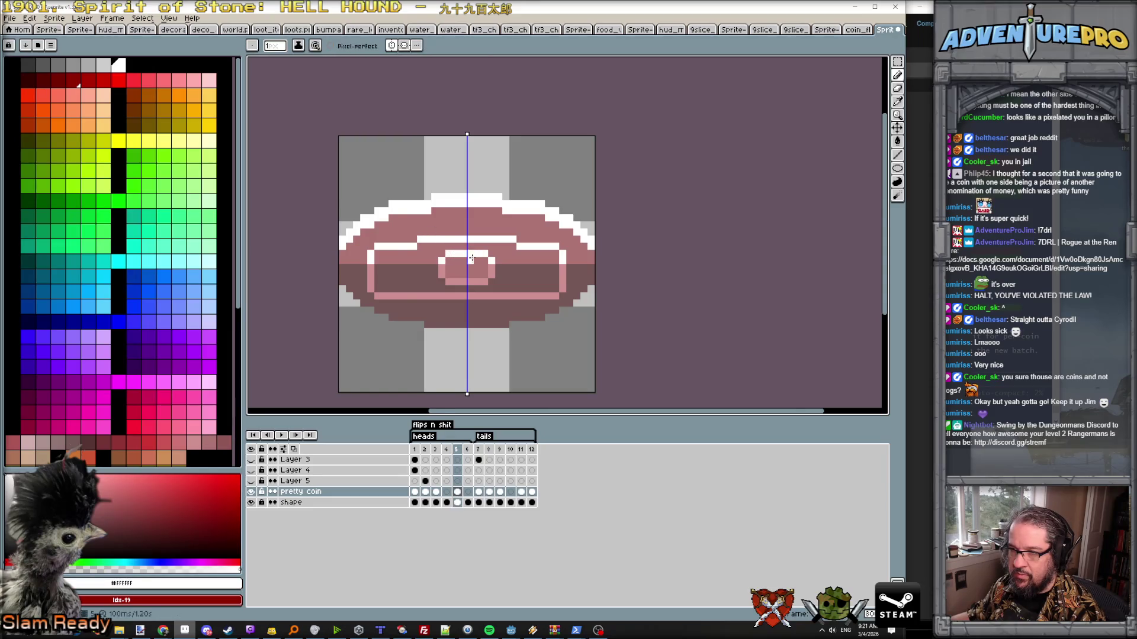
{"action": "scroll", "coordinate": [470, 256], "scroll_direction": "down", "scroll_amount": 4}
{"action": "left_click", "coordinate": [497, 451]}
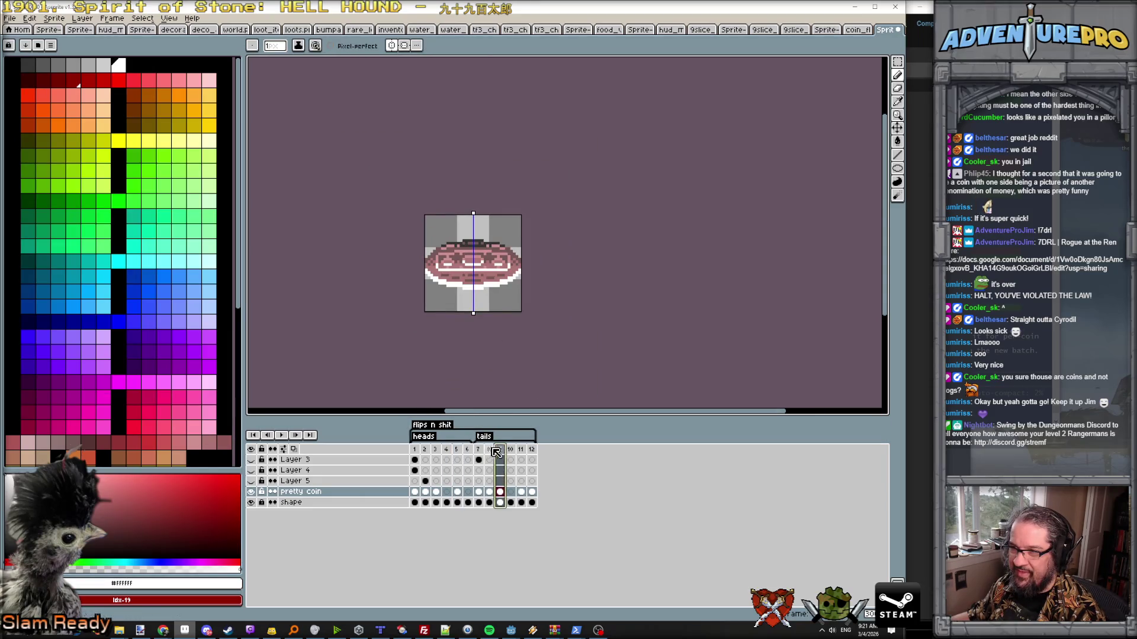
- Compare against the tails frames, then draw a mirrored white line on the side emblem ovals
{"action": "left_click", "coordinate": [457, 451]}
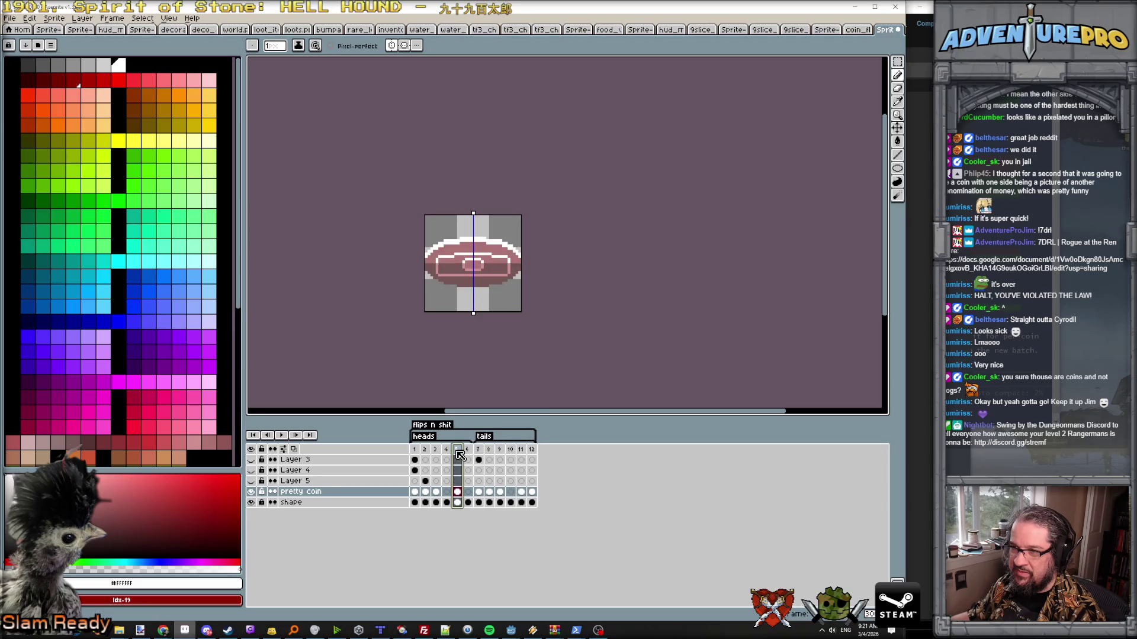
{"action": "scroll", "coordinate": [457, 263], "scroll_direction": "up", "scroll_amount": 2}
{"action": "scroll", "coordinate": [457, 262], "scroll_direction": "up", "scroll_amount": 1}
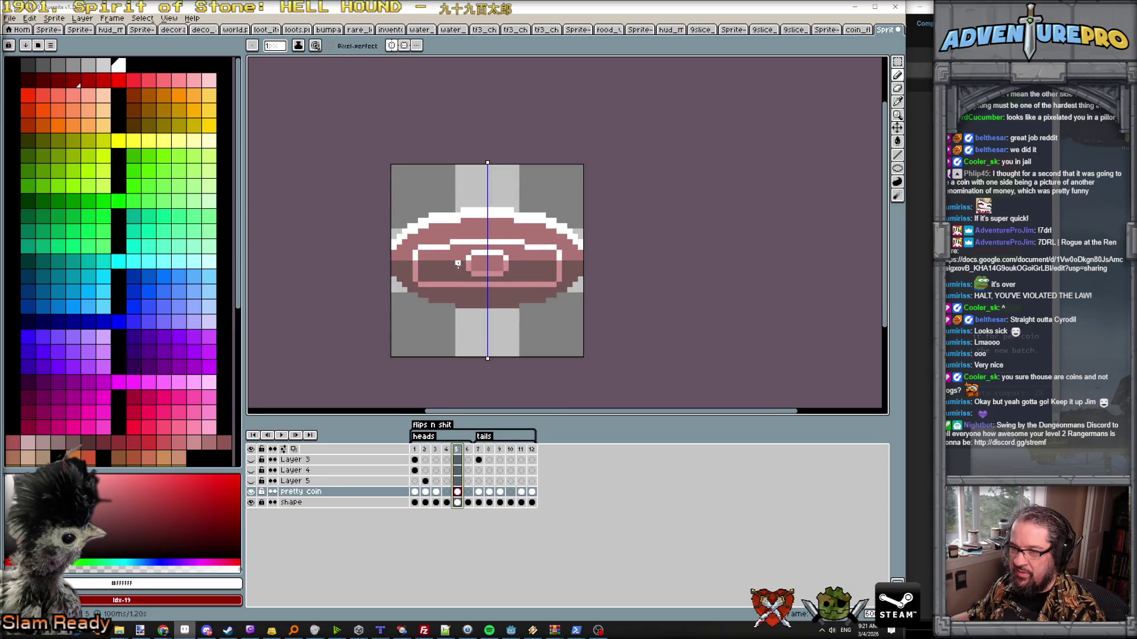
{"action": "left_click", "coordinate": [499, 451]}
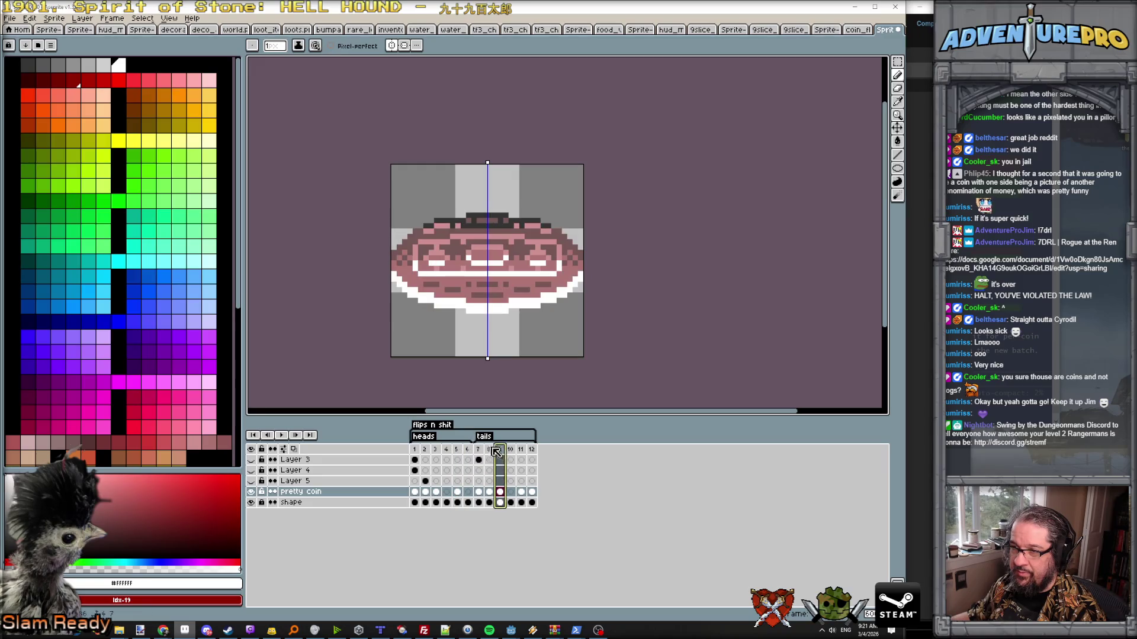
{"action": "left_click", "coordinate": [458, 451]}
{"action": "scroll", "coordinate": [430, 259], "scroll_direction": "up", "scroll_amount": 2}
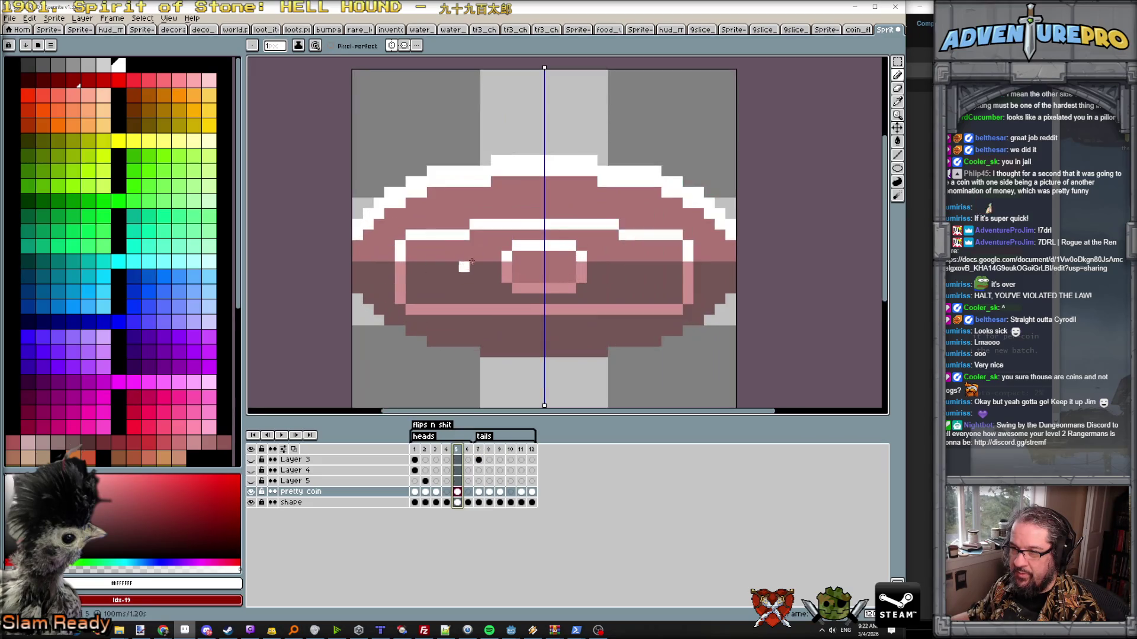
{"action": "key", "text": "b"}
{"action": "key", "text": "Right"}
{"action": "key", "text": "Right"}
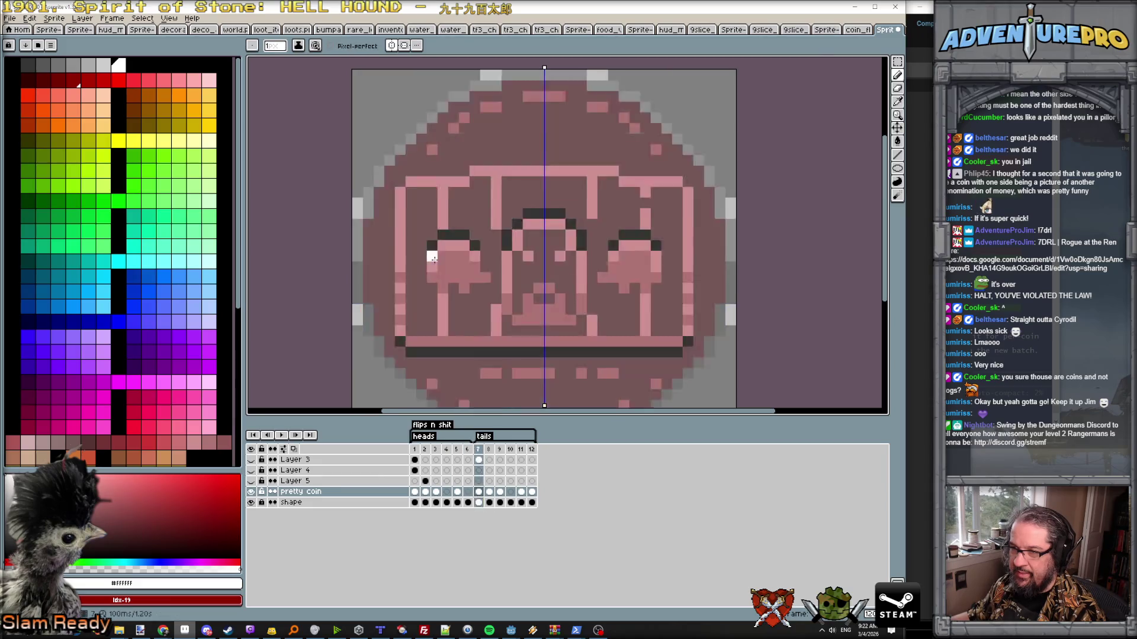
{"action": "key", "text": "Right"}
{"action": "key", "text": "Right"}
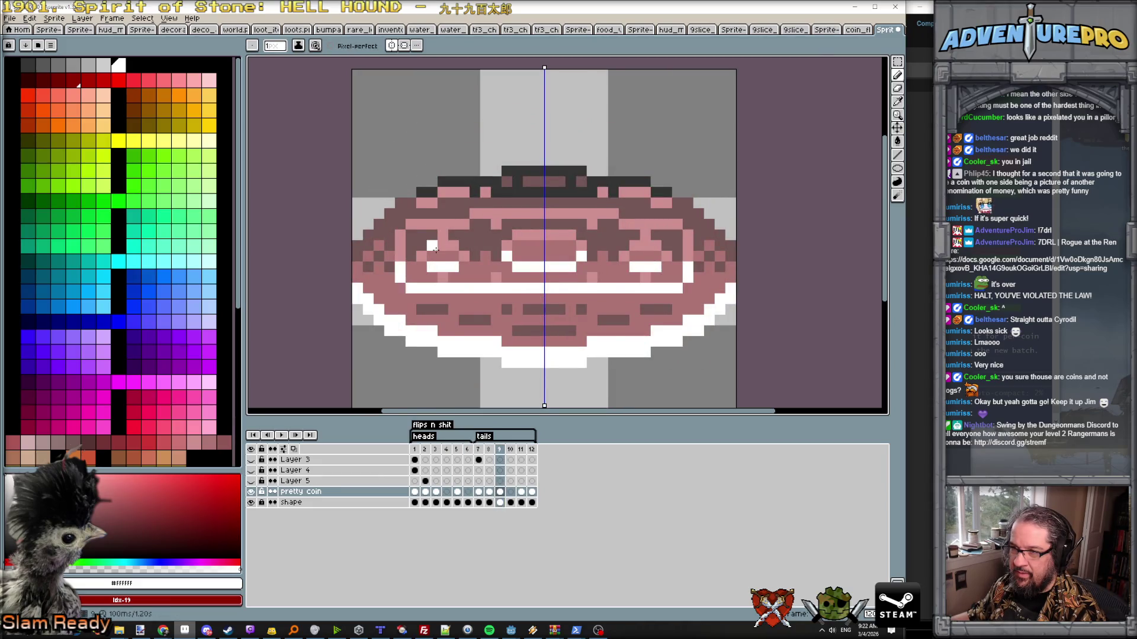
{"action": "key", "text": "Left"}
{"action": "key", "text": "Left"}
{"action": "key", "text": "Left"}
{"action": "key", "text": "Left"}
{"action": "left_click_drag", "start_coordinate": [432, 257], "coordinate": [452, 257]}
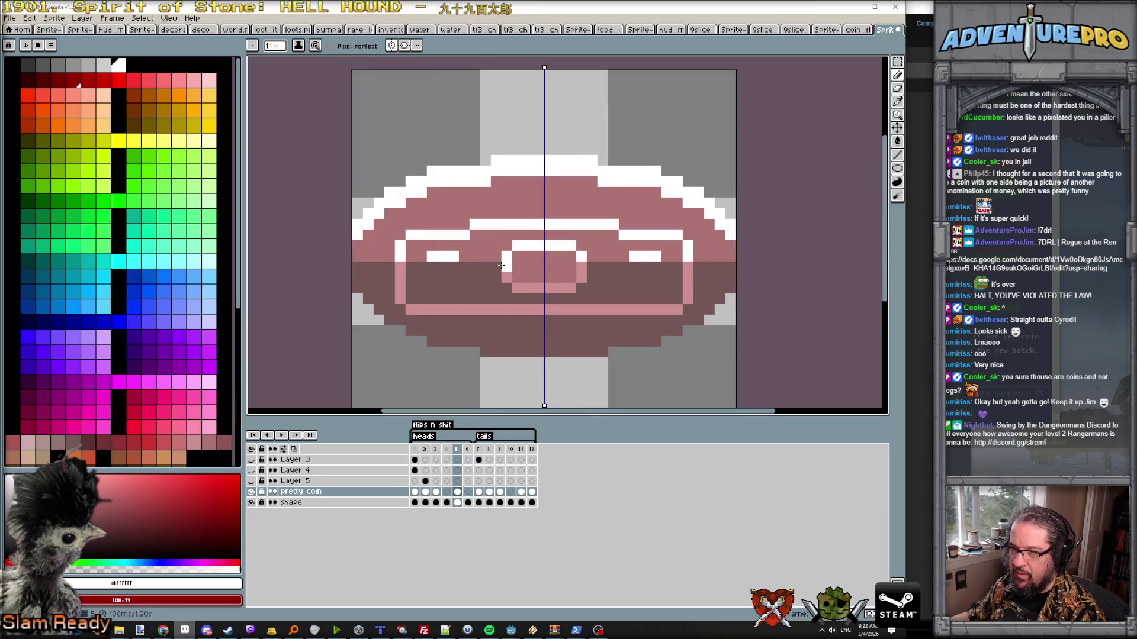
- Fill light pink beneath both side ovals, add a few darker pixels, and play the flip
{"action": "left_click", "coordinate": [501, 264], "text": "alt"}
{"action": "left_click", "coordinate": [421, 267]}
{"action": "left_click_drag", "start_coordinate": [433, 278], "coordinate": [459, 269]}
{"action": "left_click", "coordinate": [455, 270], "text": "alt"}
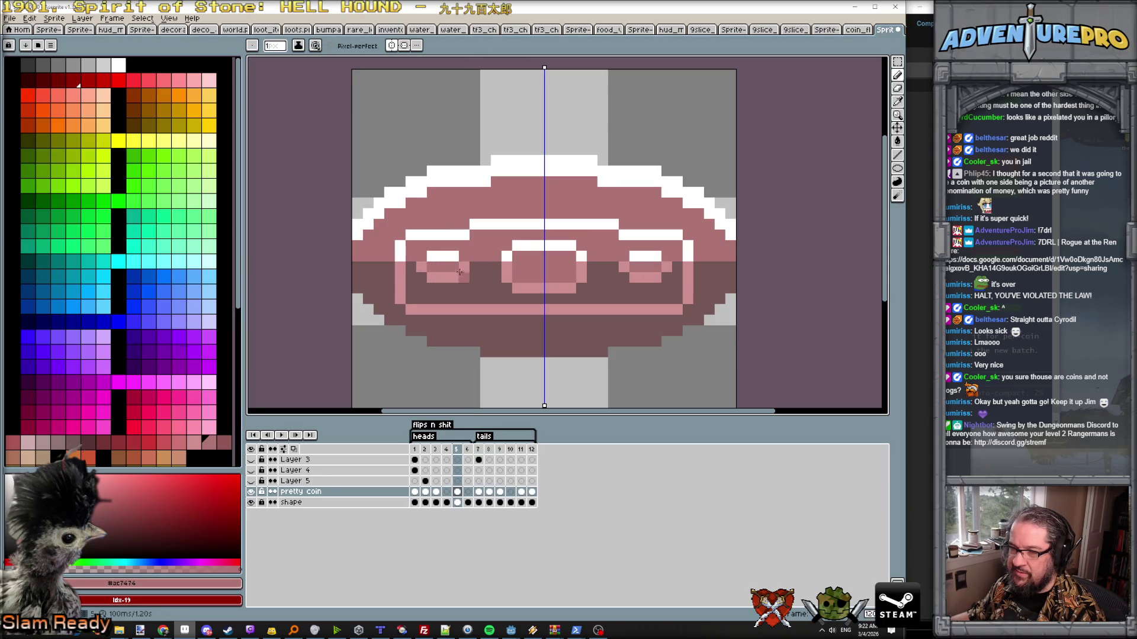
{"action": "left_click", "coordinate": [602, 266]}
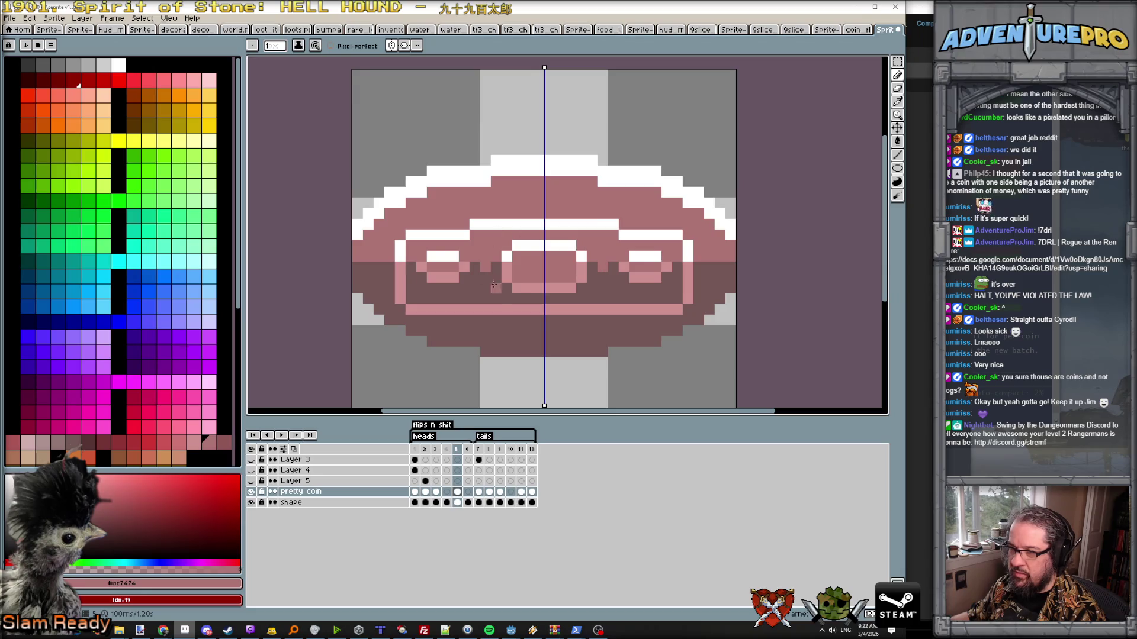
{"action": "left_click", "coordinate": [506, 266], "text": "alt"}
{"action": "key", "text": "Return"}
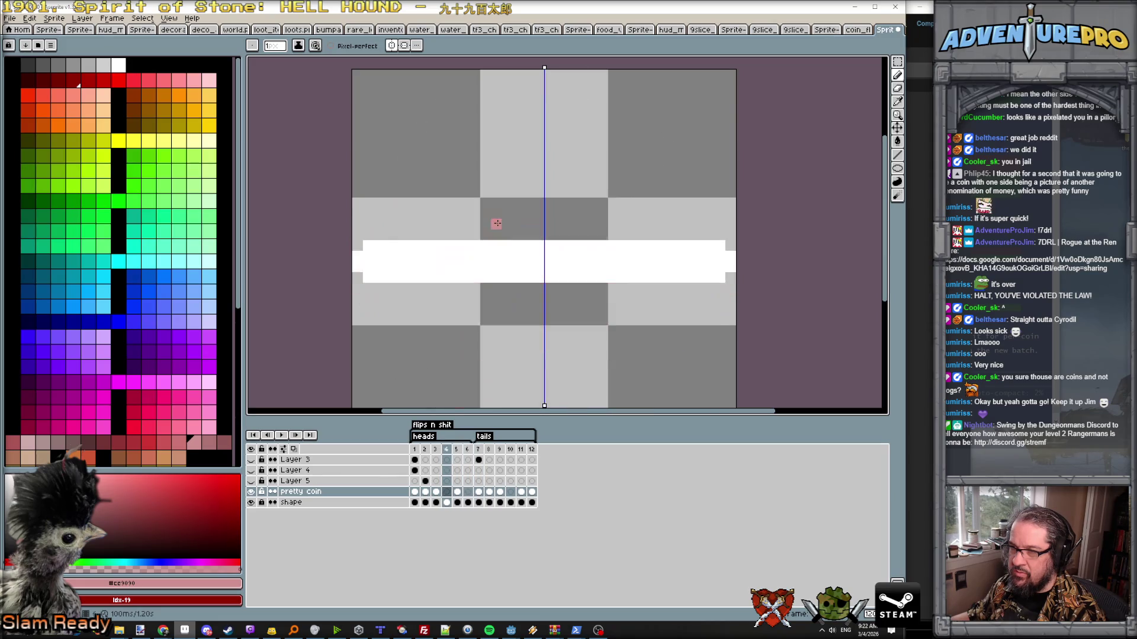
- Paint mirrored light pink accents and pixels in the coin's lower band
{"action": "left_click_drag", "start_coordinate": [495, 235], "coordinate": [495, 245]}
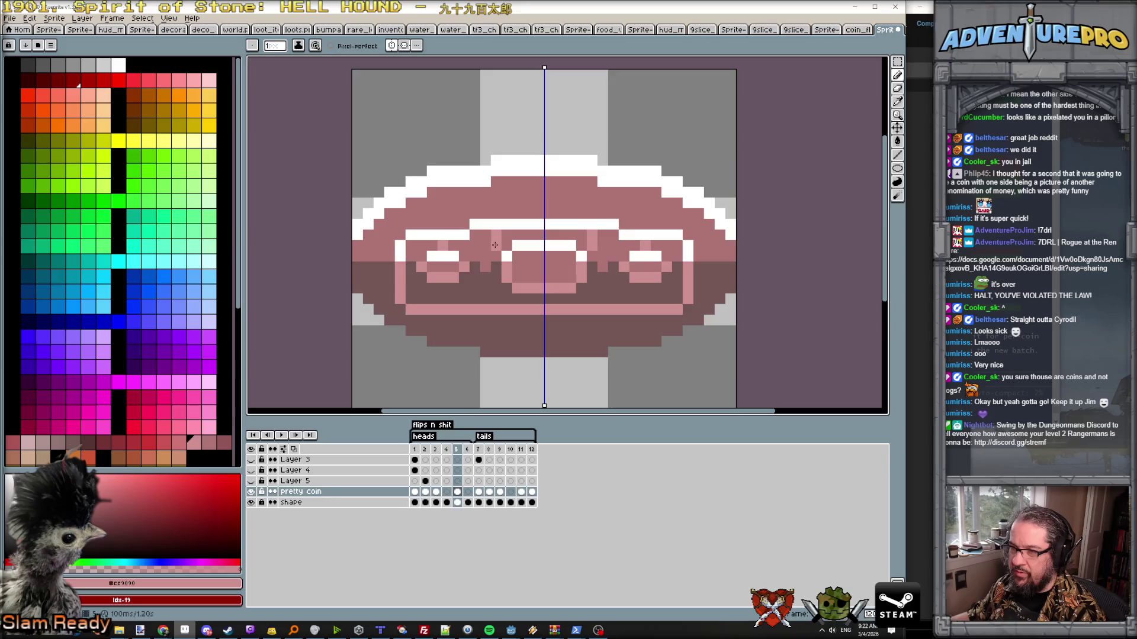
{"action": "left_click", "coordinate": [497, 299]}
{"action": "left_click", "coordinate": [453, 299]}
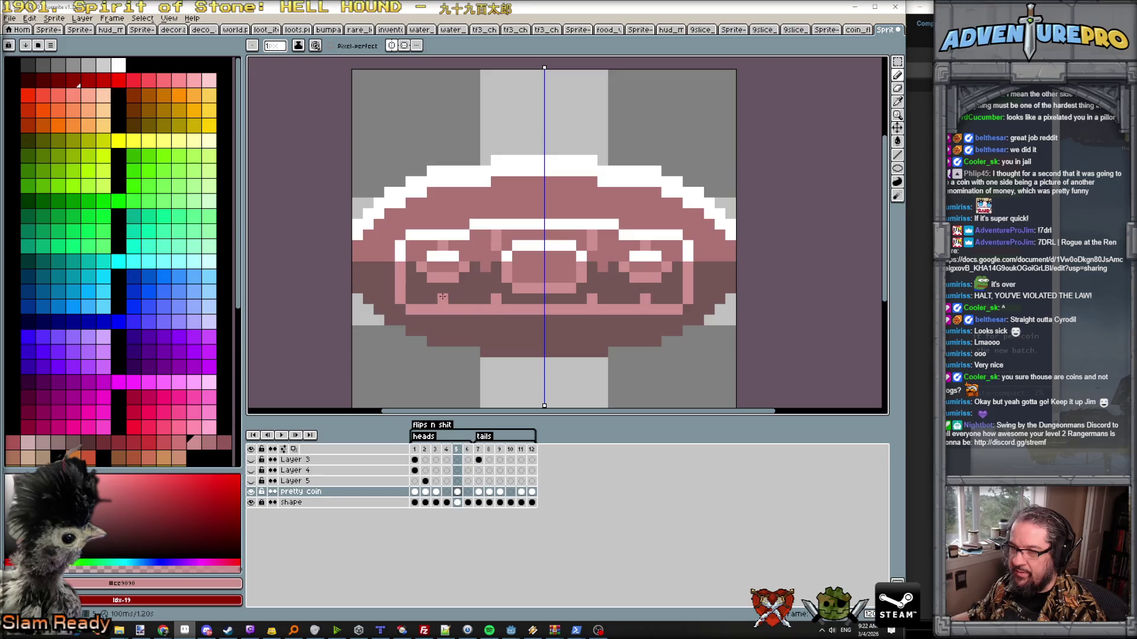
{"action": "scroll", "coordinate": [568, 298], "scroll_direction": "down", "scroll_amount": 3}
{"action": "scroll", "coordinate": [568, 299], "scroll_direction": "down", "scroll_amount": 1}
- Flick through adjacent frames to compare shading, then sample the darker pink for edge dithering
{"action": "key", "text": "Right"}
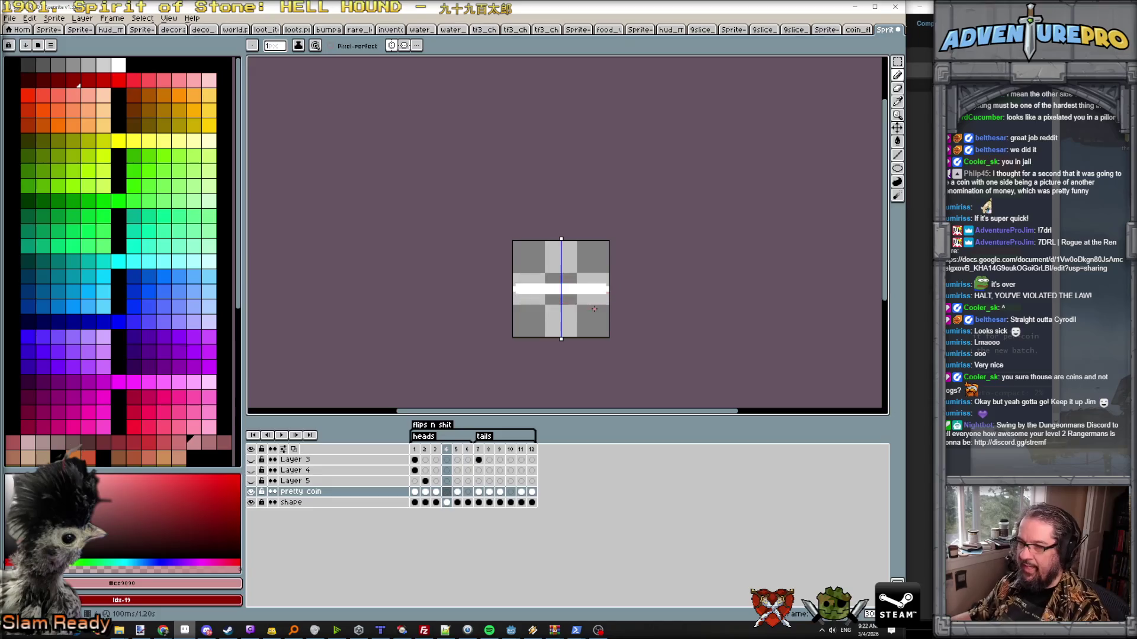
{"action": "key", "text": "Right"}
{"action": "key", "text": "Right"}
{"action": "key", "text": "Right"}
{"action": "key", "text": "Left"}
{"action": "key", "text": "Left"}
{"action": "key", "text": "Left"}
{"action": "key", "text": "Left"}
{"action": "key", "text": "Right"}
{"action": "key", "text": "Right"}
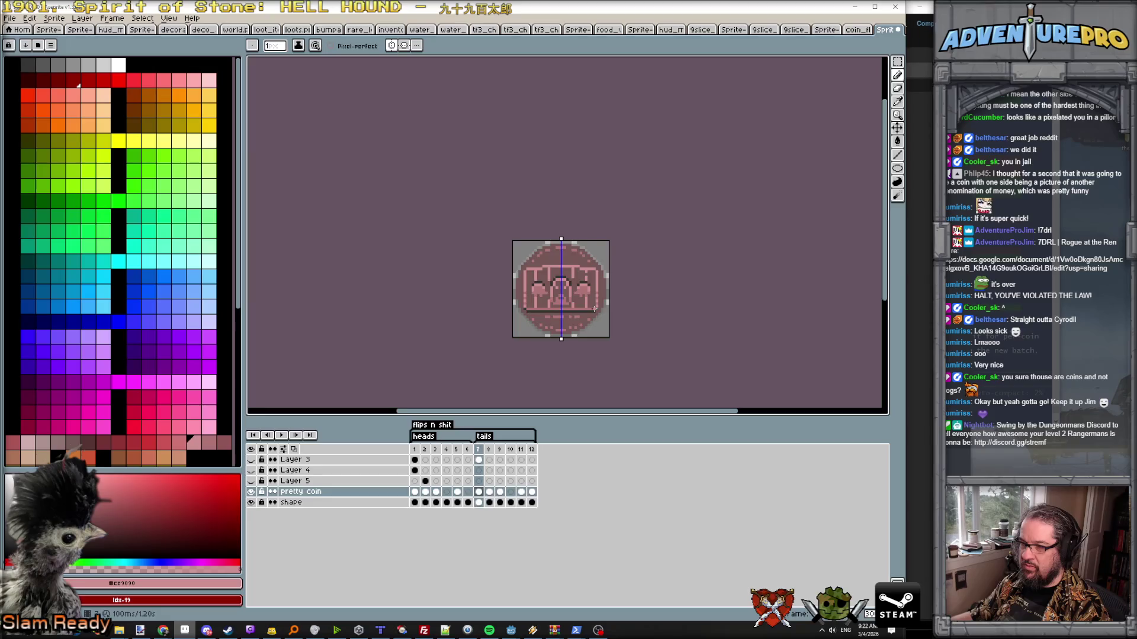
{"action": "key", "text": "Left"}
{"action": "key", "text": "Left"}
{"action": "key", "text": "Right"}
{"action": "key", "text": "Left"}
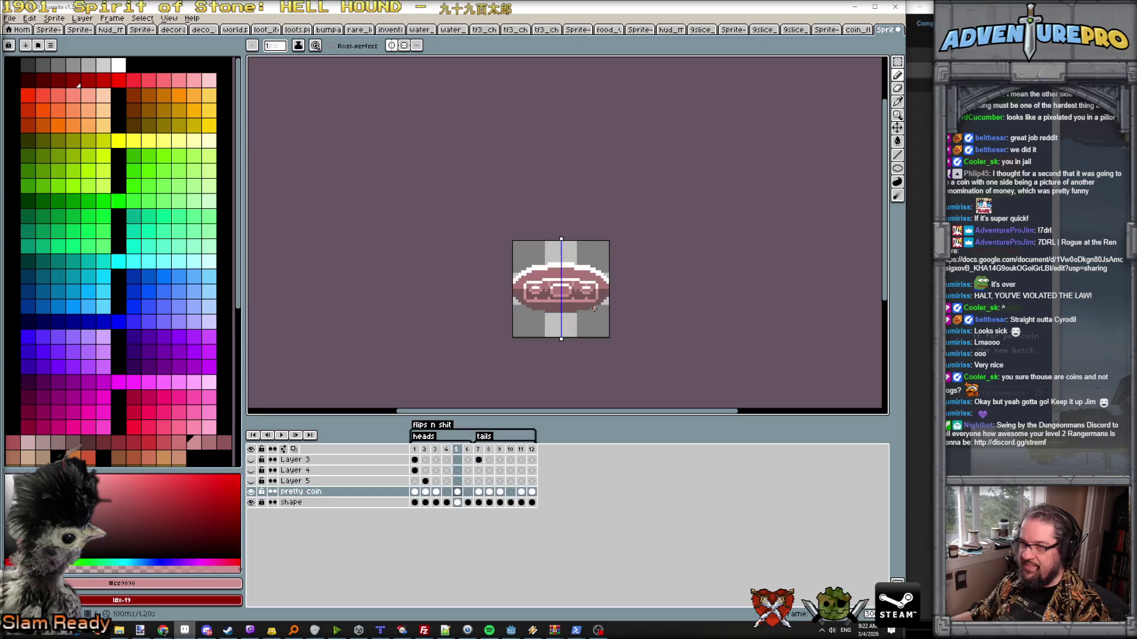
{"action": "key", "text": "Right"}
{"action": "key", "text": "Left"}
{"action": "scroll", "coordinate": [543, 292], "scroll_direction": "up", "scroll_amount": 3}
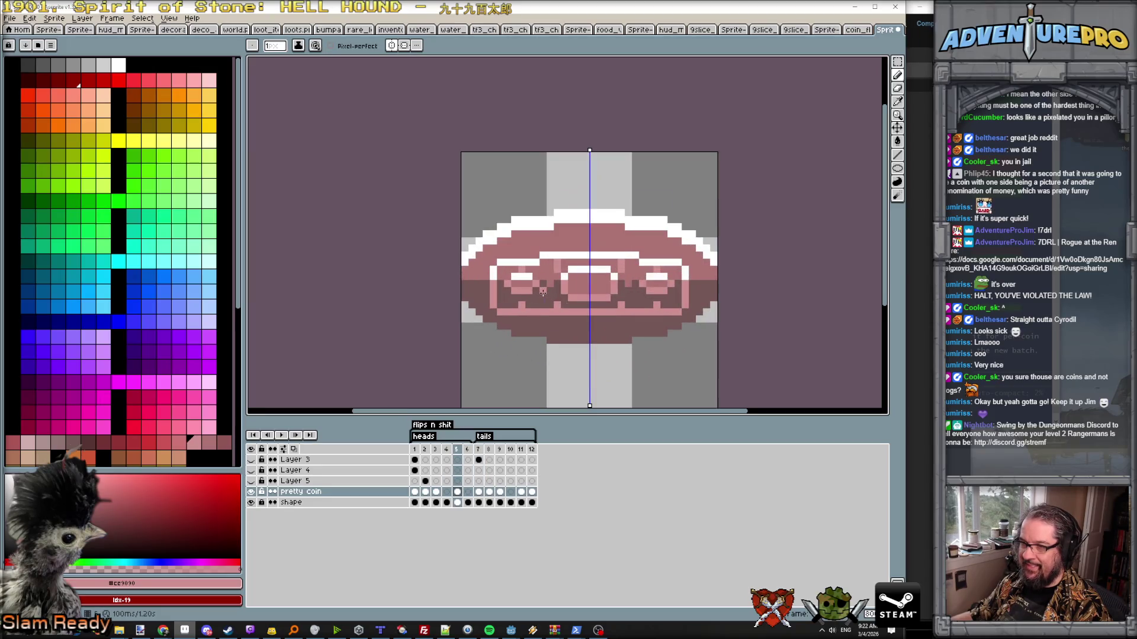
{"action": "left_click", "coordinate": [473, 289], "text": "alt"}
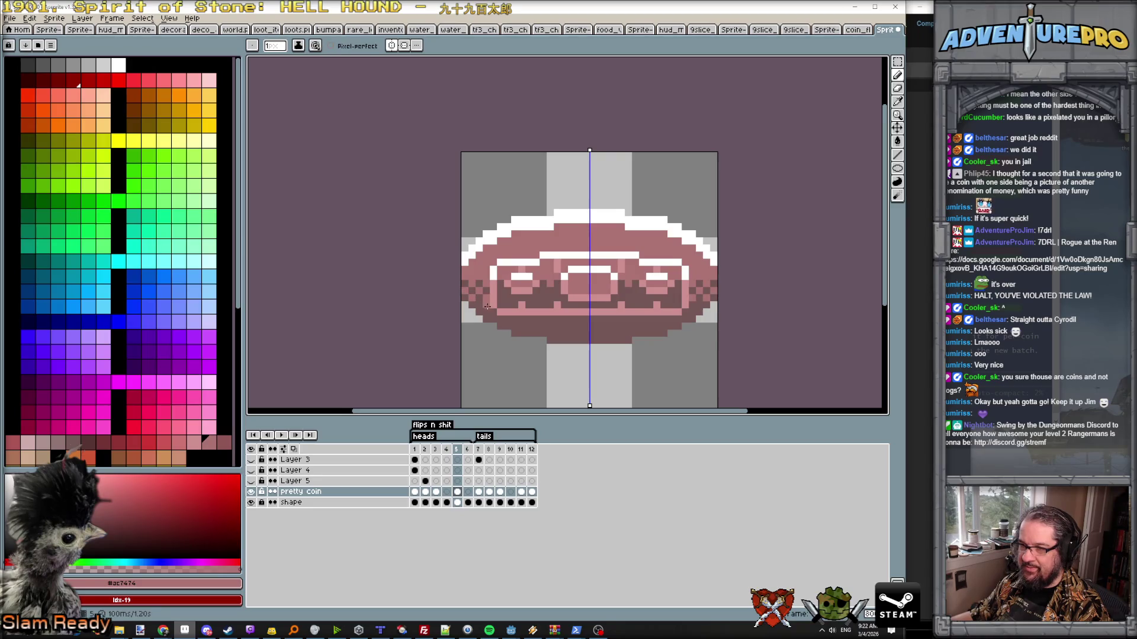
{"action": "scroll", "coordinate": [481, 307], "scroll_direction": "down", "scroll_amount": 3}
{"action": "scroll", "coordinate": [493, 326], "scroll_direction": "up", "scroll_amount": 3}
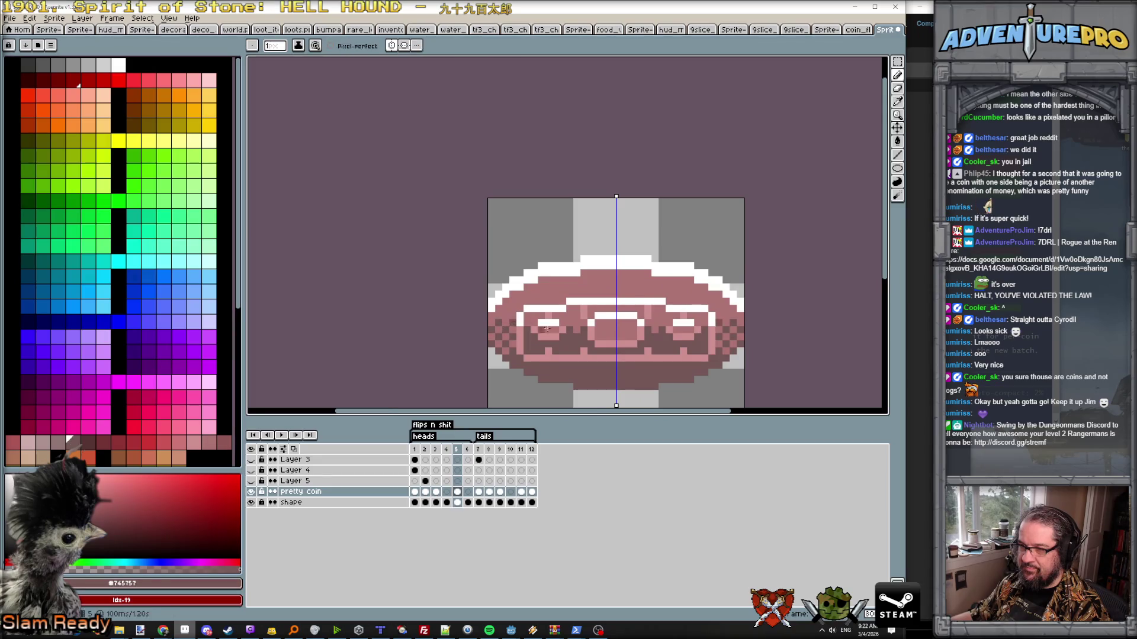
{"action": "scroll", "coordinate": [557, 331], "scroll_direction": "down", "scroll_amount": 3}
{"action": "scroll", "coordinate": [556, 331], "scroll_direction": "up", "scroll_amount": 1}
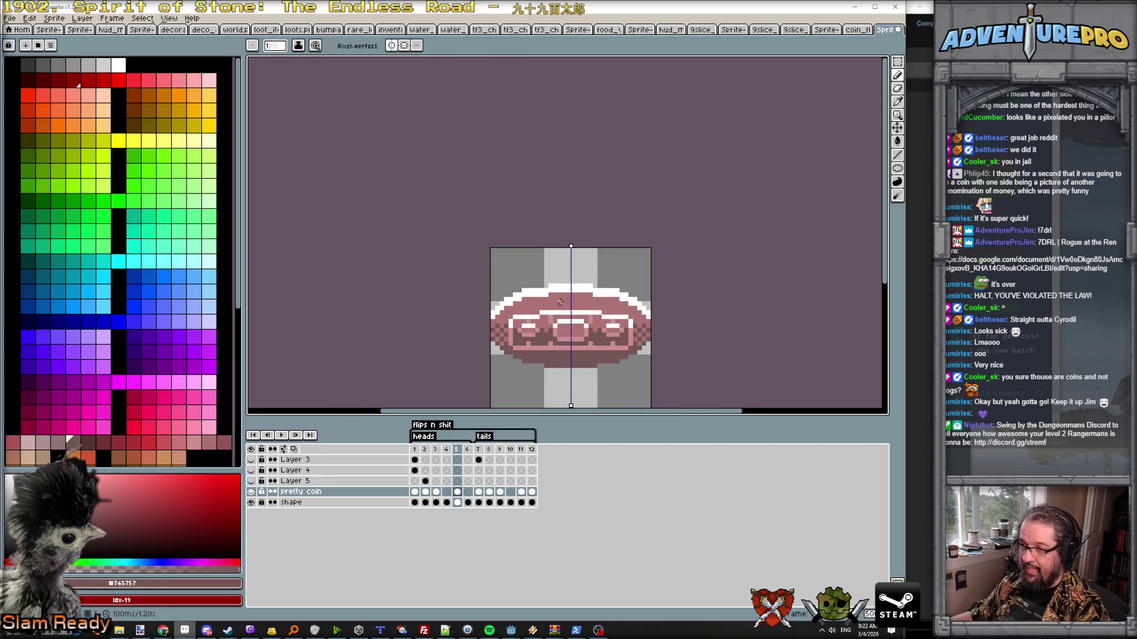
- Dither dark pixels across the coin's top face with the symmetry pencil
{"action": "key", "text": "Left"}
{"action": "key", "text": "Right"}
{"action": "scroll", "coordinate": [564, 301], "scroll_direction": "up", "scroll_amount": 1}
{"action": "left_click", "coordinate": [569, 294]}
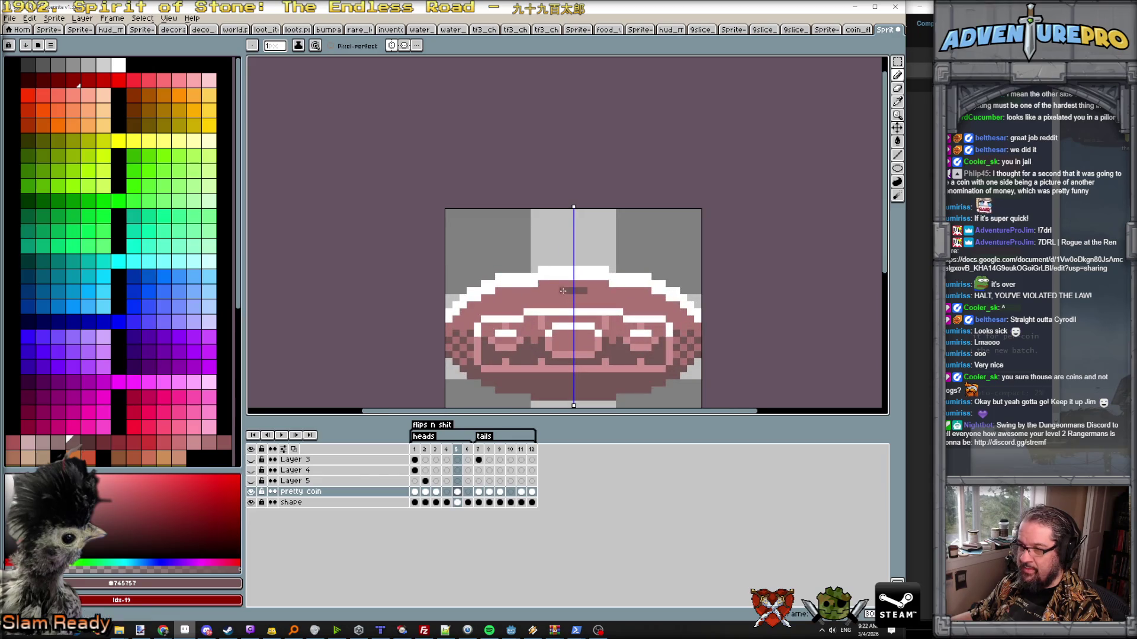
{"action": "left_click", "coordinate": [534, 297]}
{"action": "left_click", "coordinate": [519, 297]}
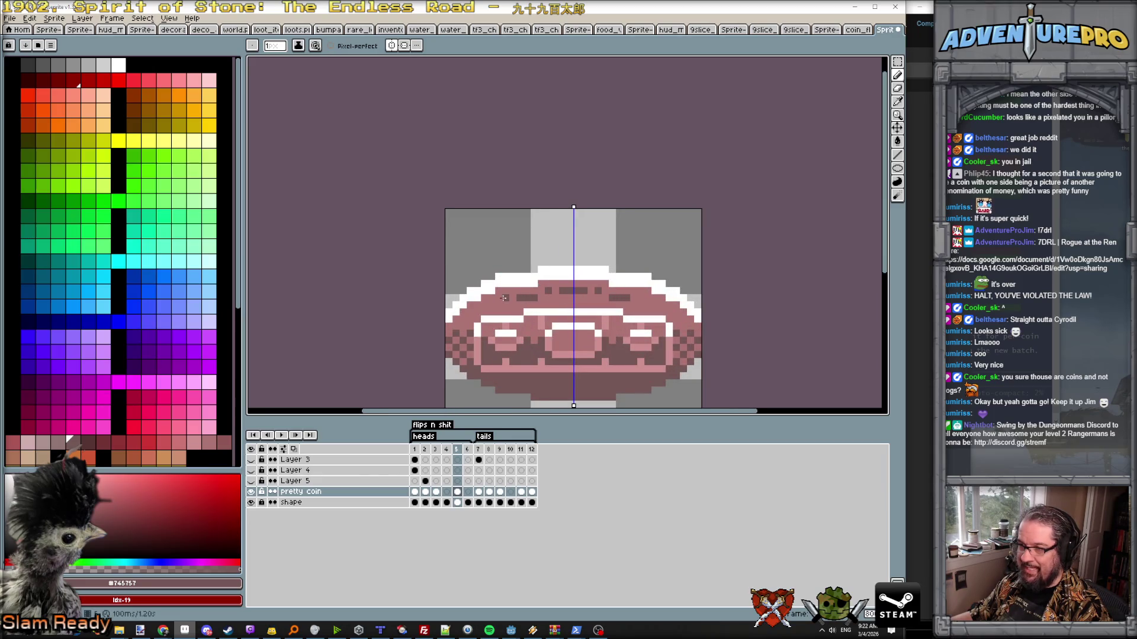
{"action": "scroll", "coordinate": [476, 310], "scroll_direction": "down", "scroll_amount": 1}
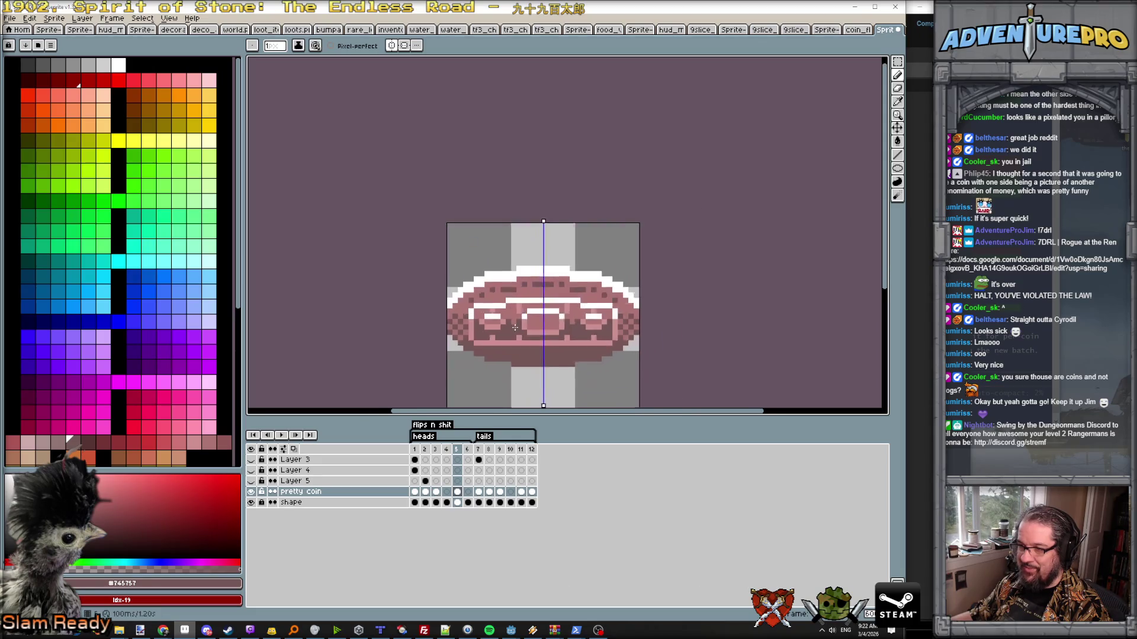
{"action": "scroll", "coordinate": [461, 345], "scroll_direction": "up", "scroll_amount": 1}
- Sample the coin pink, add light highlights along the bottom rows, then advance to the blue tails frame
{"action": "left_click", "coordinate": [532, 377], "text": "alt"}
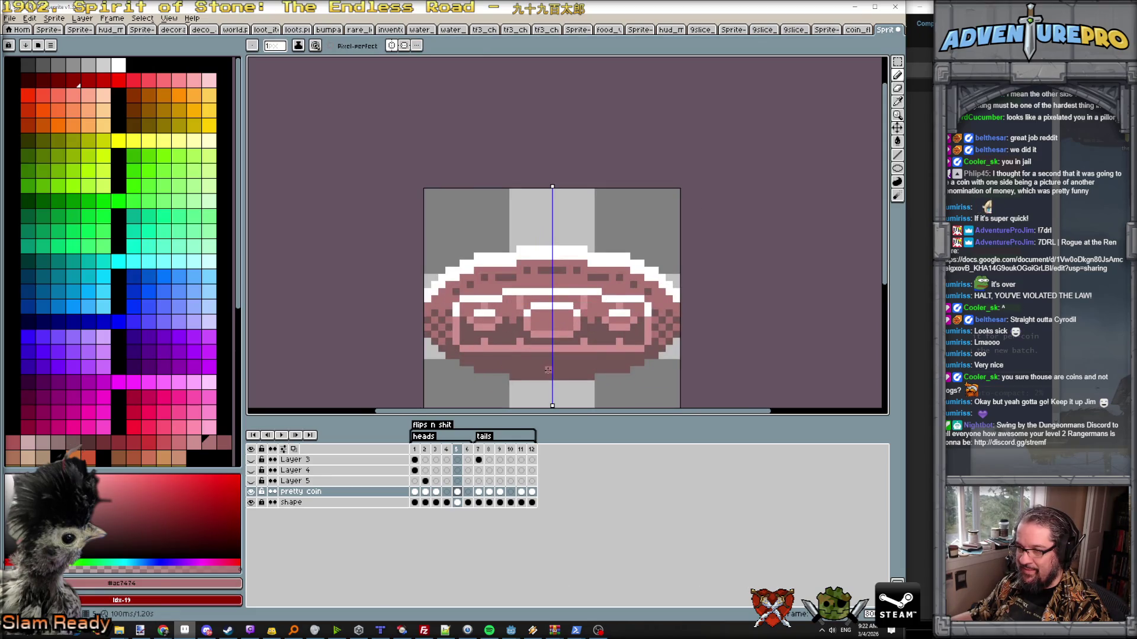
{"action": "key", "text": "v"}
{"action": "key", "text": "b"}
{"action": "left_click", "coordinate": [524, 371]}
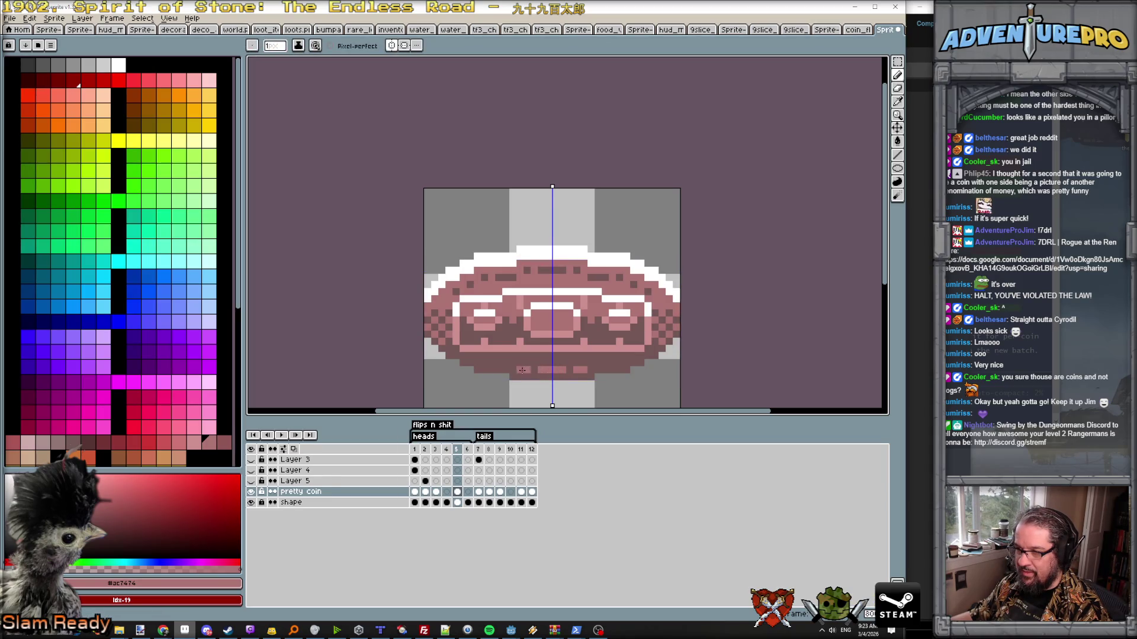
{"action": "left_click", "coordinate": [507, 367]}
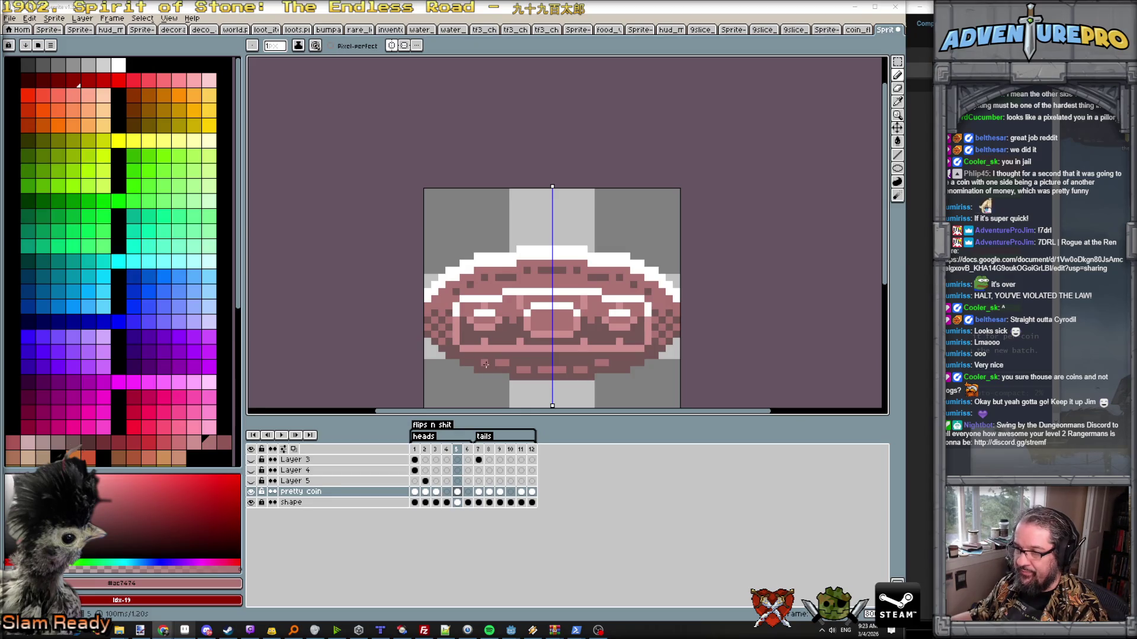
{"action": "left_click", "coordinate": [506, 363]}
{"action": "scroll", "coordinate": [528, 362], "scroll_direction": "down", "scroll_amount": 3}
{"action": "key", "text": "Right"}
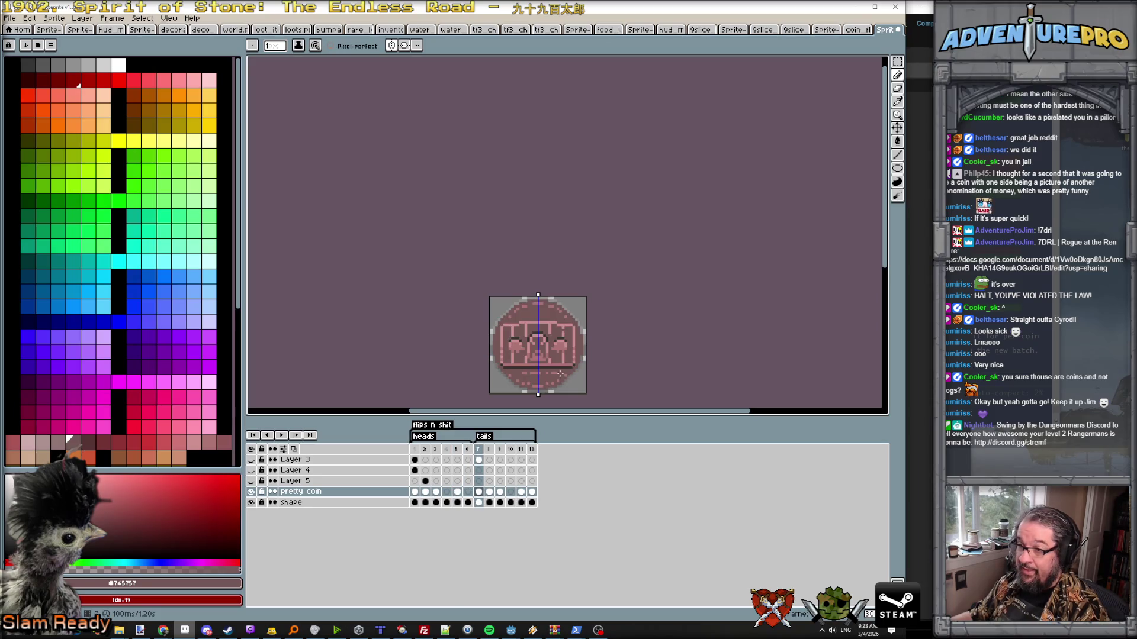
{"action": "scroll", "coordinate": [529, 352], "scroll_direction": "up", "scroll_amount": 2}
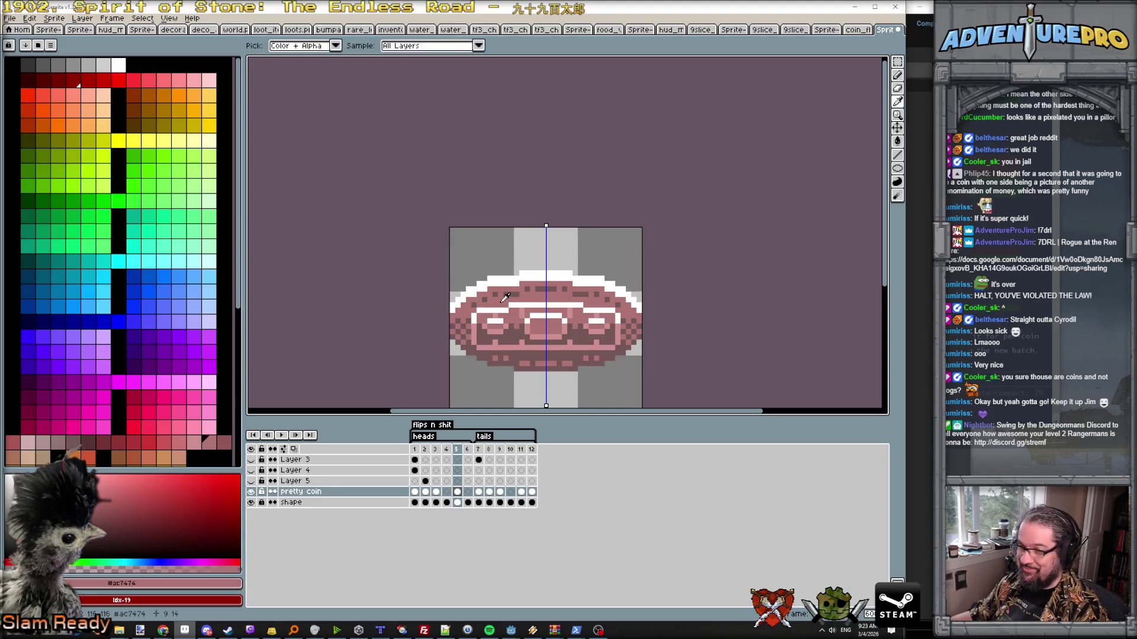
{"action": "scroll", "coordinate": [502, 304], "scroll_direction": "up", "scroll_amount": 1}
{"action": "key", "text": "Right"}
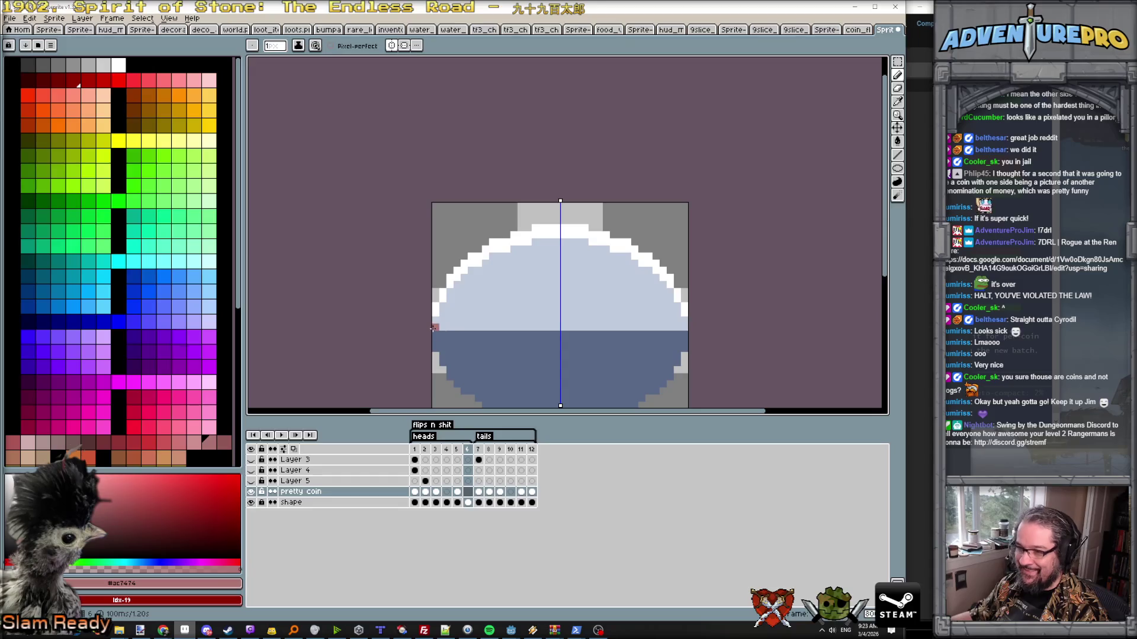
- Draw a dark pink line across the coin's middle and a mirrored arc inside the upper white rim
{"action": "left_click", "coordinate": [685, 328], "text": "shift"}
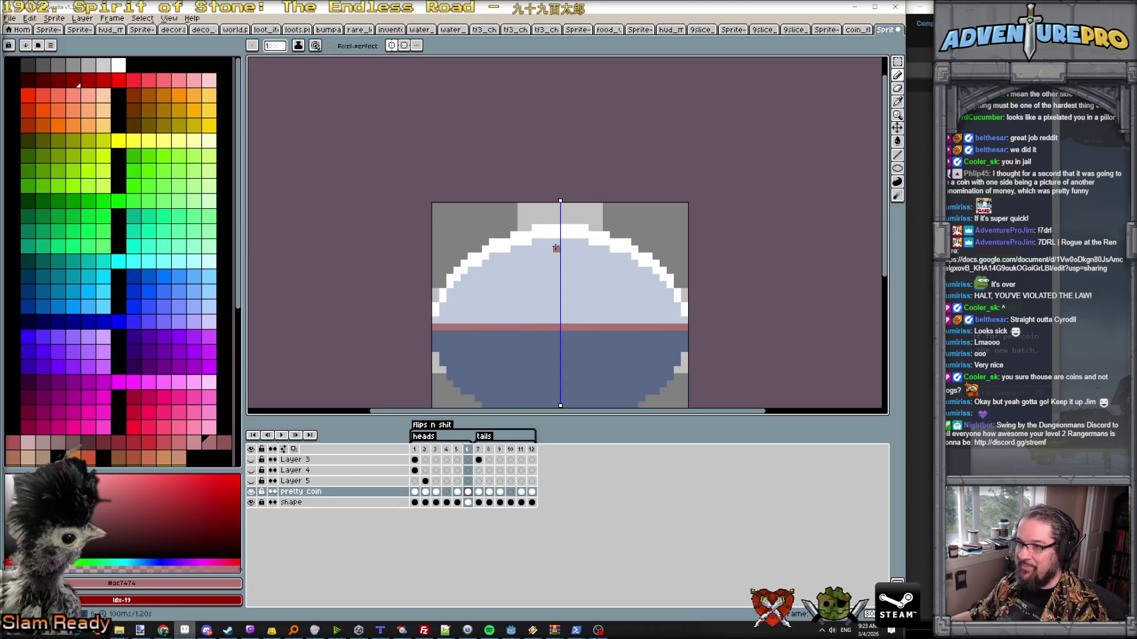
{"action": "left_click_drag", "start_coordinate": [550, 242], "coordinate": [463, 277]}
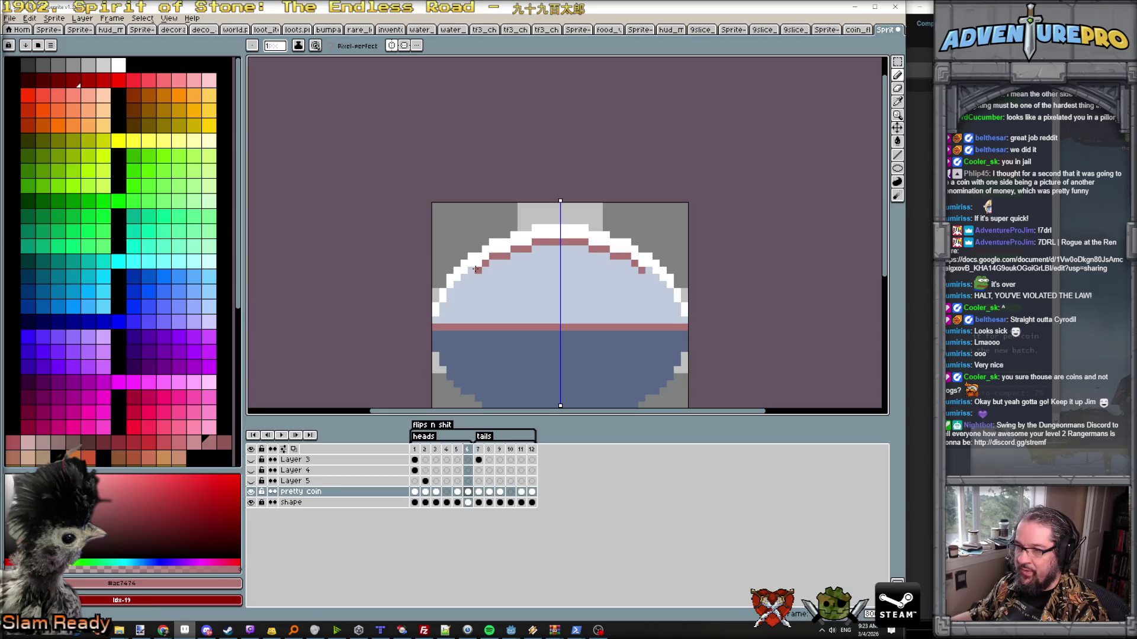